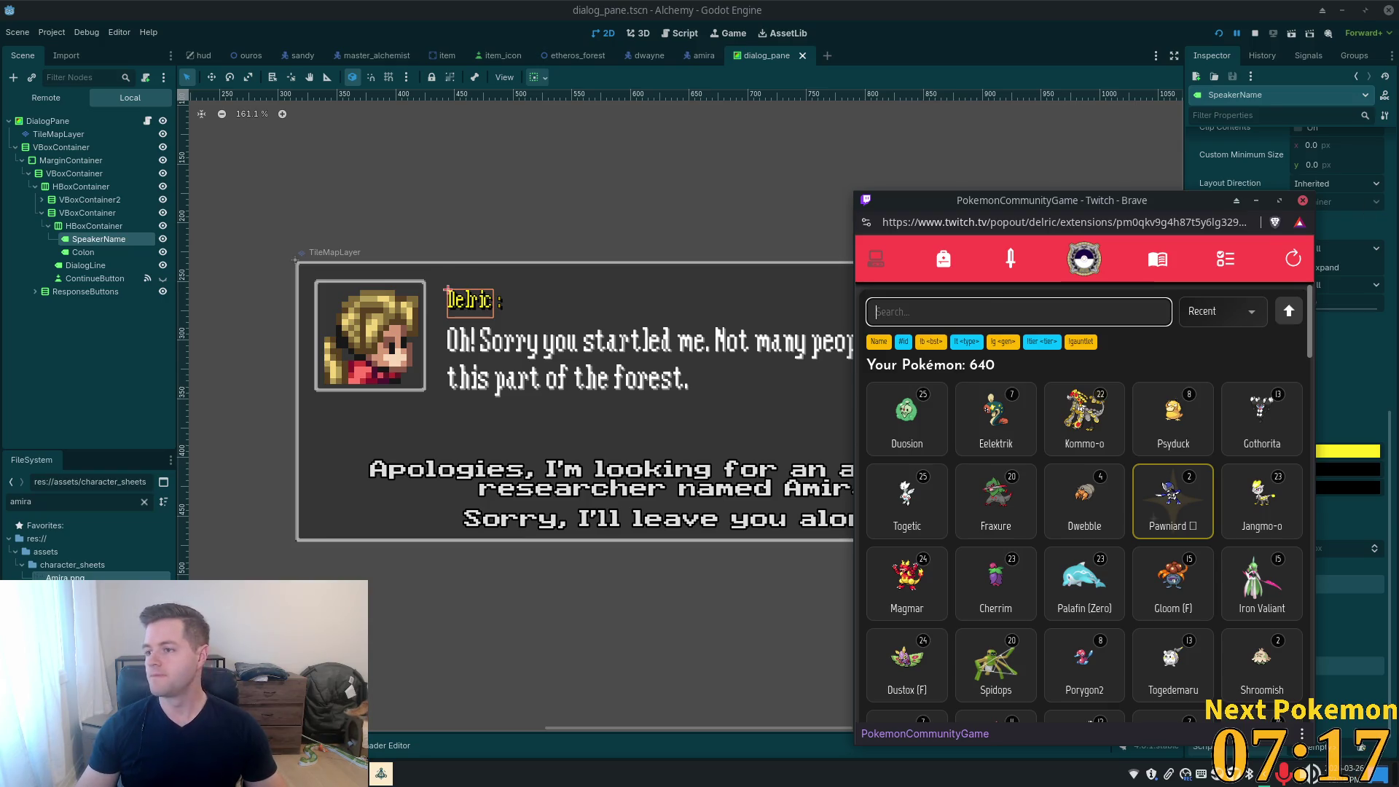
# Close the Twitch Pokémon popout over Godot and switch to the phpMyAdmin page.
pyautogui.click(447, 289)
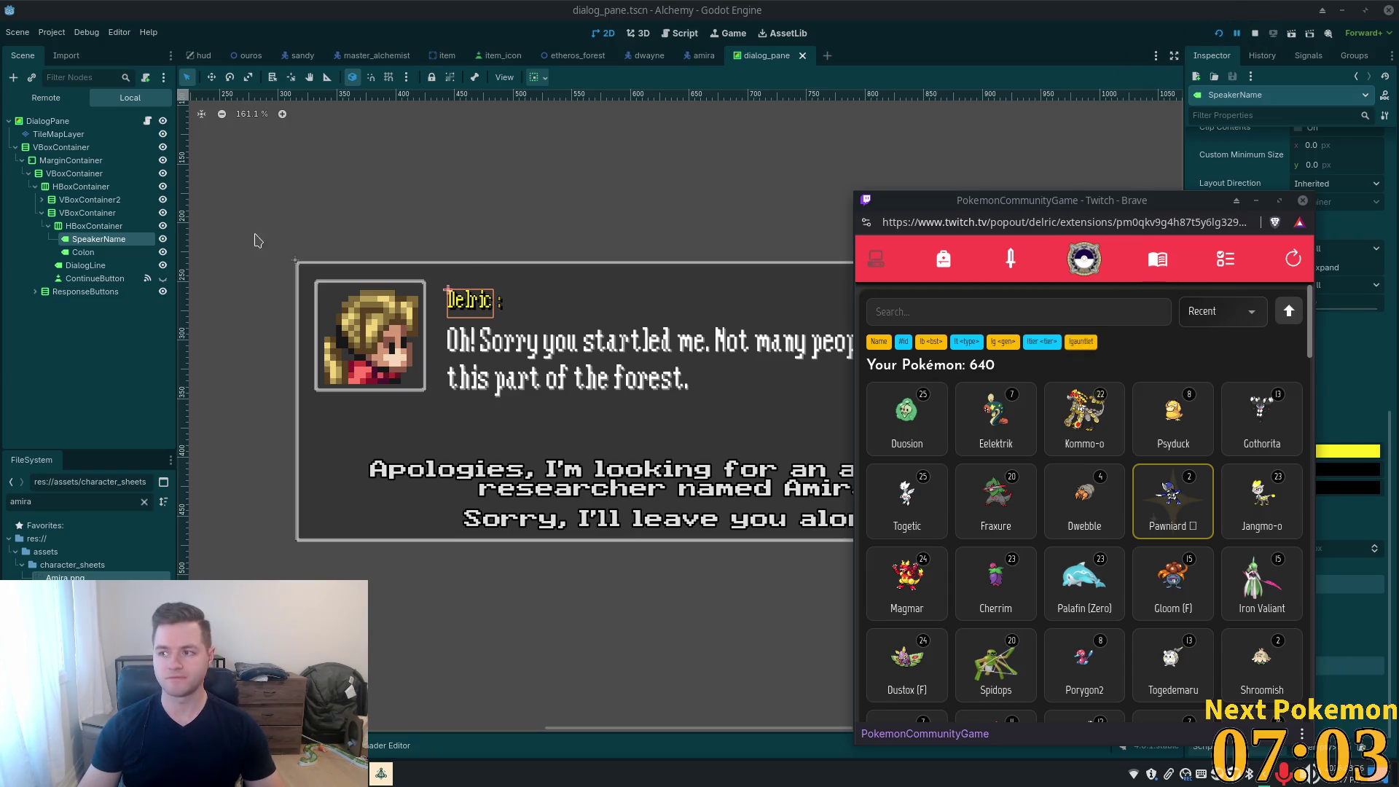
pyautogui.hotkey('alt', 'Tab')
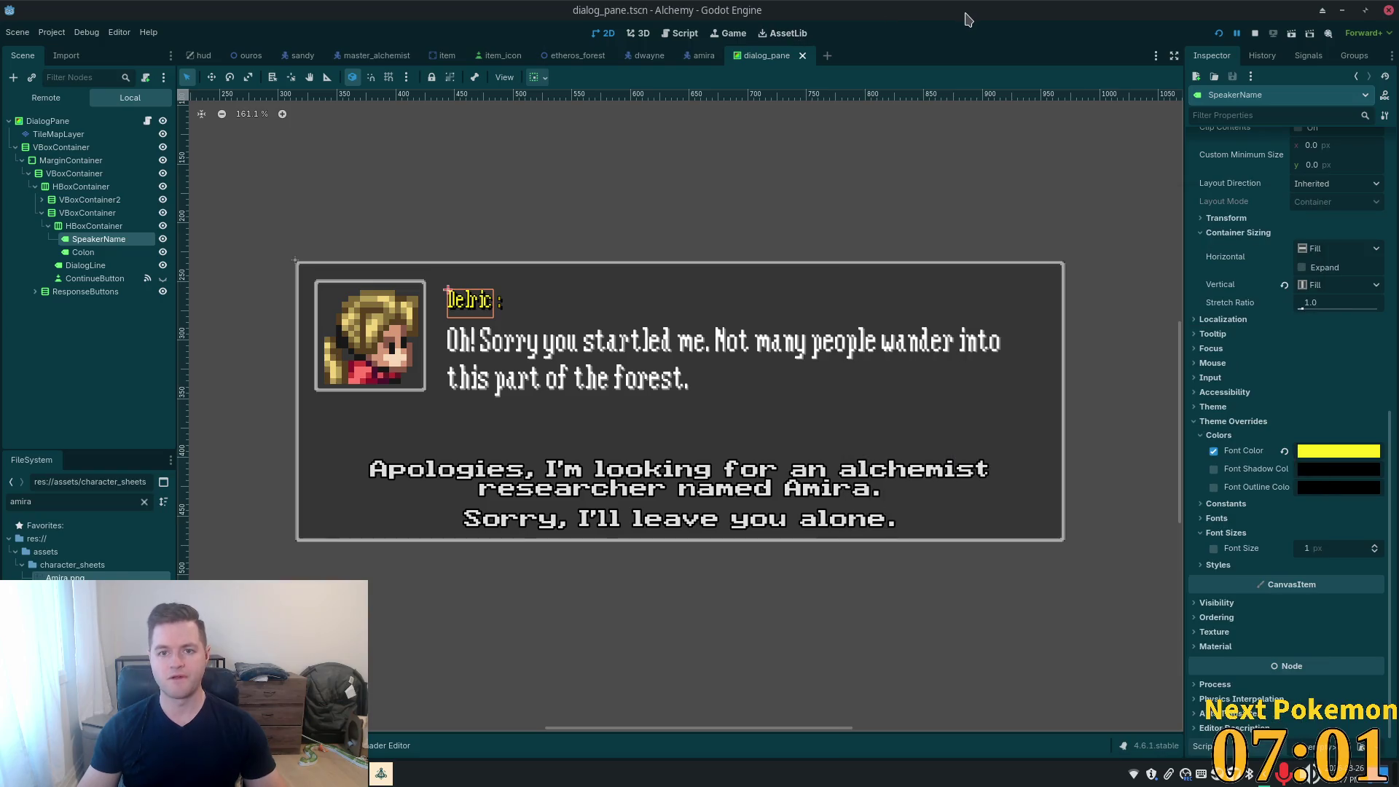
pyautogui.moveTo(381, 775)
pyautogui.click(408, 718)
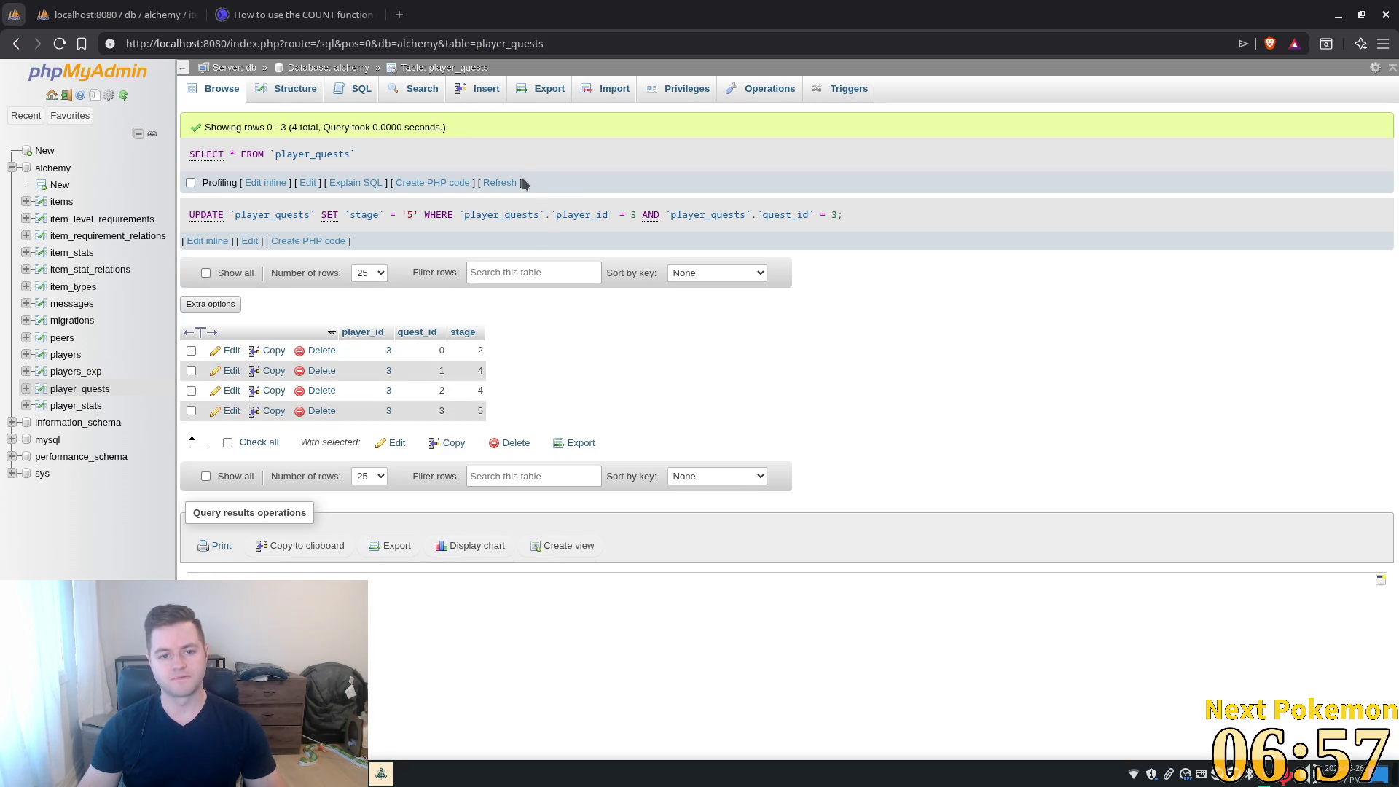
# Refresh player_quests, set row 4's stage to 5, then relaunch the game from Godot.
pyautogui.click(500, 182)
pyautogui.doubleClick(467, 355)
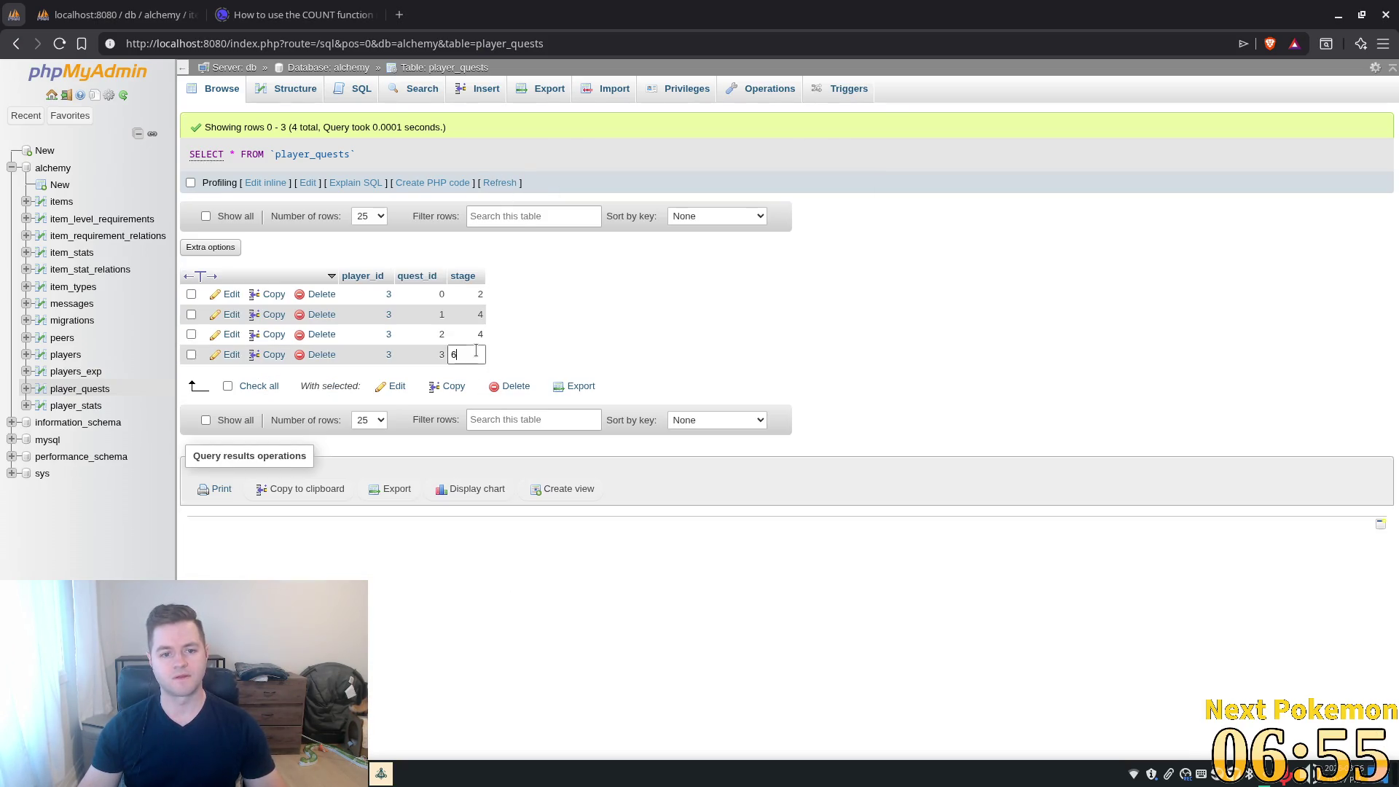
pyautogui.write('5')
pyautogui.click(793, 416)
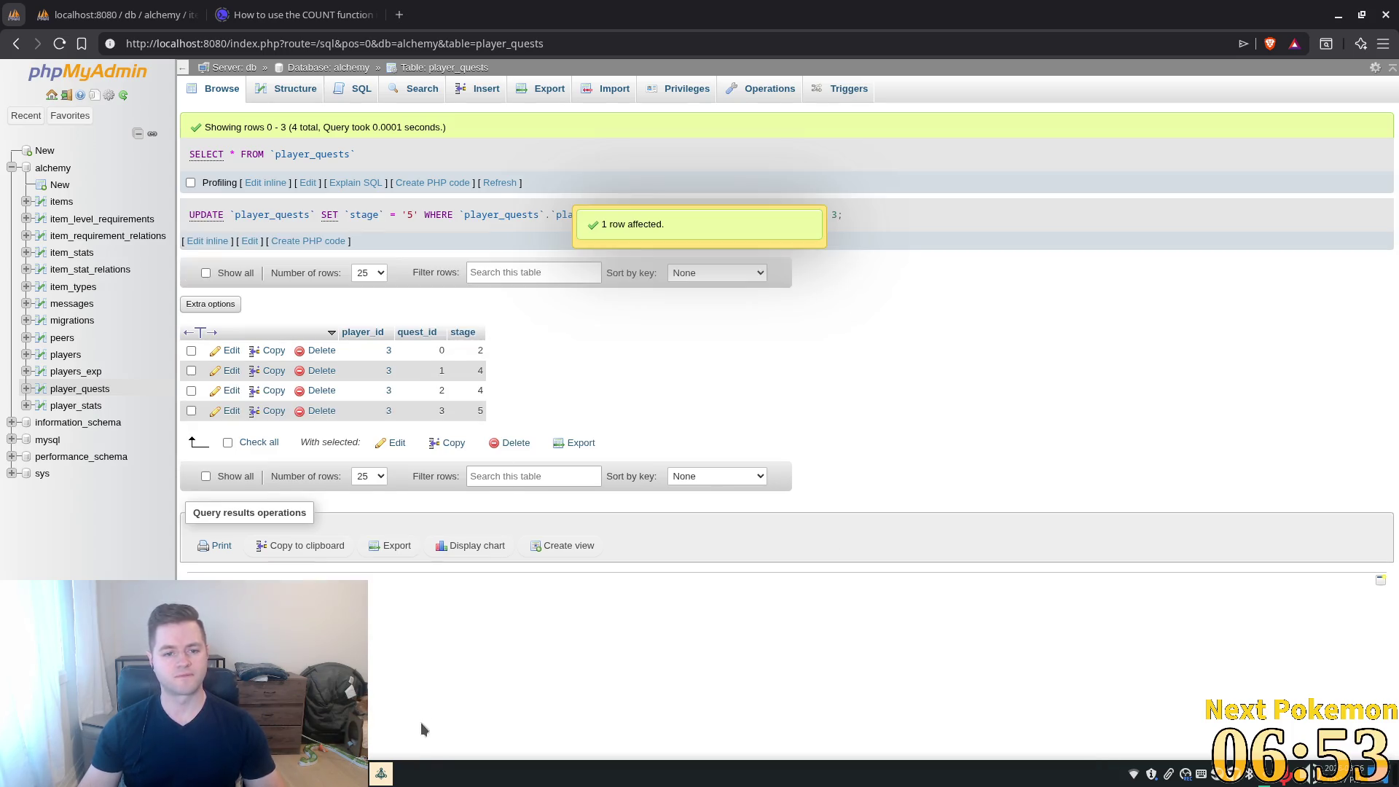
pyautogui.click(380, 774)
pyautogui.click(1219, 33)
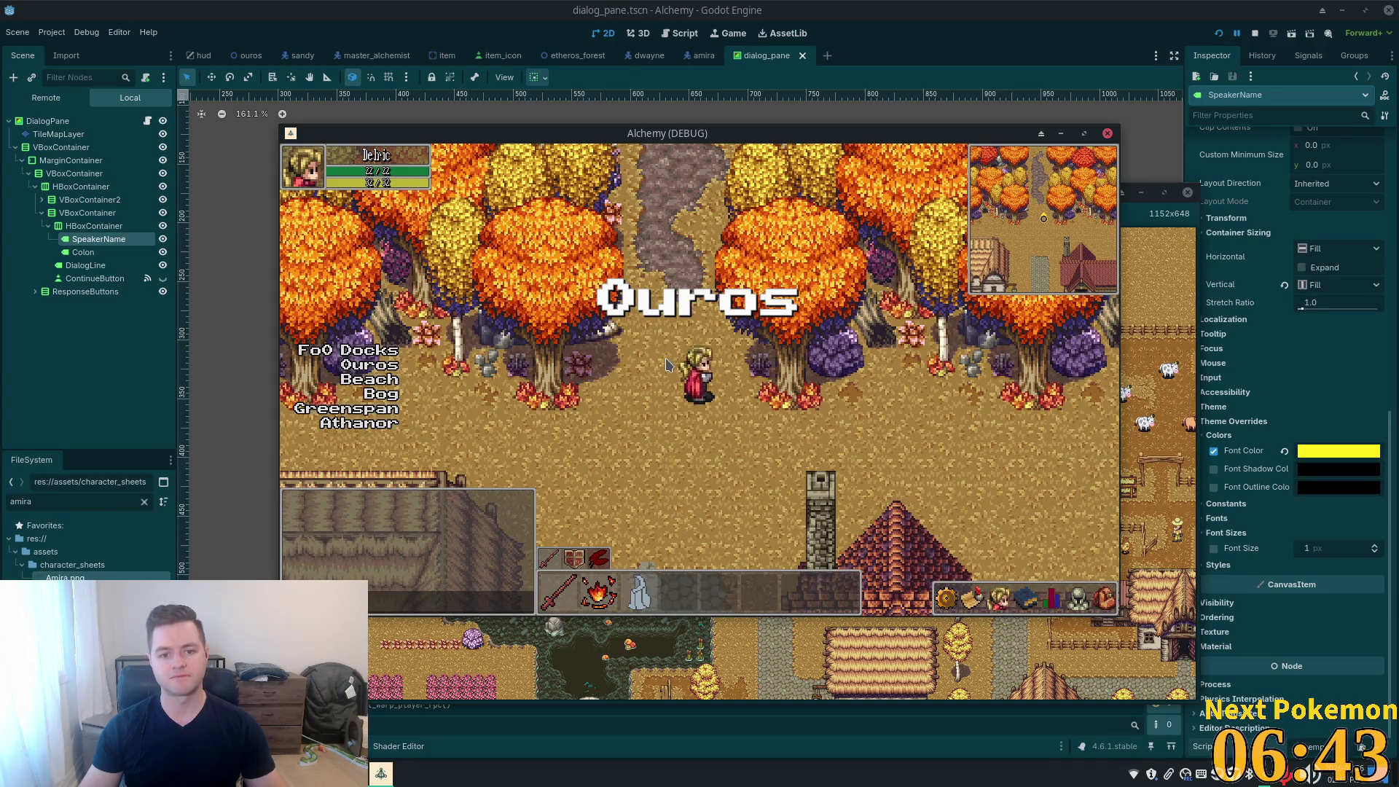
# Walk the hero south into town, west to the bridge, then north past the farms into a house.
pyautogui.press('Down')
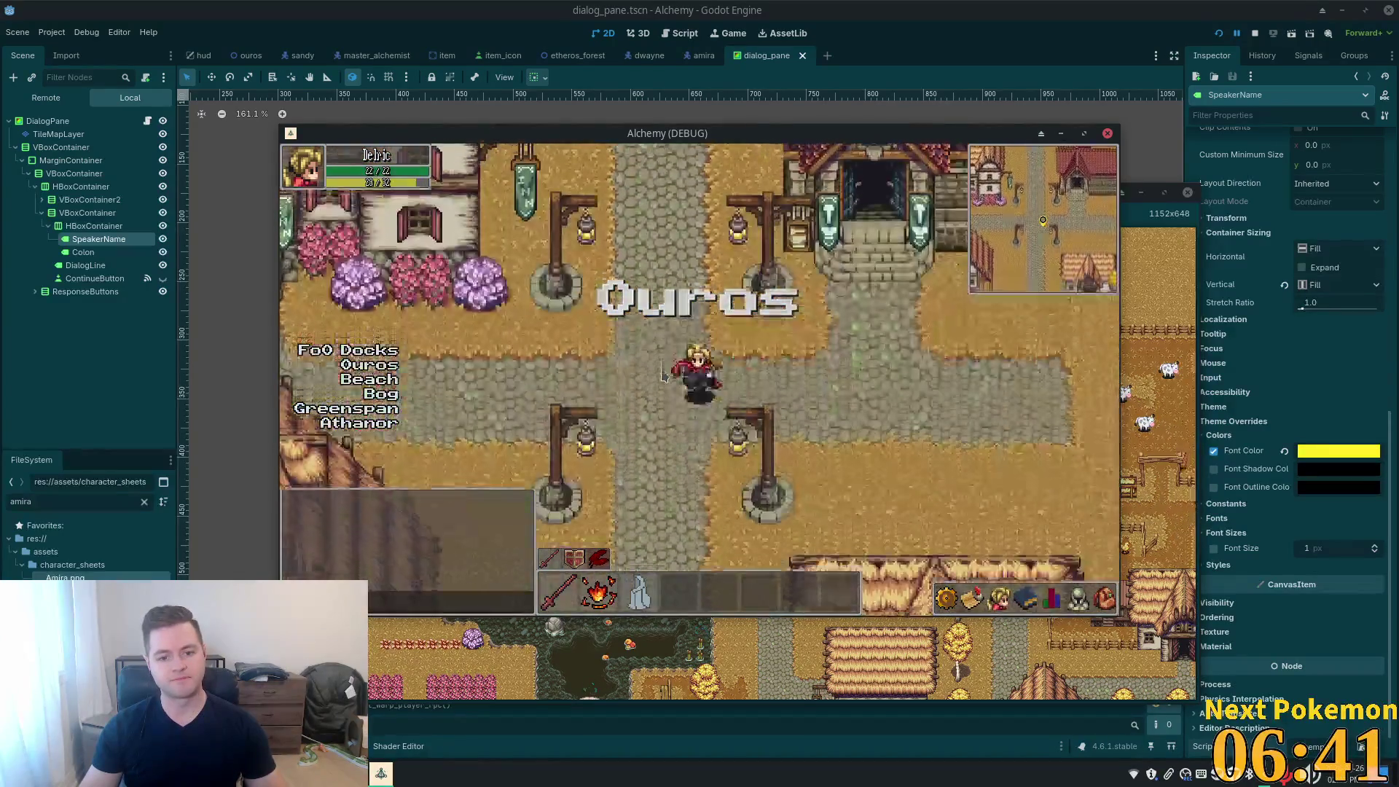
pyautogui.press('Right')
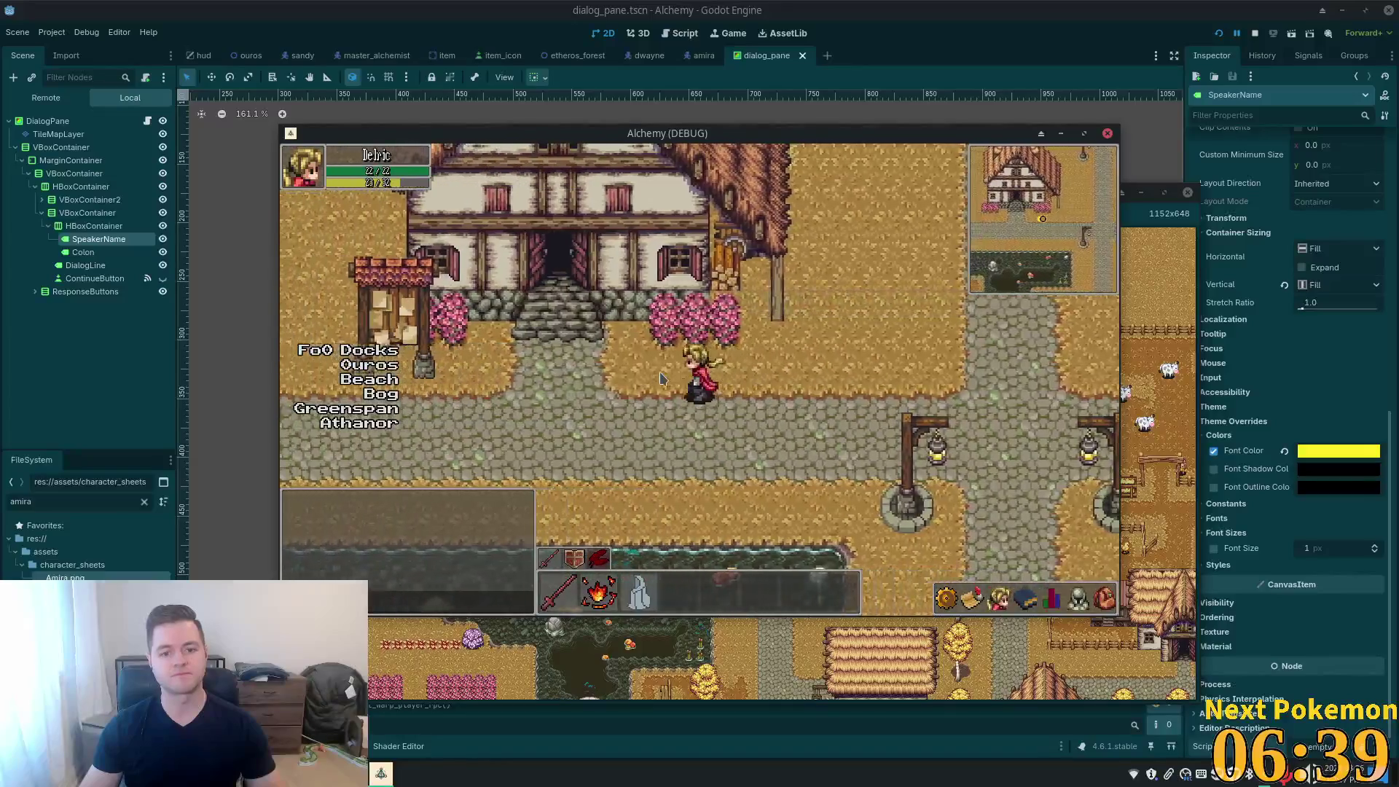
pyautogui.press('Left')
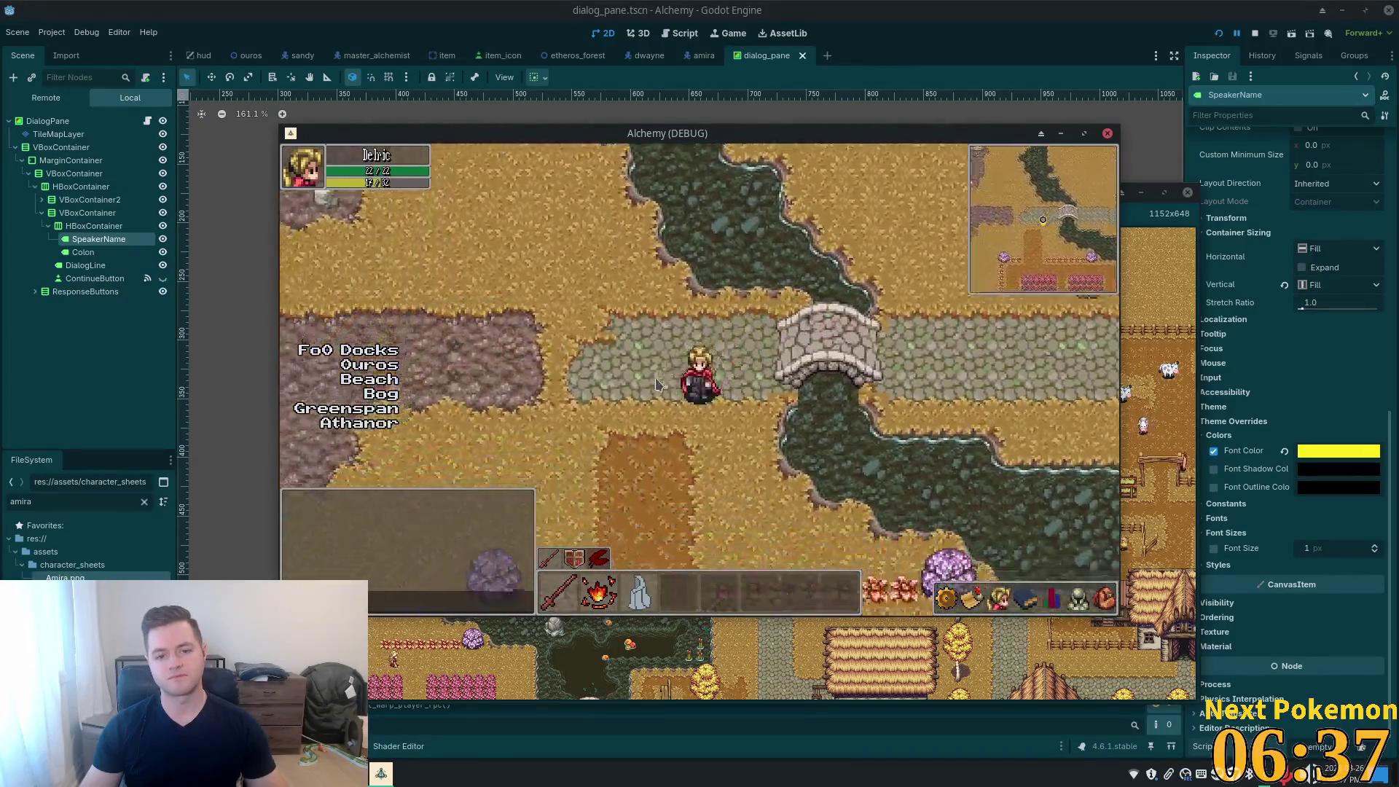
pyautogui.press('Up')
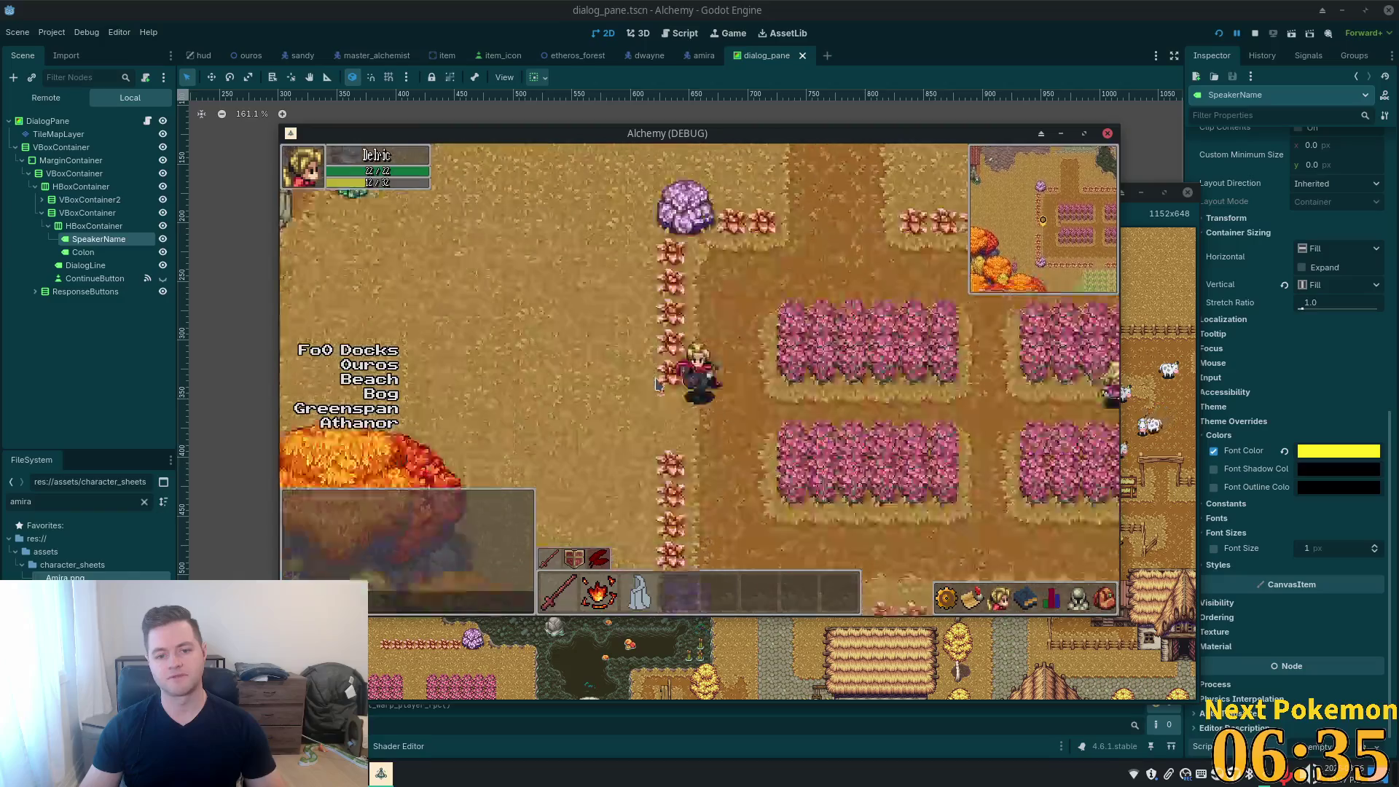
pyautogui.press('Up')
pyautogui.press('Up')
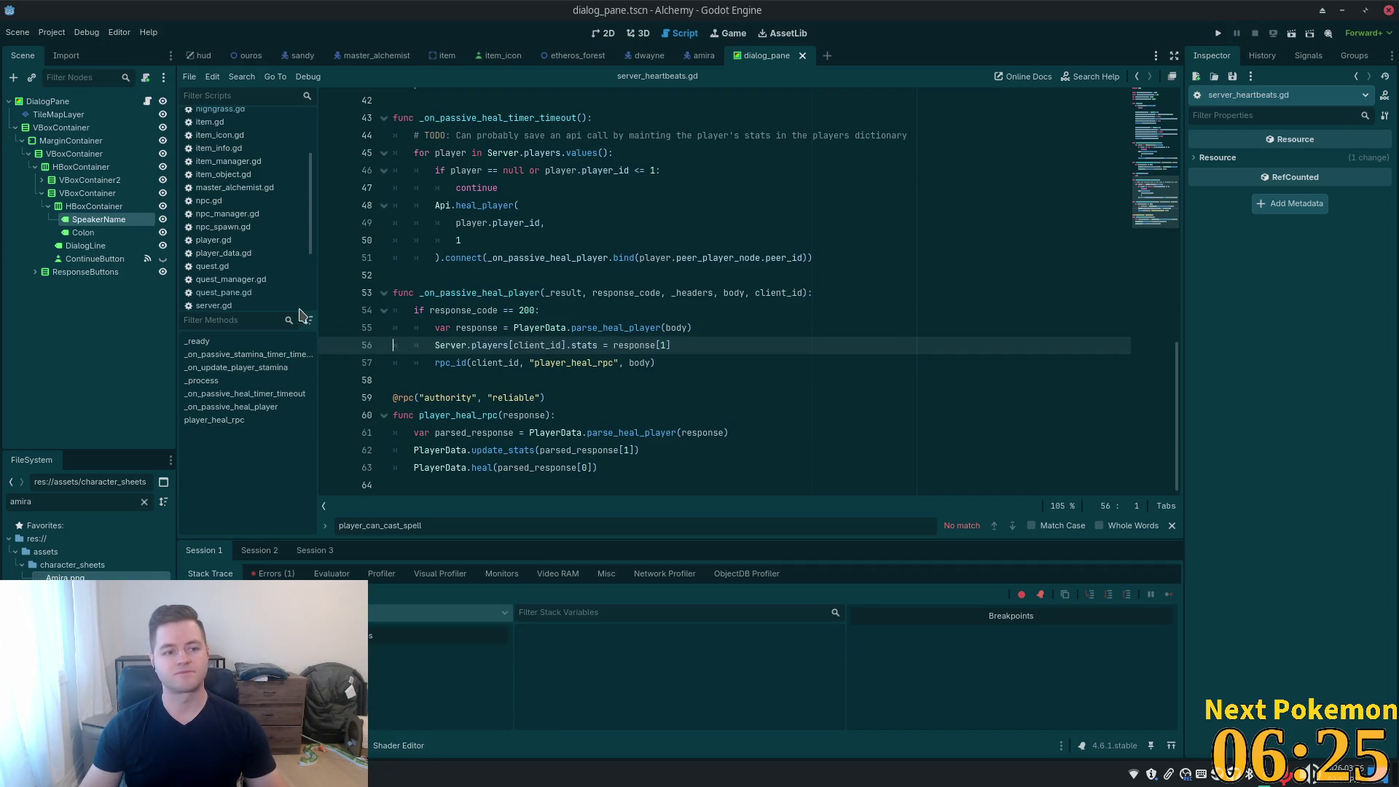
# In dialog_pane.gd, replace line 3 with a SpeakerName node reference and delete the duplicate speaker_name line.
pyautogui.click(147, 101)
pyautogui.scroll(15, 1021, 212)
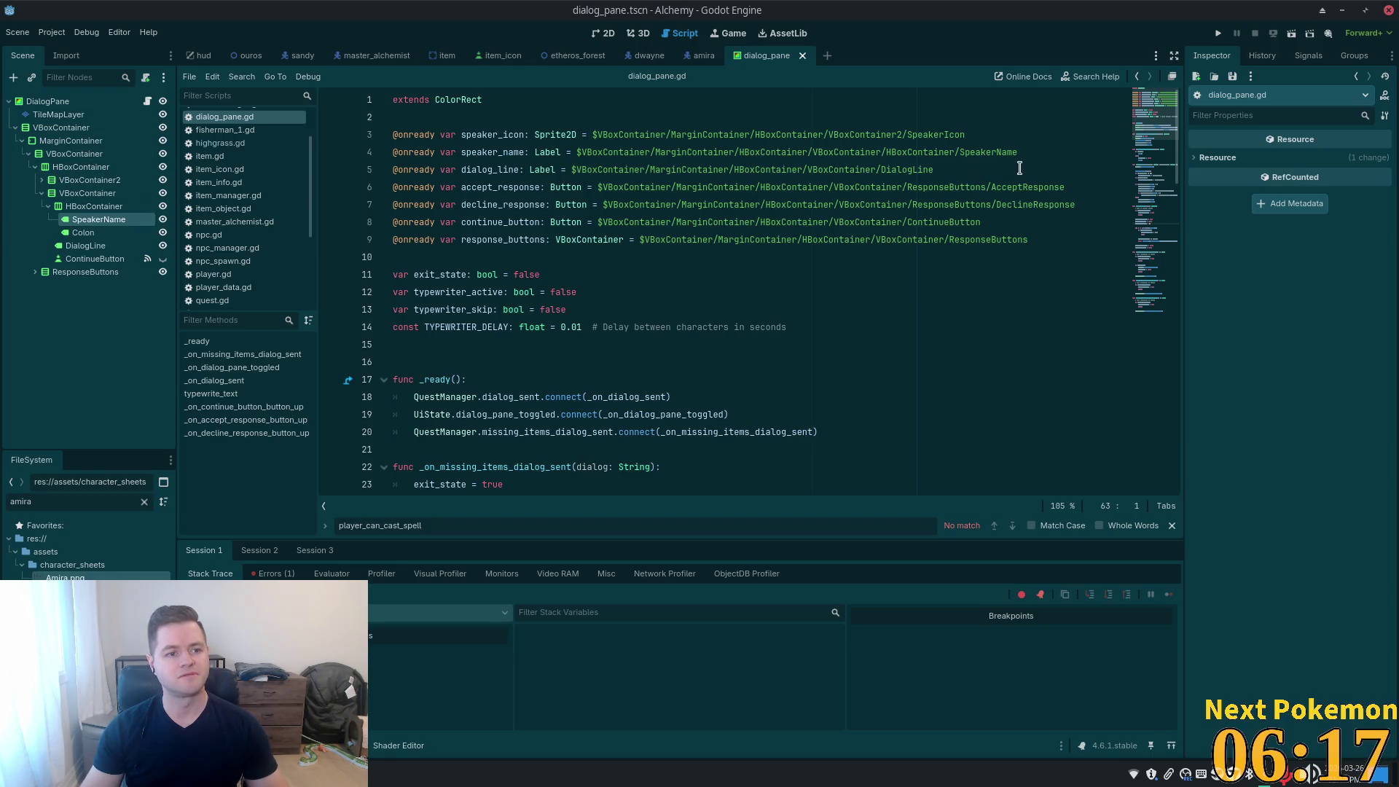
pyautogui.moveTo(977, 136); pyautogui.dragTo(393, 135)
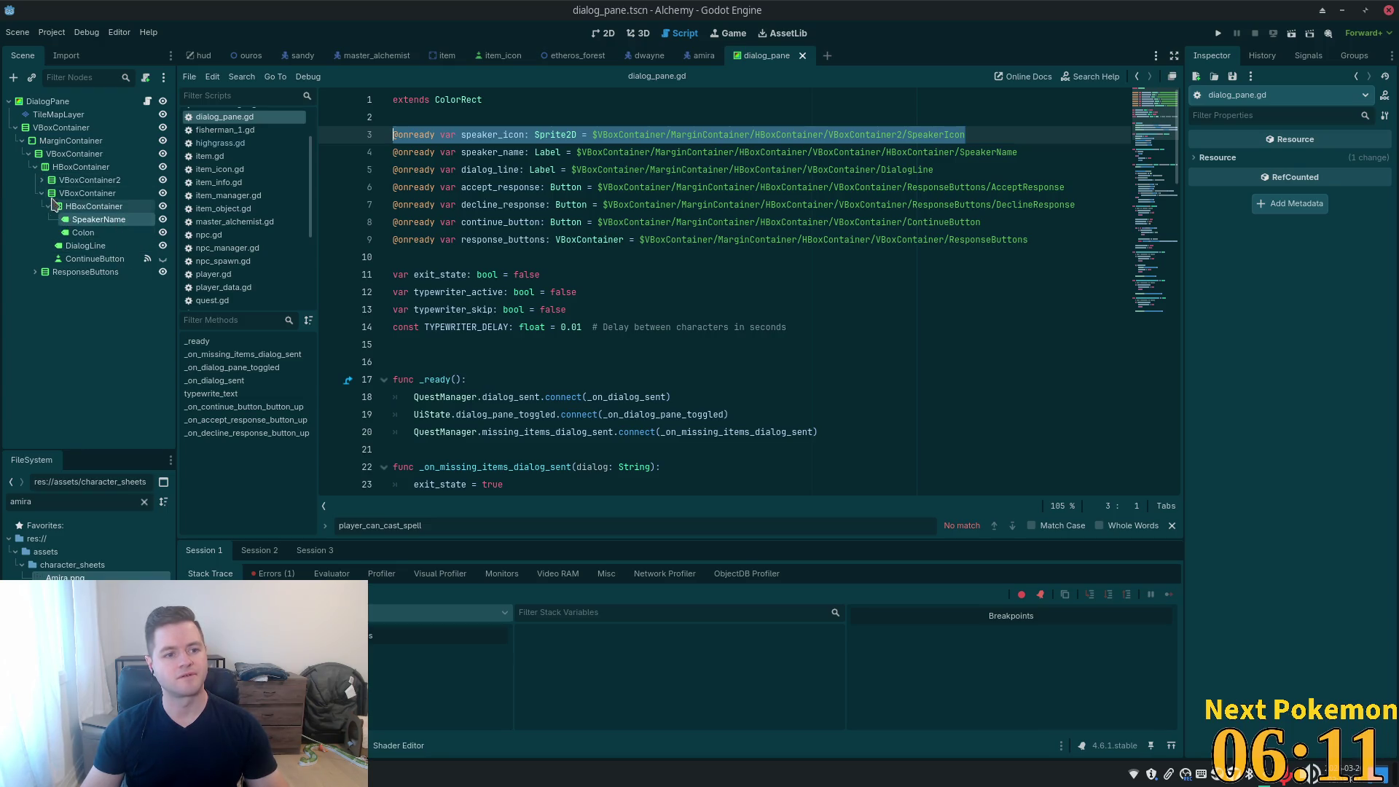
pyautogui.click(42, 180)
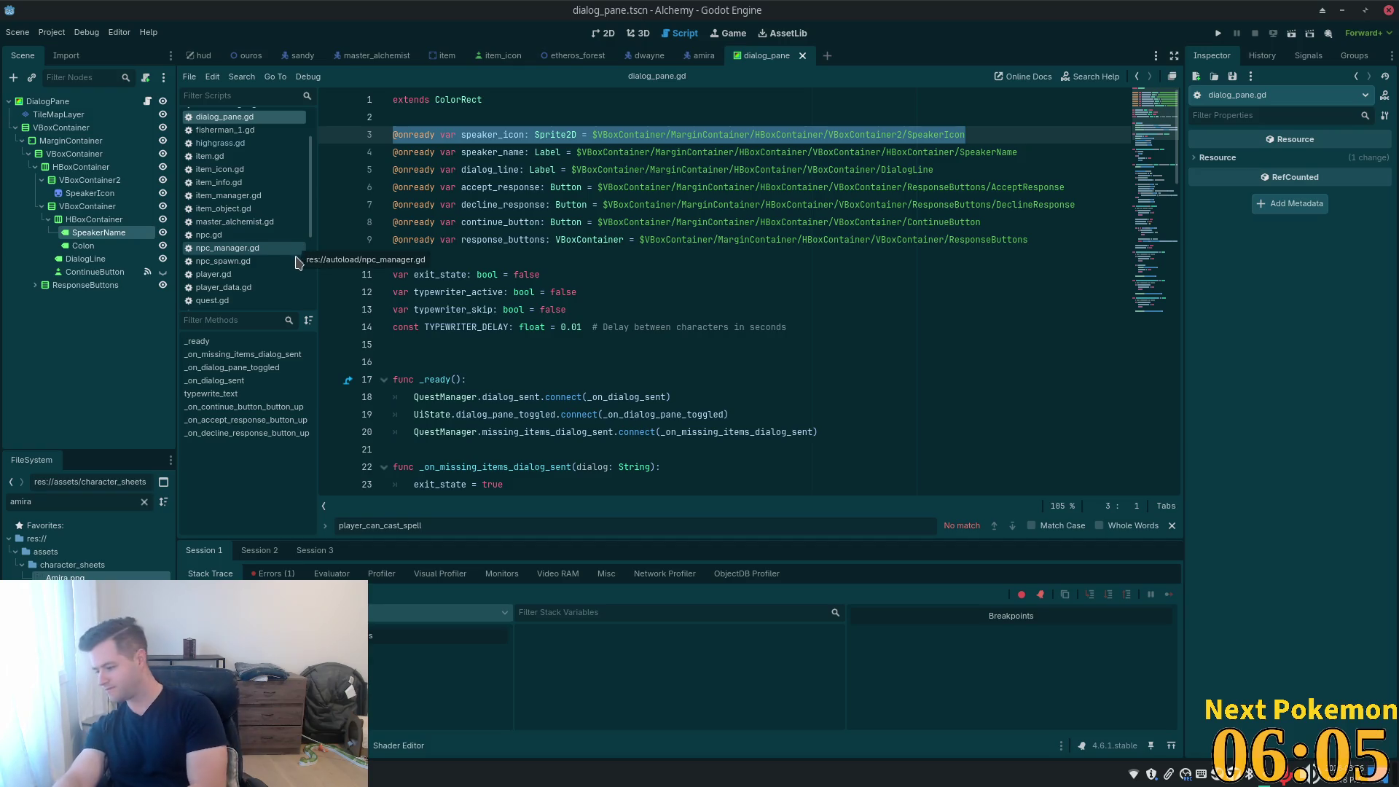
pyautogui.moveTo(102, 233)
pyautogui.mouseDown()
pyautogui.moveTo(369, 206)
pyautogui.moveTo(542, 134)
pyautogui.mouseUp()
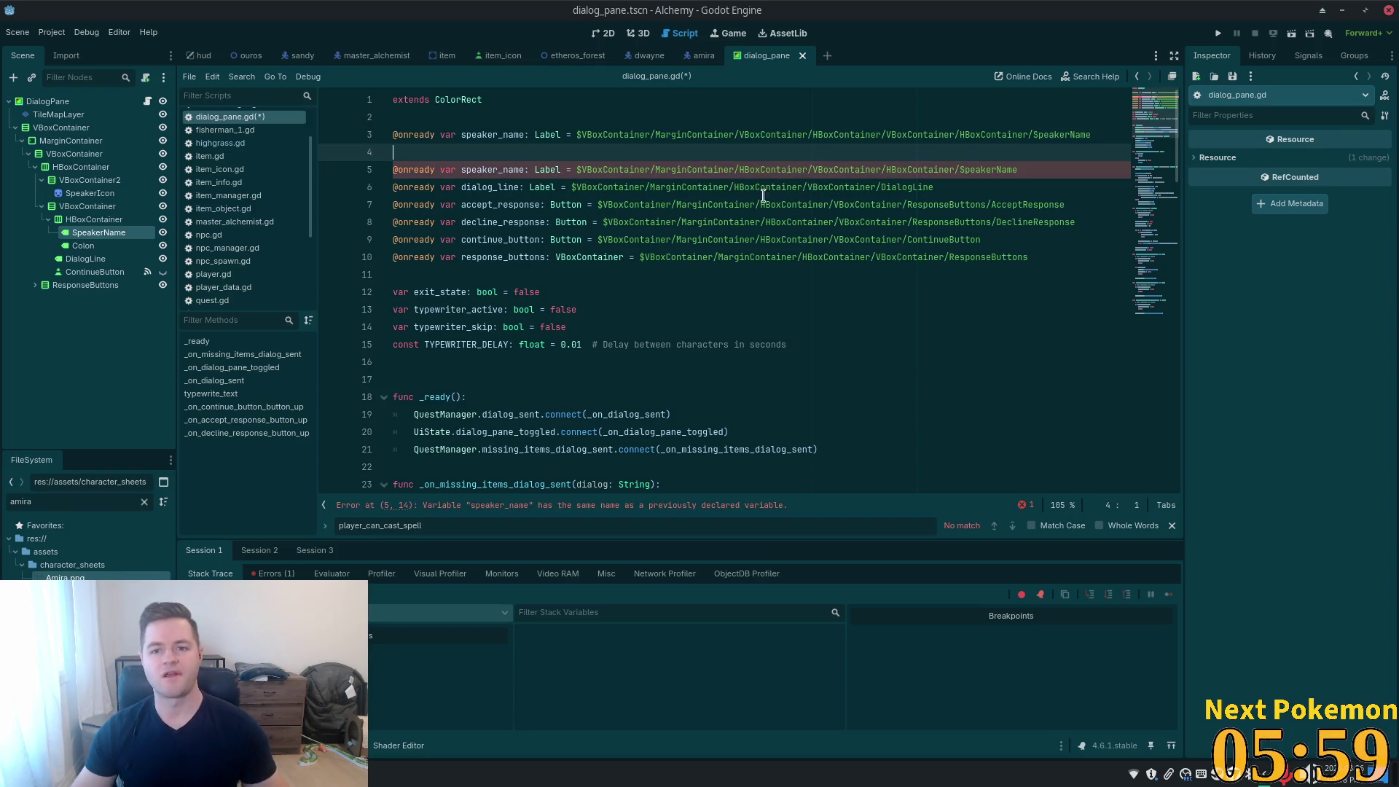
pyautogui.press('BackSpace')
pyautogui.keyDown('shift'); pyautogui.click(1045, 149); pyautogui.keyUp('shift')
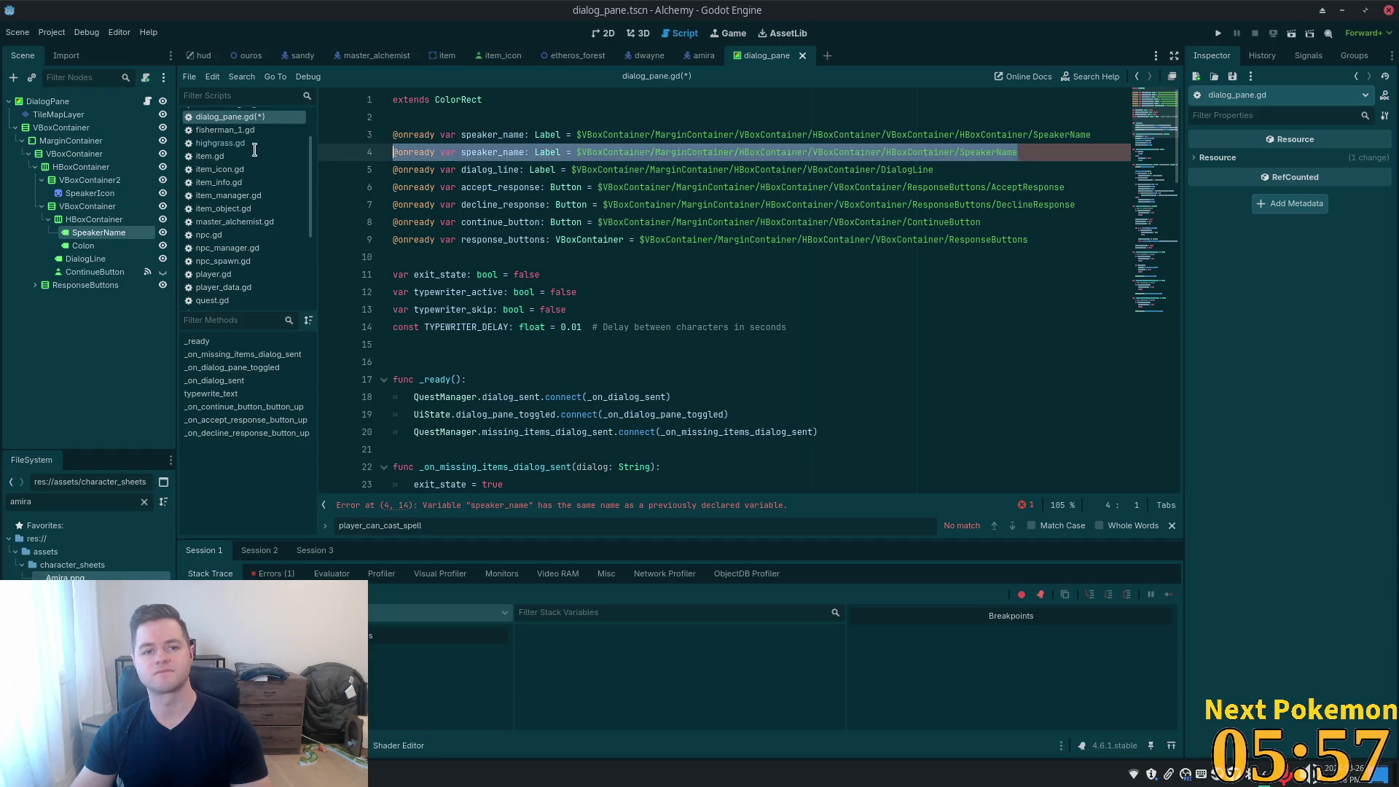
pyautogui.press('BackSpace')
# Replace the dialog_line and accept_response declarations with fresh DialogLine and AcceptResponse node references.
pyautogui.moveTo(947, 152); pyautogui.dragTo(394, 152)
pyautogui.moveTo(86, 259)
pyautogui.mouseDown()
pyautogui.moveTo(446, 153)
pyautogui.moveTo(394, 154)
pyautogui.mouseUp()
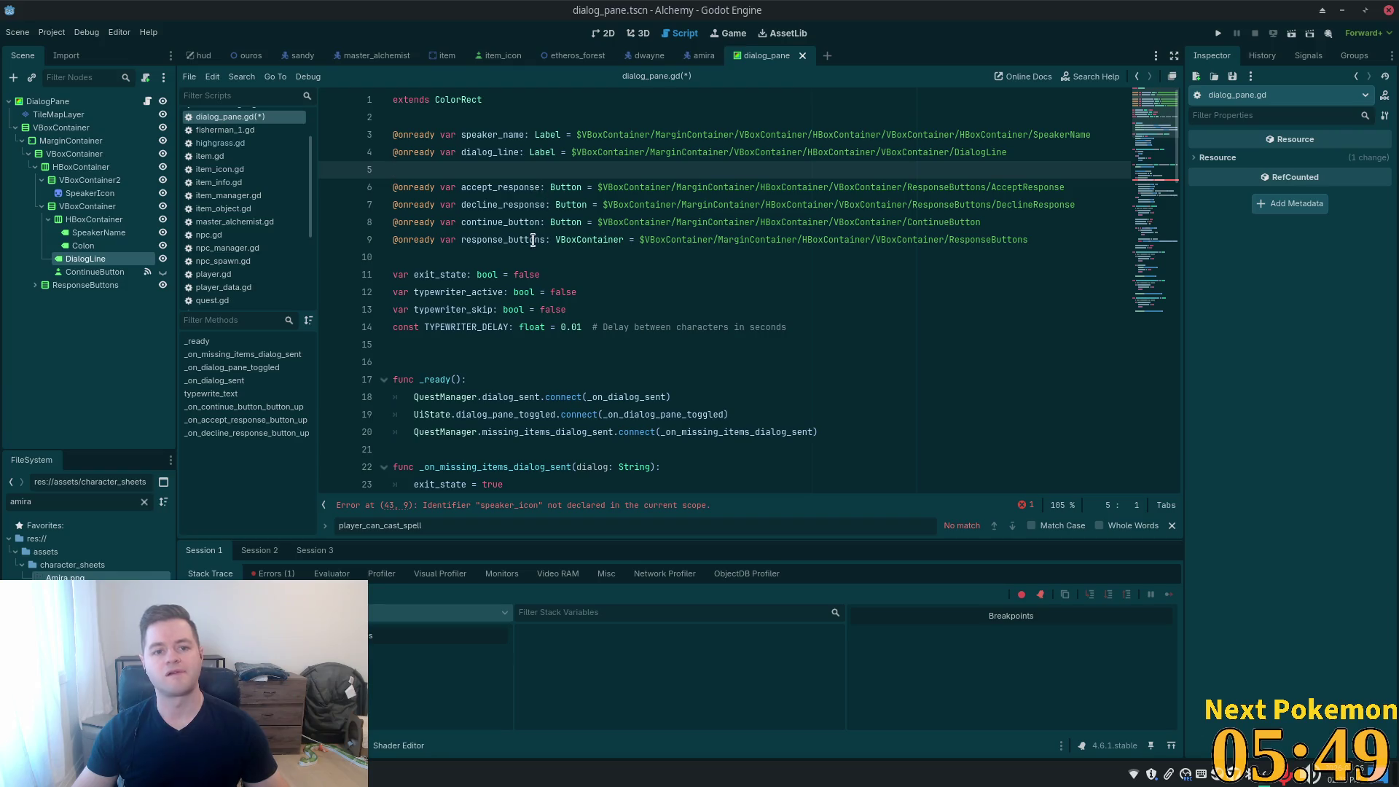
pyautogui.press('BackSpace')
pyautogui.moveTo(1086, 169); pyautogui.dragTo(393, 169)
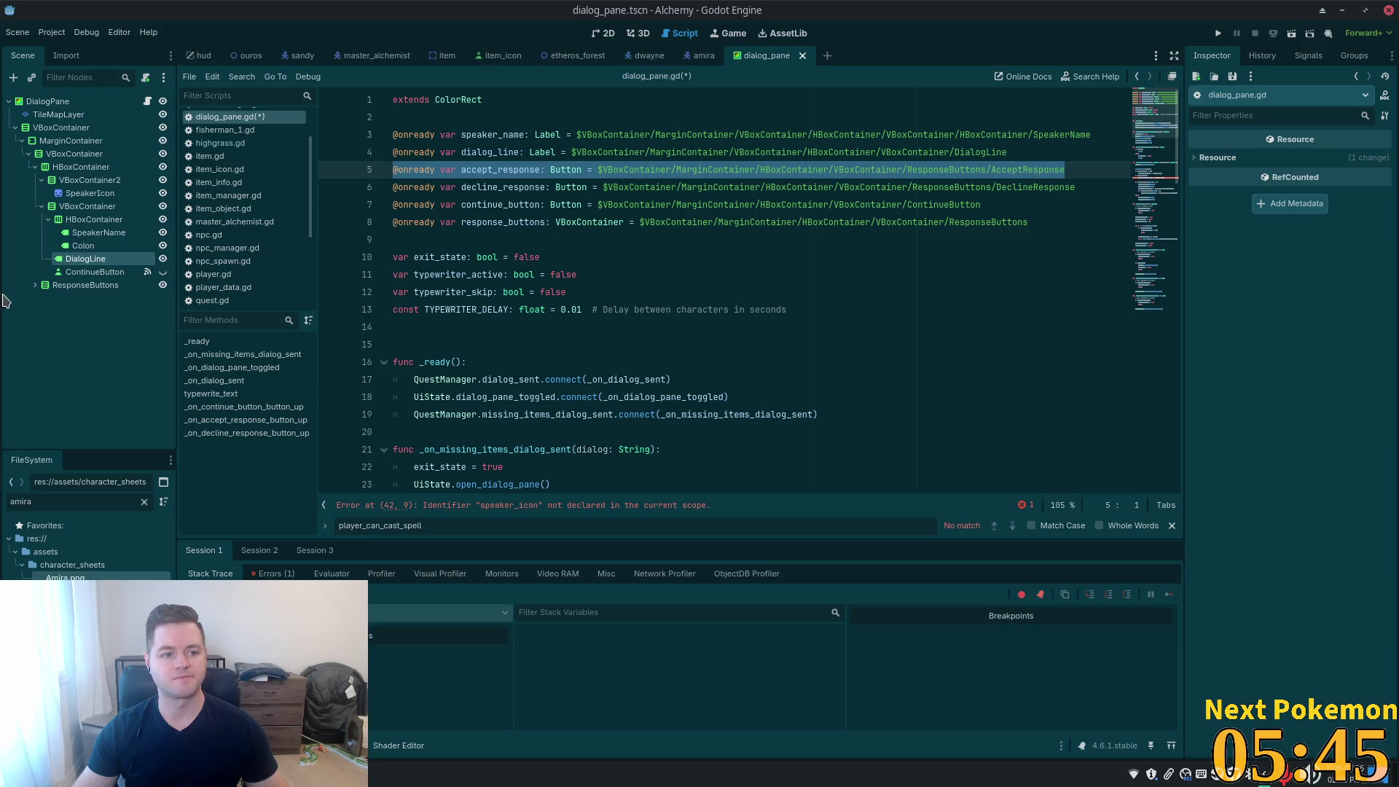
pyautogui.click(35, 285)
pyautogui.moveTo(87, 298)
pyautogui.mouseDown()
pyautogui.moveTo(560, 178)
pyautogui.moveTo(506, 172)
pyautogui.mouseUp()
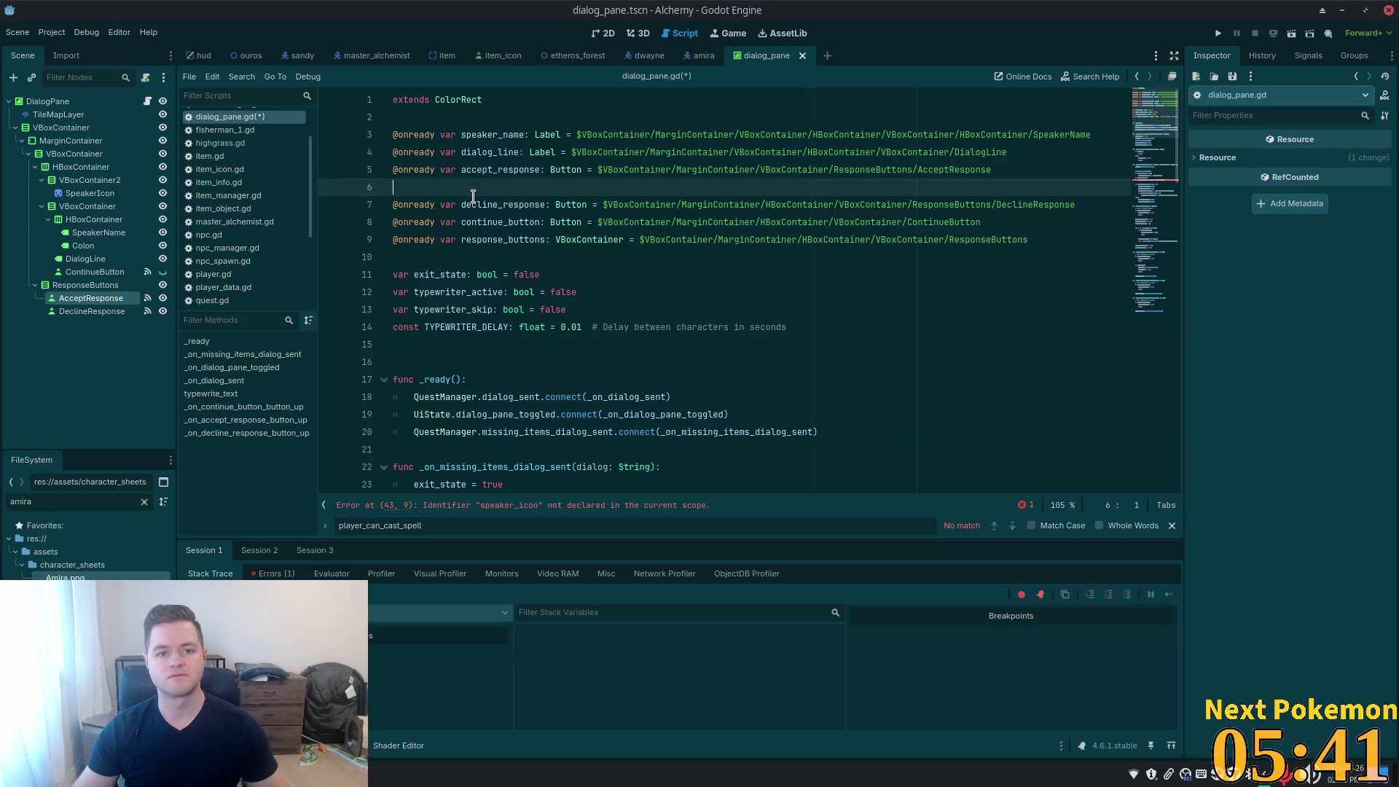
pyautogui.press('BackSpace')
# Replace the decline_response declaration with a DeclineResponse node reference and review the remaining declarations.
pyautogui.moveTo(1083, 186); pyautogui.dragTo(393, 186)
pyautogui.click(108, 307)
pyautogui.moveTo(107, 308); pyautogui.dragTo(462, 187)
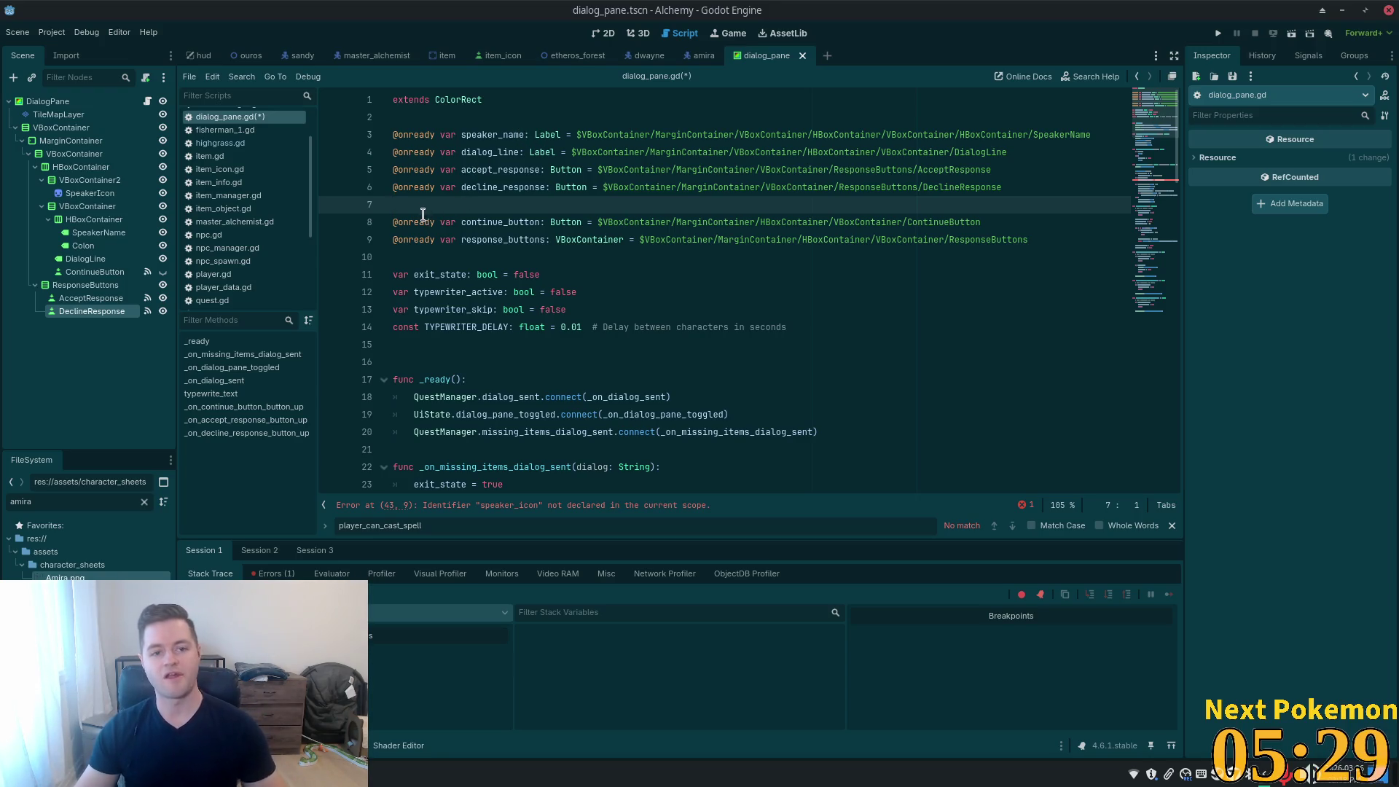
pyautogui.press('BackSpace')
pyautogui.click(572, 205)
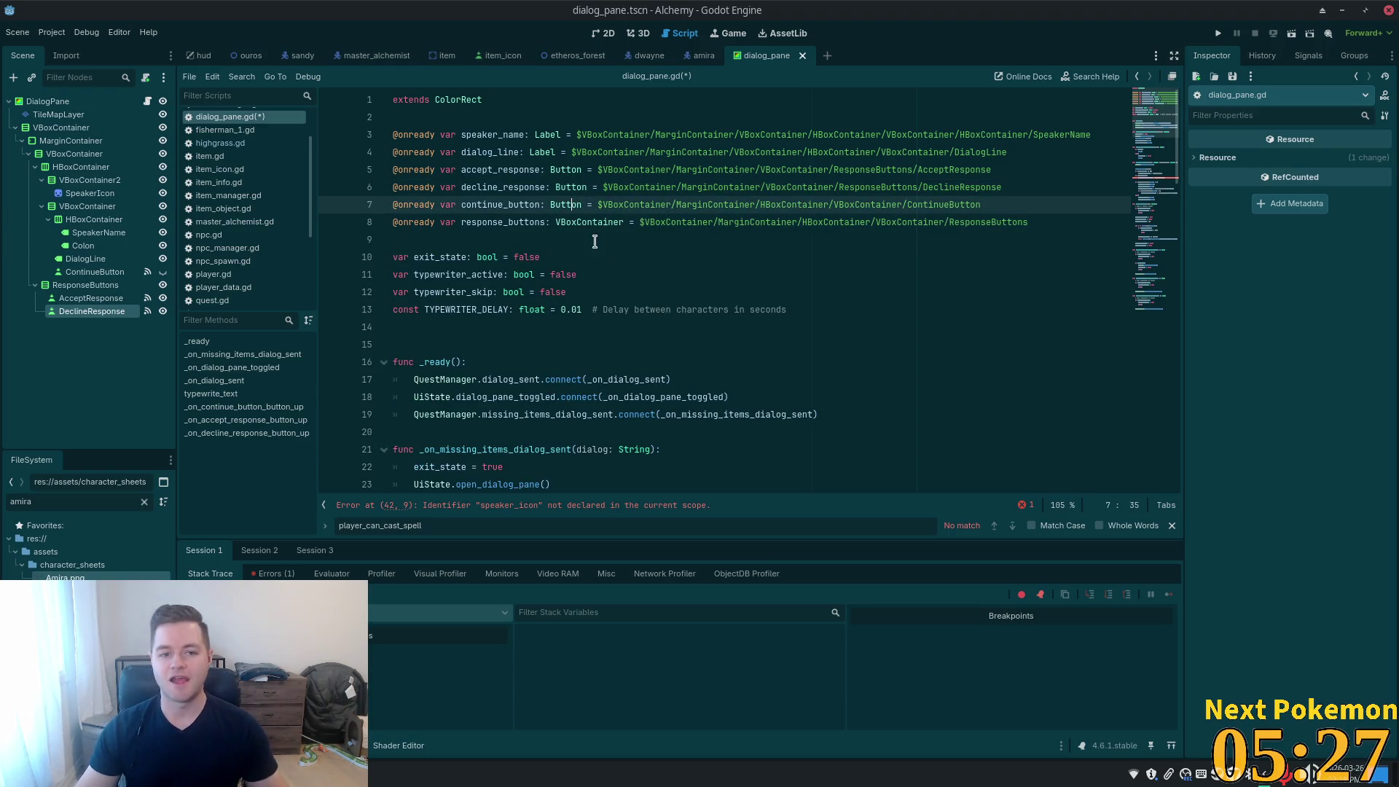
pyautogui.click(459, 288)
pyautogui.click(458, 234)
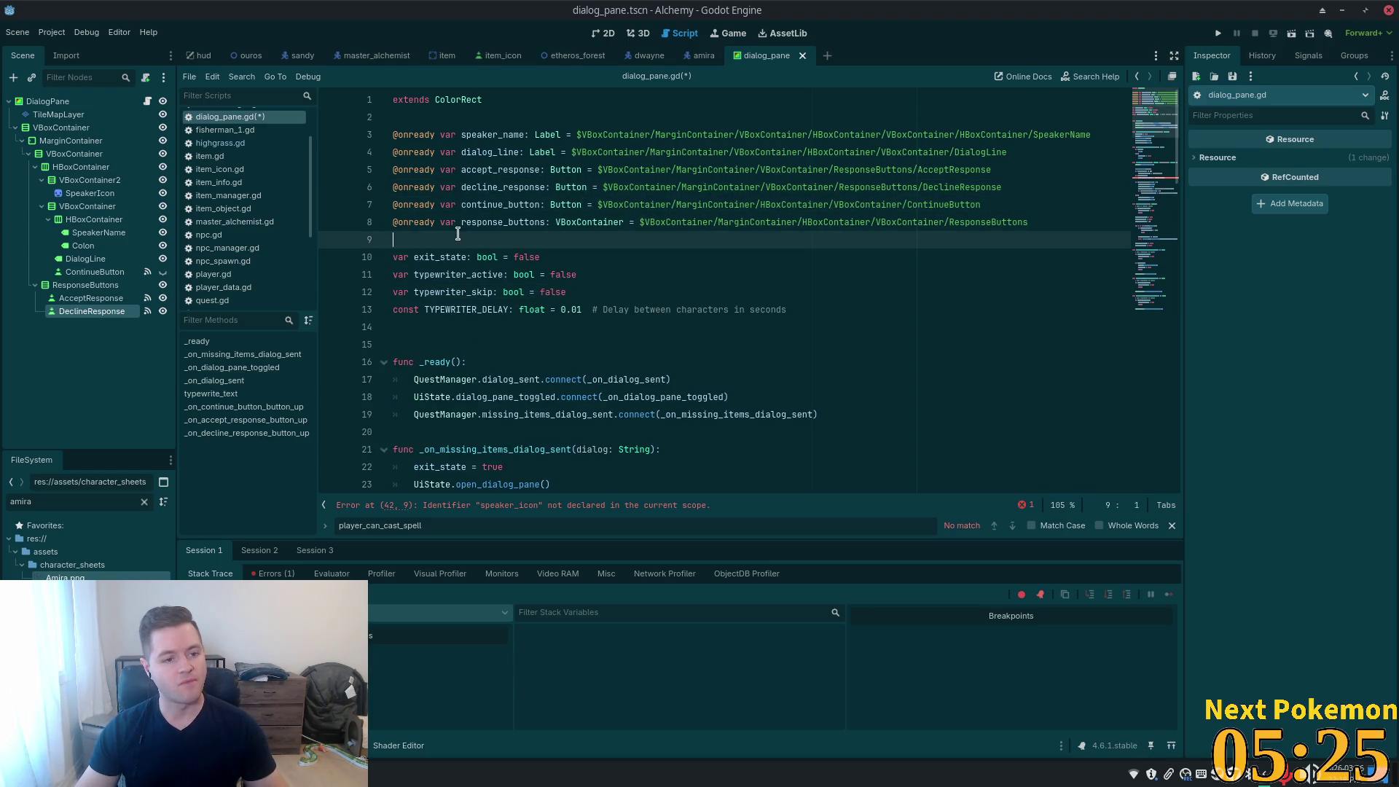
pyautogui.click(521, 208)
# Replace response_buttons with the ResponseButtons node path on line 8 and run the game.
pyautogui.click(520, 218)
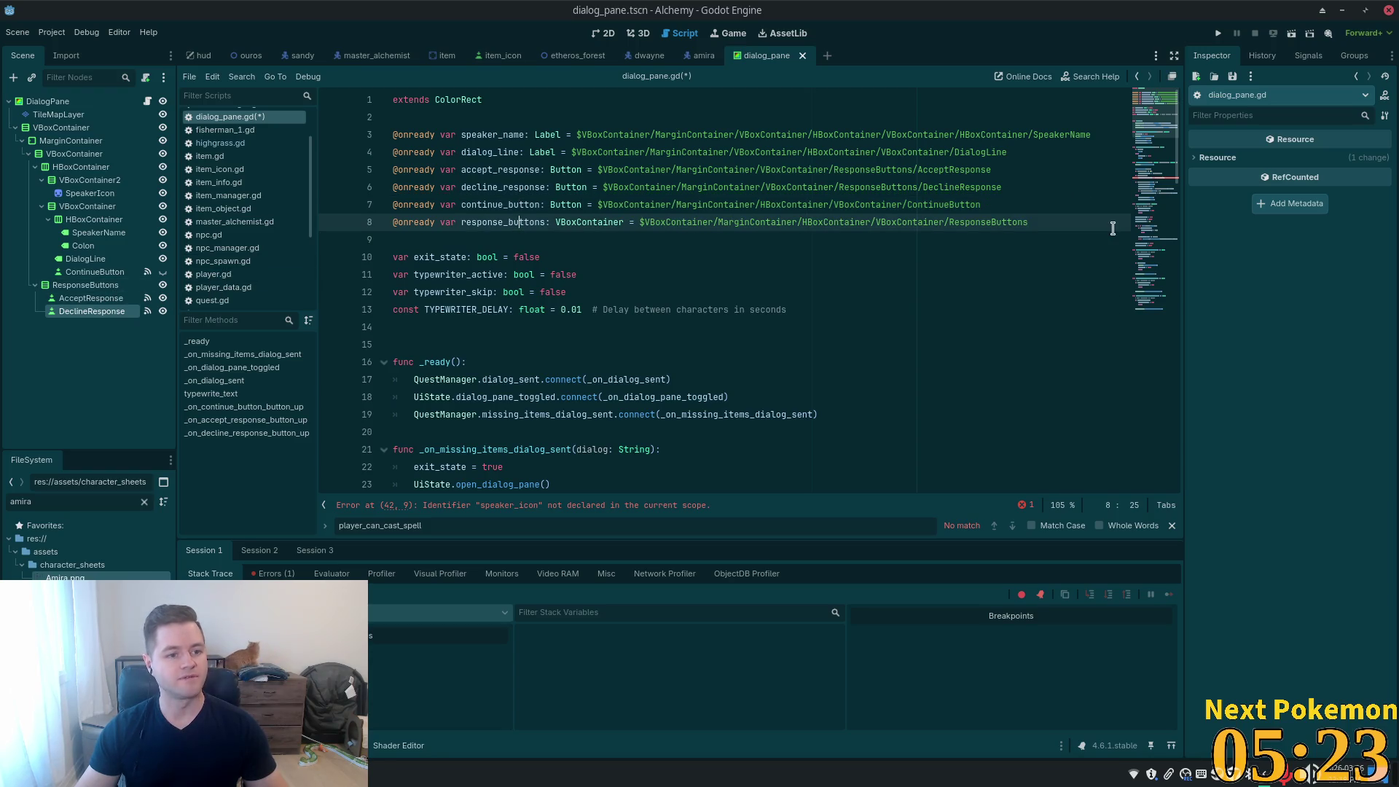
pyautogui.moveTo(1035, 222)
pyautogui.mouseDown()
pyautogui.moveTo(511, 206)
pyautogui.moveTo(393, 222)
pyautogui.mouseUp()
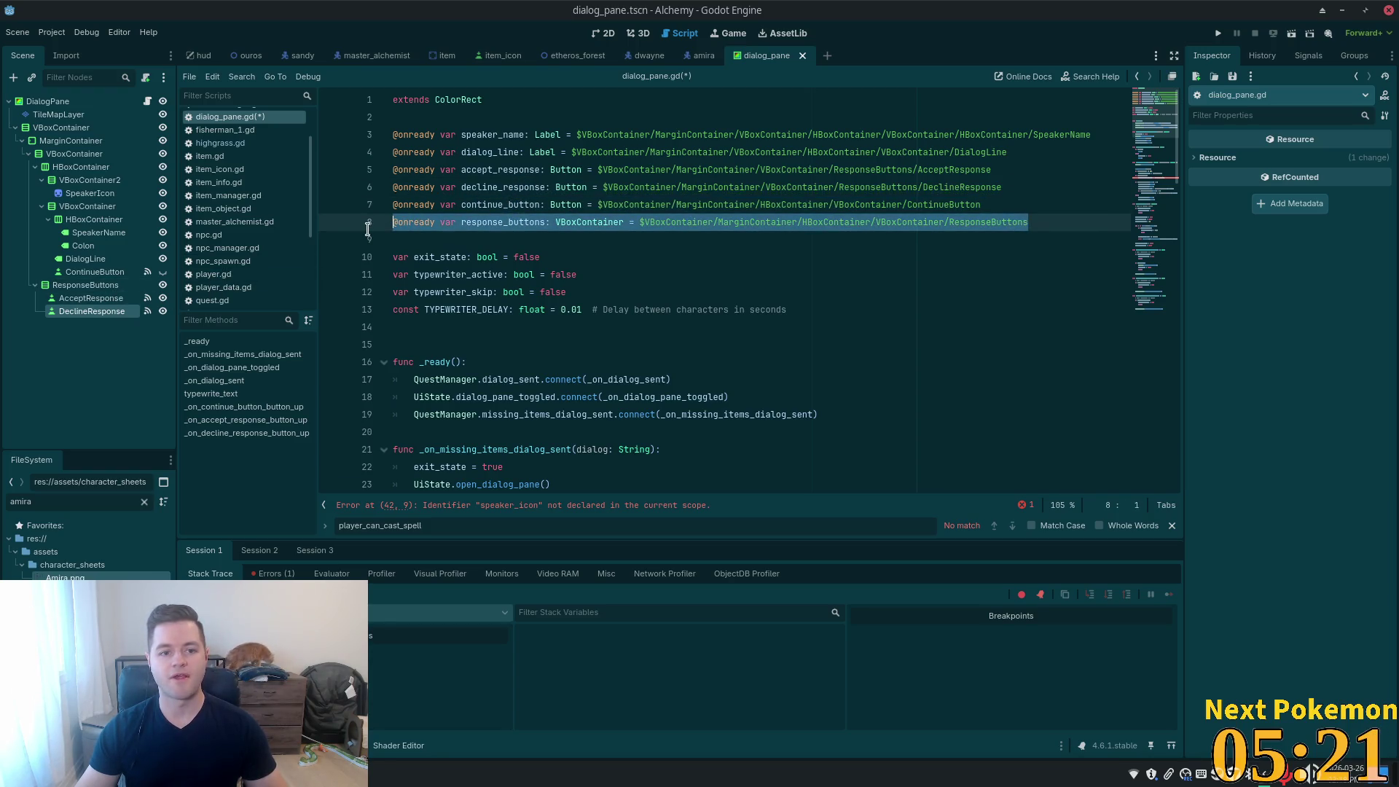
pyautogui.moveTo(84, 286)
pyautogui.mouseDown()
pyautogui.moveTo(401, 222)
pyautogui.moveTo(946, 238)
pyautogui.mouseUp()
pyautogui.press('BackSpace')
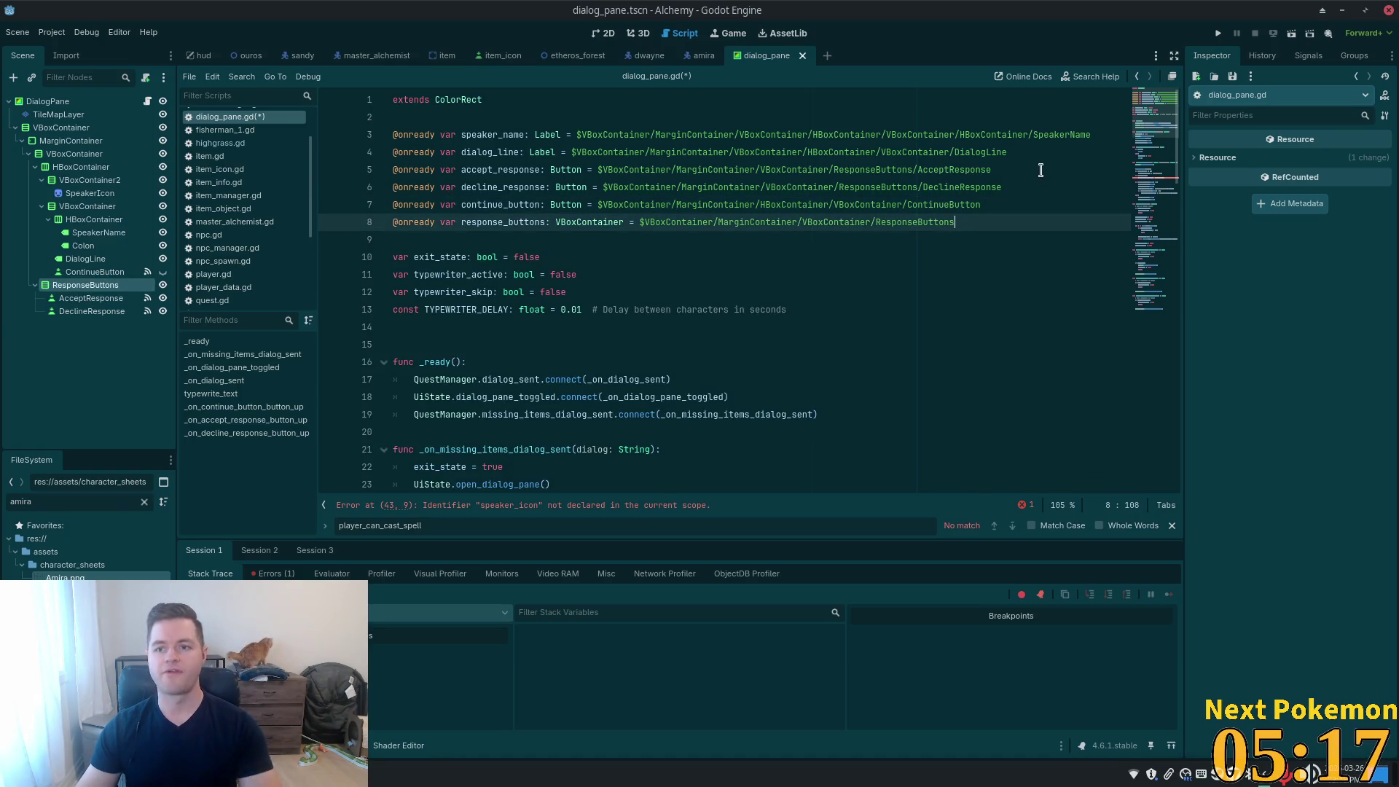
pyautogui.click(1218, 33)
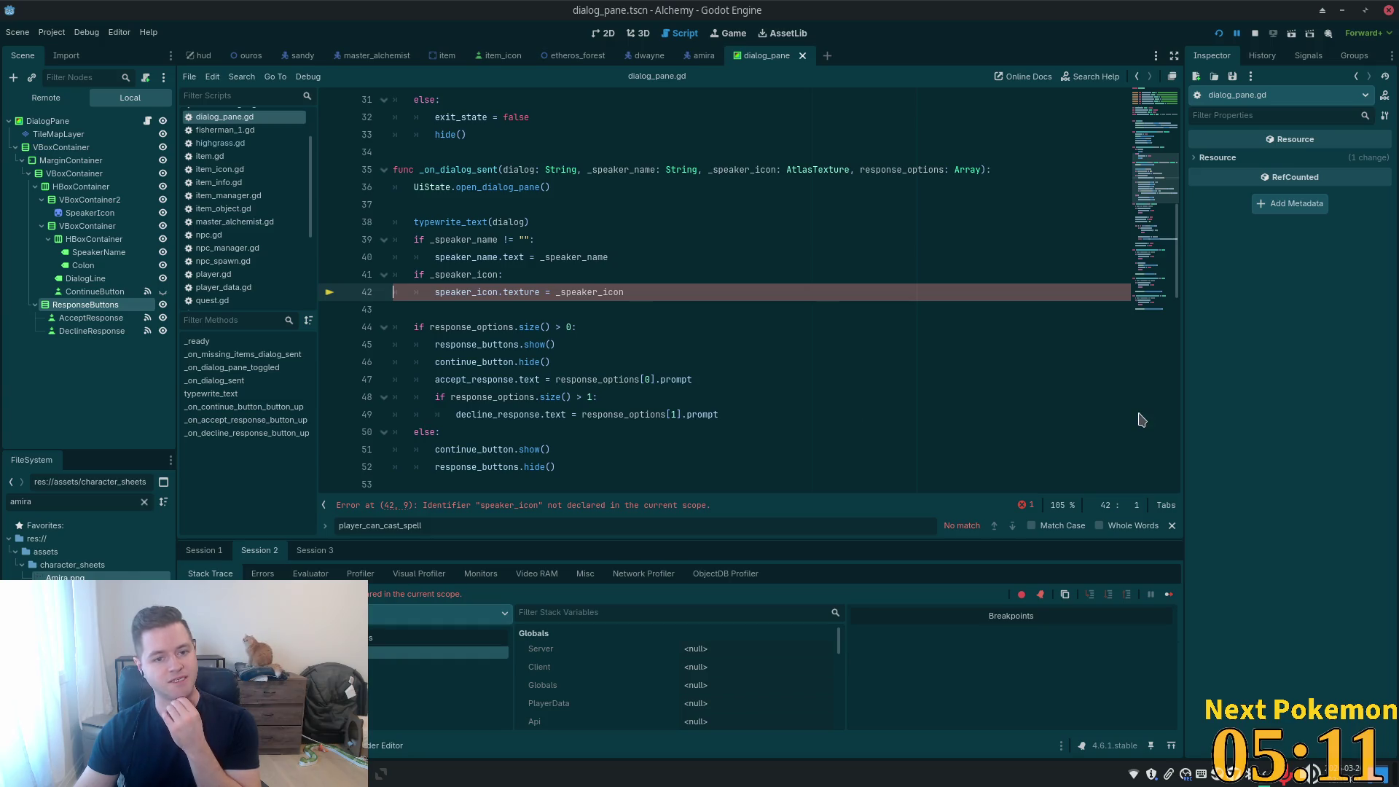
# Check the undeclared _speaker_icon error, then add an empty line 4 below speaker_name.
pyautogui.click(1151, 108)
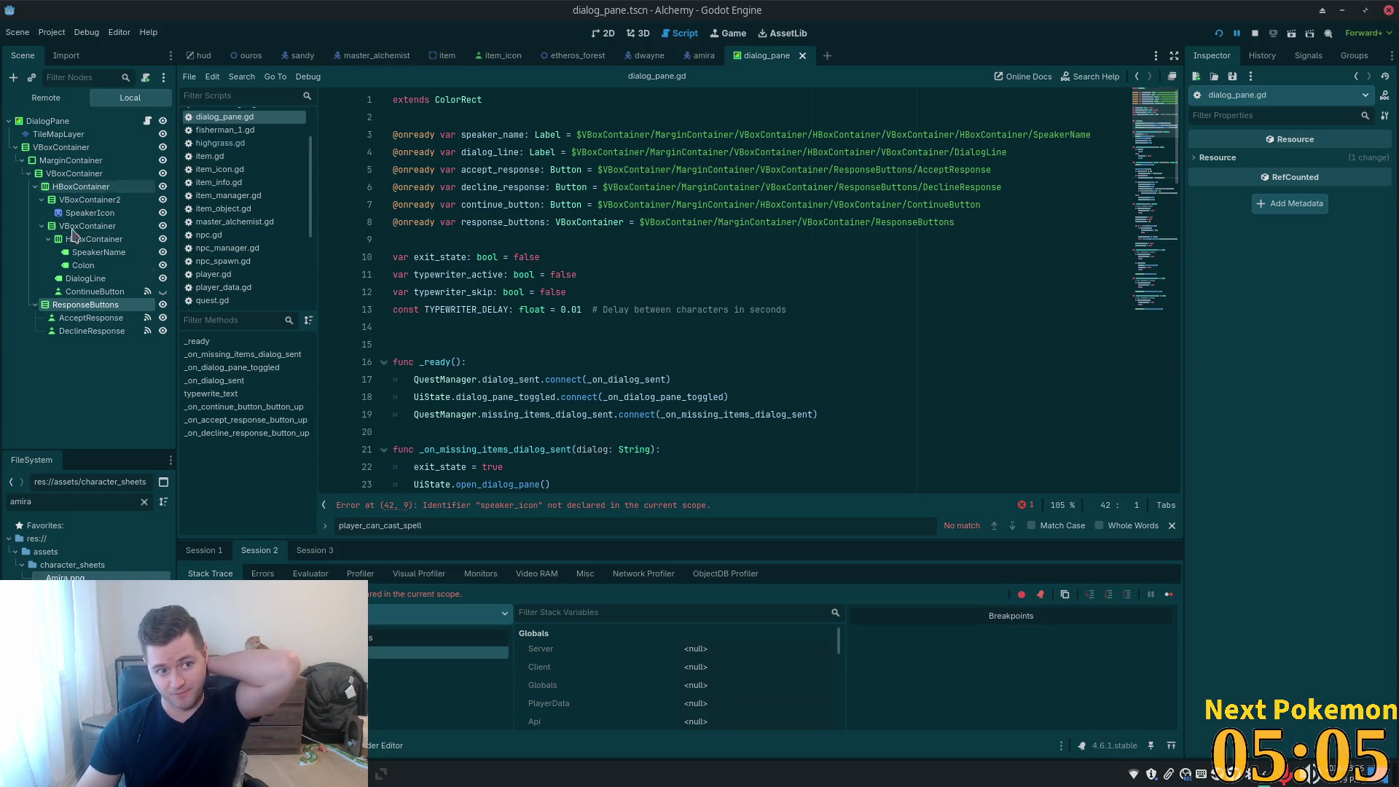
pyautogui.scroll(-6, 658, 314)
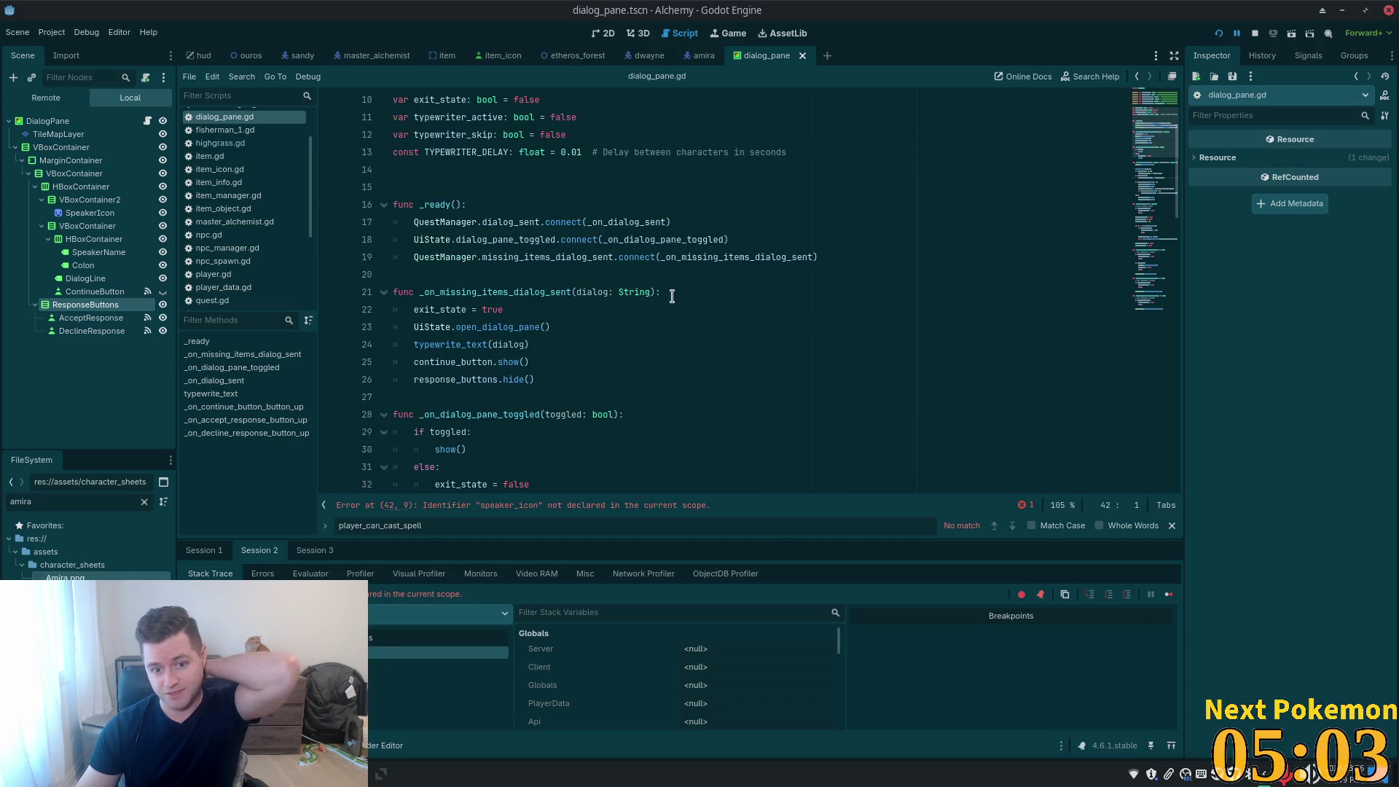
pyautogui.scroll(-2, 657, 315)
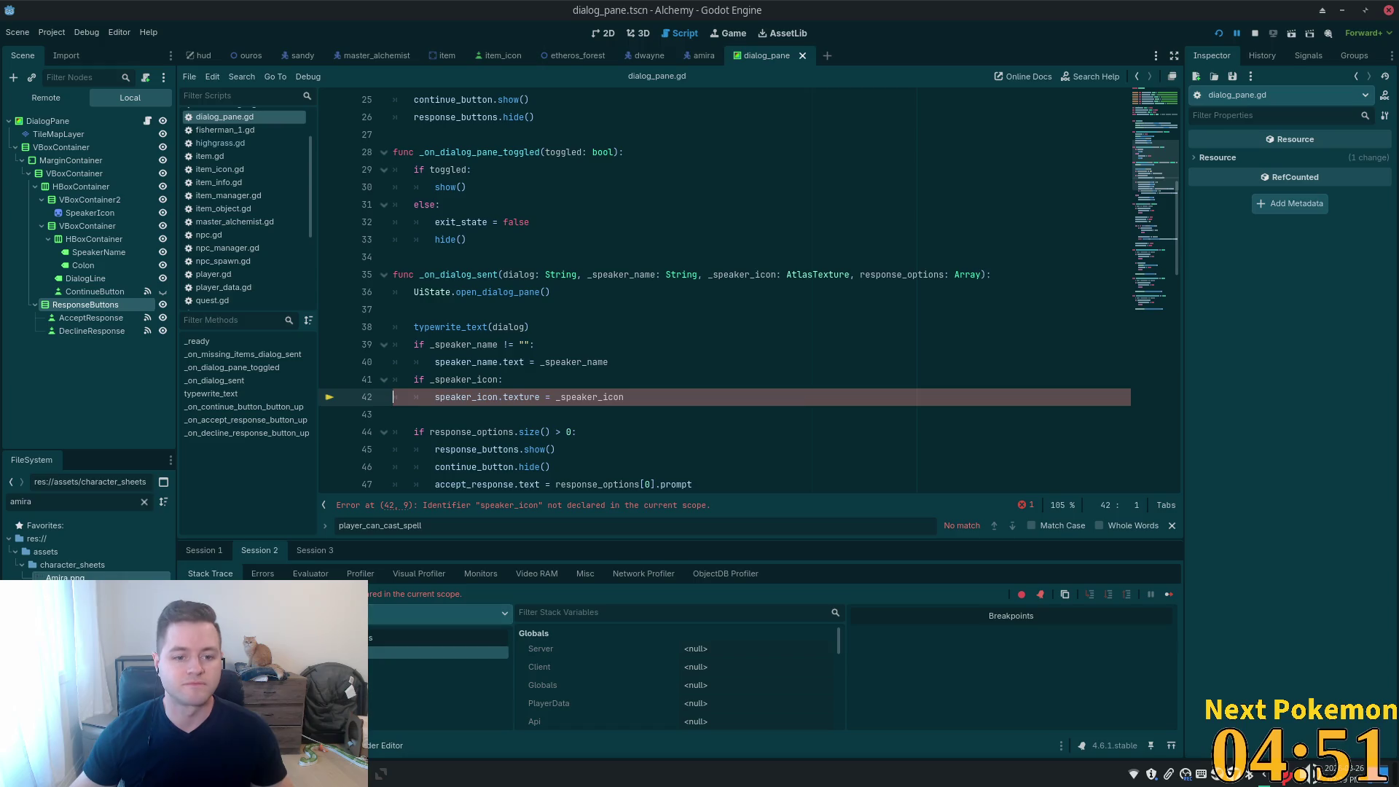
pyautogui.doubleClick(563, 396)
pyautogui.scroll(6, 678, 407)
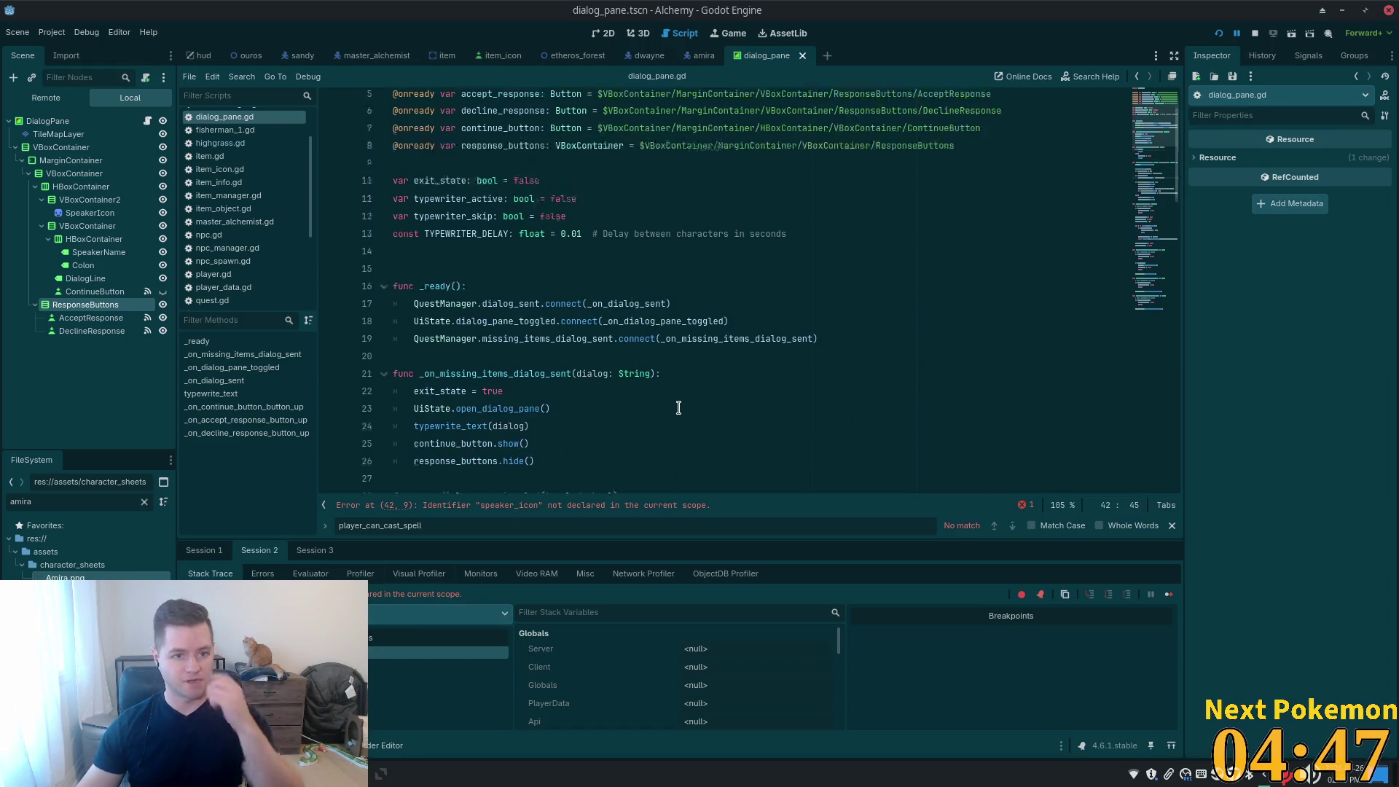
pyautogui.scroll(2, 679, 407)
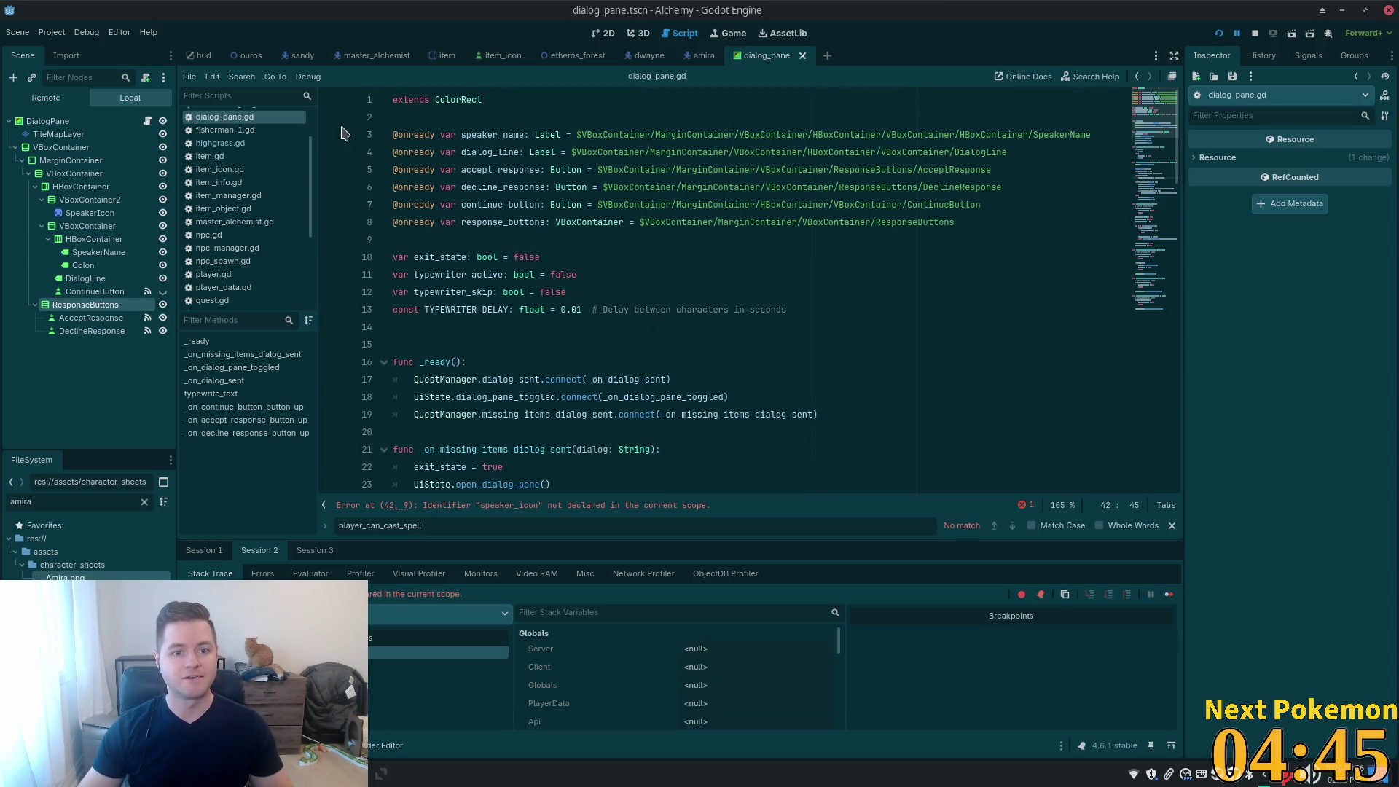
pyautogui.click(817, 135)
pyautogui.click(1110, 135)
pyautogui.press('Return')
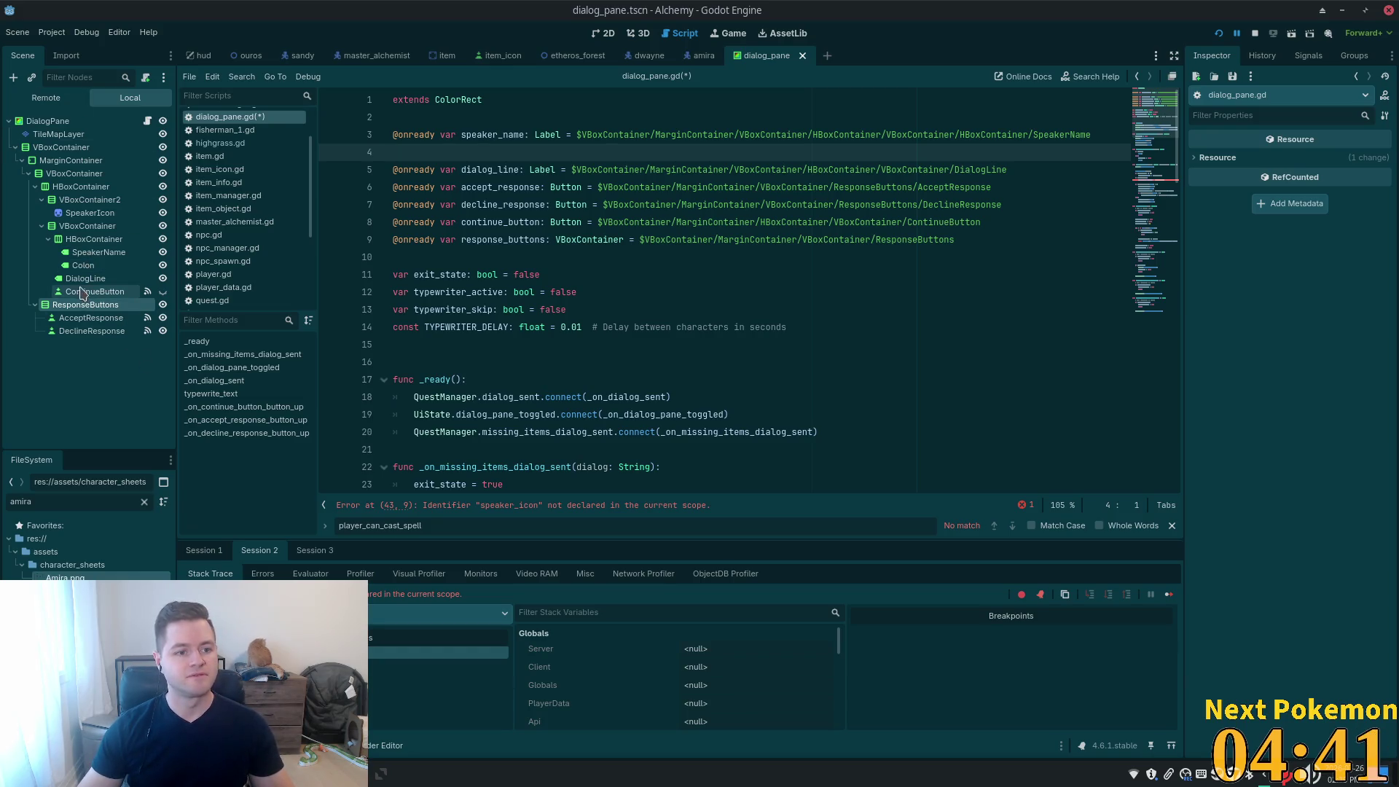
pyautogui.moveTo(76, 219); pyautogui.dragTo(410, 153)
pyautogui.hotkey('ctrl', 's')
pyautogui.press('BackSpace')
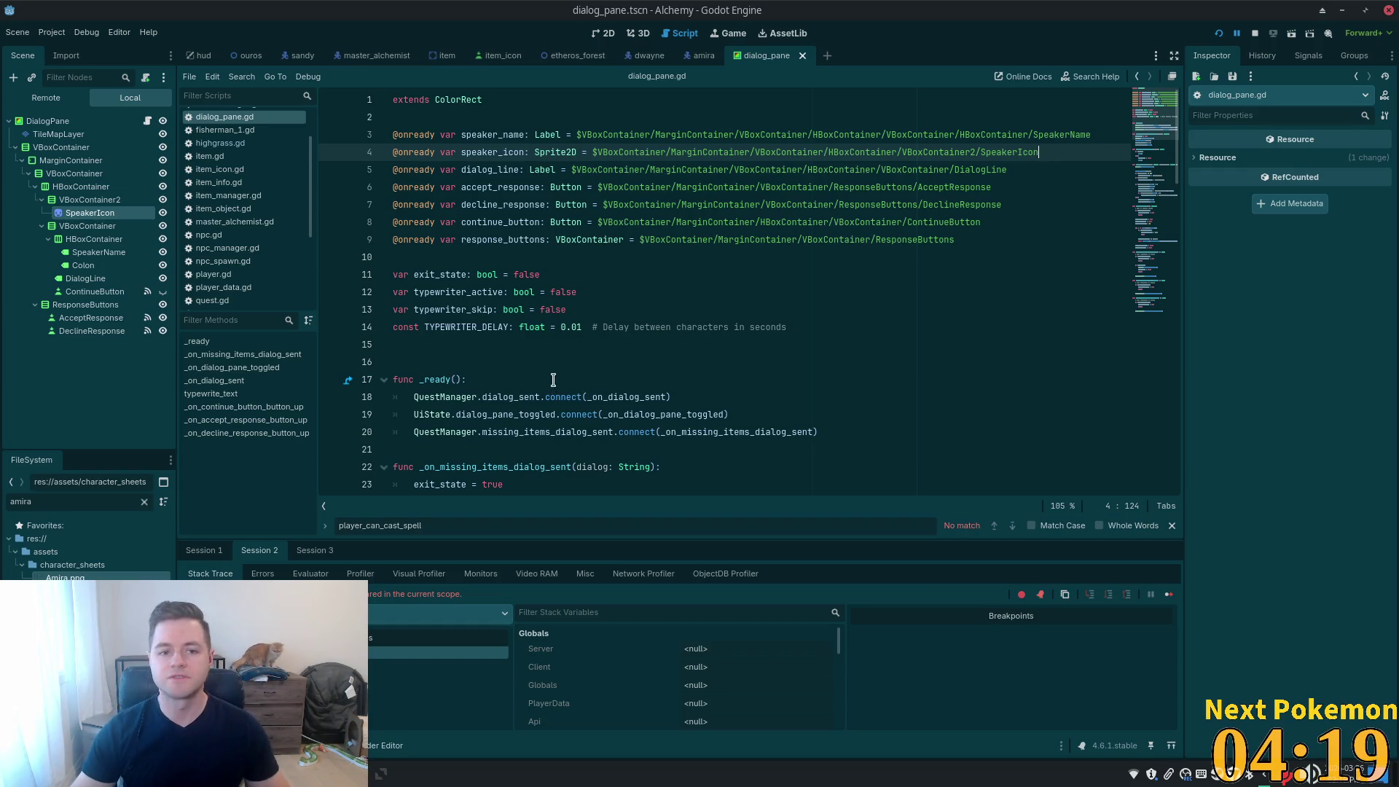
pyautogui.click(684, 205)
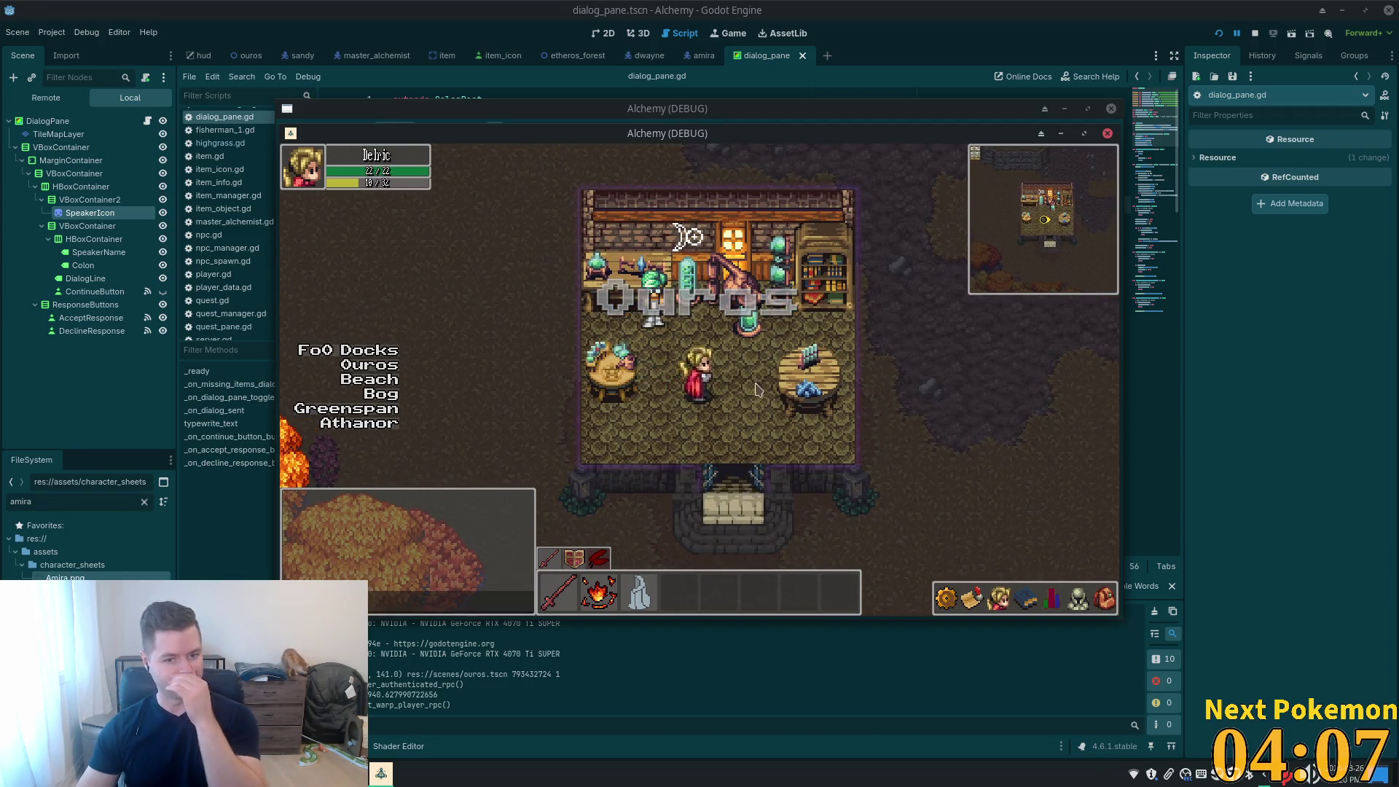
# Walk to the Master Alchemist and talk to him, pausing at the line 52 breakpoint.
pyautogui.click(679, 341)
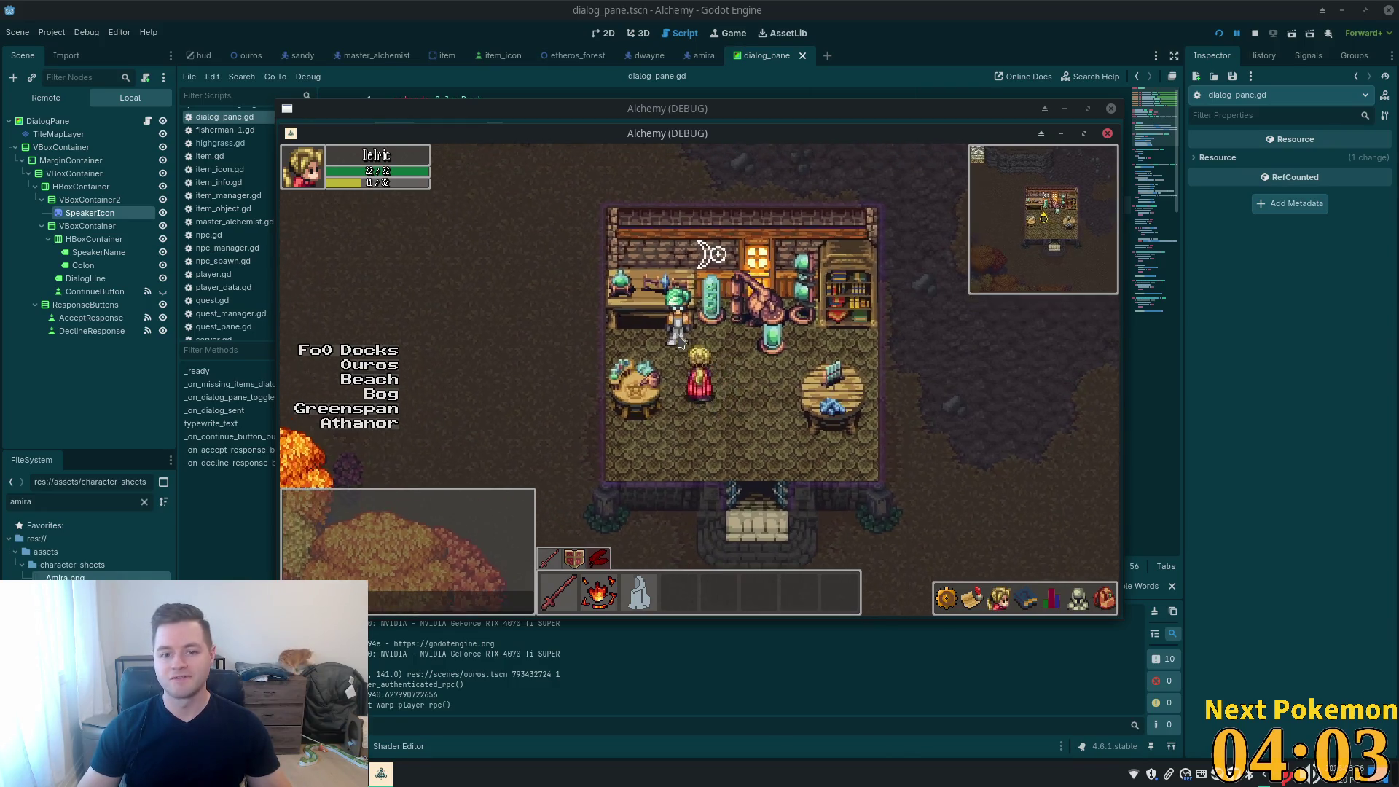
pyautogui.click(678, 341)
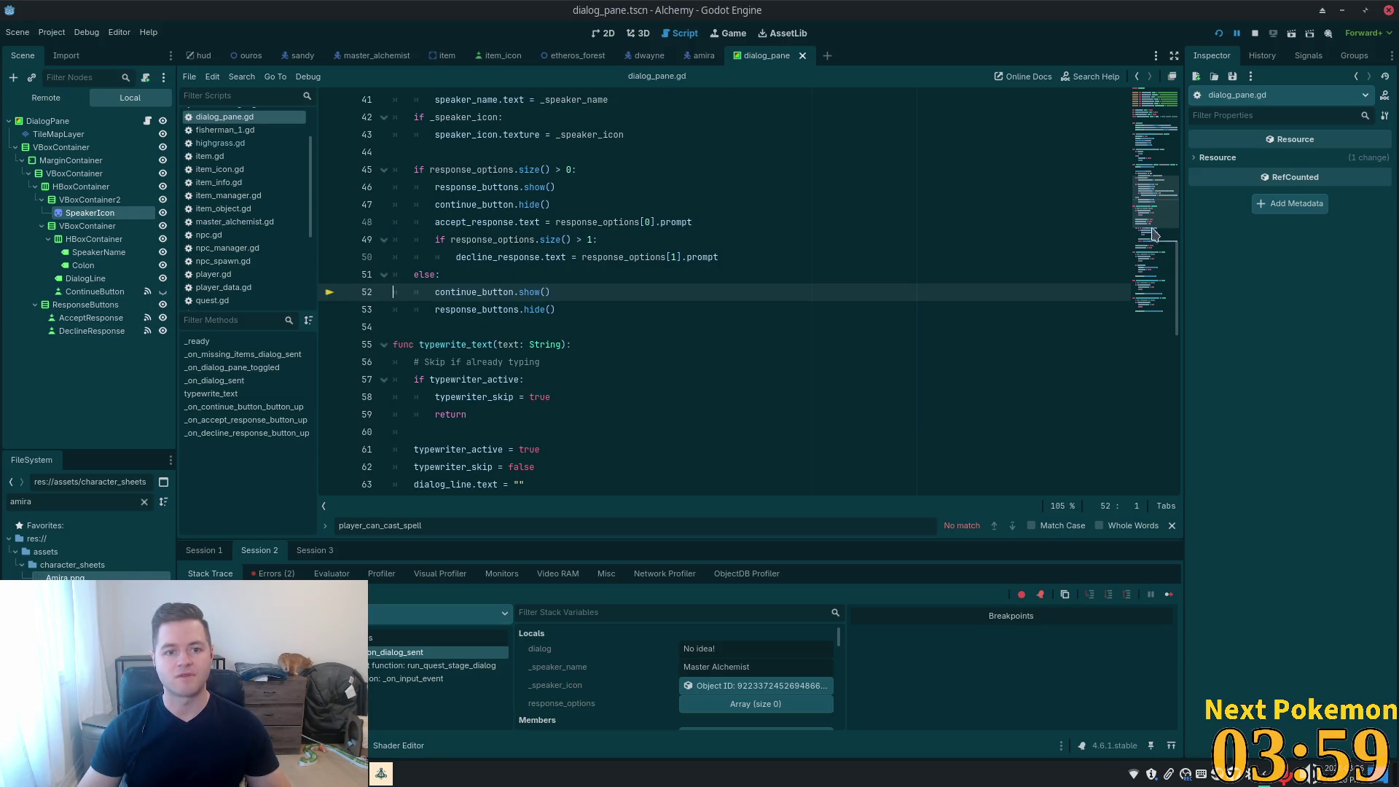
# Search dialog_pane.gd for continue_button from line 52, stepping to its declaration on line 8.
pyautogui.scroll(10, 1152, 239)
pyautogui.click(798, 228)
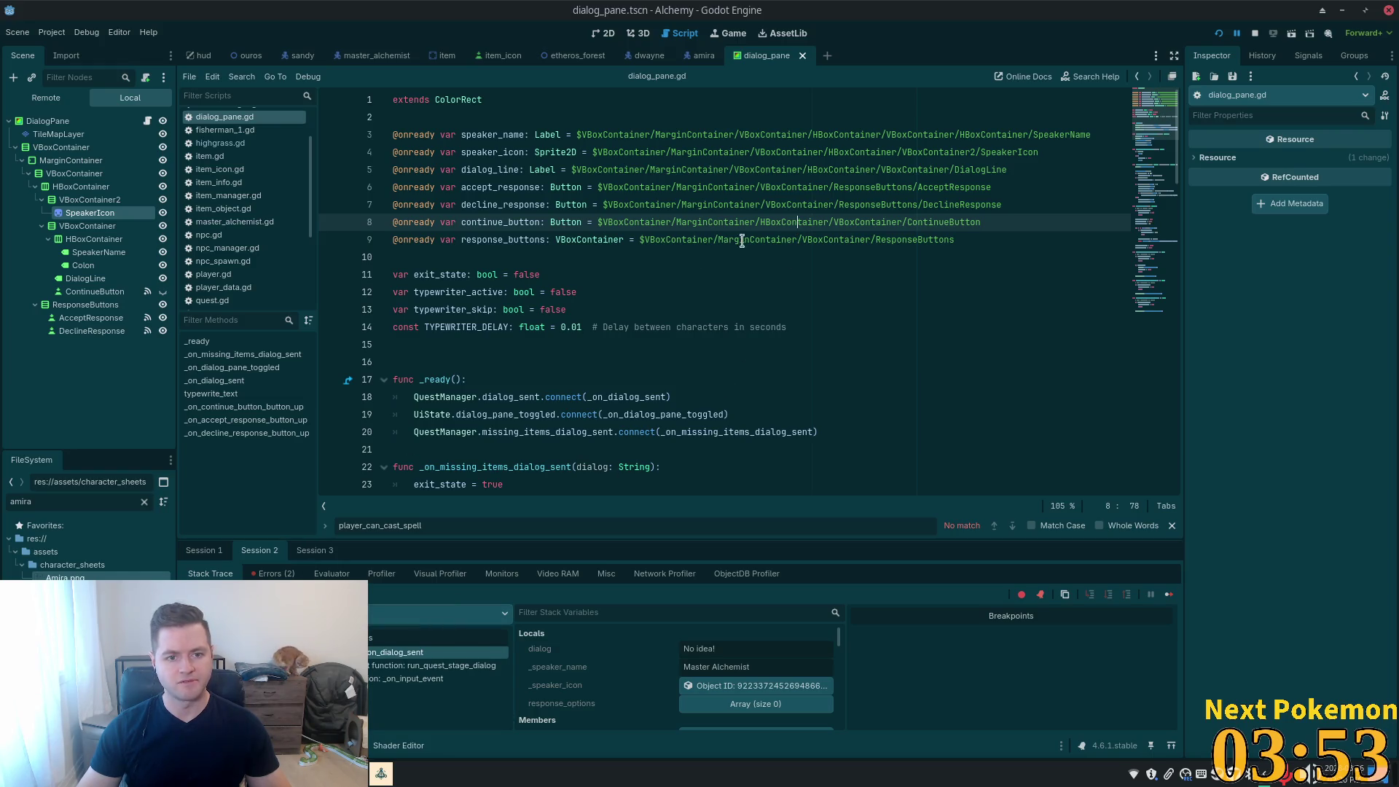
pyautogui.scroll(-5, 938, 307)
pyautogui.scroll(-5, 938, 307)
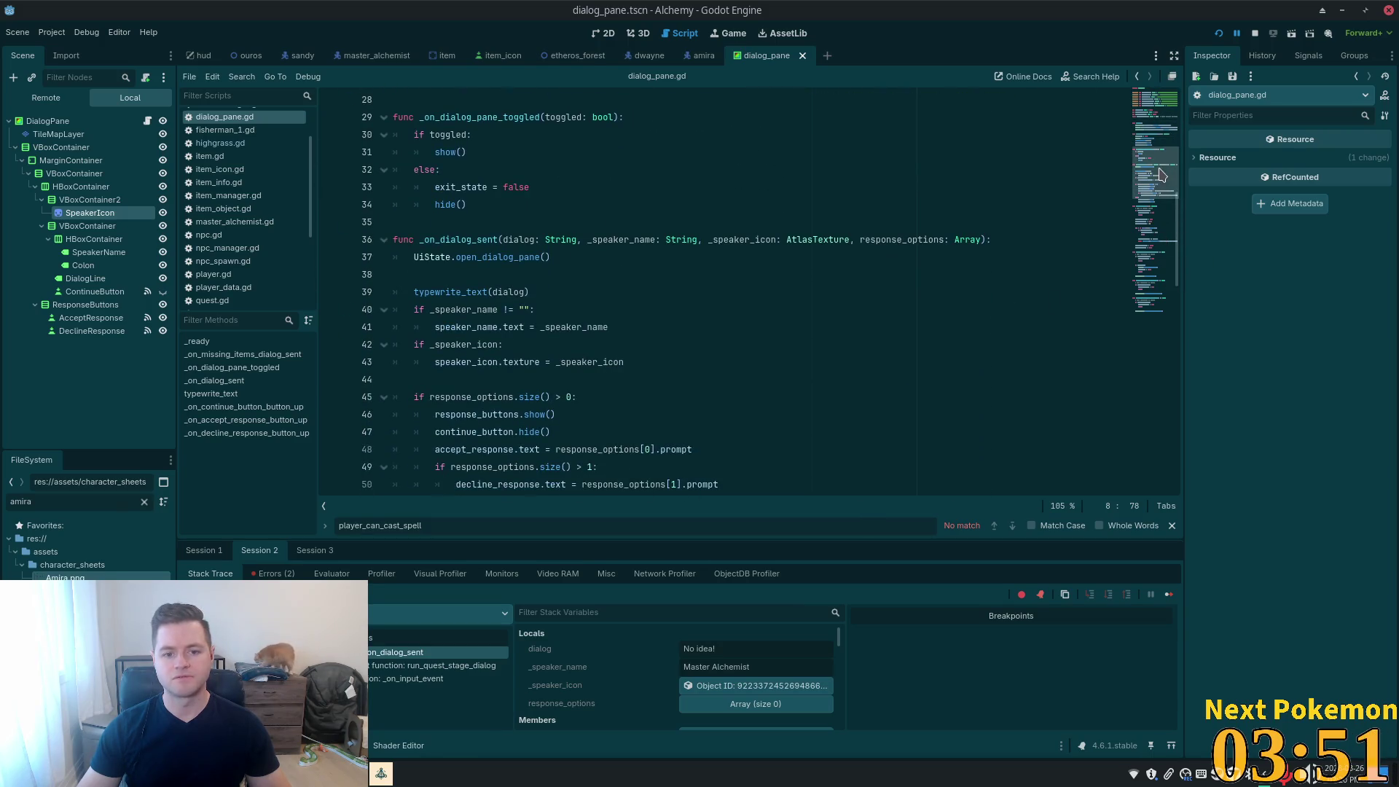
pyautogui.scroll(-14, 1150, 277)
pyautogui.scroll(-3, 1148, 283)
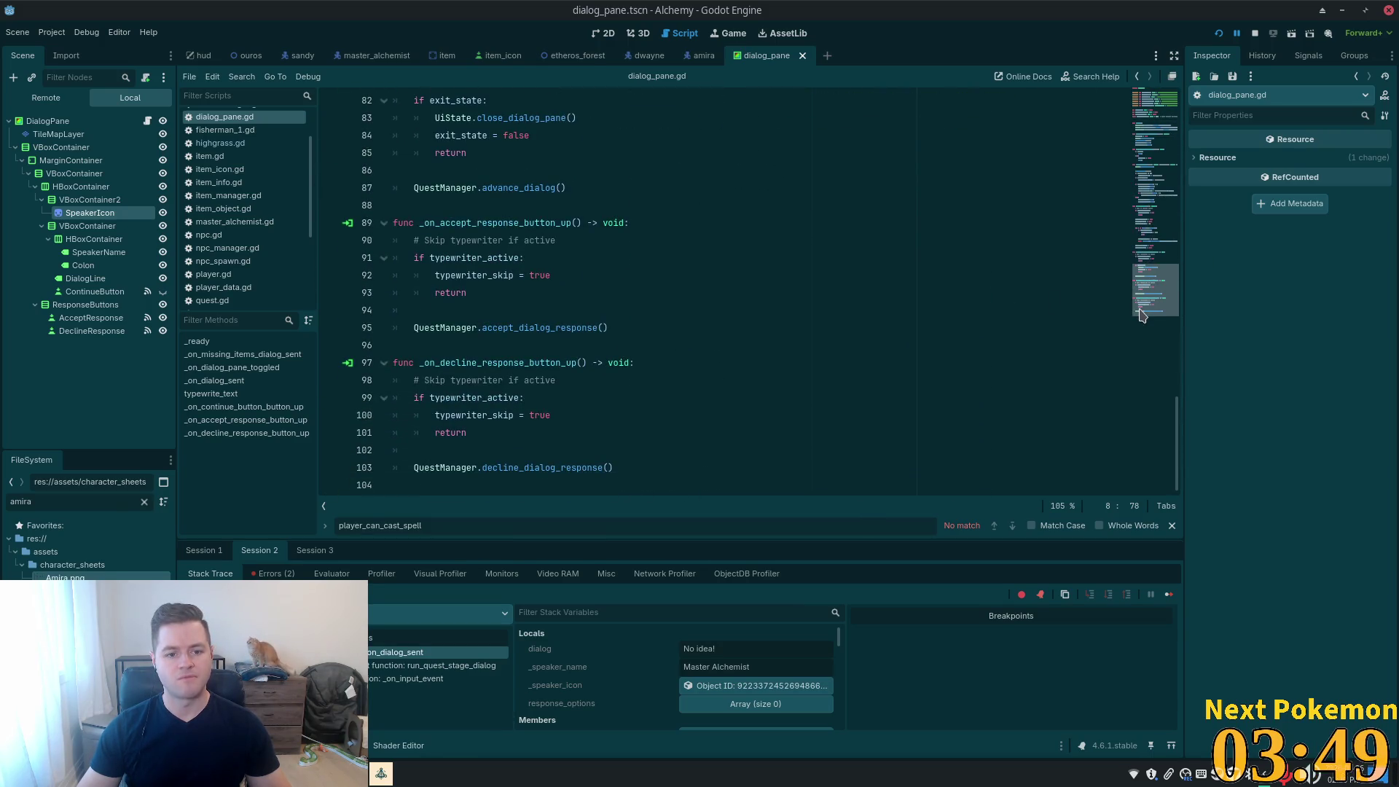
pyautogui.click(408, 653)
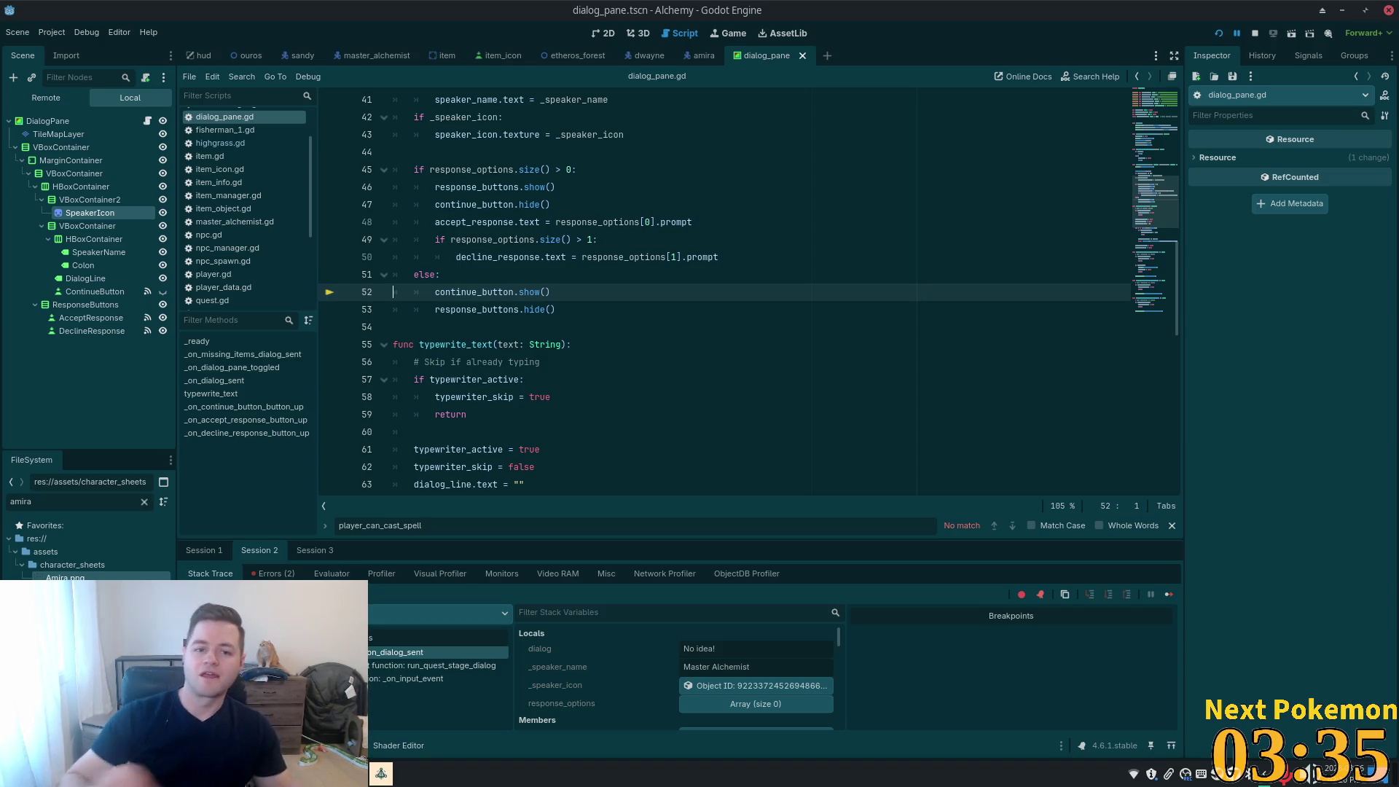
pyautogui.doubleClick(483, 291)
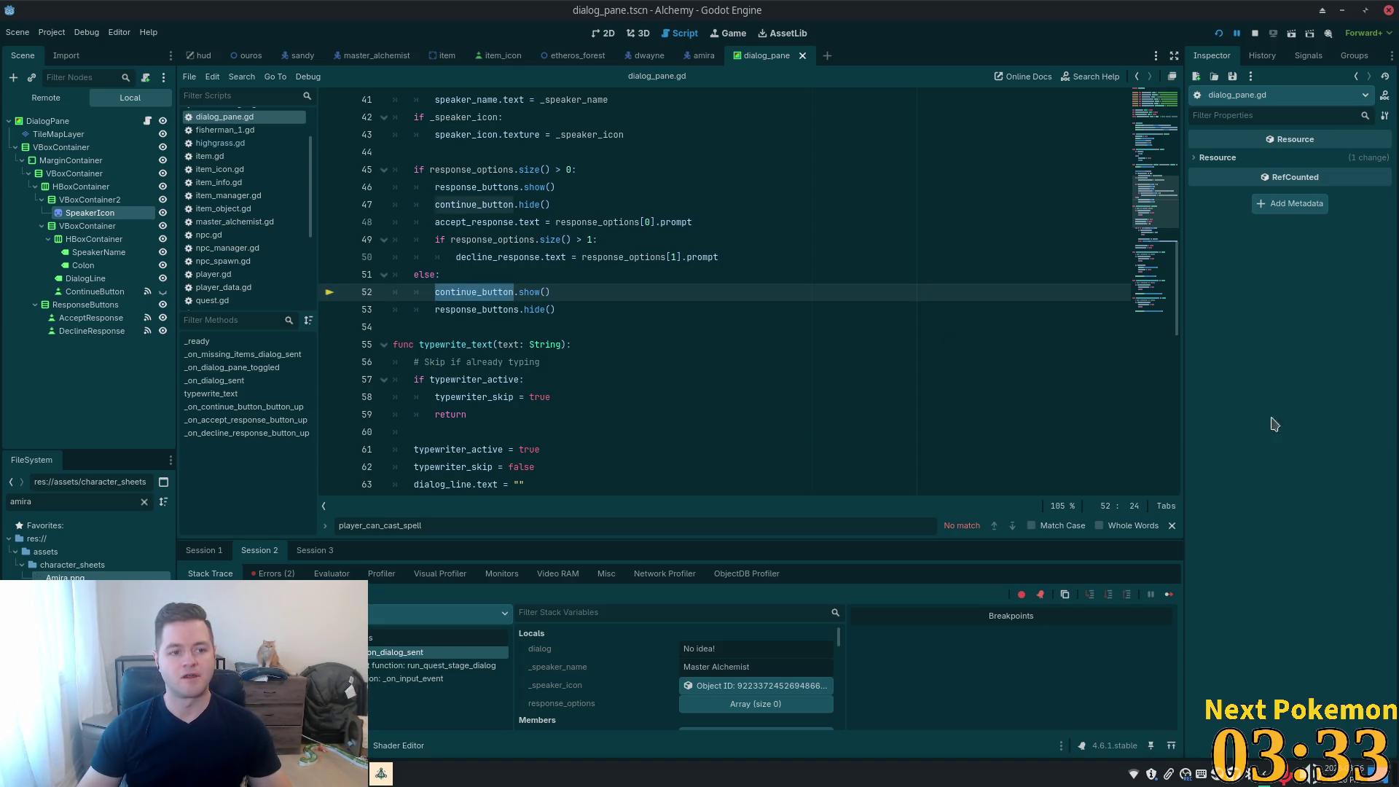
pyautogui.hotkey('ctrl', 'f')
pyautogui.press('Return')
pyautogui.press('Return')
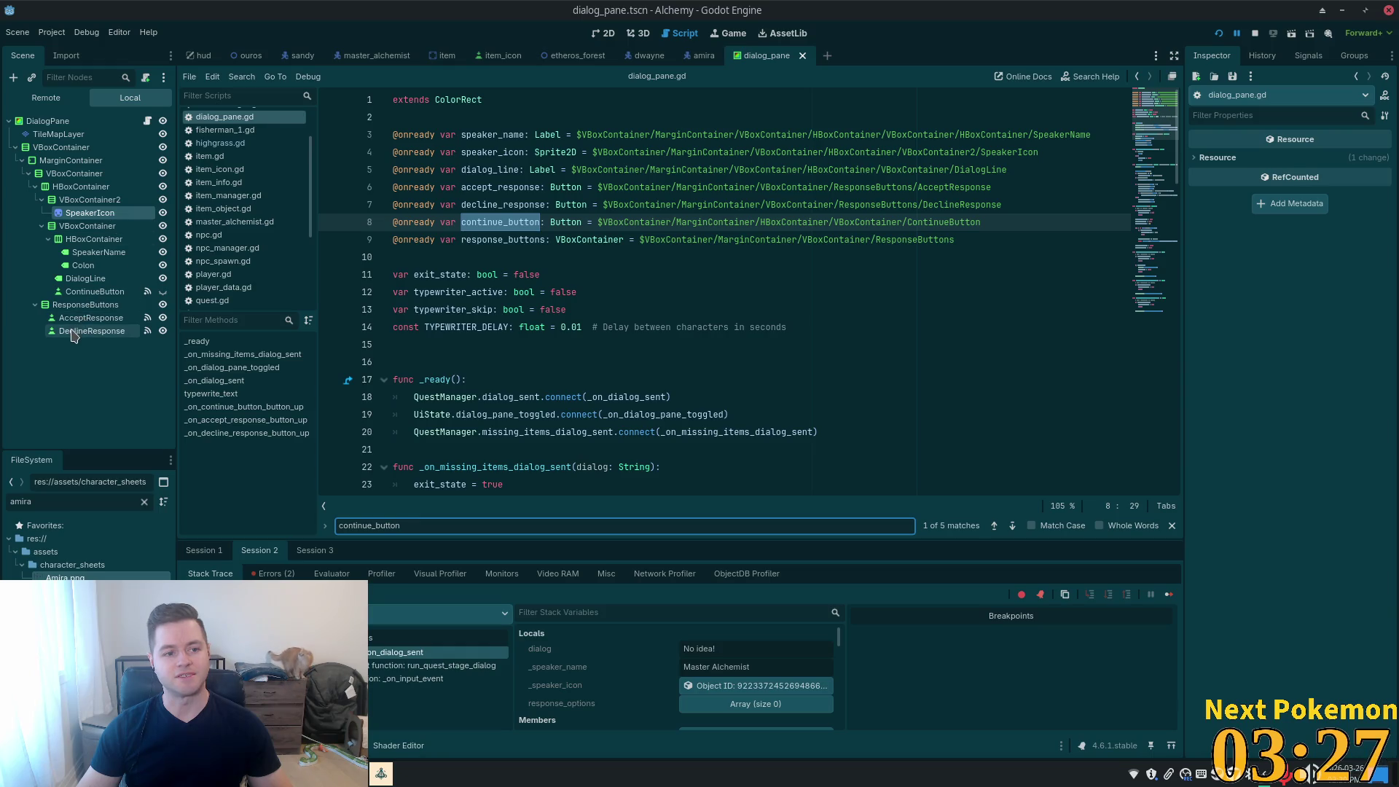
pyautogui.moveTo(46, 294)
pyautogui.mouseDown()
pyautogui.moveTo(291, 218)
pyautogui.moveTo(656, 191)
pyautogui.moveTo(906, 230)
pyautogui.mouseUp()
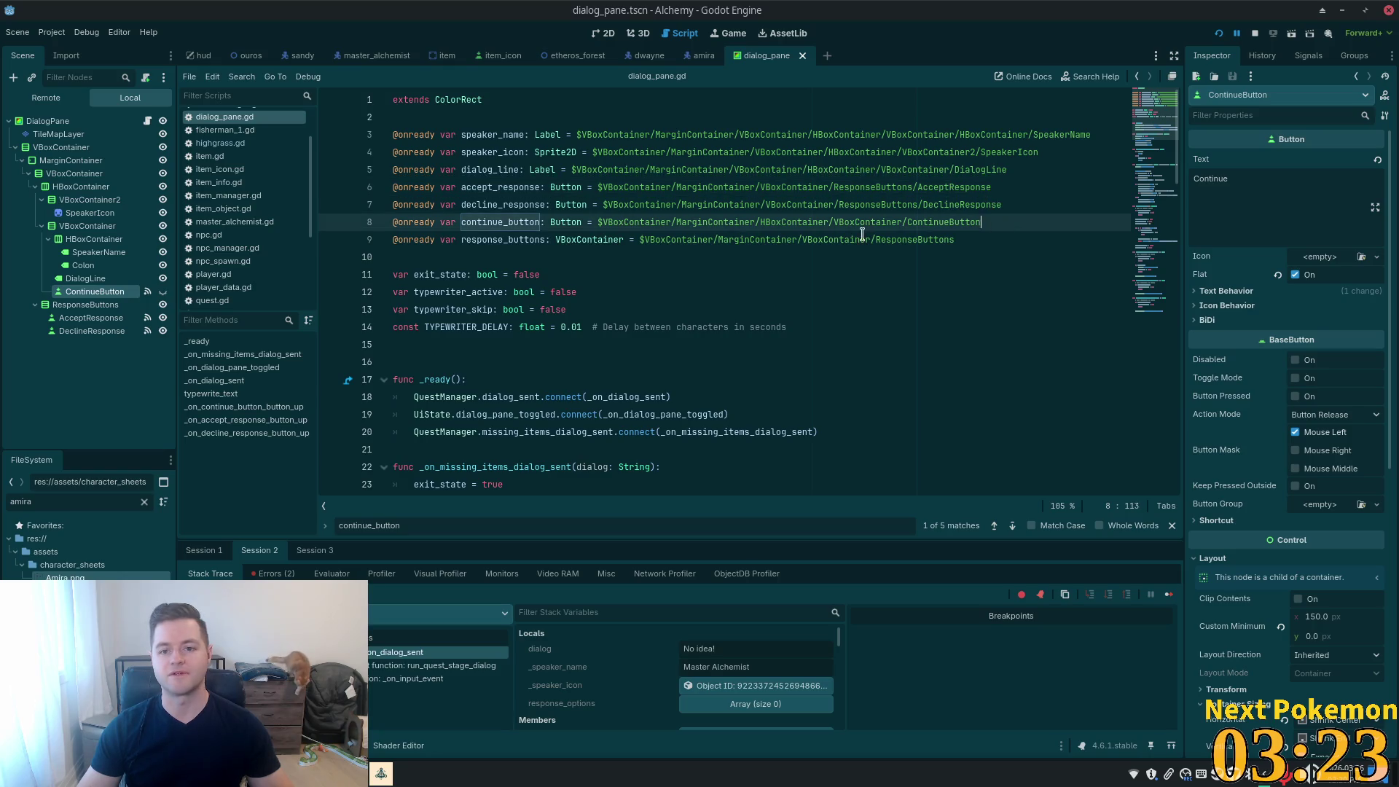
pyautogui.hotkey('ctrl', 'z')
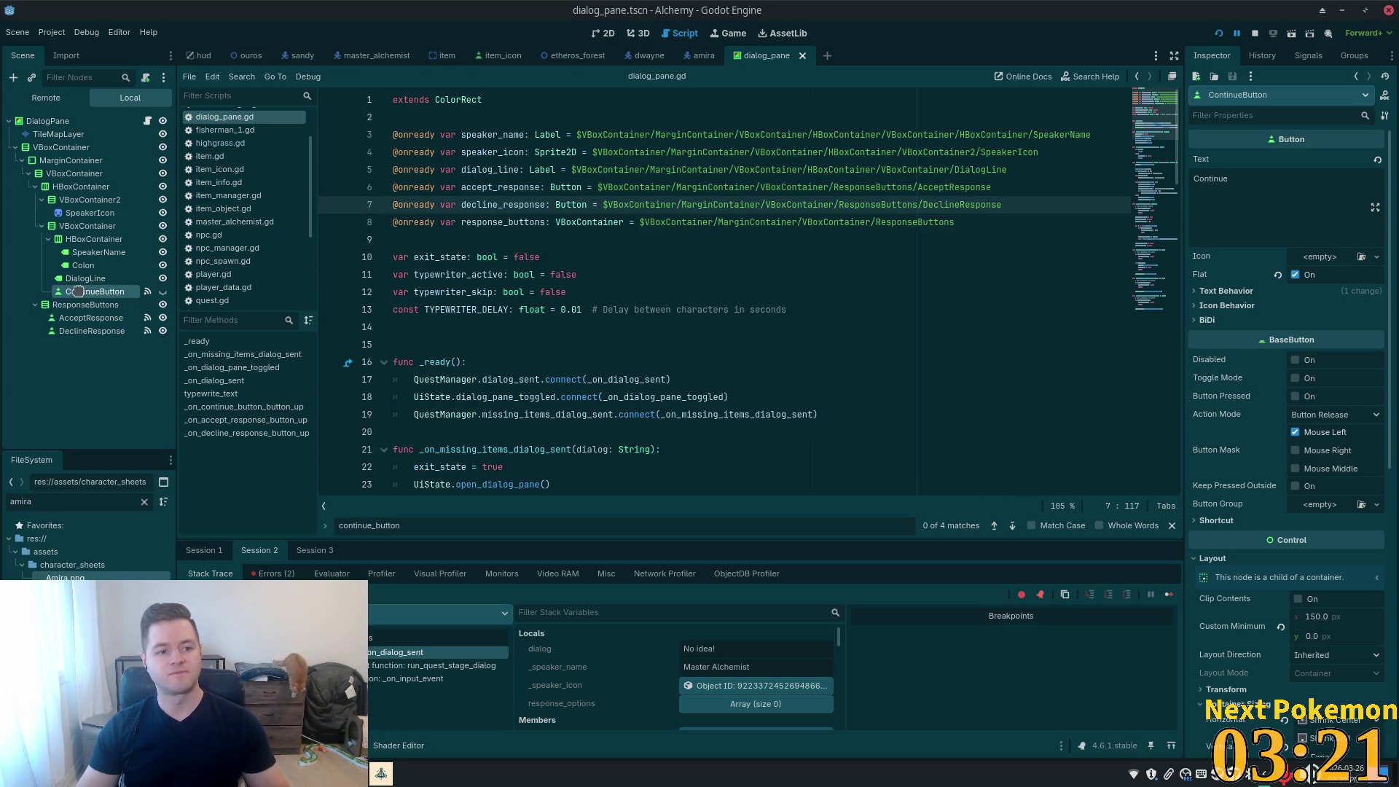
pyautogui.moveTo(70, 298); pyautogui.dragTo(457, 241)
pyautogui.hotkey('ctrl', 'z')
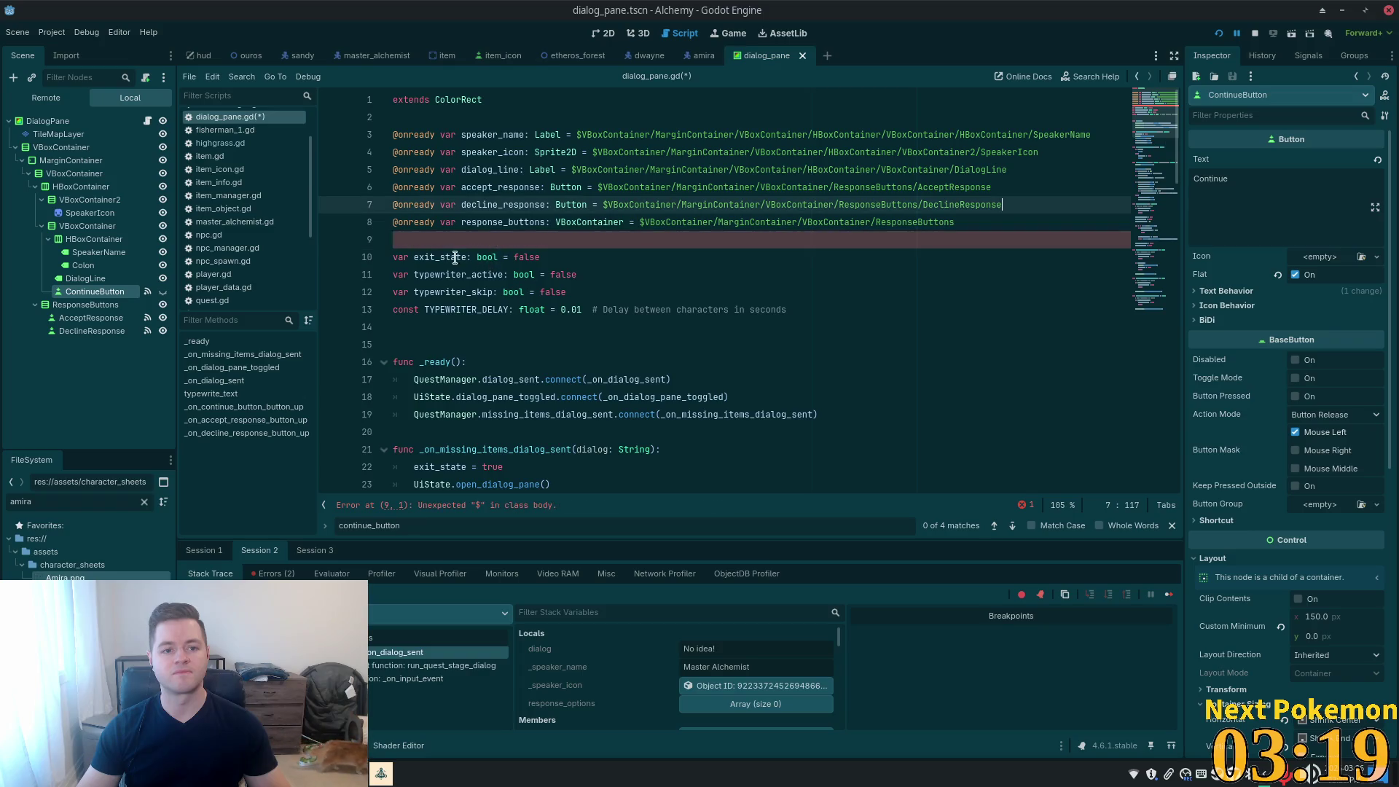
pyautogui.moveTo(94, 292); pyautogui.dragTo(470, 247)
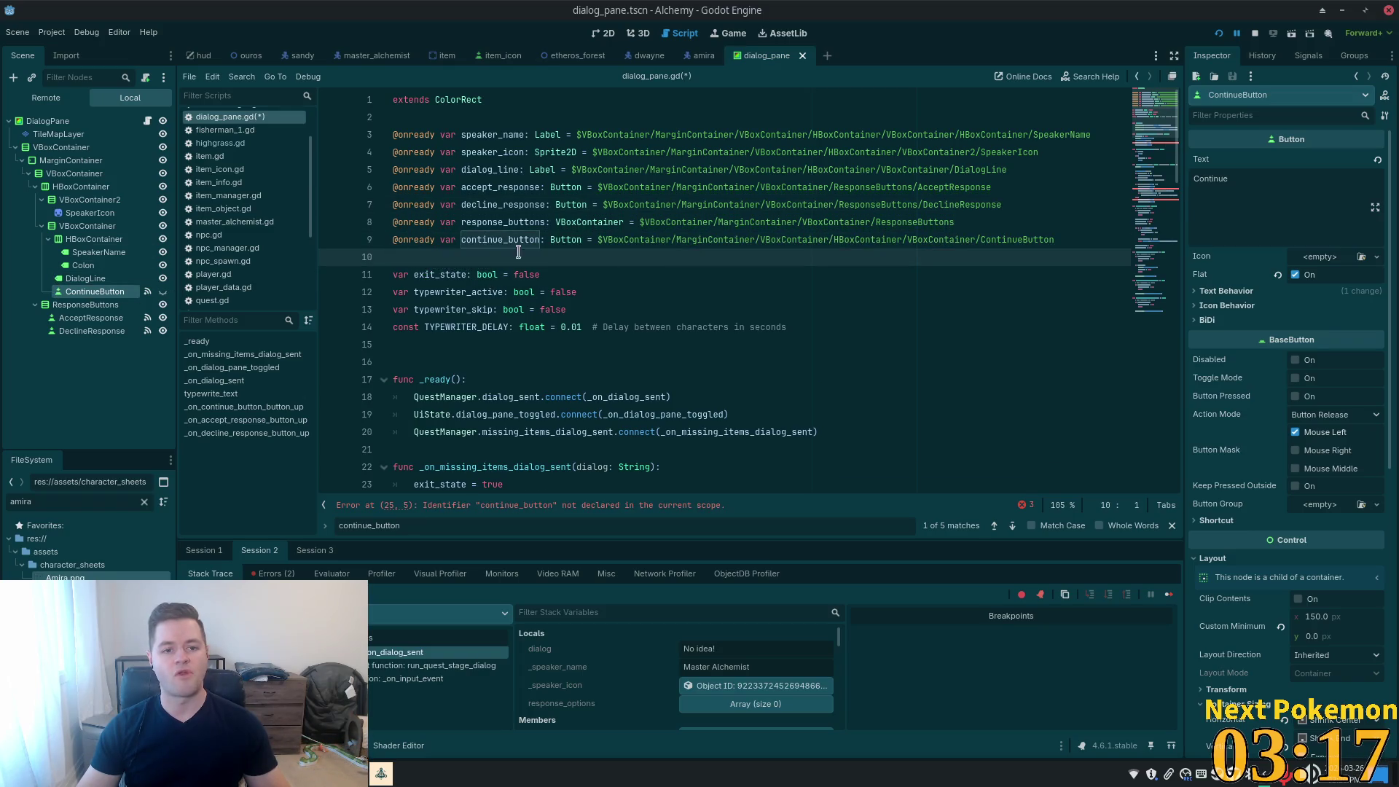
pyautogui.hotkey('ctrl', 's')
pyautogui.click(1221, 34)
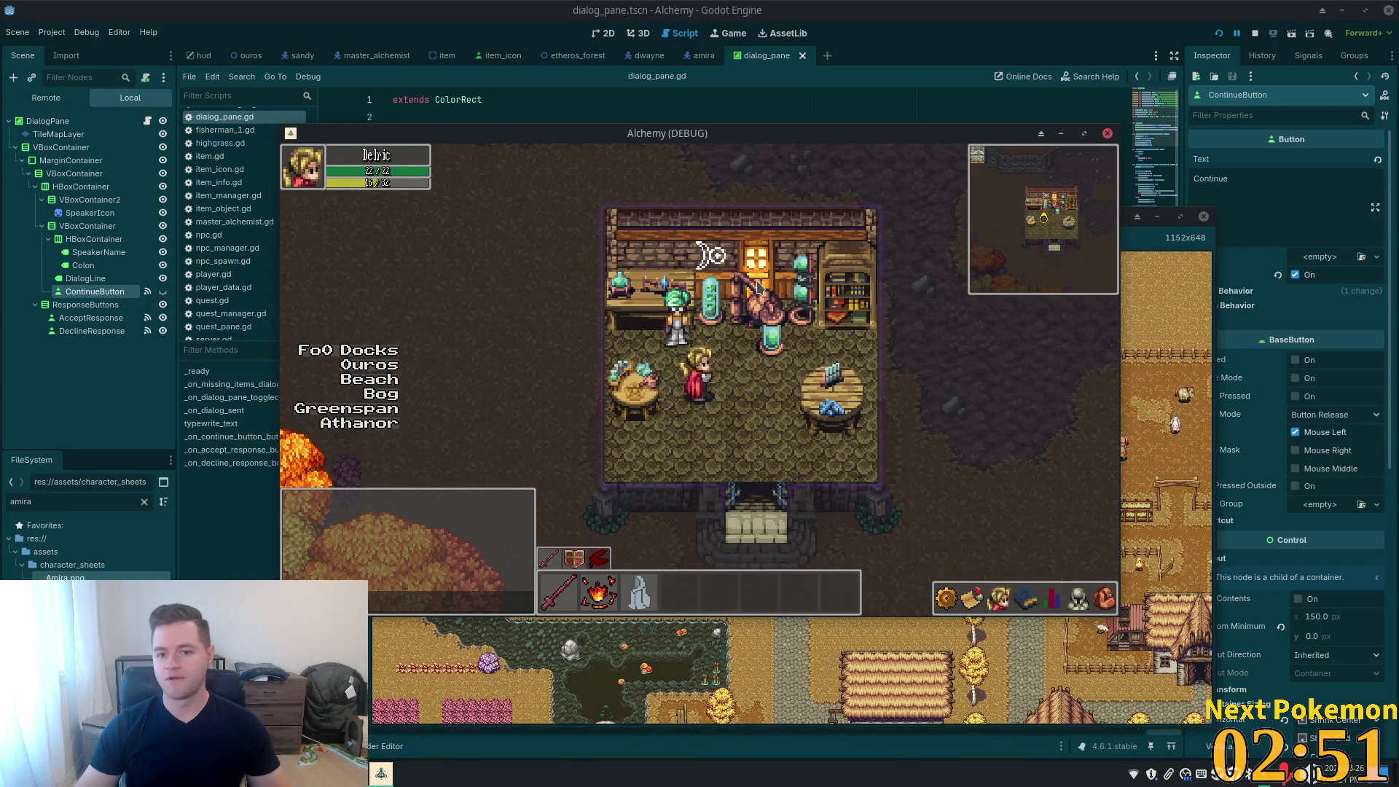
# Talk to the Master Alchemist and continue through every dialog line until the box closes.
pyautogui.click(674, 321)
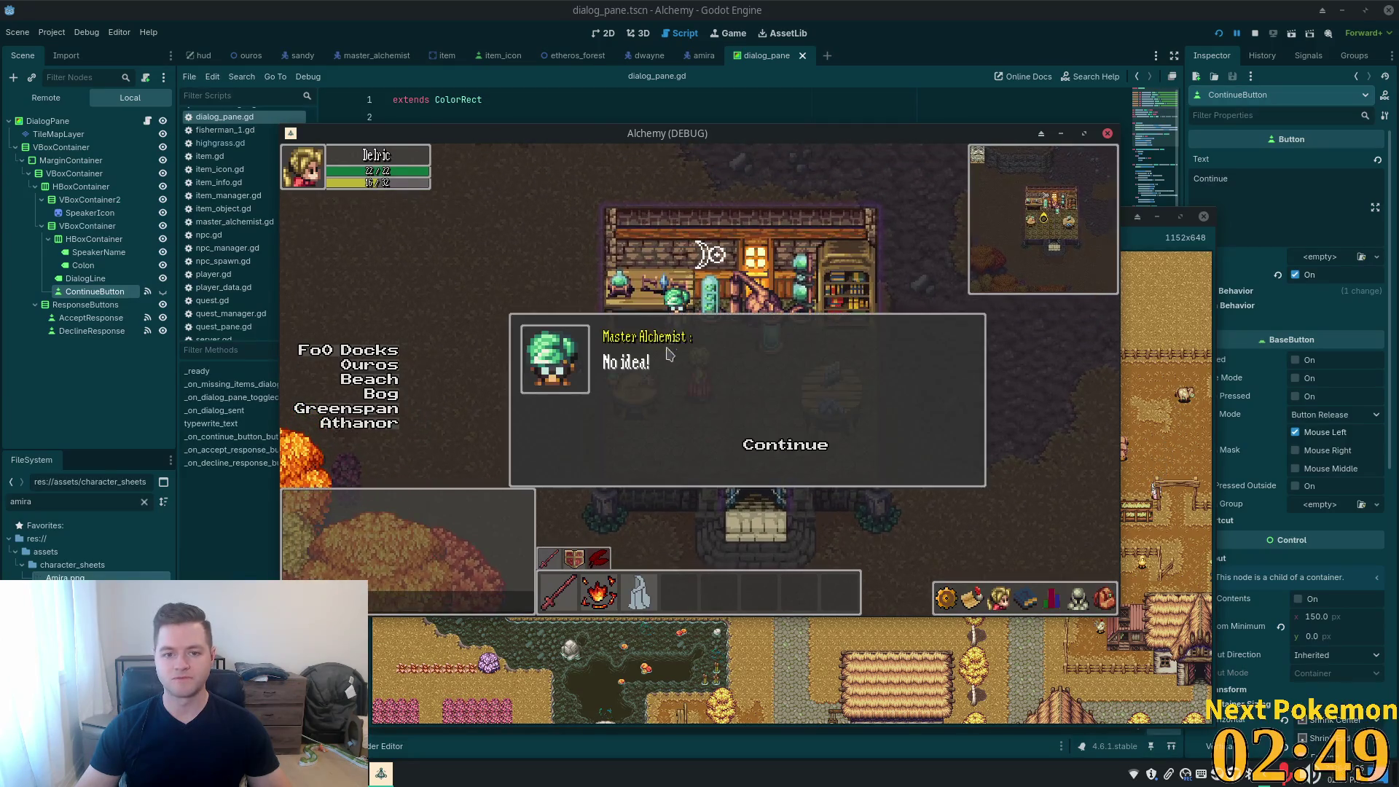
pyautogui.click(821, 446)
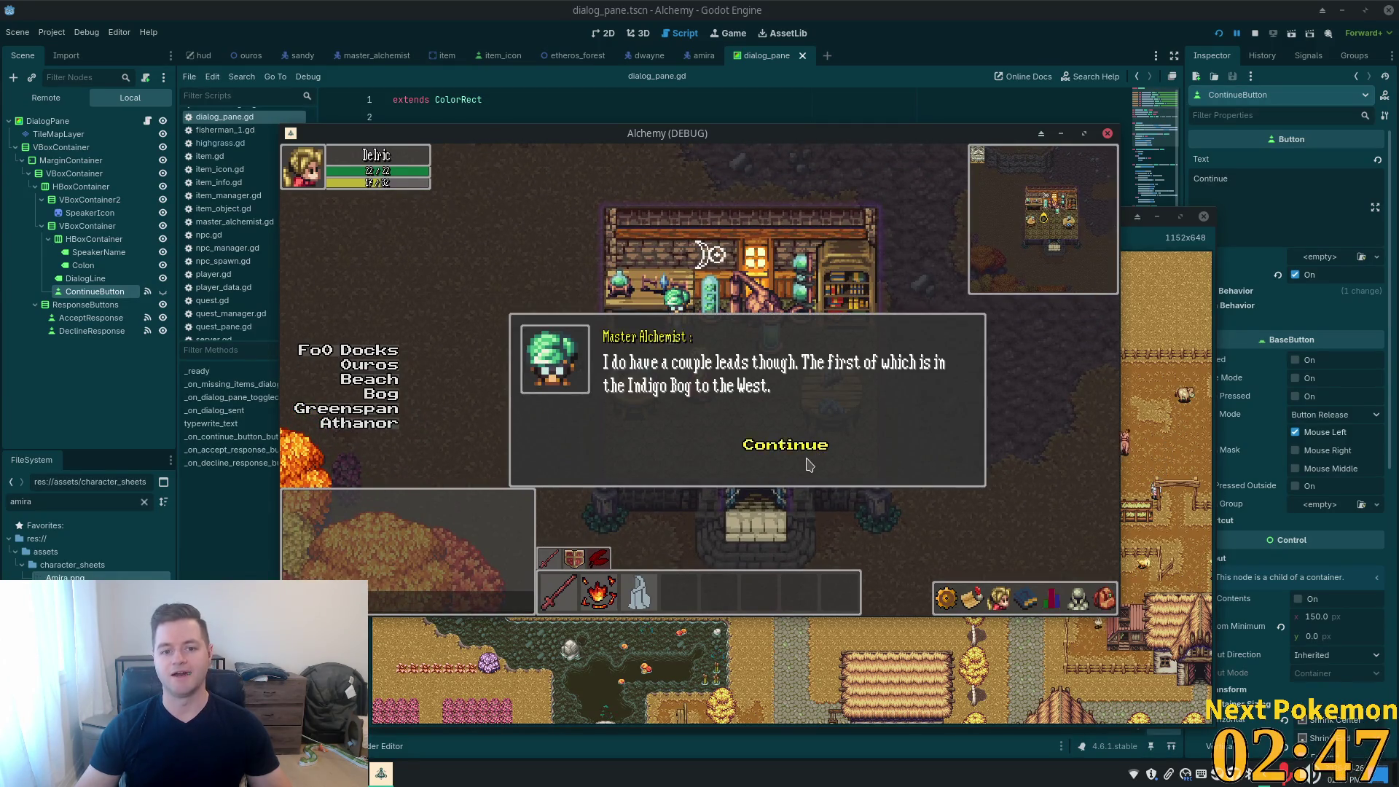
pyautogui.click(796, 448)
pyautogui.click(797, 448)
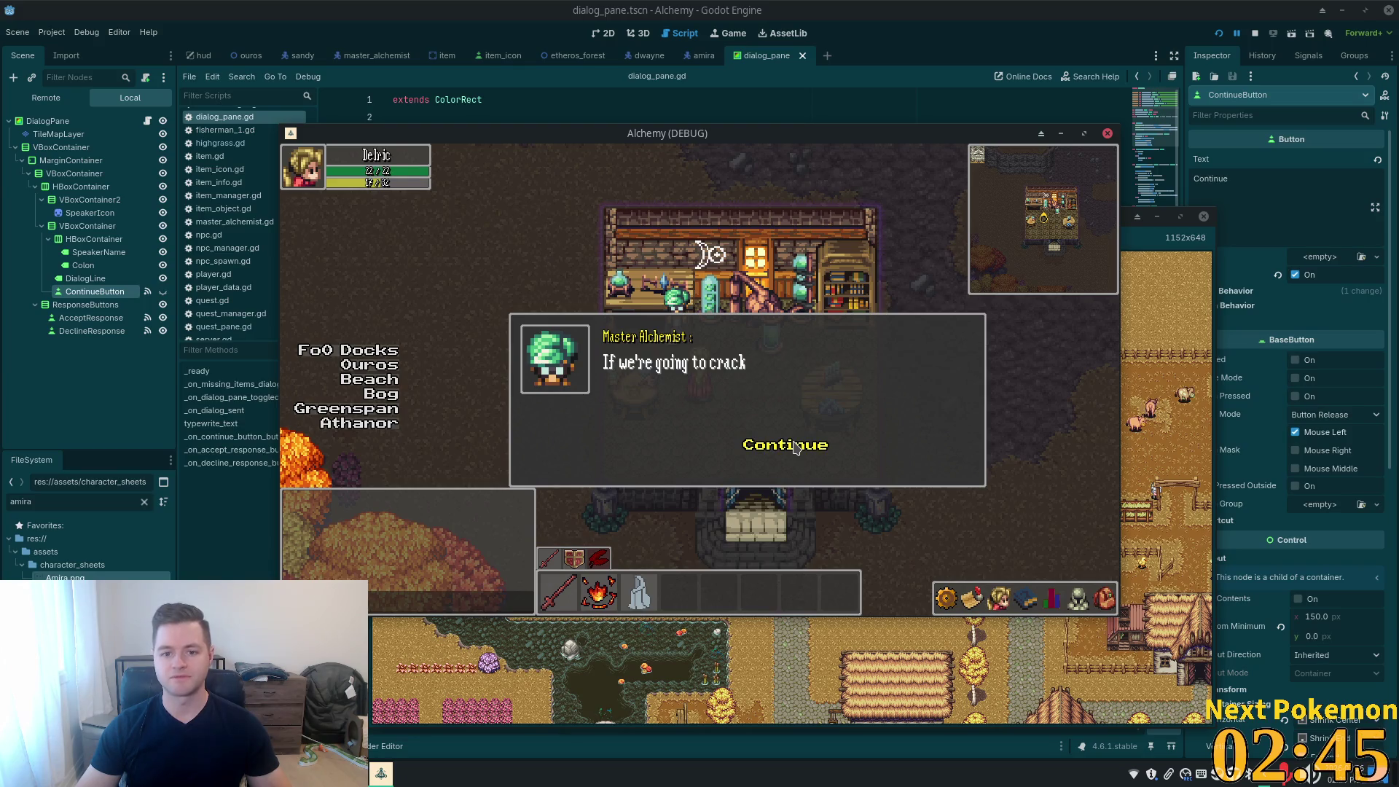
pyautogui.click(796, 447)
pyautogui.click(797, 448)
pyautogui.click(789, 445)
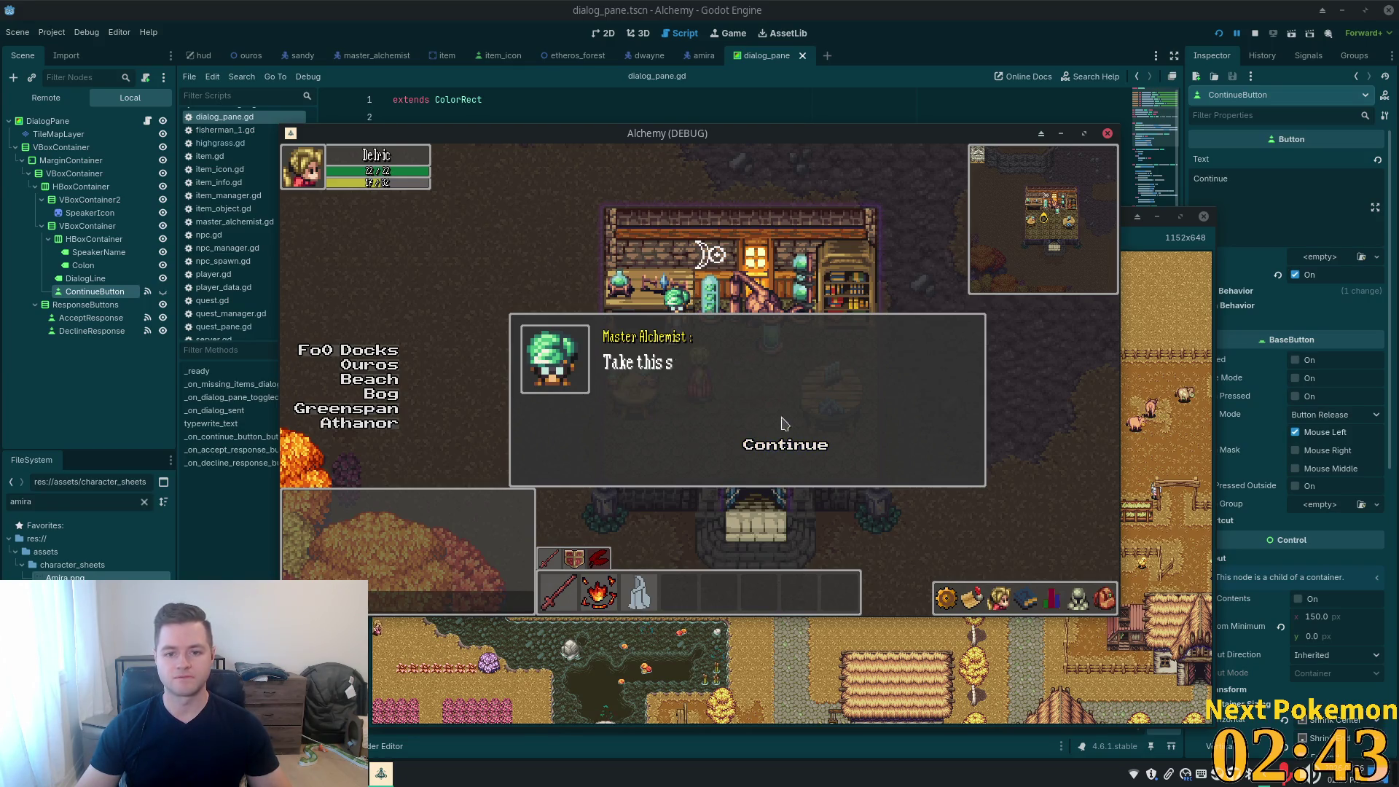
pyautogui.click(772, 452)
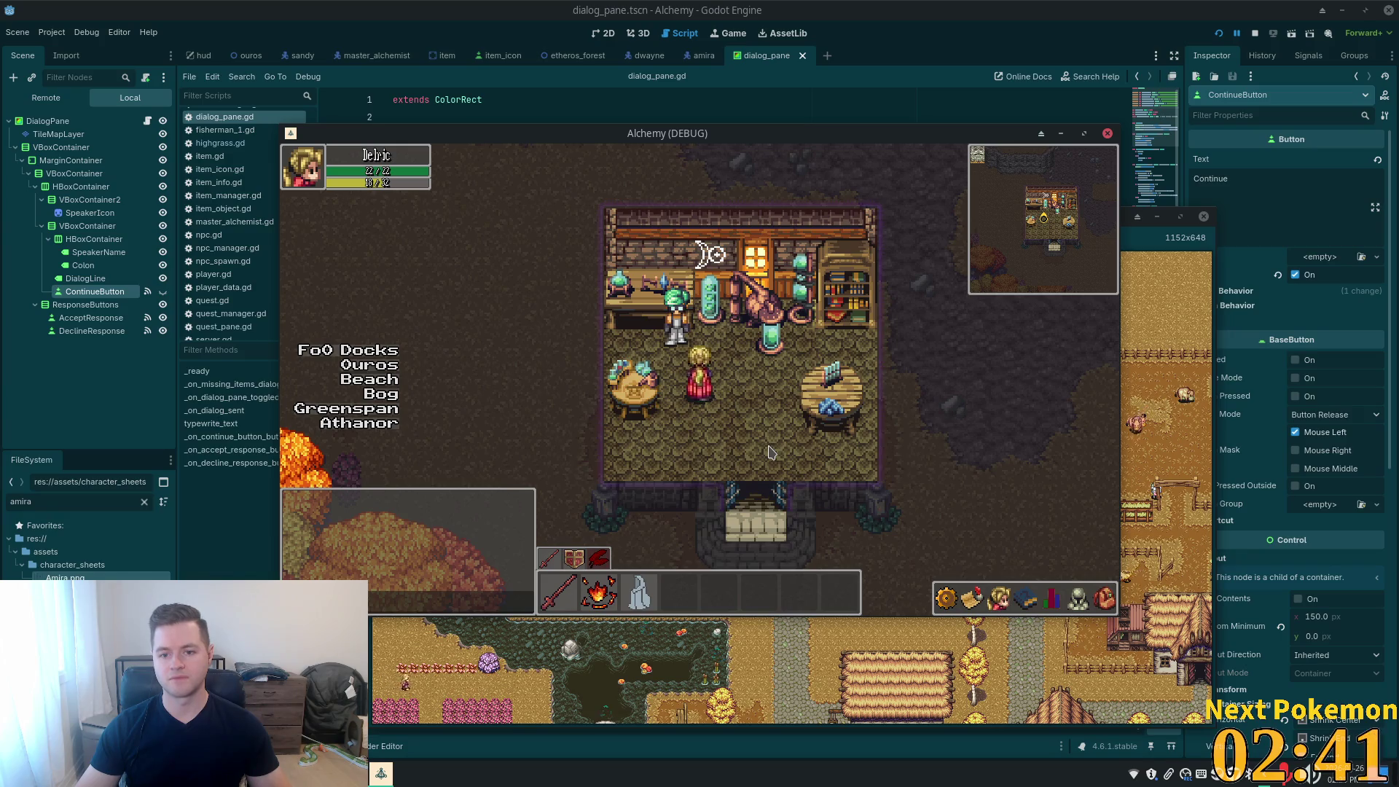
# Open and close the inventory, then walk out of the alchemist's house.
pyautogui.click(1108, 594)
pyautogui.press('Down')
pyautogui.click(902, 371)
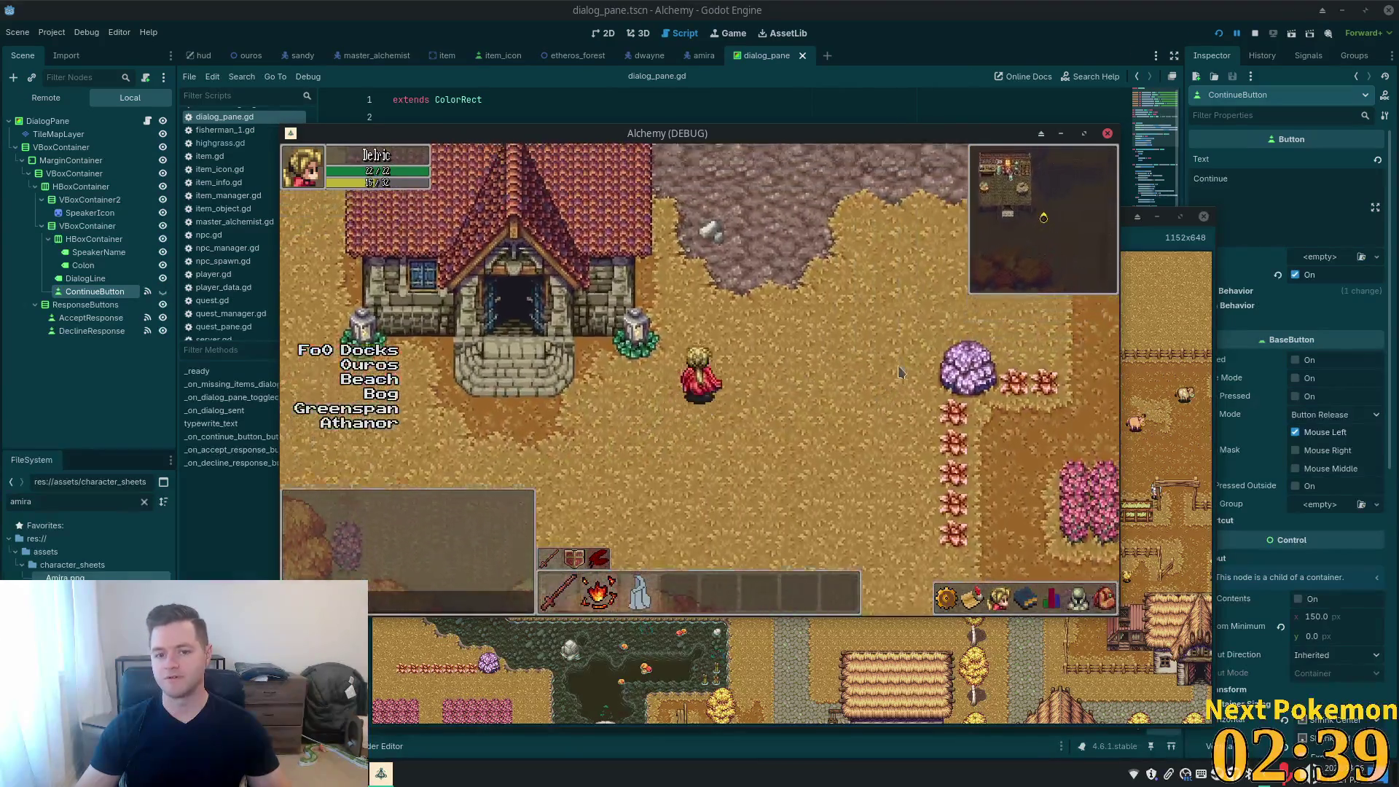
# Walk the hero out of the village, over the river bridge and north into Etheros Forest.
pyautogui.press('Up')
pyautogui.press('Right')
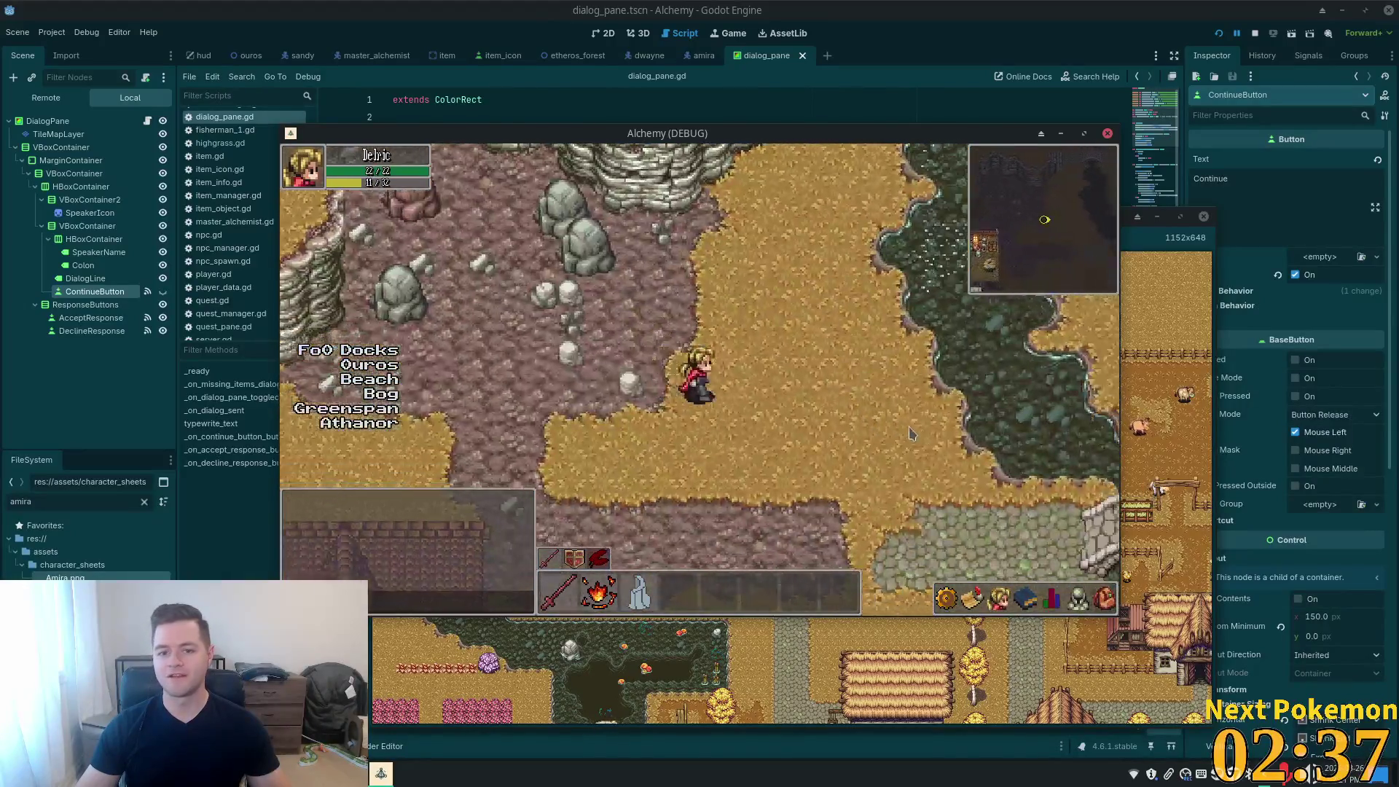
pyautogui.press('Right')
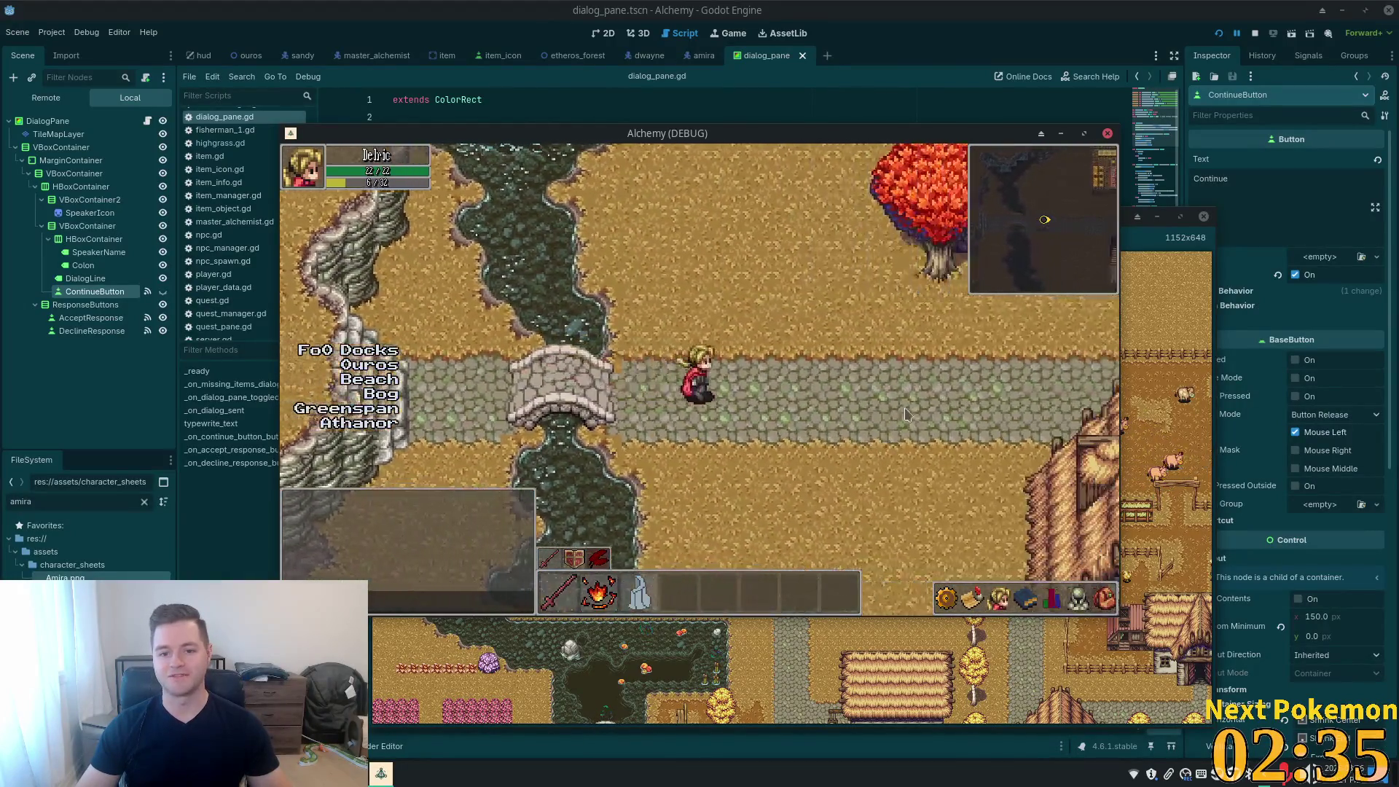
pyautogui.press('Right')
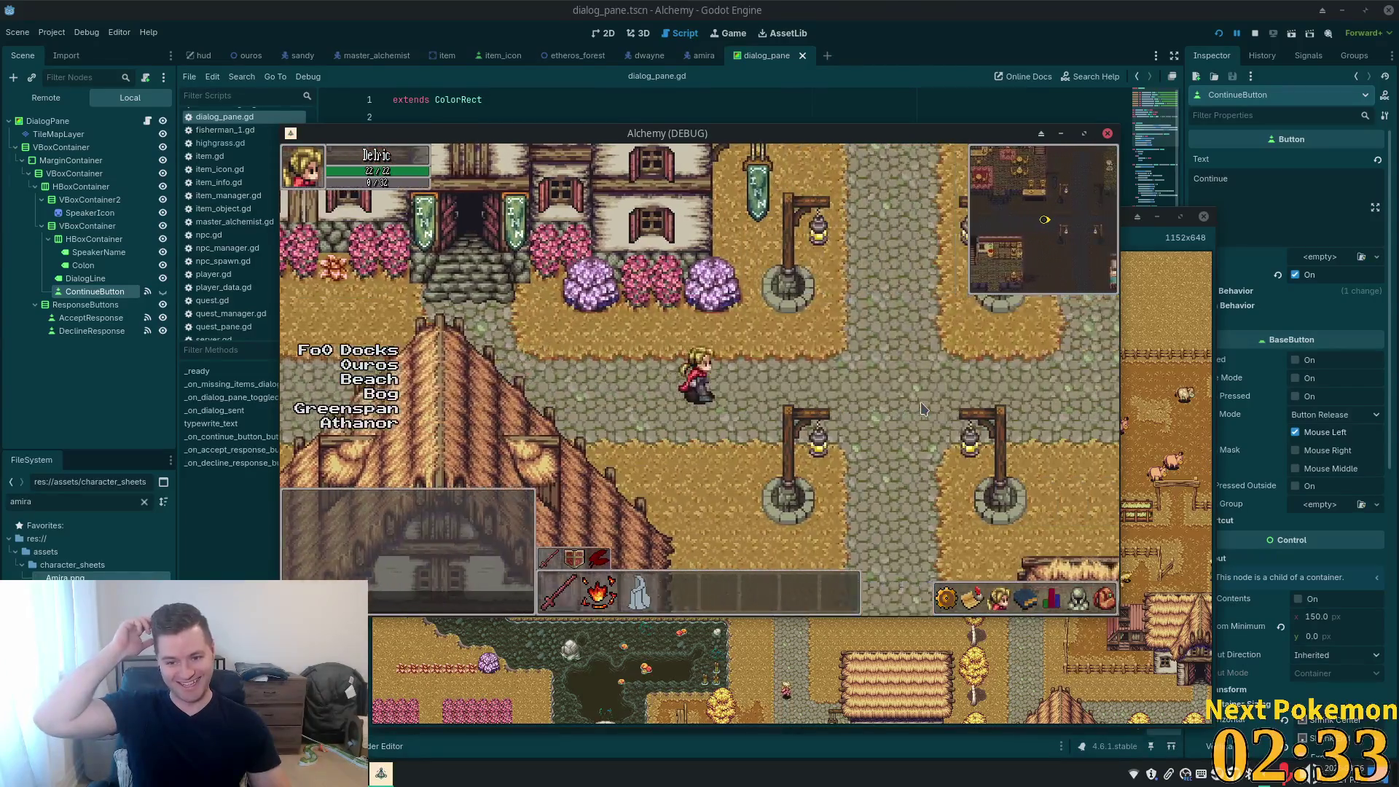
pyautogui.press('Up')
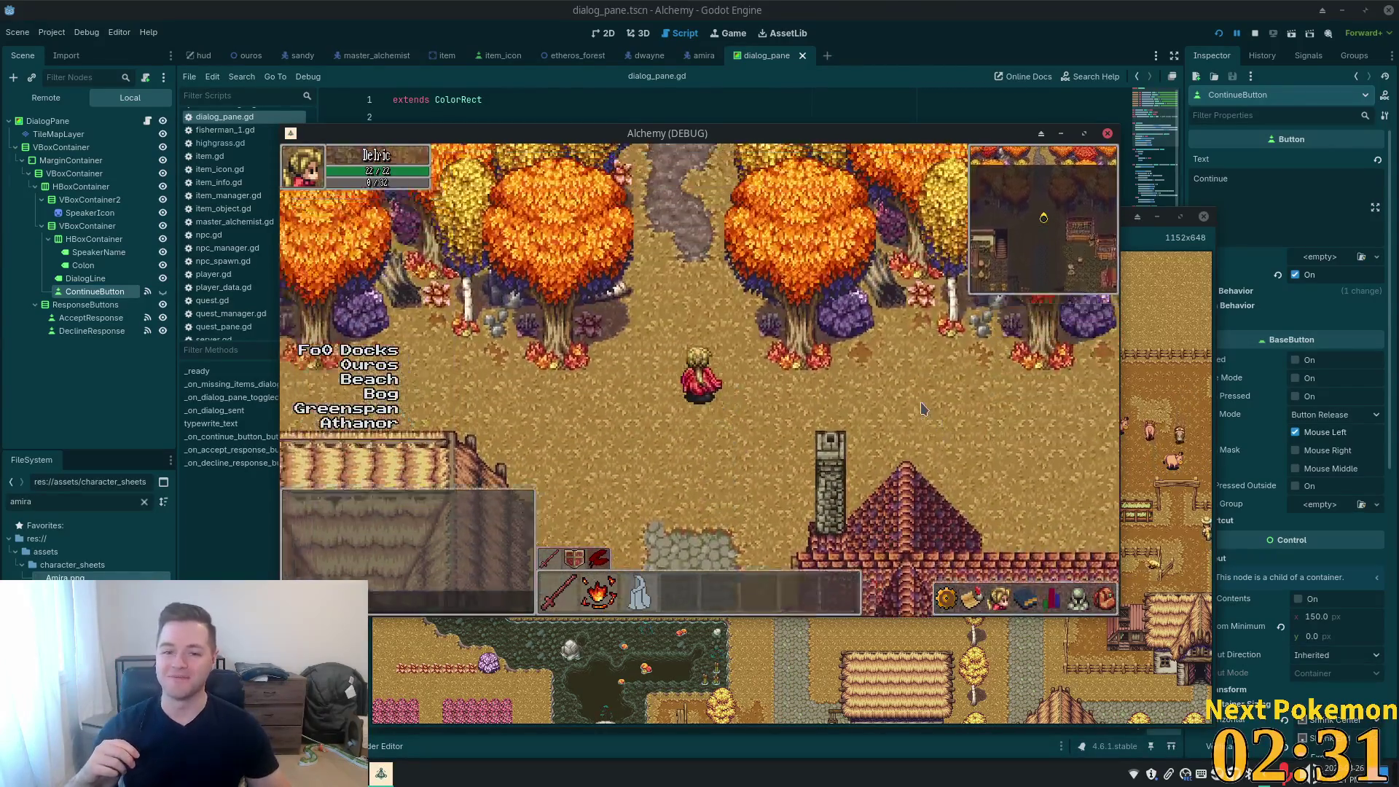
pyautogui.press('Up')
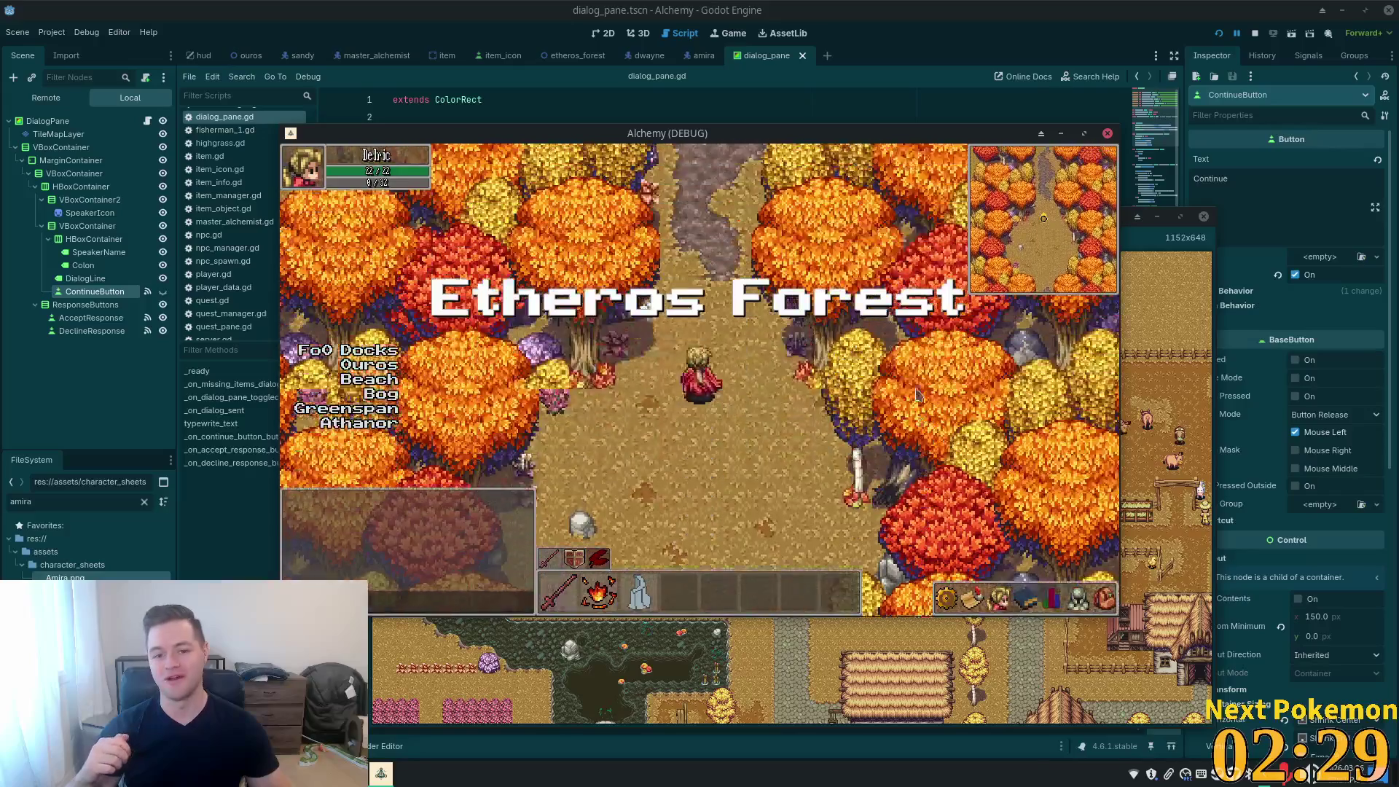
# Cross the forest into the clearing and walk up beside Amira at the alchemy table.
pyautogui.press('Up')
pyautogui.press('Left')
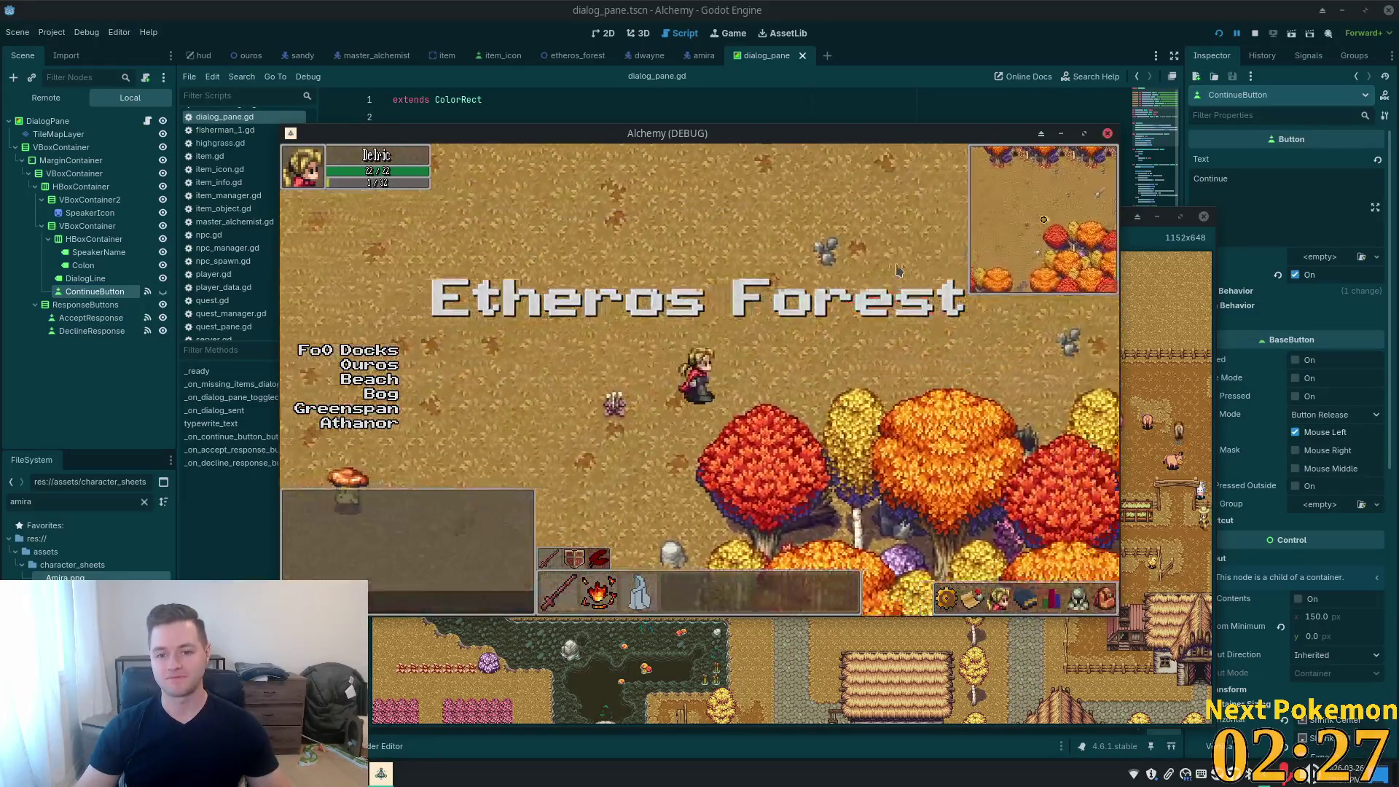
pyautogui.press('Down')
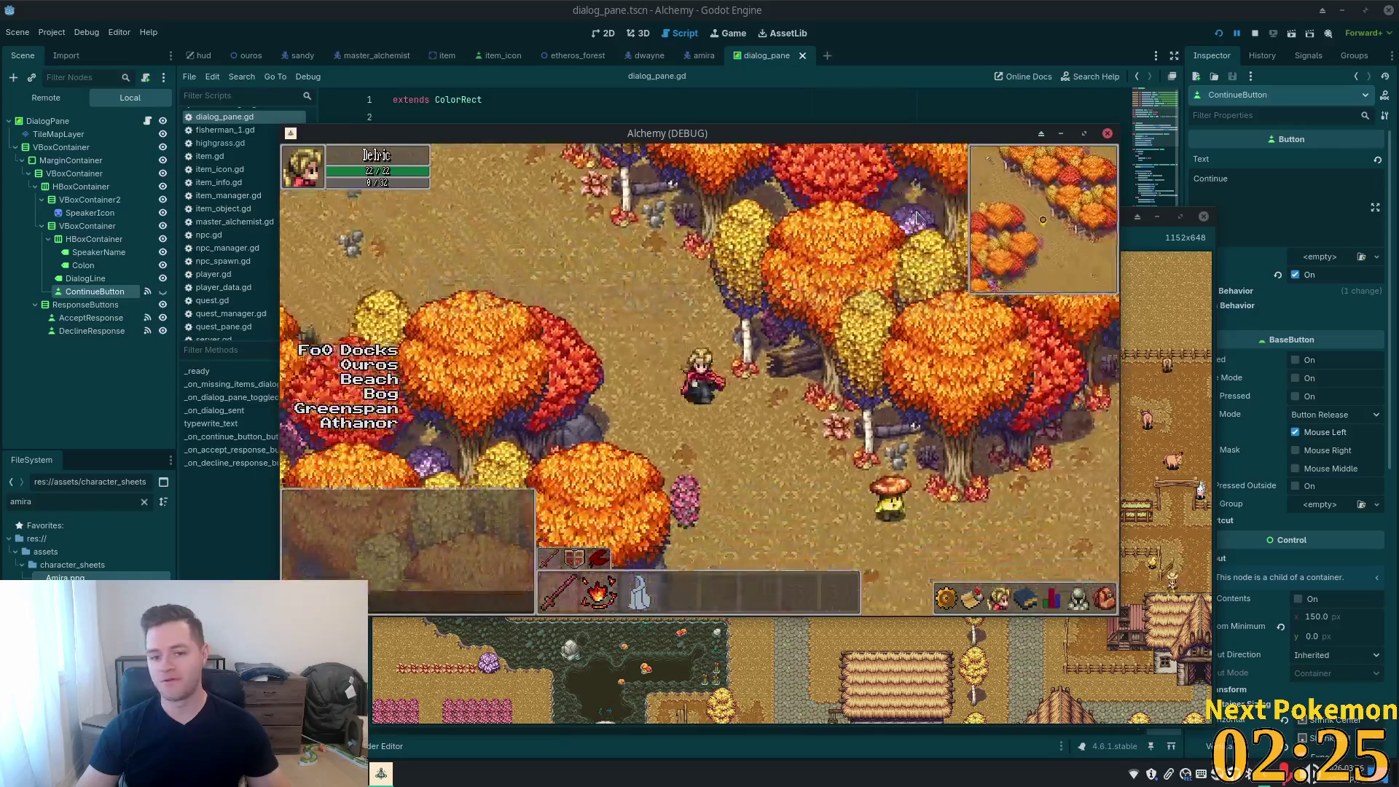
pyautogui.press('Up')
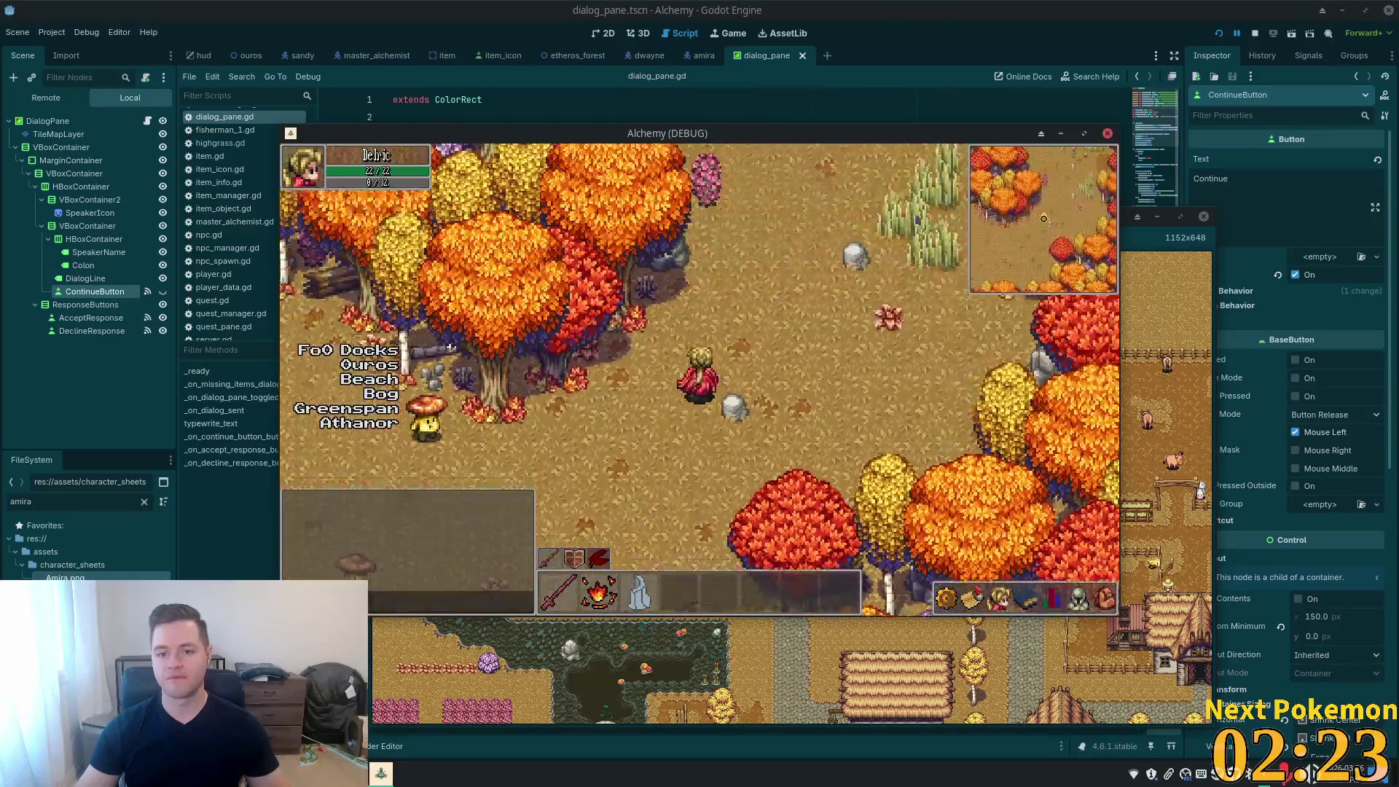
pyautogui.press('Right')
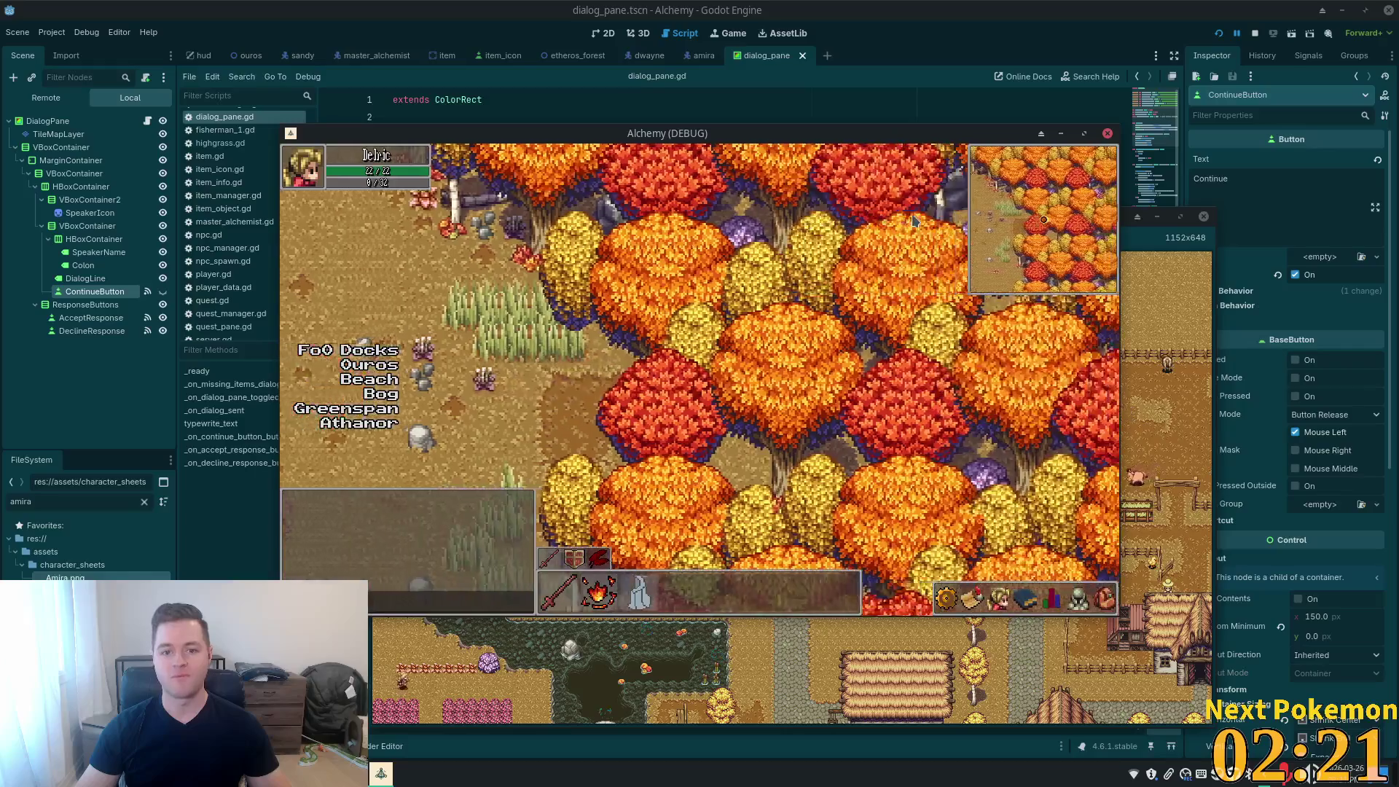
pyautogui.press('Right')
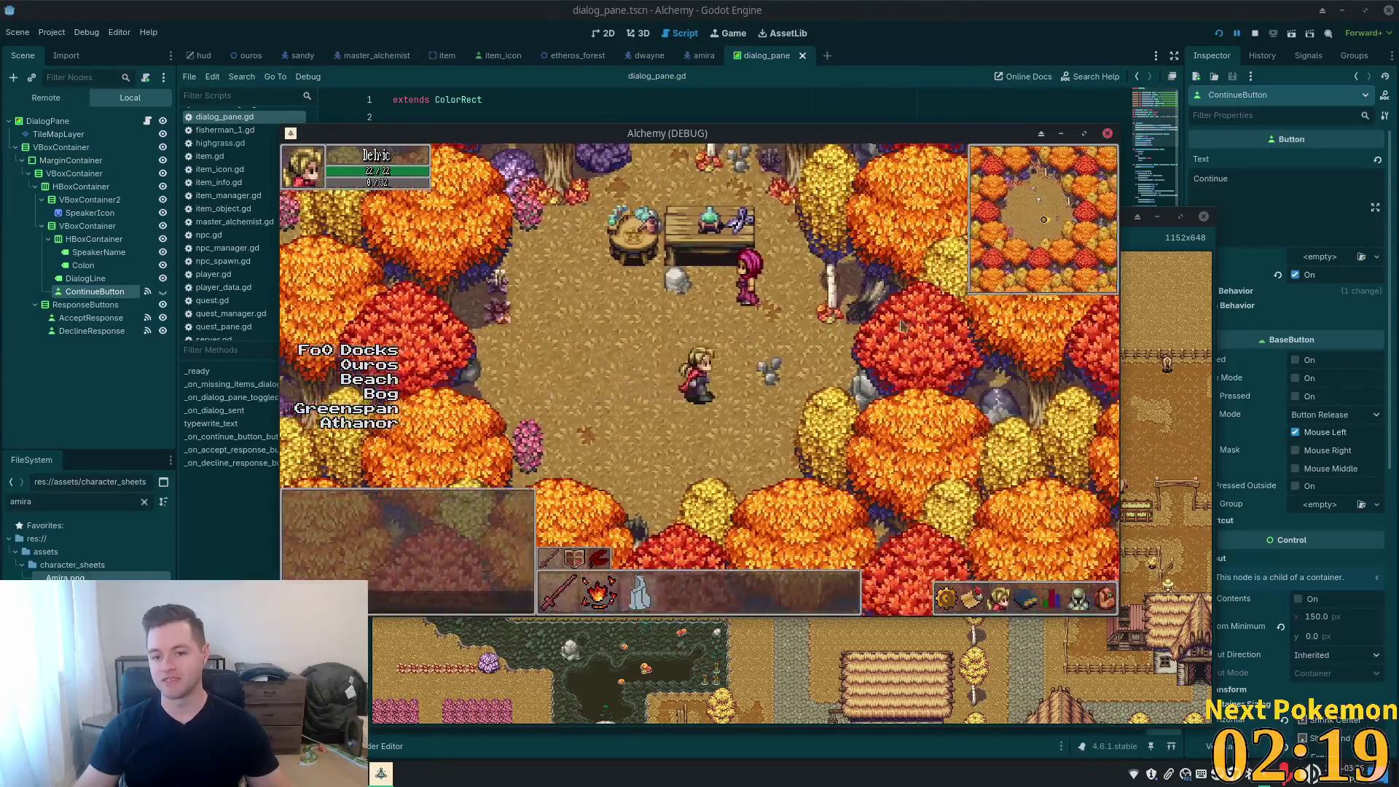
pyautogui.press('Left')
pyautogui.press('Up')
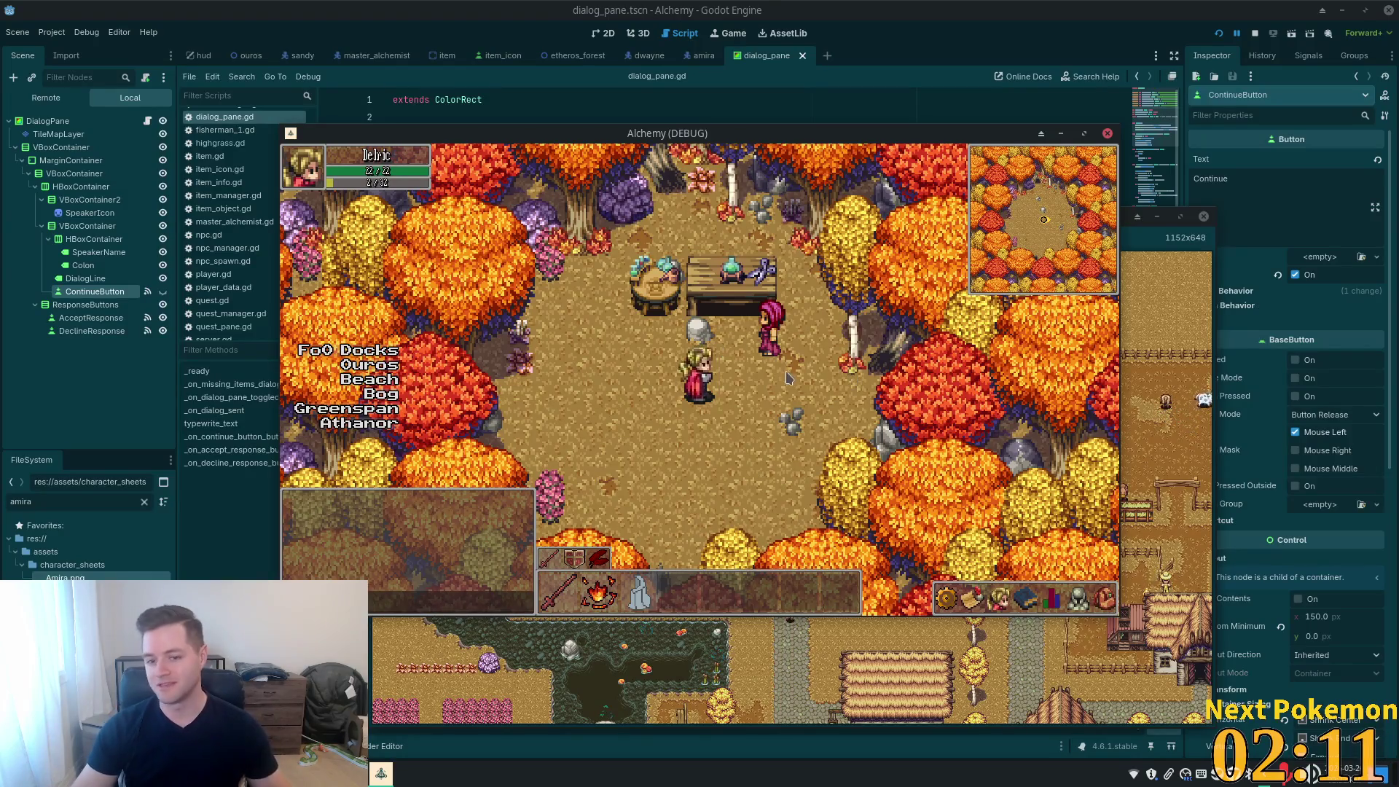
# Talk to Amira, answering that you seek the alchemist researcher and that a master alchemist in Ouros made it.
pyautogui.press('w')
pyautogui.press('d')
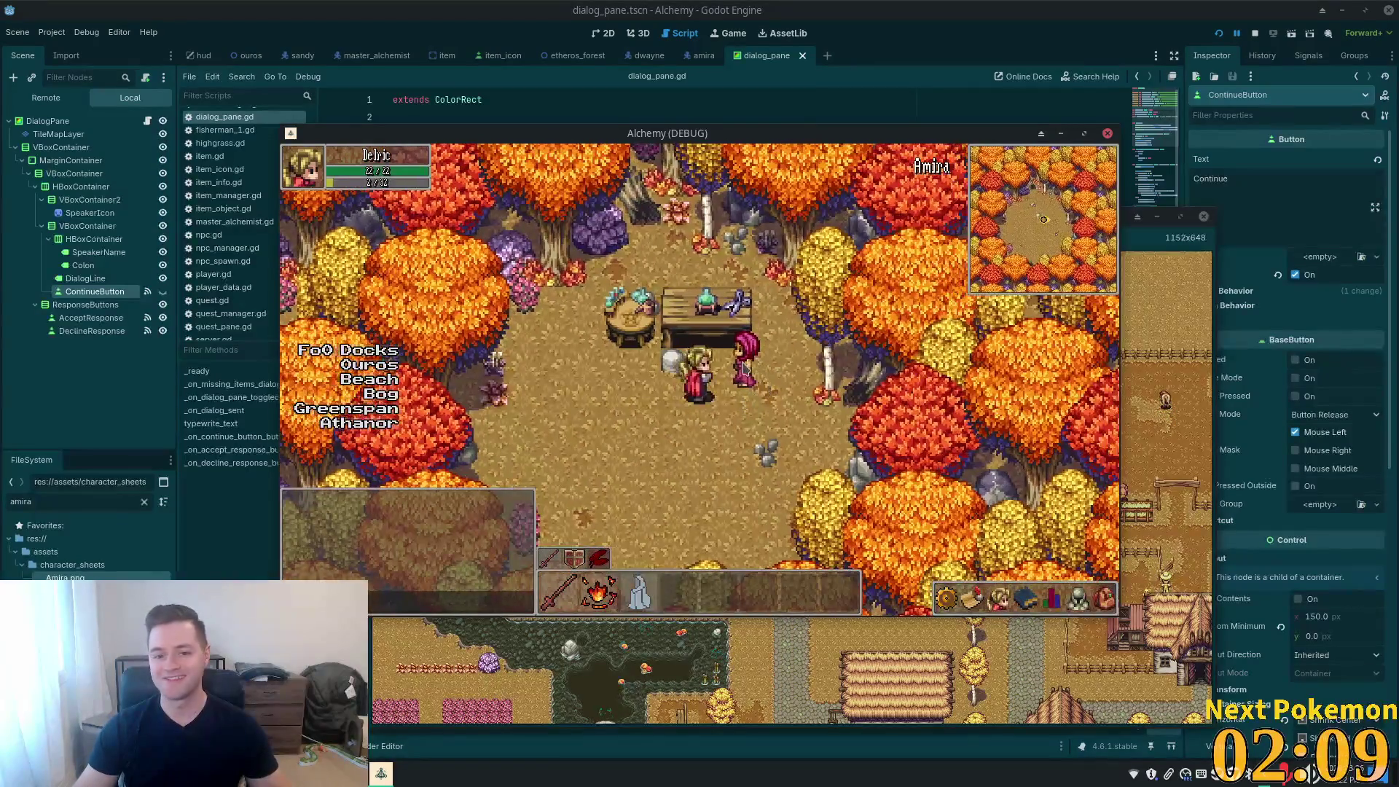
pyautogui.click(747, 367)
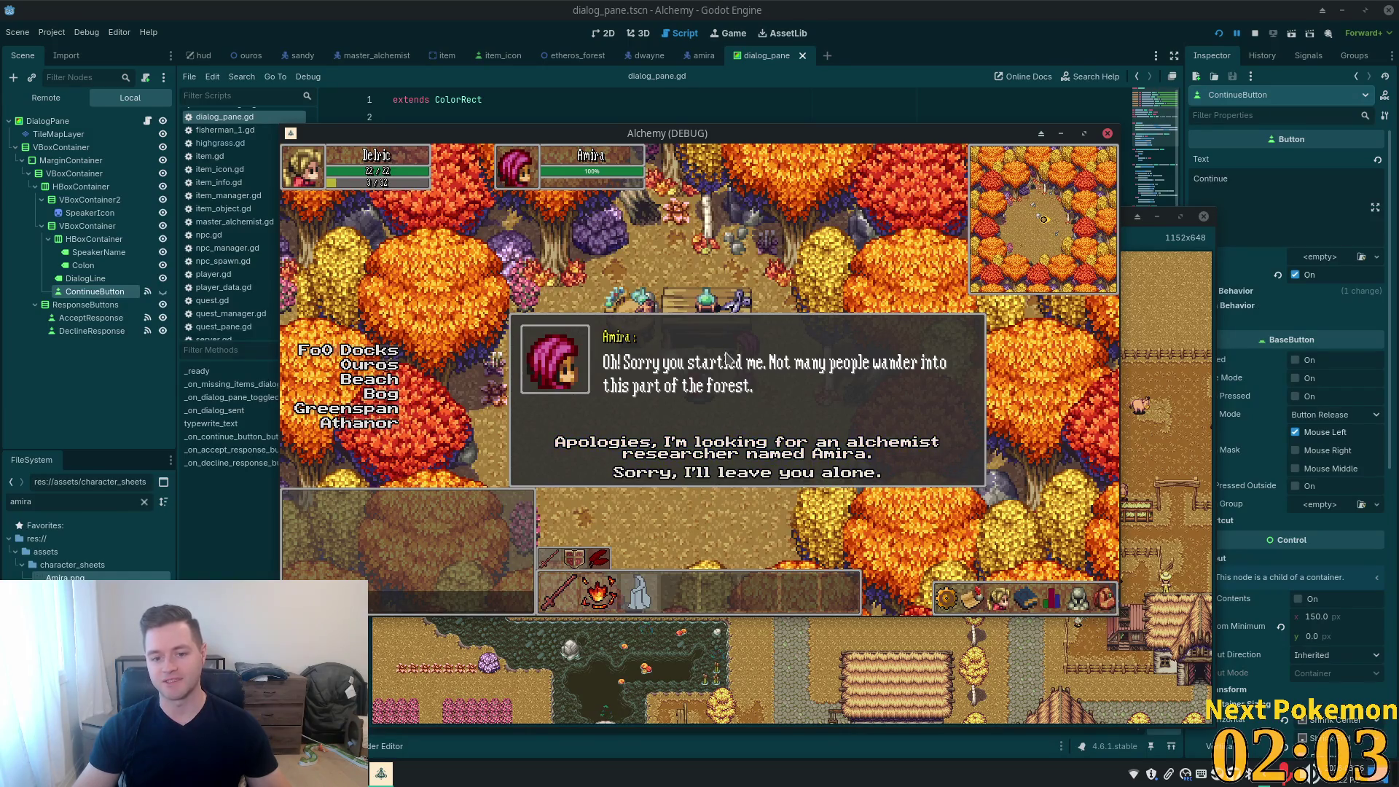
pyautogui.click(708, 449)
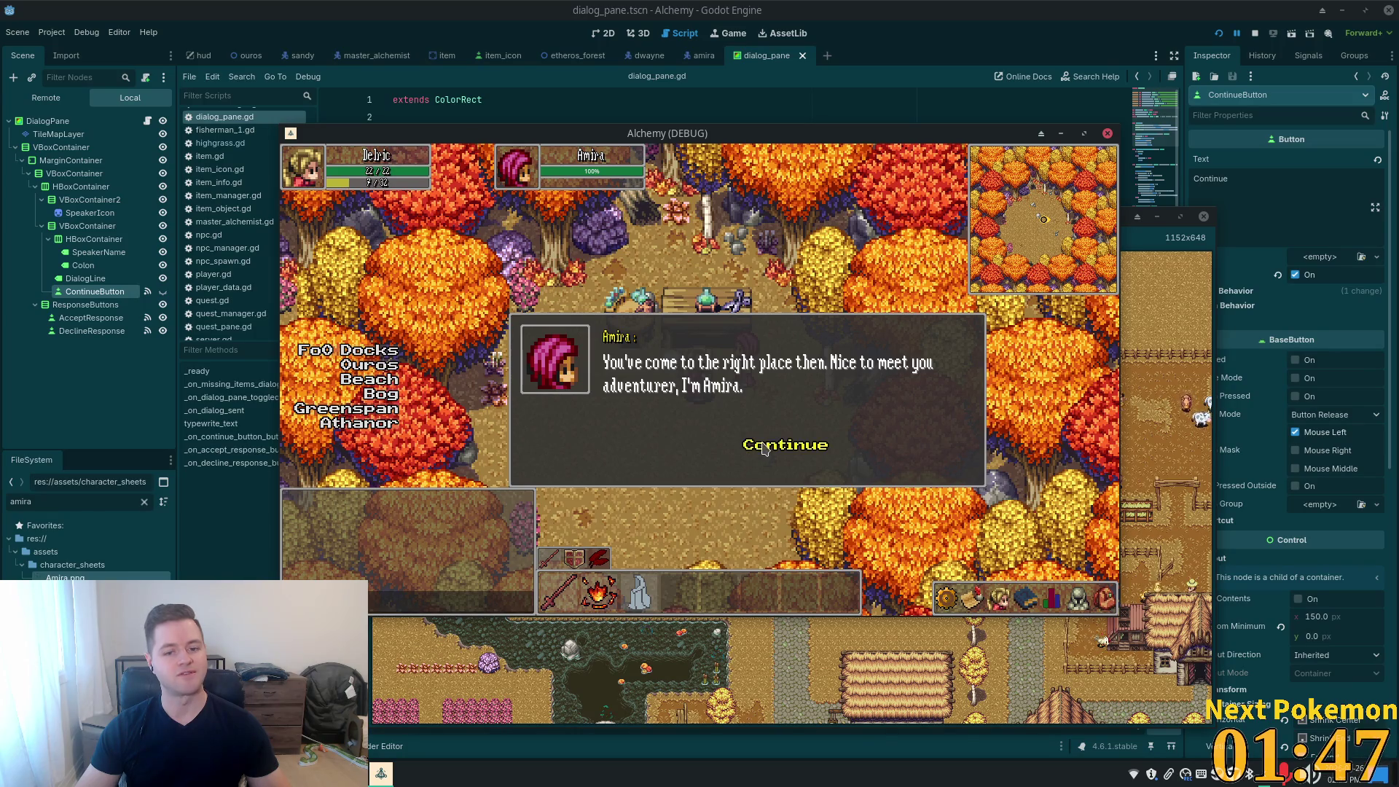
pyautogui.click(764, 449)
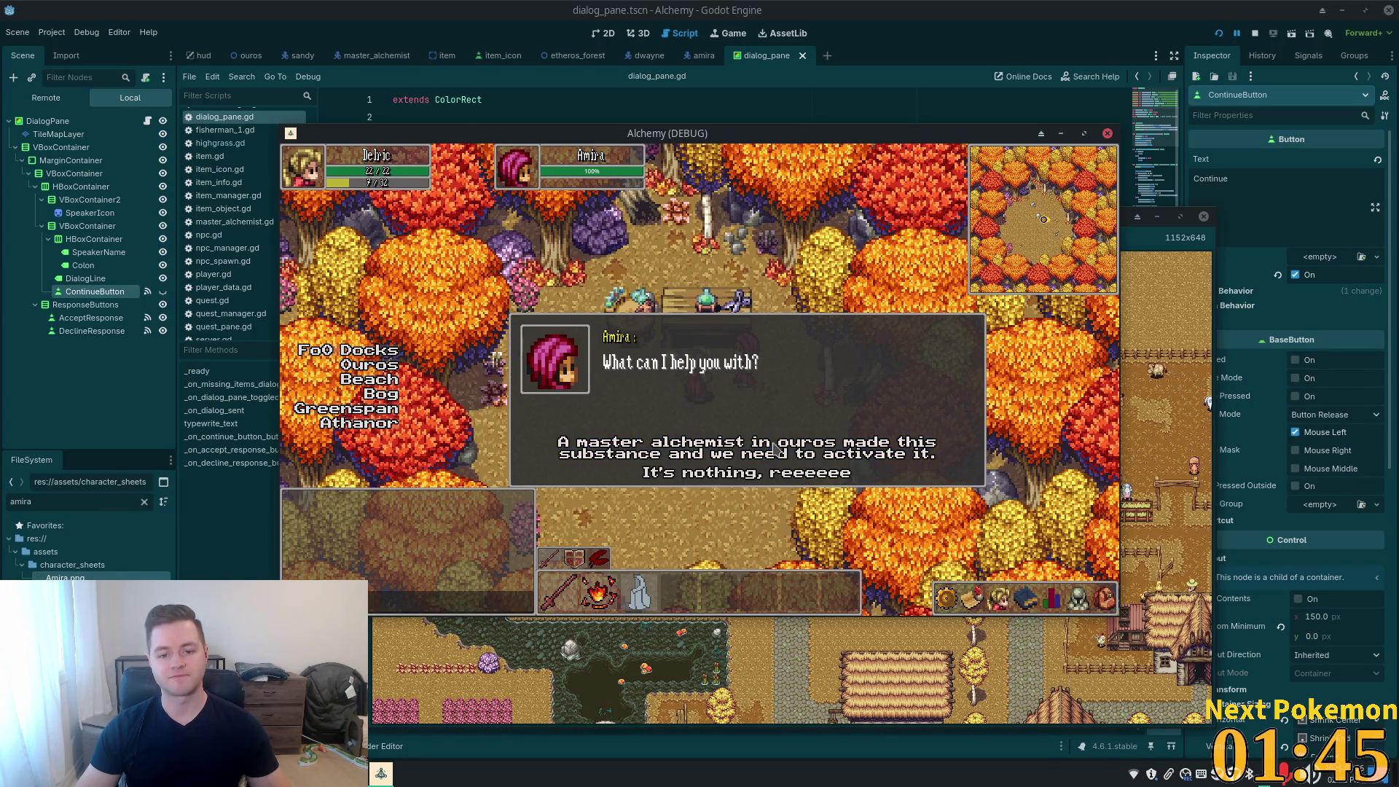
pyautogui.click(653, 456)
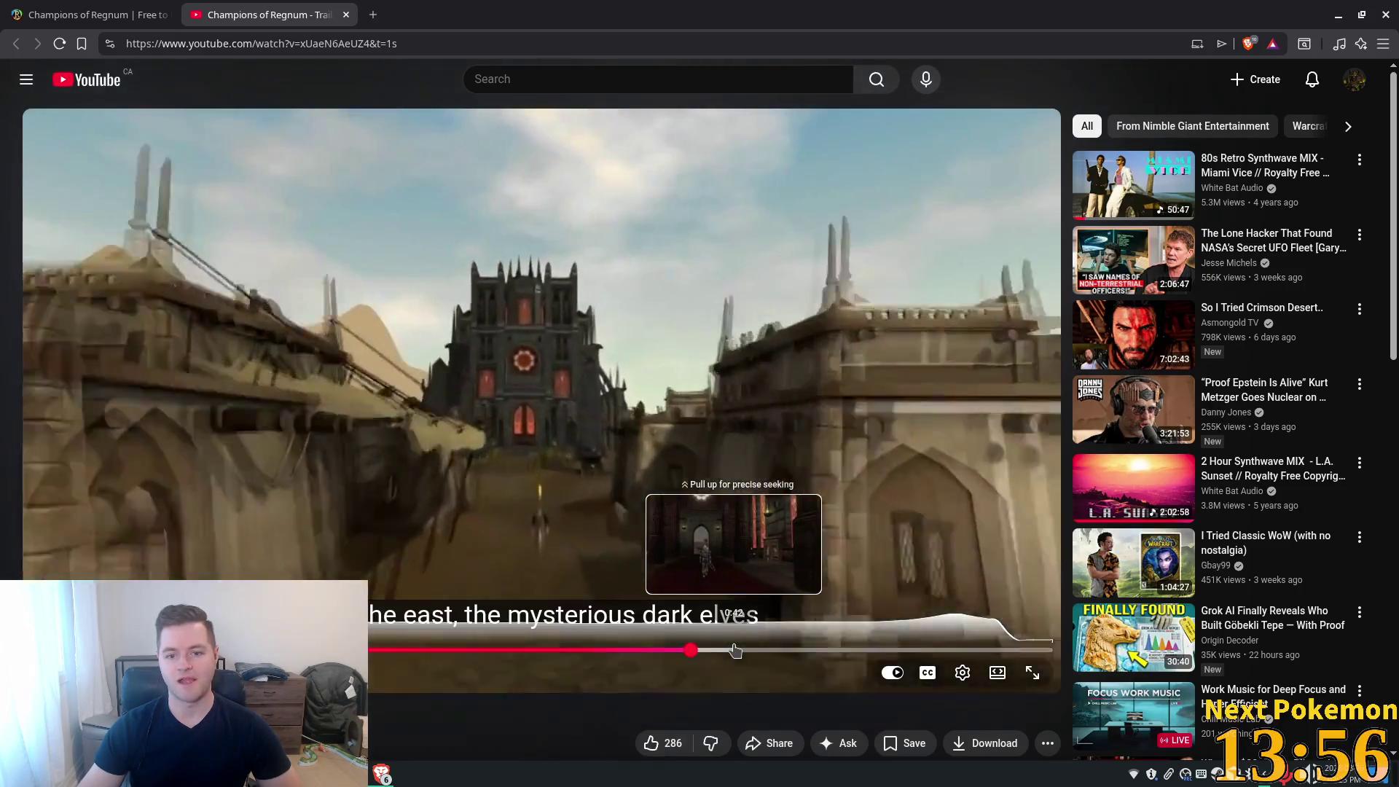
# Skip further ahead in the Champions of Regnum trailer, then close its tab with Ctrl+W.
pyautogui.click(820, 651)
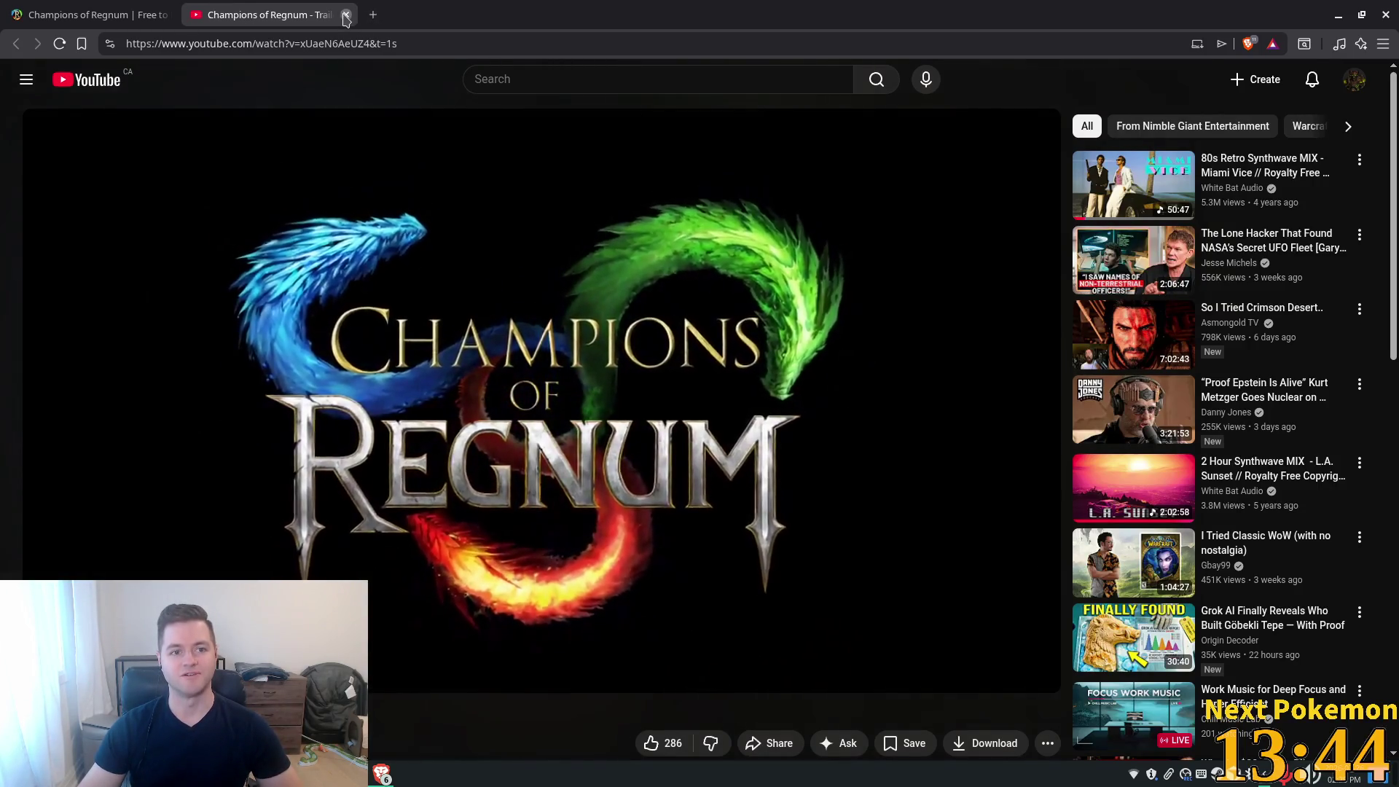
pyautogui.hotkey('ctrl', 'w')
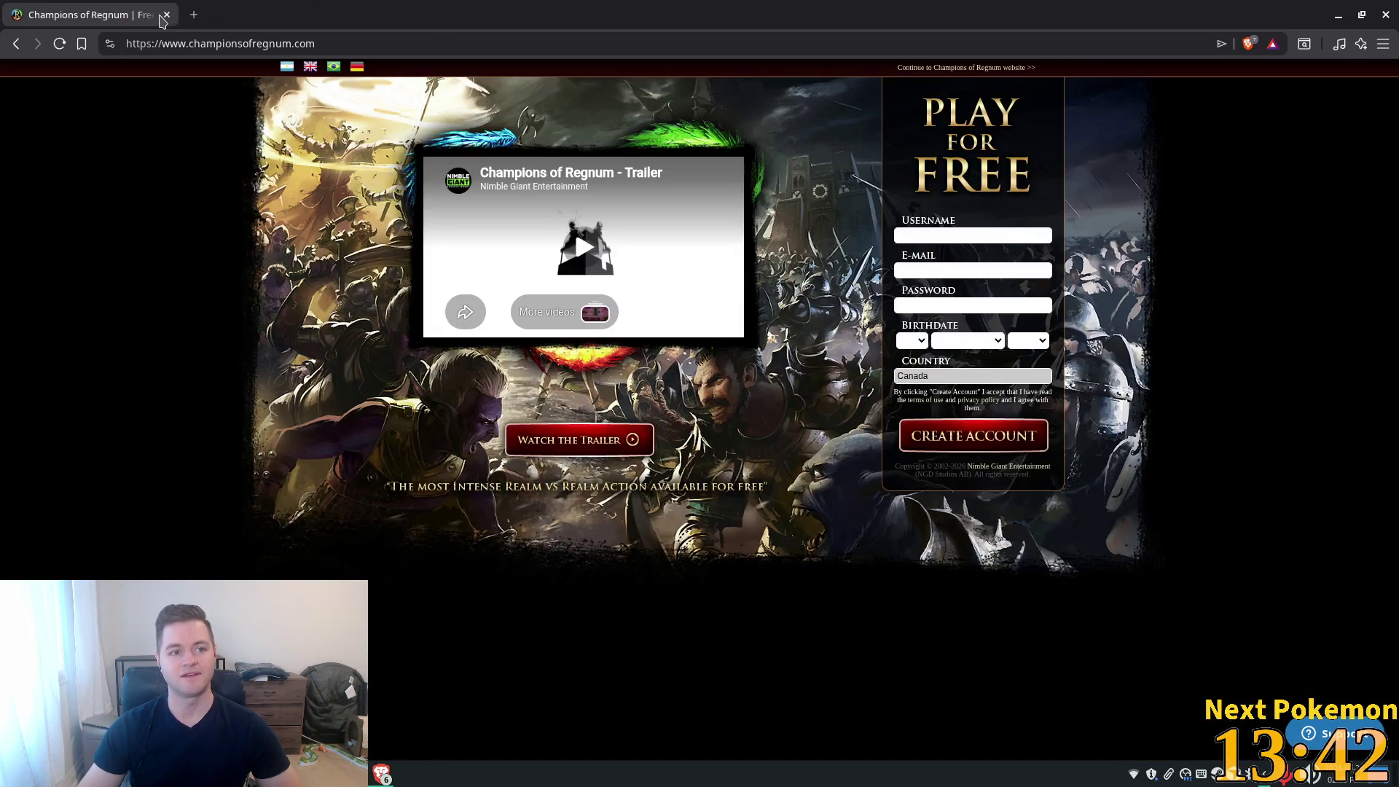
# Close the browser window to return to the Alchemy debug game.
pyautogui.click(164, 15)
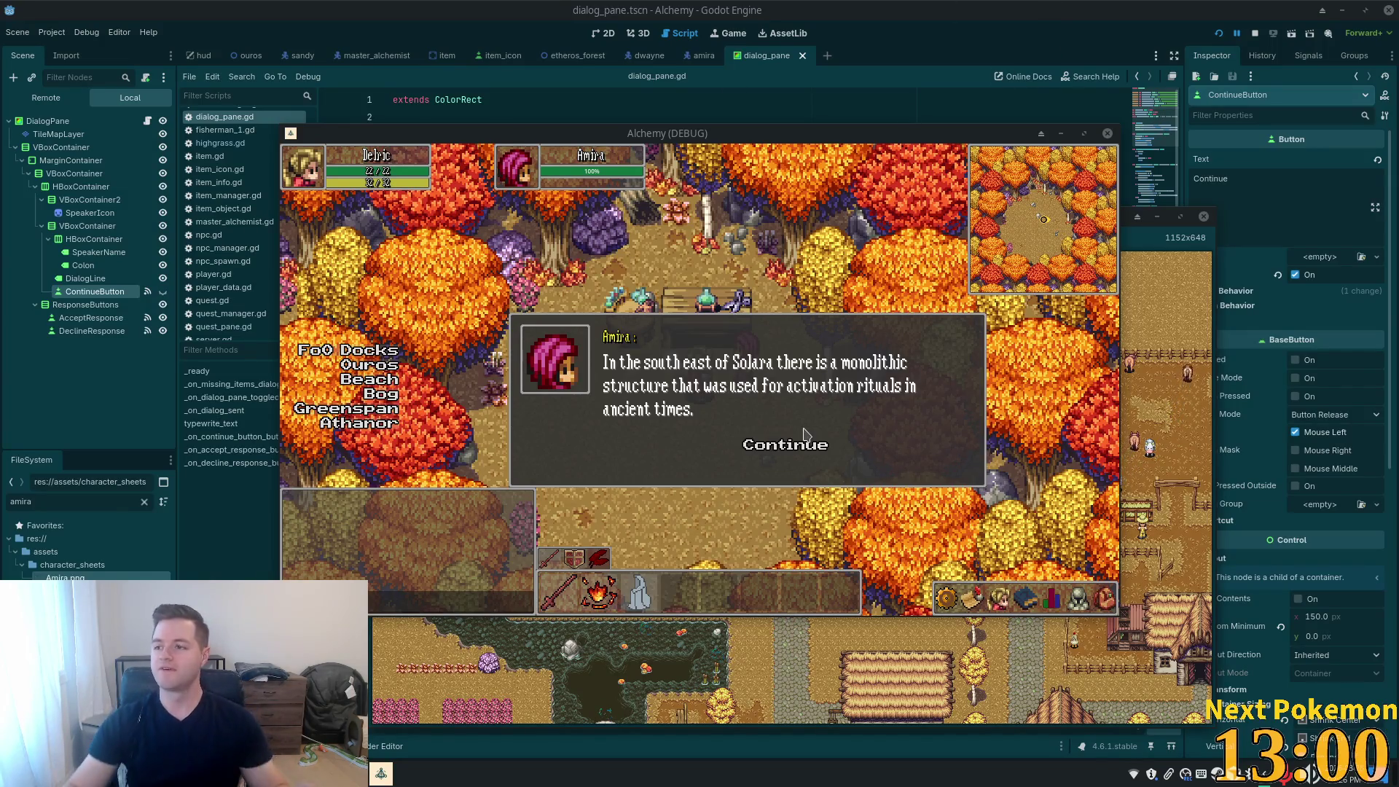
# Continue through Amira's four remaining lines and dismiss the Quest Completed popup.
pyautogui.click(792, 449)
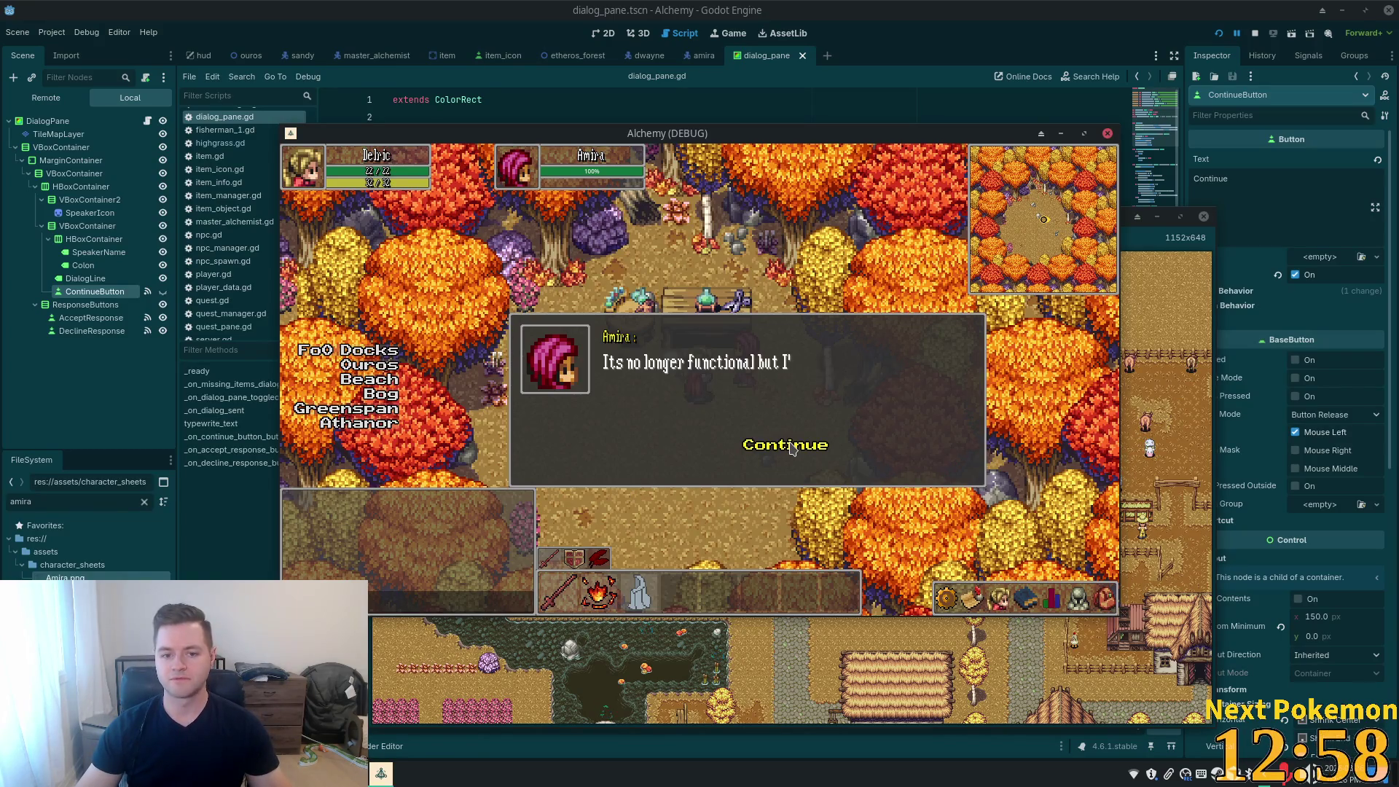
pyautogui.click(792, 448)
pyautogui.click(792, 449)
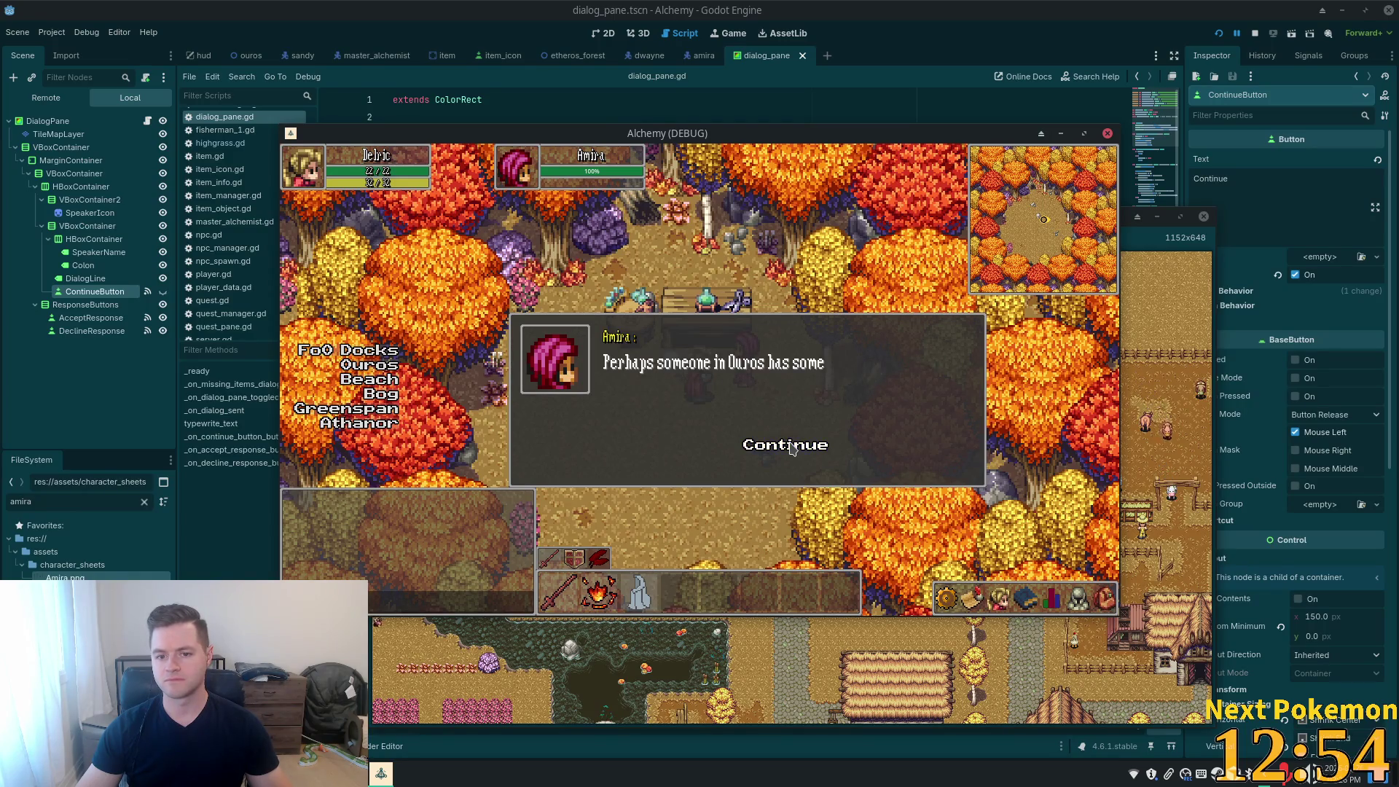
pyautogui.click(793, 449)
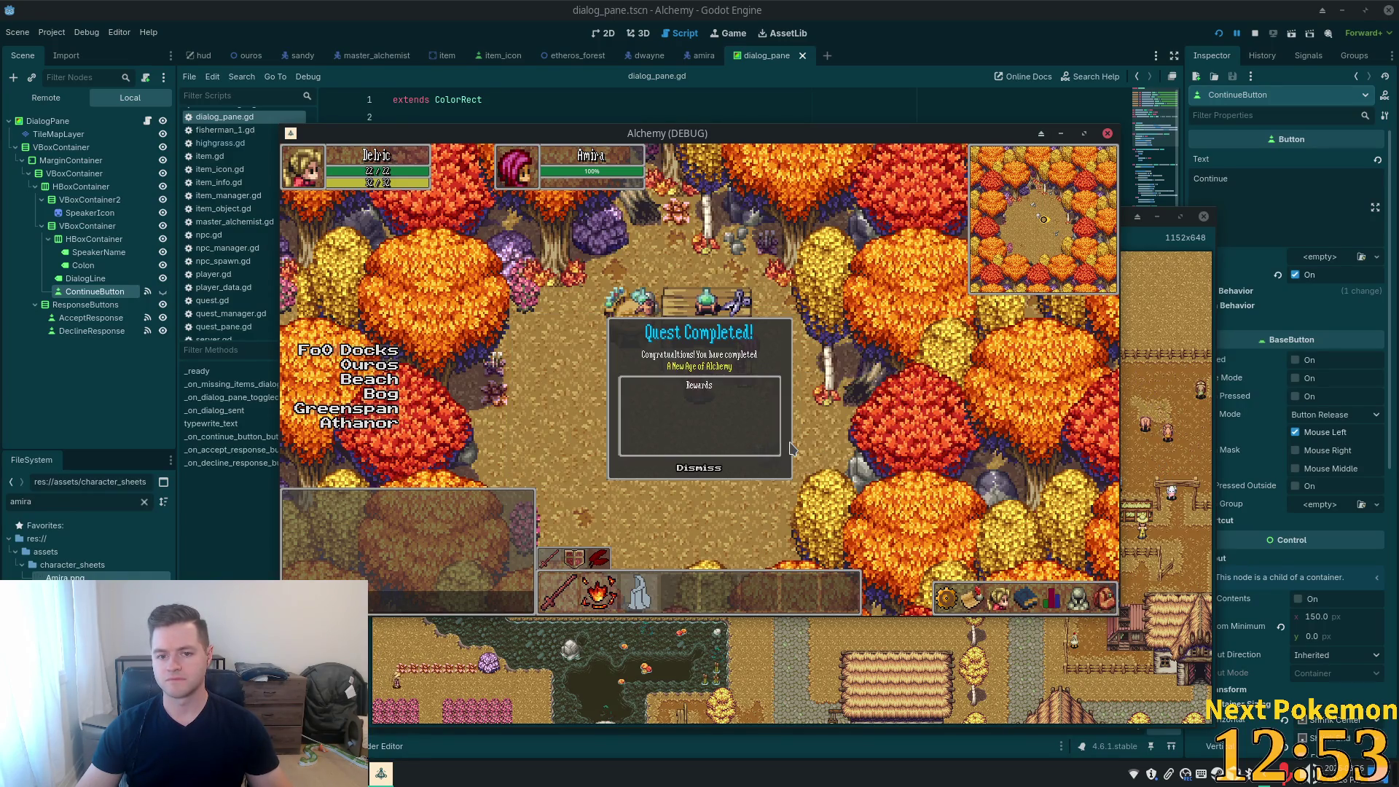
pyautogui.click(698, 470)
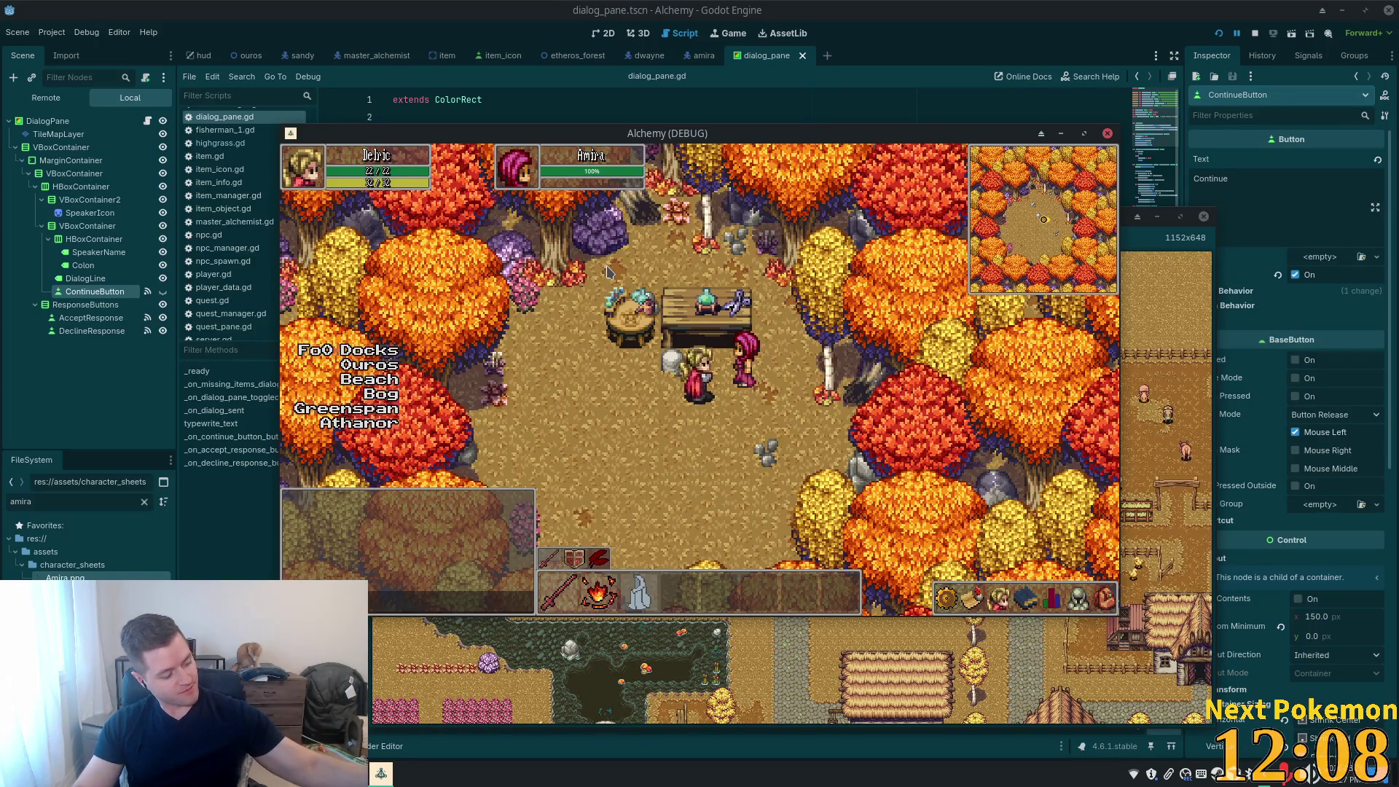
# Walk the hero away from the alchemy table, west through the forest and north along the path into Ouros.
pyautogui.press('Left')
pyautogui.press('Down')
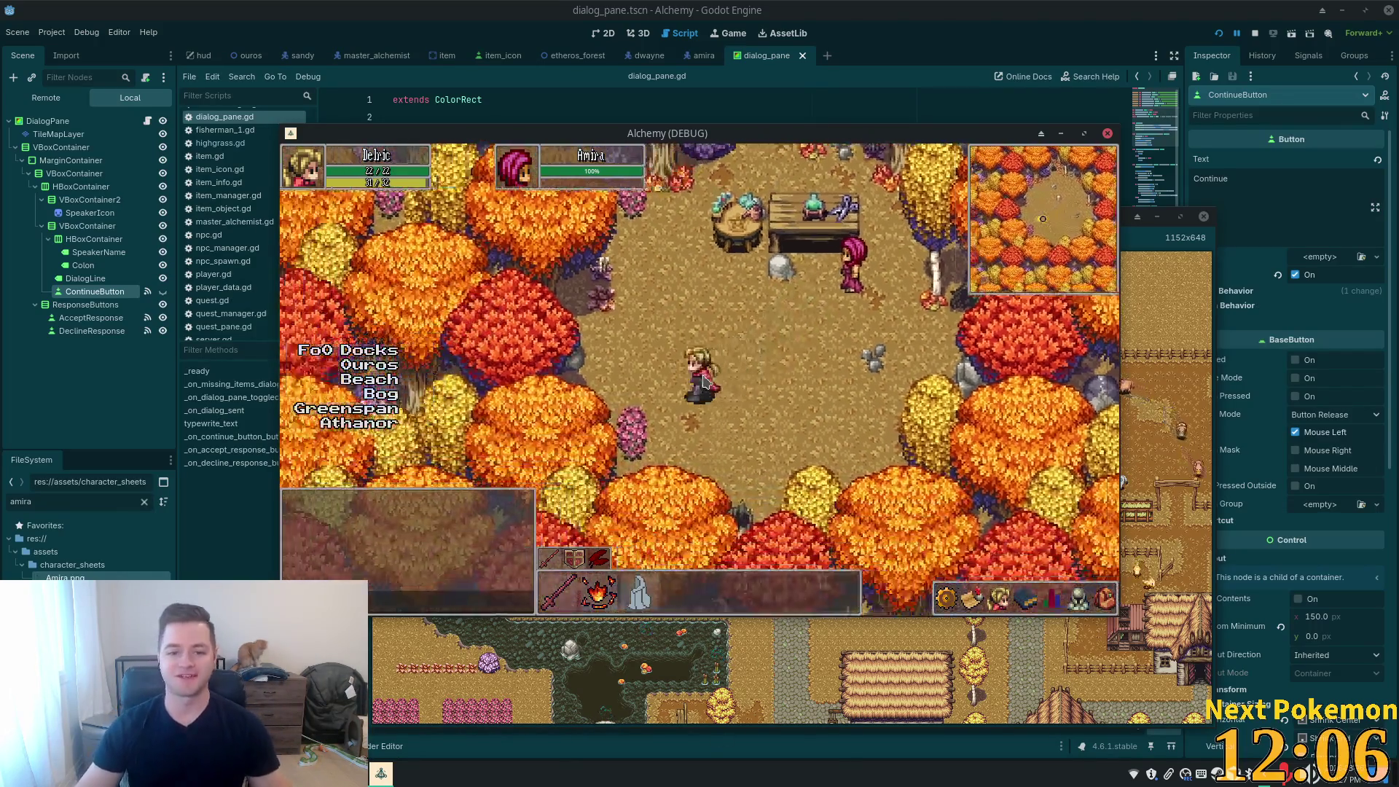
pyautogui.press('Left')
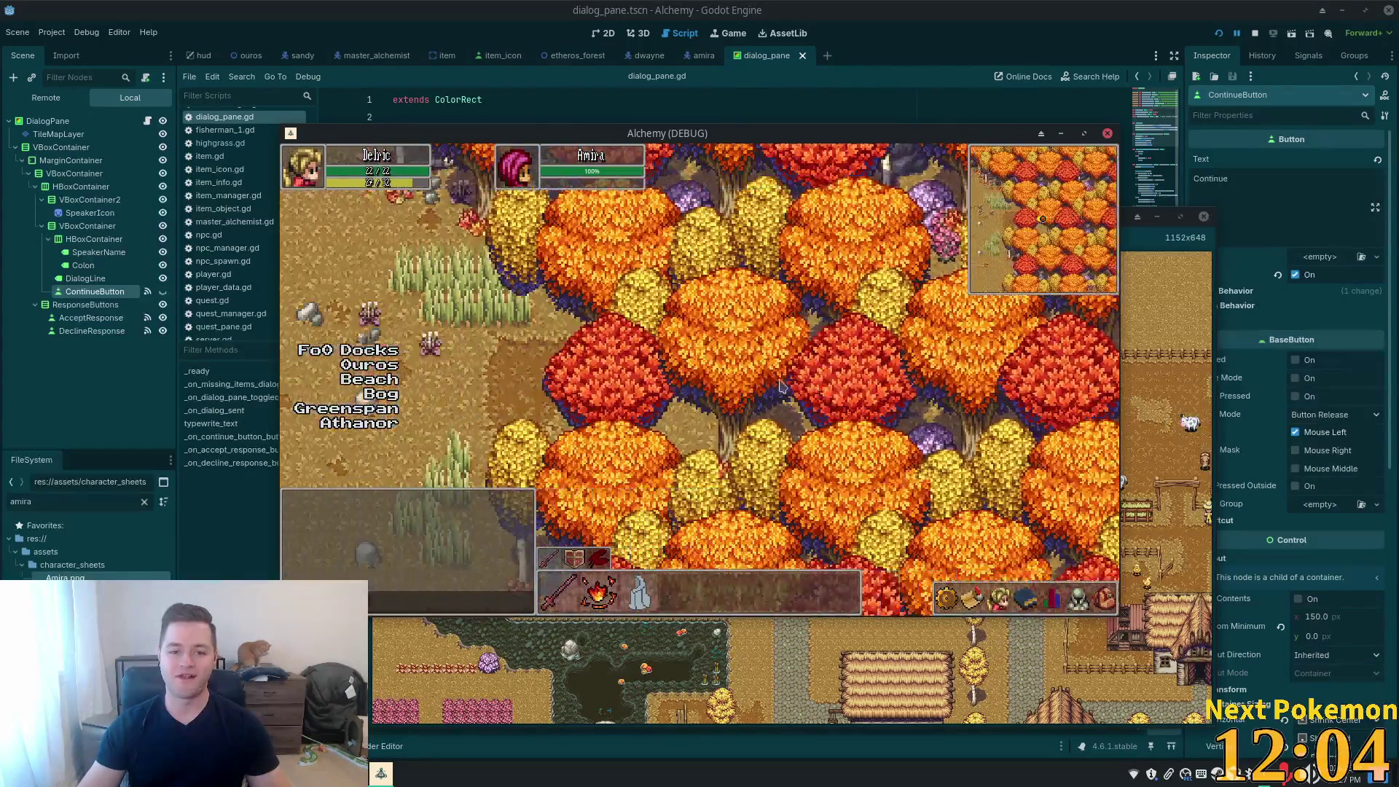
pyautogui.press('Left')
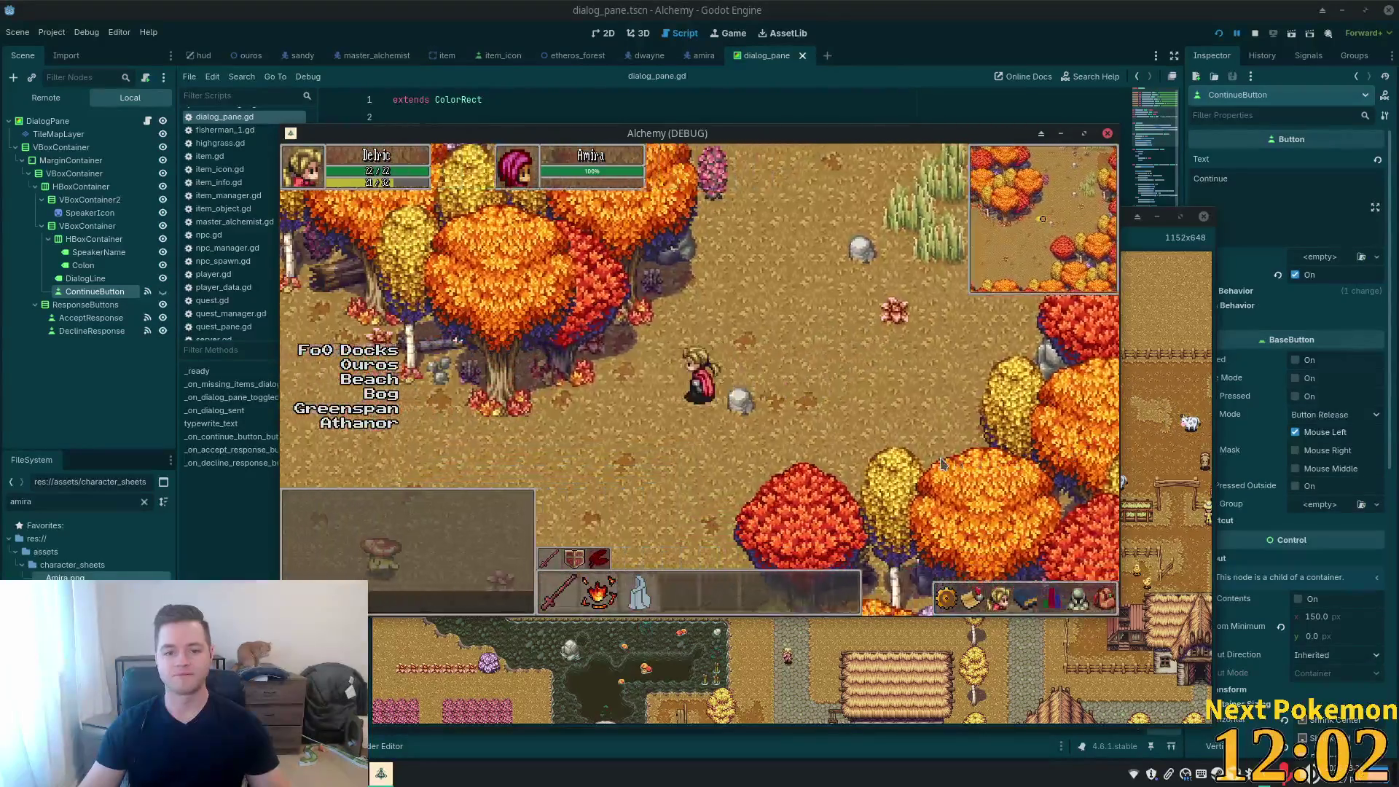
pyautogui.press('Up')
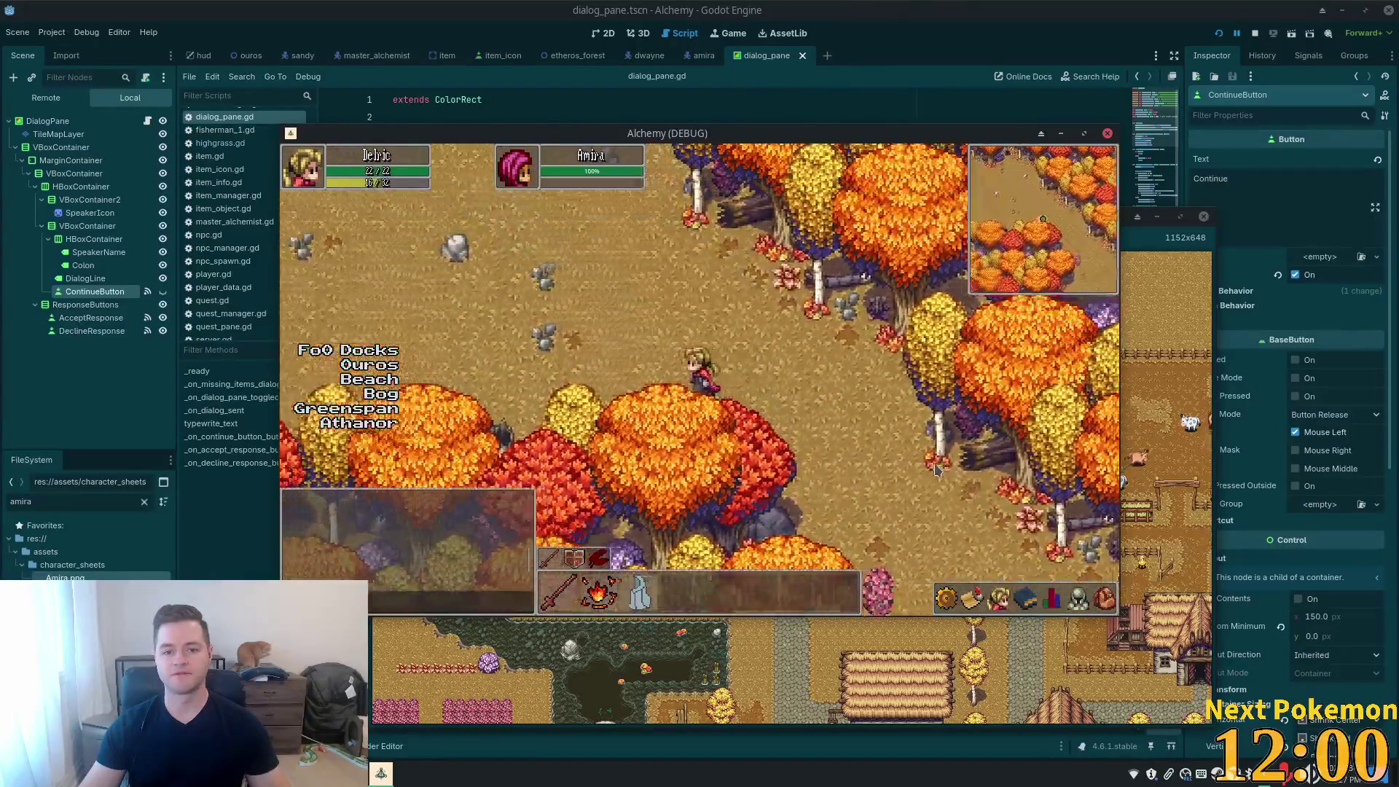
pyautogui.press('Left')
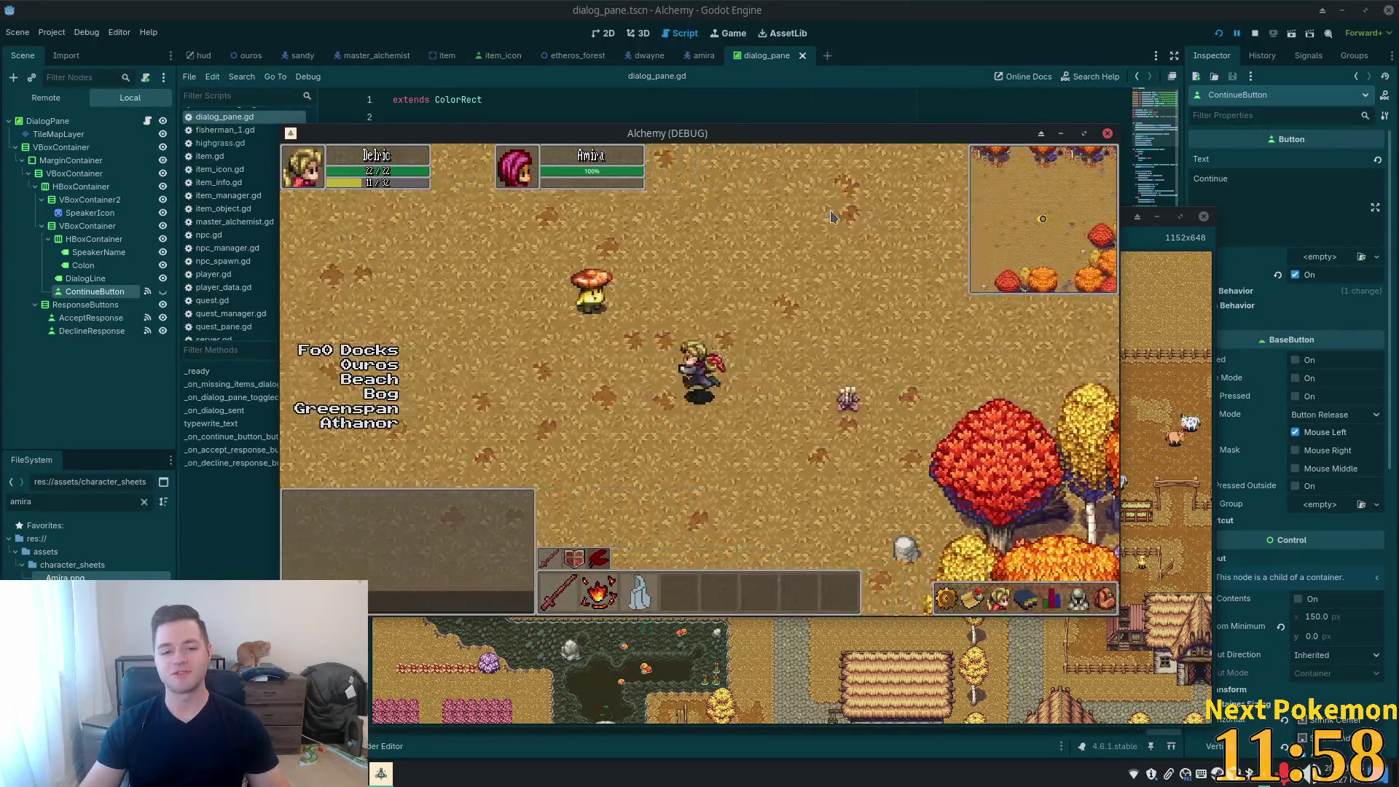
pyautogui.press('Right')
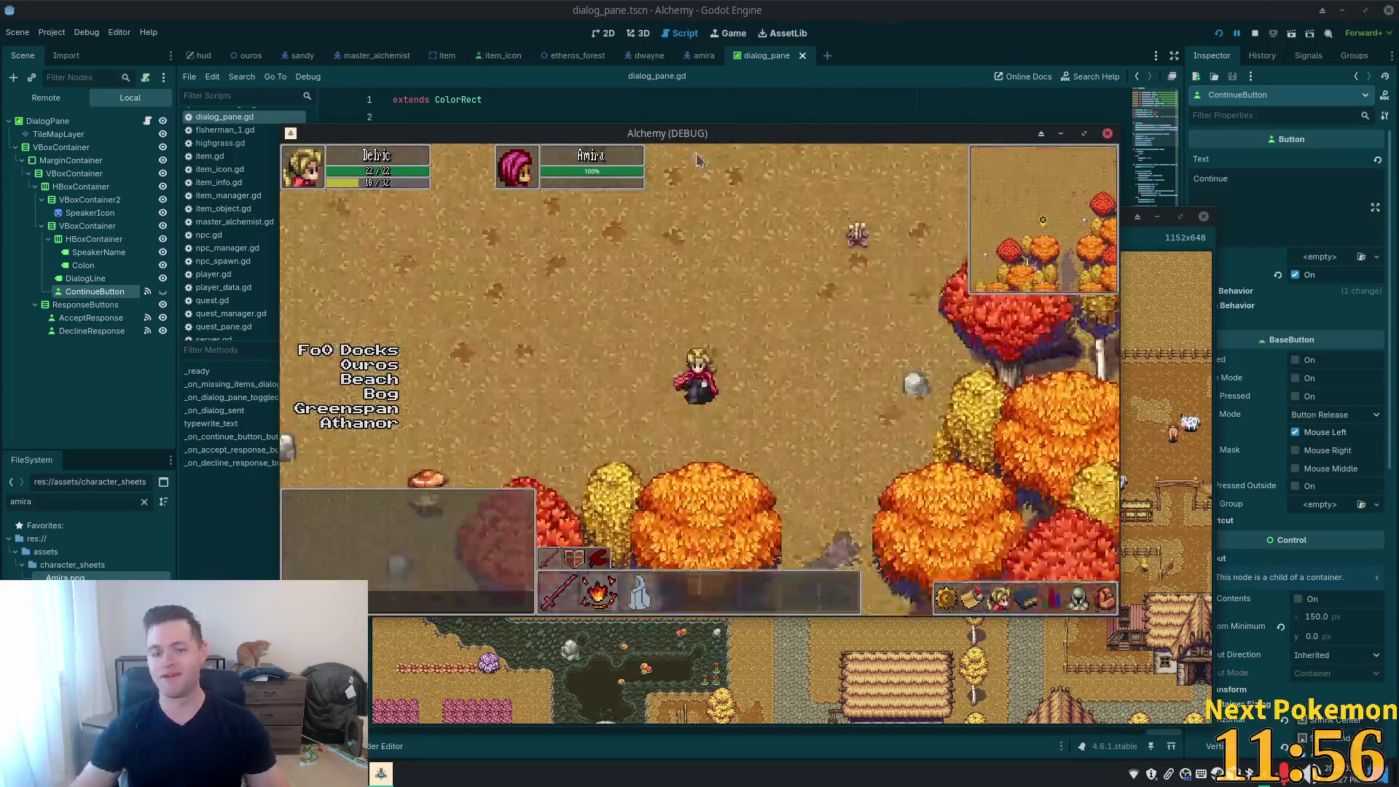
pyautogui.press('Up')
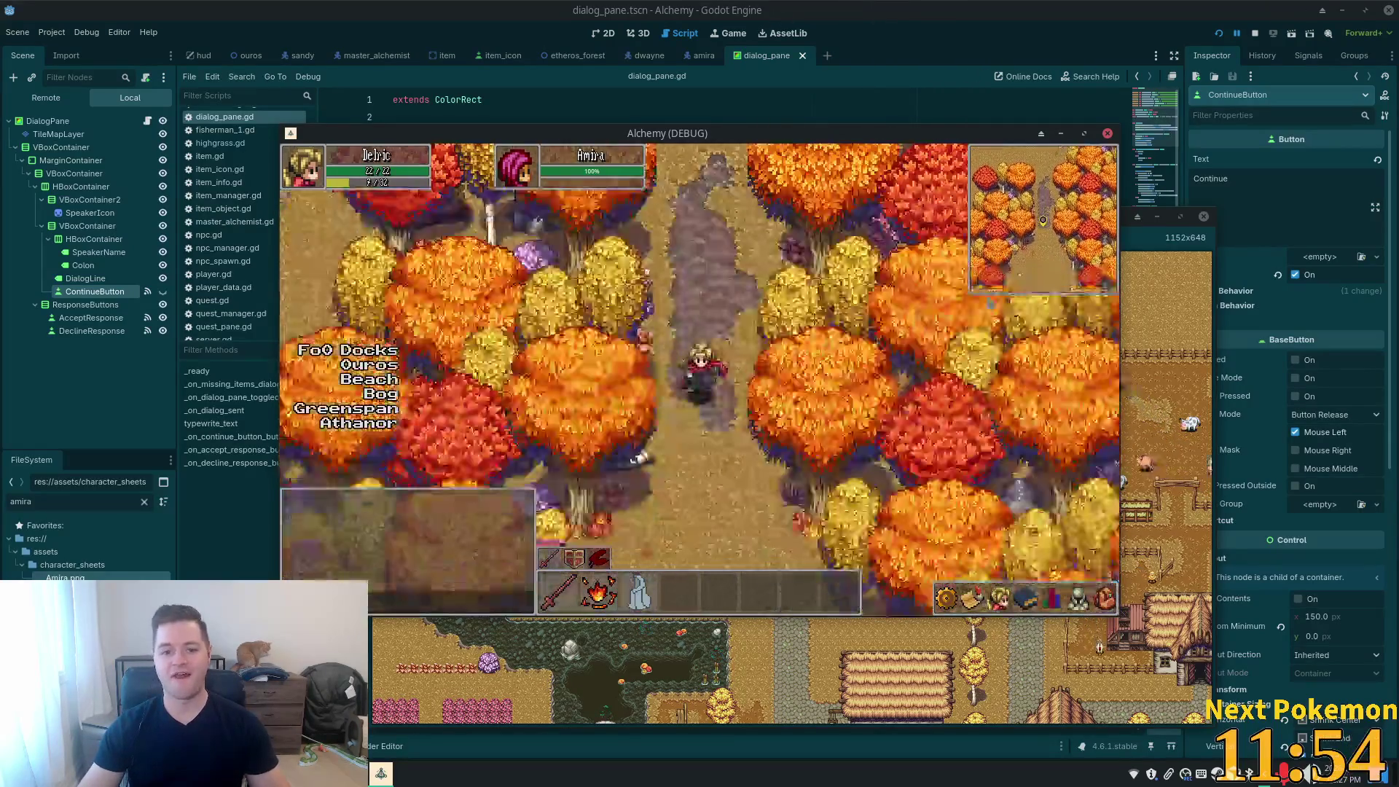
pyautogui.press('Up')
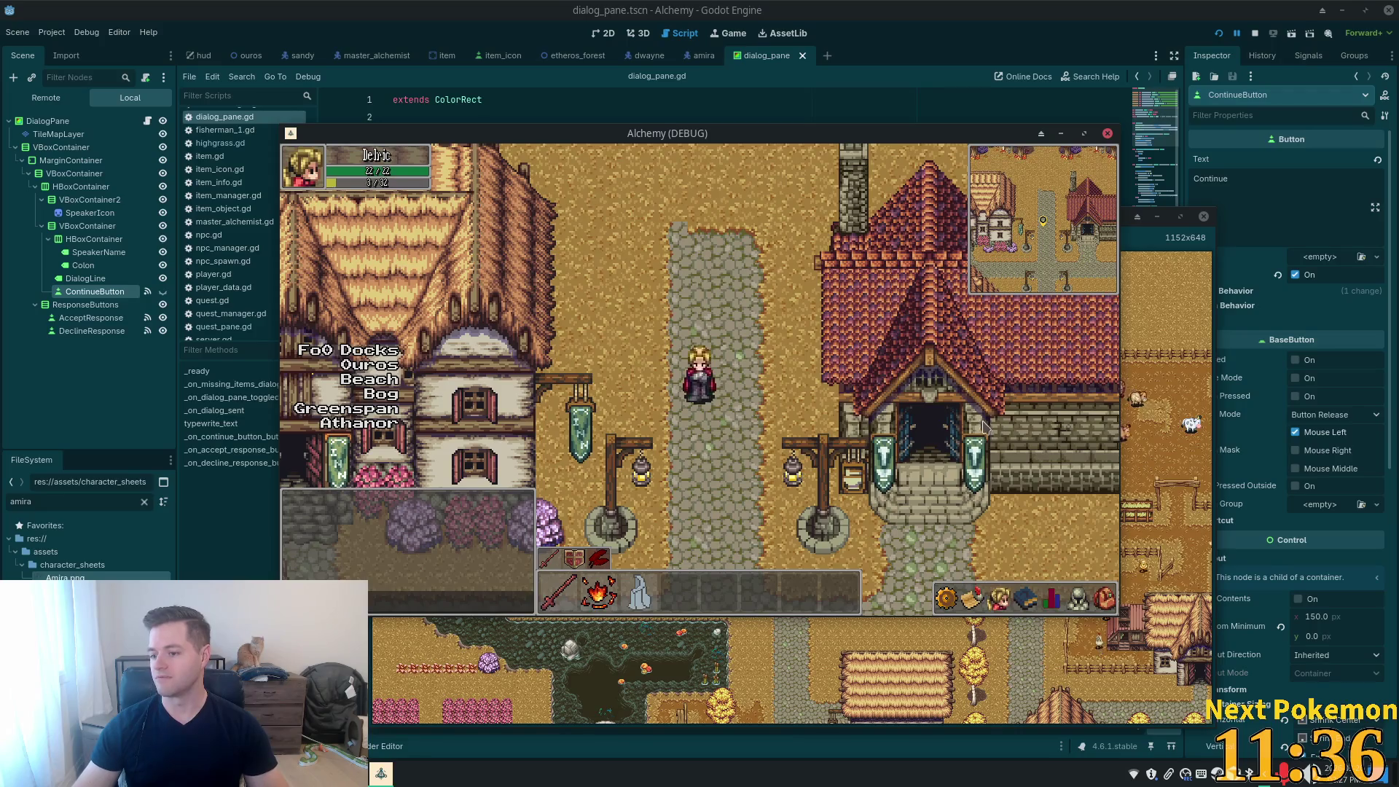
# Walk through Ouros past the thatched house and inn, north up the cobbled path.
pyautogui.press('w')
pyautogui.press('a')
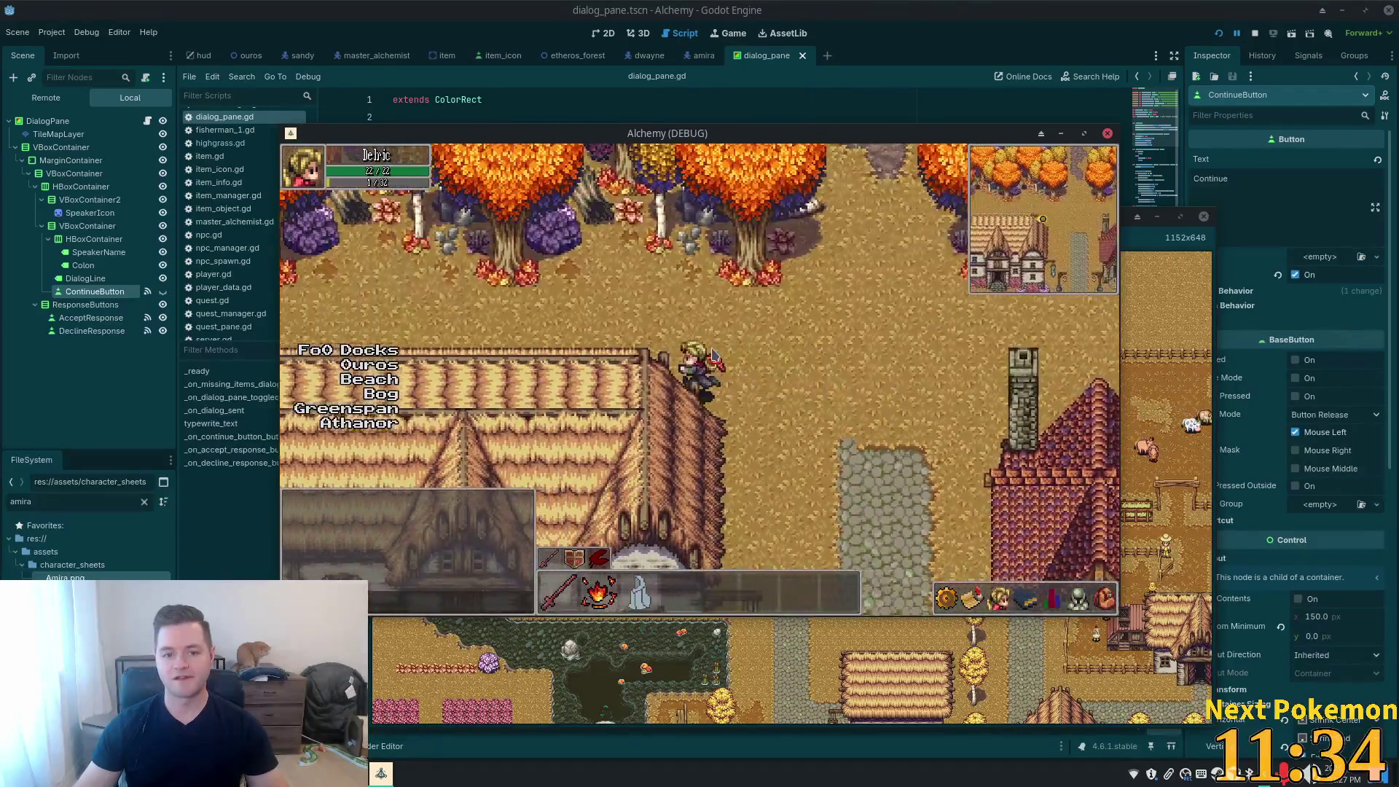
pyautogui.press('s')
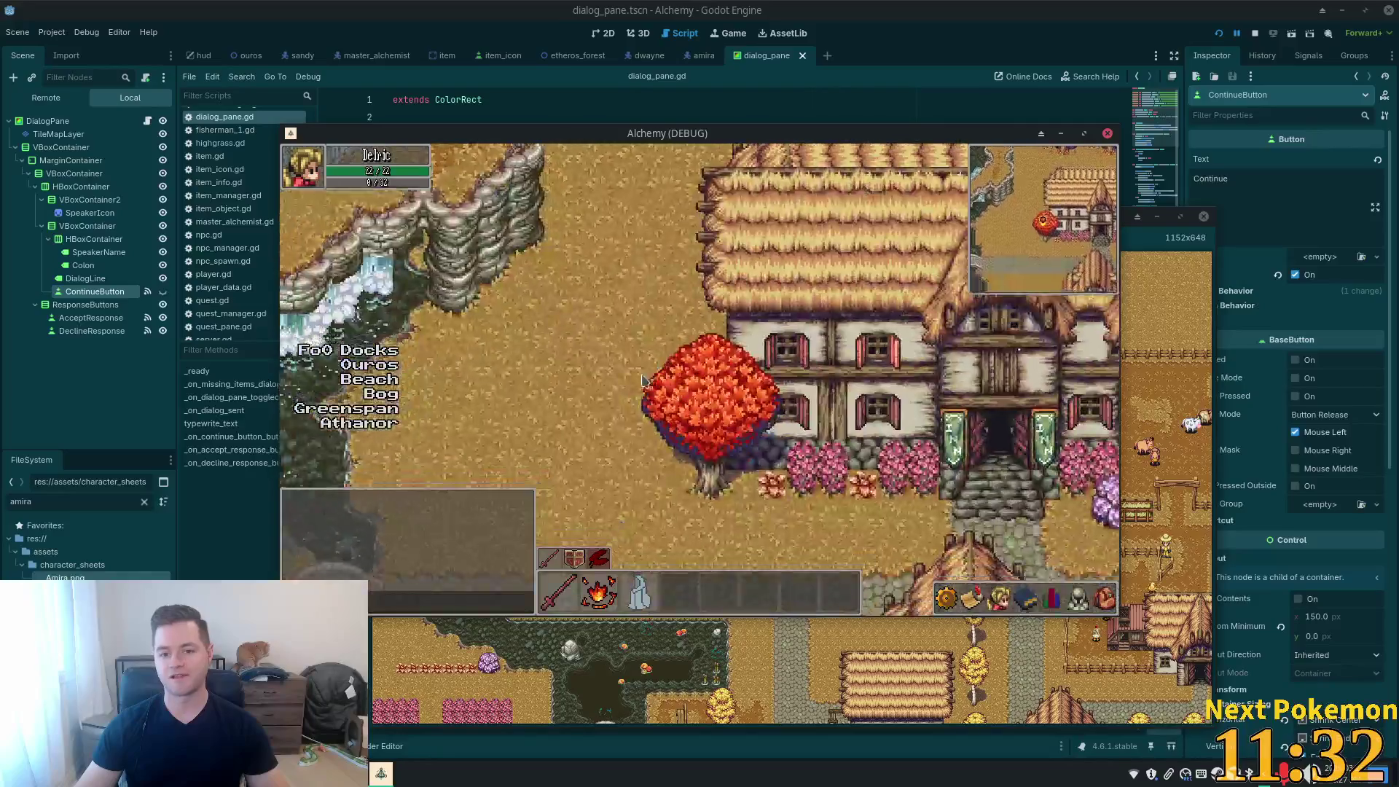
pyautogui.press('d')
pyautogui.press('w')
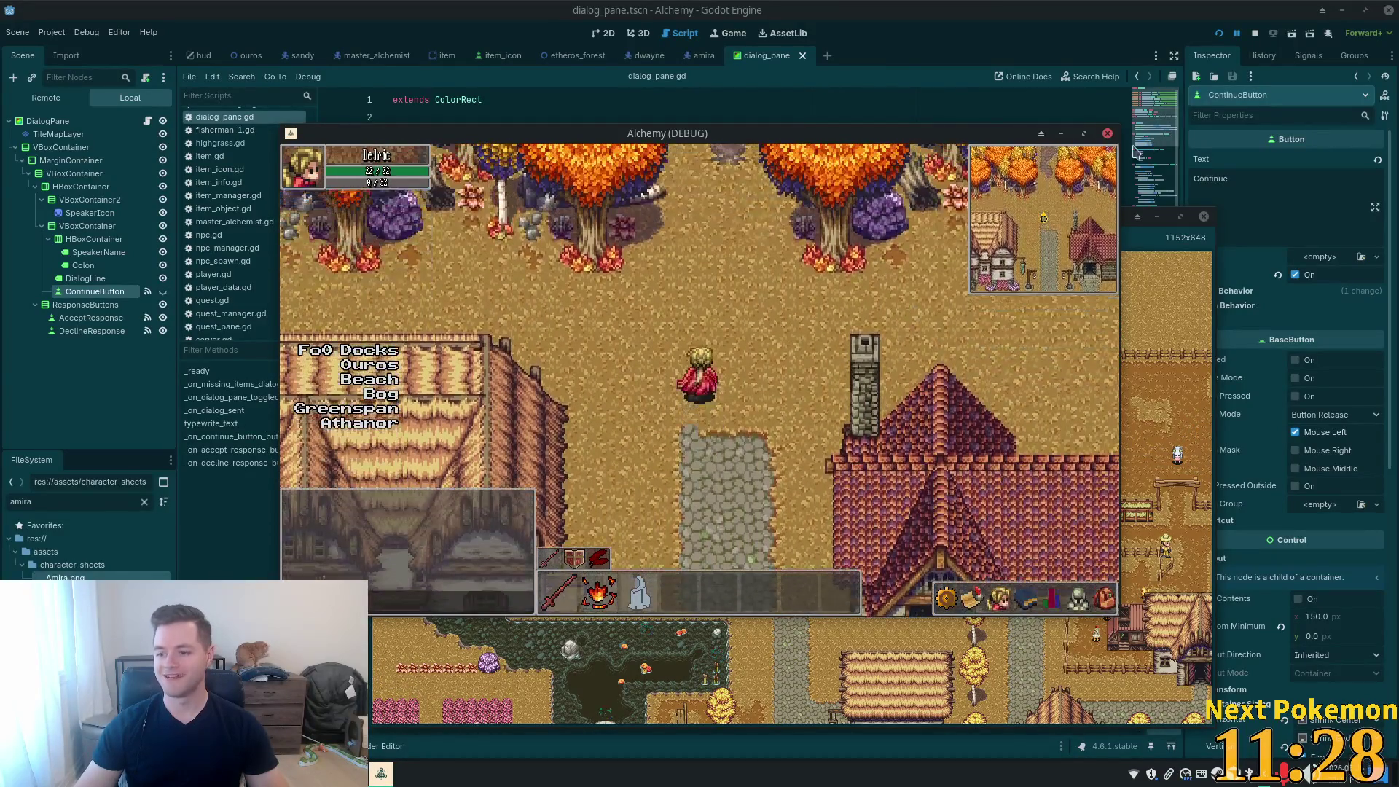
pyautogui.hotkey('alt', 'Tab')
pyautogui.scroll(-2, 428, 344)
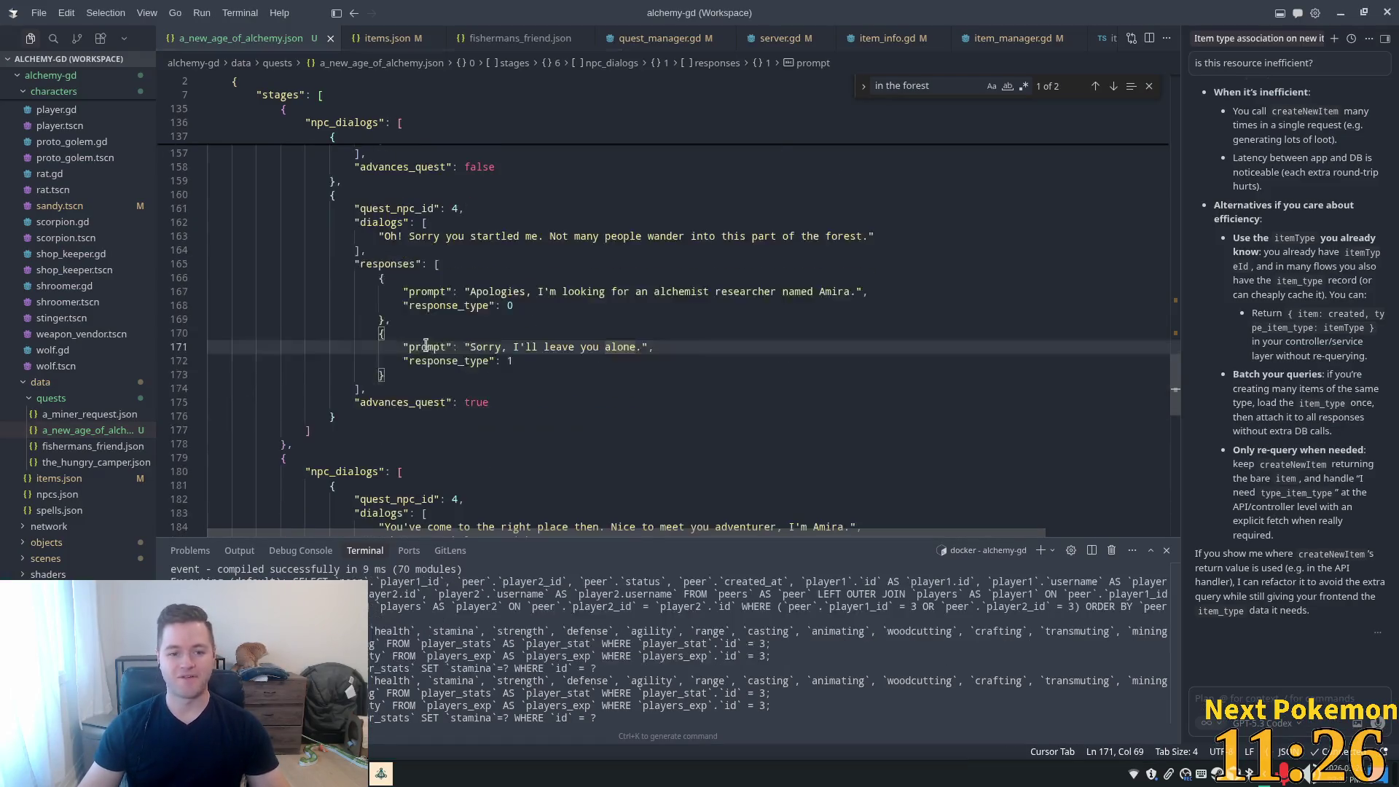
# Scroll to and select the quest NPC 4 dialog block, lines 201–212, in a_new_age_of_alchemy.json.
pyautogui.scroll(-4, 545, 343)
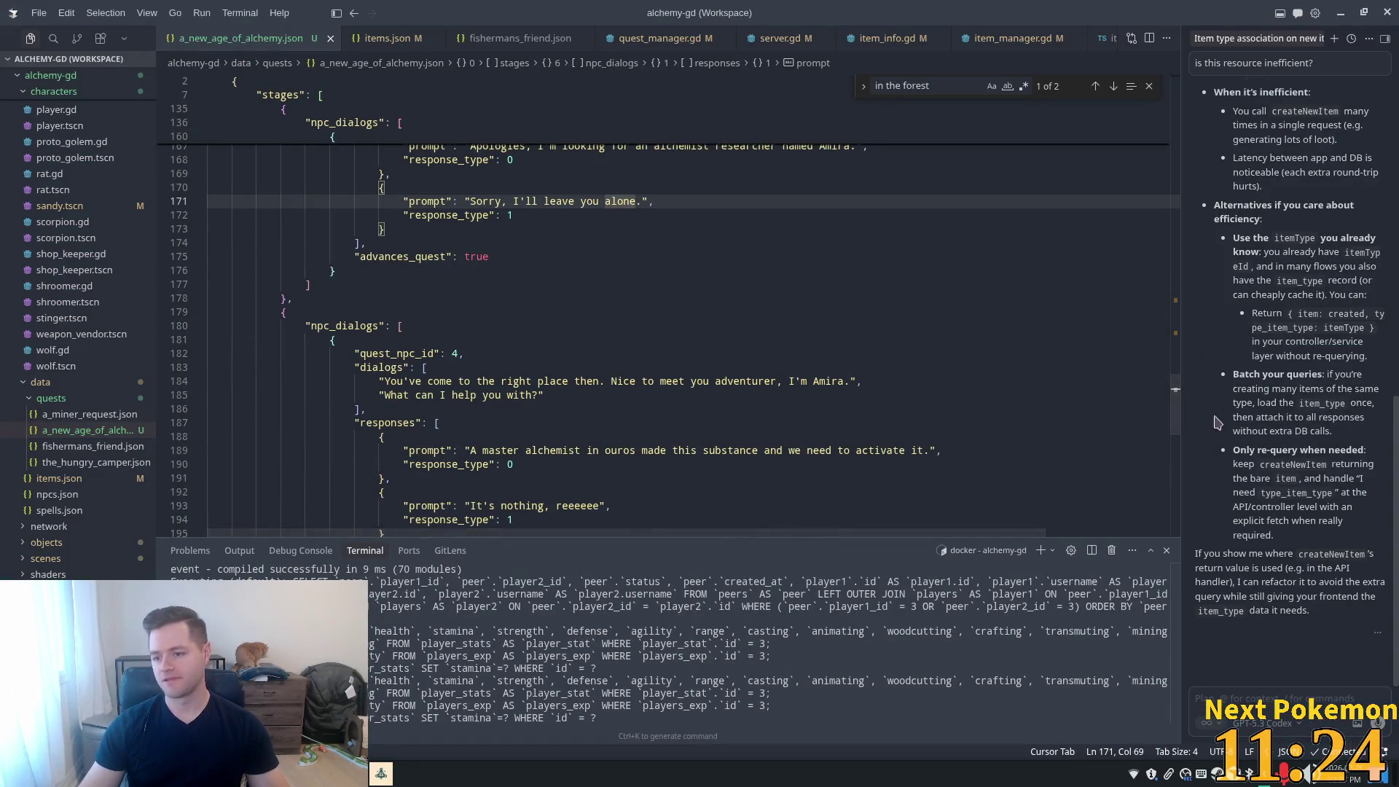
pyautogui.scroll(-9, 1176, 409)
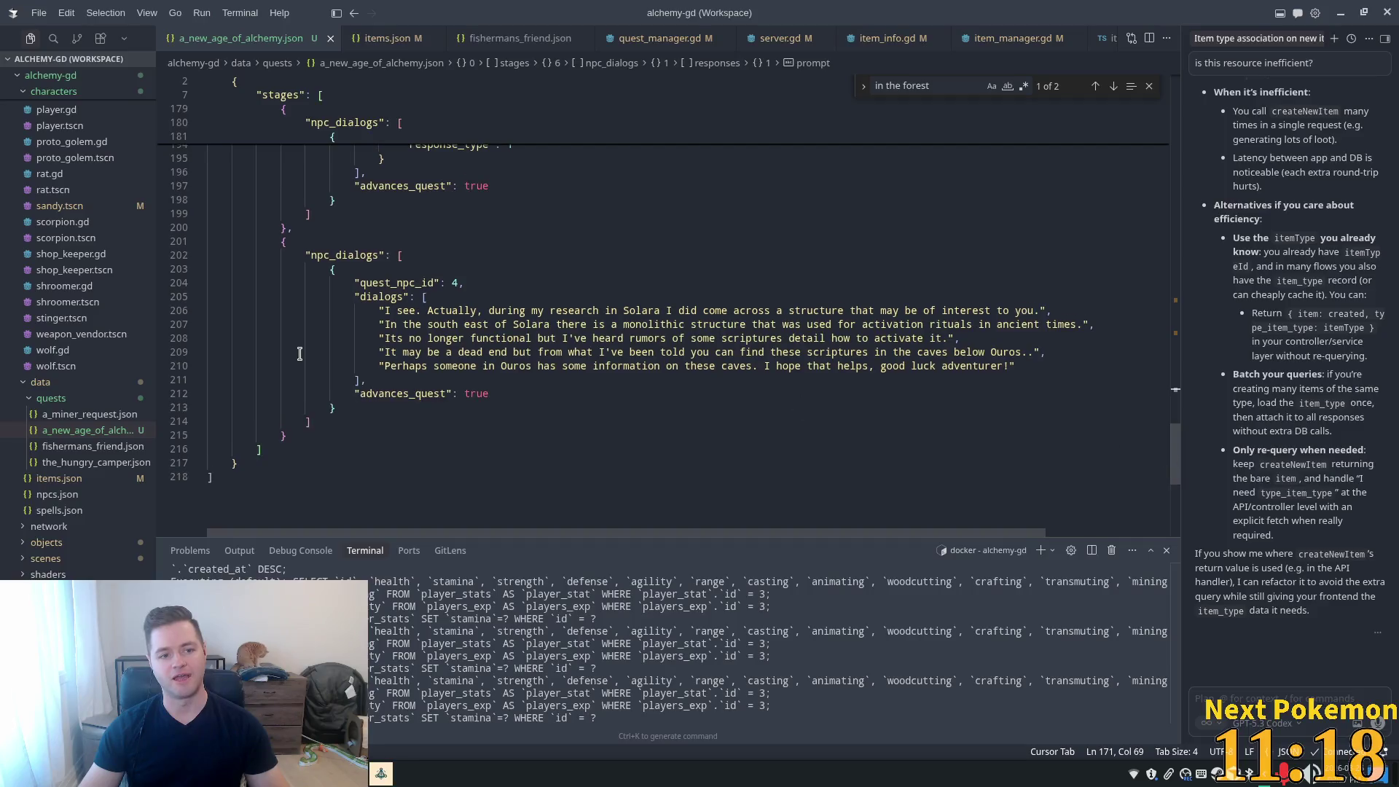
pyautogui.moveTo(283, 241); pyautogui.dragTo(355, 391)
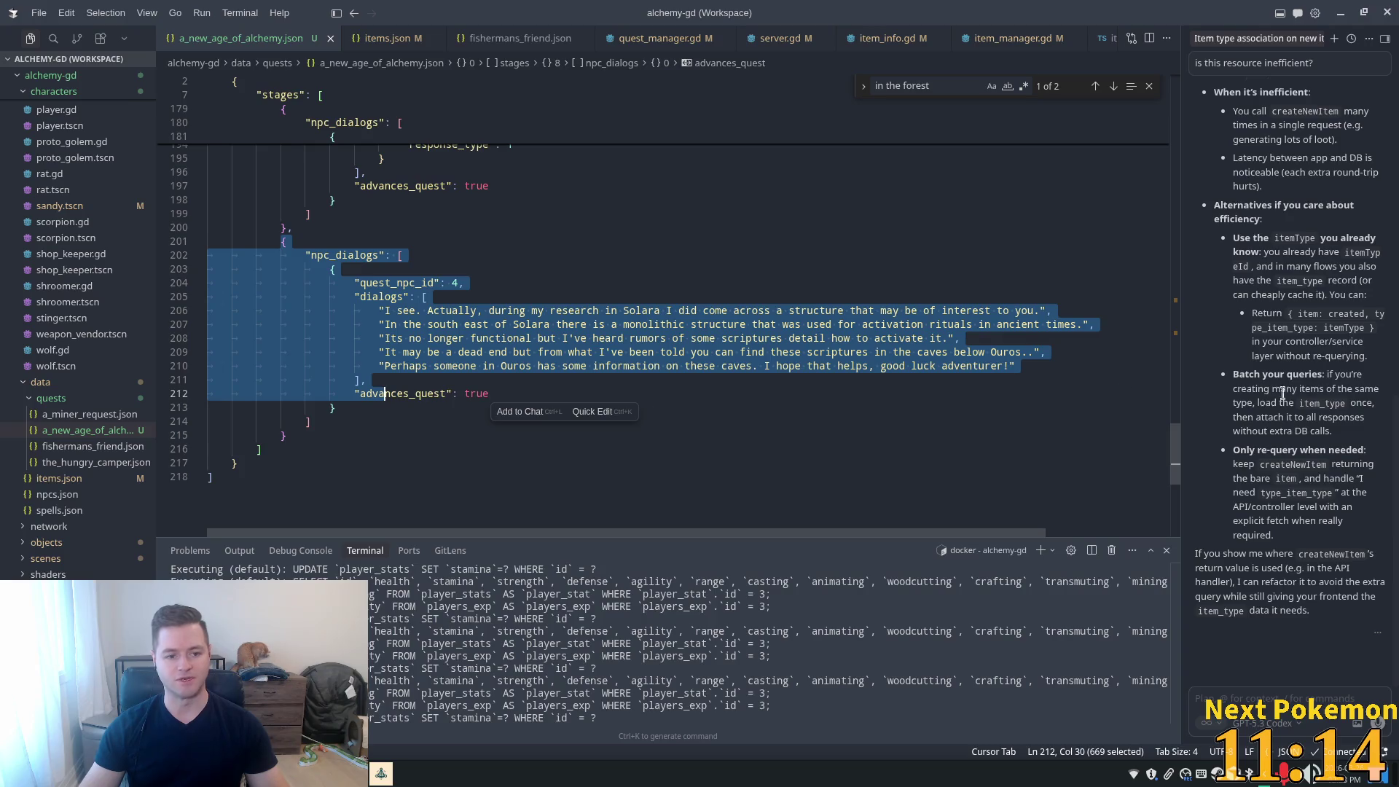
pyautogui.moveTo(1176, 470); pyautogui.dragTo(1148, 43)
pyautogui.moveTo(1131, 148)
pyautogui.mouseDown()
pyautogui.moveTo(1156, 510)
pyautogui.moveTo(1156, 466)
pyautogui.mouseUp()
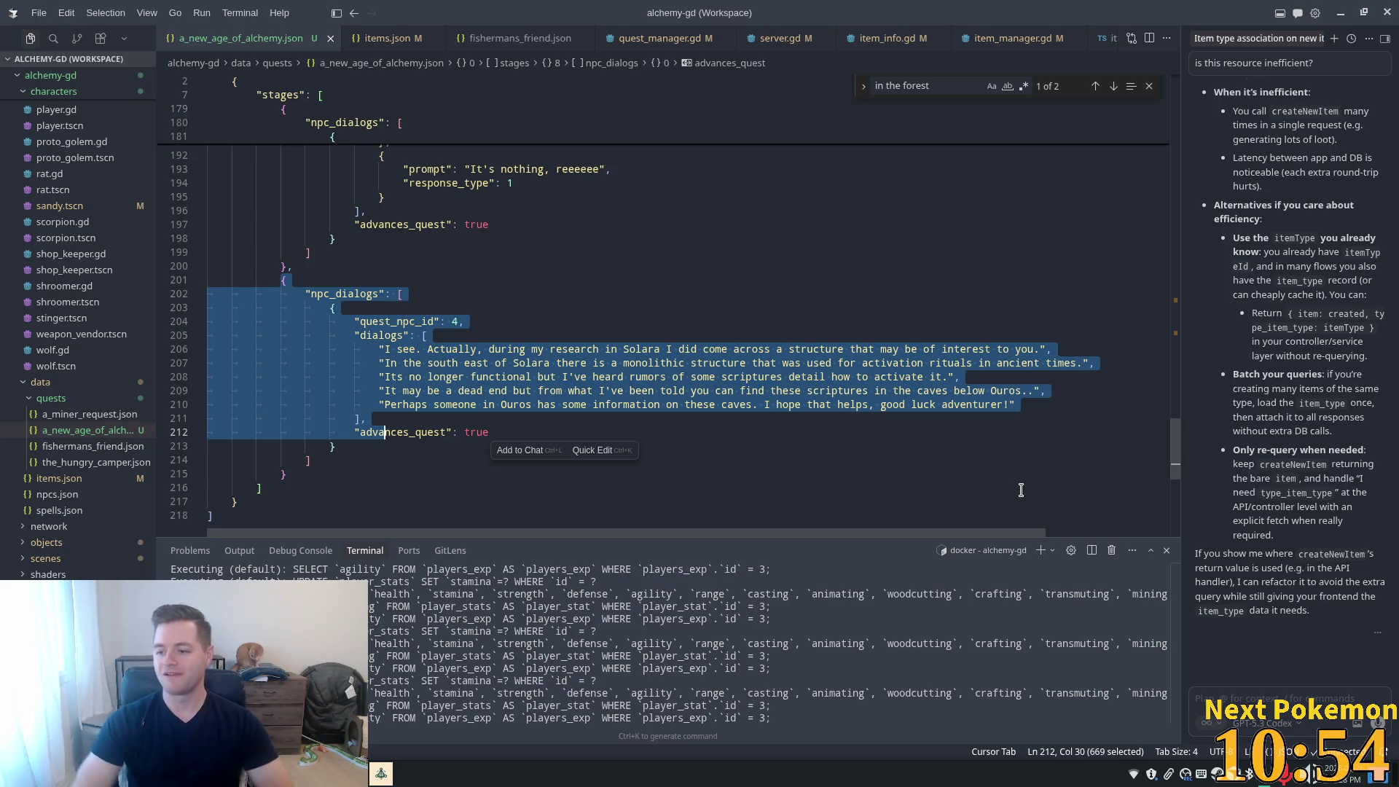
# Check which block the closing brace on line 215 belongs to, then return to Godot.
pyautogui.click(799, 326)
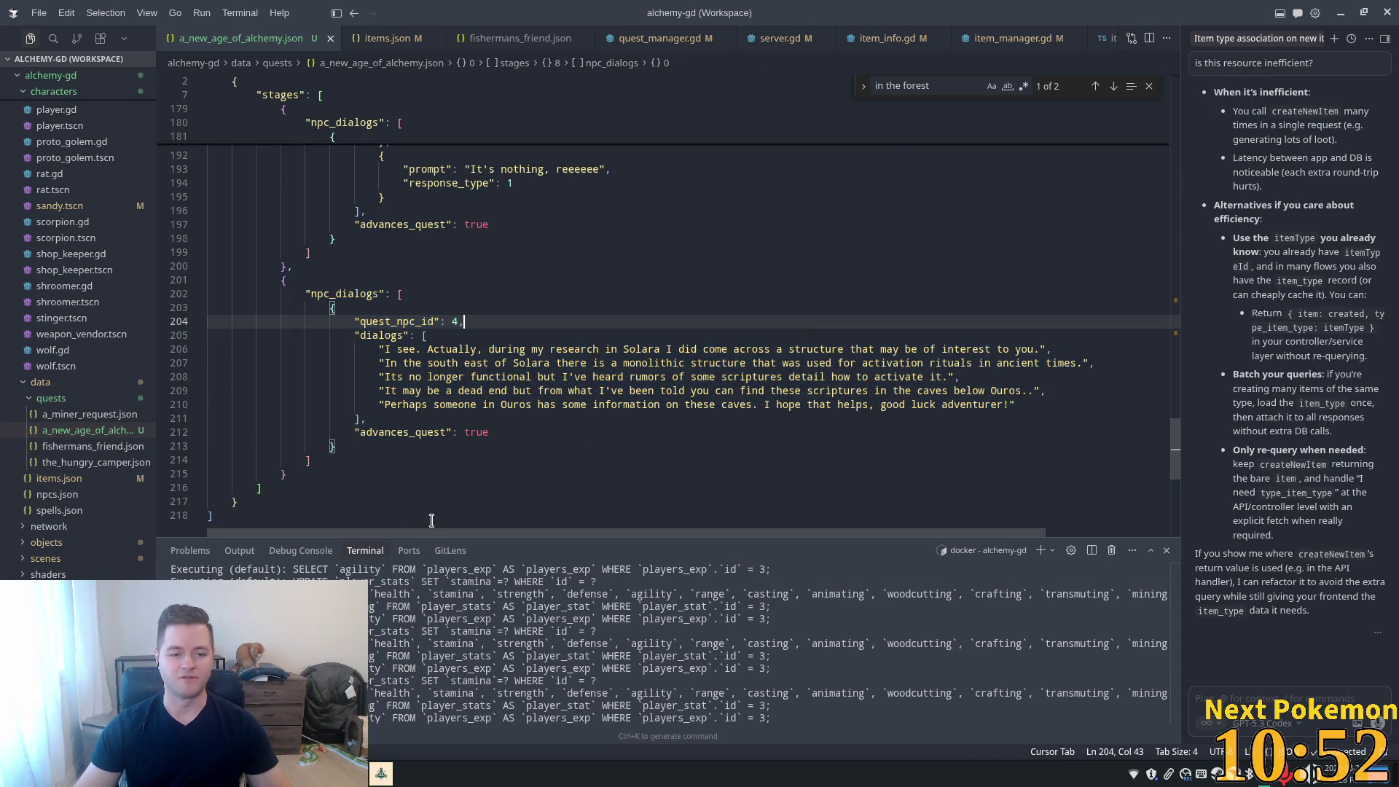
pyautogui.click(306, 460)
pyautogui.click(280, 473)
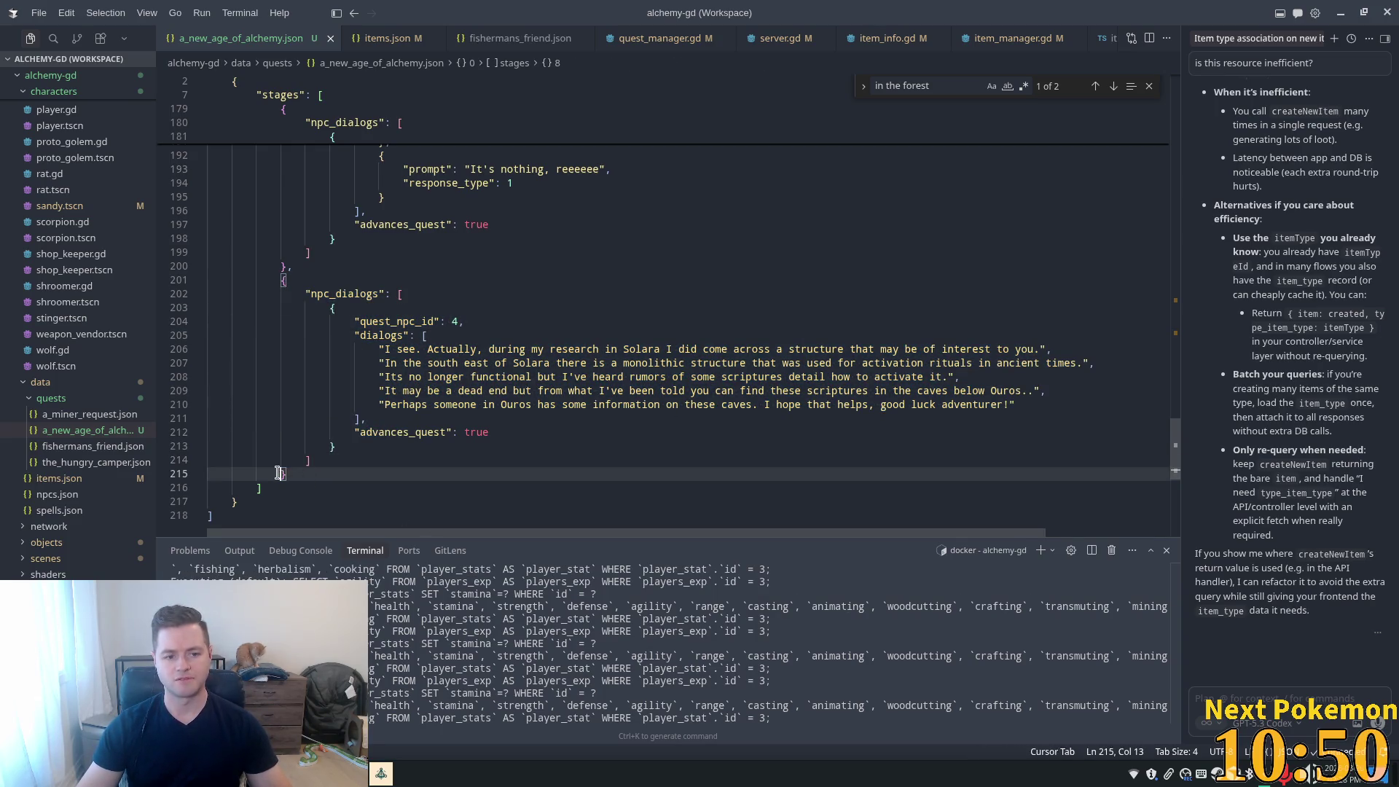
pyautogui.press('Down')
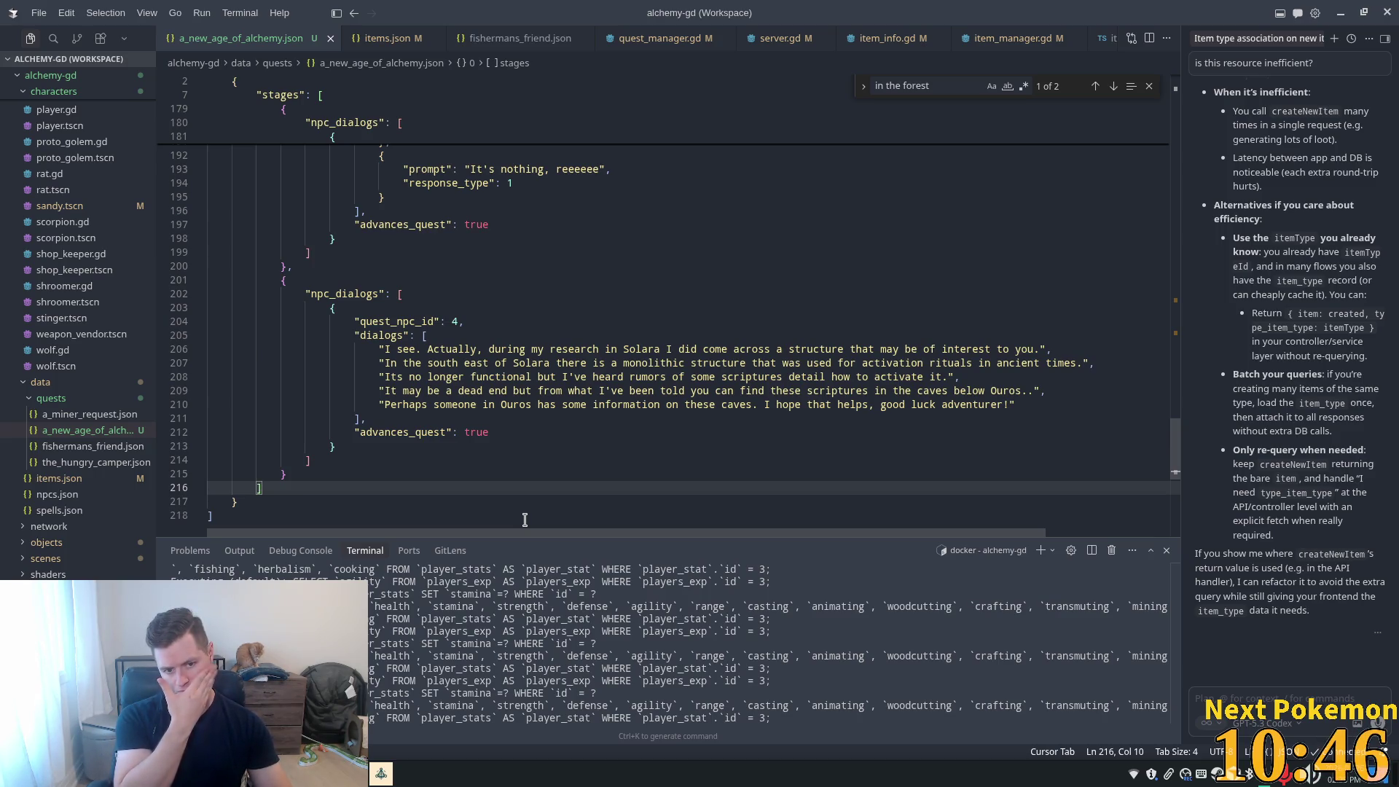
pyautogui.click(420, 421)
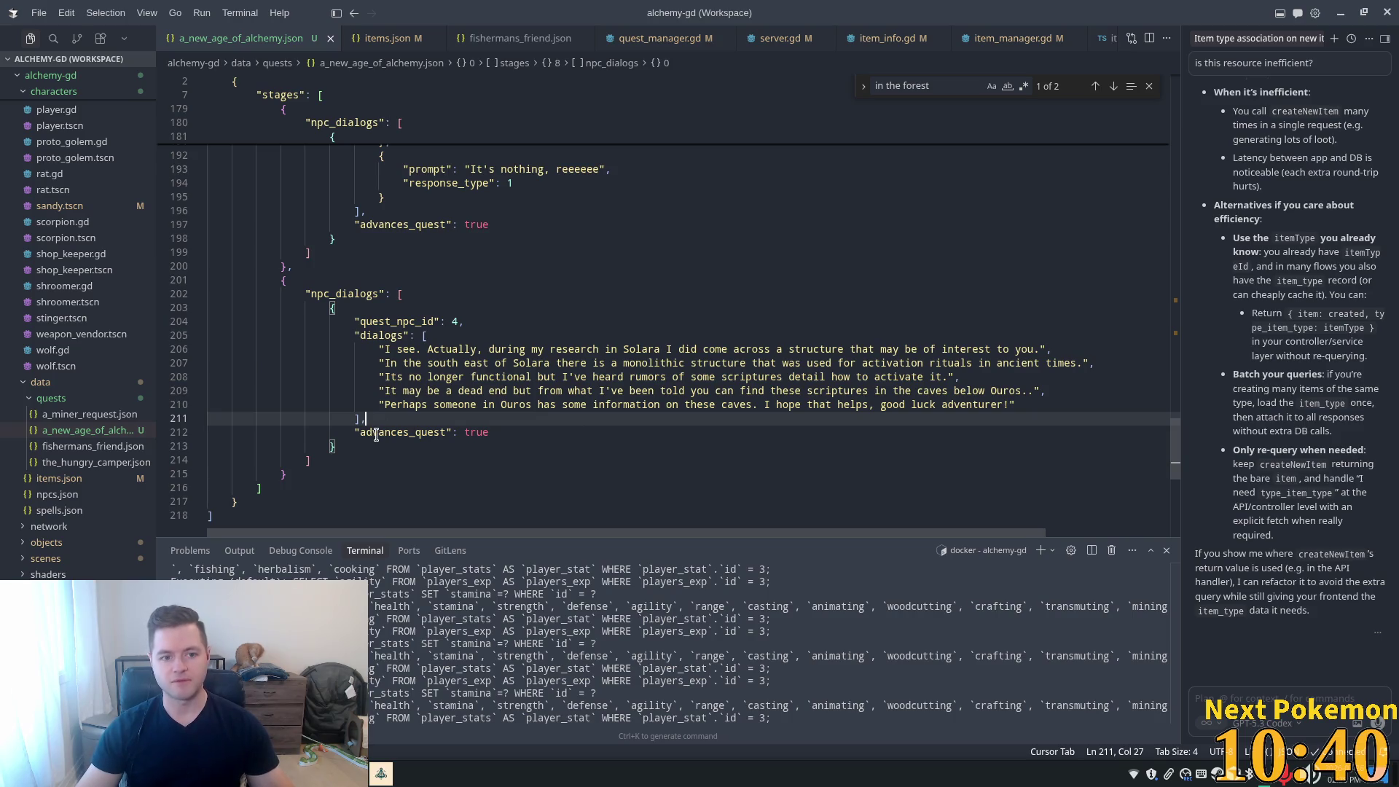
pyautogui.click(350, 469)
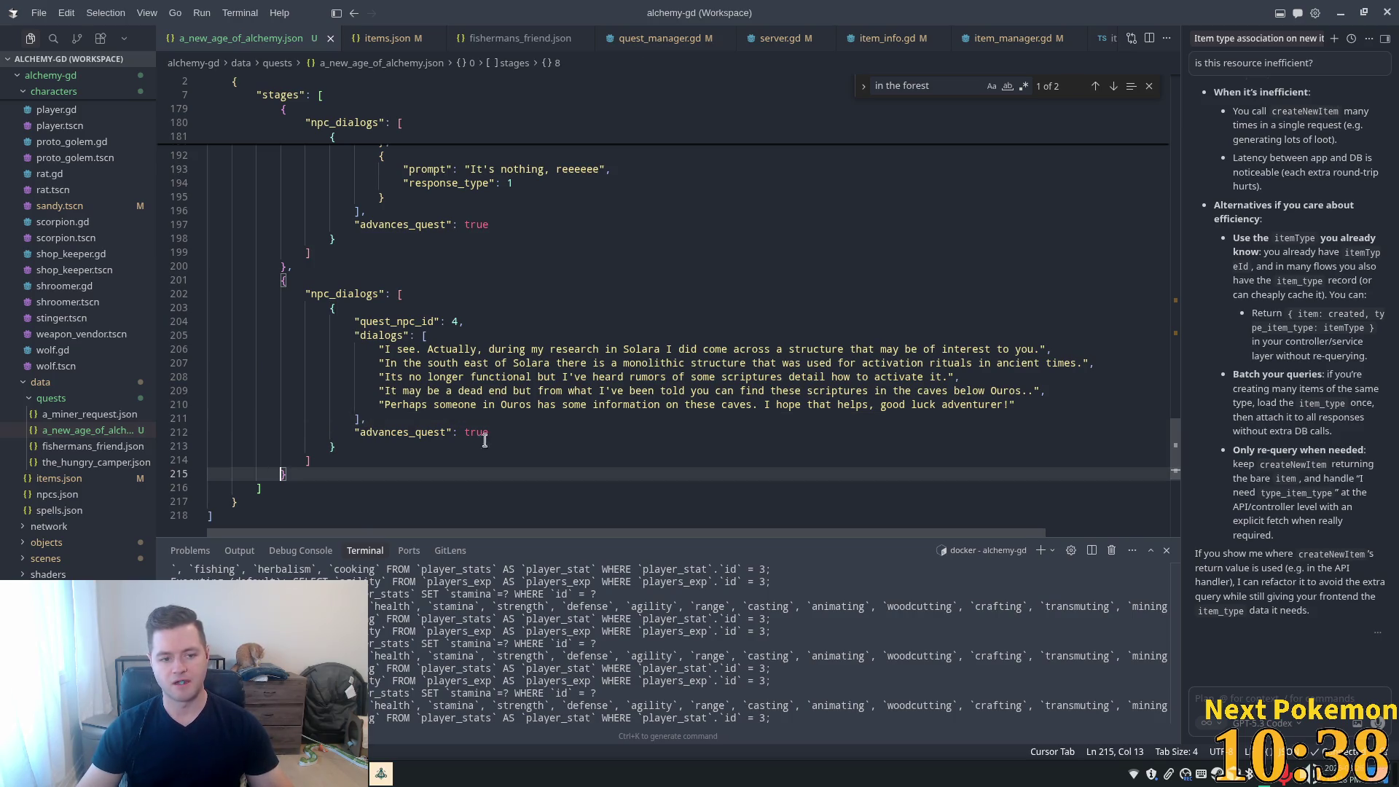
pyautogui.scroll(-1, 547, 417)
pyautogui.press('End')
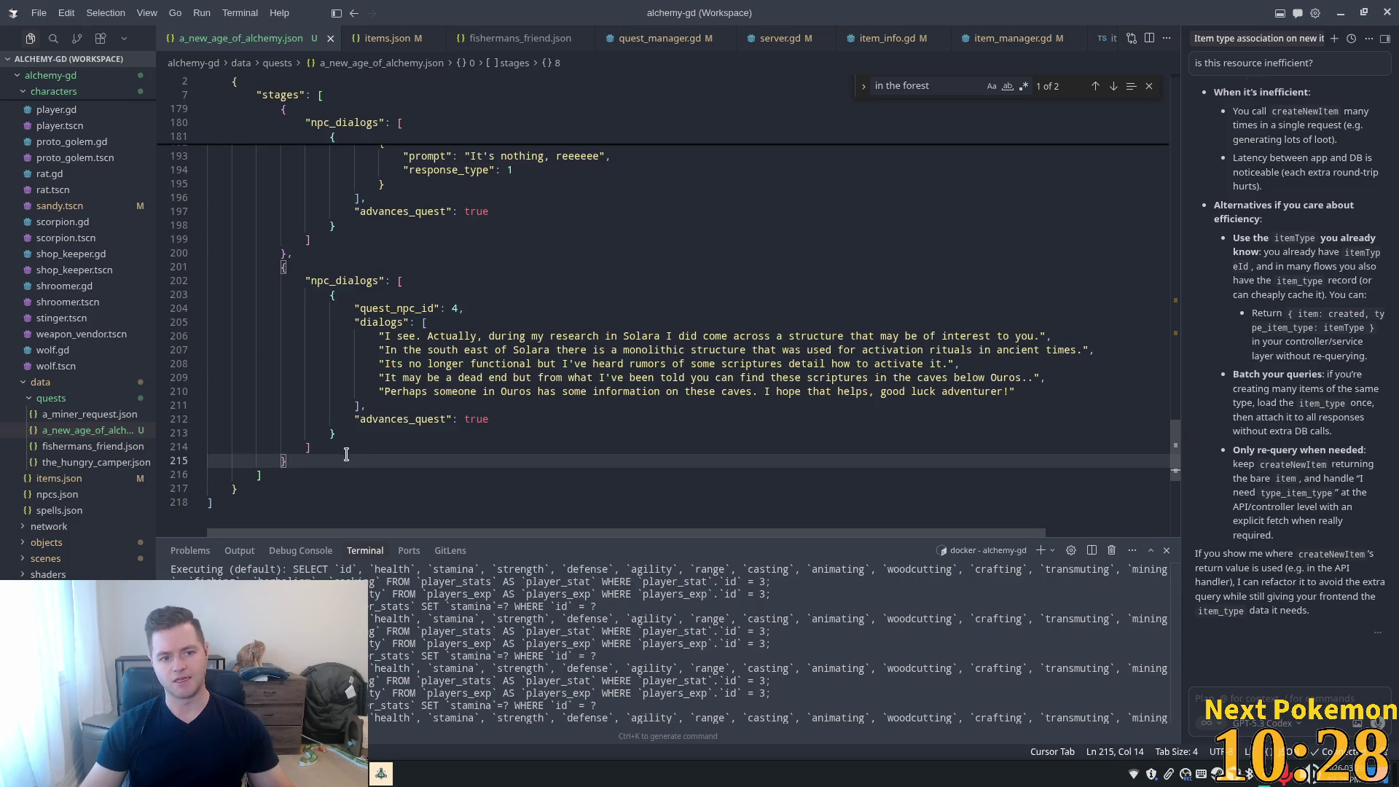
pyautogui.hotkey('alt', 'Tab')
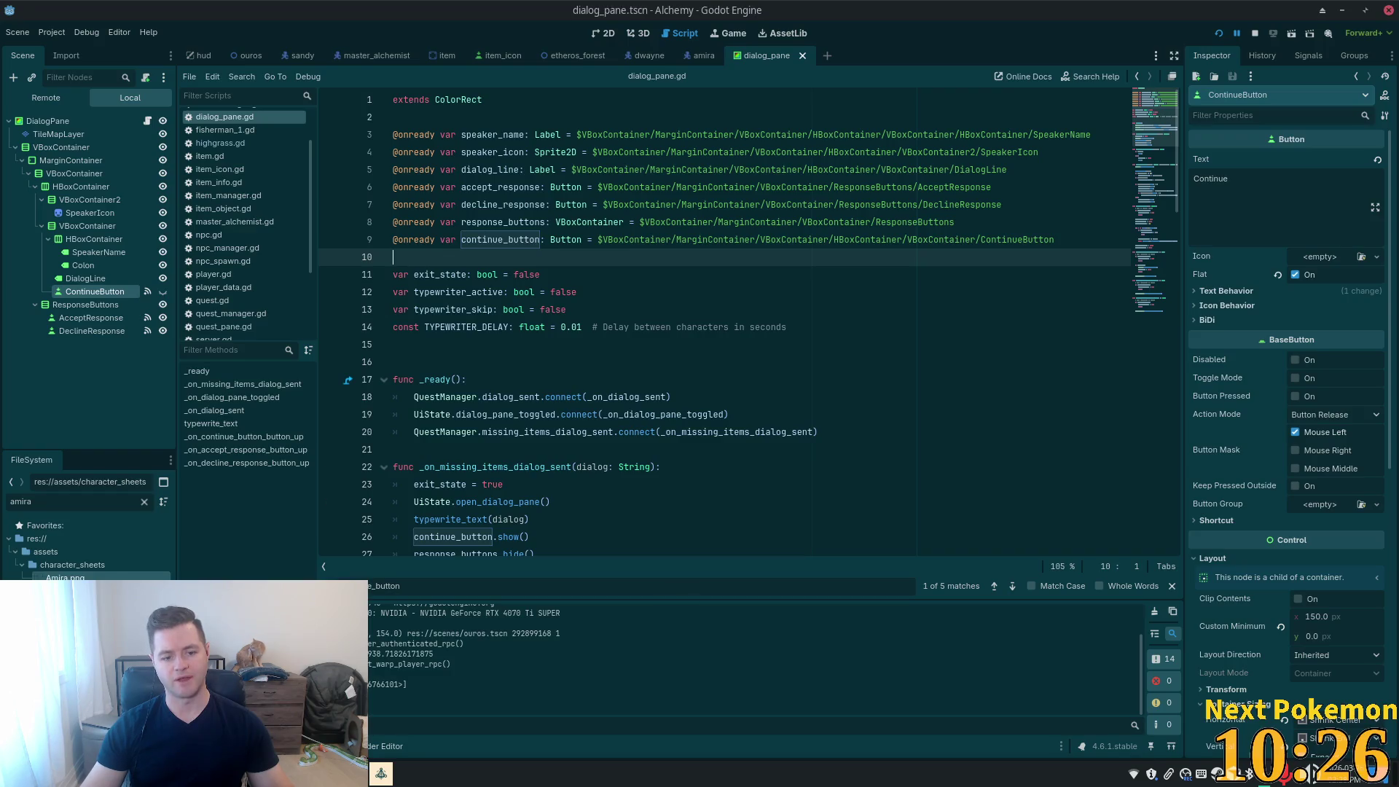
# Refresh phpMyAdmin's player_quests table to check quest stages, then walk south in the game.
pyautogui.hotkey('alt', 'Tab')
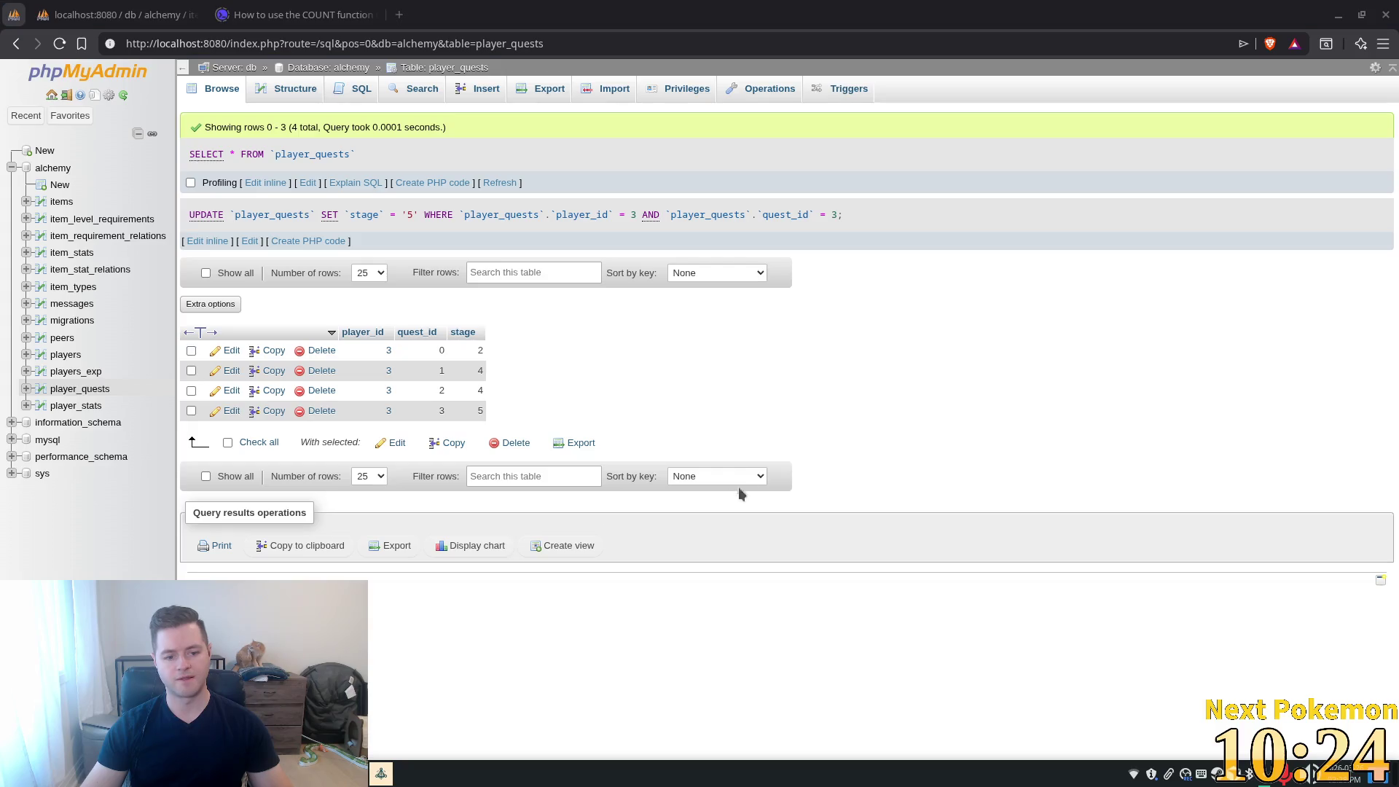
pyautogui.click(498, 185)
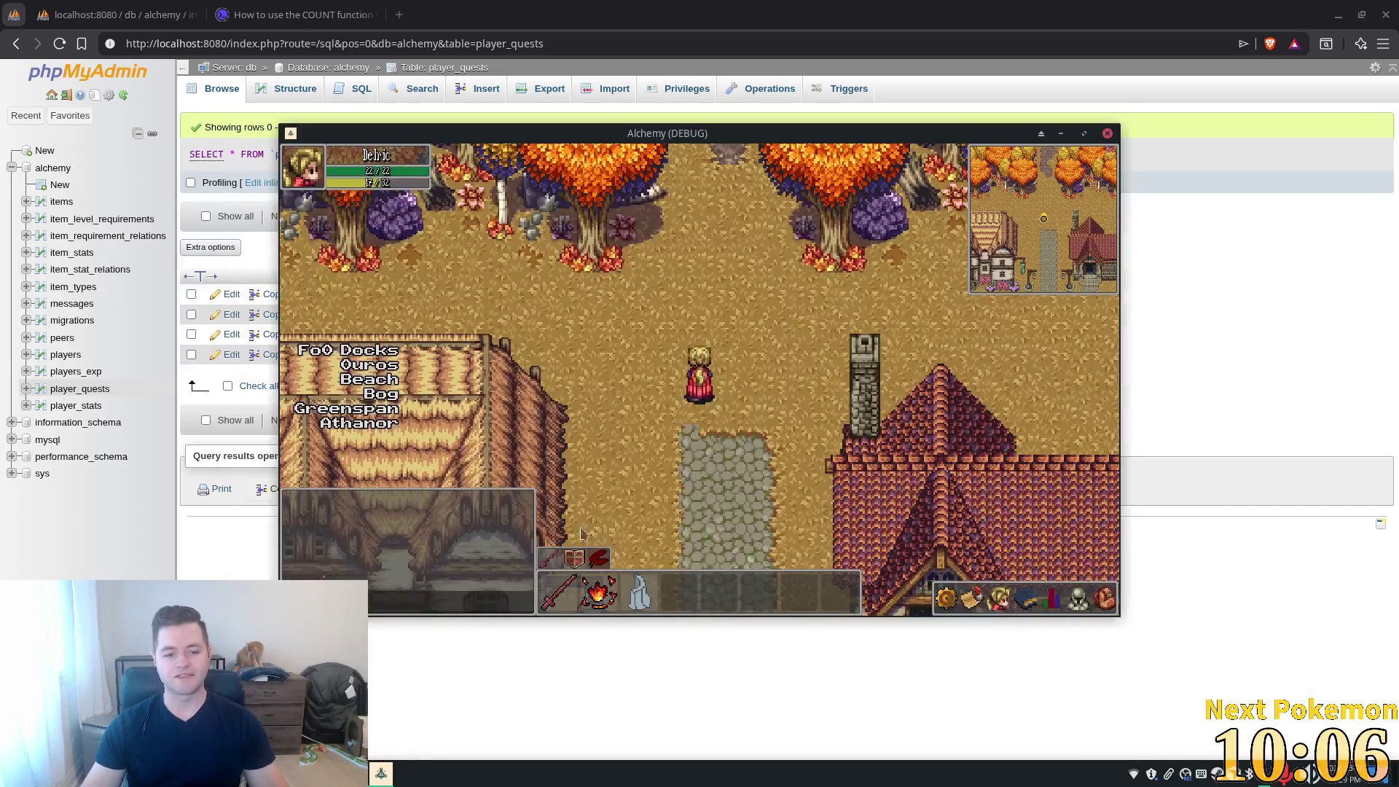
pyautogui.press('Down')
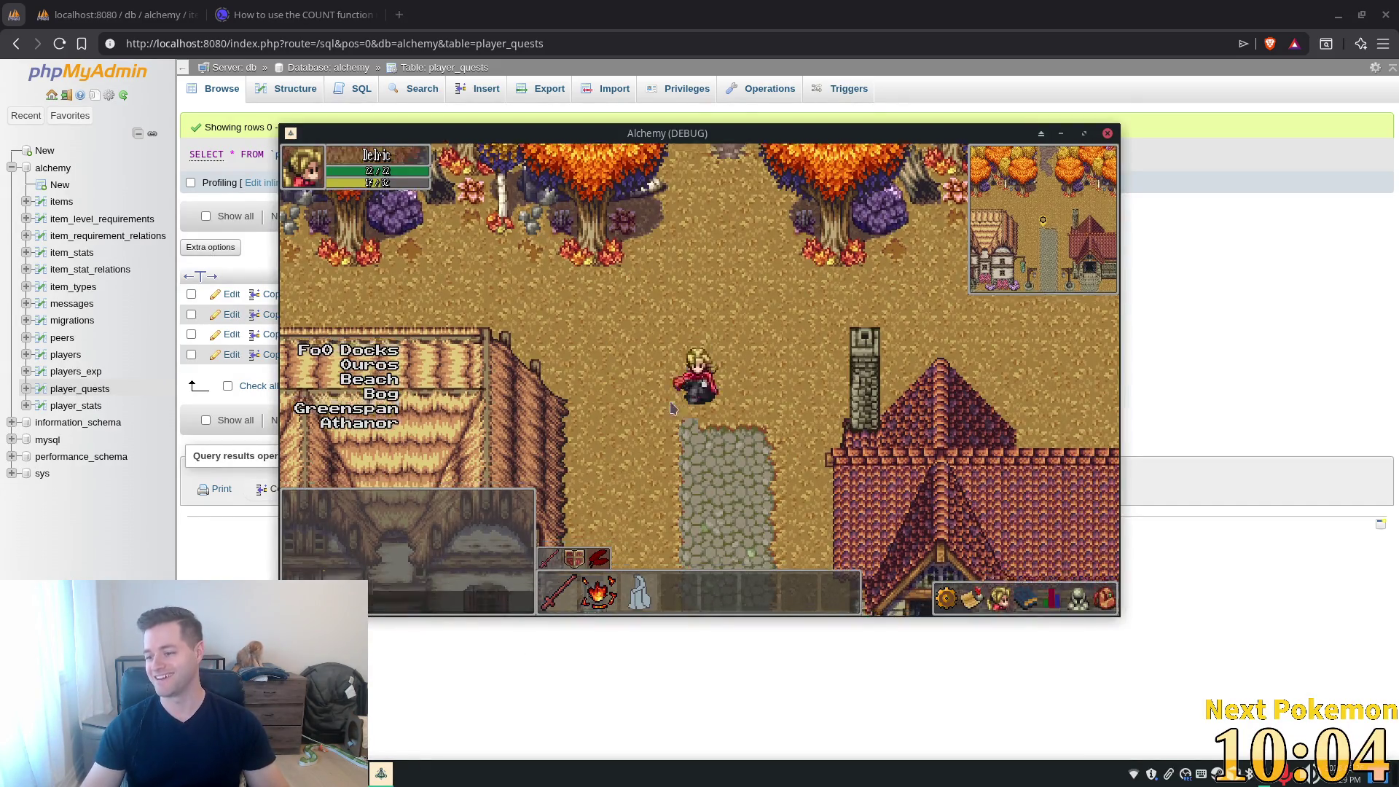
# Walk south through town and view the character stats panel, then close it.
pyautogui.press('Down')
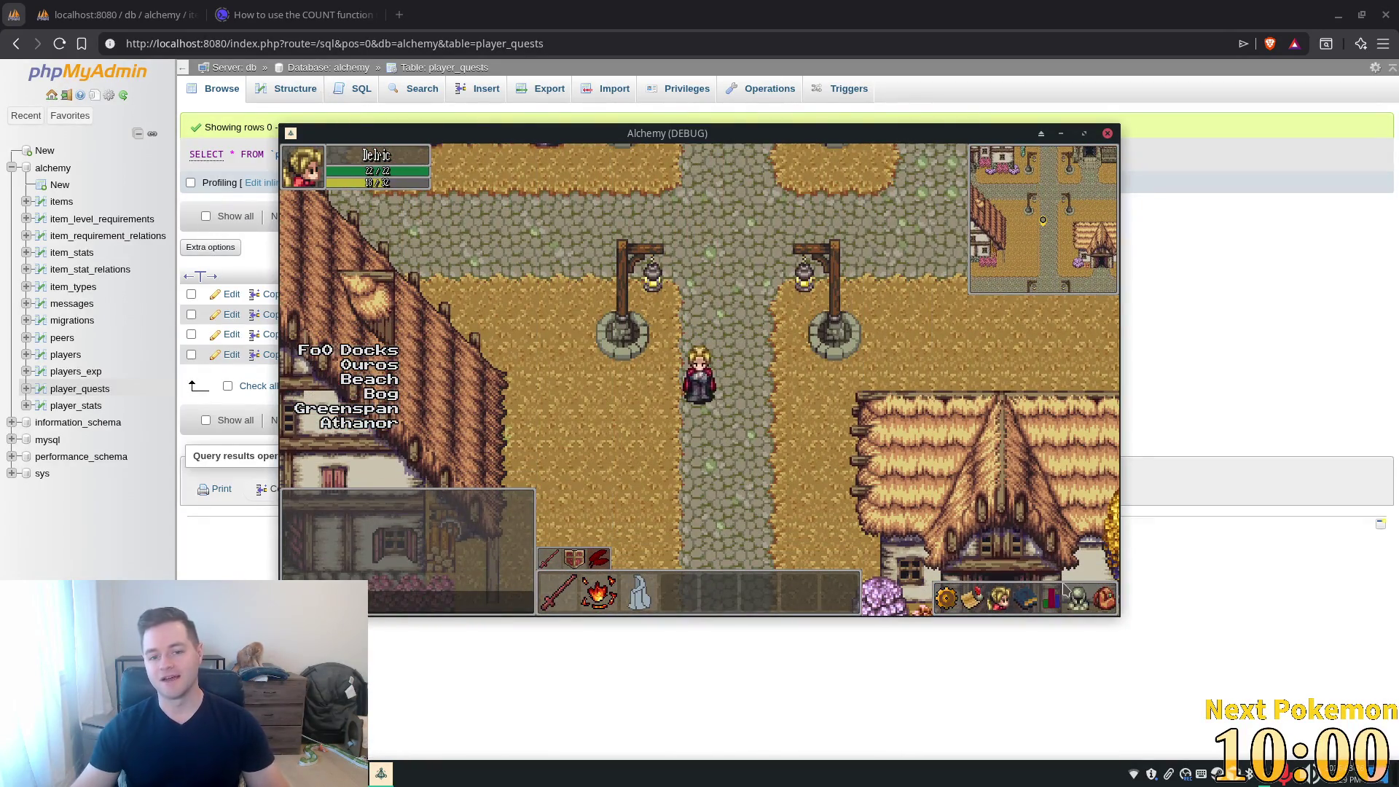
pyautogui.click(1057, 605)
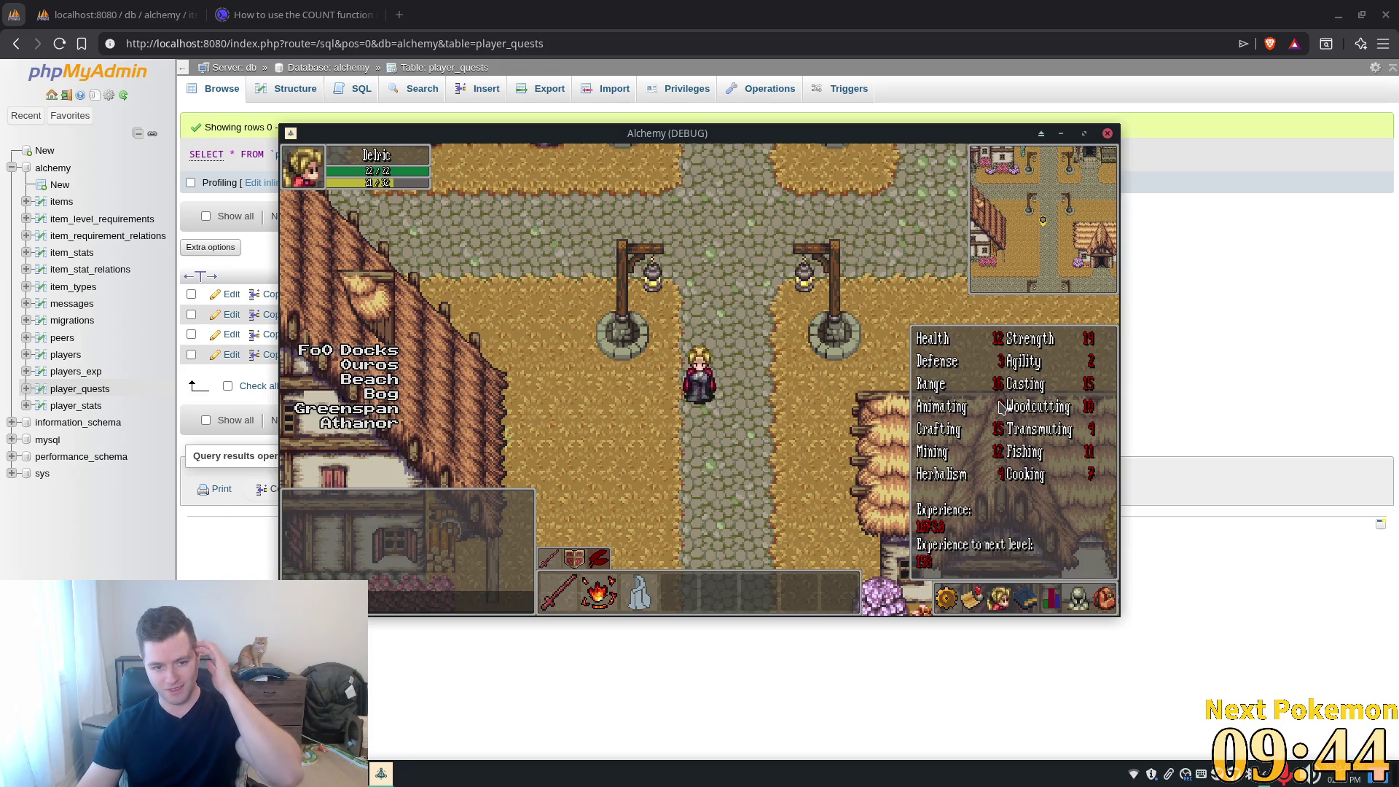
pyautogui.press('Escape')
pyautogui.press('Up')
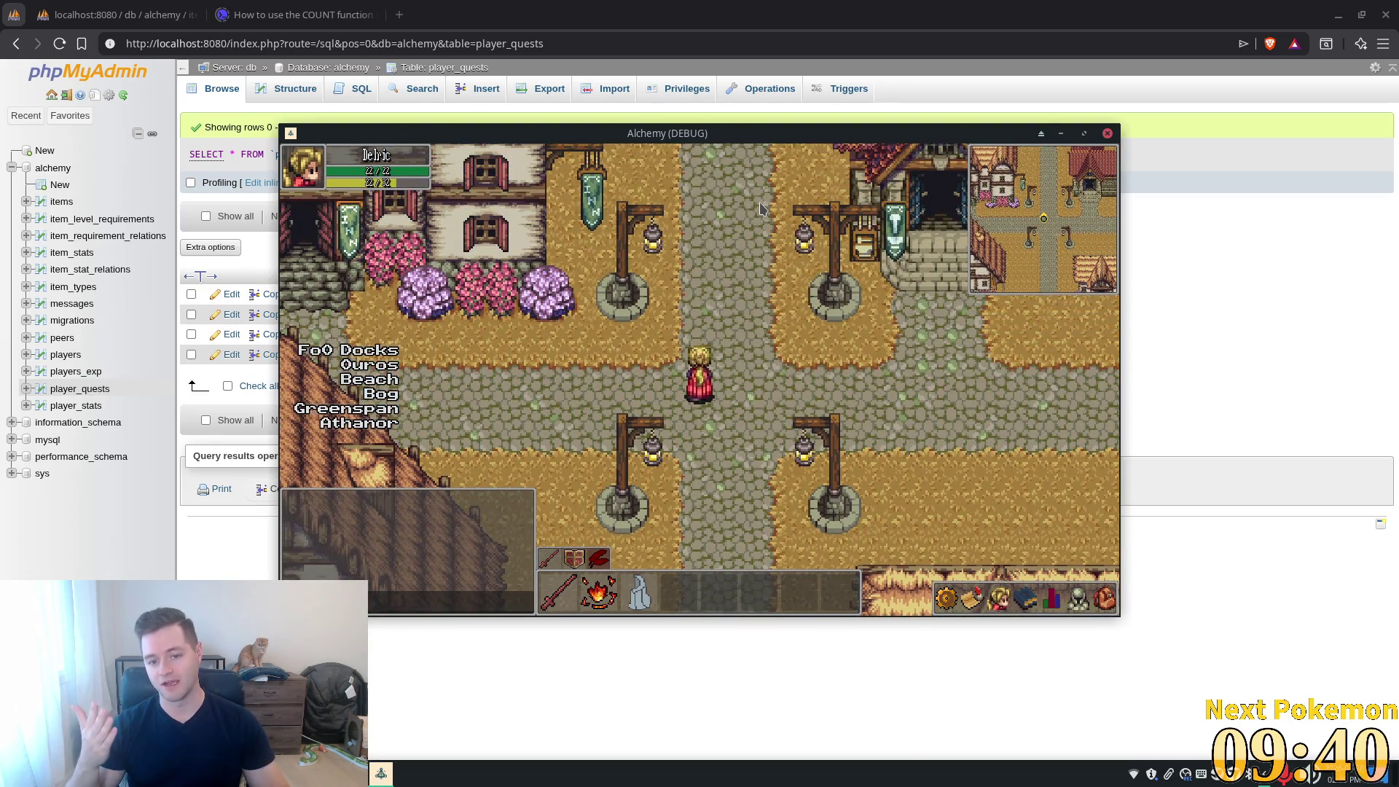
# Walk west across the river bridge and teleport to Indigo Bog via the debug location list.
pyautogui.press('Left')
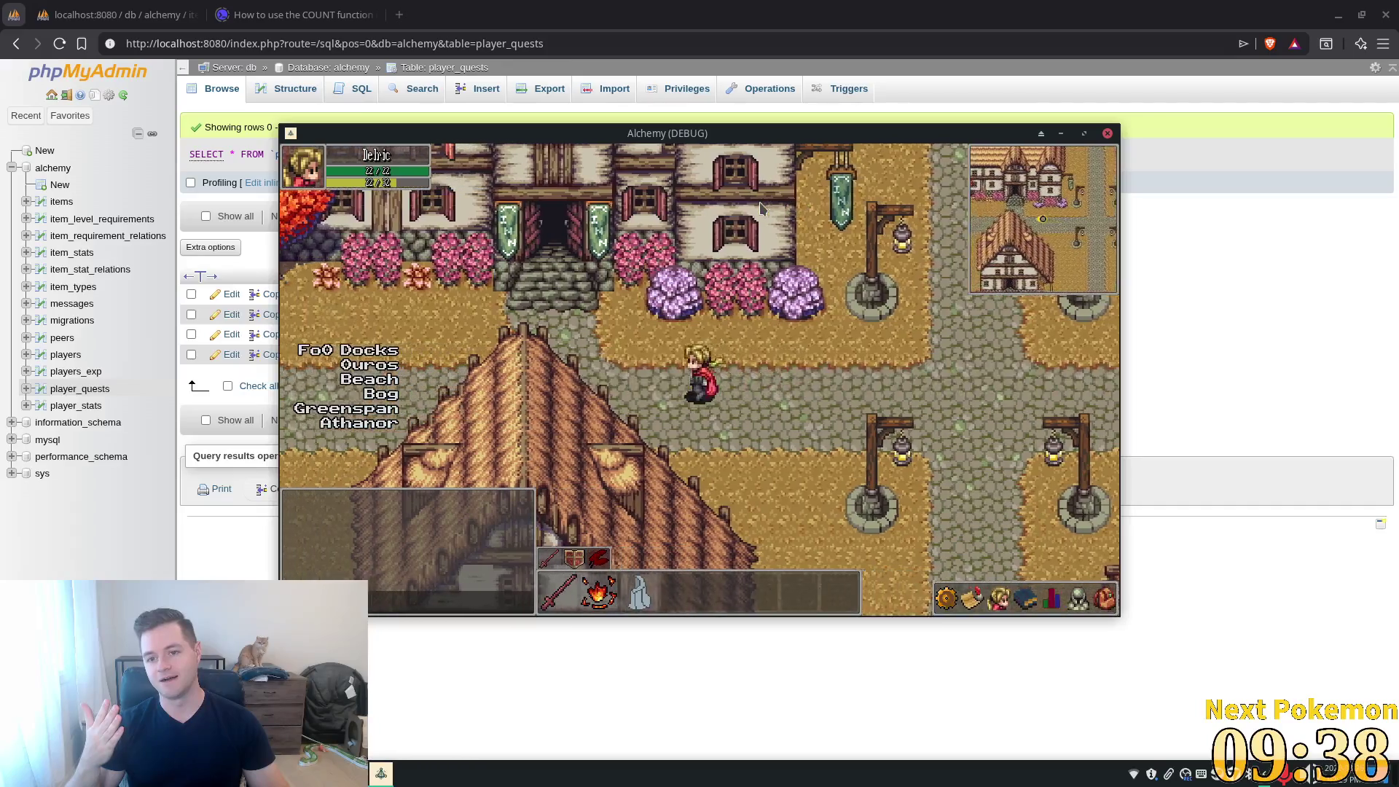
pyautogui.press('Left')
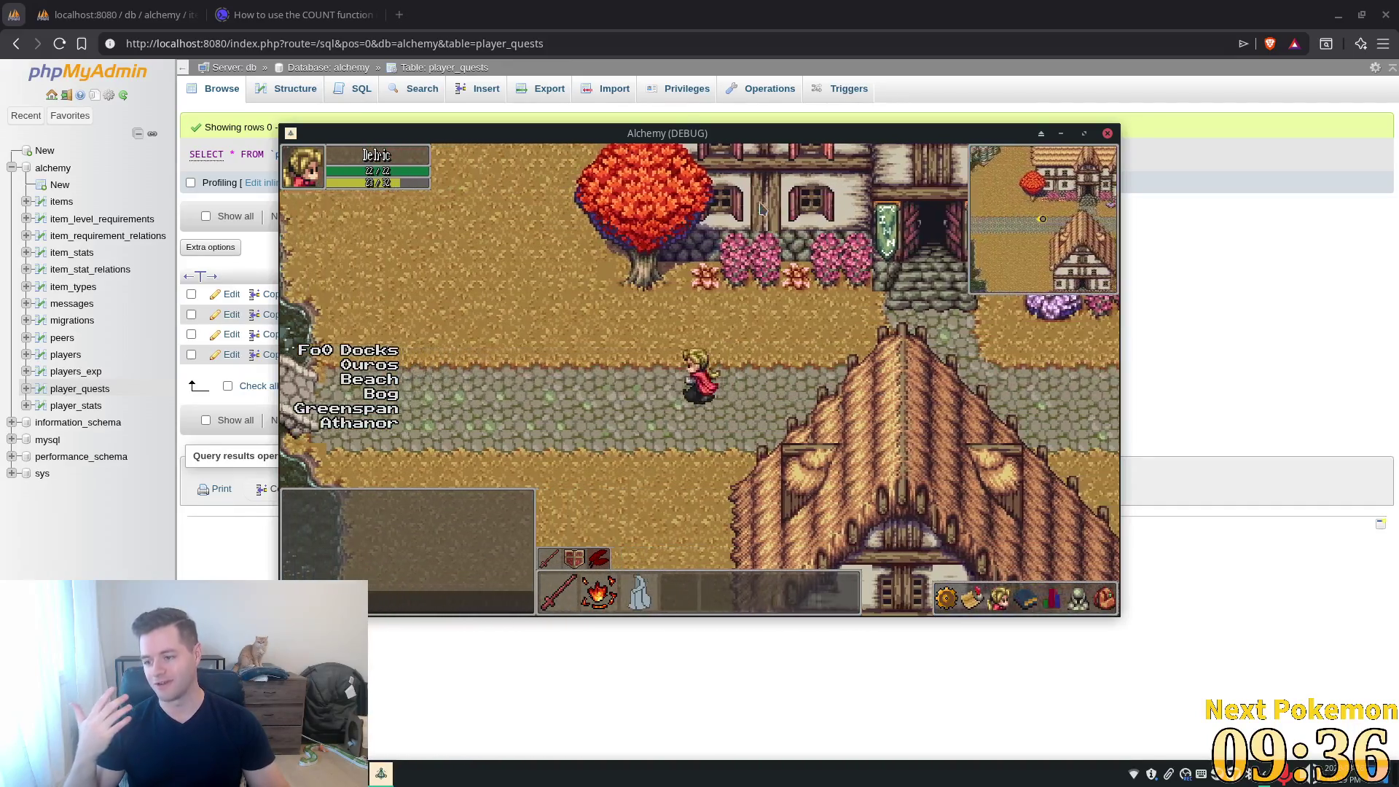
pyautogui.press('Left')
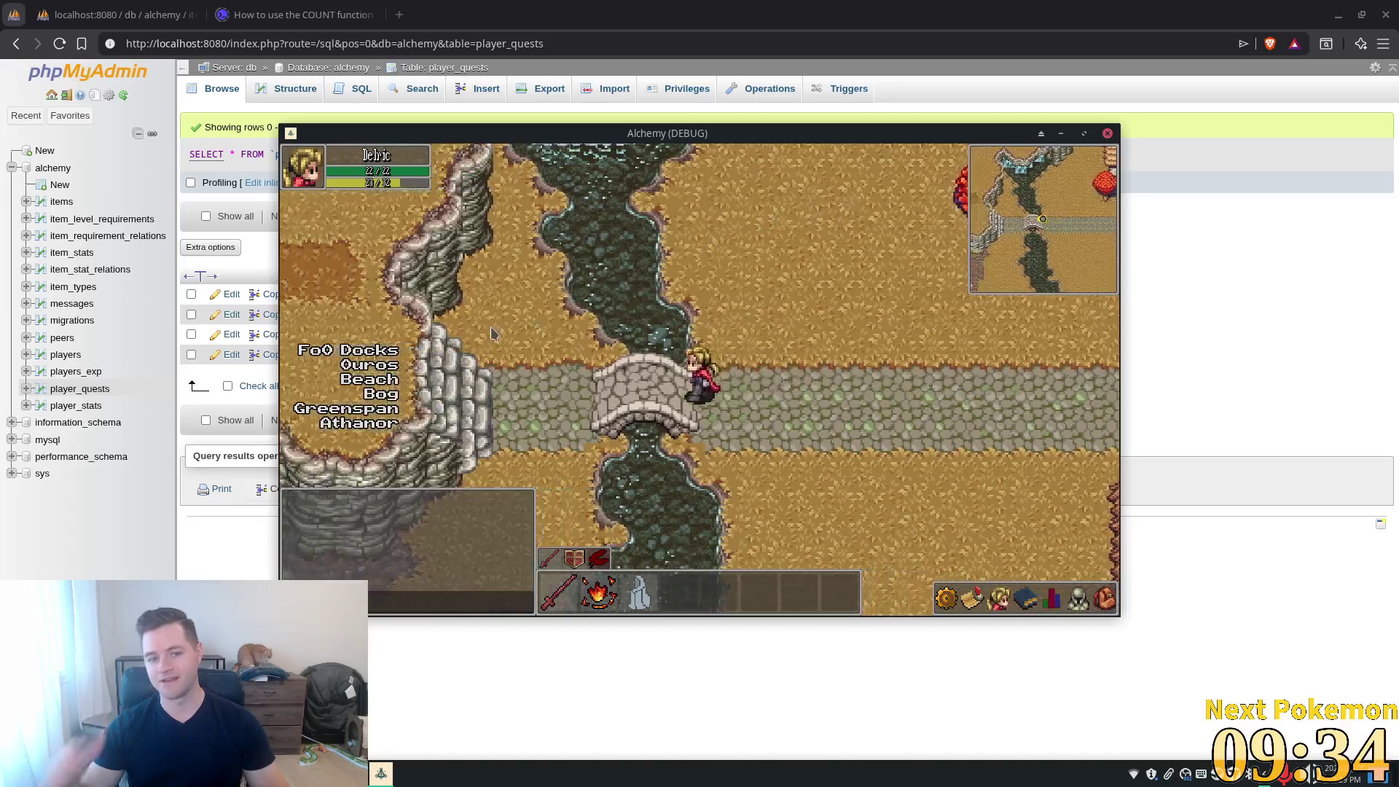
pyautogui.press('Left')
pyautogui.click(373, 394)
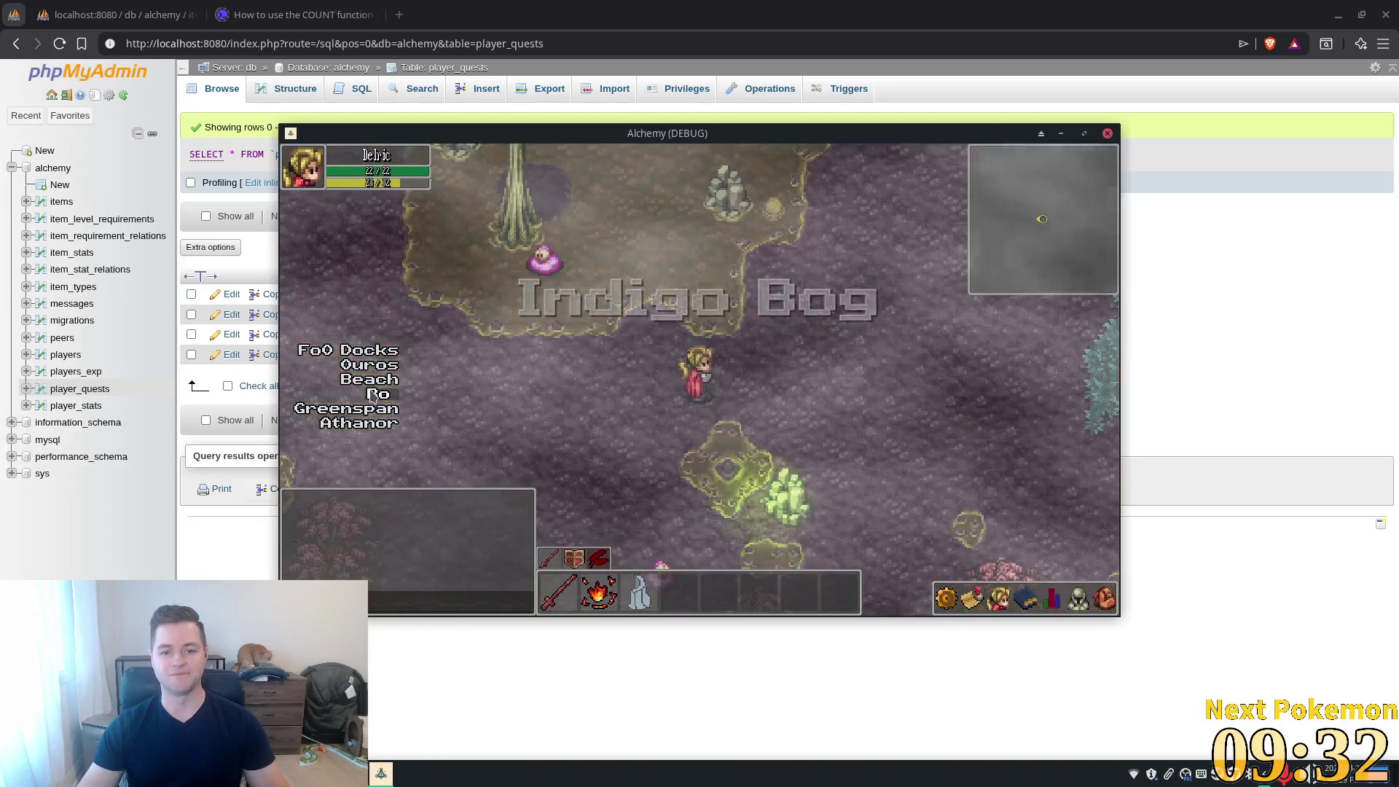
# Walk north and east through Indigo Bog toward the cliff cave.
pyautogui.press('Up')
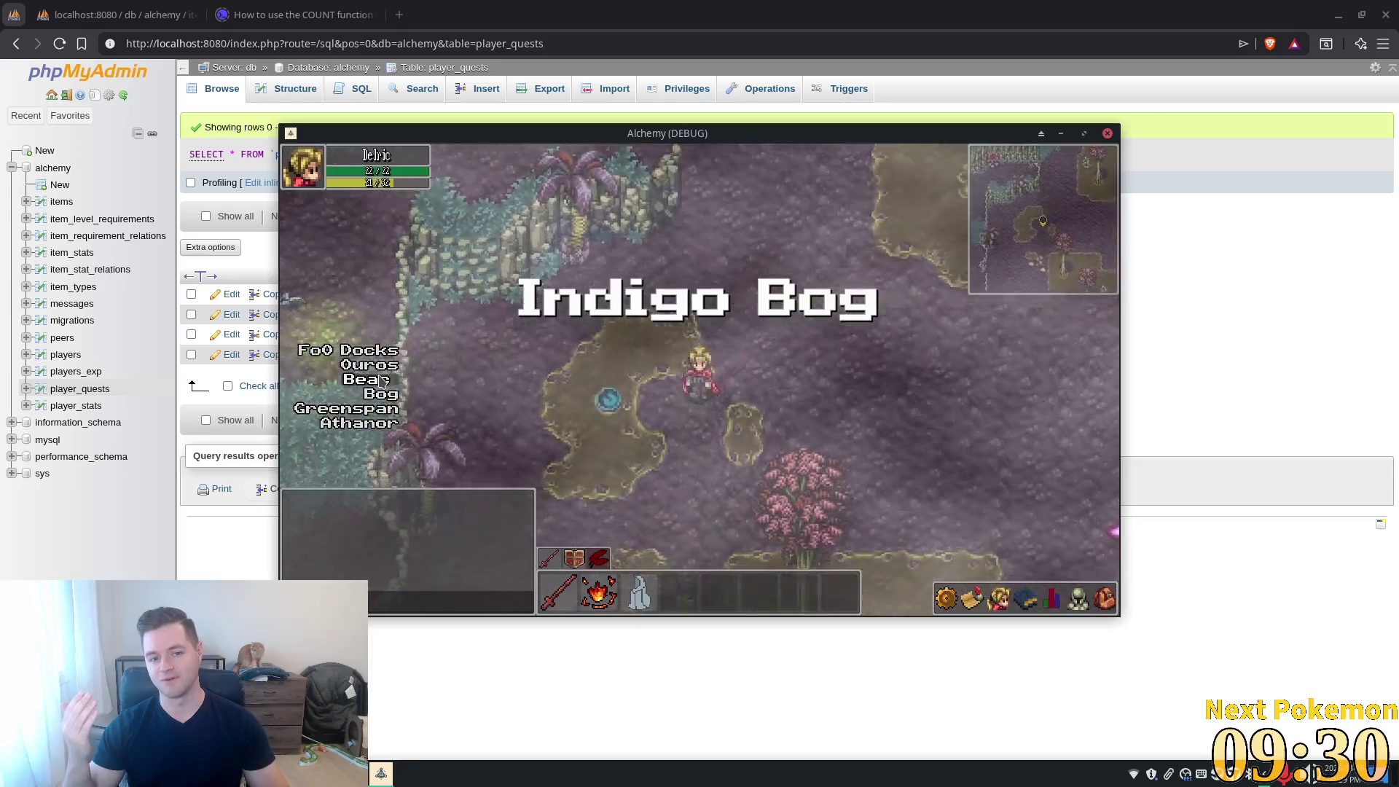
pyautogui.press('Right')
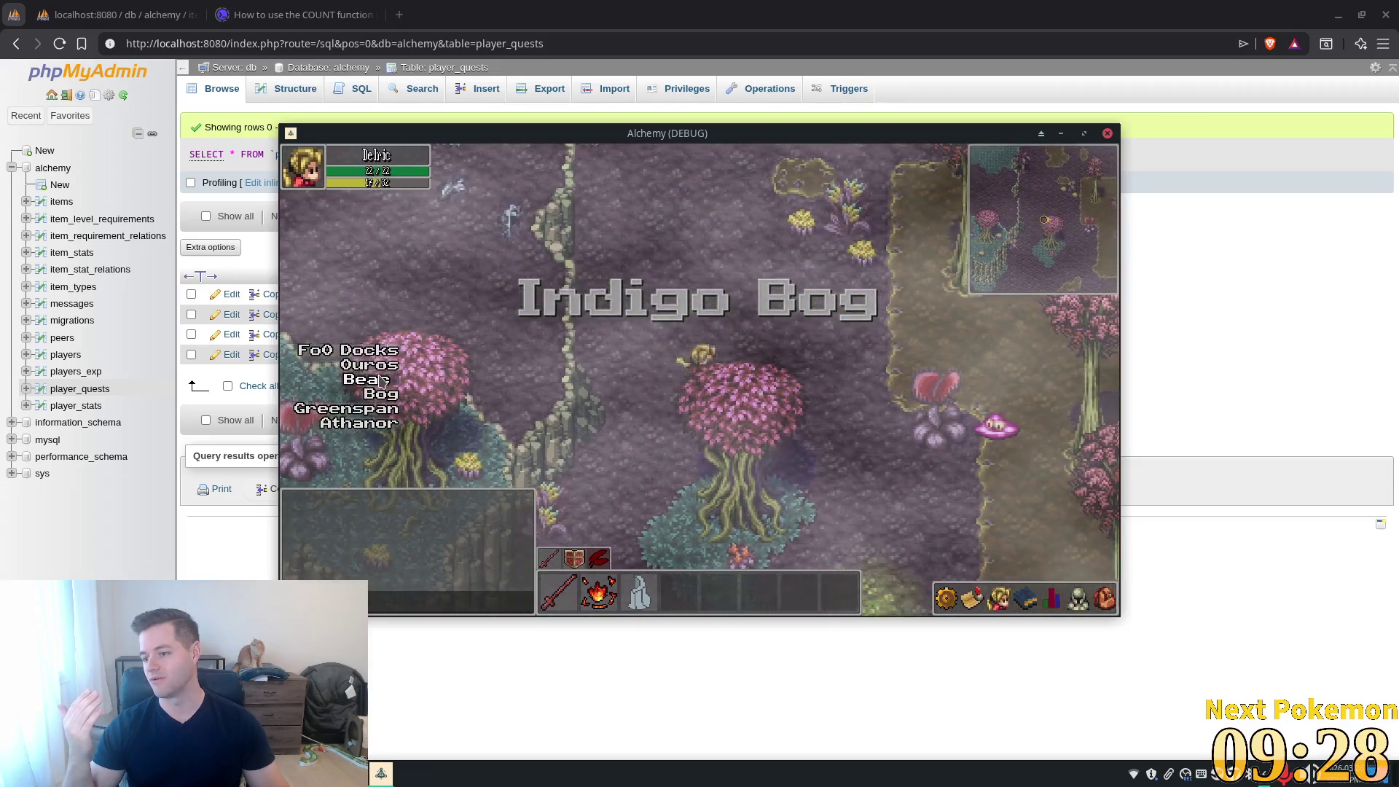
pyautogui.press('Down')
pyautogui.press('Left')
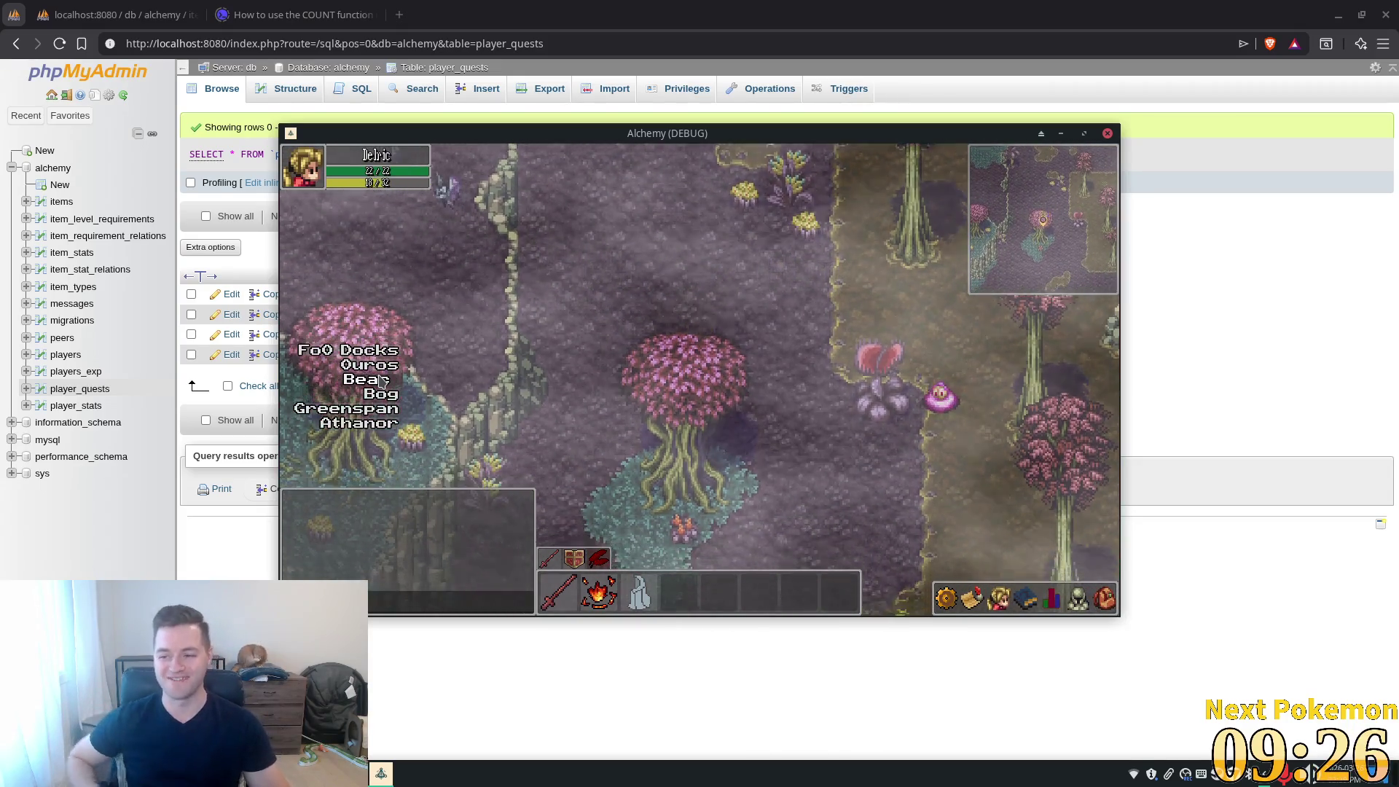
pyautogui.press('Up')
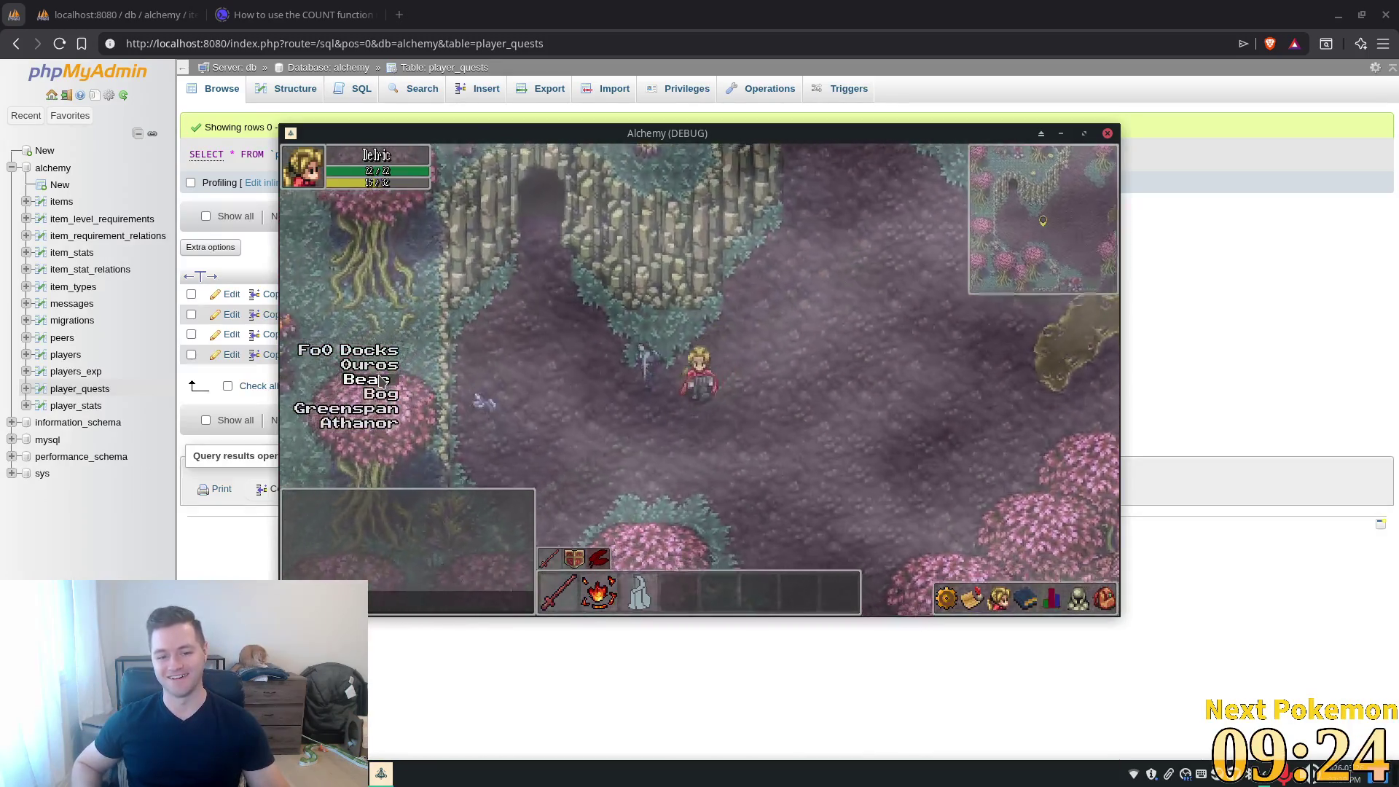
pyautogui.press('Up')
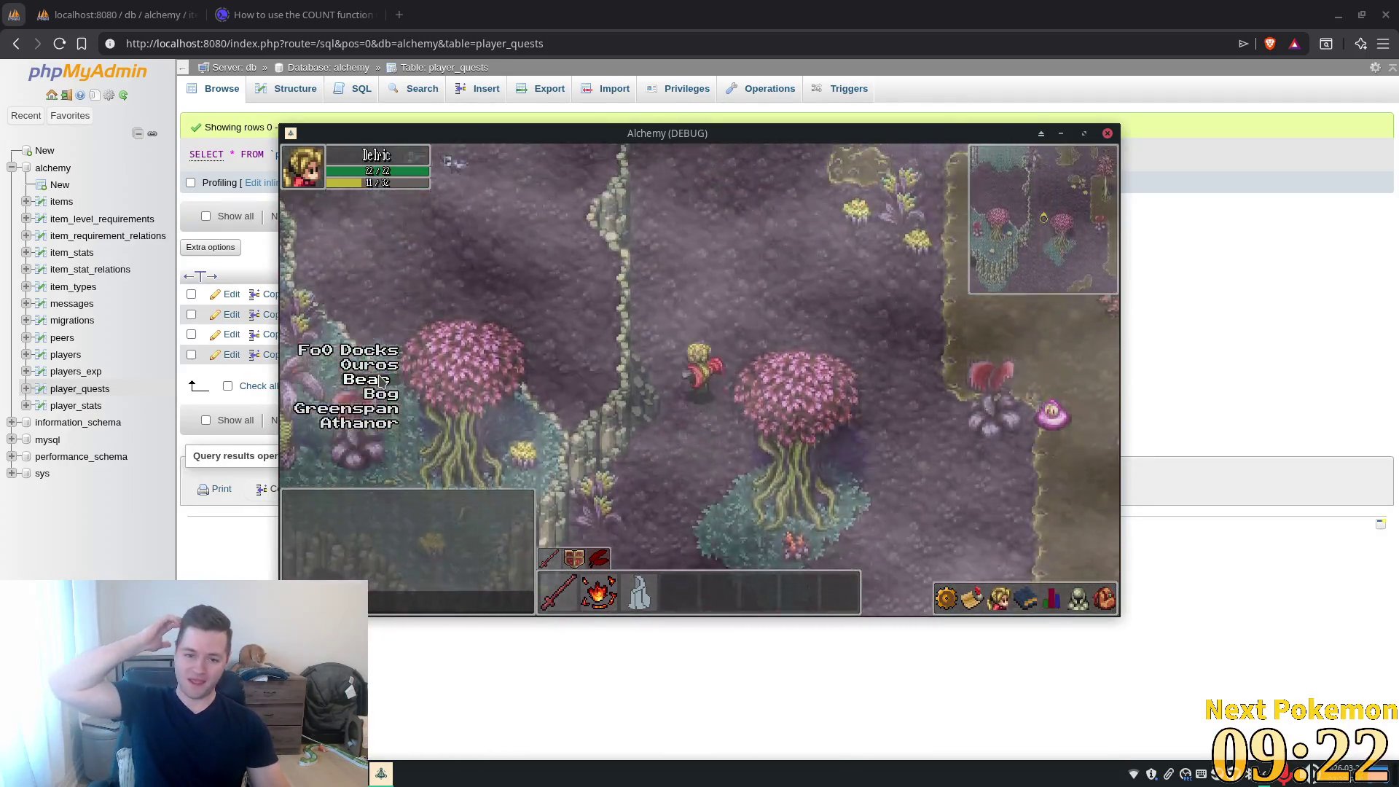
pyautogui.press('Up')
pyautogui.press('Right')
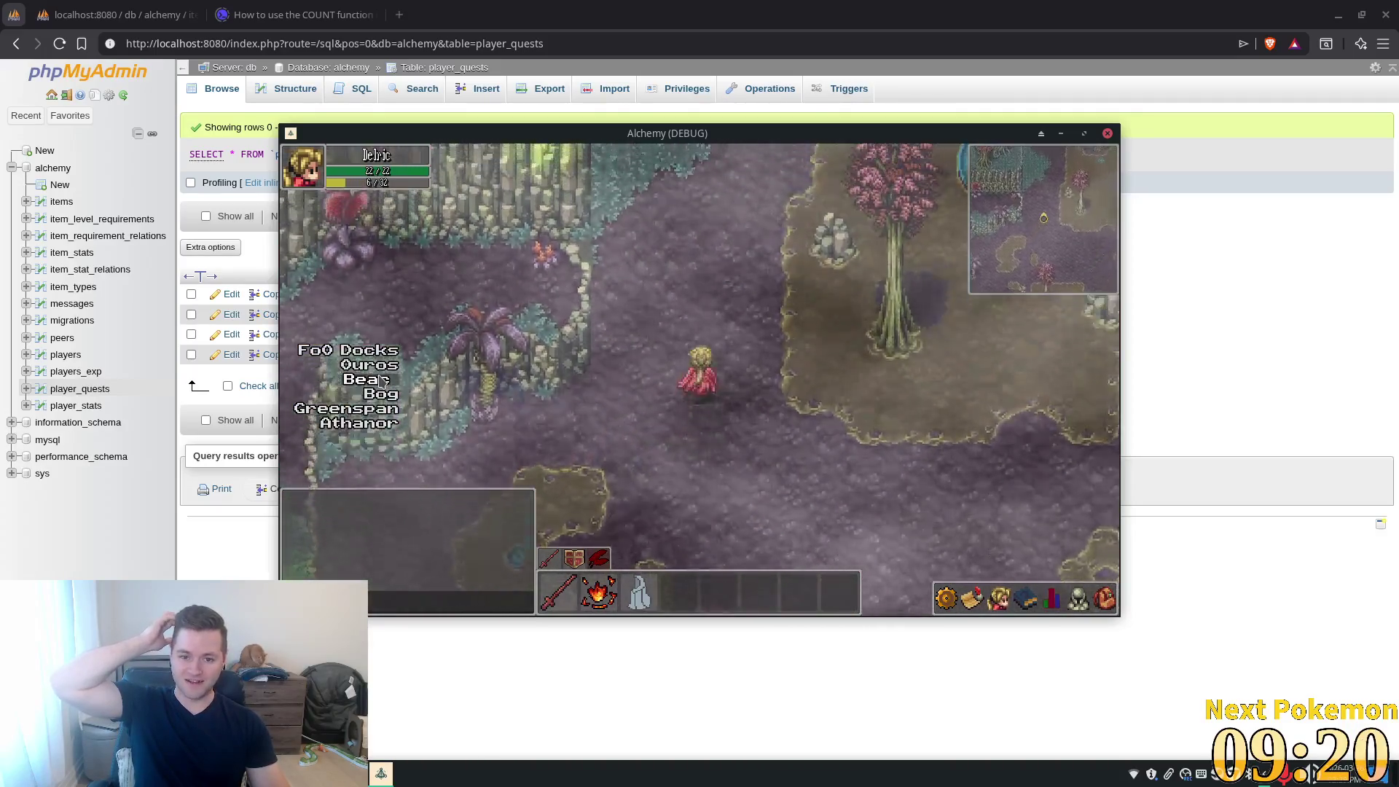
pyautogui.press('Up')
pyautogui.press('Right')
pyautogui.press('Up')
pyautogui.press('Right')
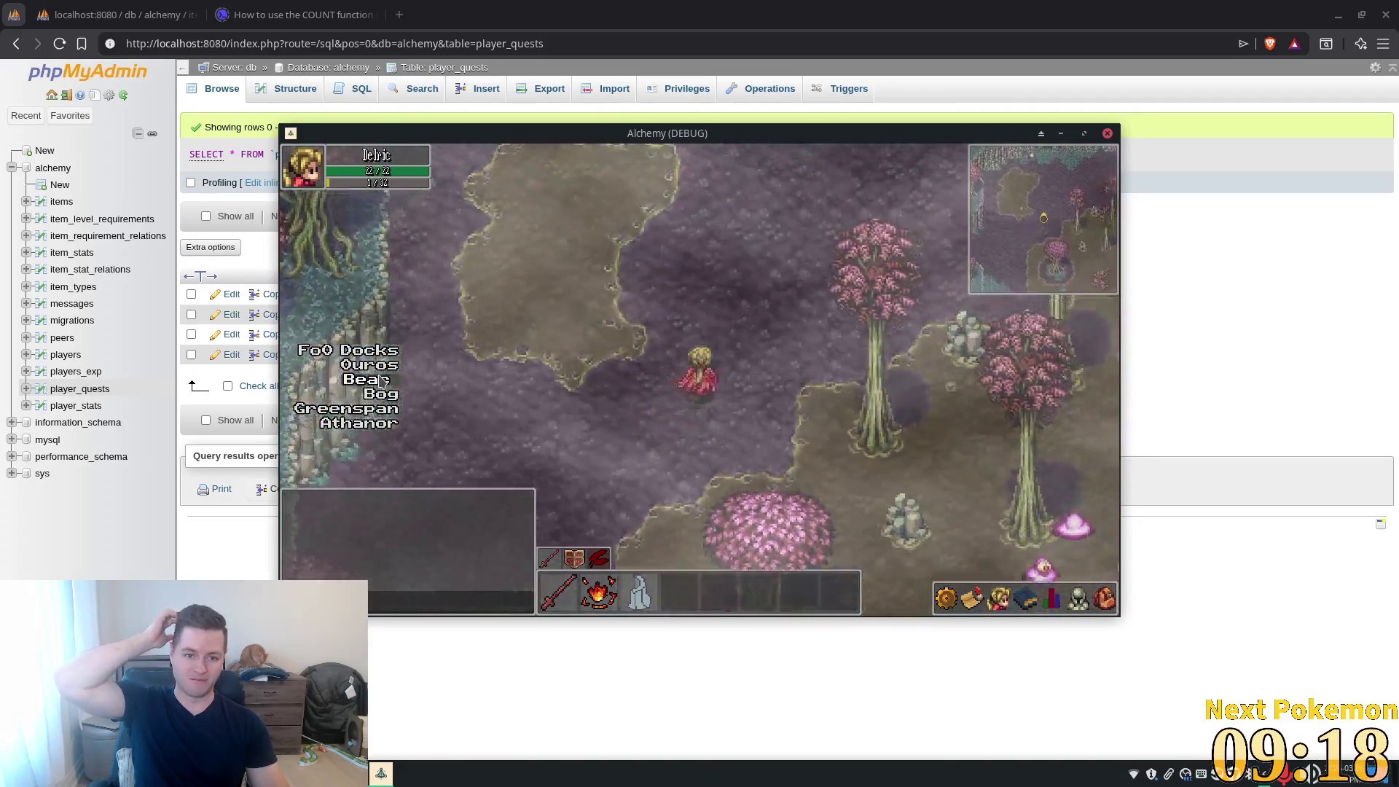
pyautogui.press('Up')
pyautogui.press('Left')
pyautogui.press('Up')
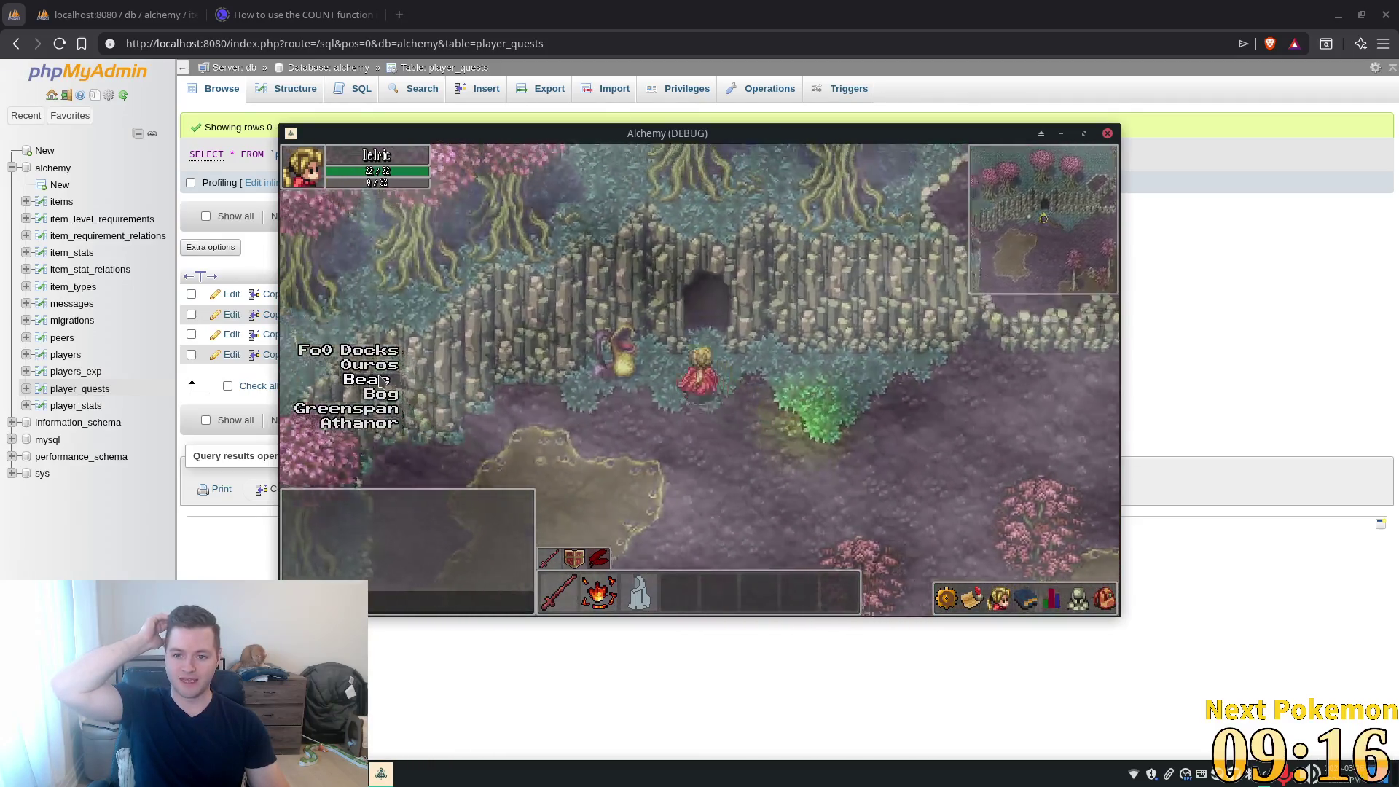
# Continue north-west through Sunken Pass onto the stone path in Greenspan Holdings.
pyautogui.press('Up')
pyautogui.press('Right')
pyautogui.press('Up')
pyautogui.press('Left')
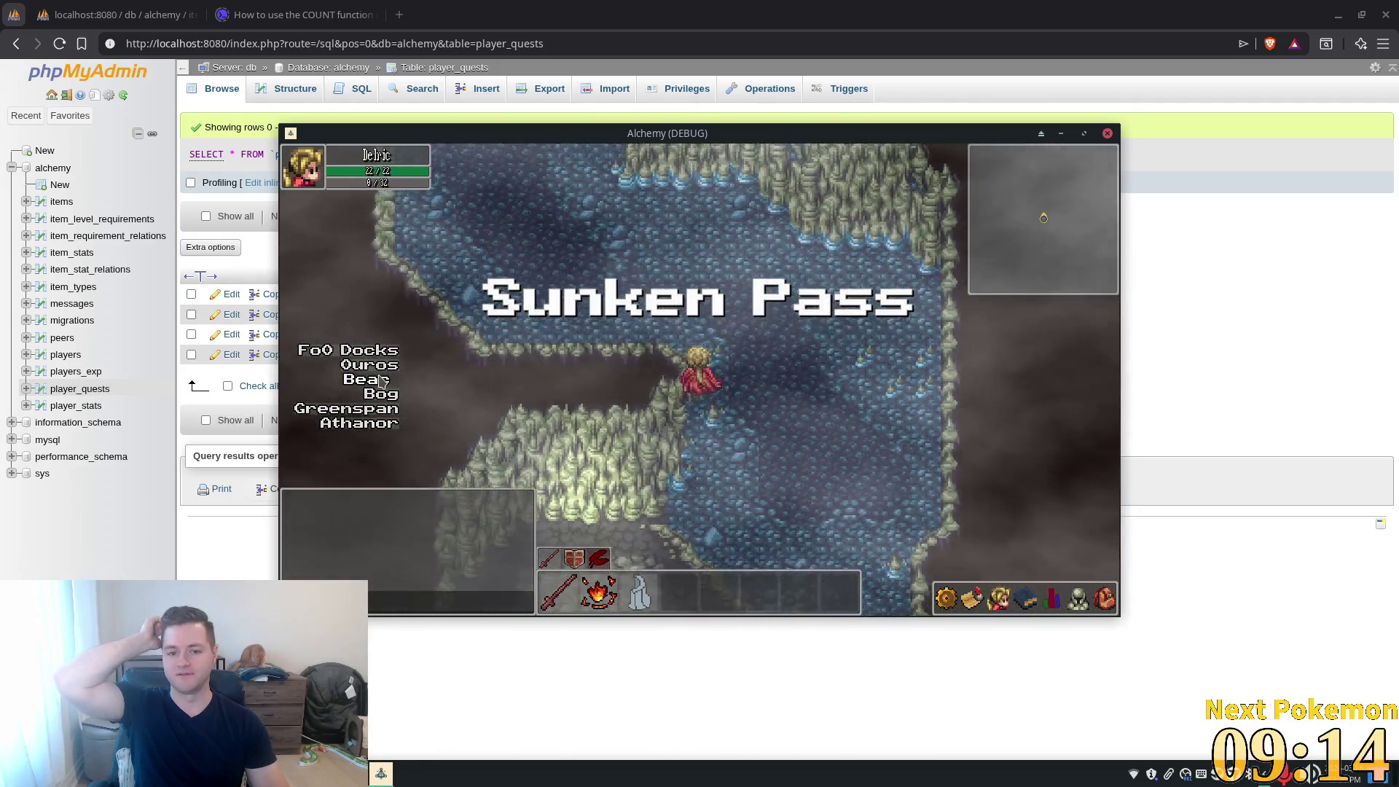
pyautogui.press('Up')
pyautogui.press('Left')
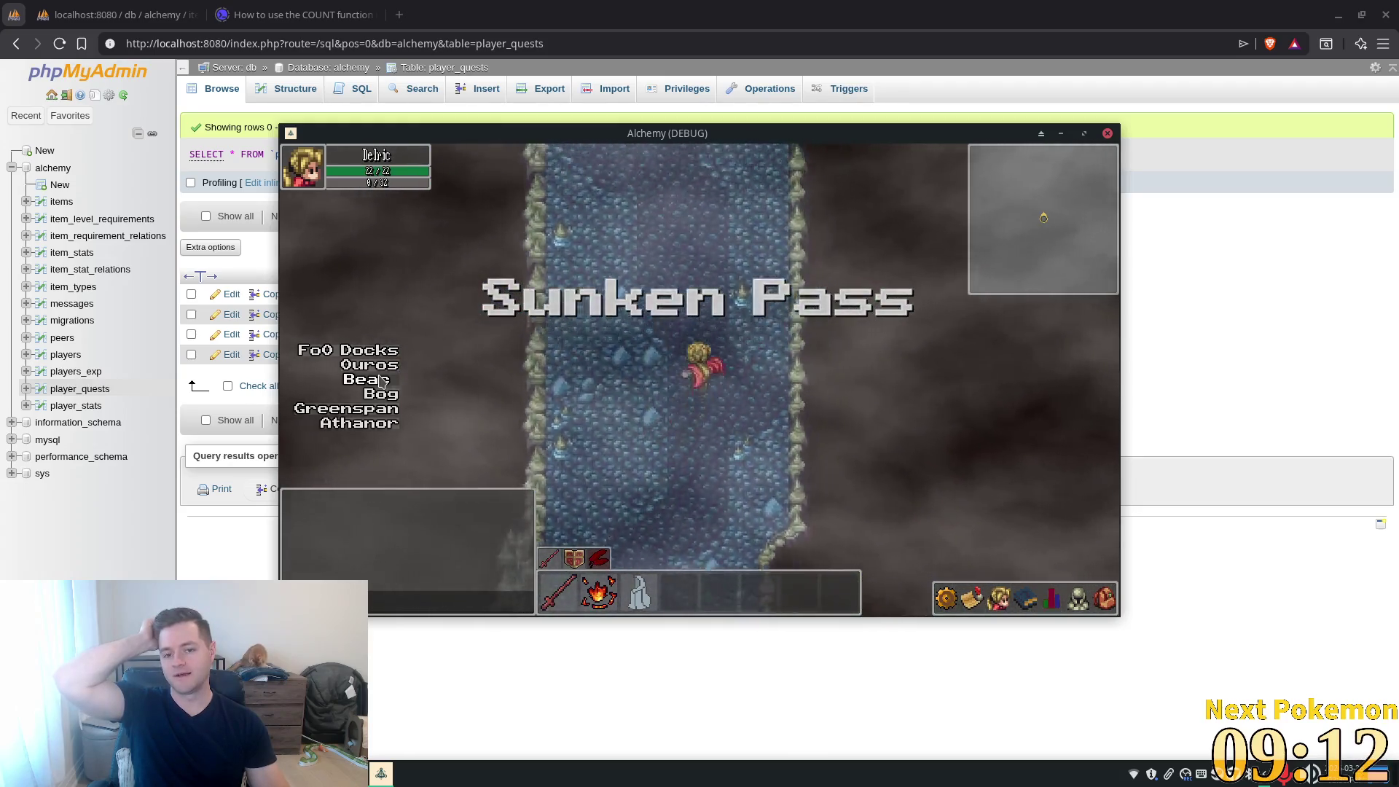
pyautogui.press('Up')
pyautogui.press('Right')
pyautogui.press('Left')
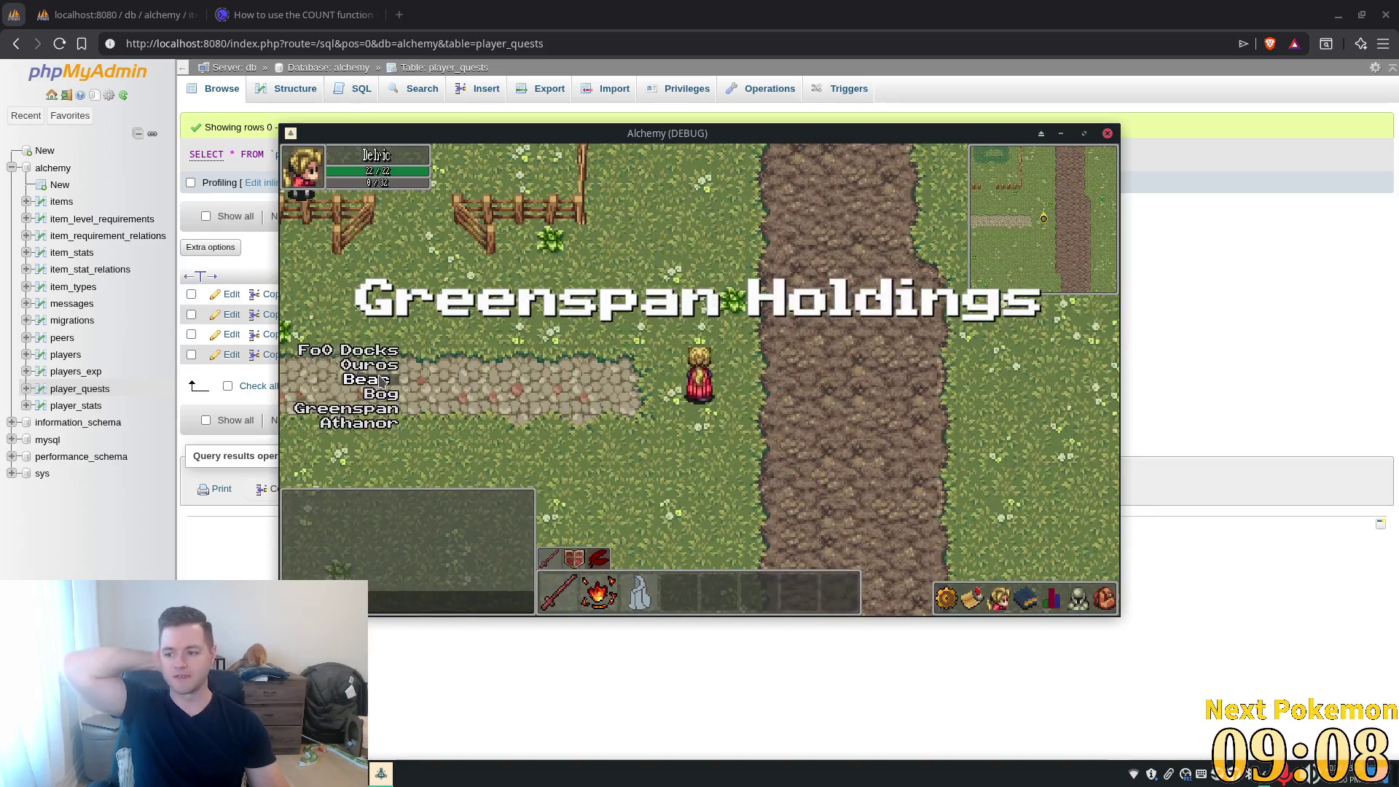
# Walk the character along the farm's stone path, between the crop plots, and up to the house entrance.
pyautogui.press('Left')
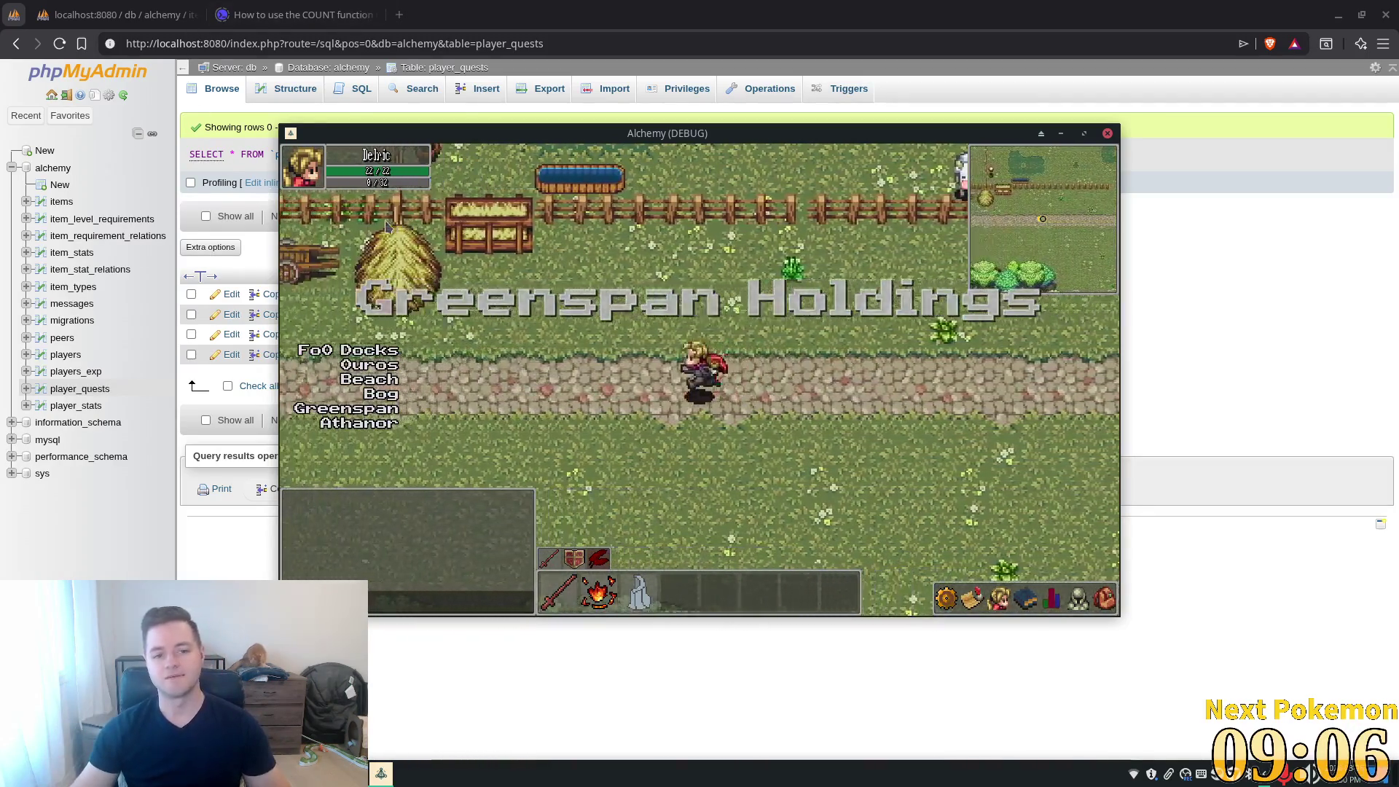
pyautogui.press('Up')
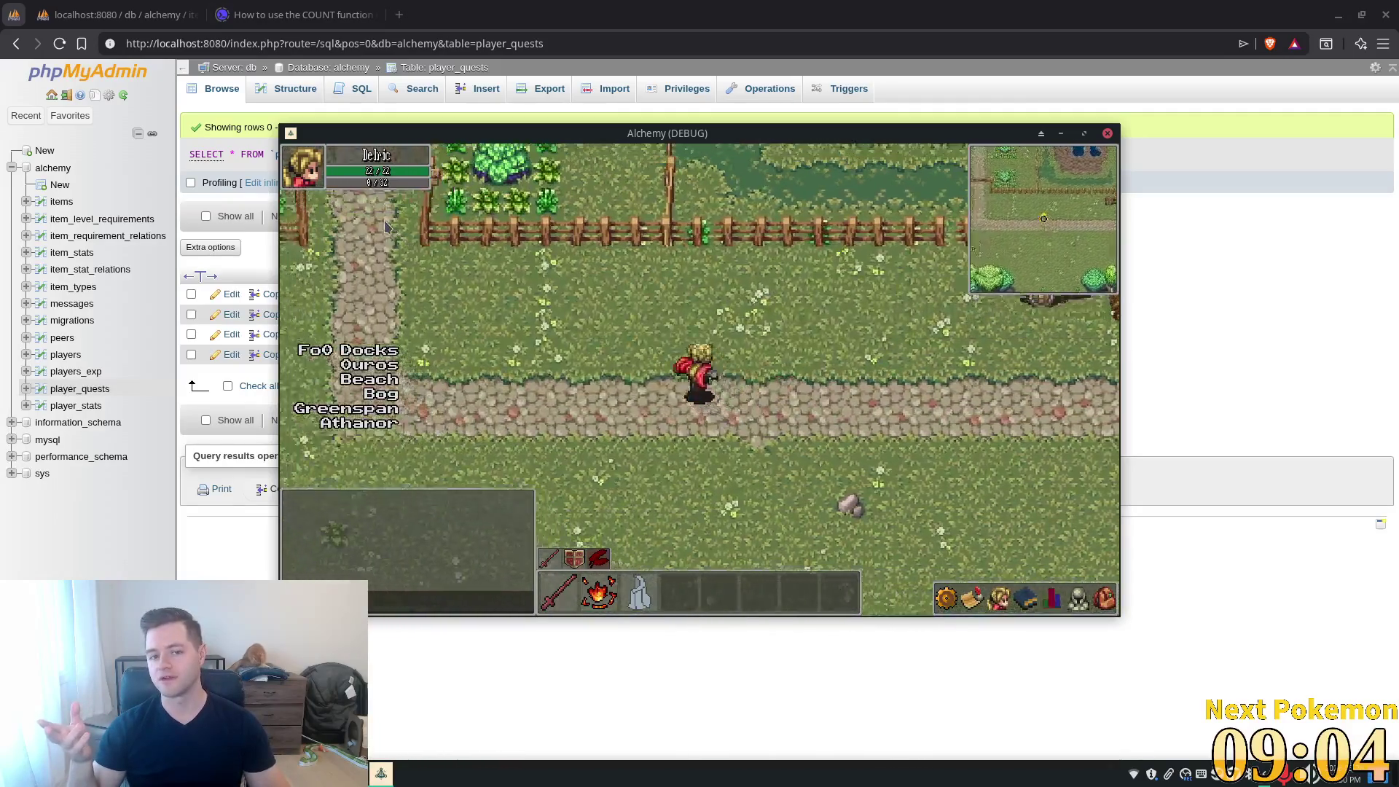
pyautogui.press('Left')
pyautogui.press('Up')
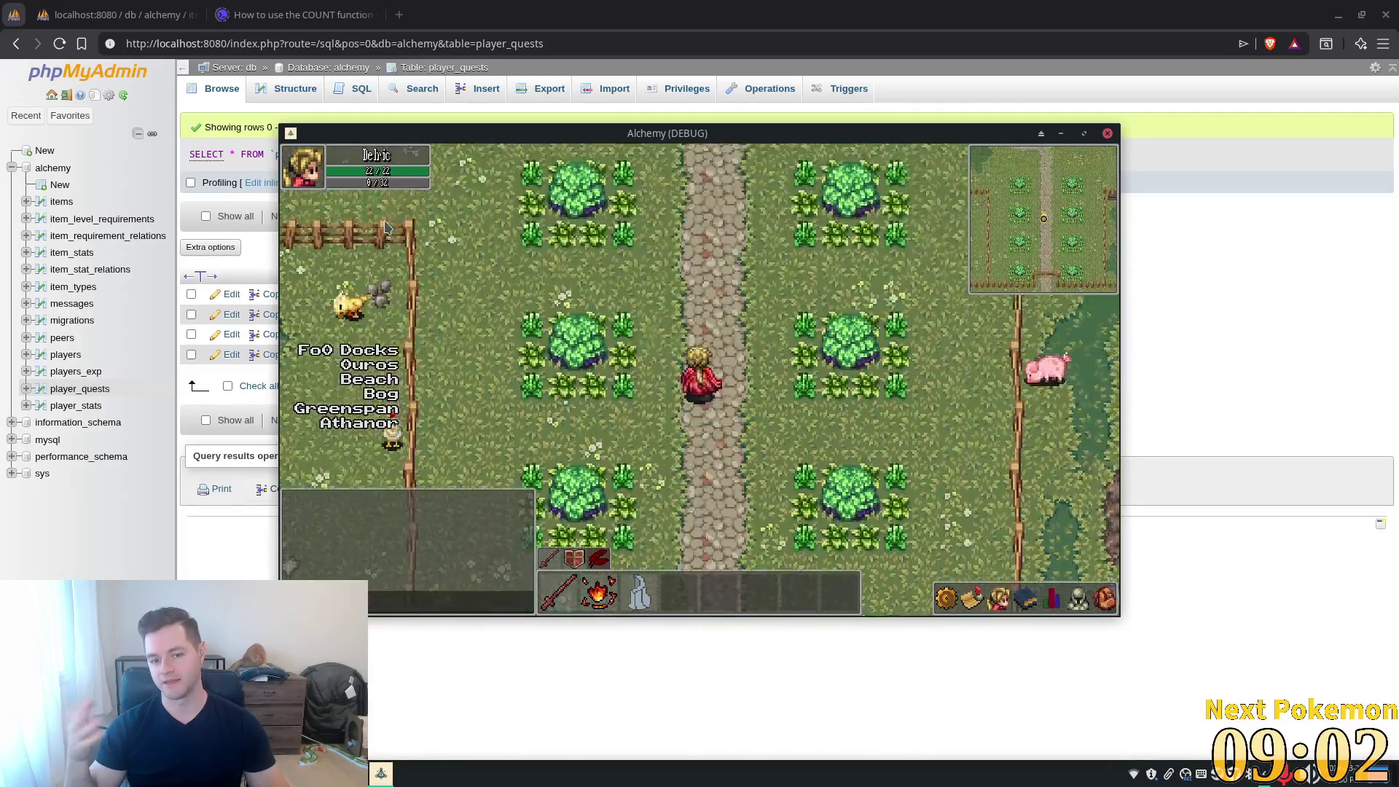
pyautogui.press('Up')
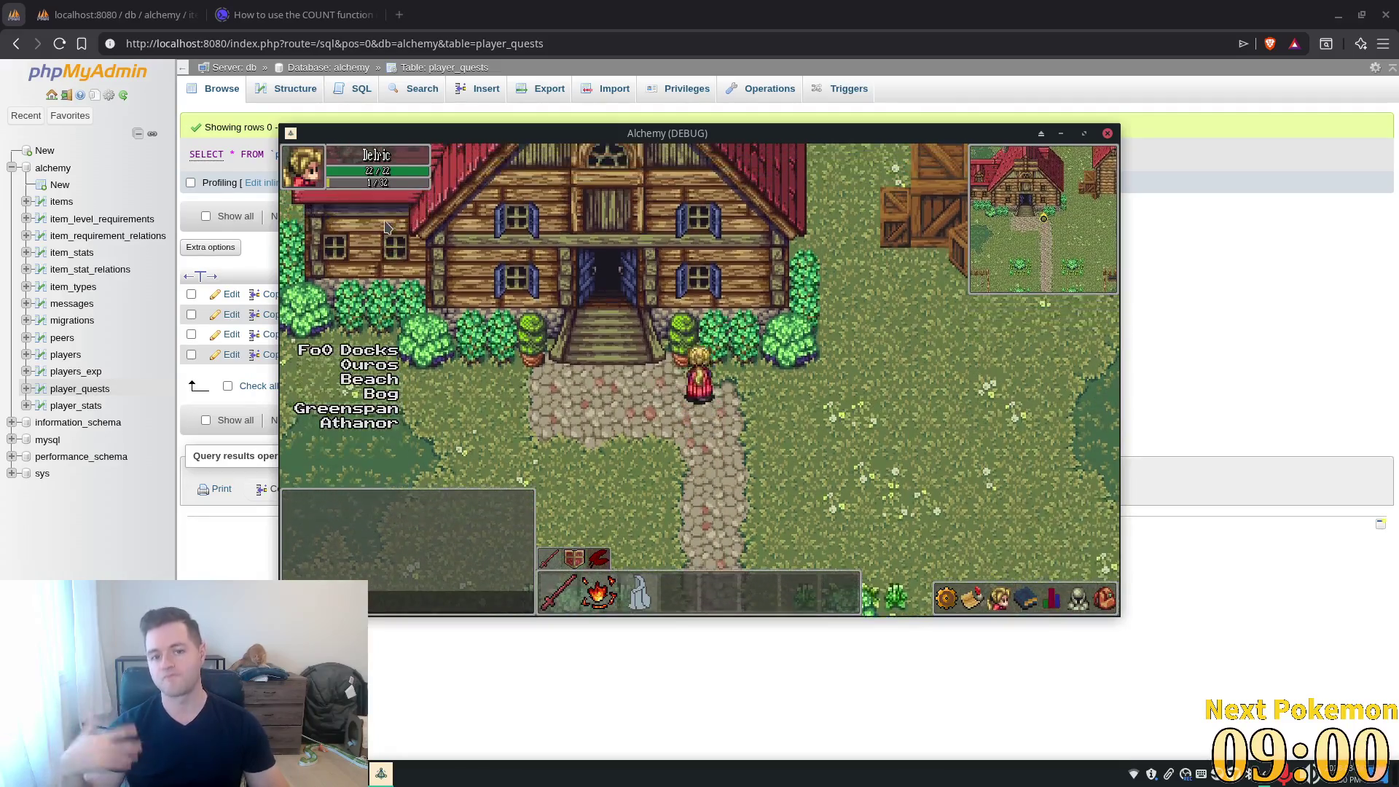
pyautogui.press('Down')
pyautogui.press('Left')
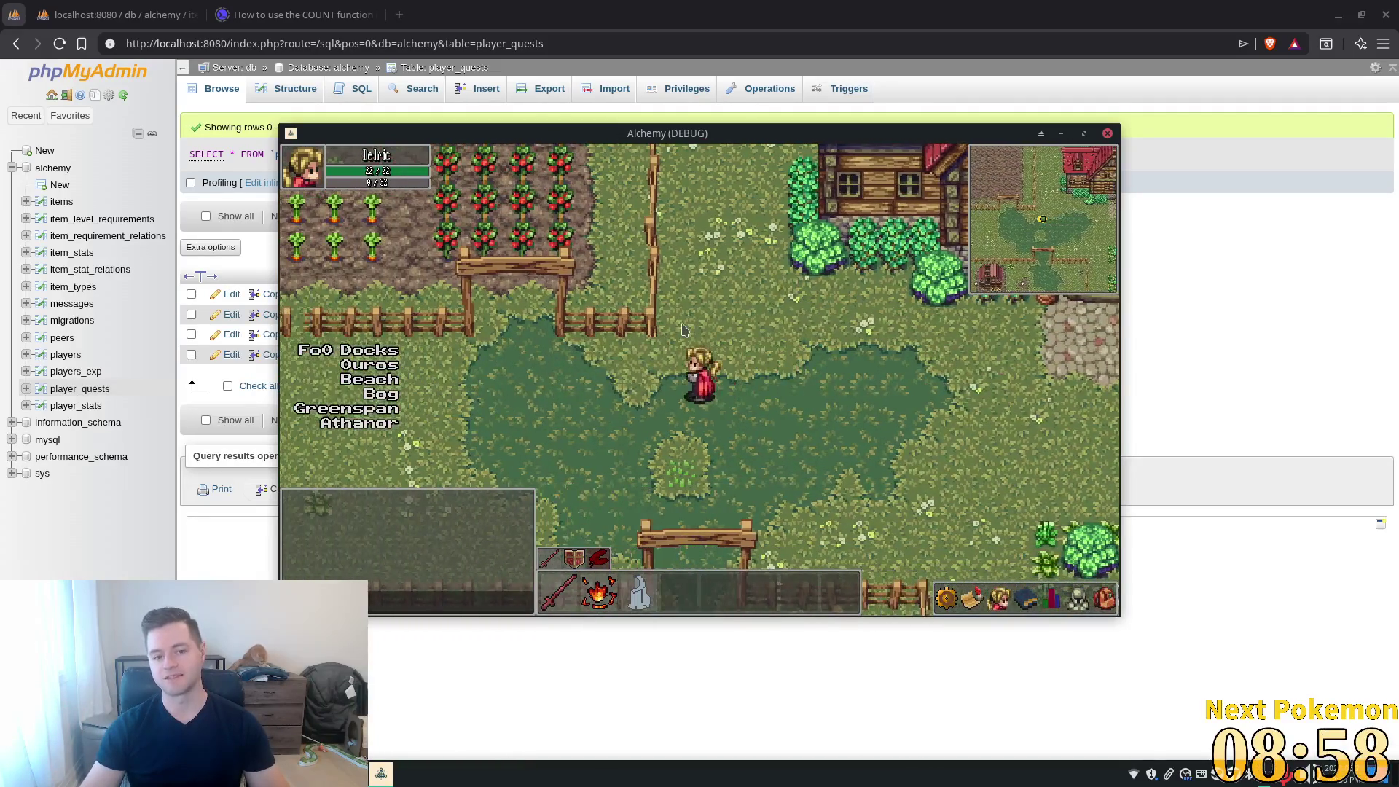
pyautogui.press('Up')
pyautogui.press('Right')
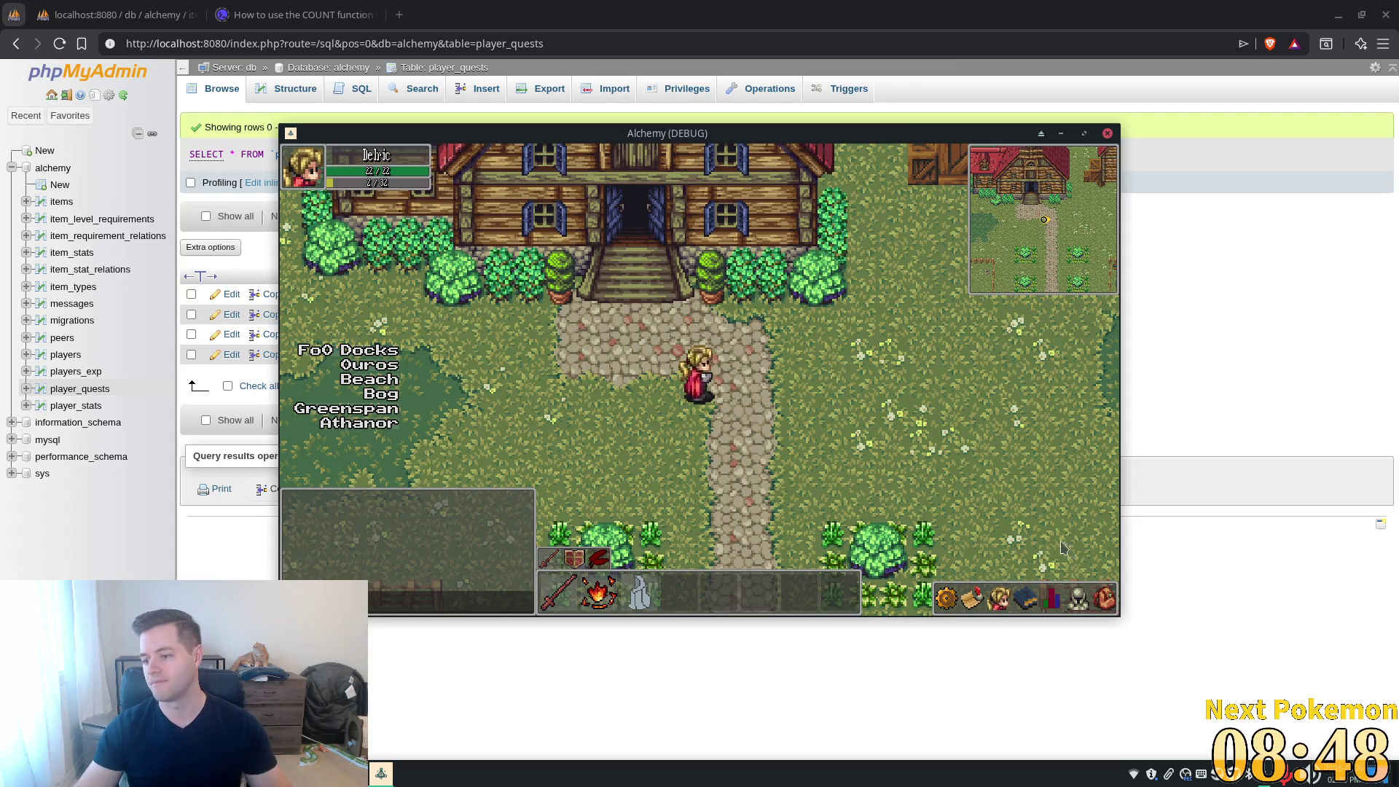
pyautogui.click(931, 213)
pyautogui.click(875, 548)
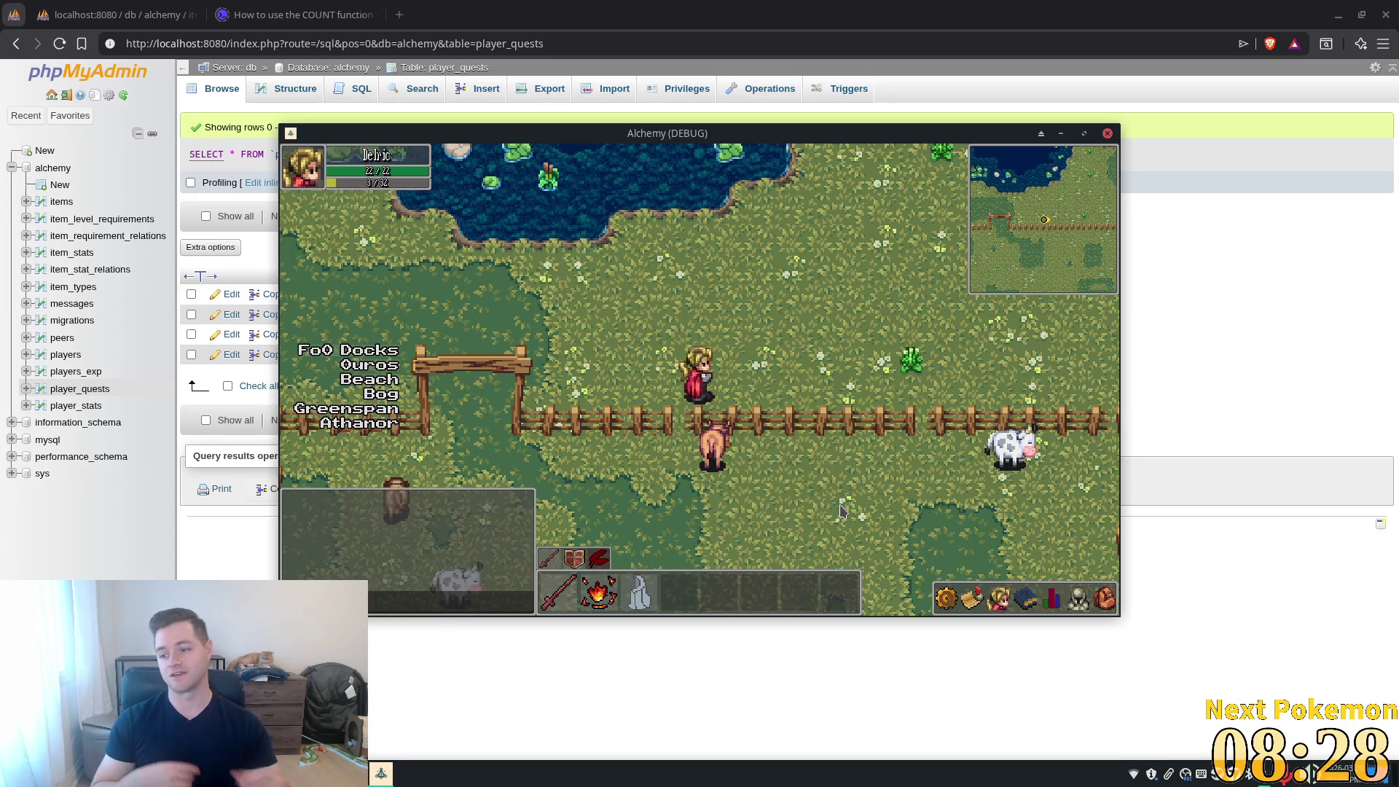
# Walk down the dirt path and past the fence into the cow and pig pasture.
pyautogui.press('Right')
pyautogui.press('Right')
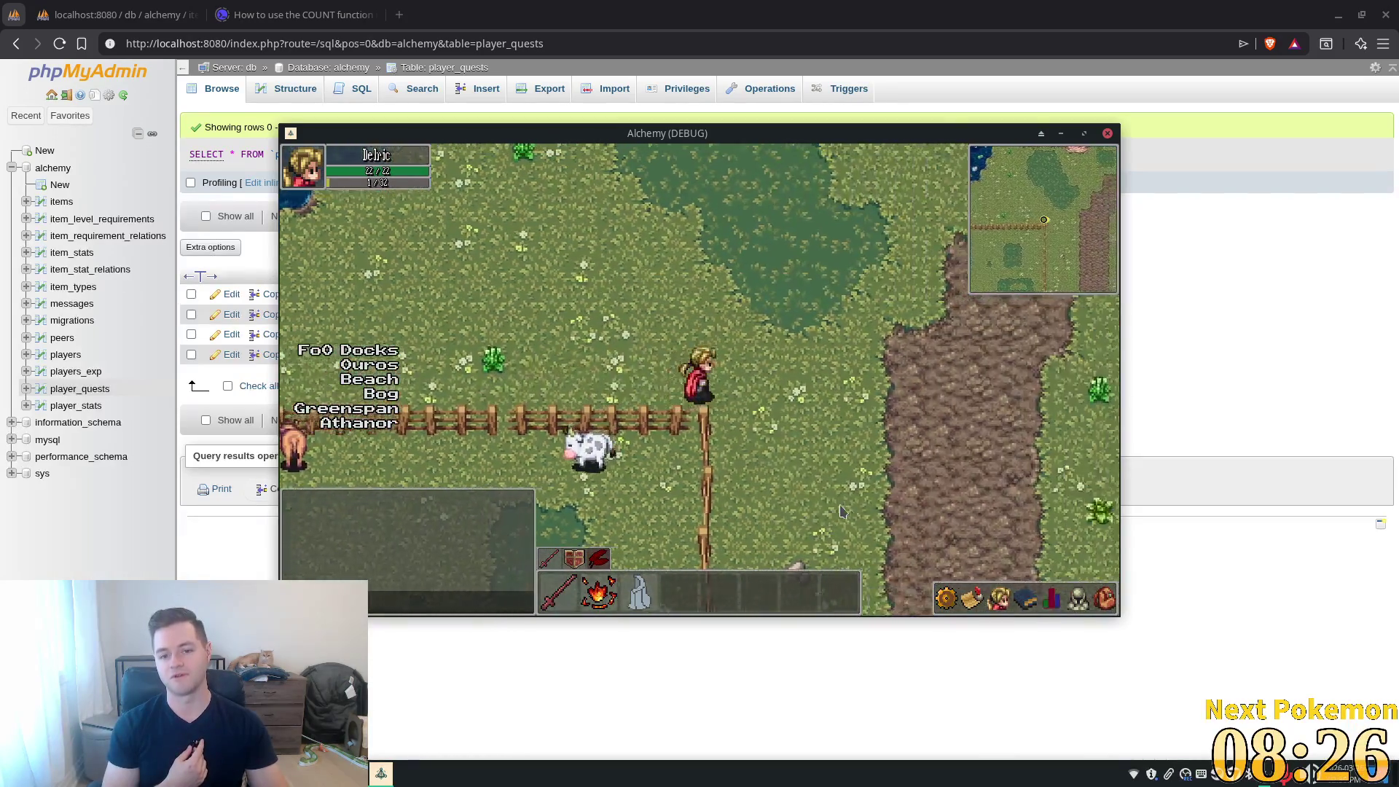
pyautogui.press('Down')
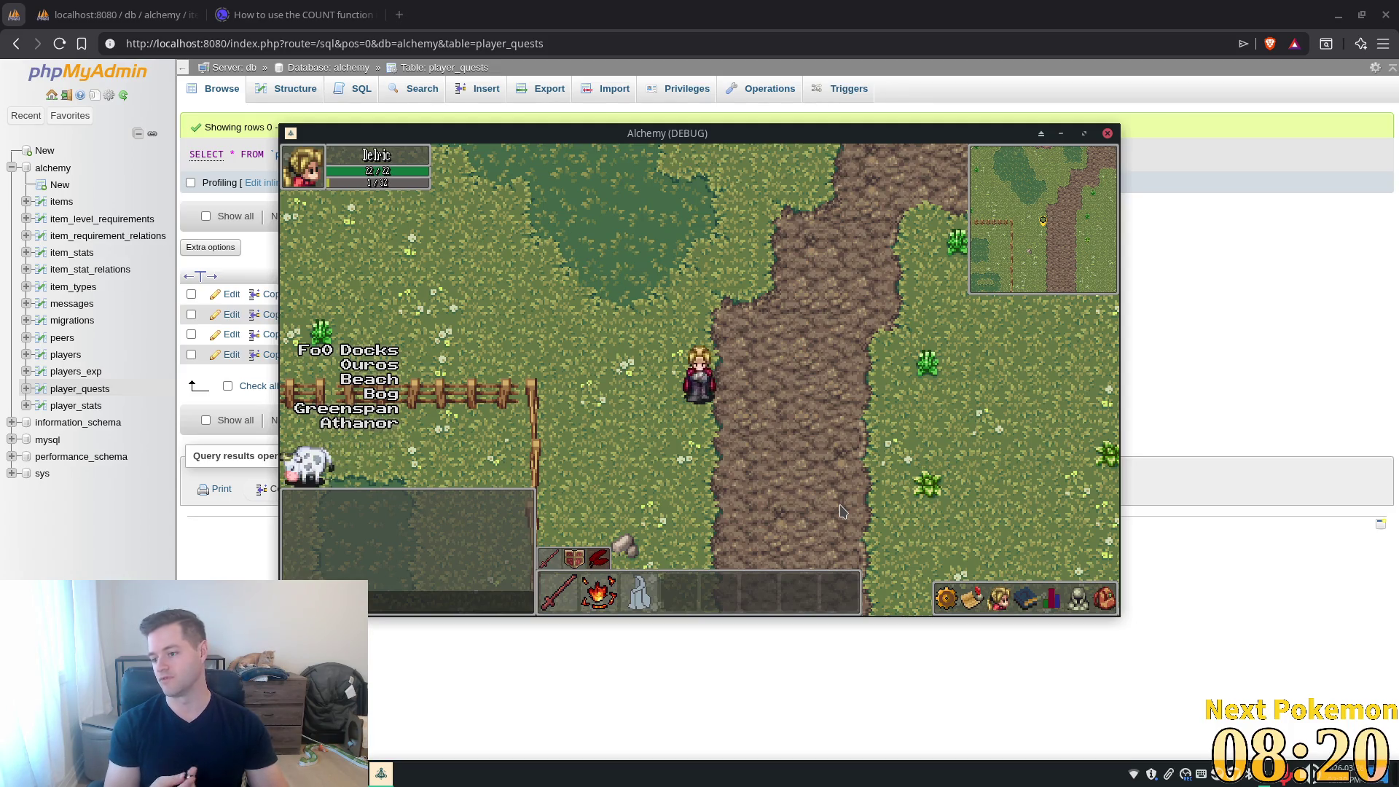
pyautogui.press('Left')
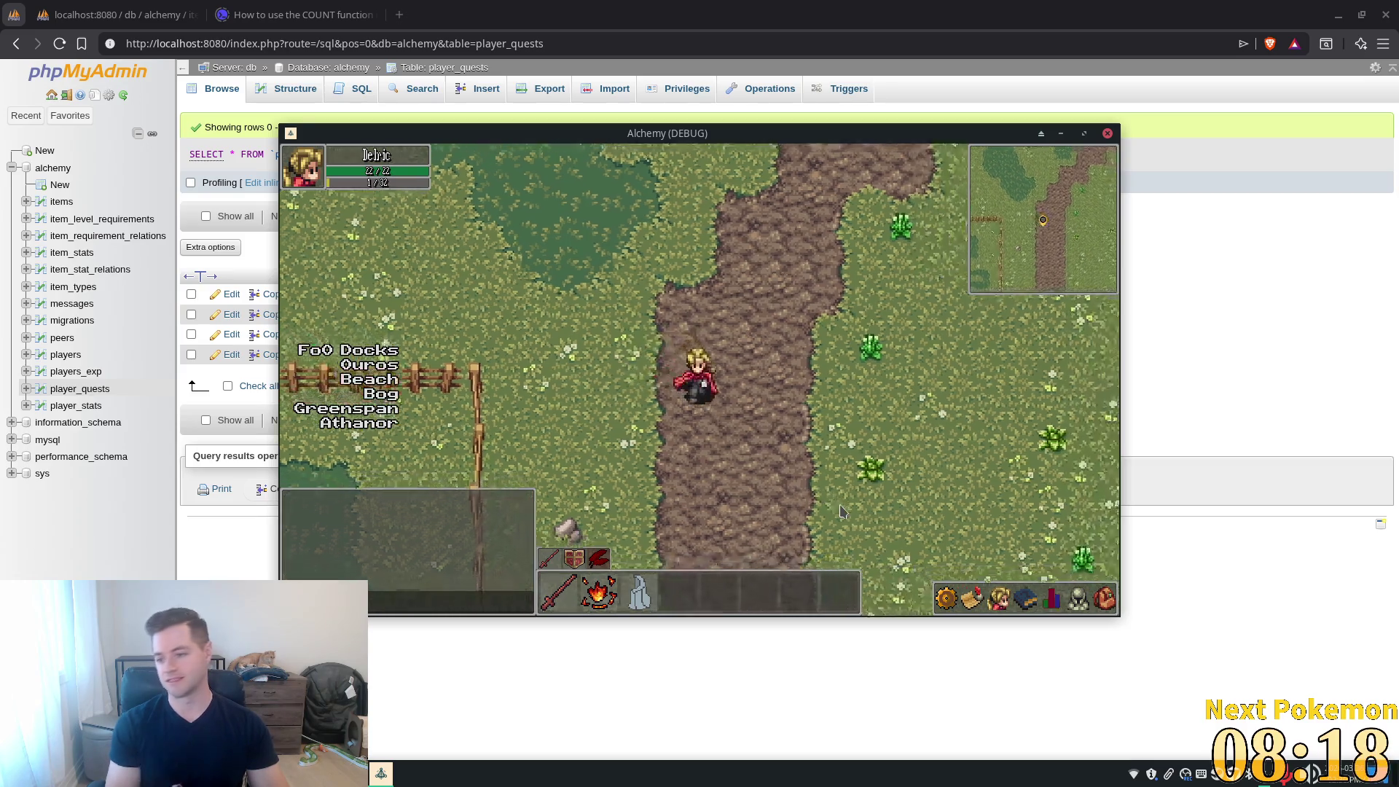
pyautogui.press('Left')
pyautogui.press('Up')
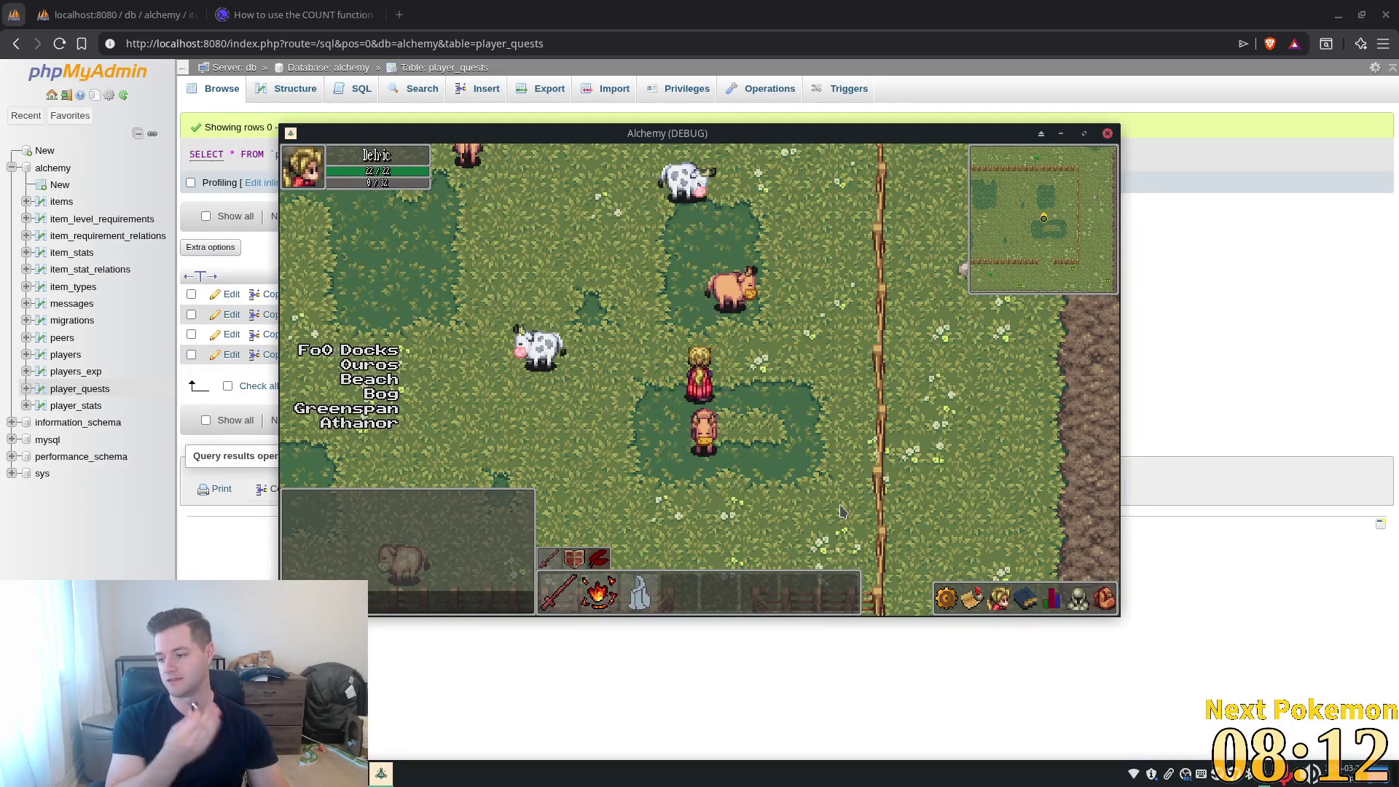
pyautogui.press('Left')
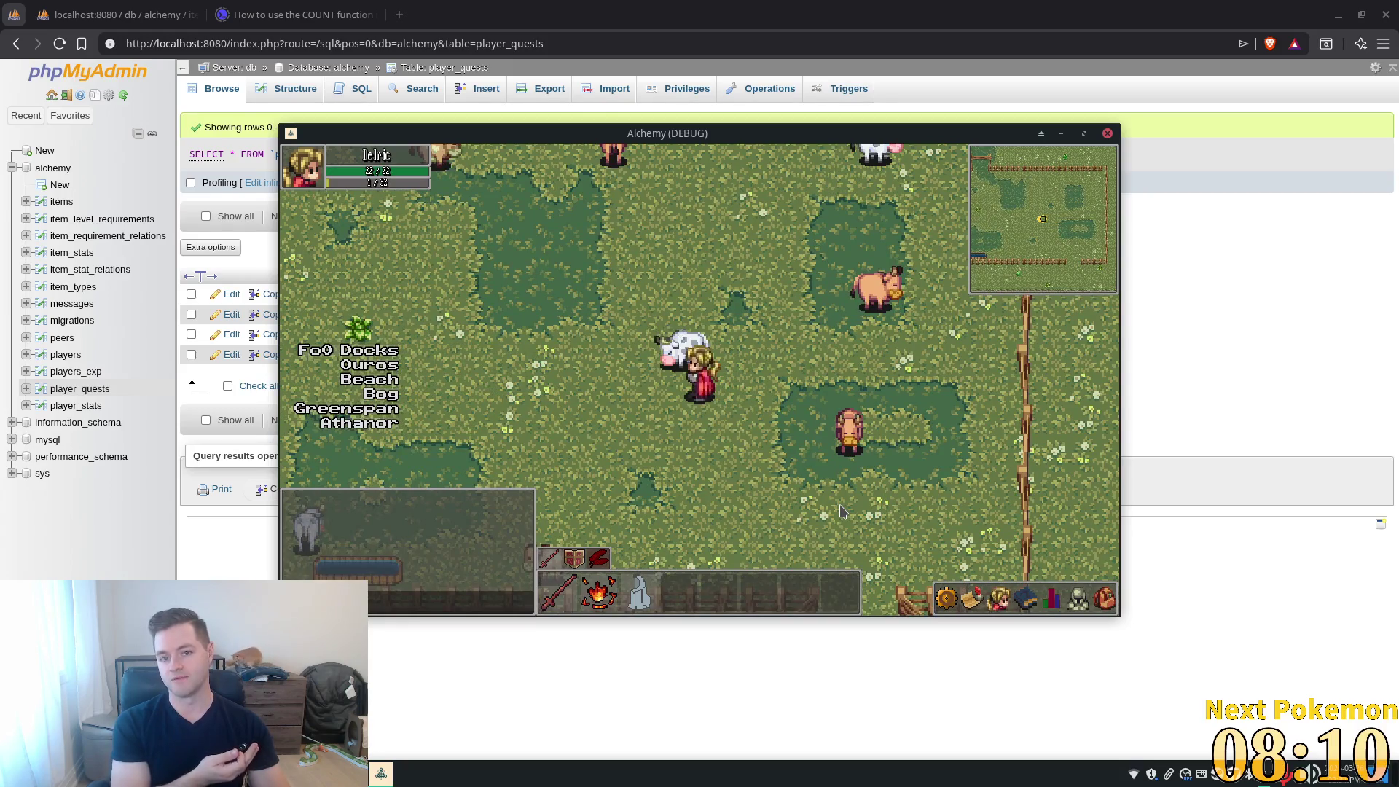
pyautogui.press('Right')
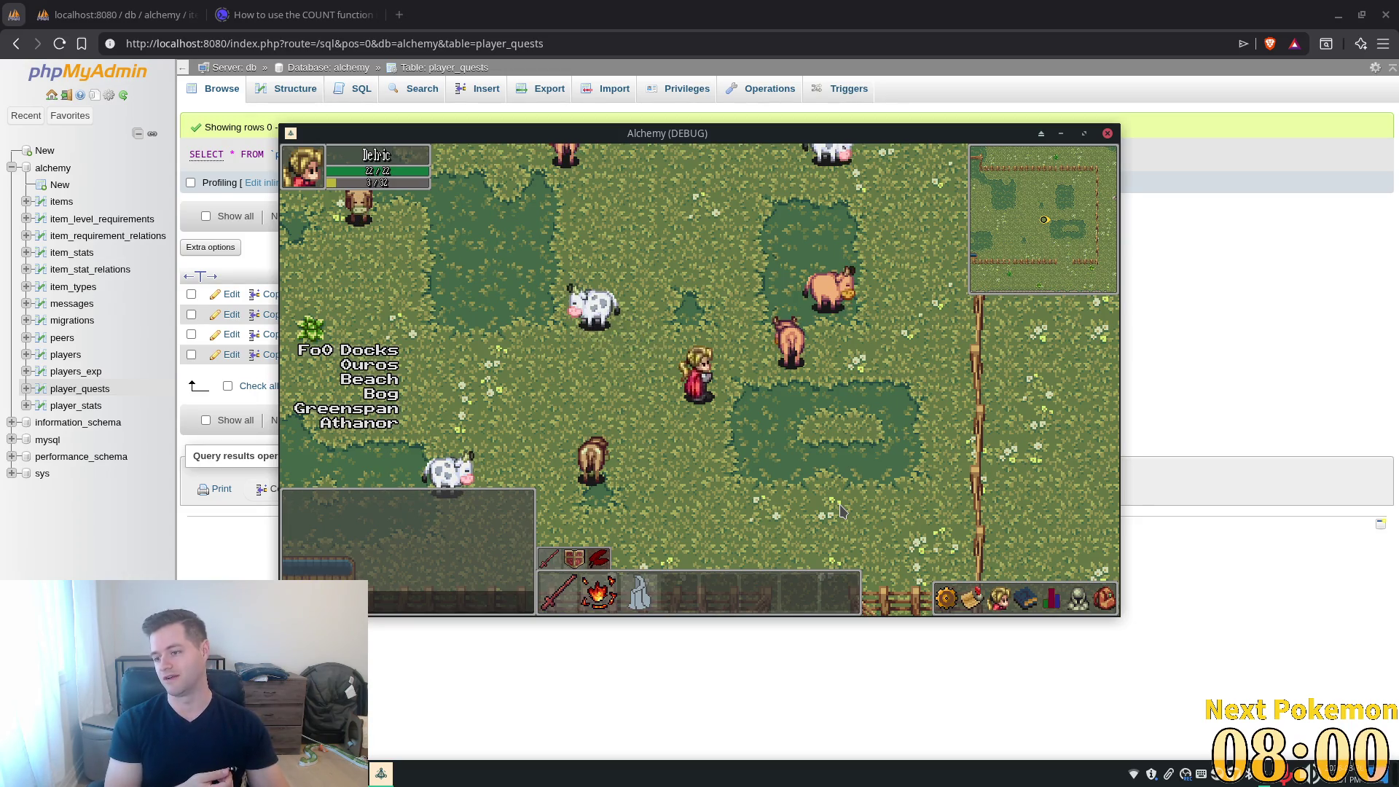
# Cross the field toward the lone tree, then close the game with Alt+F4.
pyautogui.press('Down')
pyautogui.press('Down')
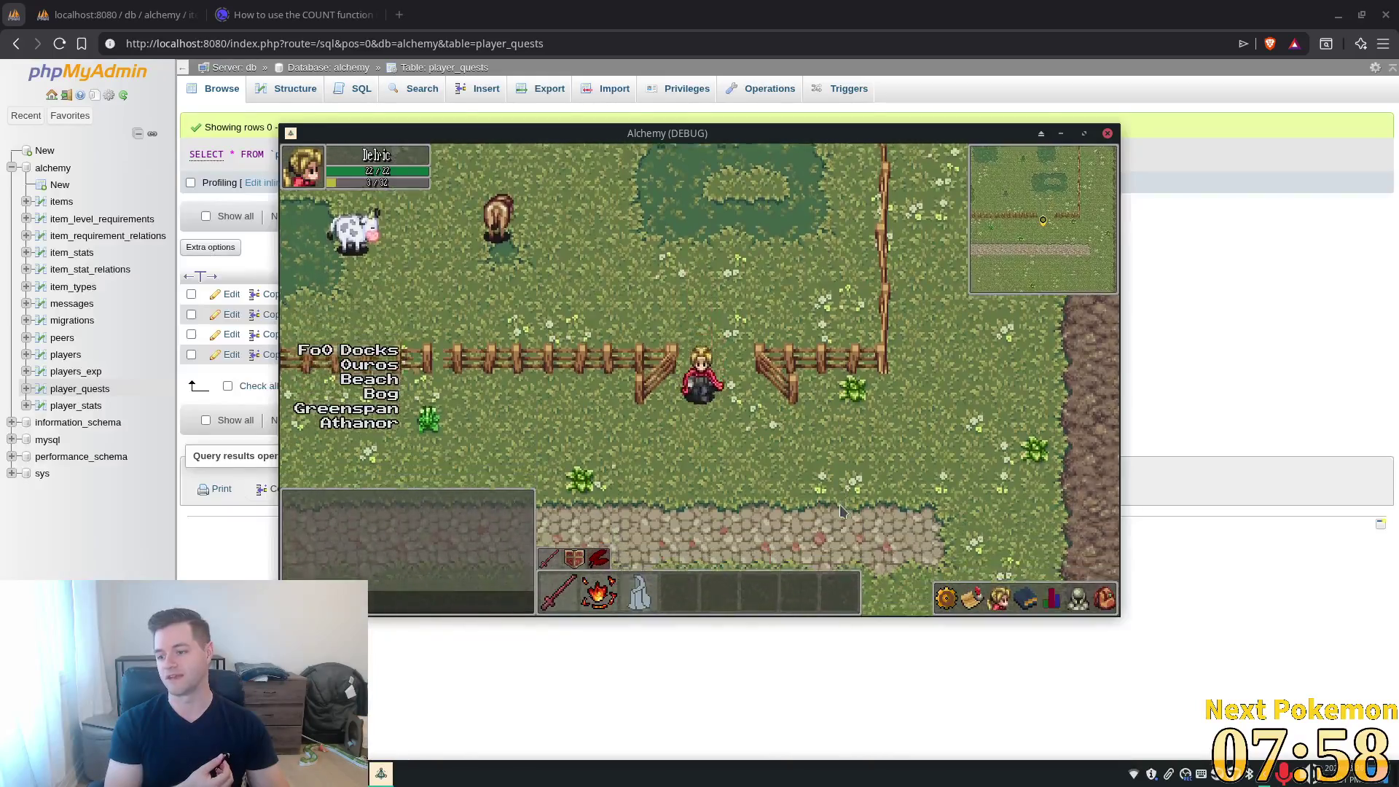
pyautogui.press('Right')
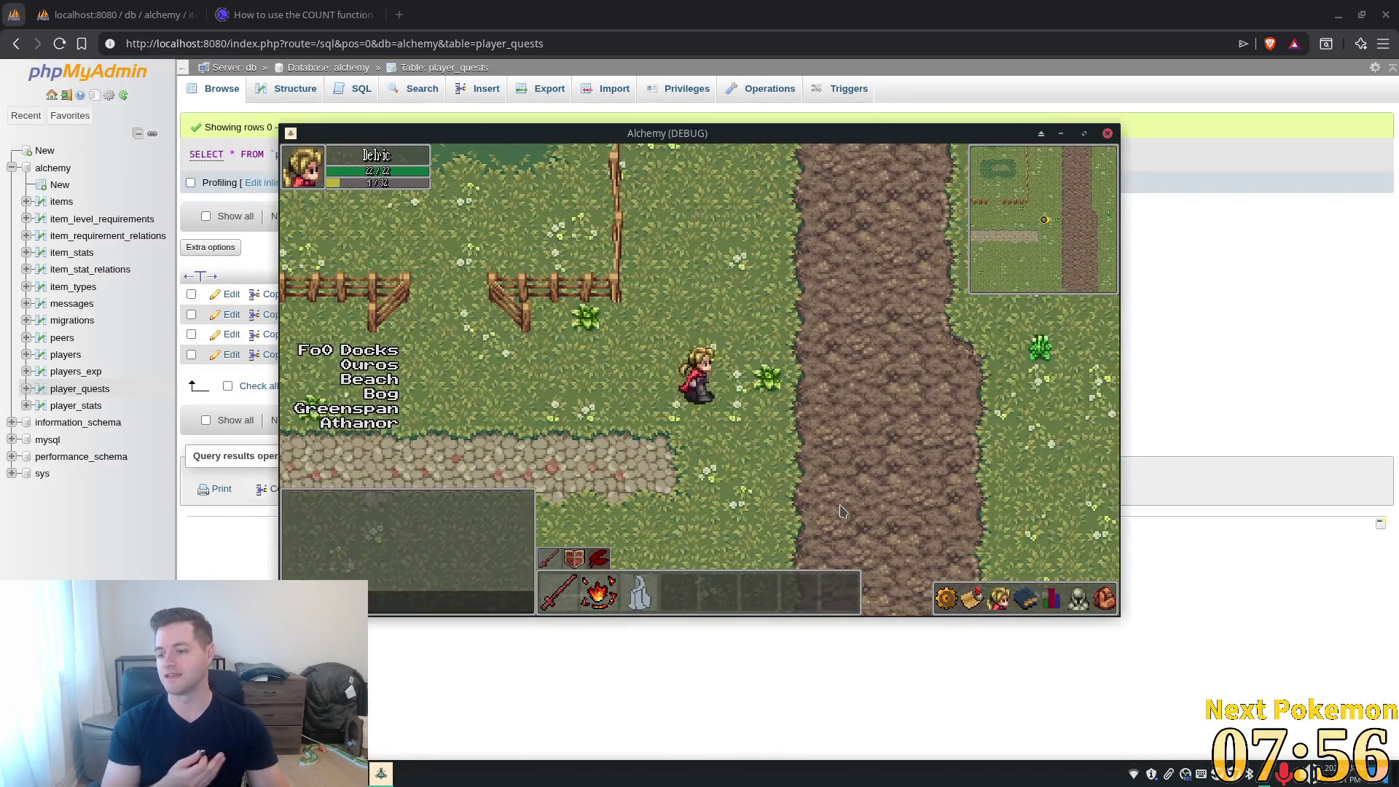
pyautogui.press('Right')
pyautogui.press('Down')
pyautogui.press('Down')
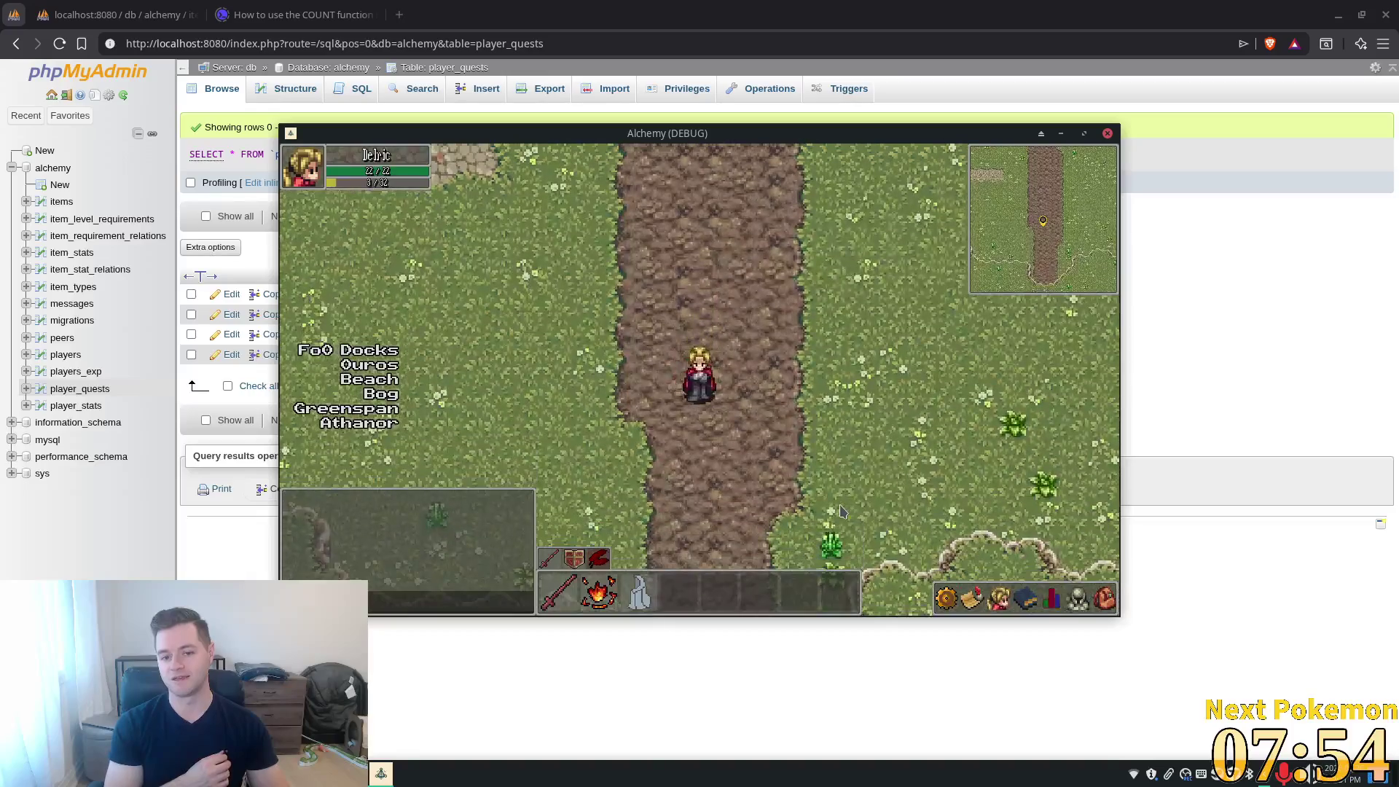
pyautogui.press('Right')
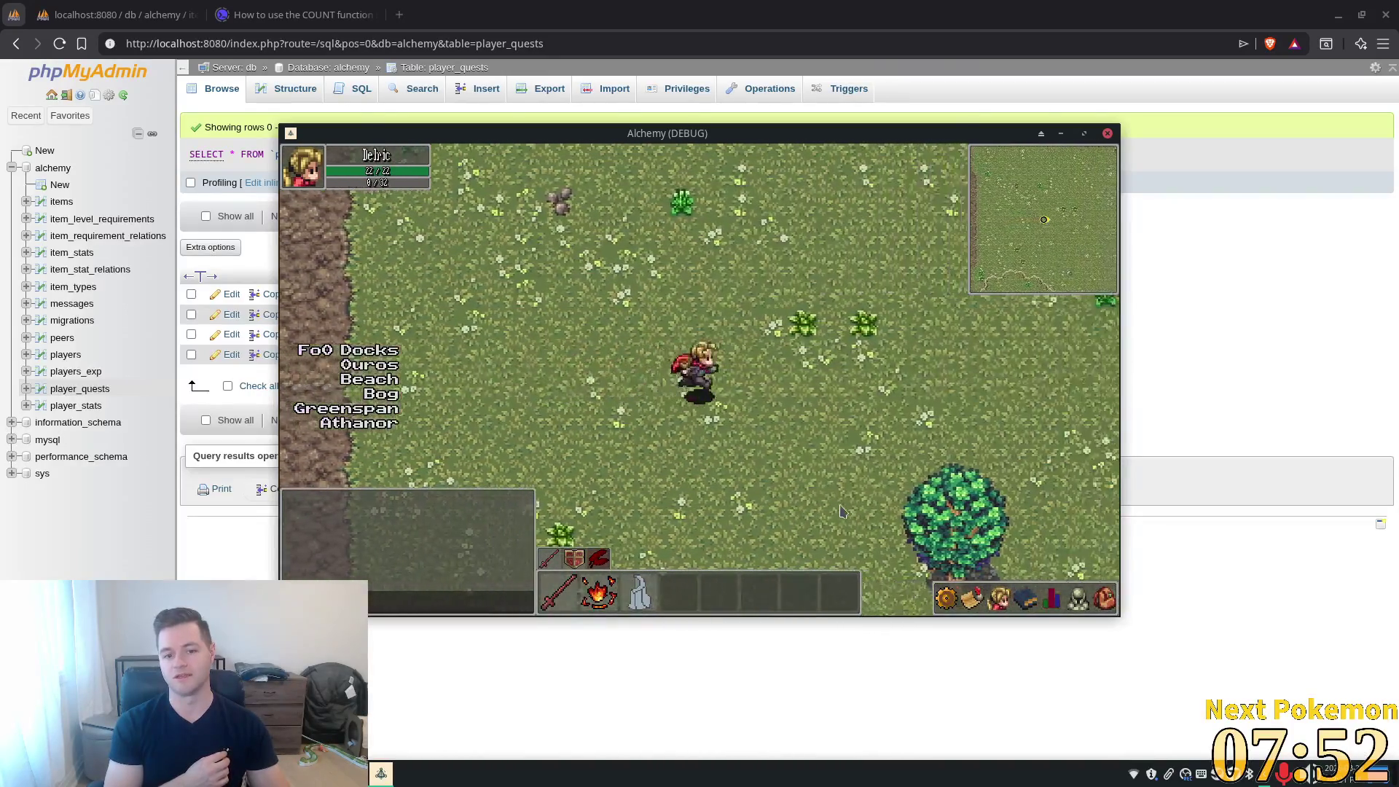
pyautogui.press('Up')
pyautogui.press('Right')
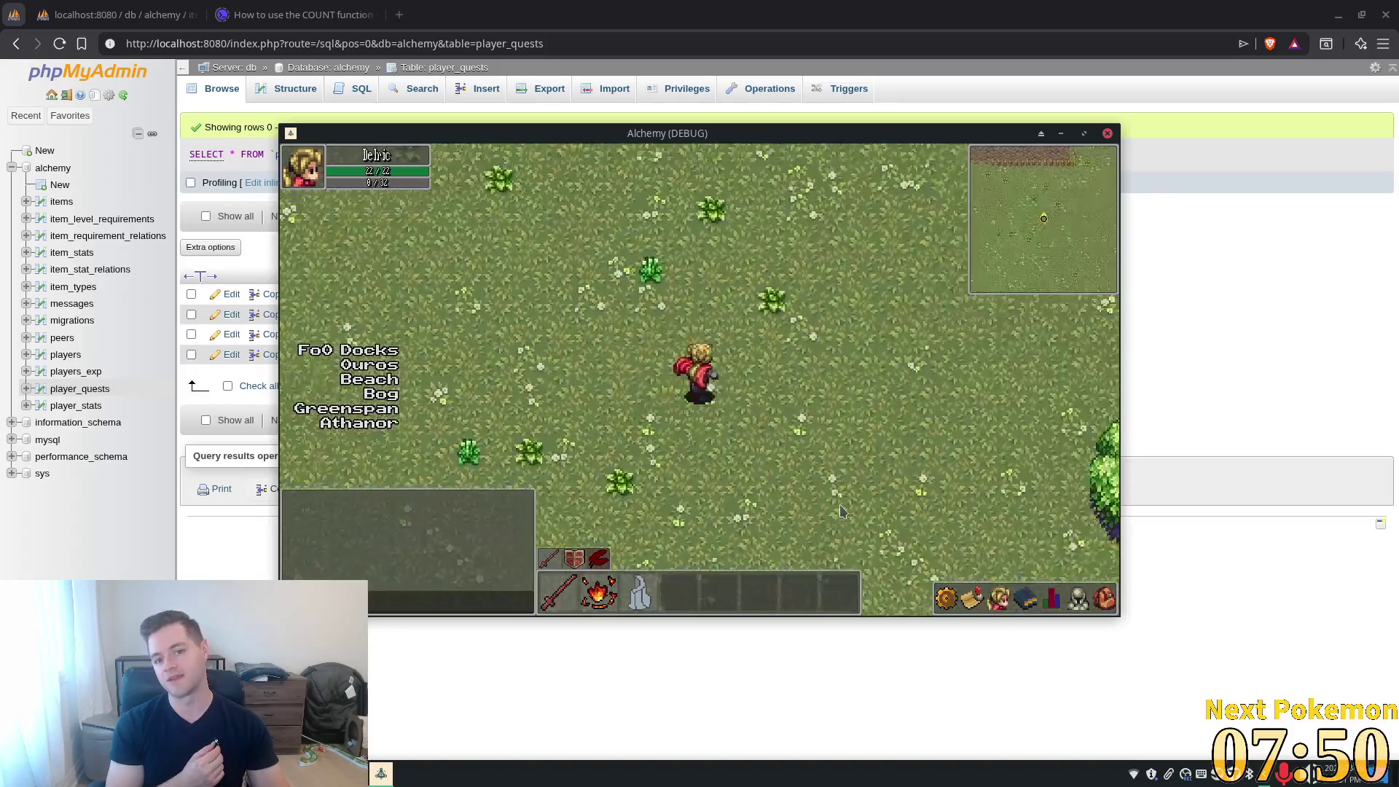
pyautogui.press('Up')
pyautogui.press('Right')
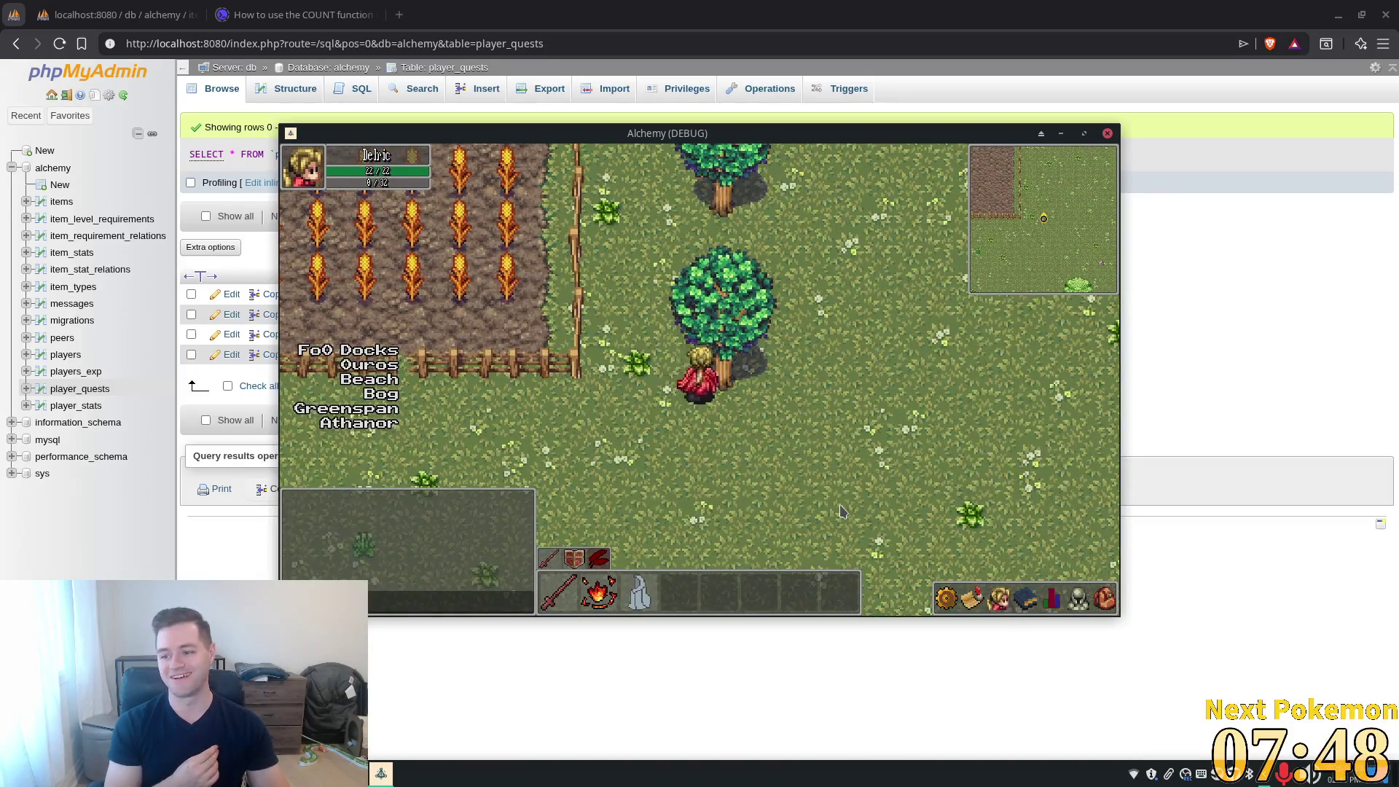
pyautogui.press('Right')
pyautogui.press('Up')
pyautogui.press('Left')
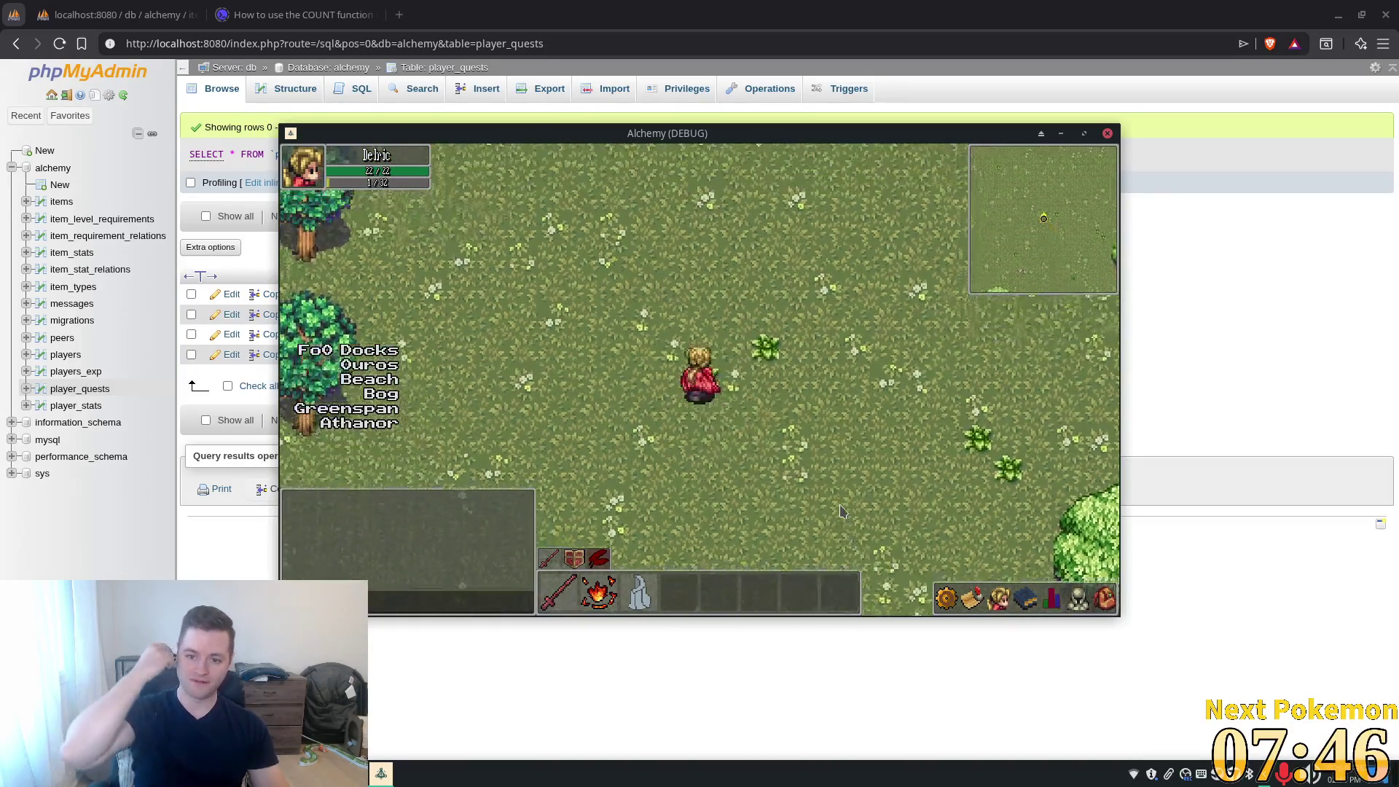
pyautogui.press('Up')
pyautogui.press('Up')
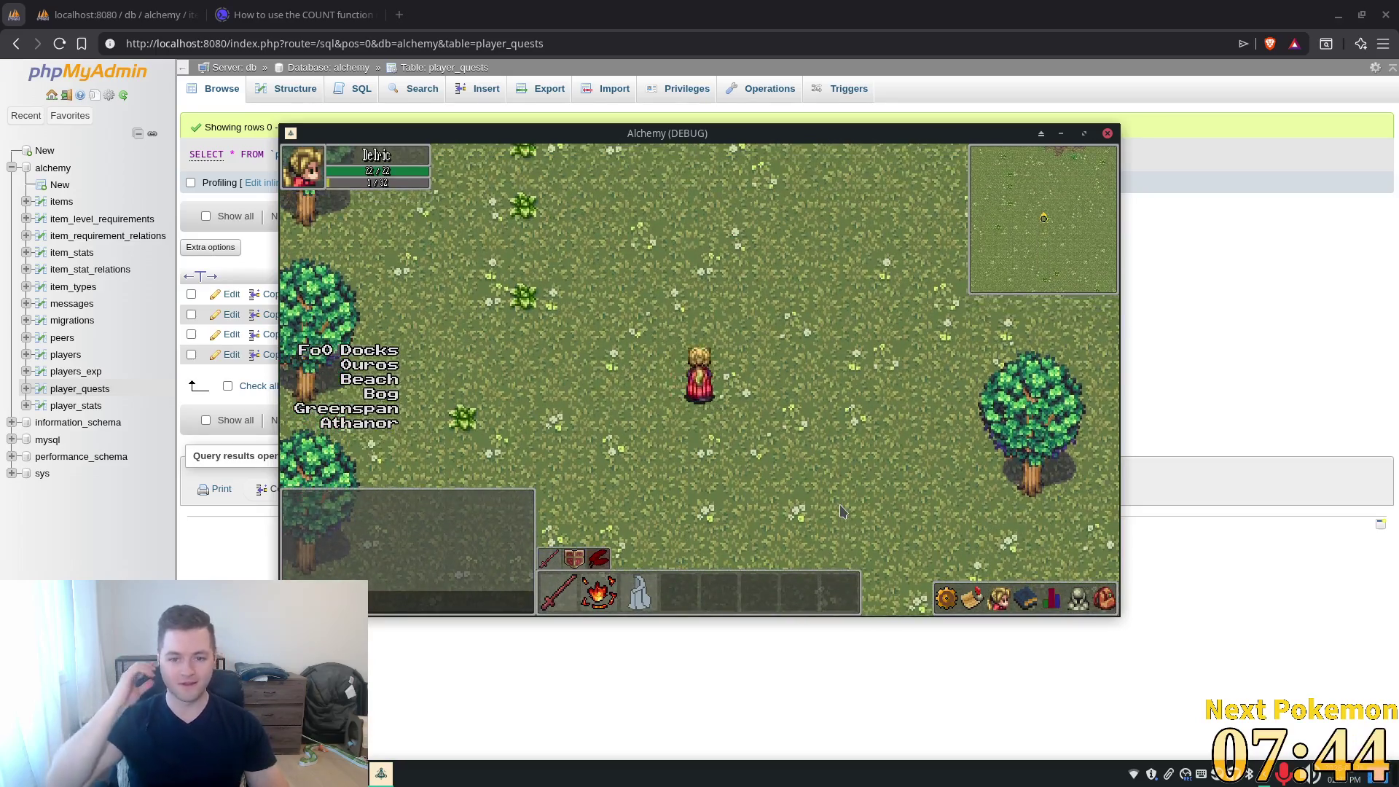
pyautogui.press('Down')
pyautogui.press('Right')
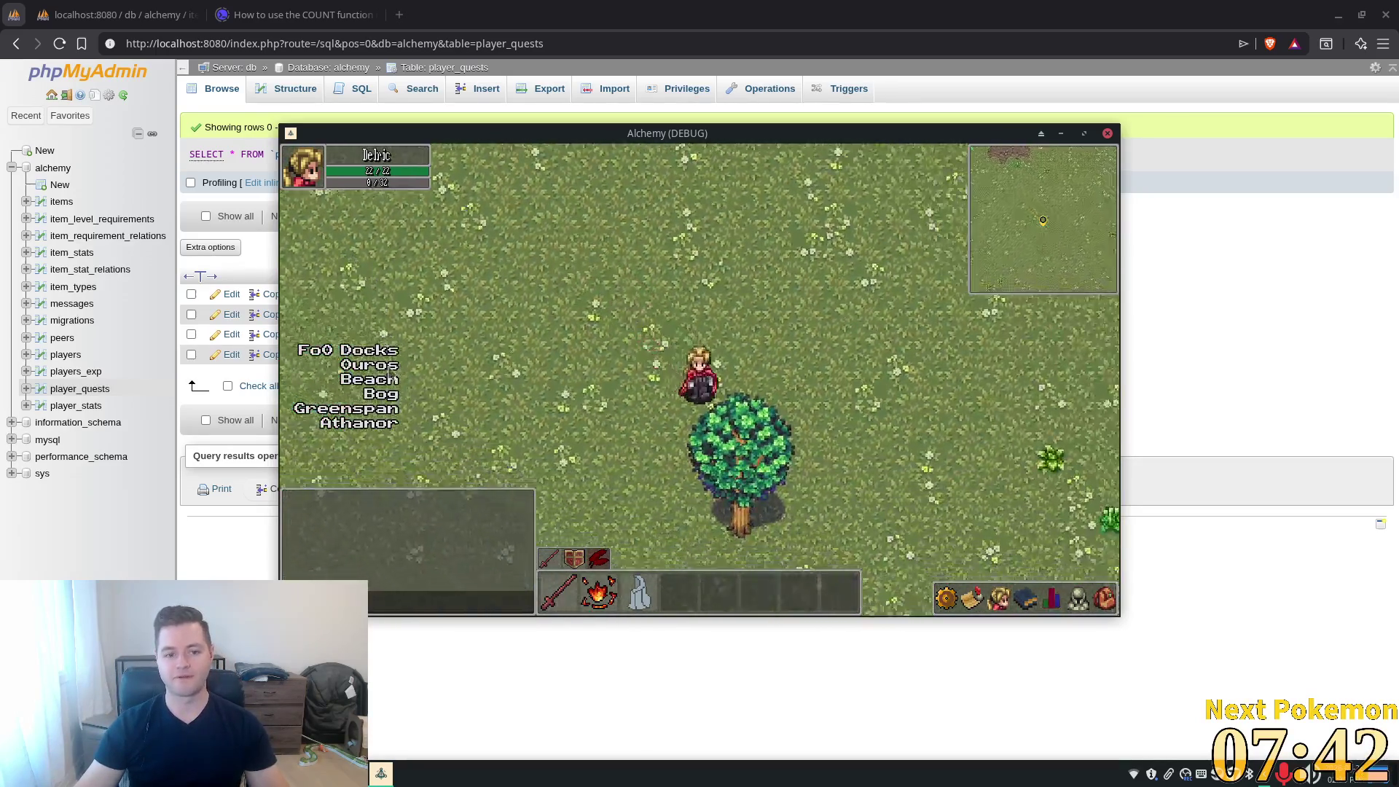
pyautogui.hotkey('alt', 'F4')
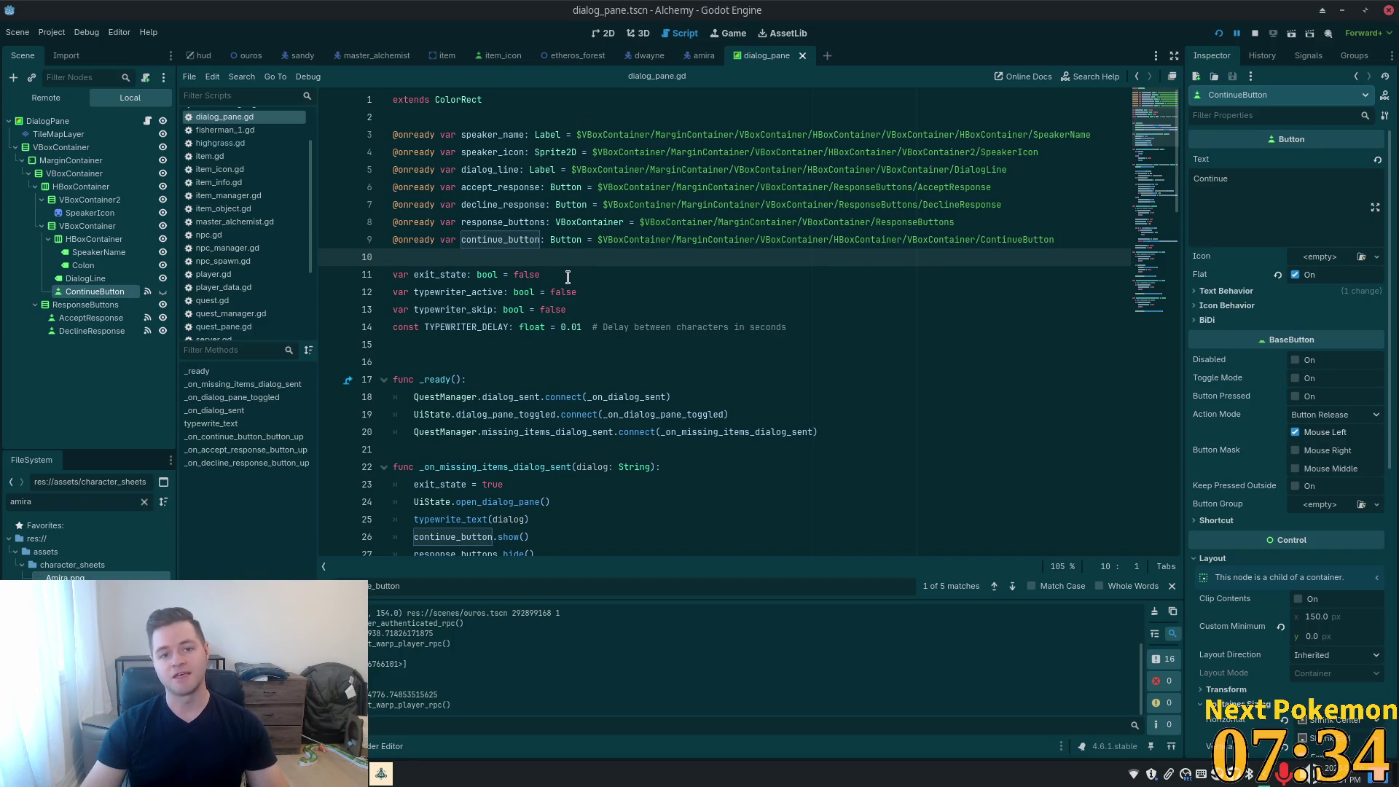
# Switch from Godot to the Cursor window showing a_new_age_of_alchemy.json.
pyautogui.hotkey('alt', 'Tab')
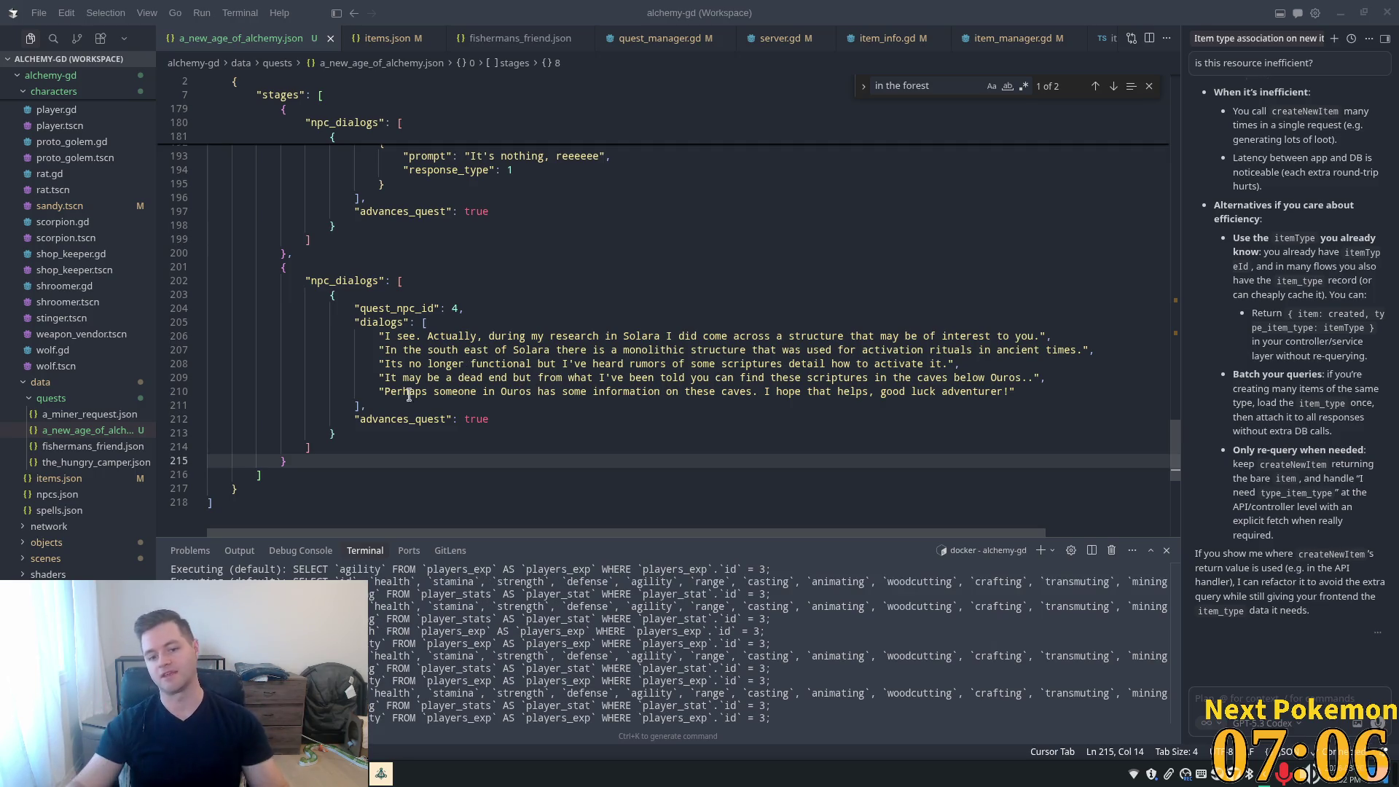
# Warp the character to Ouros town and walk through the farm gate to the pen.
pyautogui.click(382, 774)
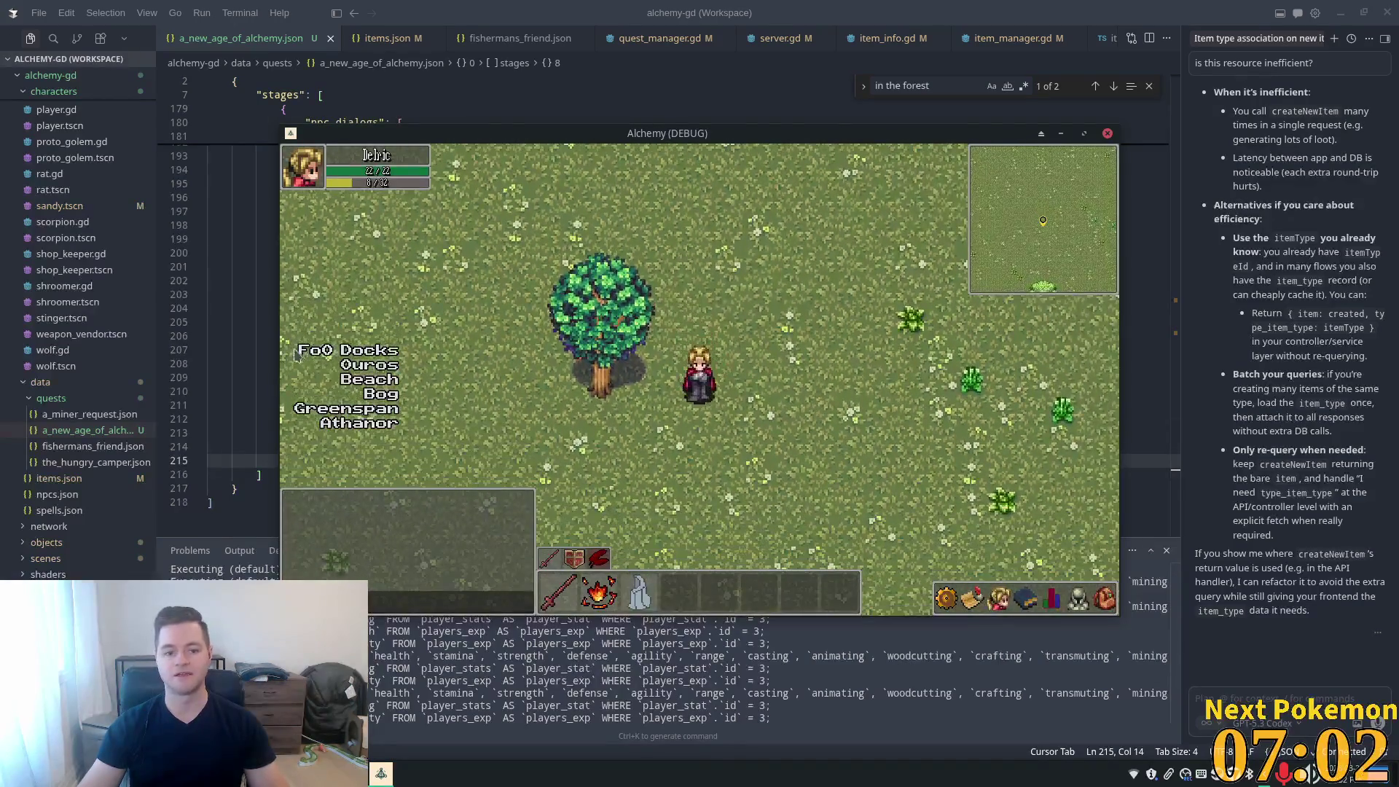
pyautogui.click(369, 379)
pyautogui.click(369, 364)
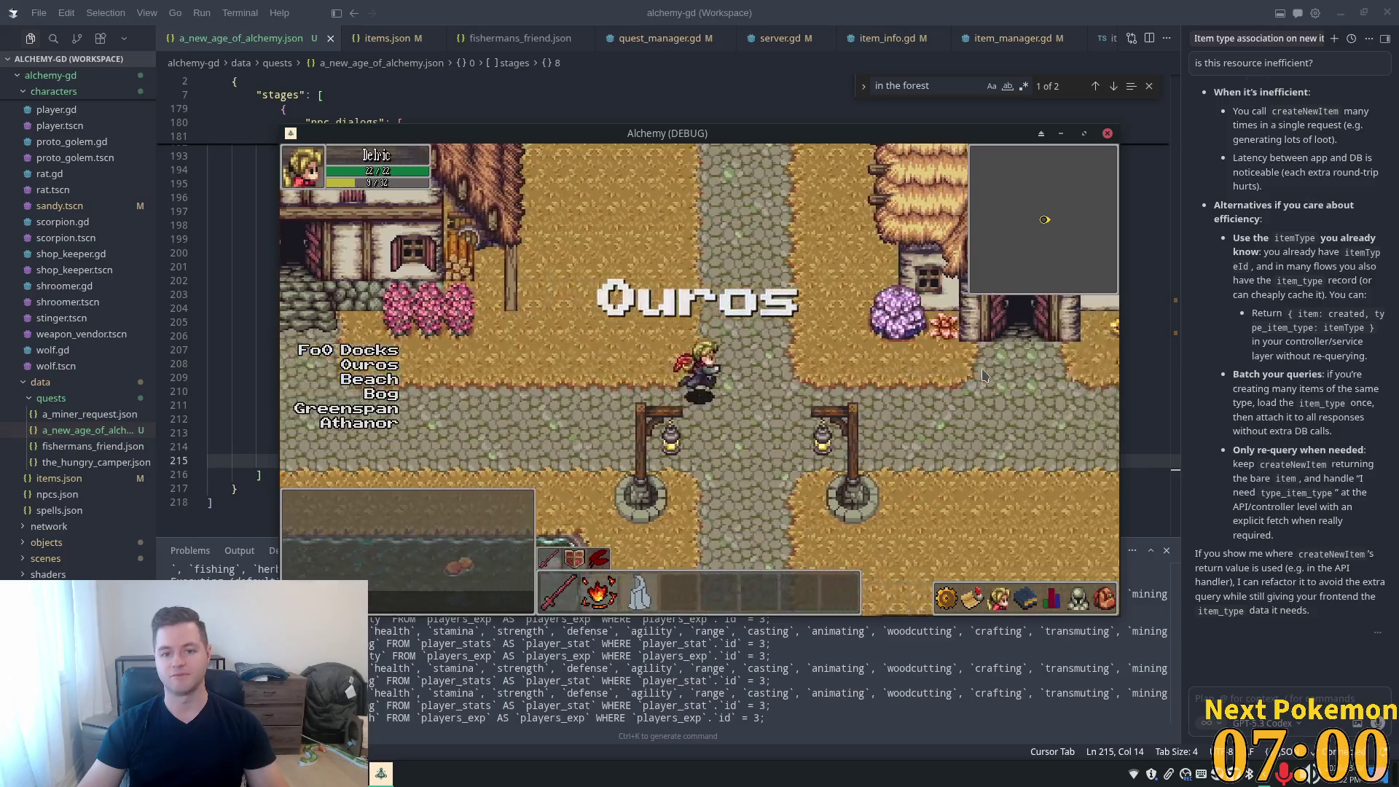
pyautogui.click(1104, 599)
pyautogui.click(691, 197)
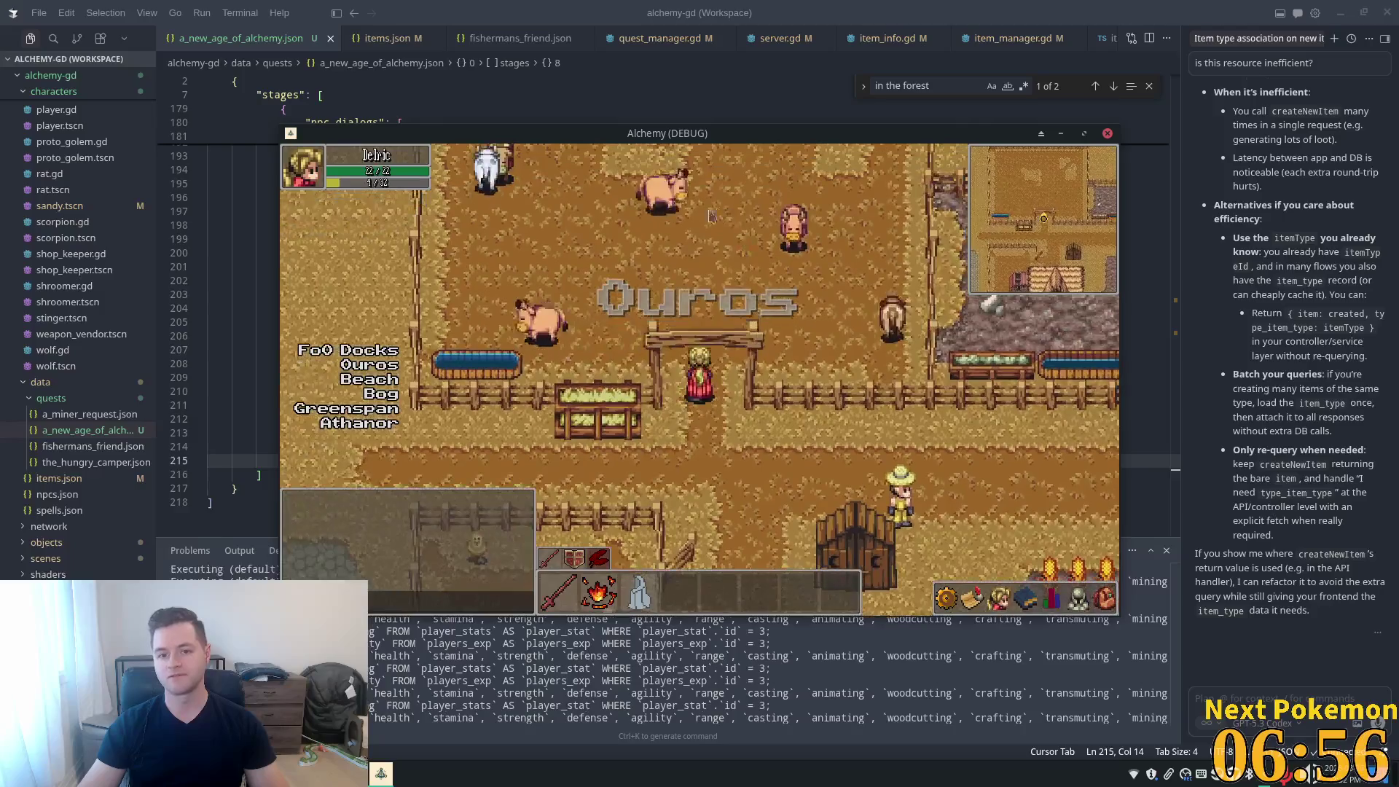
pyautogui.click(691, 197)
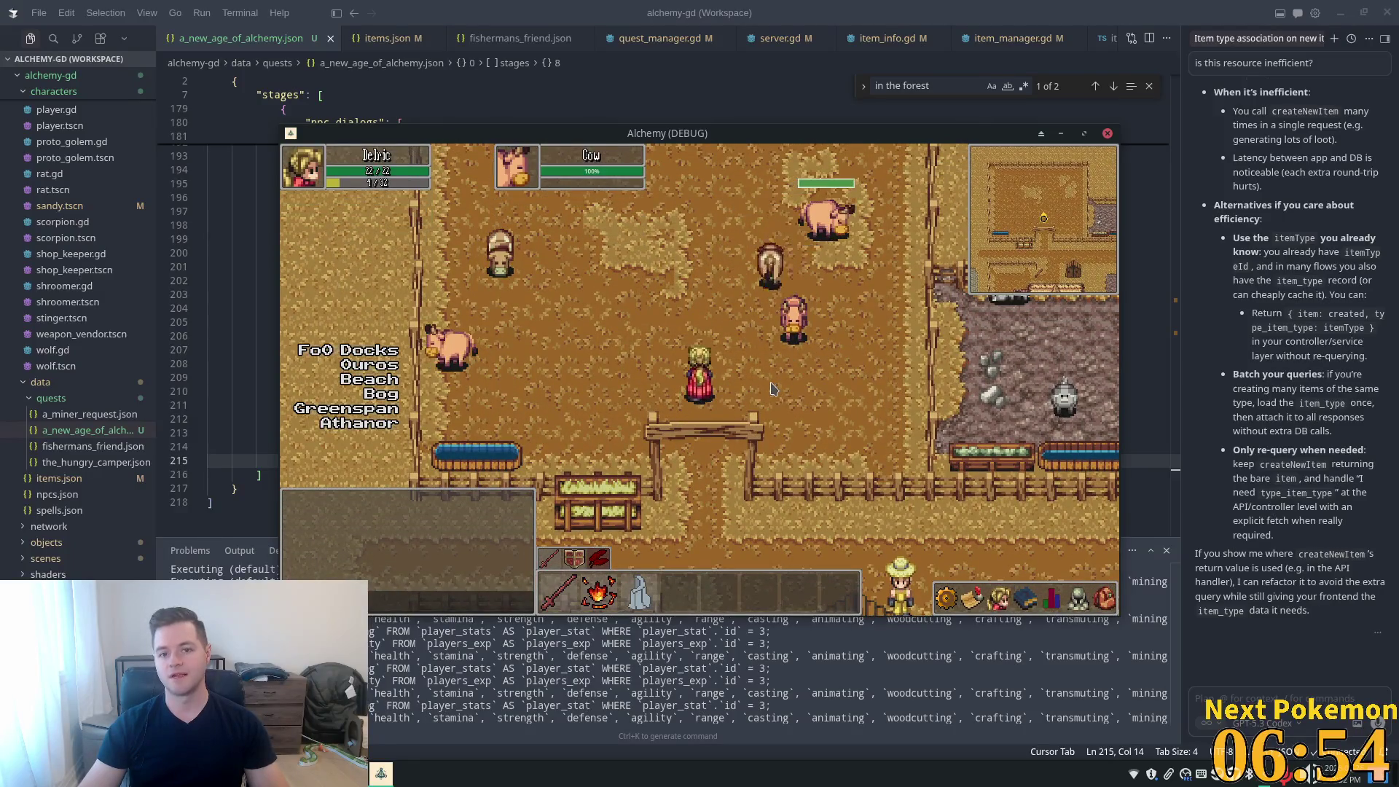
pyautogui.press('Right')
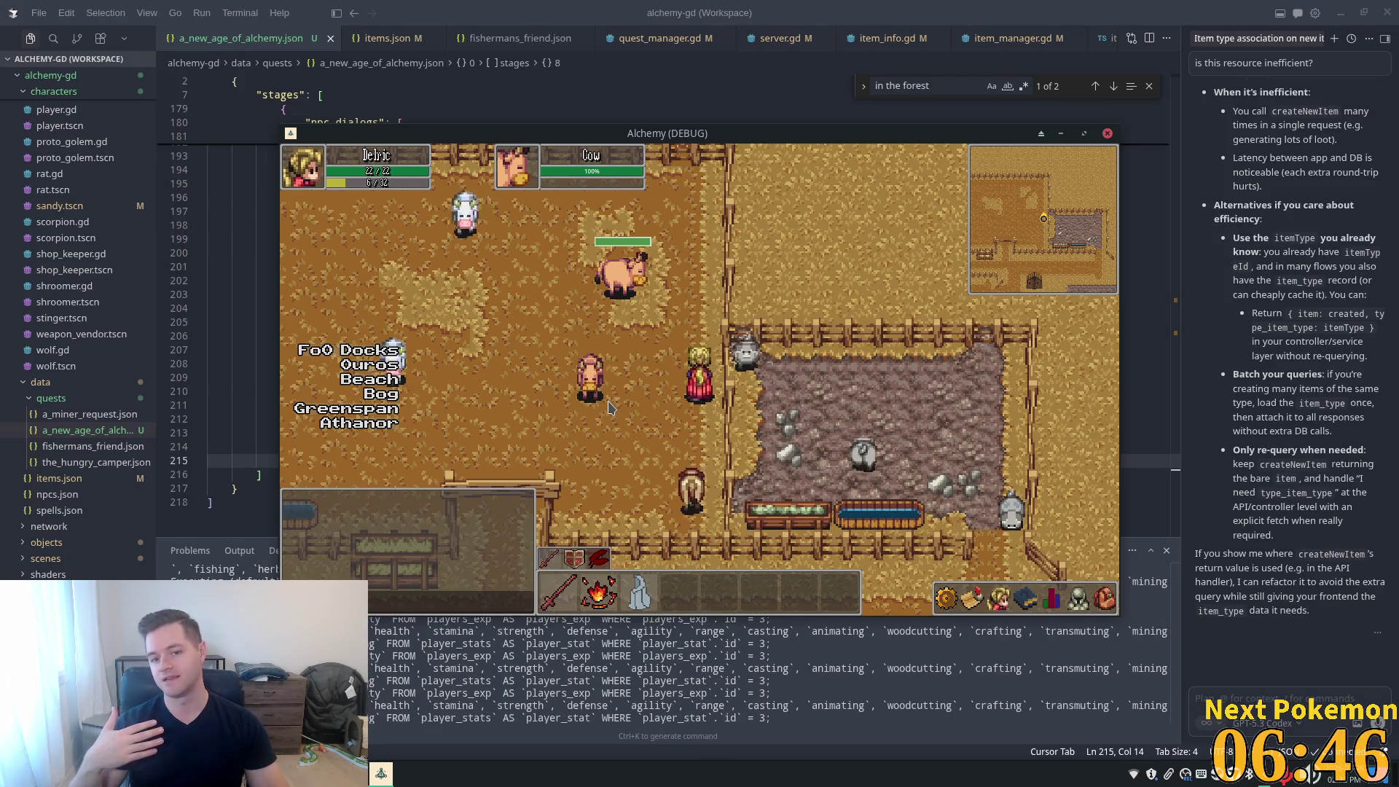
pyautogui.press('Left')
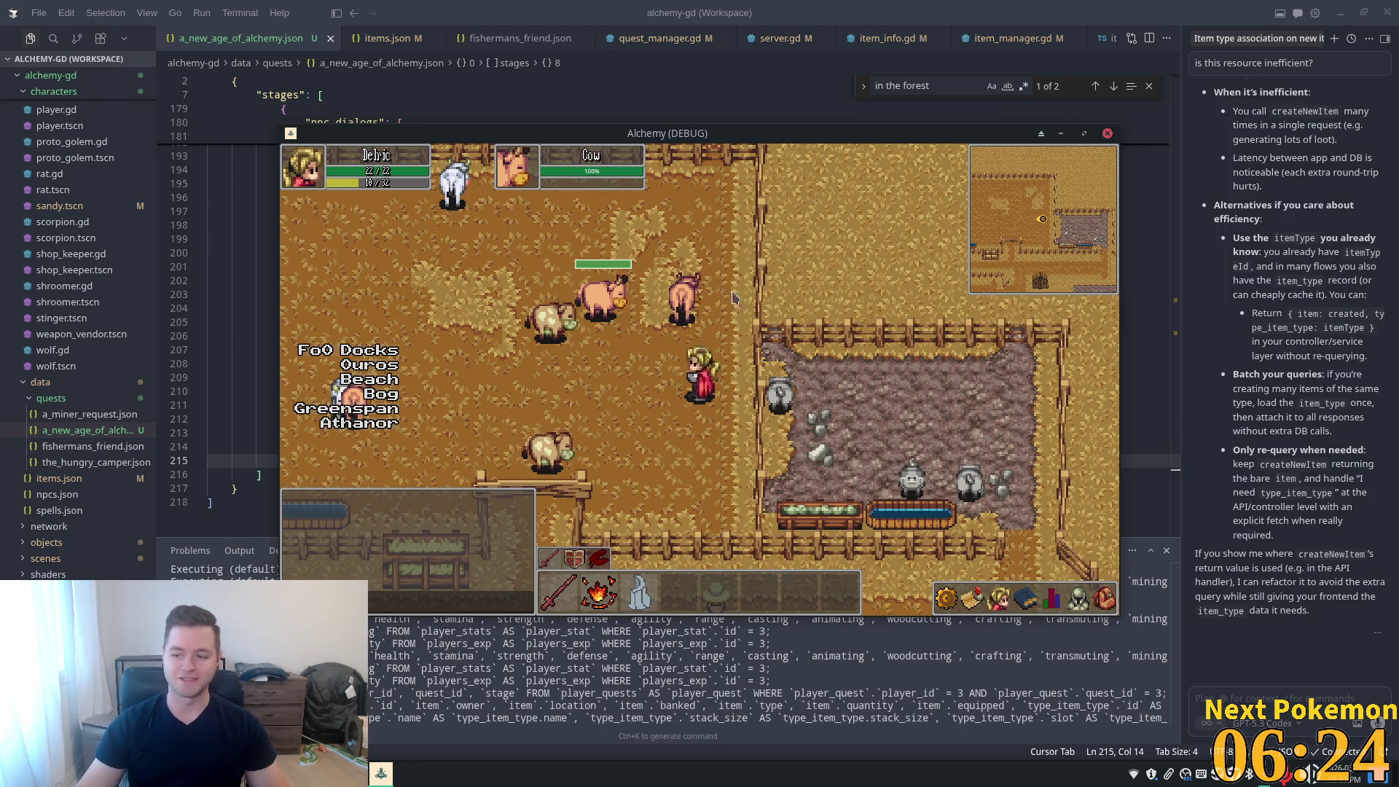
# Walk to the milk can by the fence and attack the cow and pigs.
pyautogui.click(752, 366)
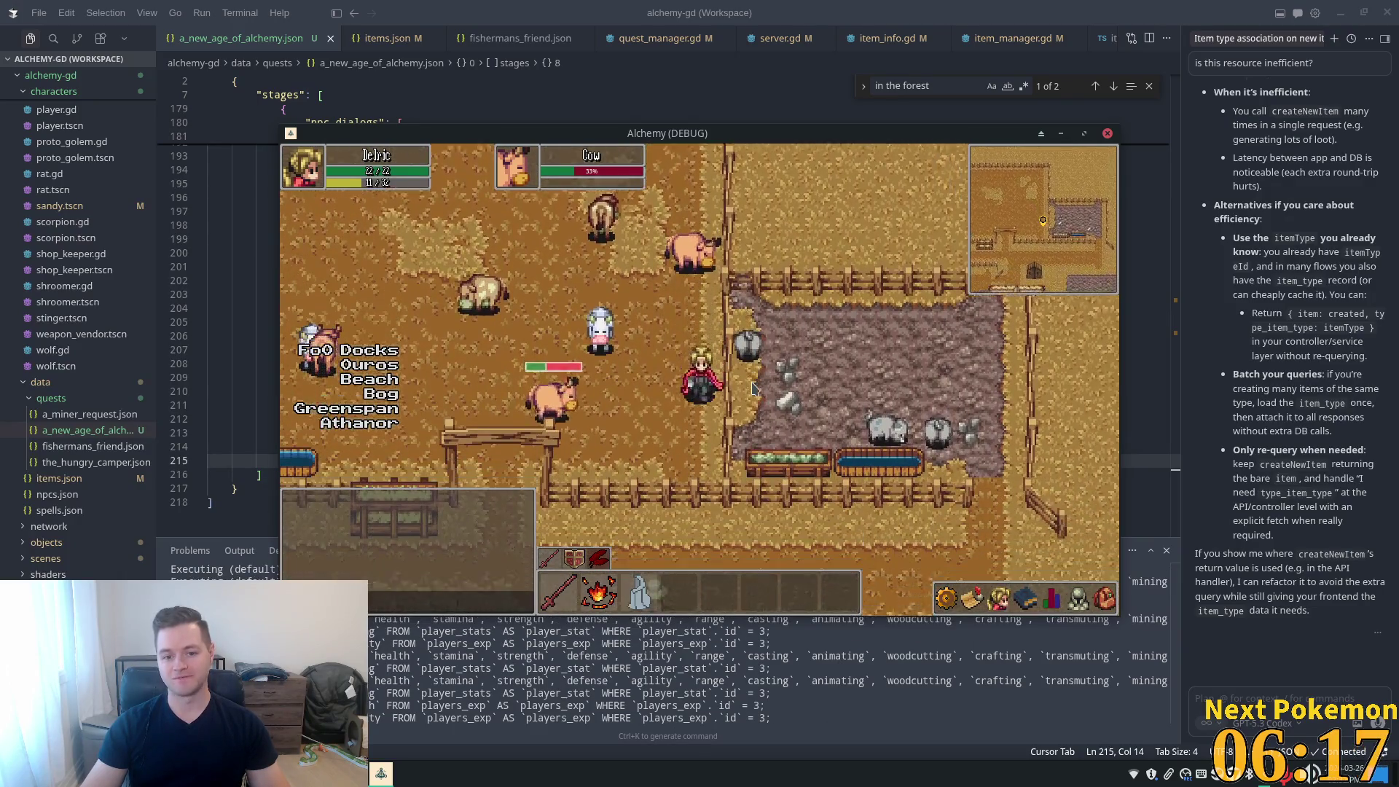
pyautogui.click(515, 358)
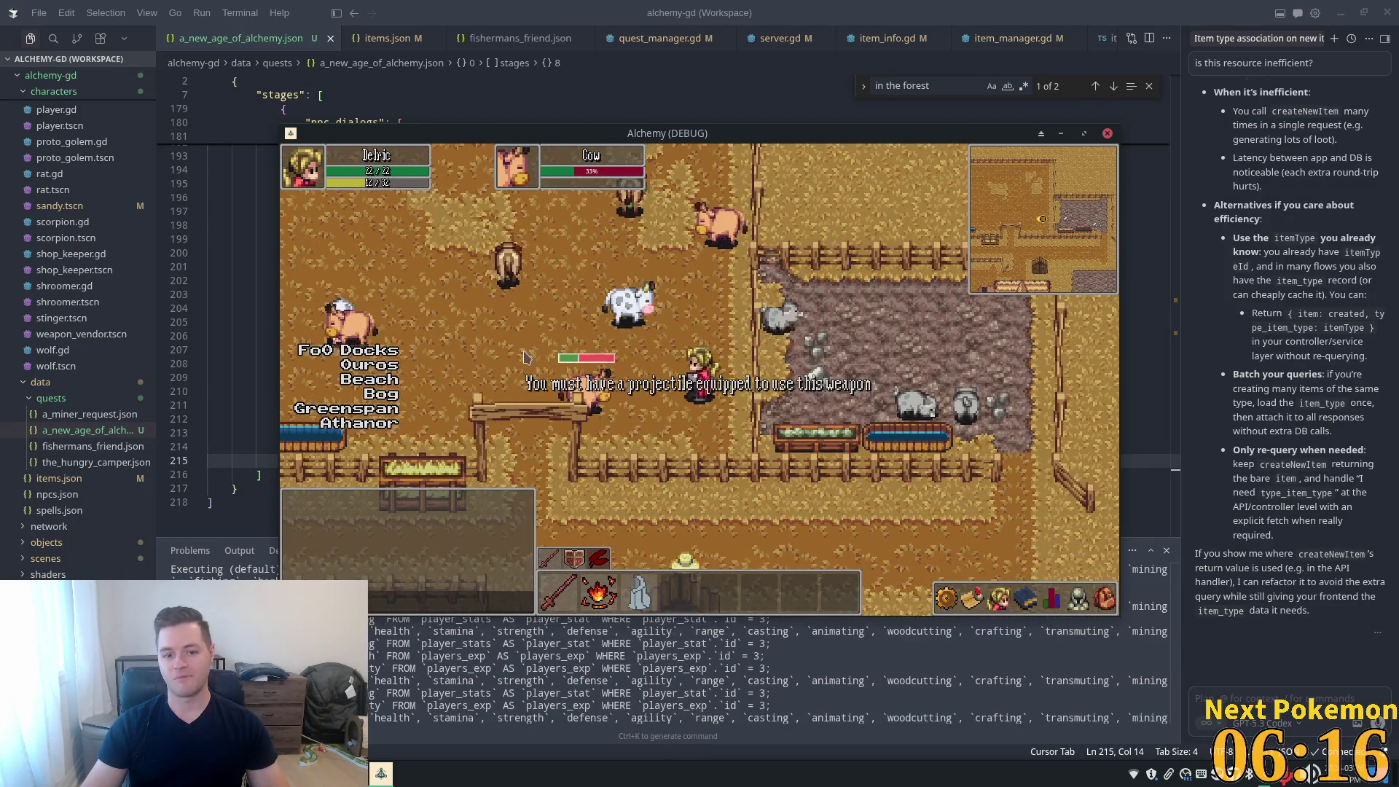
pyautogui.click(598, 395)
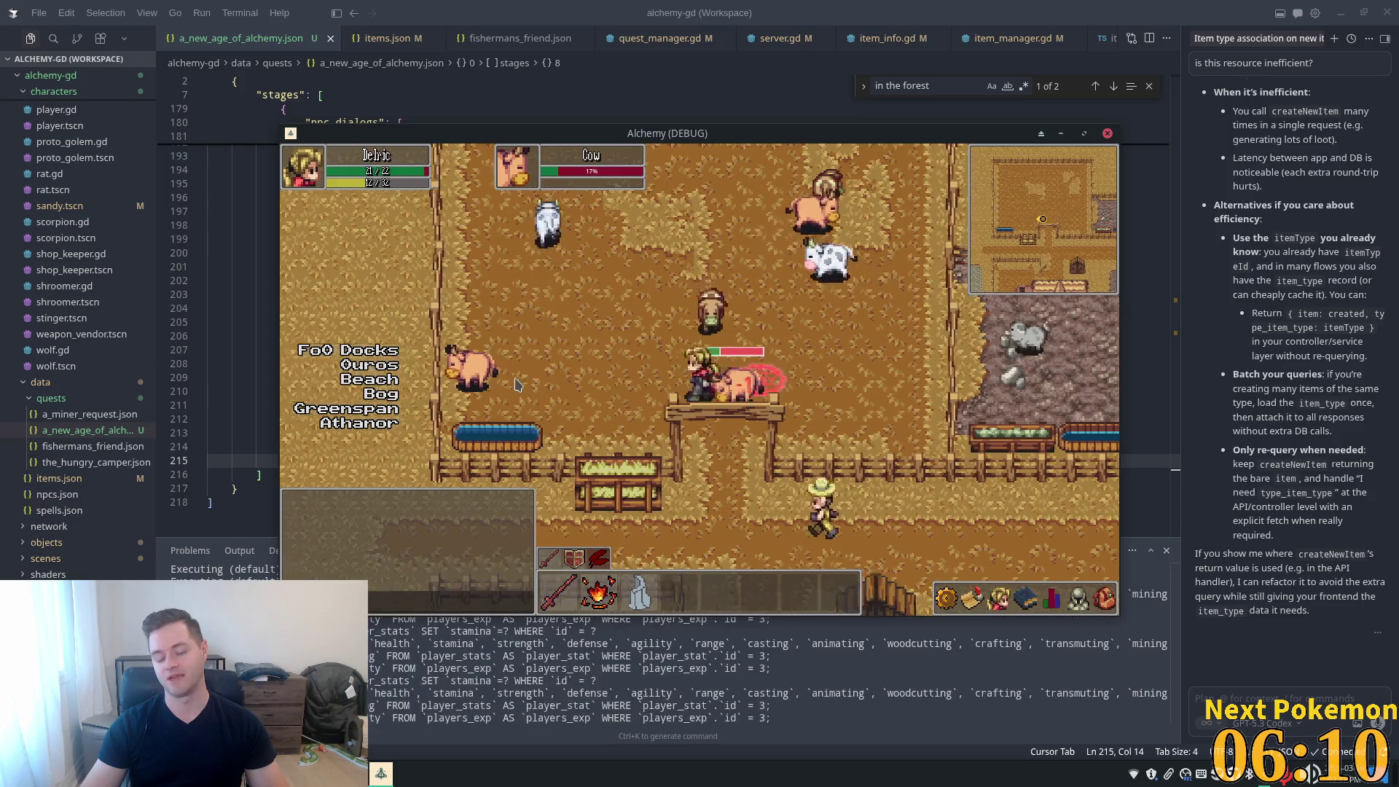
pyautogui.click(543, 370)
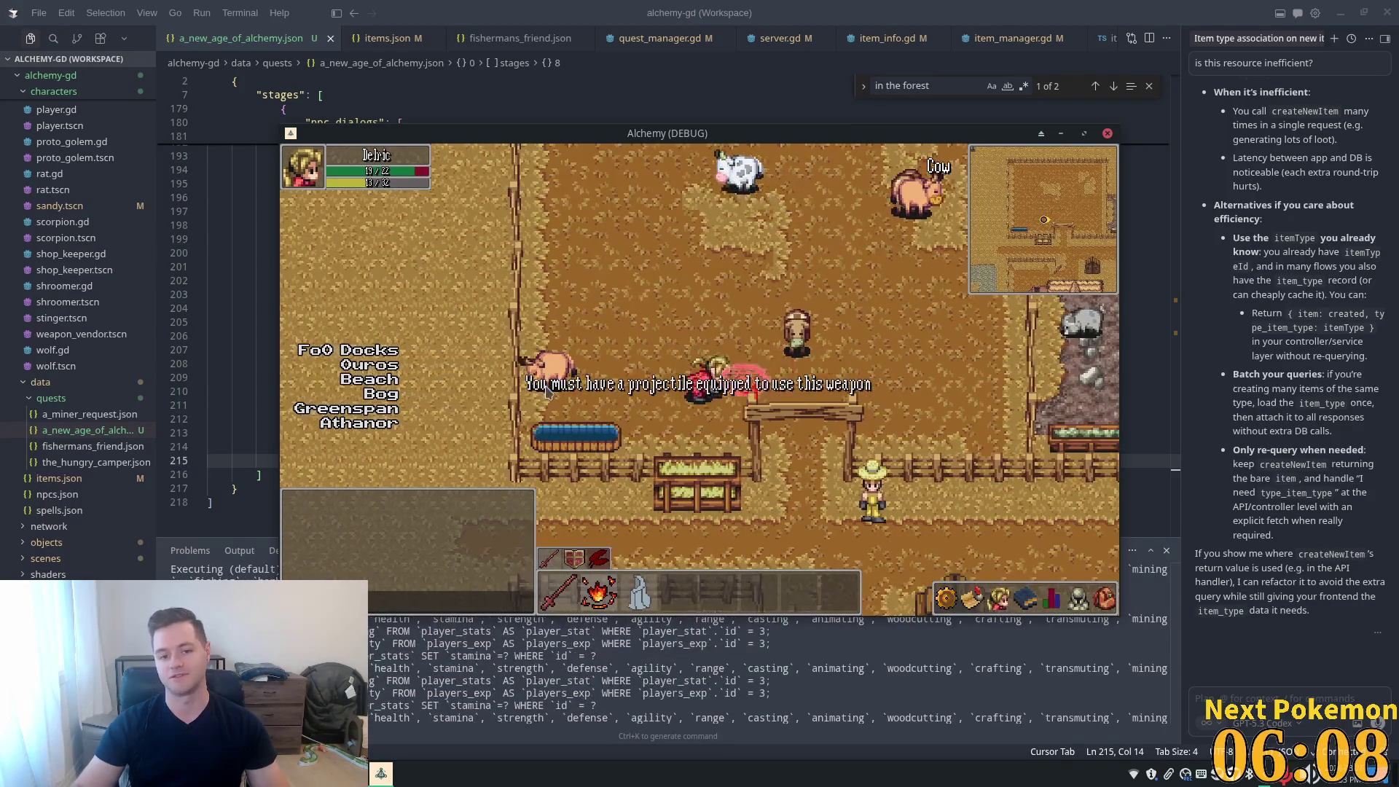
# Walk through the gate and north through the village into Etheros Forest.
pyautogui.press('d')
pyautogui.press('s')
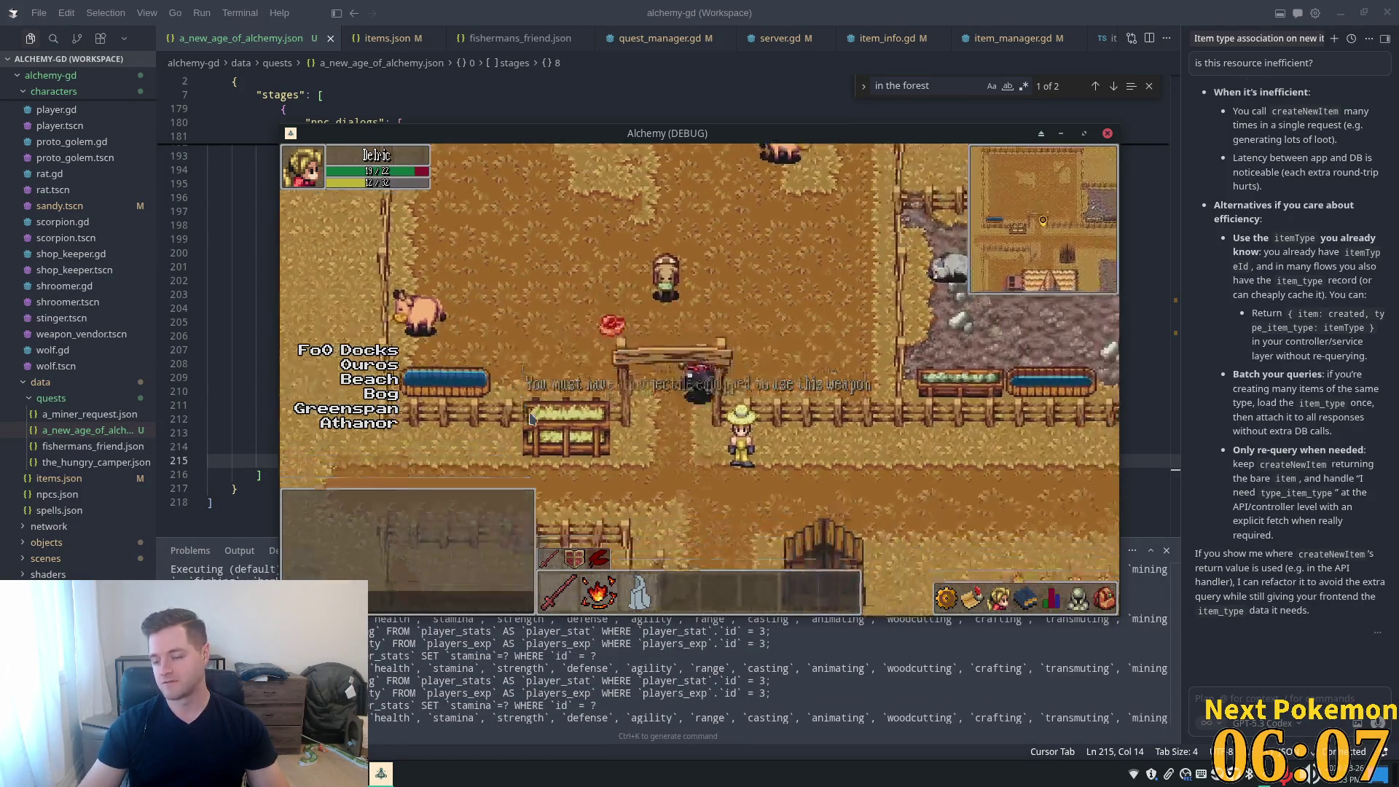
pyautogui.press('w')
pyautogui.press('a')
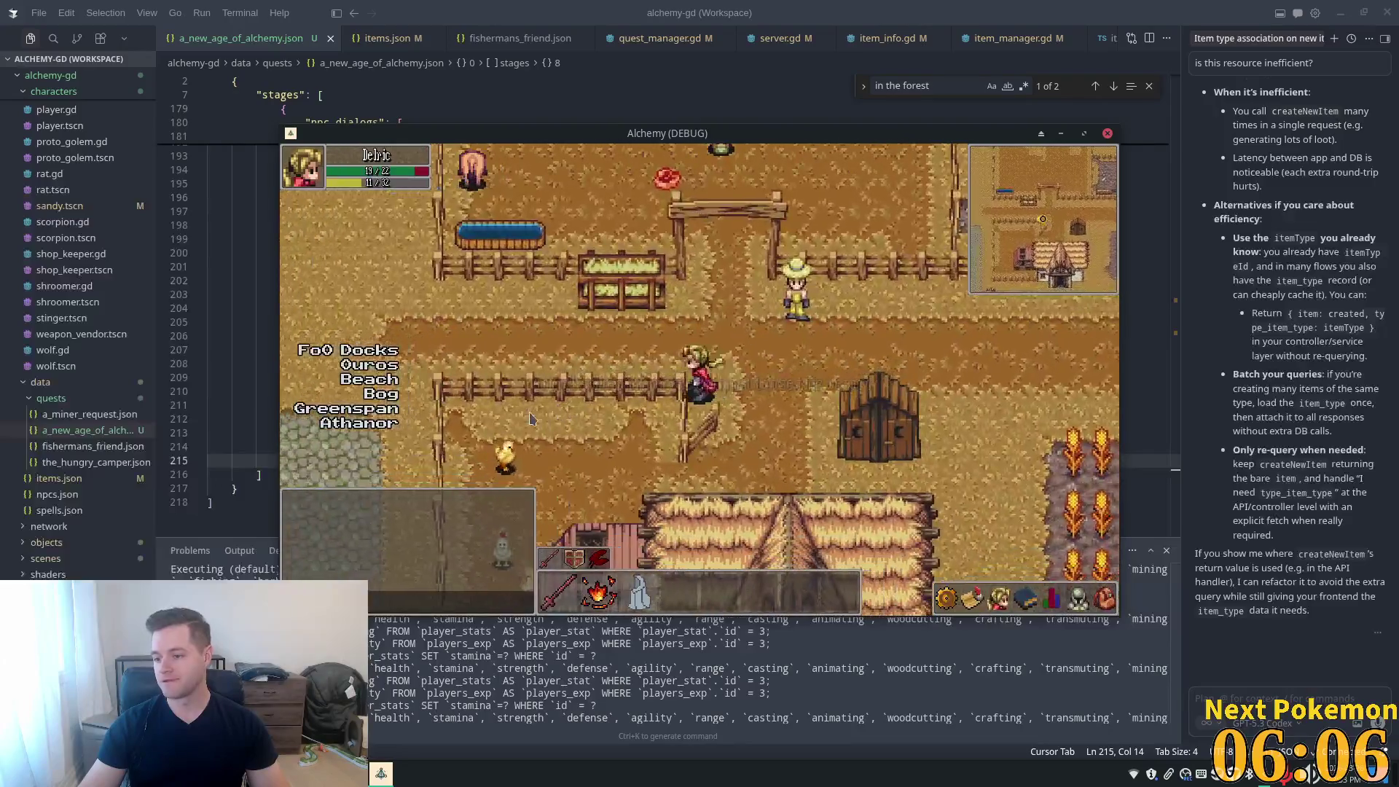
pyautogui.press('w')
pyautogui.press('a')
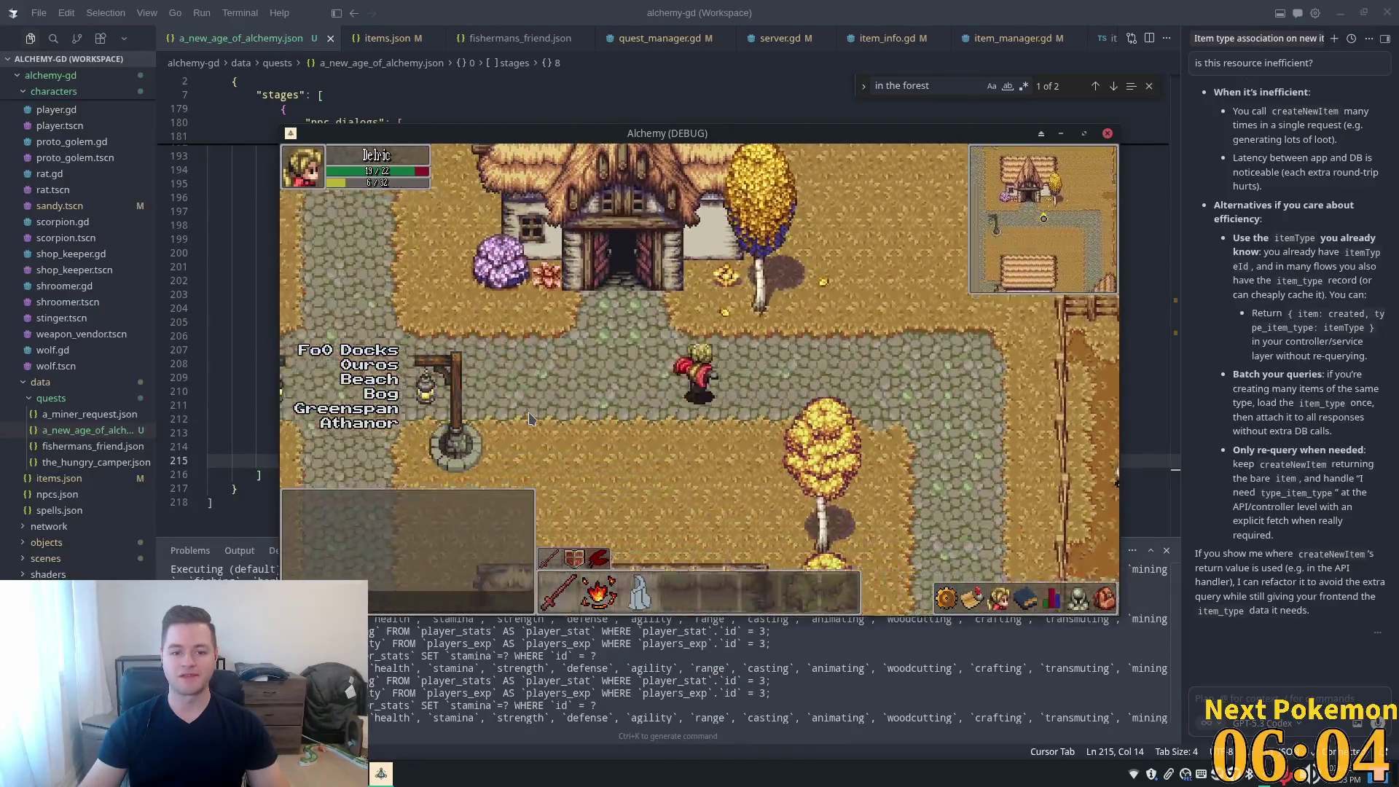
pyautogui.press('w')
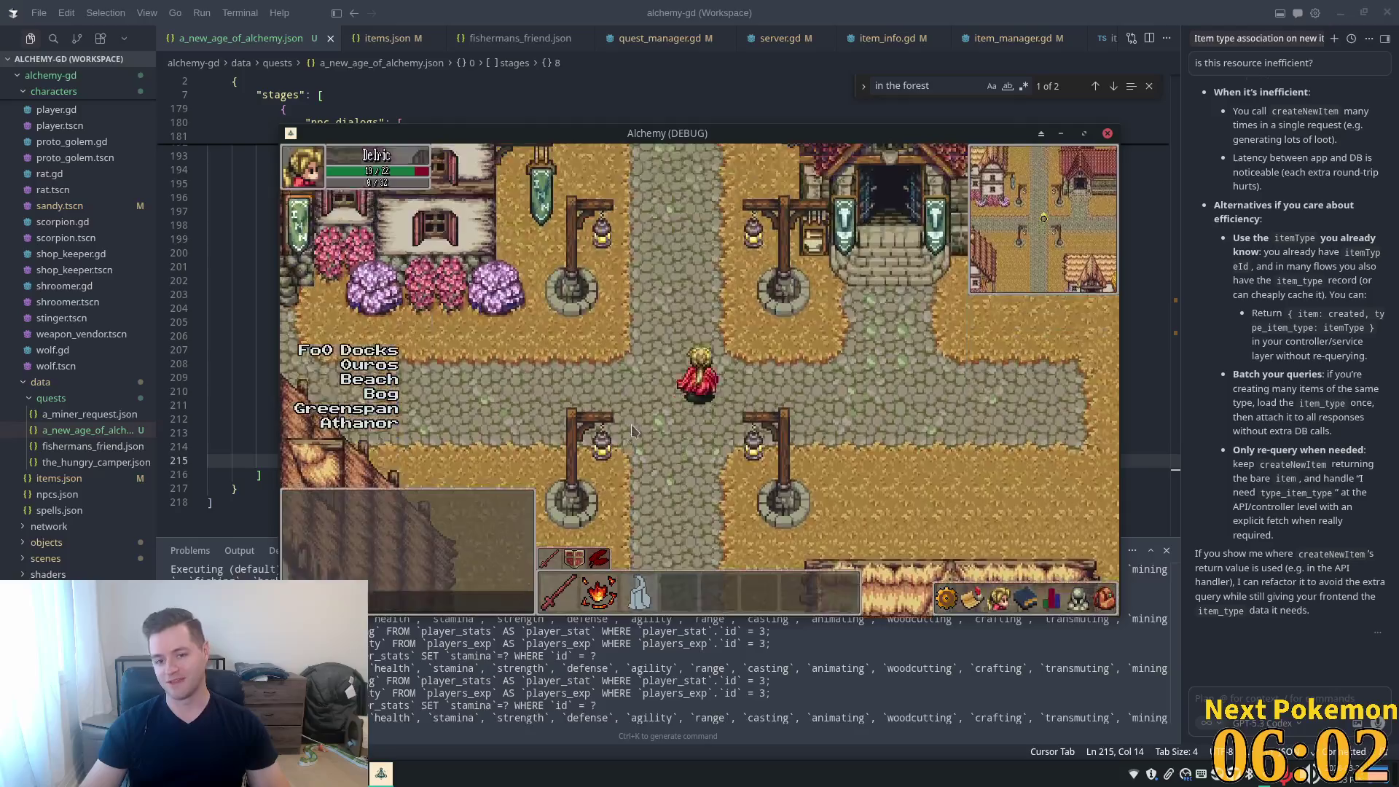
pyautogui.press('w')
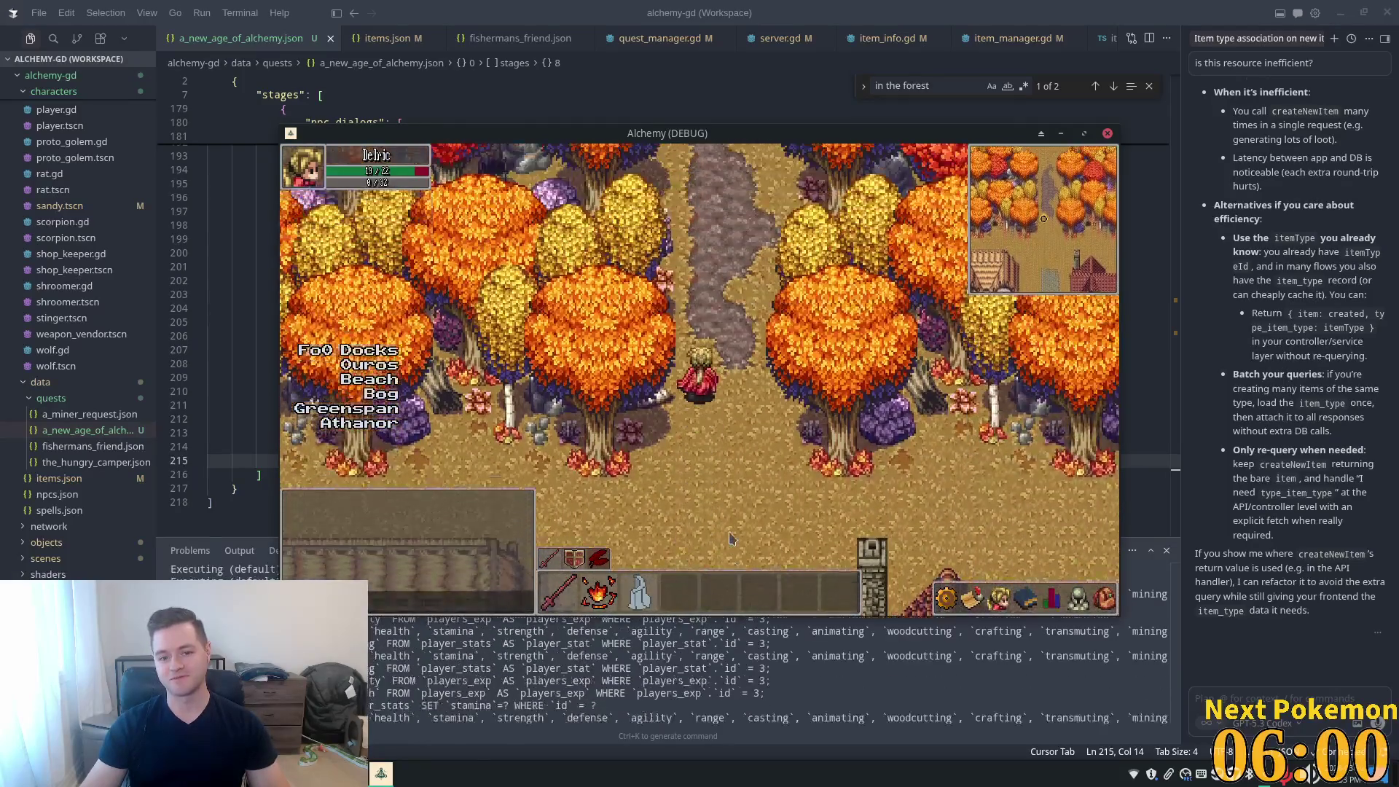
pyautogui.press('w')
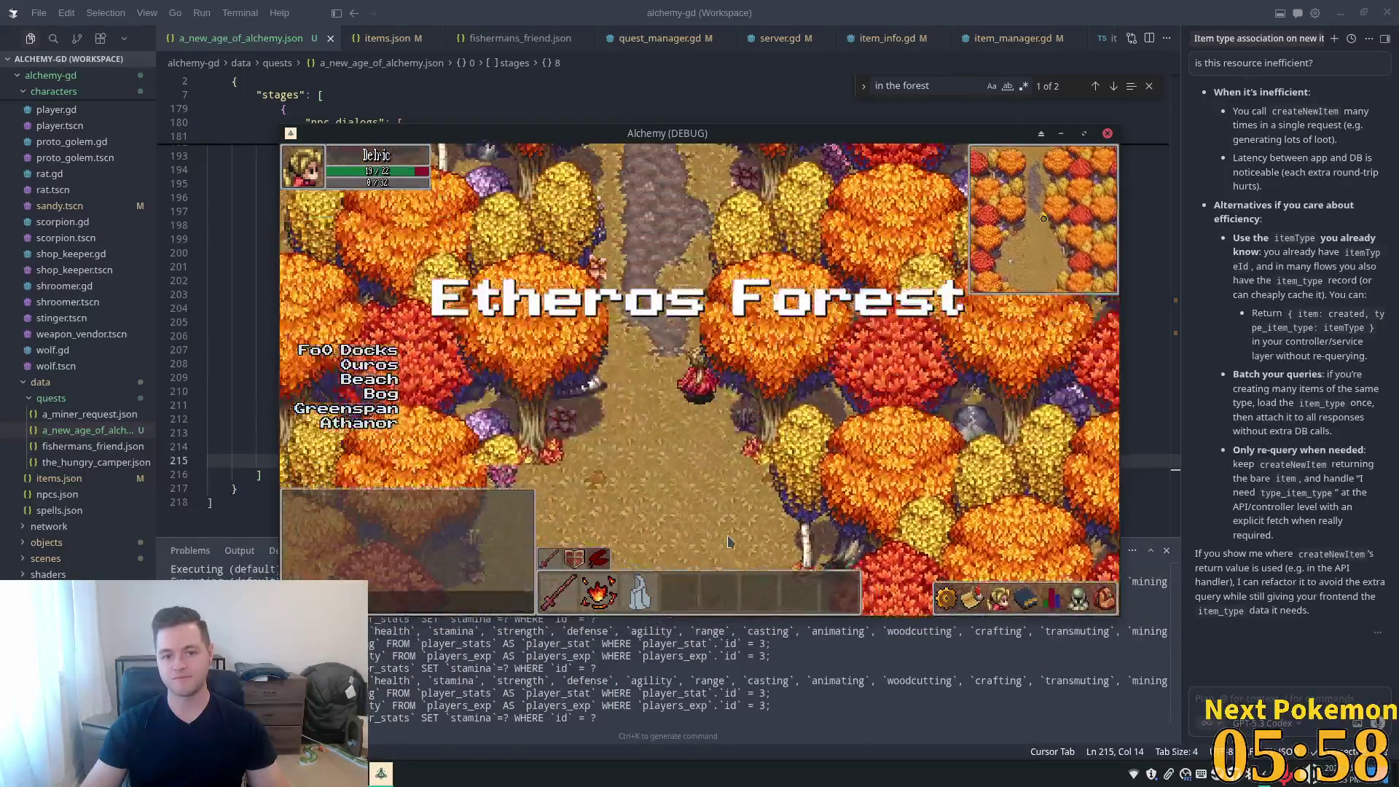
pyautogui.press('w')
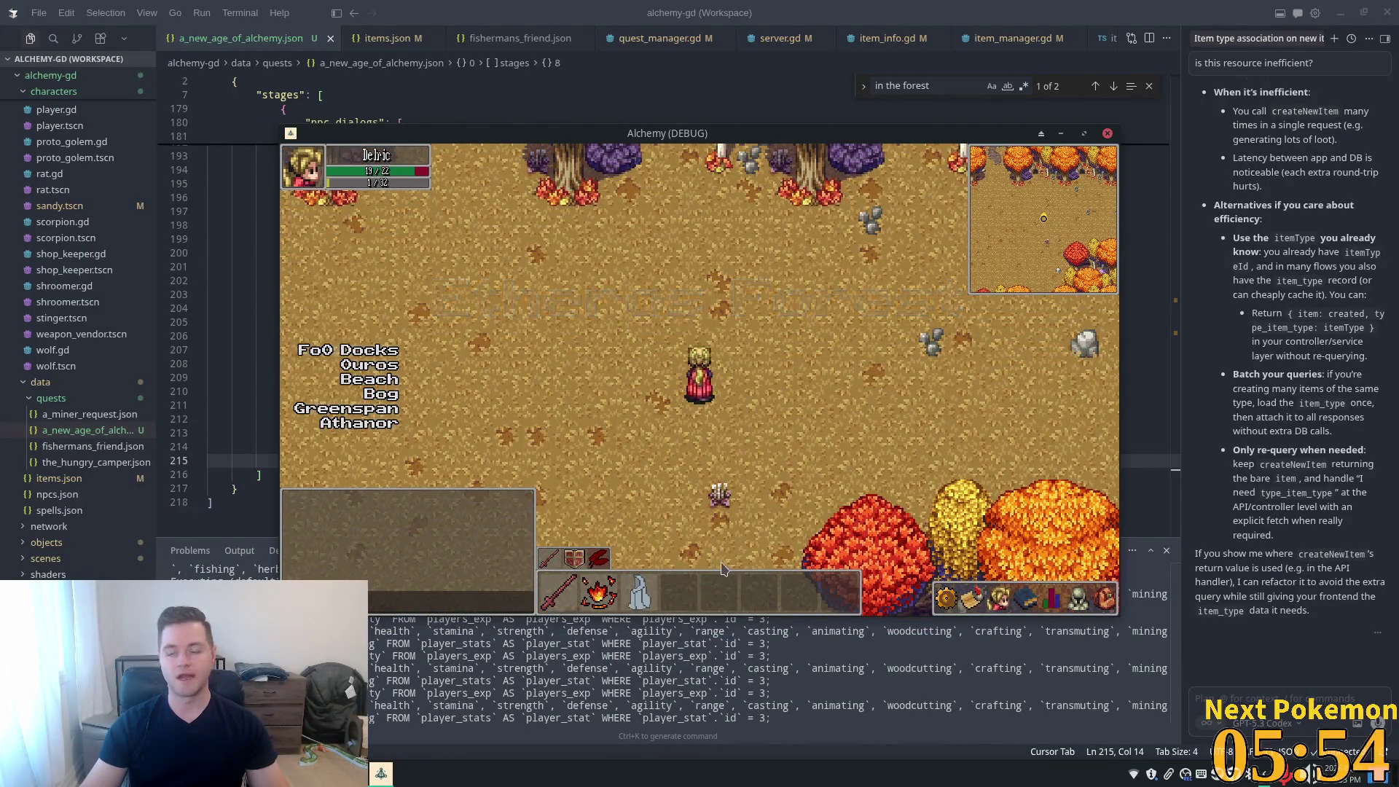
# Wander east through the forest toward the Shroomer, then walk south back into Ouros.
pyautogui.press('d')
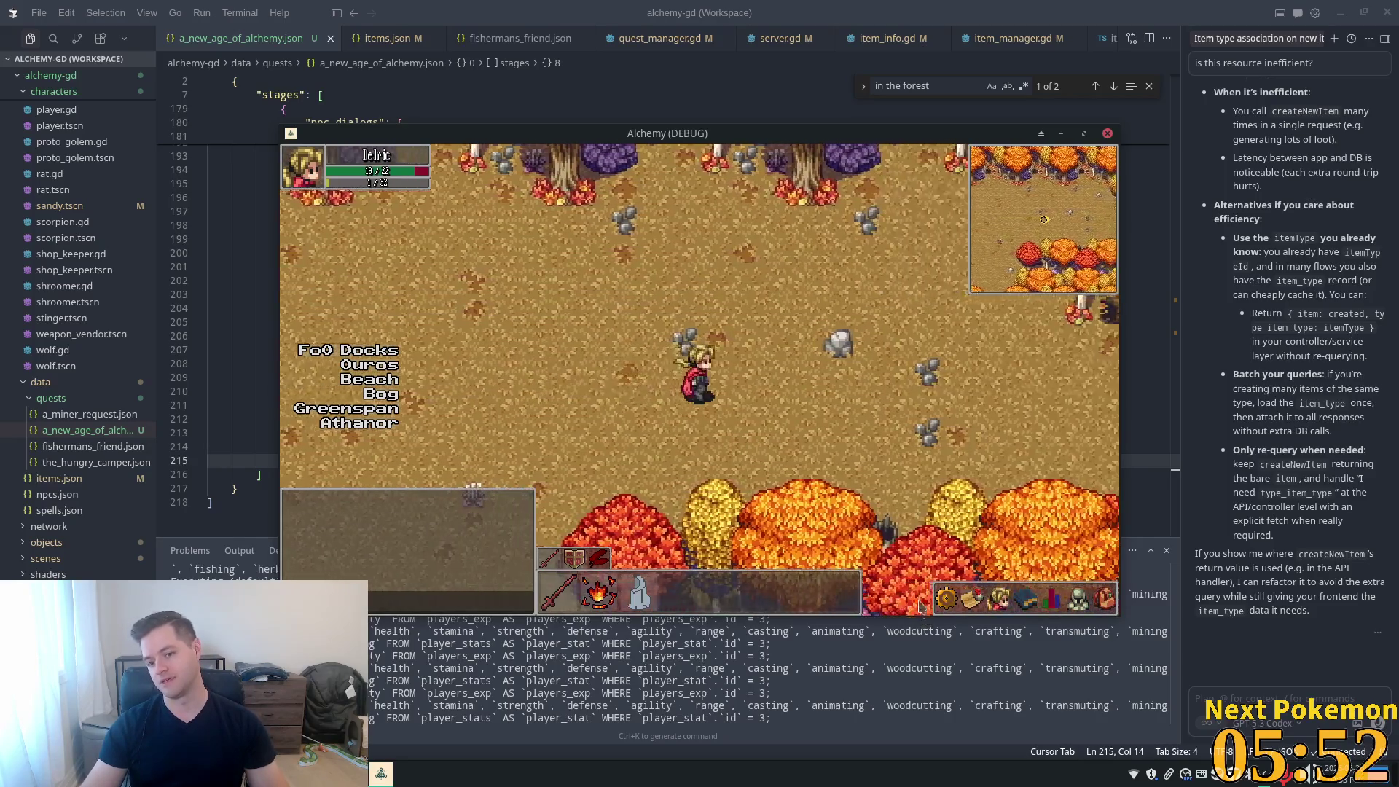
pyautogui.press('d')
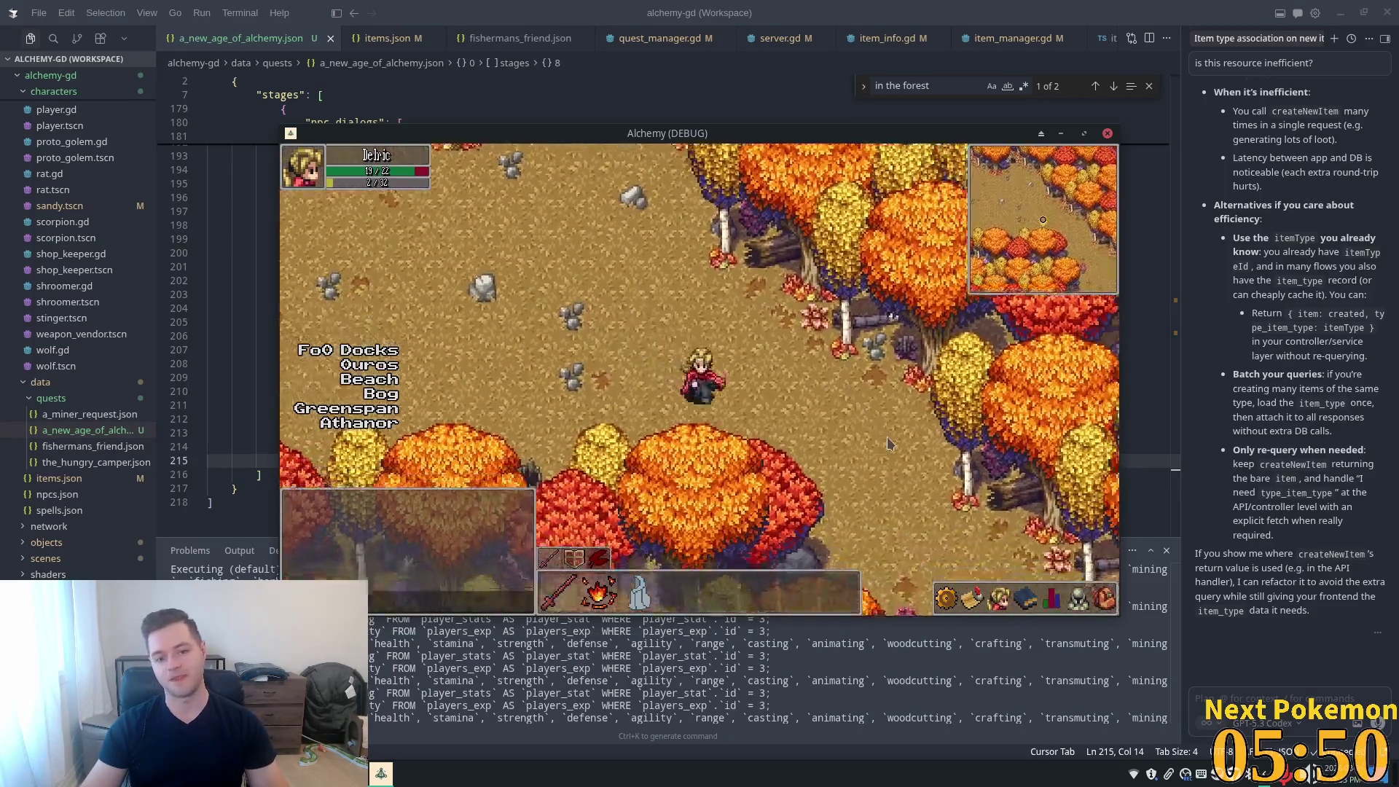
pyautogui.press('s')
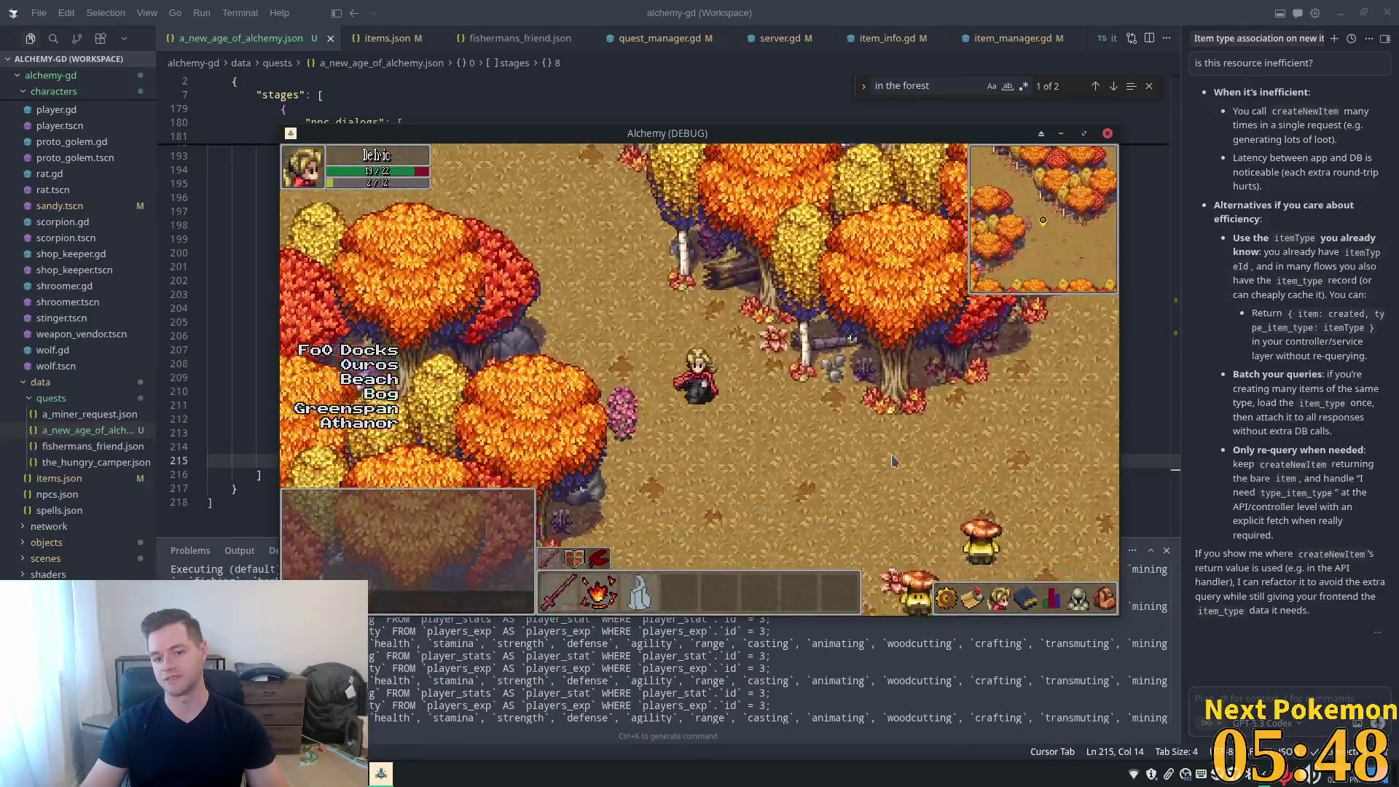
pyautogui.press('d')
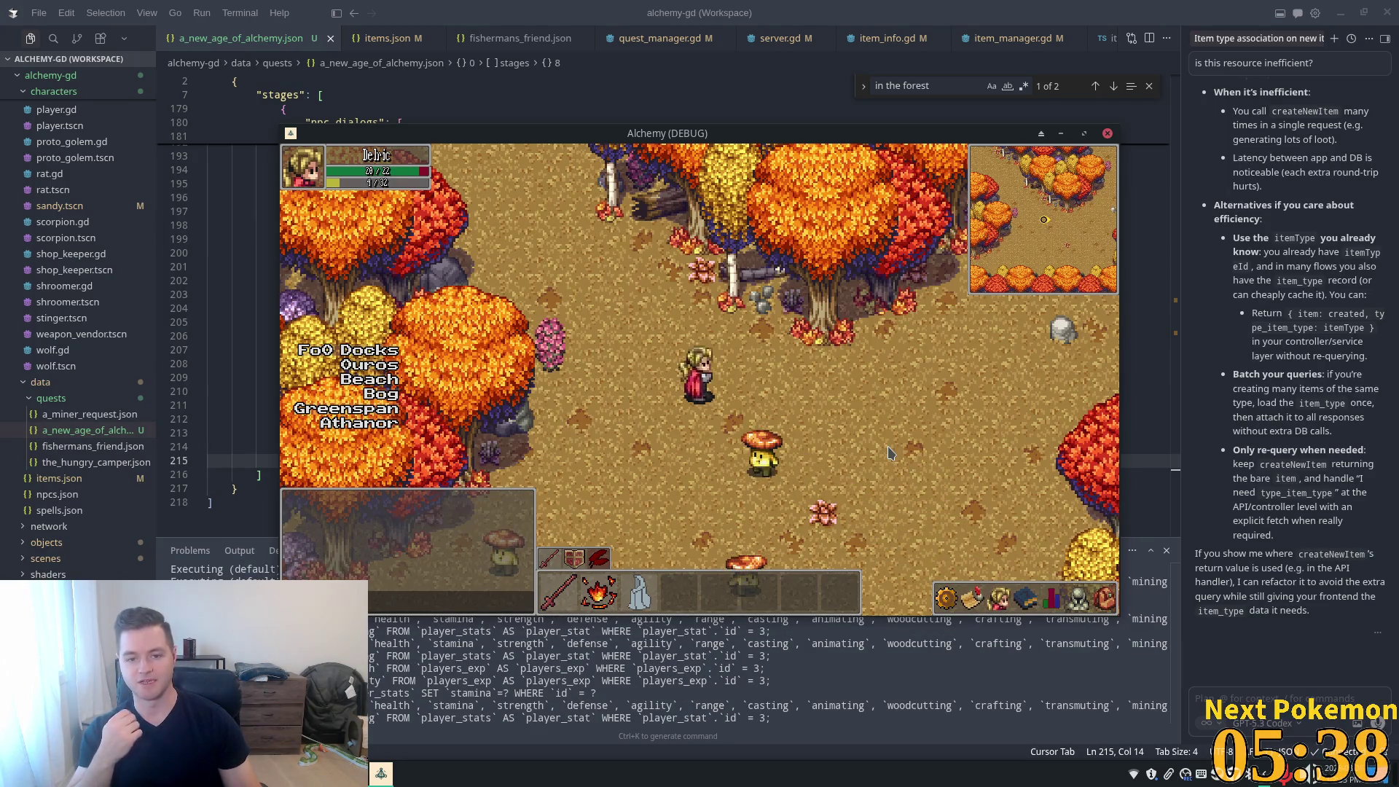
pyautogui.press('w')
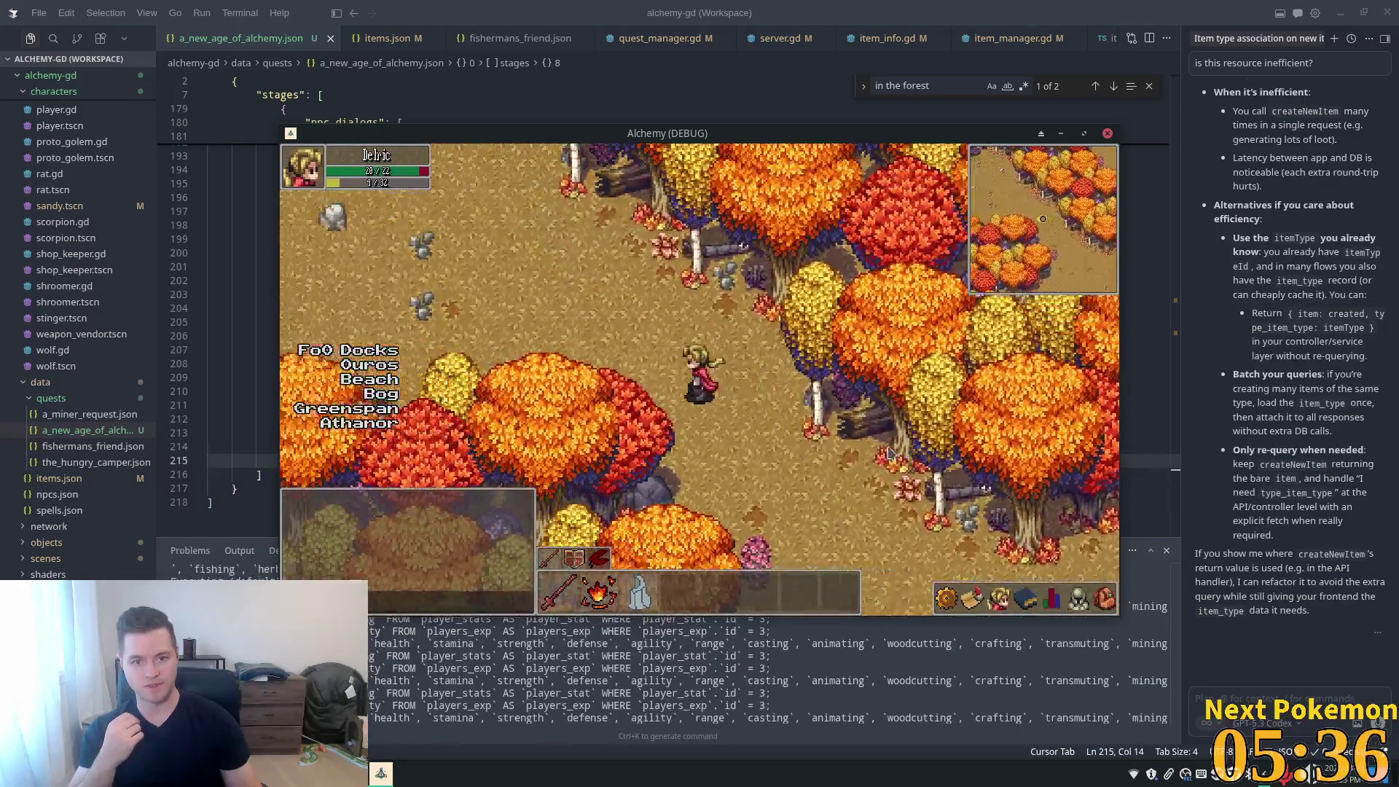
pyautogui.press('s')
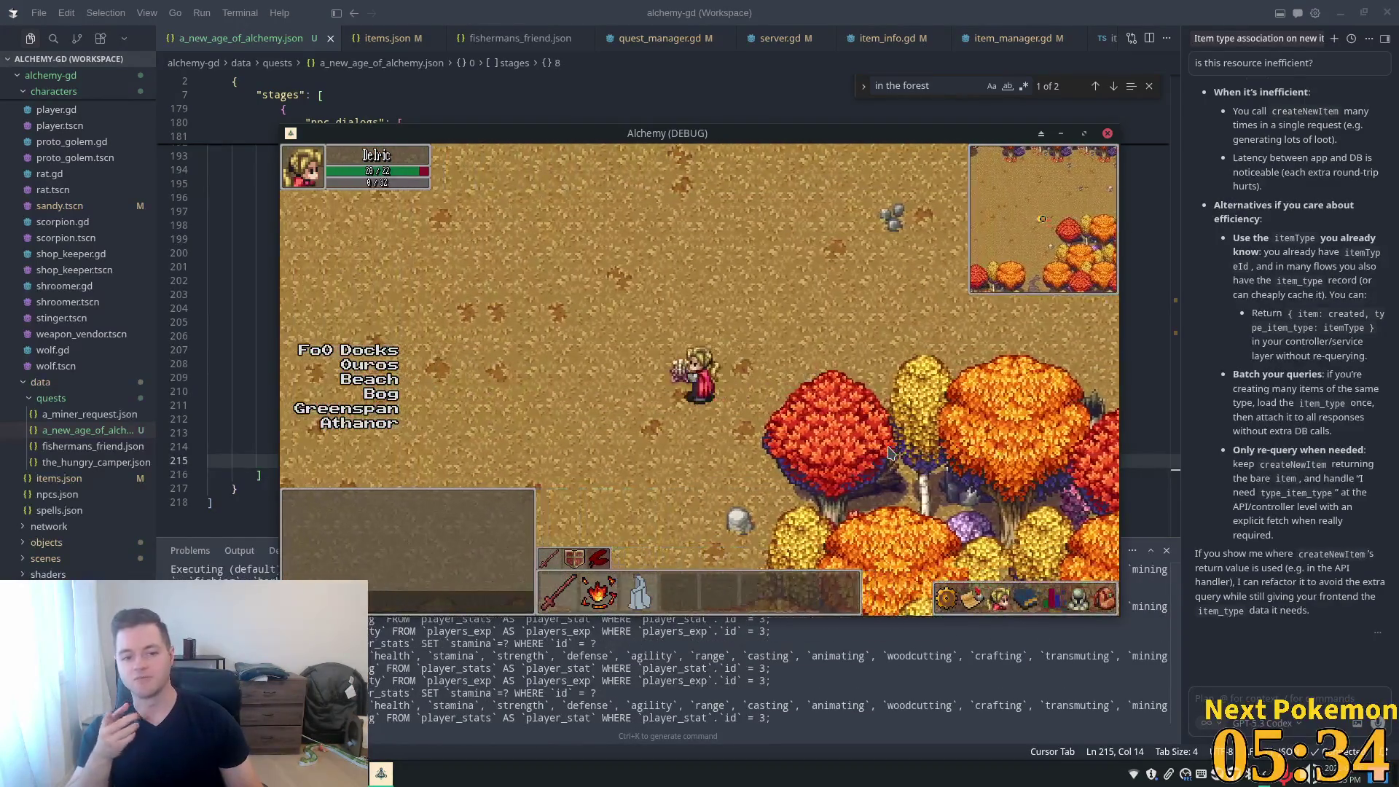
pyautogui.press('s')
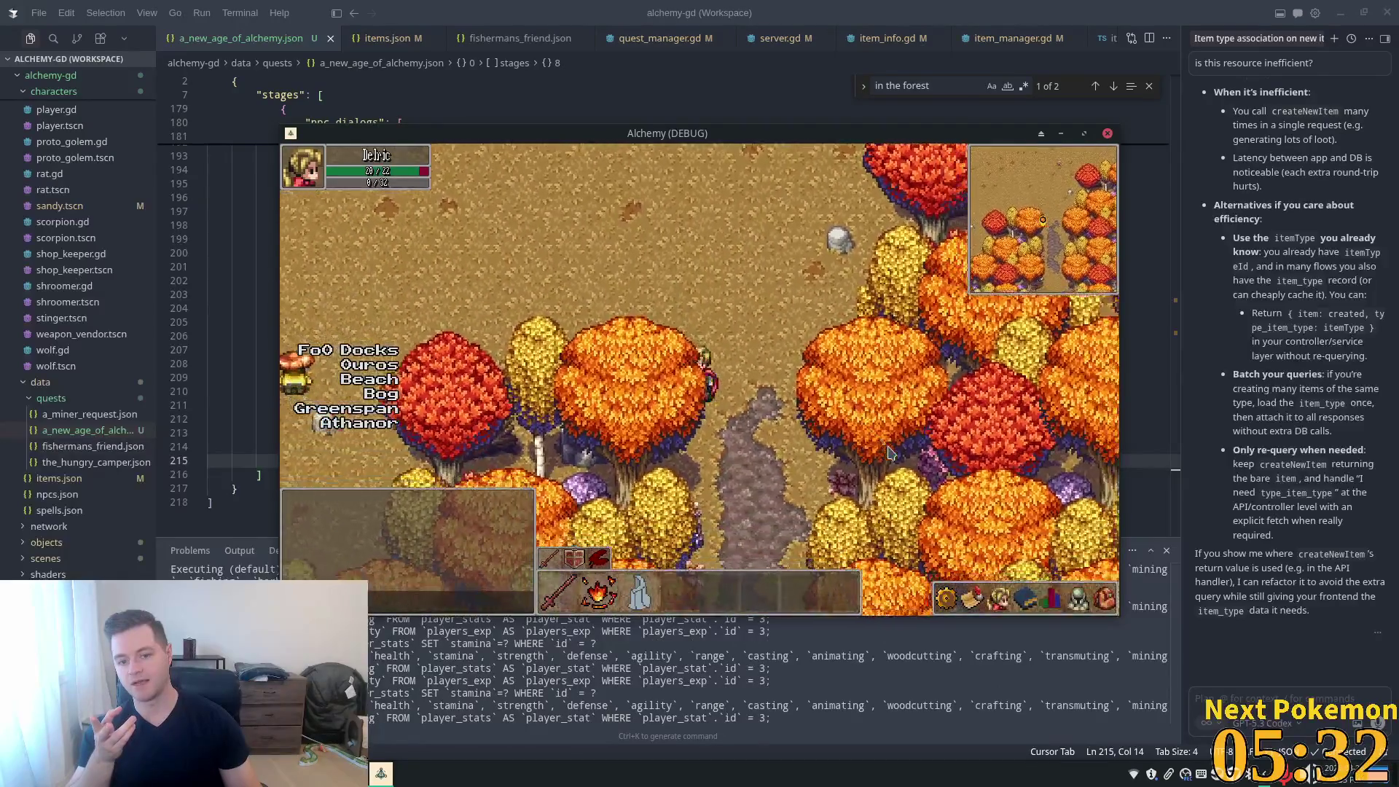
pyautogui.press('s')
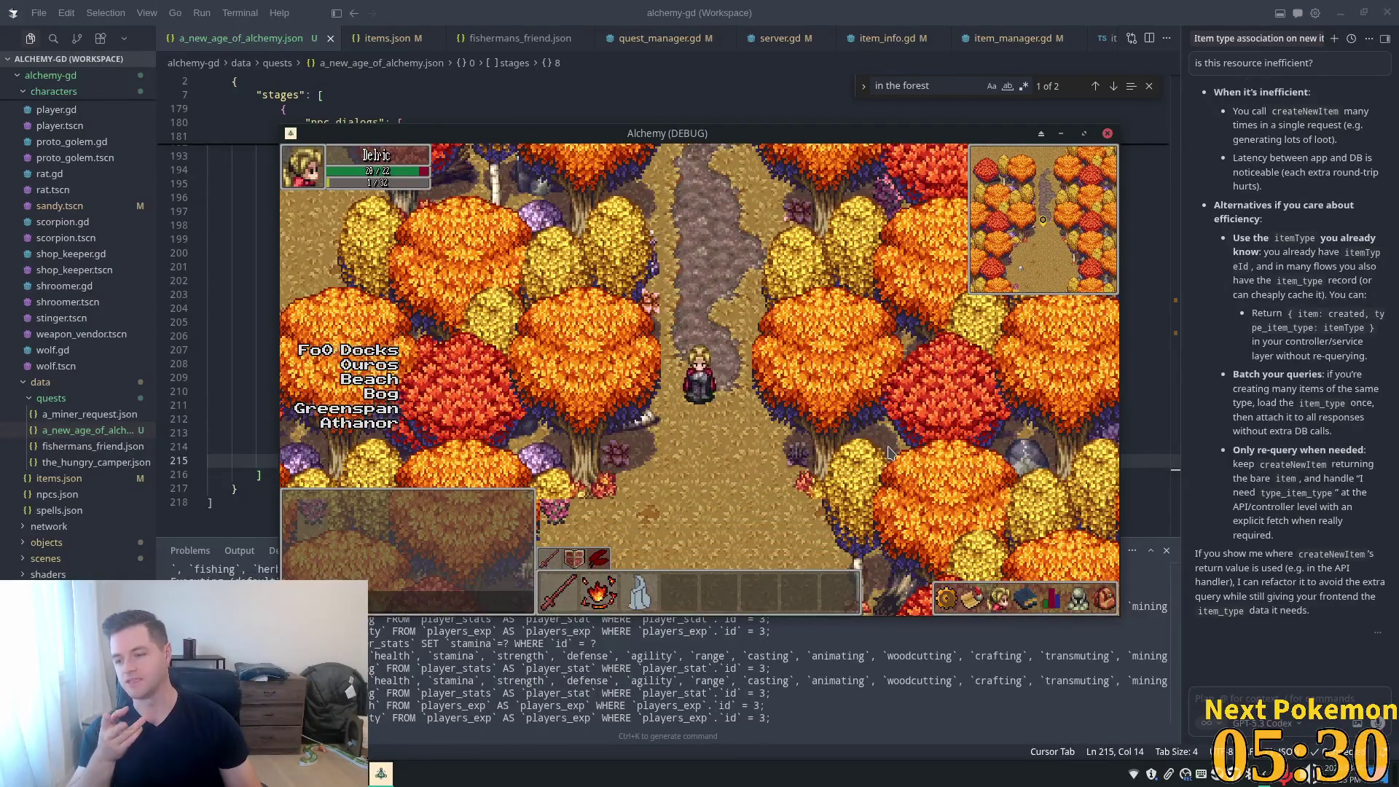
pyautogui.press('s')
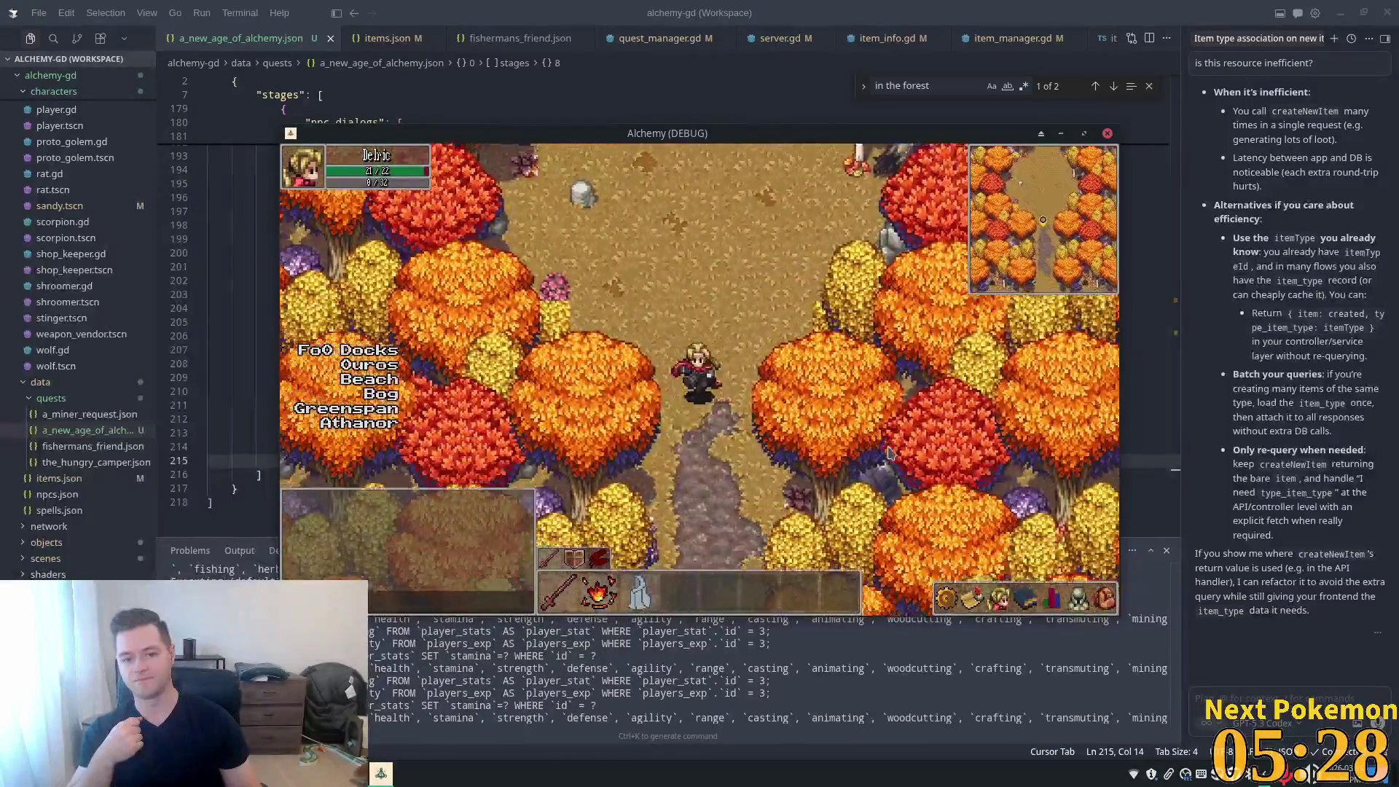
pyautogui.press('s')
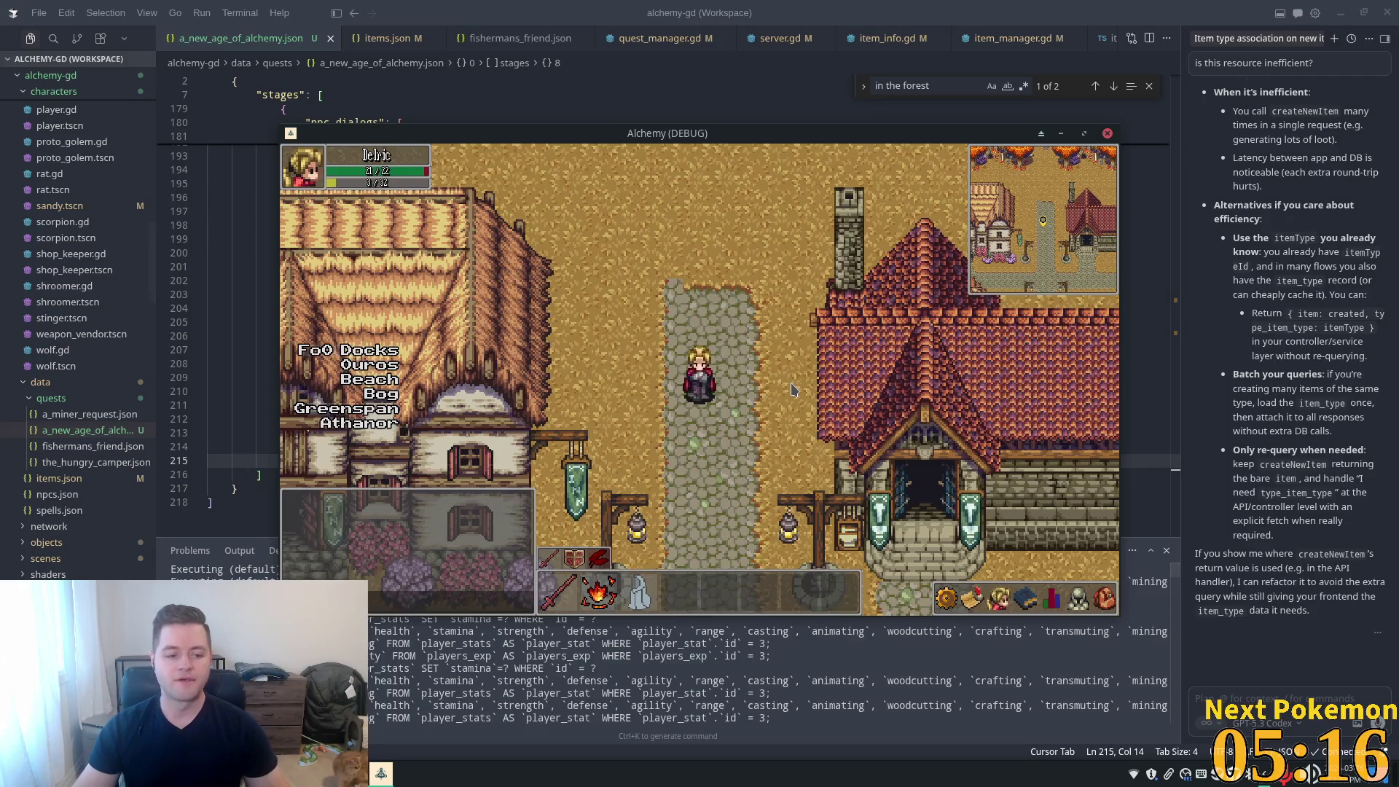
# Enter the inn to the fireplace rug, leave, and walk south into the stone well.
pyautogui.press('s')
pyautogui.press('w')
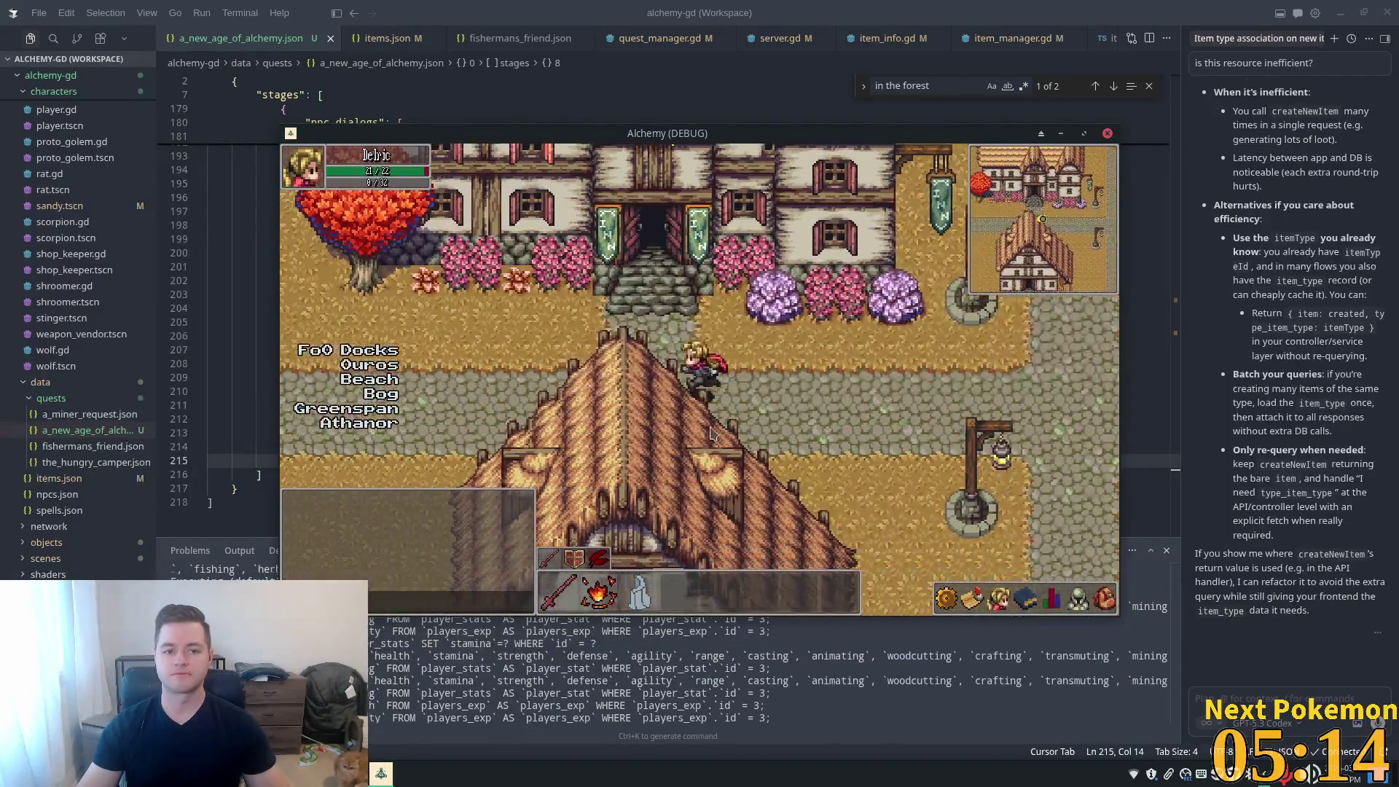
pyautogui.press('w')
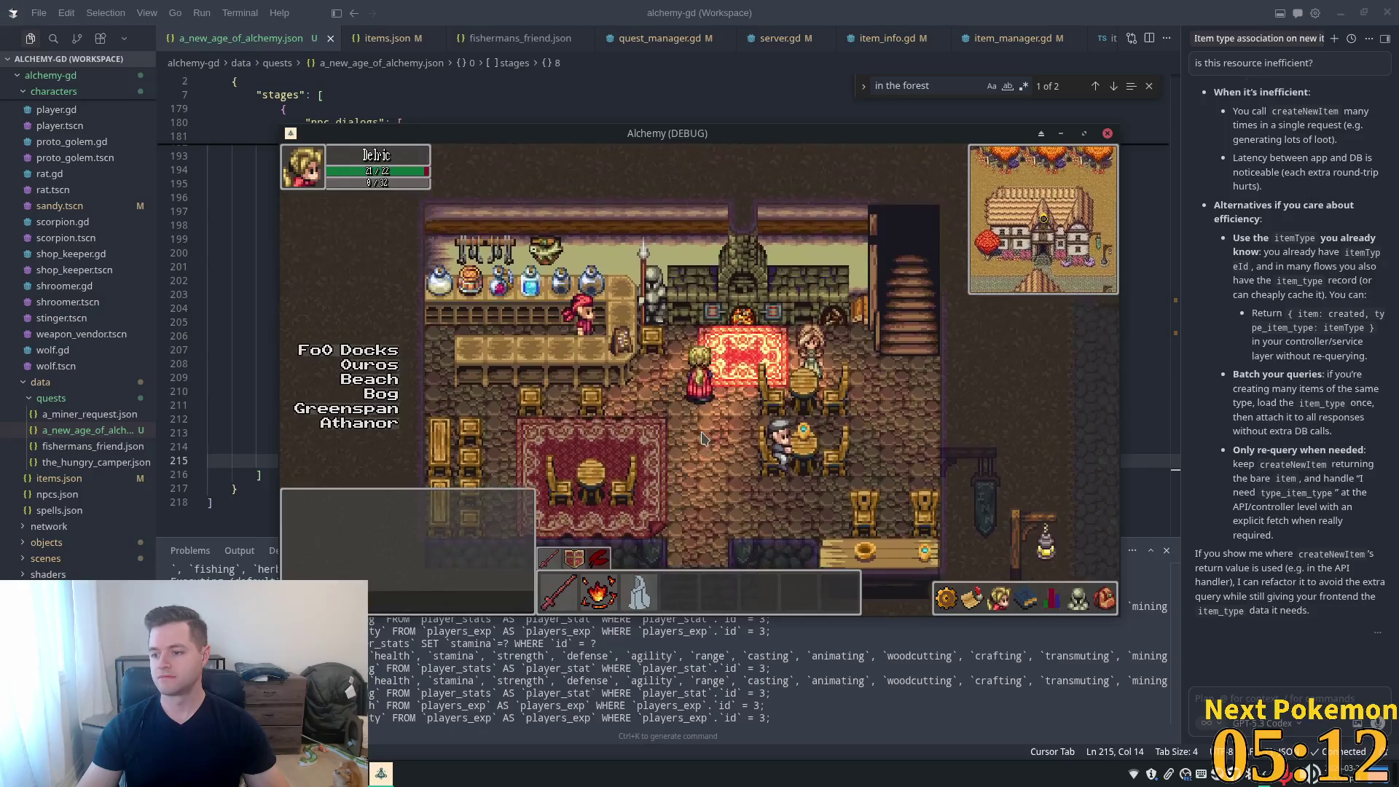
pyautogui.press('w')
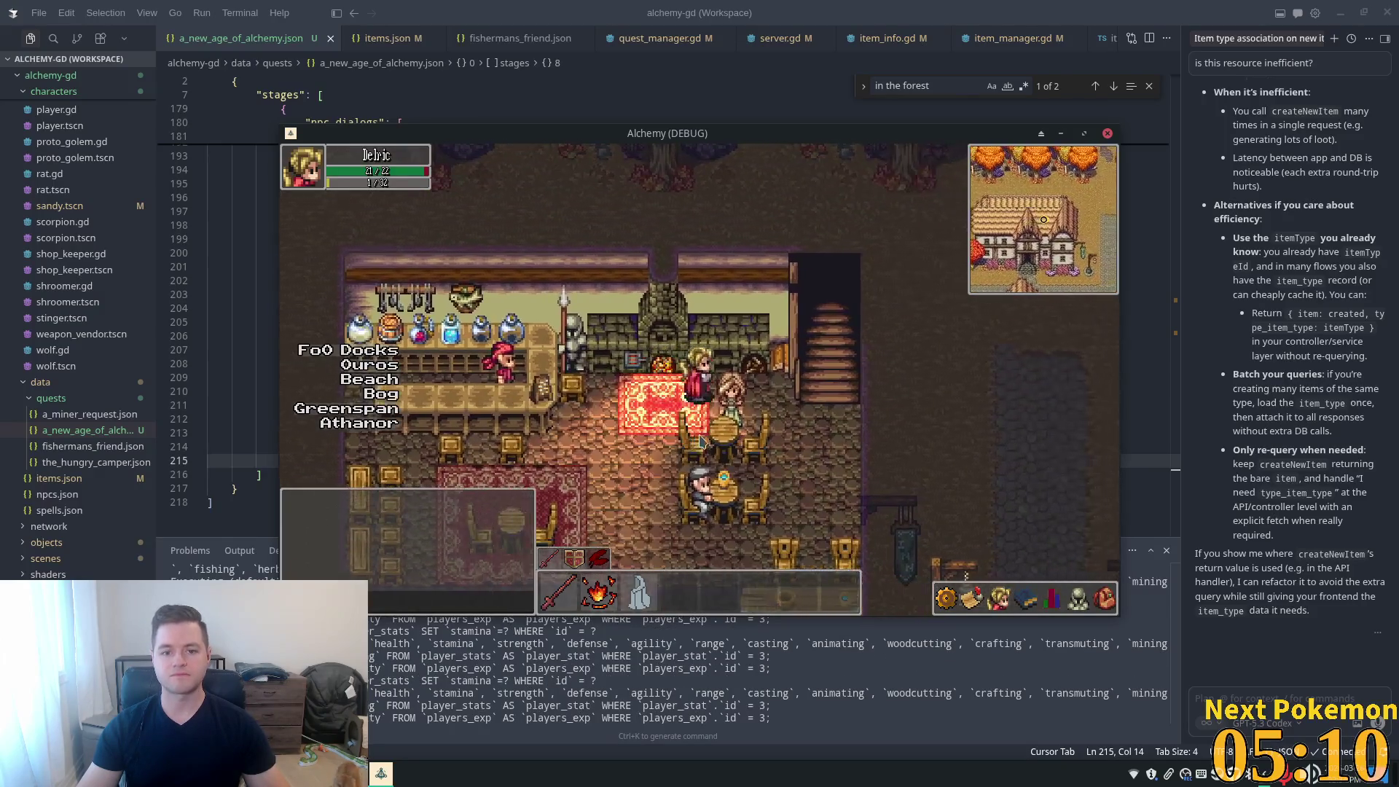
pyautogui.press('s')
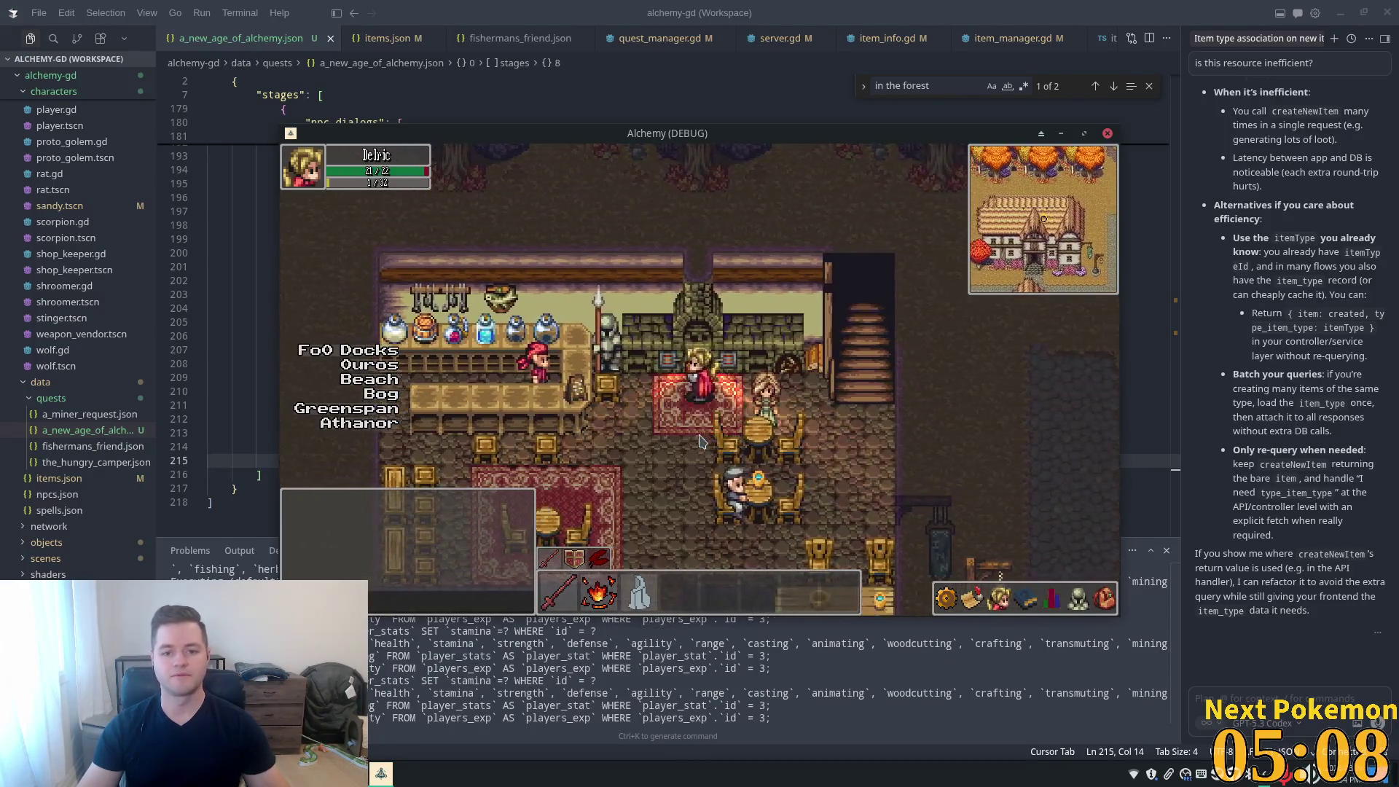
pyautogui.press('s')
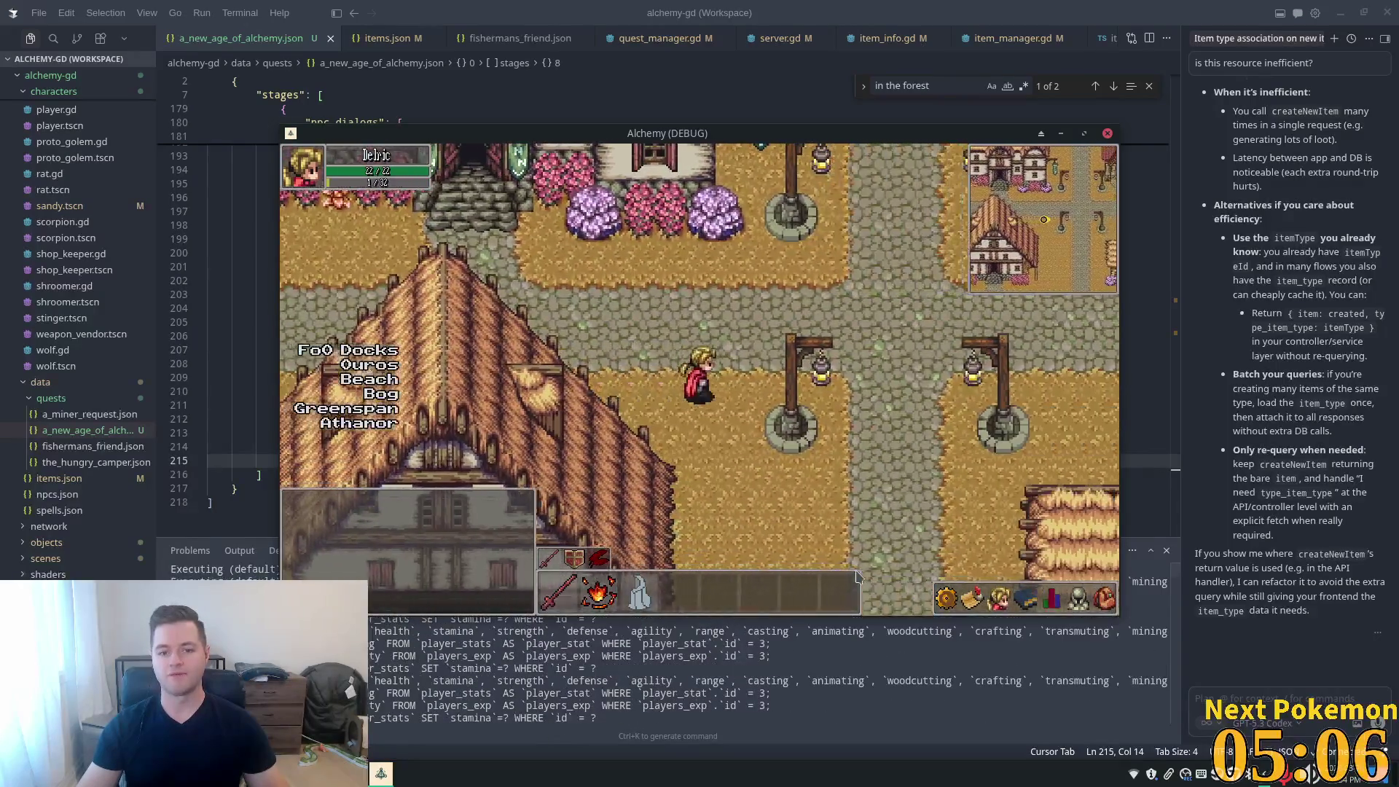
pyautogui.press('s')
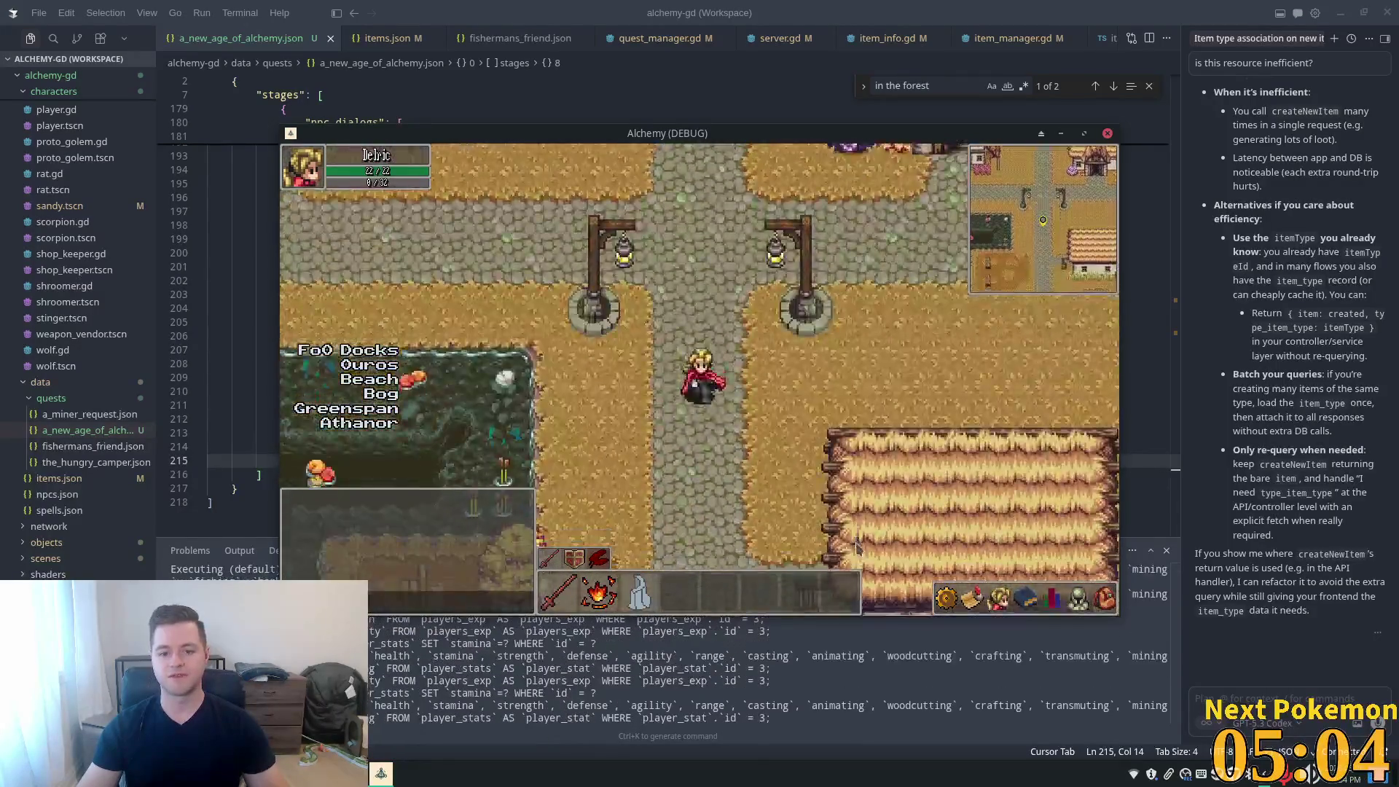
pyautogui.press('d')
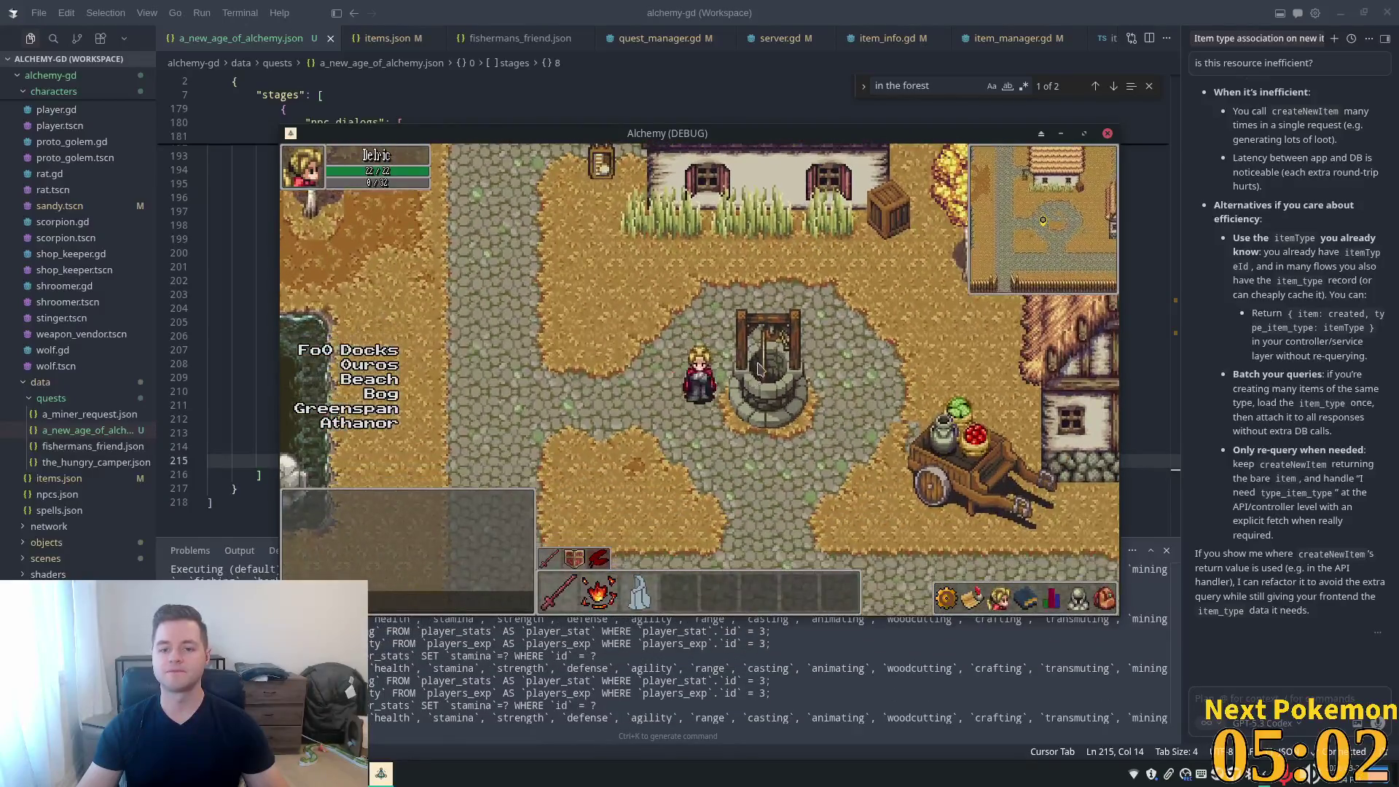
# Walk from the well clearing to the cave entrance and through the first Ouros Caves level.
pyautogui.press('a')
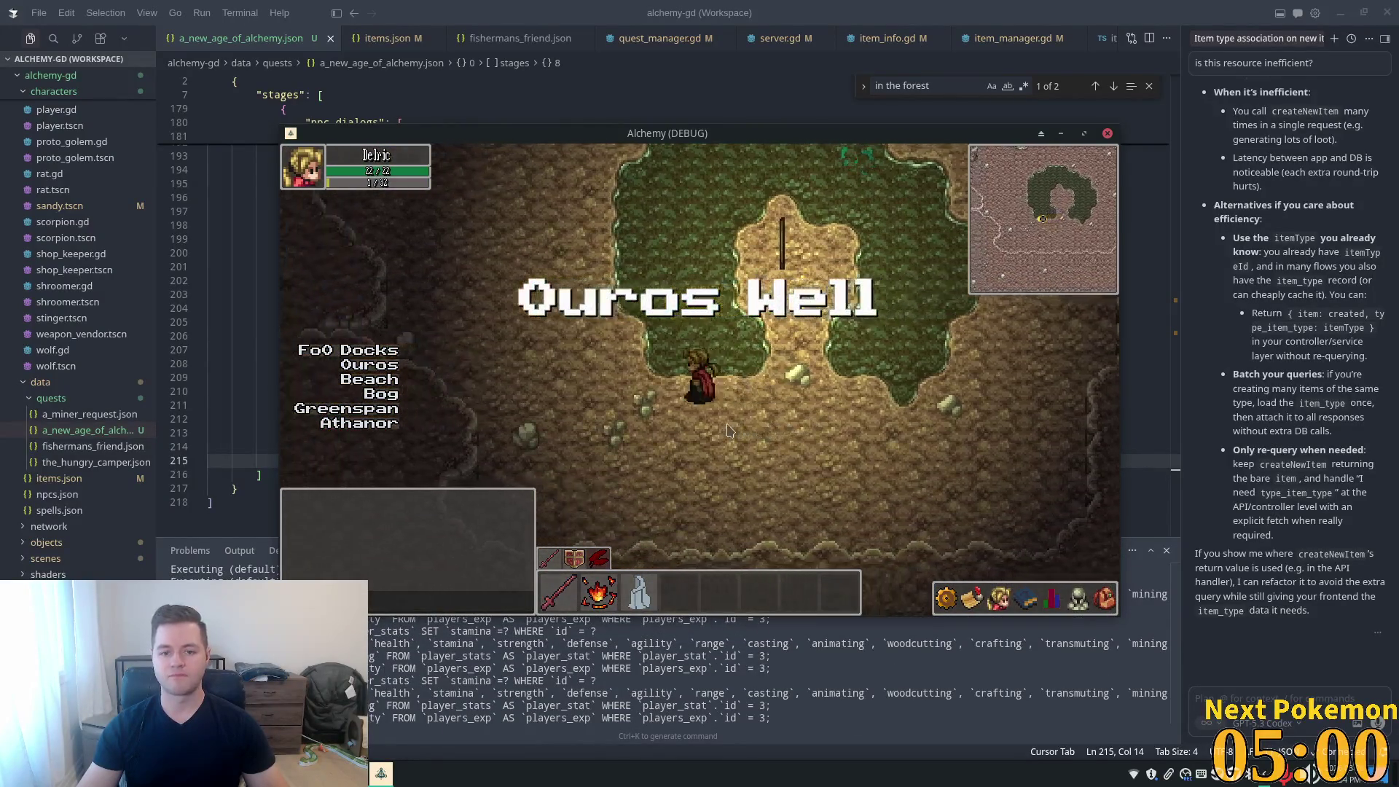
pyautogui.press('w')
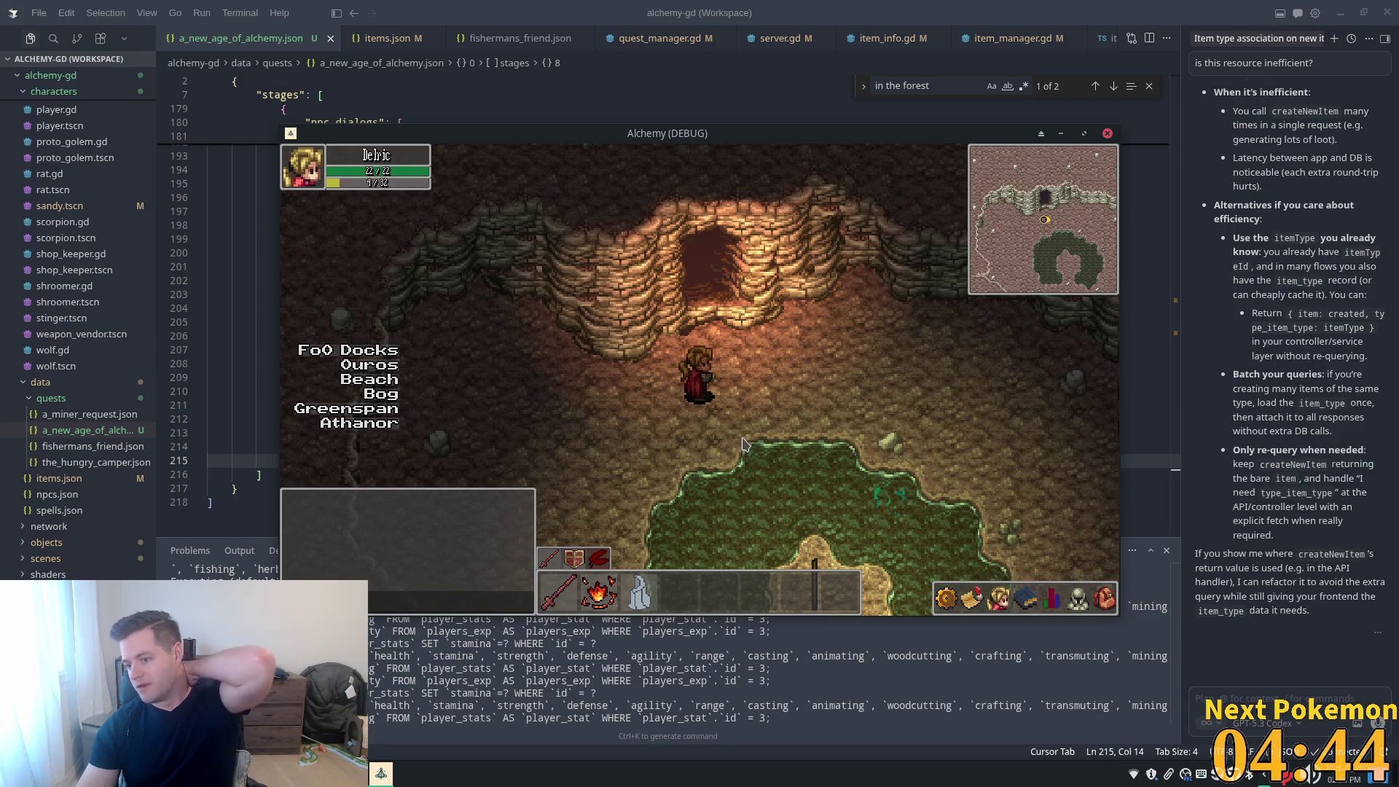
pyautogui.press('Up')
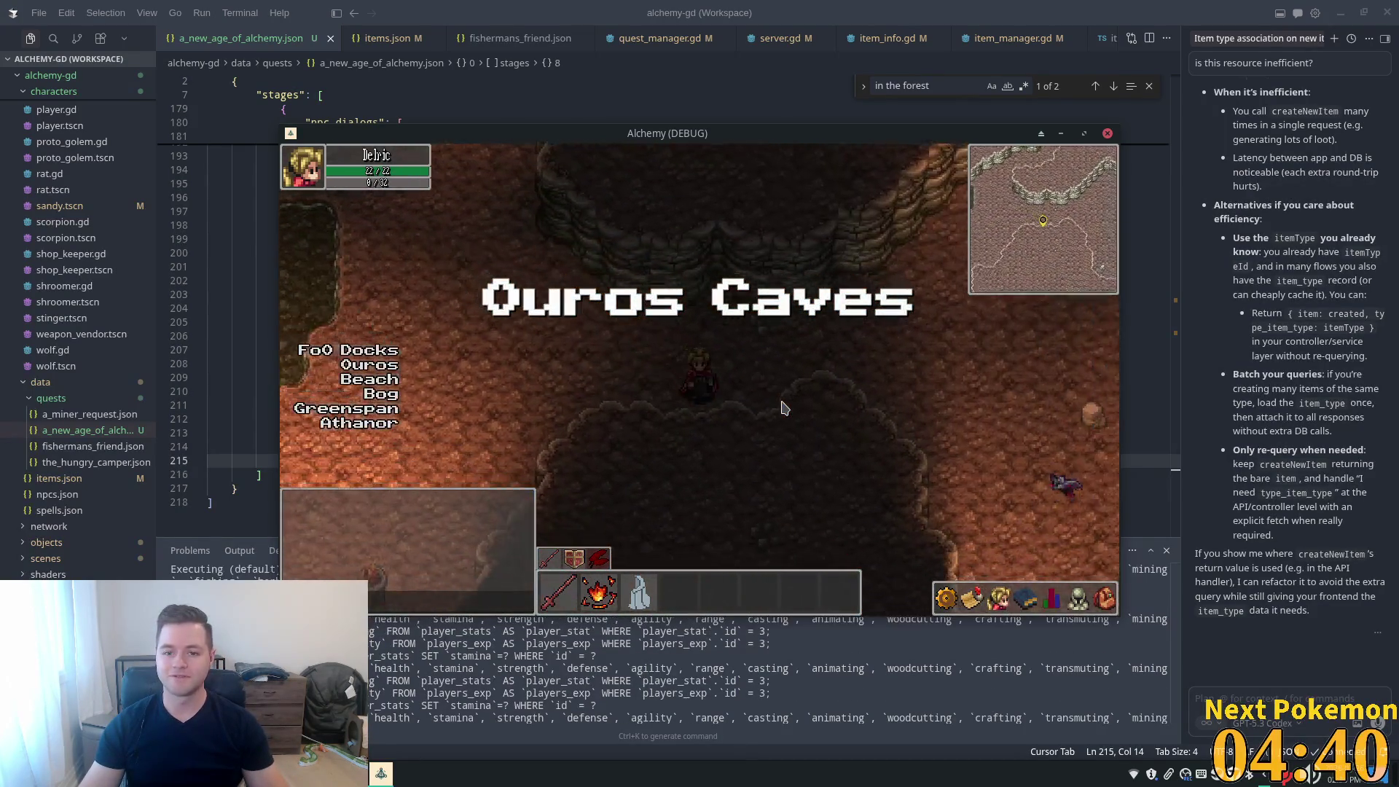
pyautogui.press('Right')
pyautogui.press('Down')
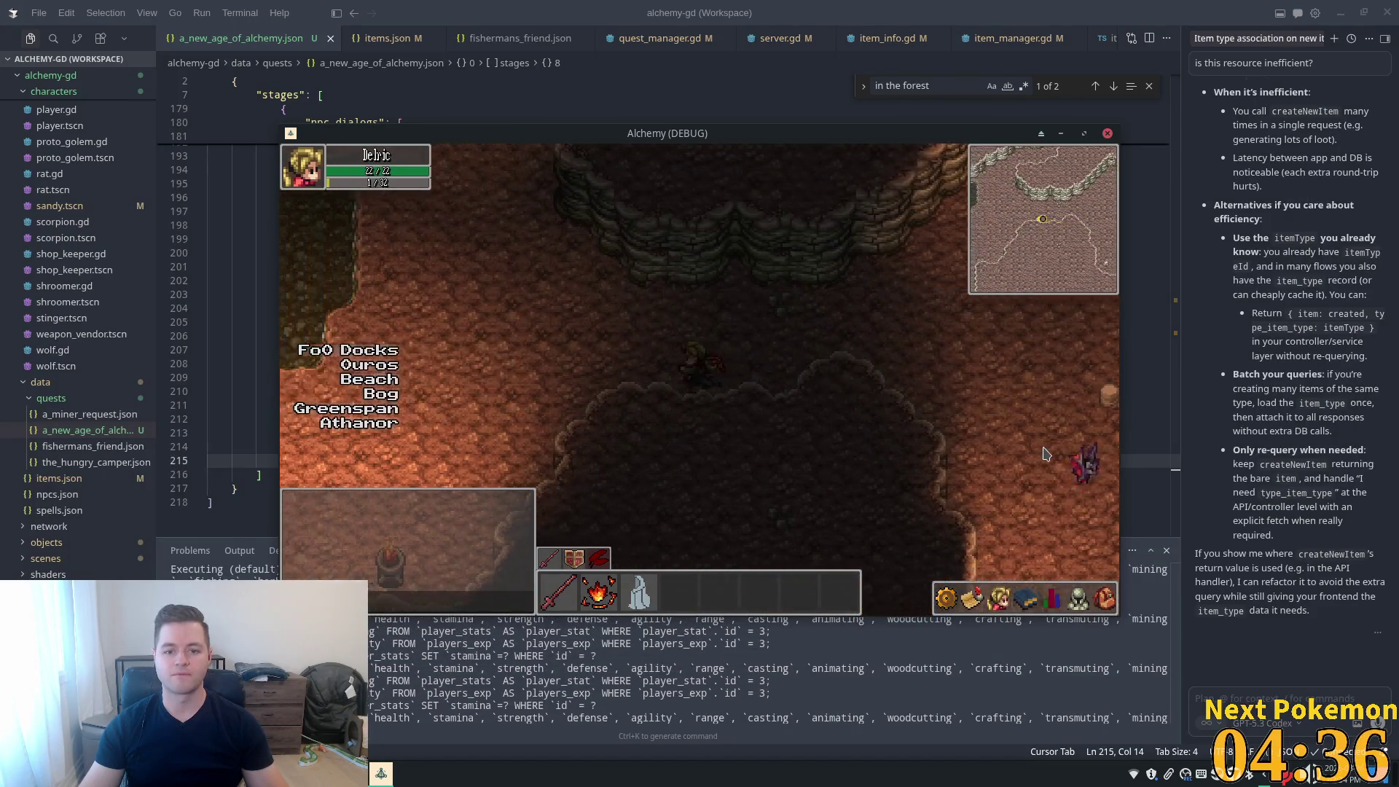
pyautogui.press('Left')
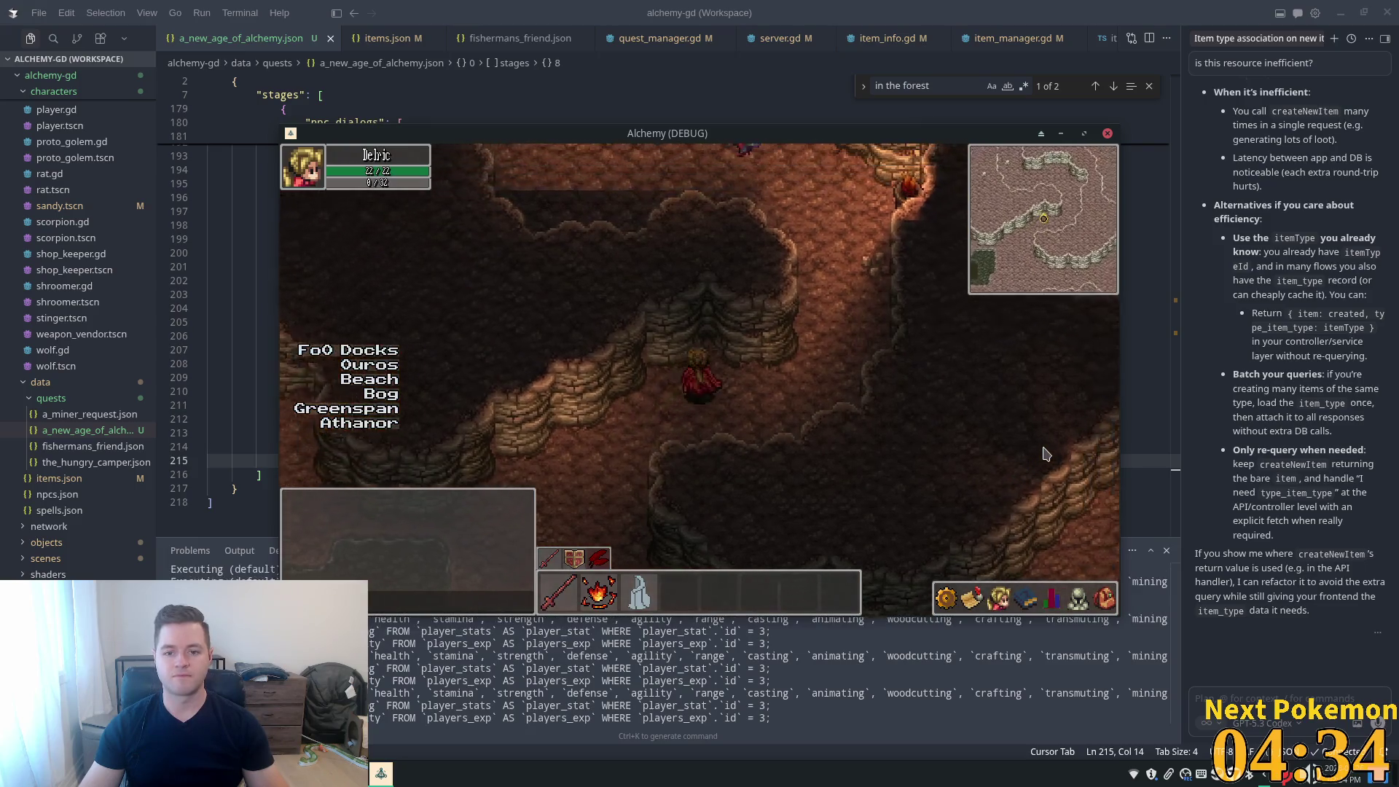
# Explore the further cave levels, then leave the game and take the code window out of full screen.
pyautogui.press('Up')
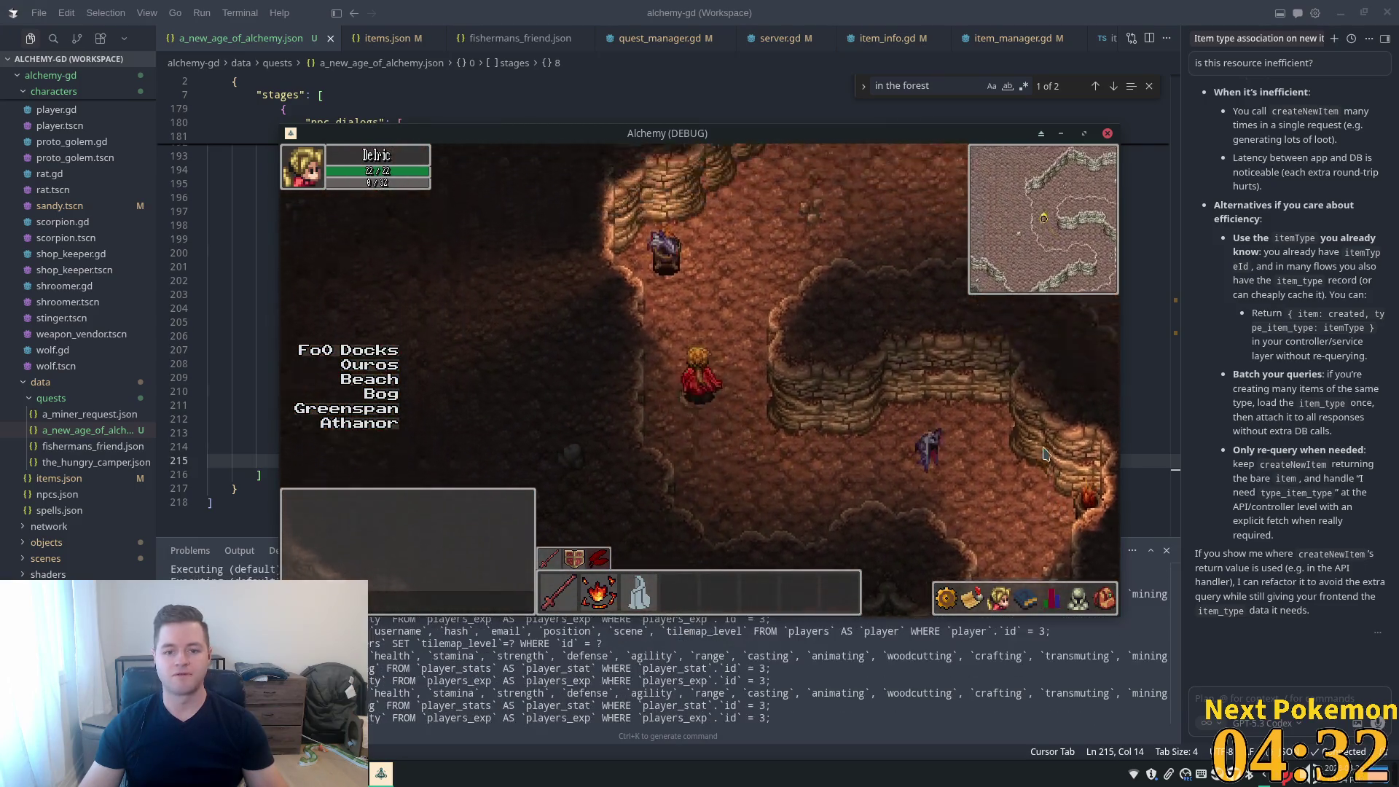
pyautogui.press('Right')
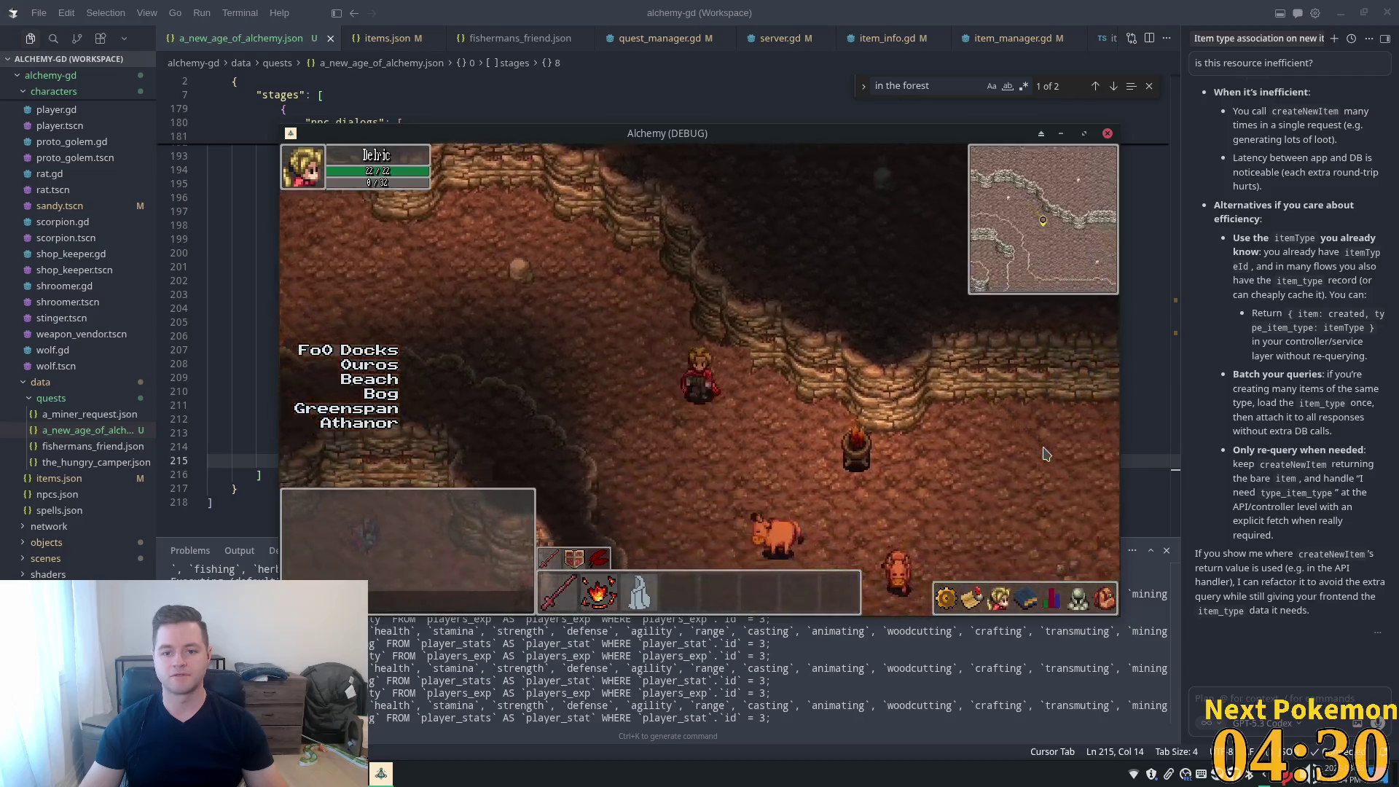
pyautogui.press('Right')
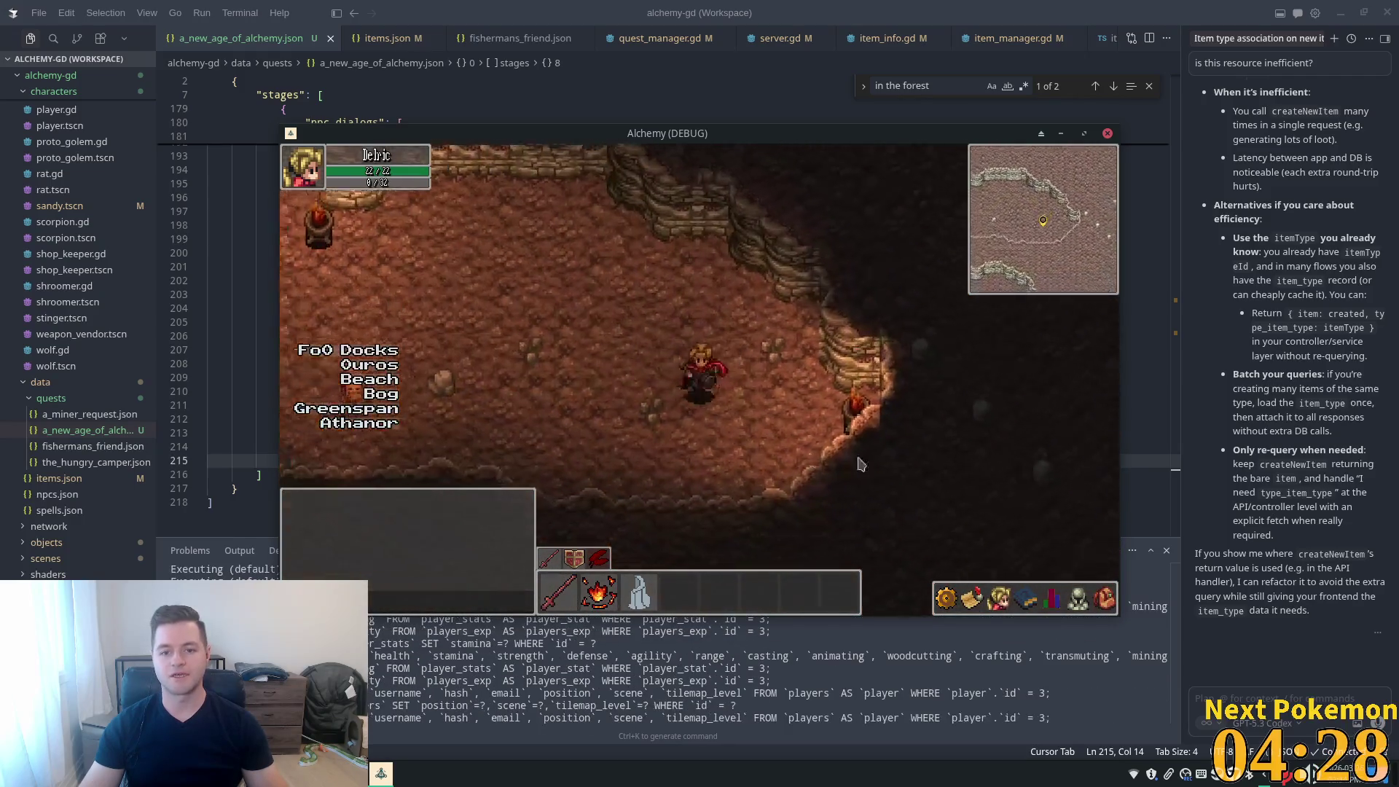
pyautogui.press('Left')
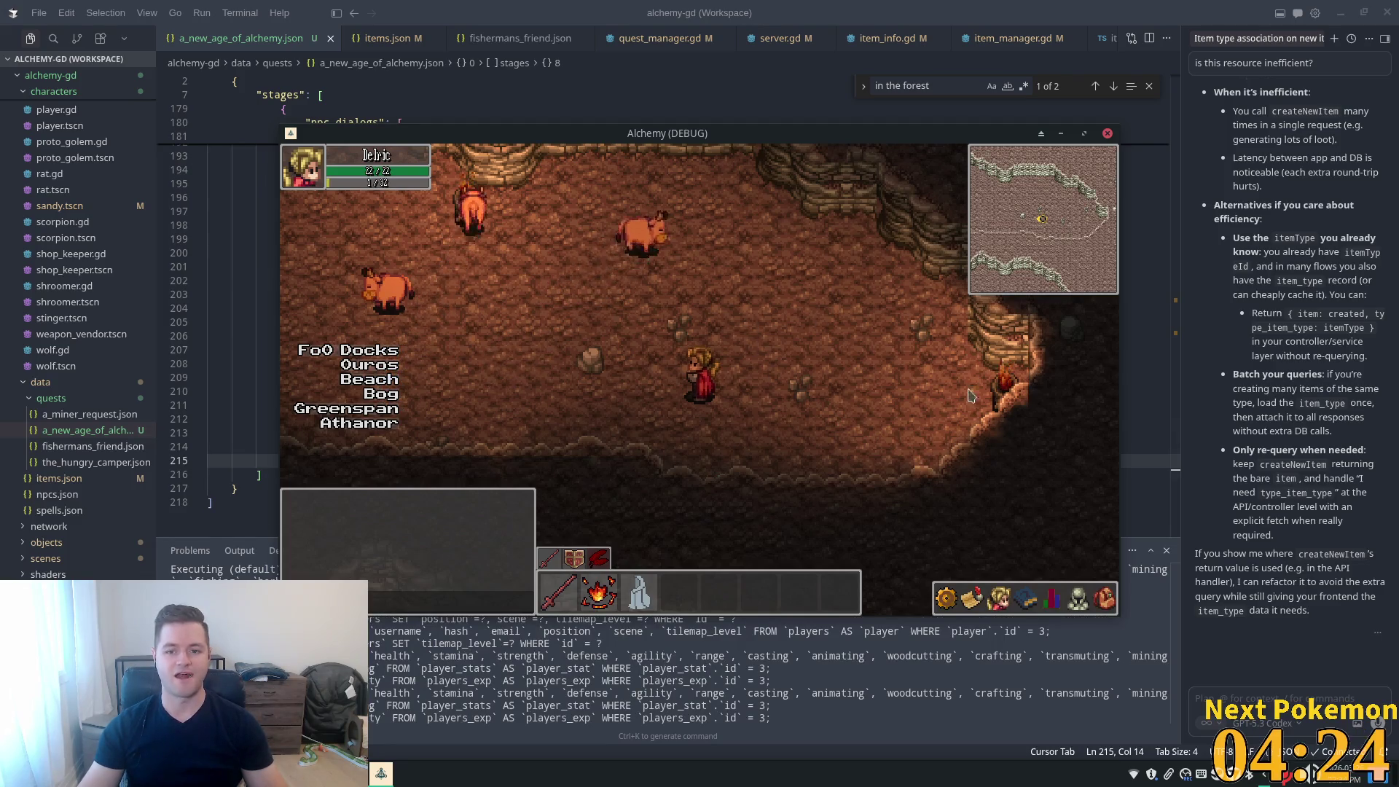
pyautogui.press('Up')
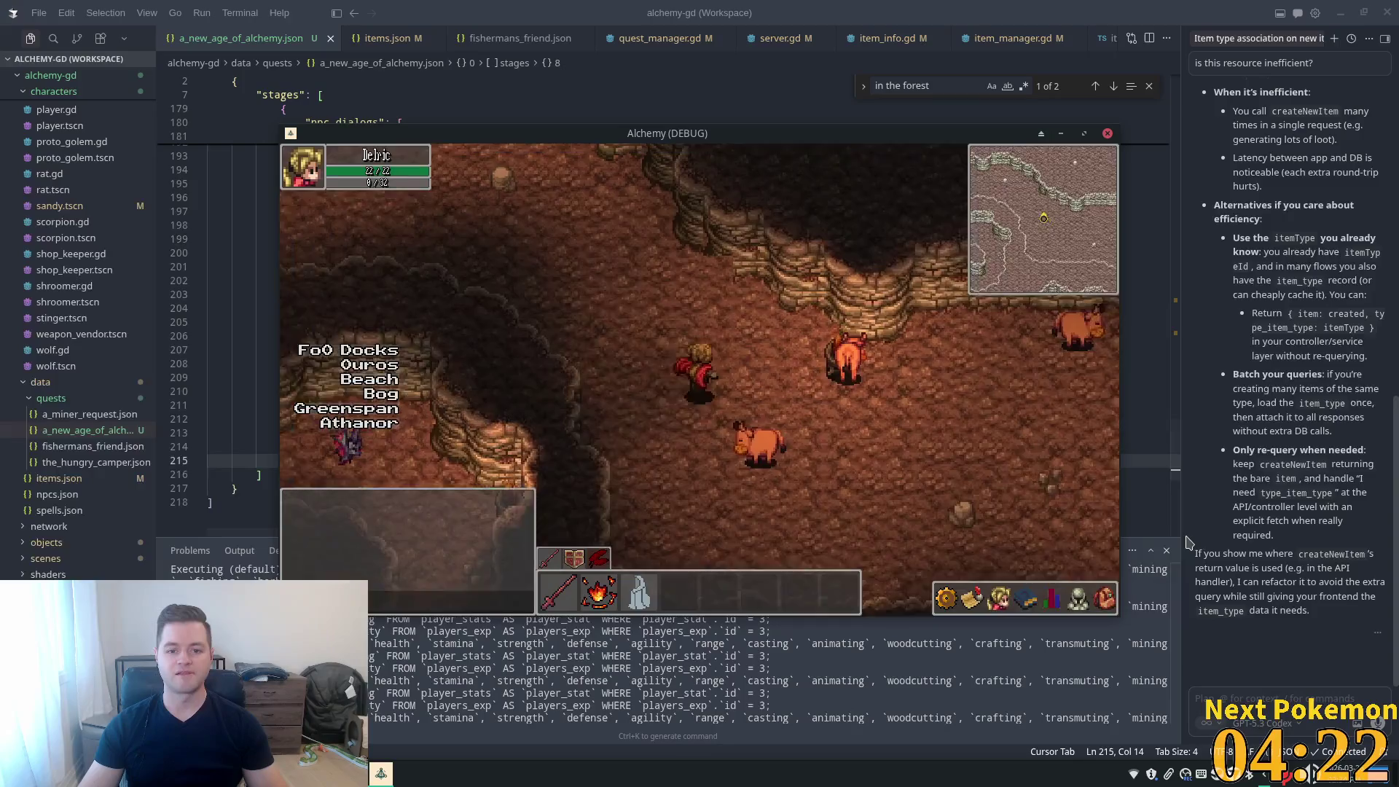
pyautogui.press('Down')
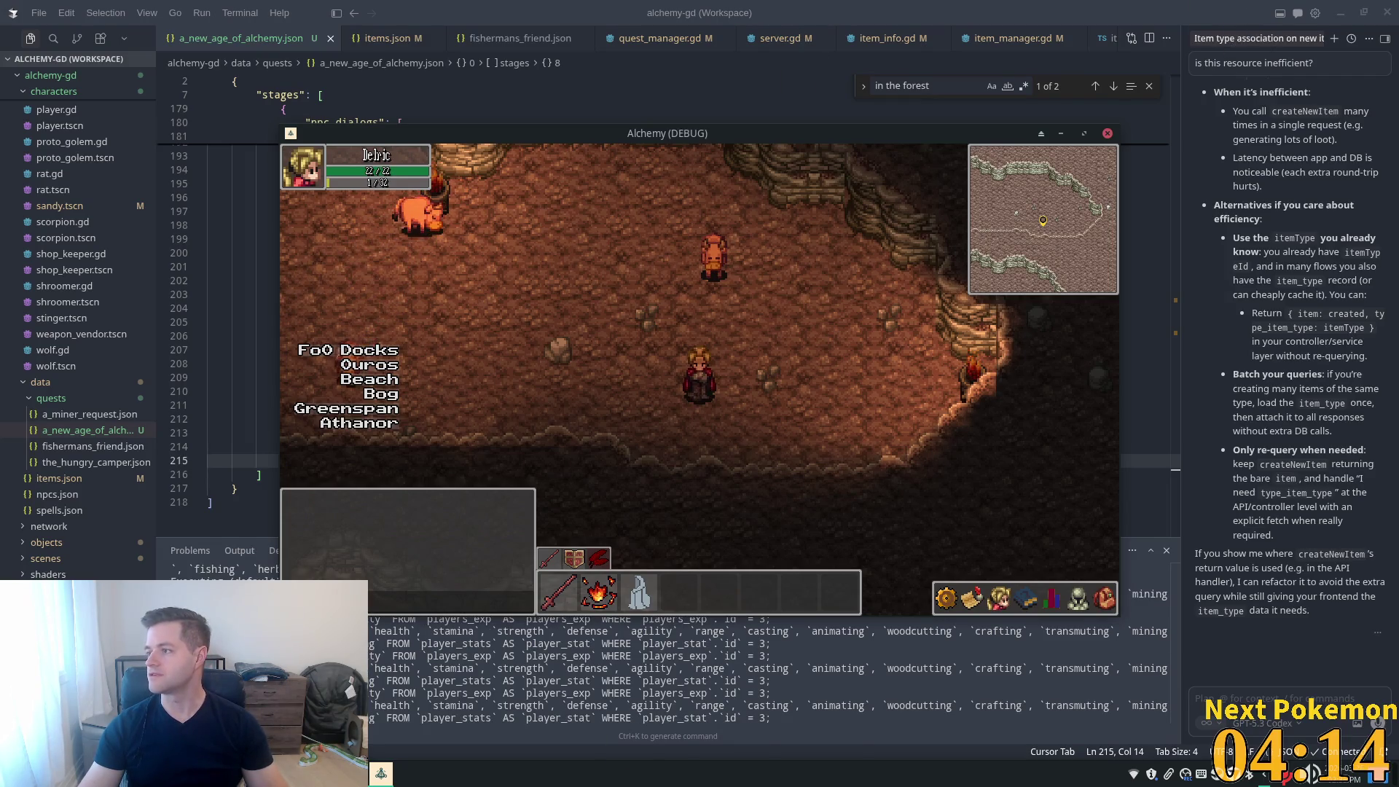
pyautogui.press('Right')
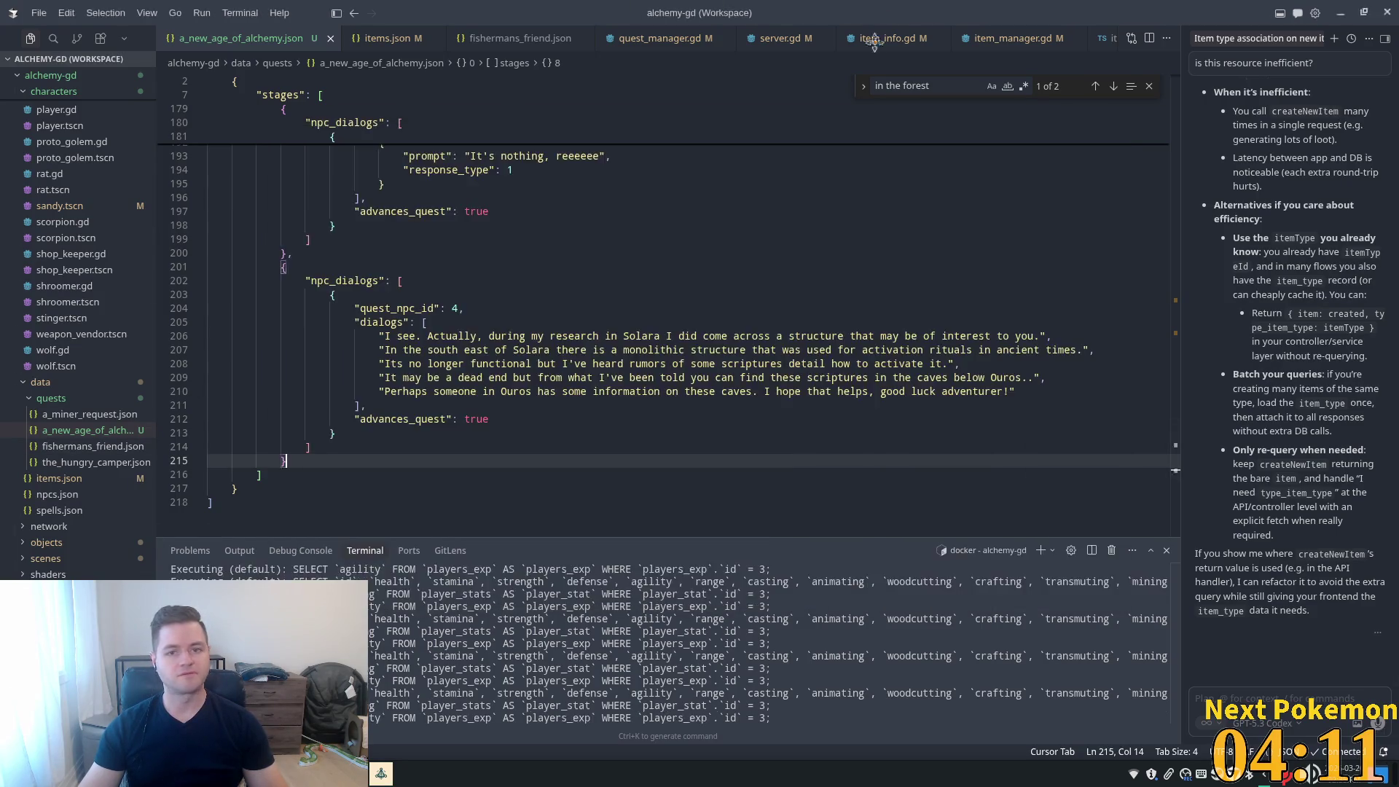
pyautogui.moveTo(760, 13)
pyautogui.mouseDown()
pyautogui.moveTo(760, 170)
pyautogui.moveTo(922, 78)
pyautogui.mouseUp()
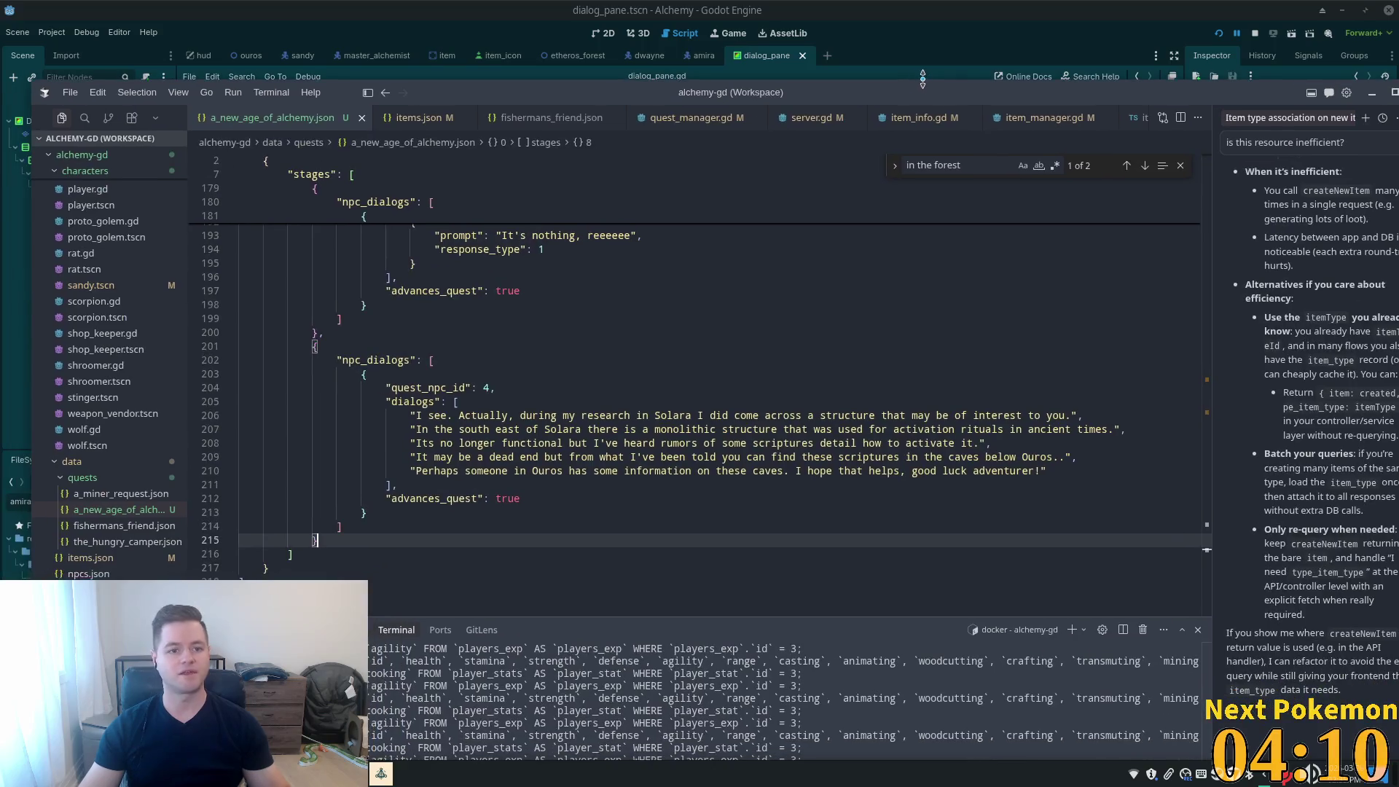
# Bring Godot forward and Quick Open the ouros_well_cave.tscn scene.
pyautogui.doubleClick(933, 95)
pyautogui.hotkey('alt', 'Tab')
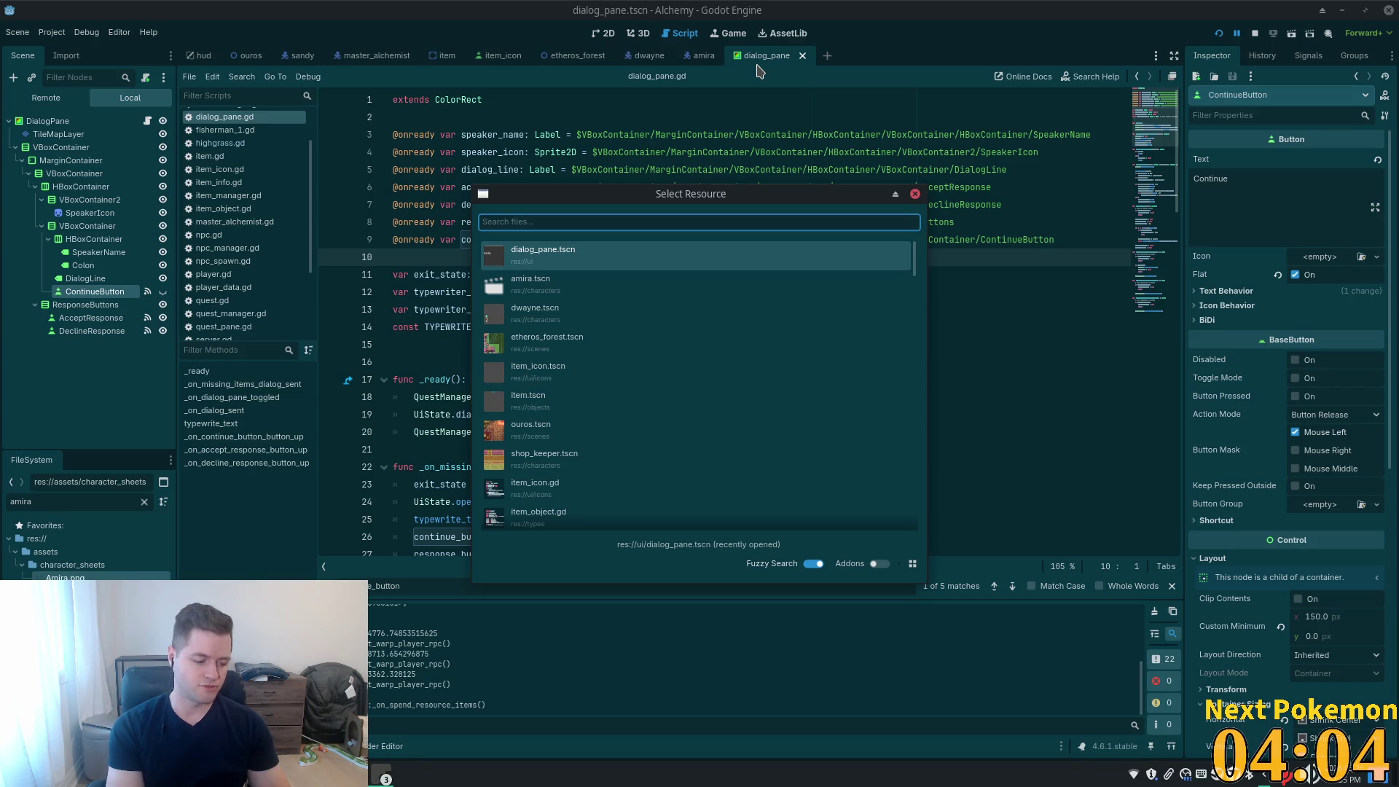
pyautogui.write('ouros')
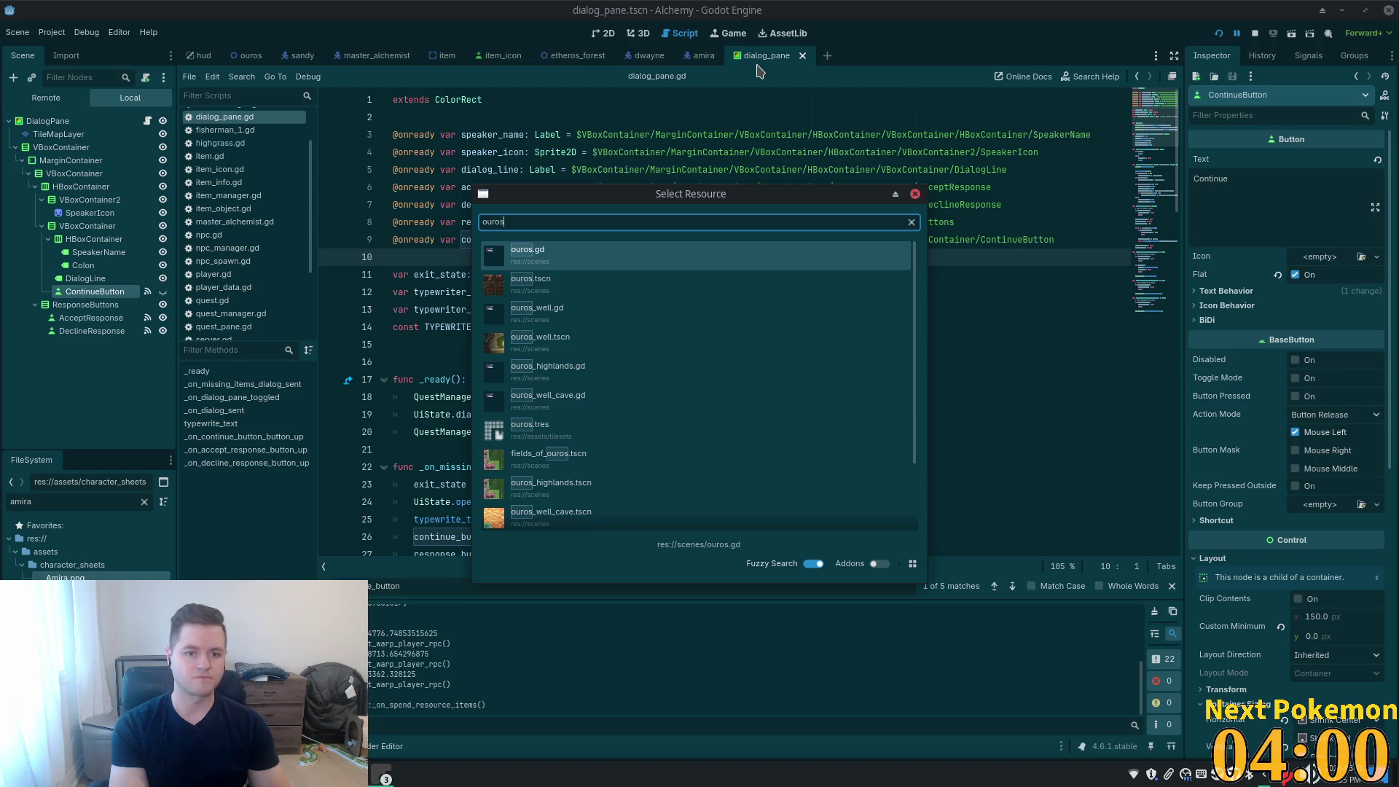
pyautogui.write('_well_ca')
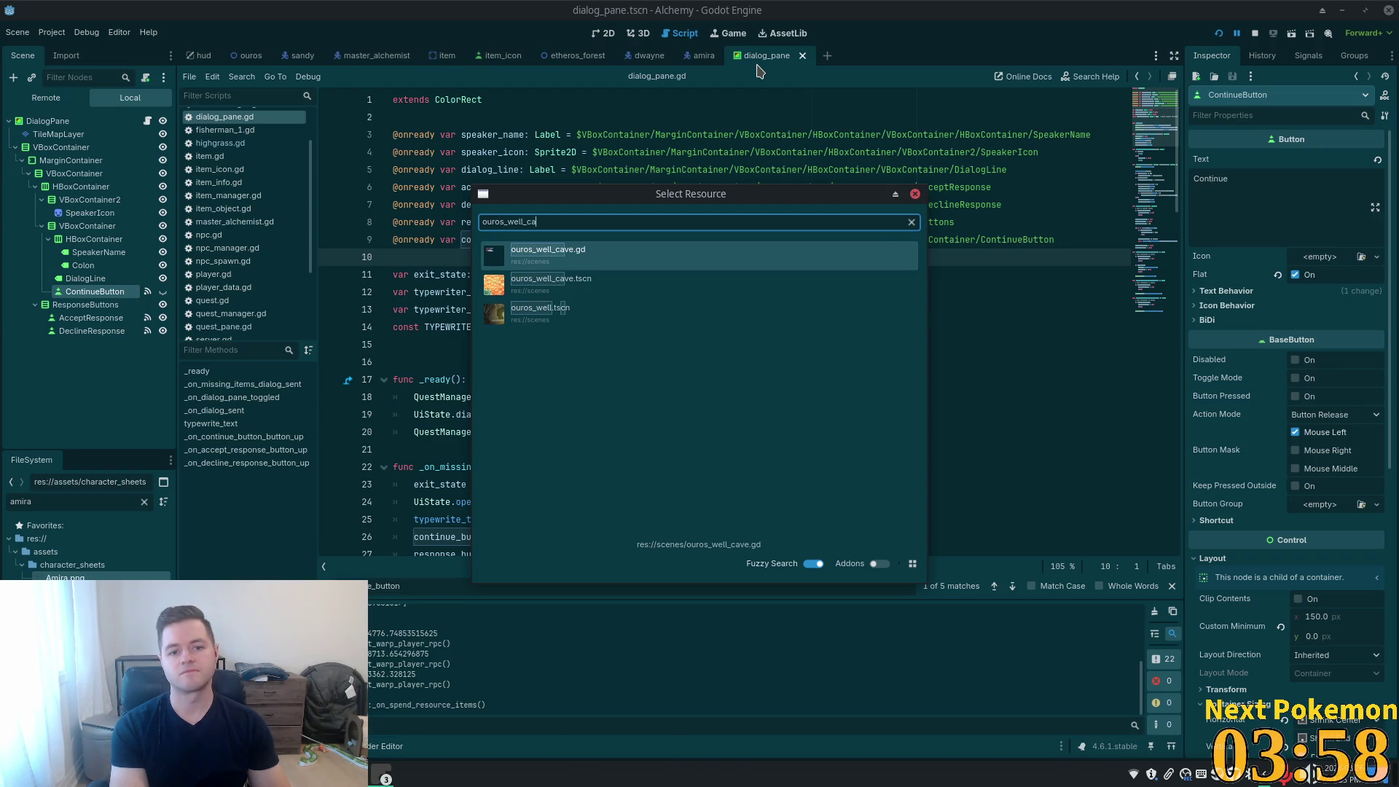
pyautogui.press('Down')
pyautogui.press('Return')
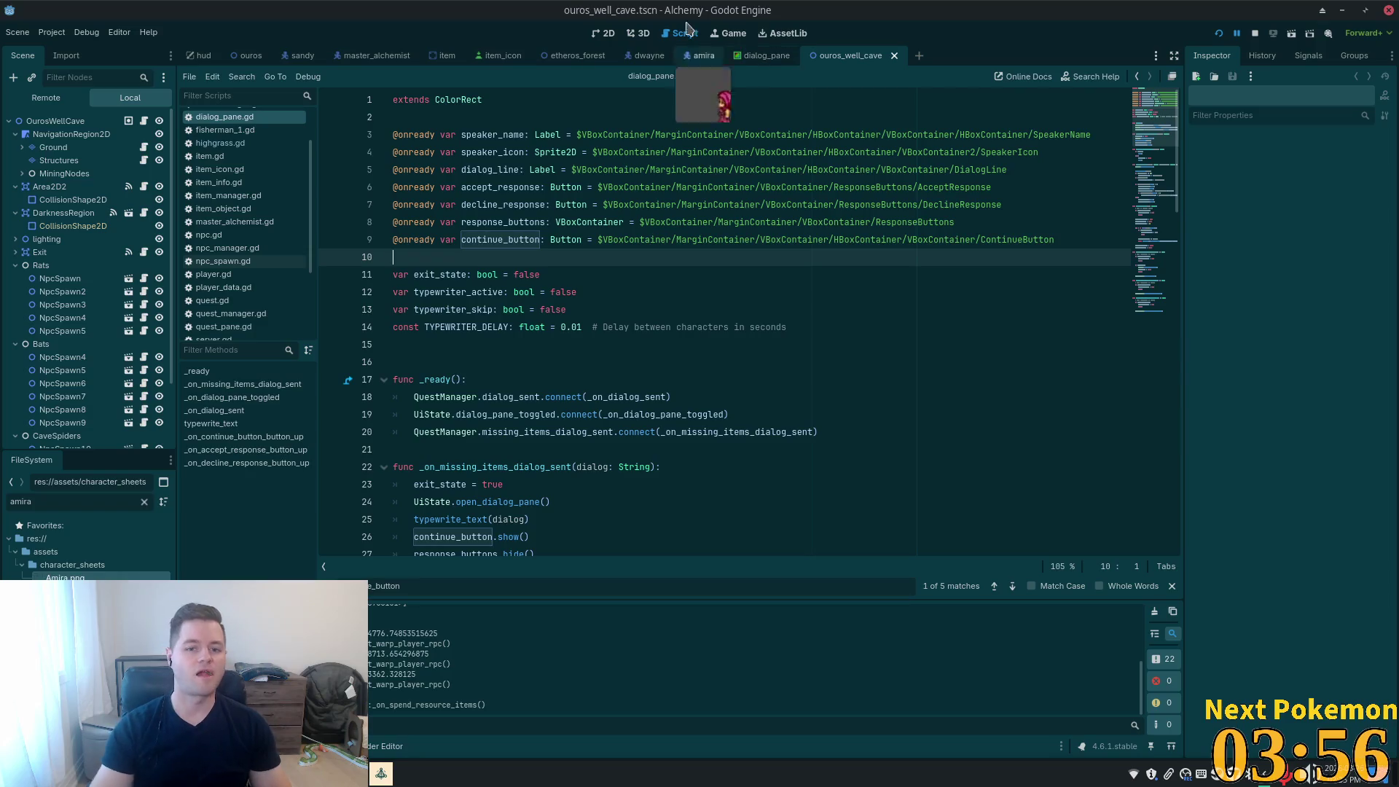
# In the 2D view, zoom and pan east to the chamber near Brazier10.
pyautogui.click(608, 36)
pyautogui.scroll(-15, 1084, 336)
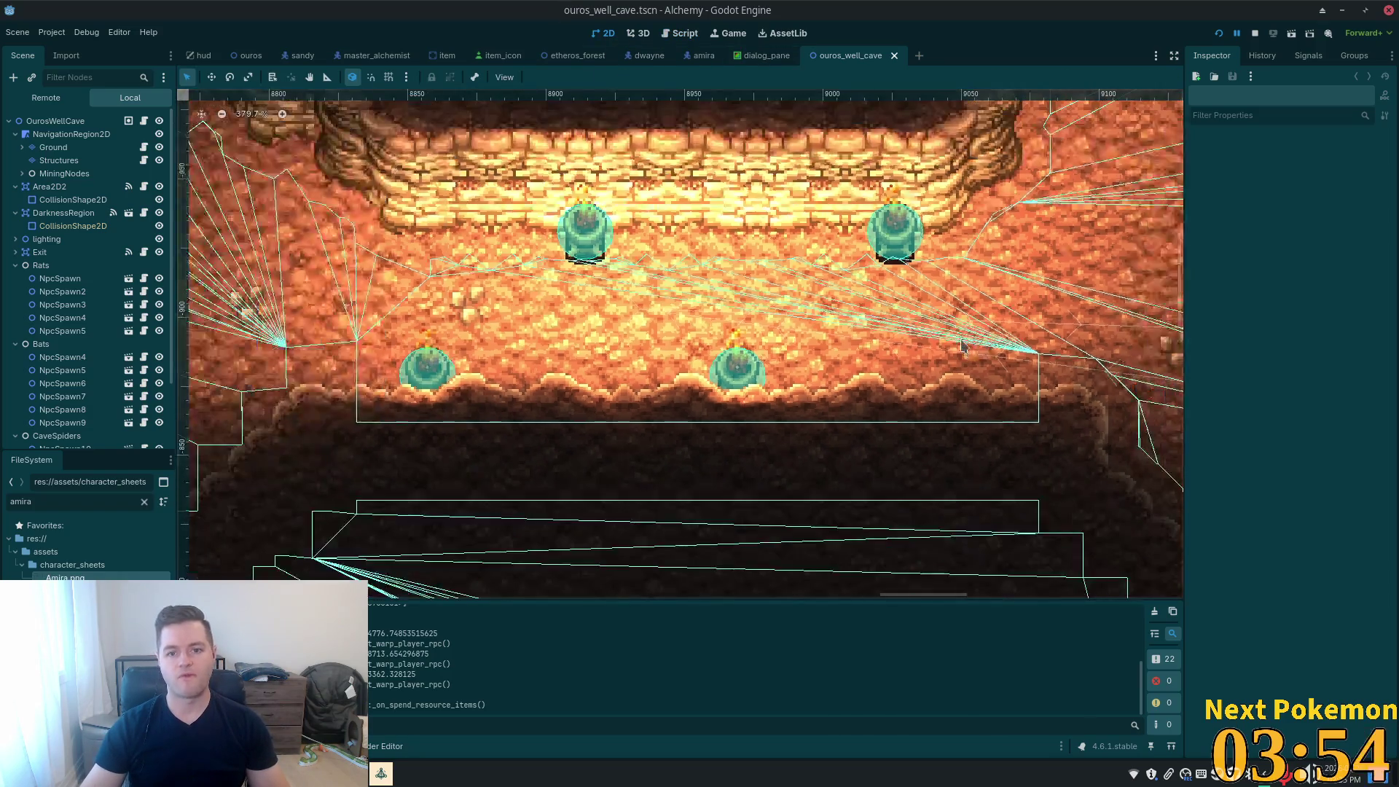
pyautogui.moveTo(1094, 423); pyautogui.dragTo(511, 408)
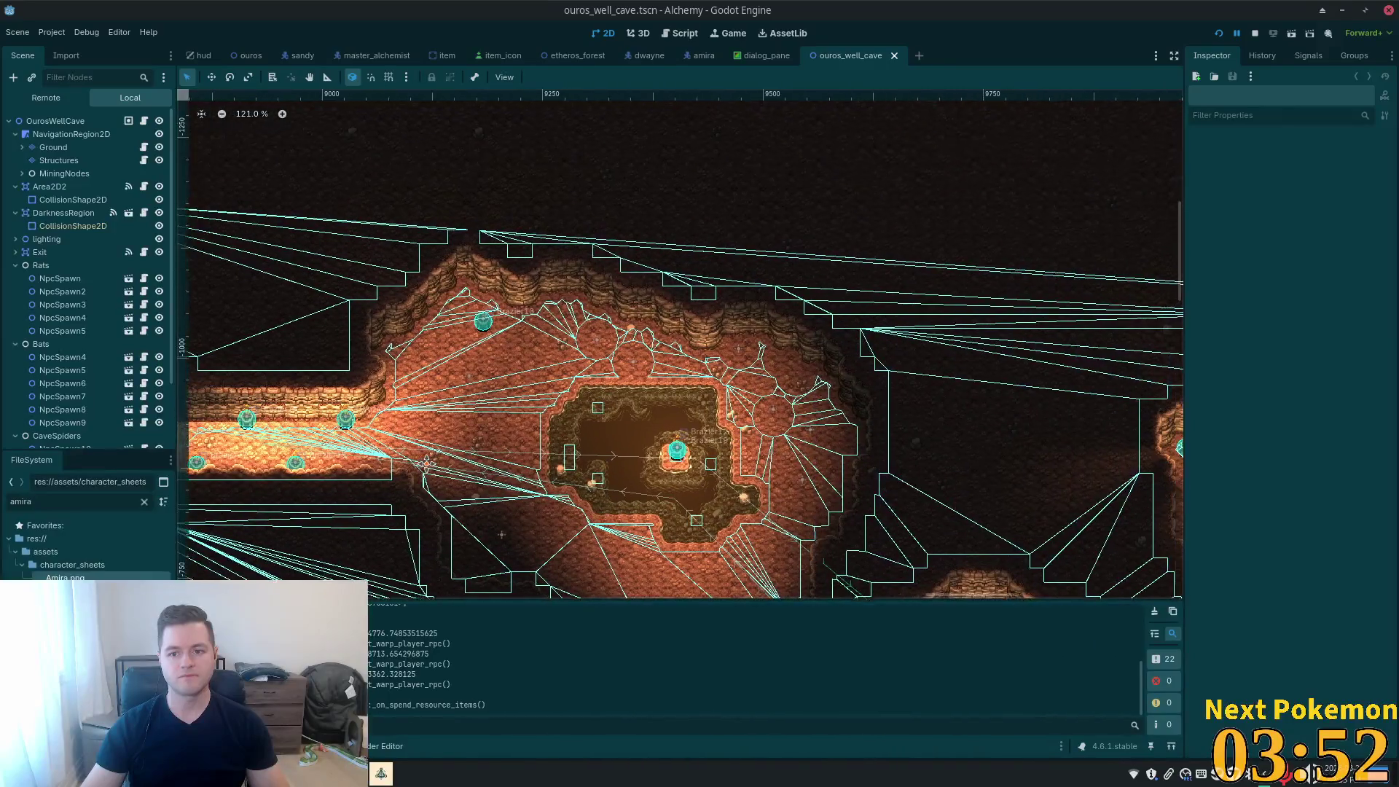
pyautogui.moveTo(984, 415)
pyautogui.mouseDown()
pyautogui.moveTo(484, 213)
pyautogui.moveTo(383, 123)
pyautogui.mouseUp()
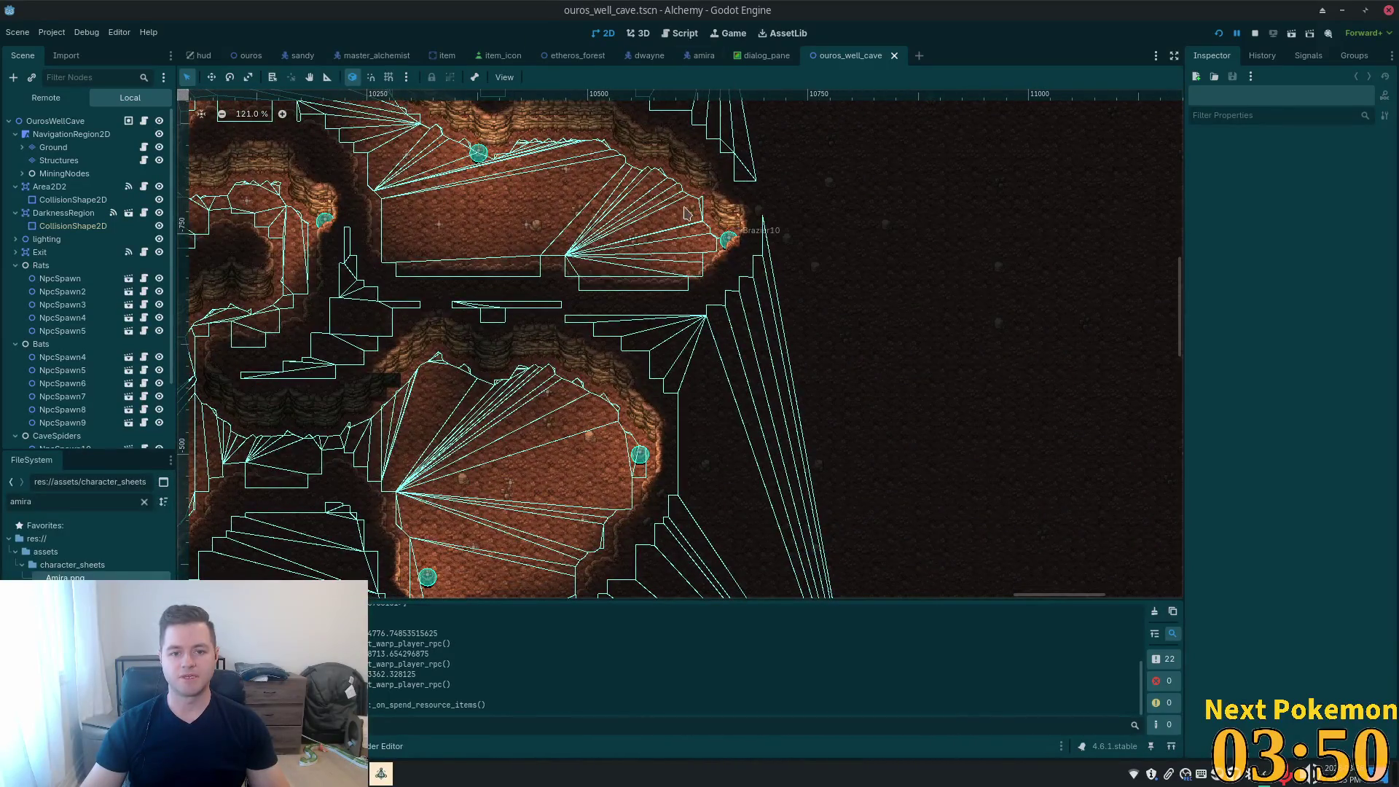
pyautogui.scroll(9, 681, 306)
pyautogui.moveTo(682, 367); pyautogui.dragTo(849, 518)
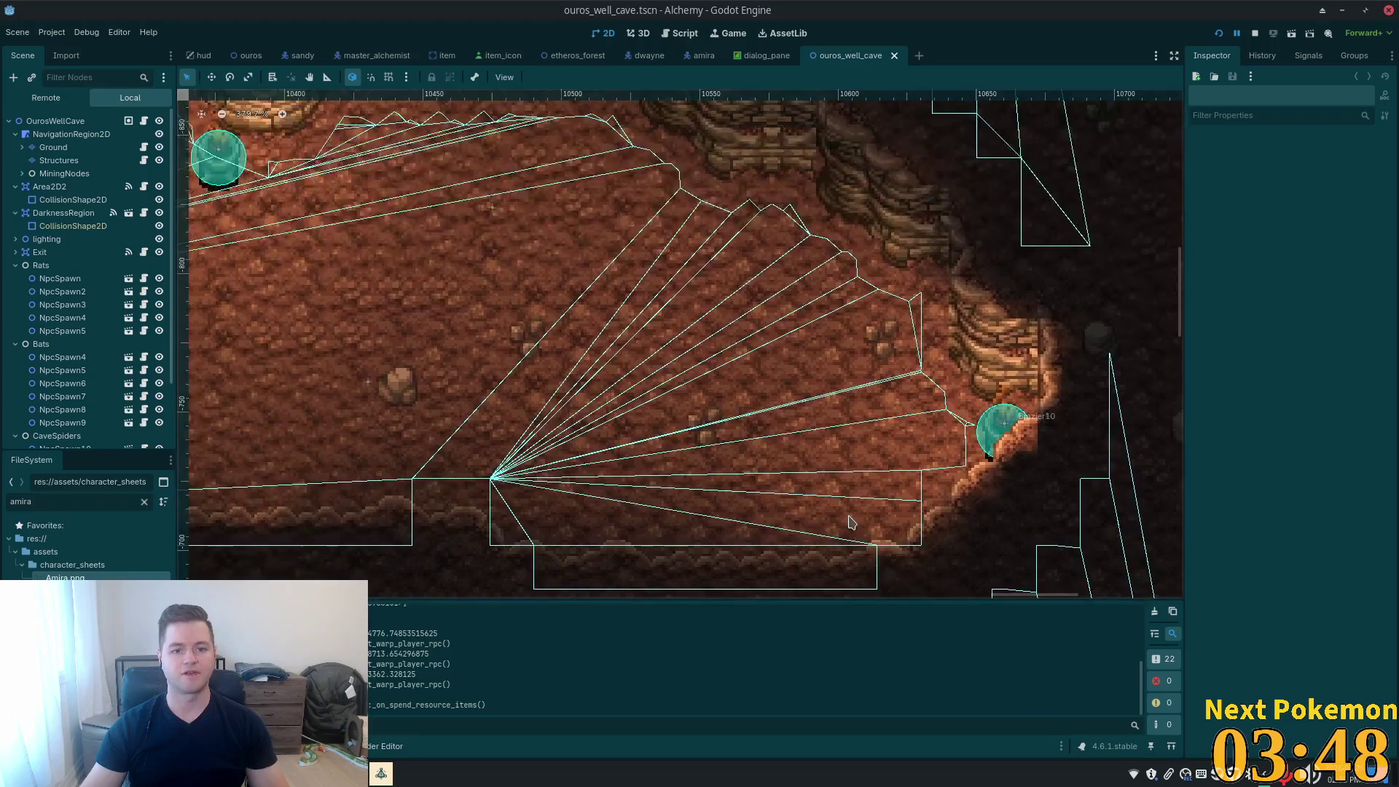
pyautogui.scroll(-4, 853, 525)
# Select the OurosWellCave root and collapse Rats, Bats, CaveSpiders, DarknessRegion, Area2D2 and NavigationRegion2D.
pyautogui.click(58, 123)
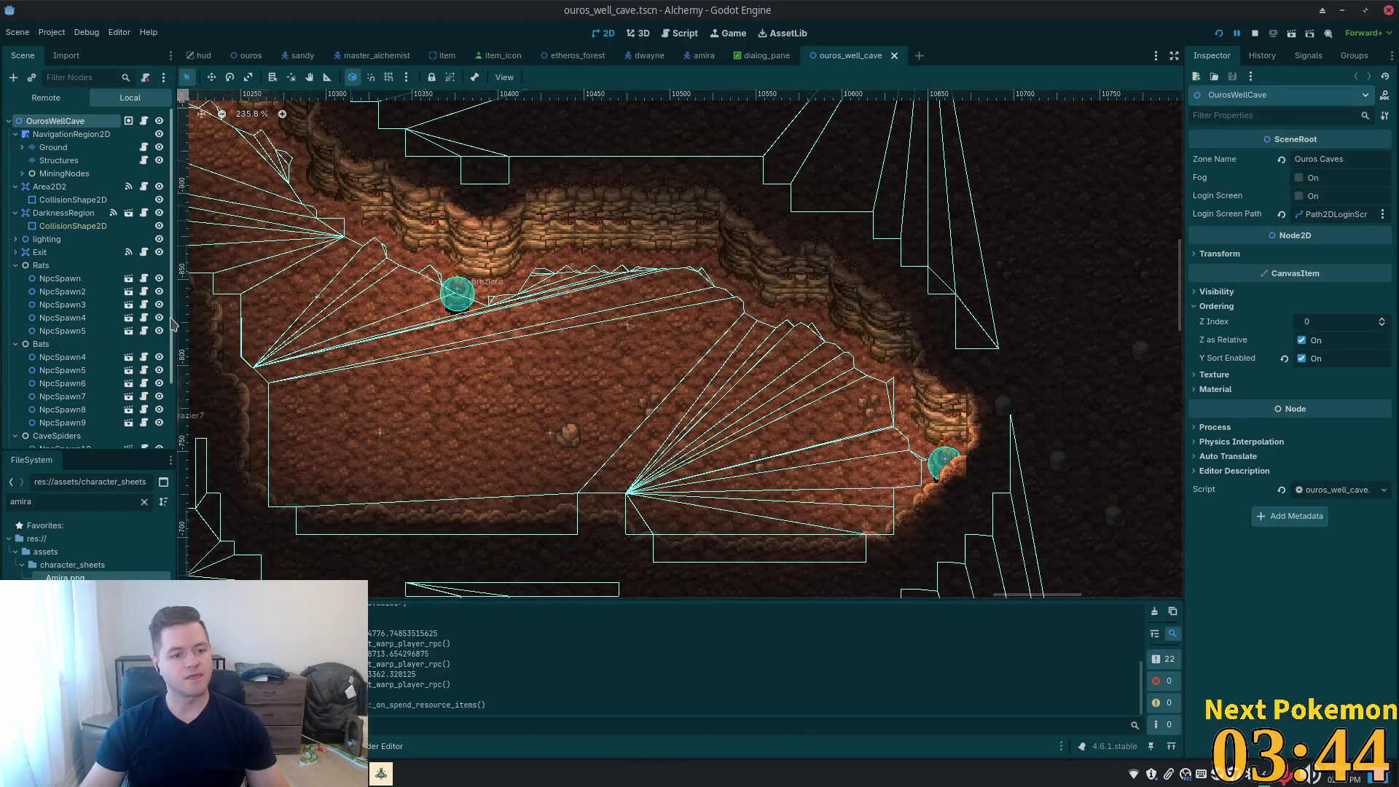
pyautogui.scroll(-2, 80, 328)
pyautogui.click(16, 265)
pyautogui.click(15, 265)
pyautogui.click(15, 291)
pyautogui.click(15, 213)
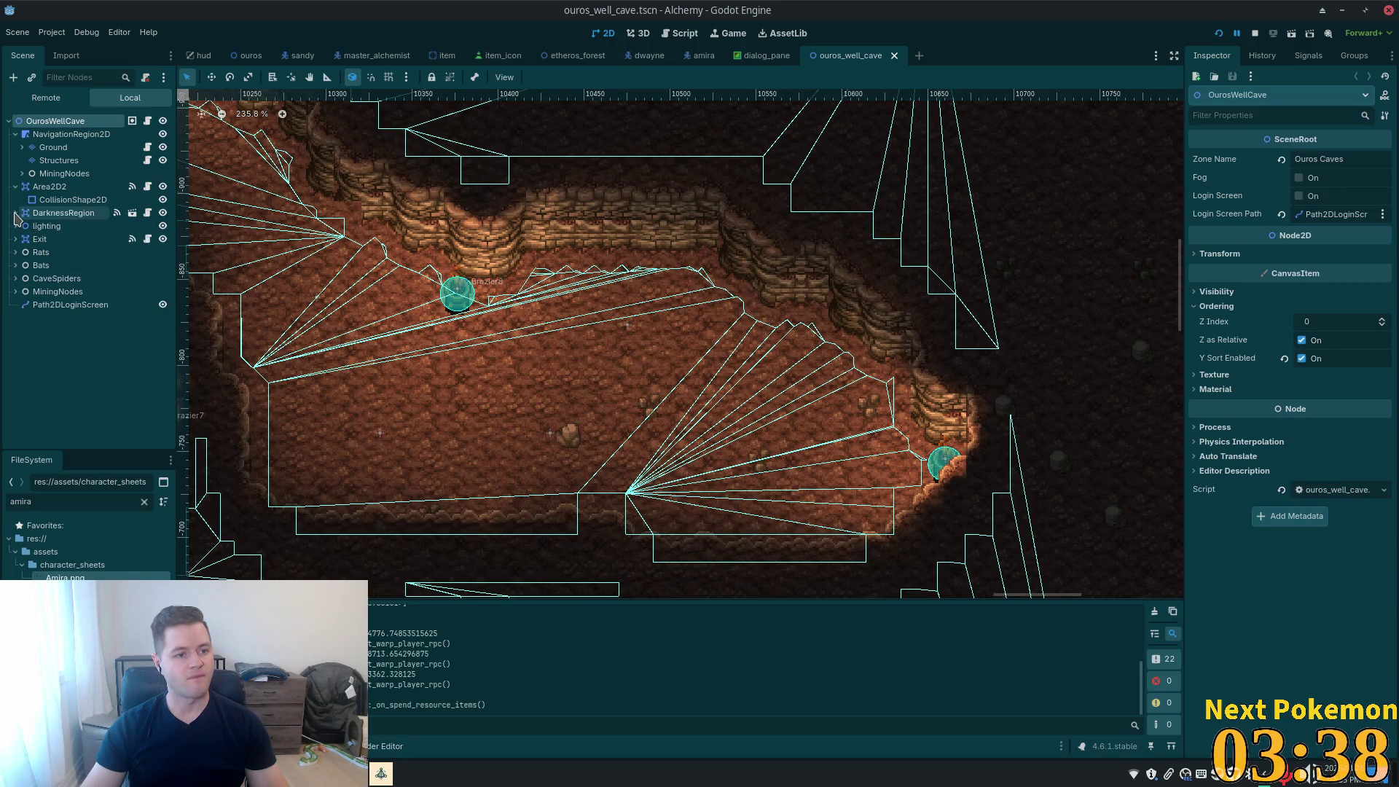
pyautogui.click(15, 186)
pyautogui.click(15, 134)
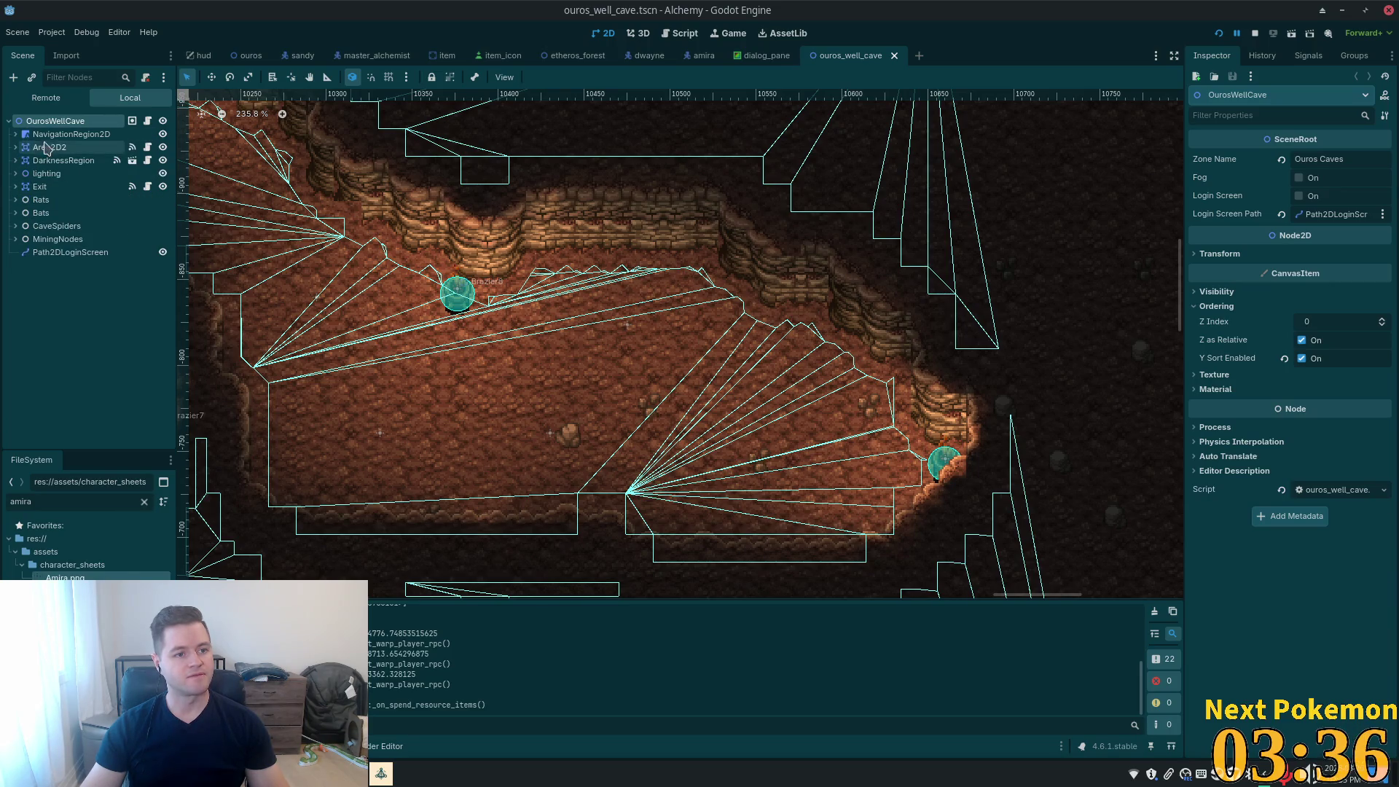
pyautogui.hotkey('ctrl', 'a')
# Search 'rigi' in Create New Node and add a RigidBody2D to the scene.
pyautogui.write('vbox')
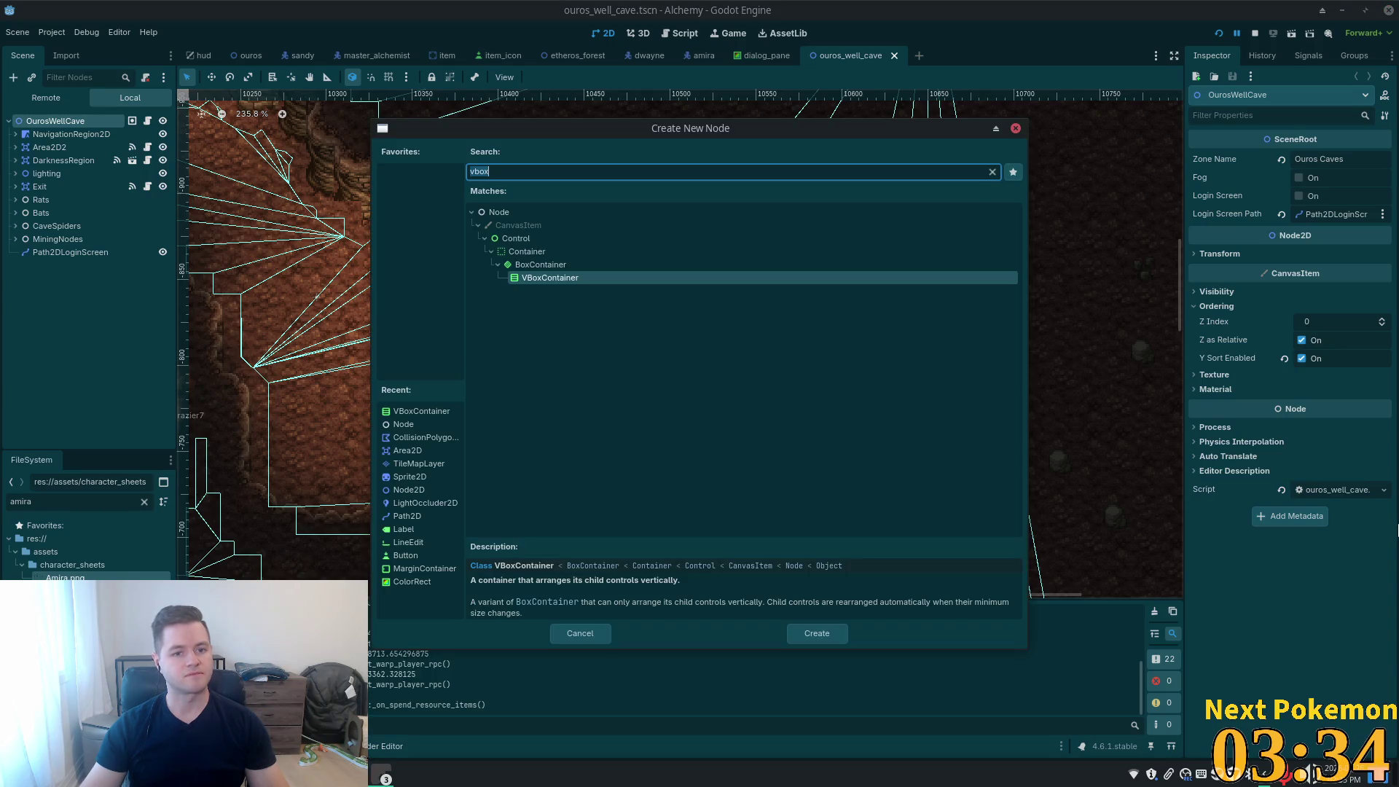
pyautogui.write('node')
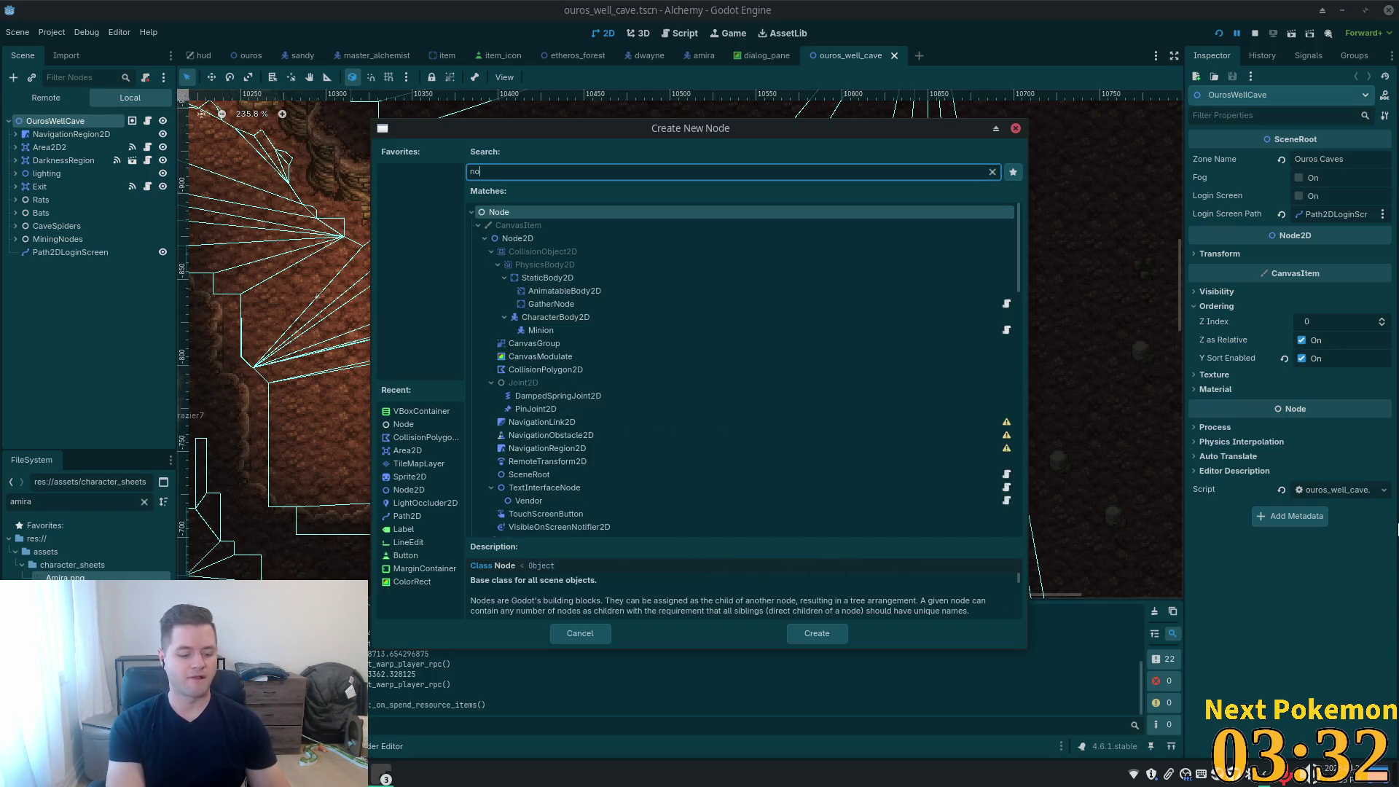
pyautogui.press('BackSpace')
pyautogui.press('BackSpace')
pyautogui.press('BackSpace')
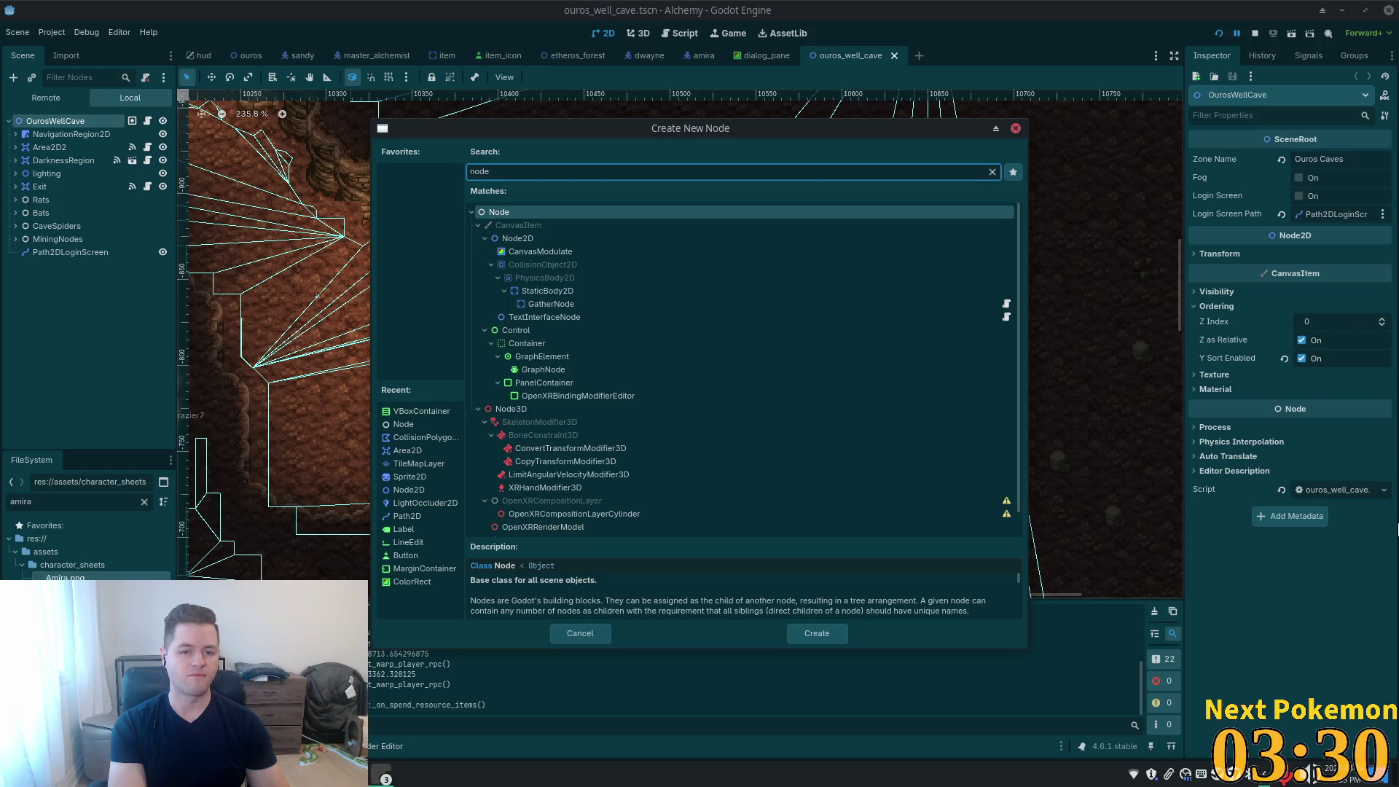
pyautogui.write('rigi')
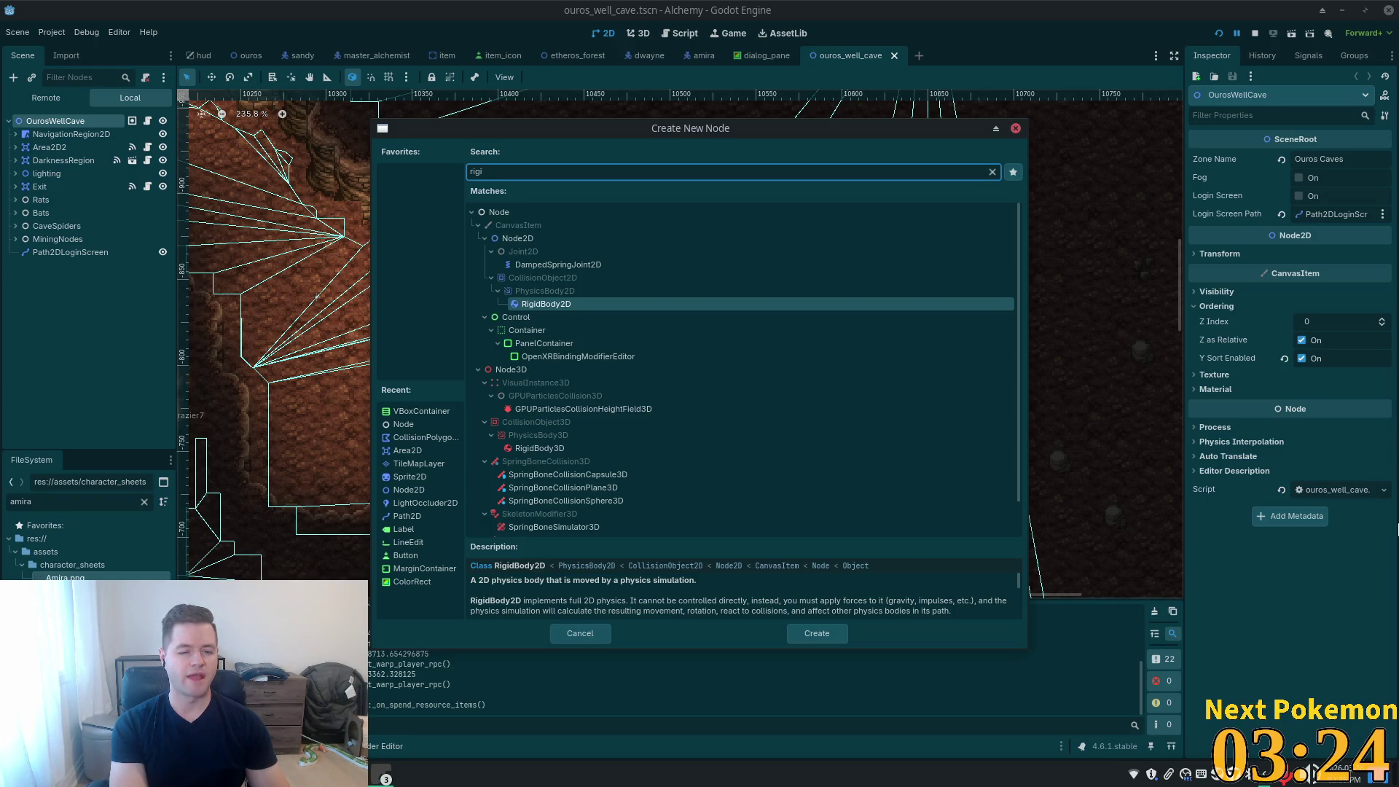
pyautogui.press('Return')
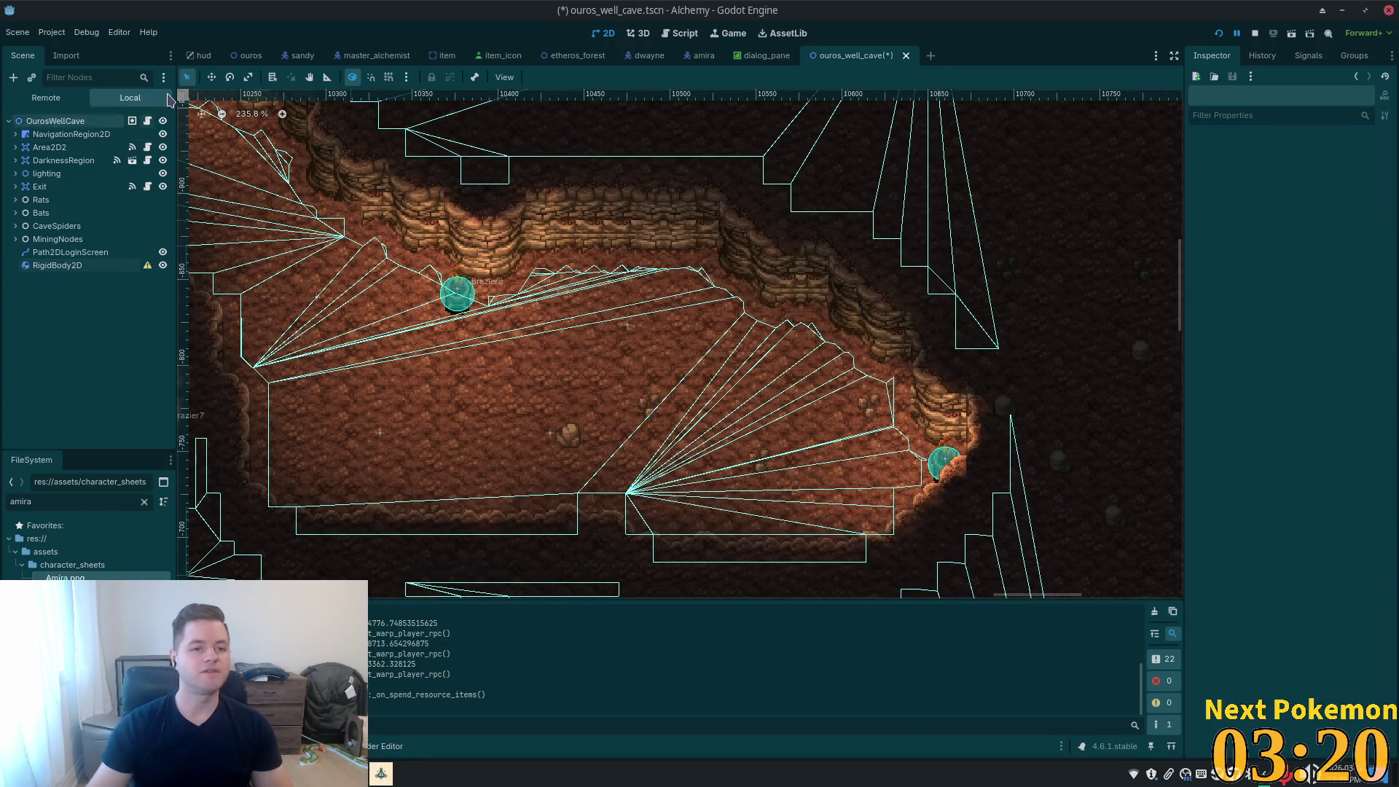
pyautogui.click(256, 61)
# Filter the ouros scene tree for 'wel', inspect the Well node, then return to ouros_well_cave.
pyautogui.scroll(-5, 170, 268)
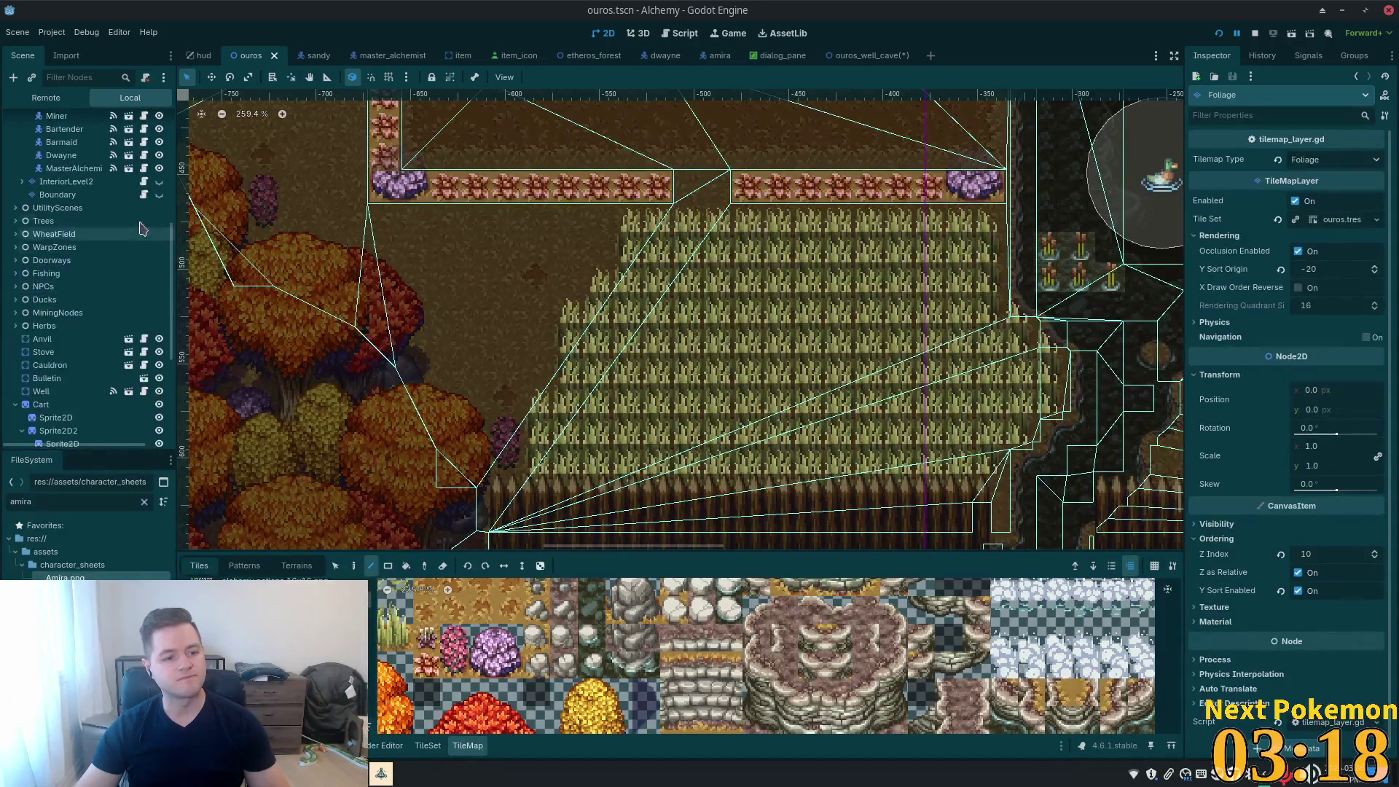
pyautogui.scroll(-5, 170, 268)
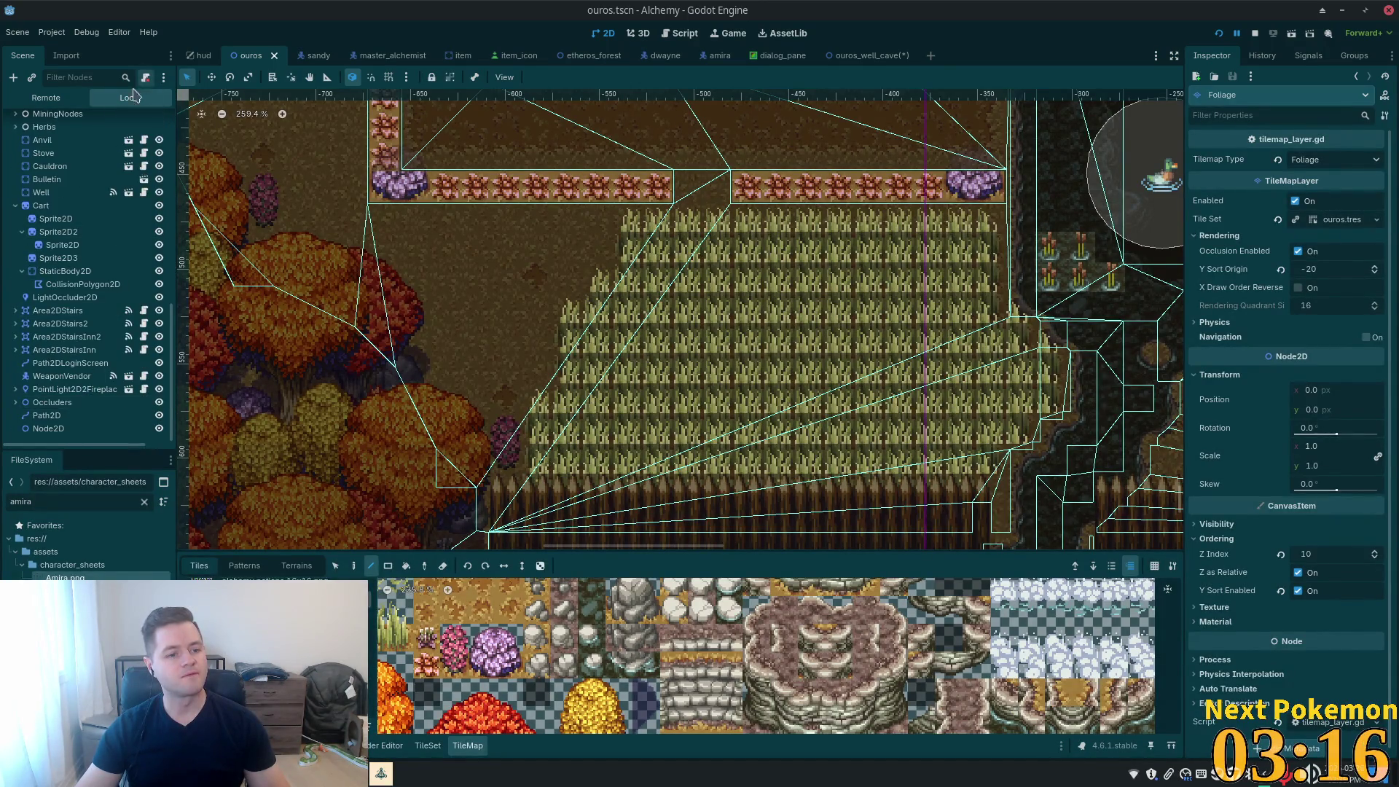
pyautogui.click(84, 81)
pyautogui.write('wel')
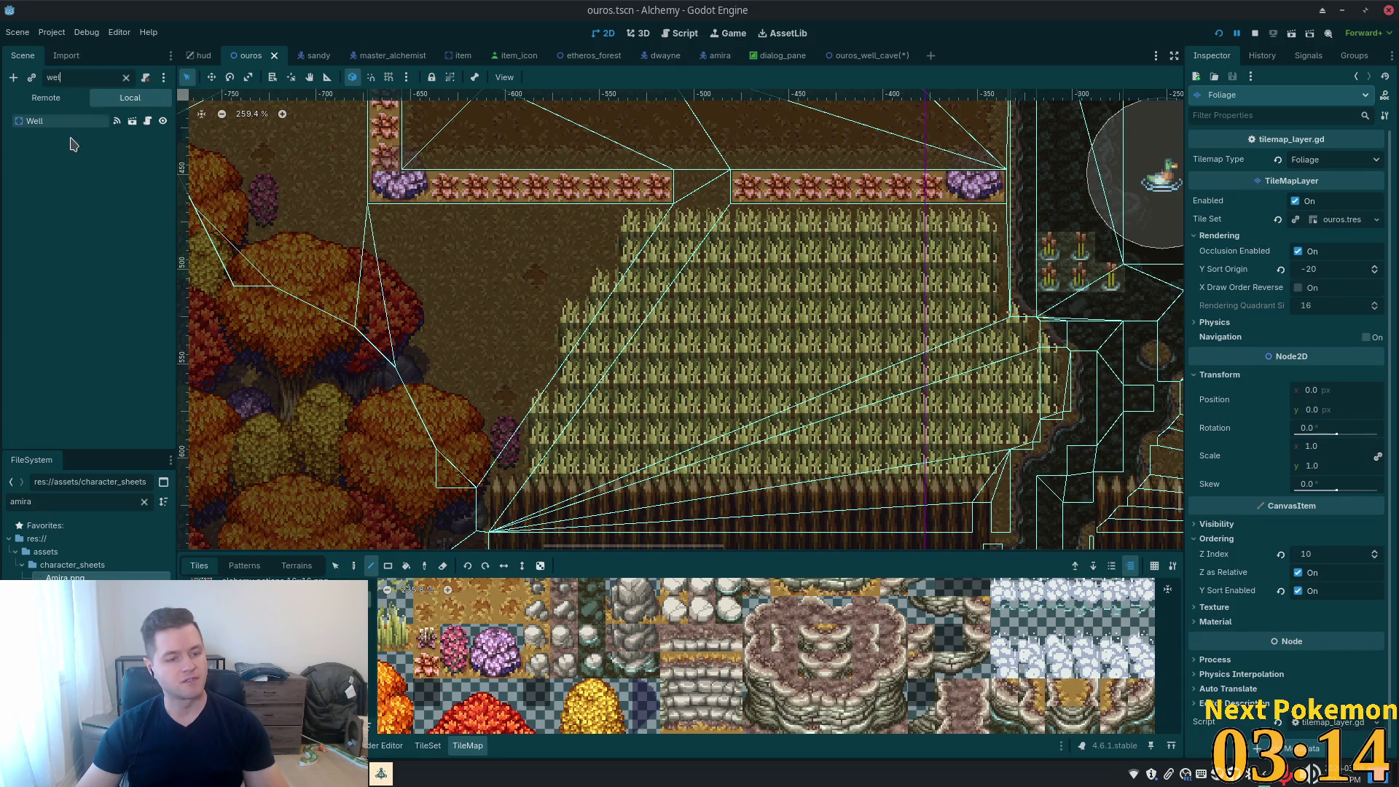
pyautogui.click(66, 121)
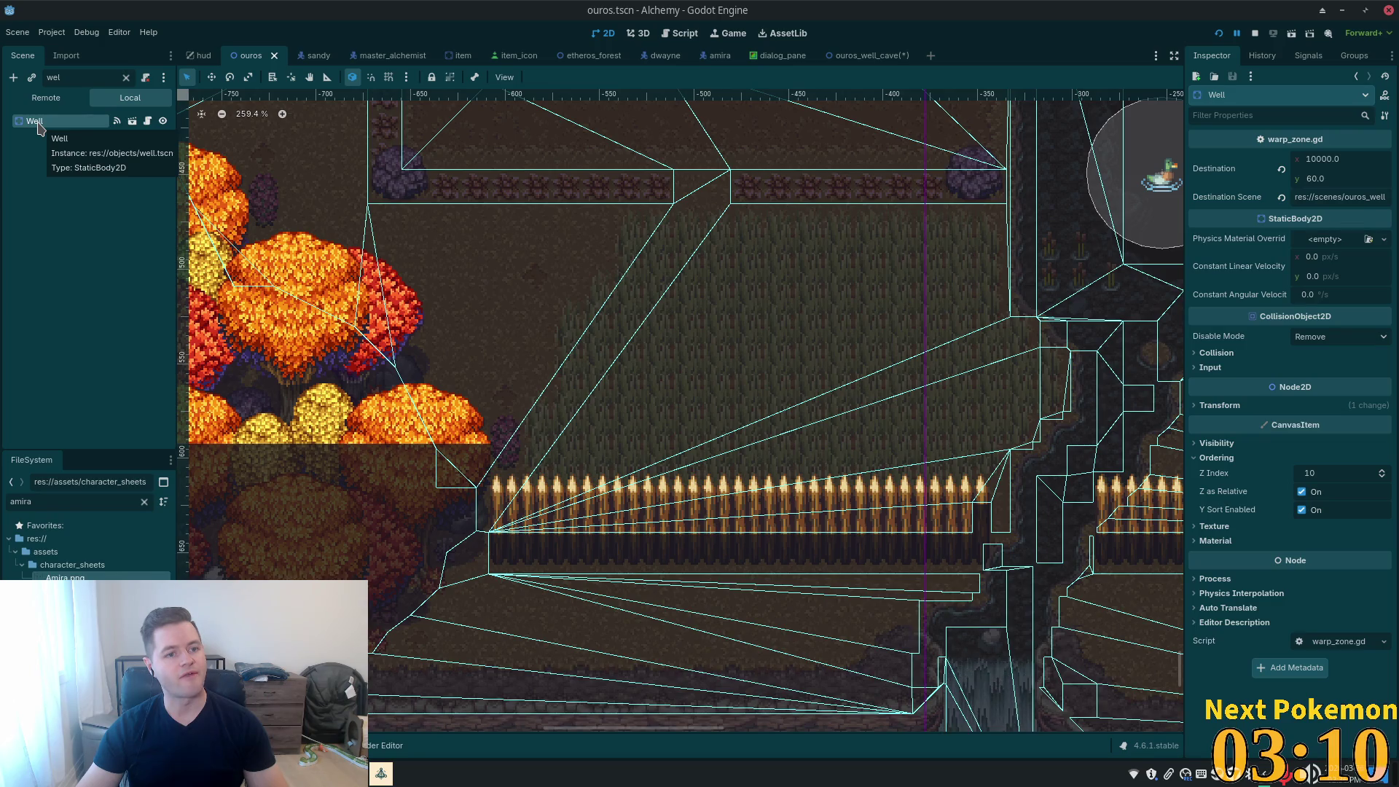
pyautogui.doubleClick(24, 121)
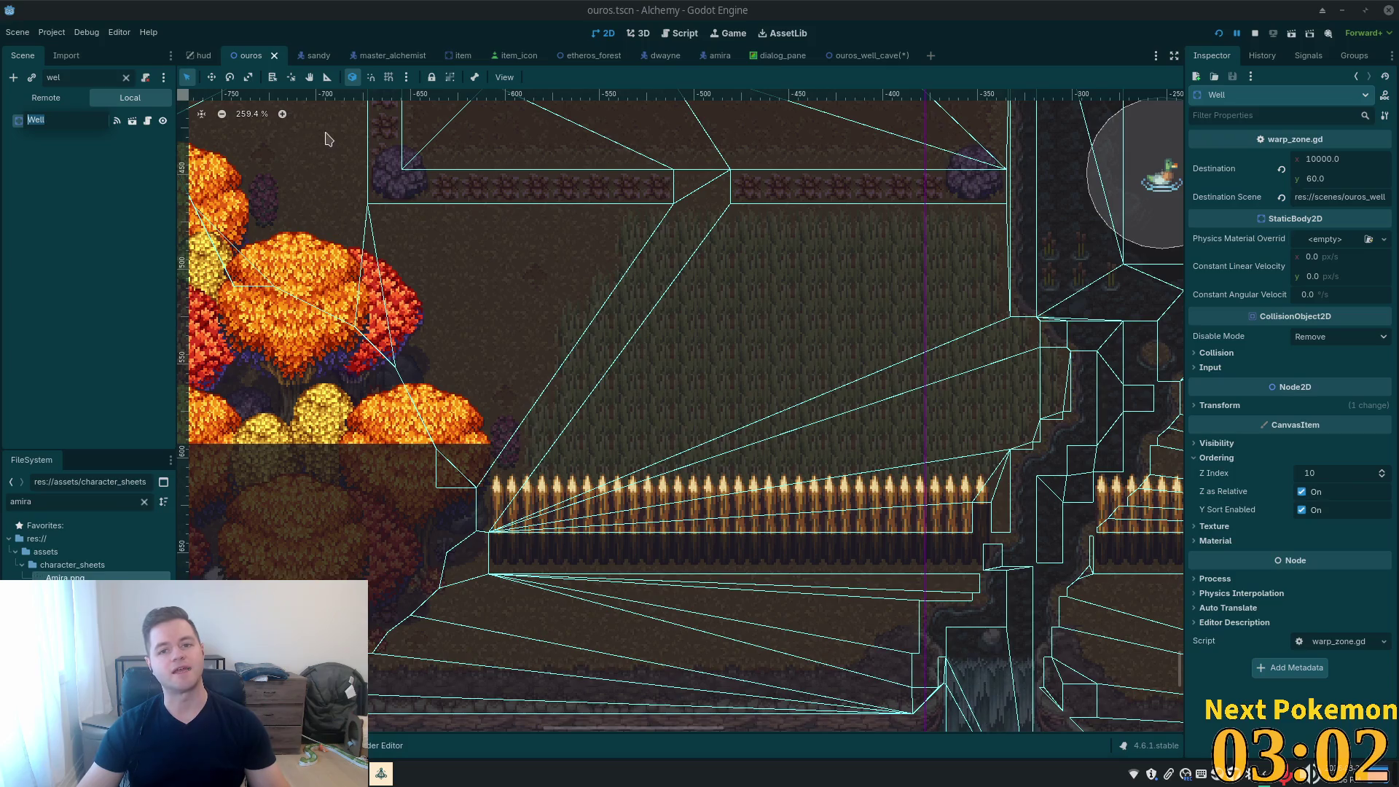
pyautogui.click(875, 62)
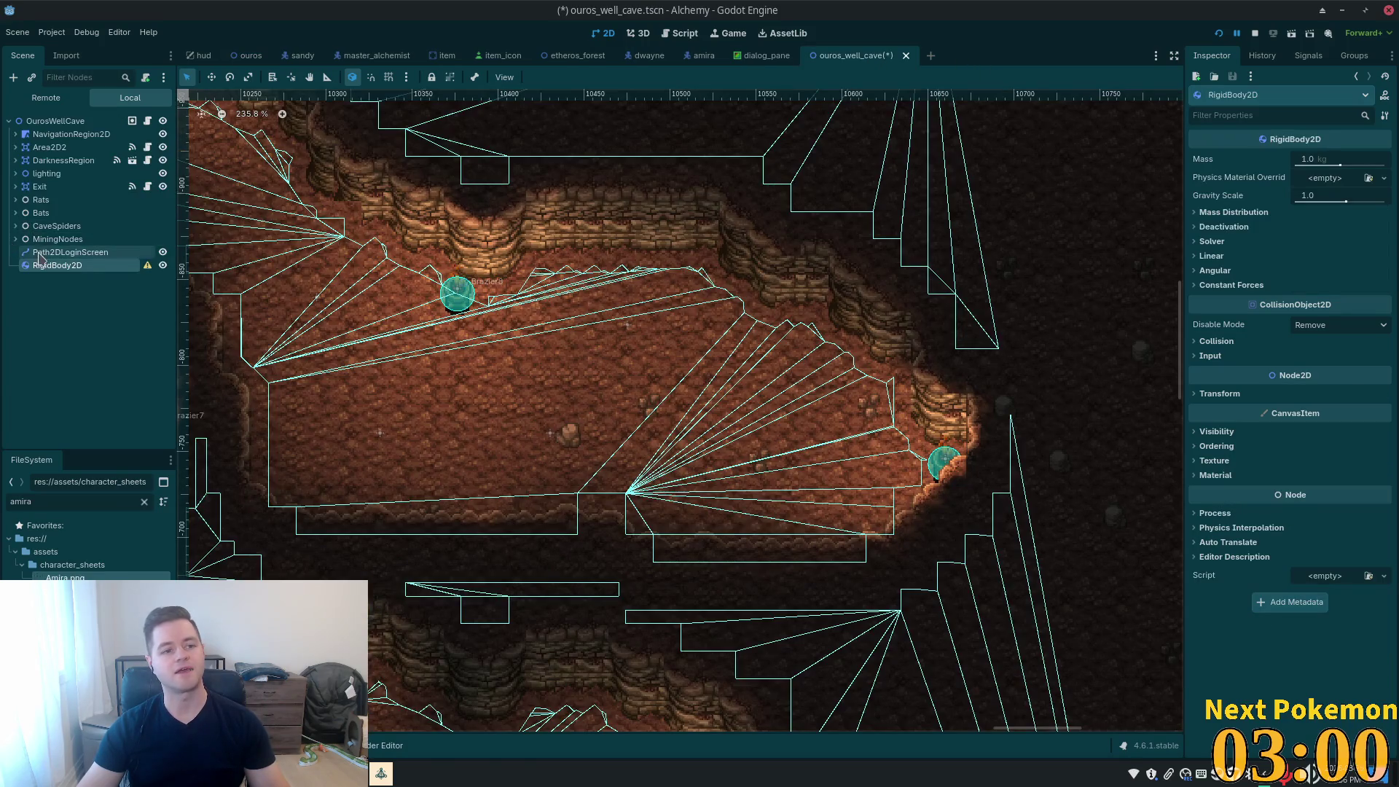
# Change the RigidBody2D node's type to StaticBody2D.
pyautogui.rightClick(100, 275)
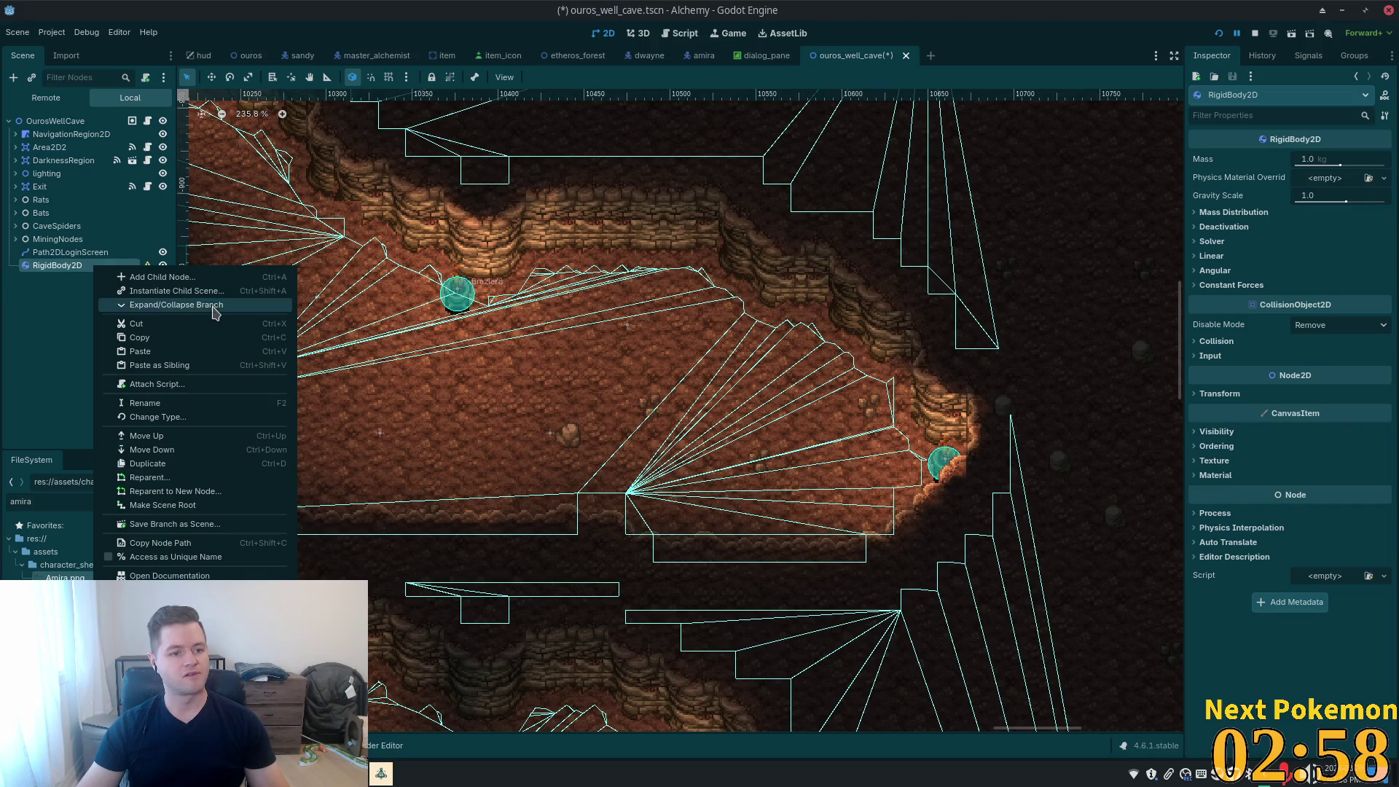
pyautogui.click(186, 421)
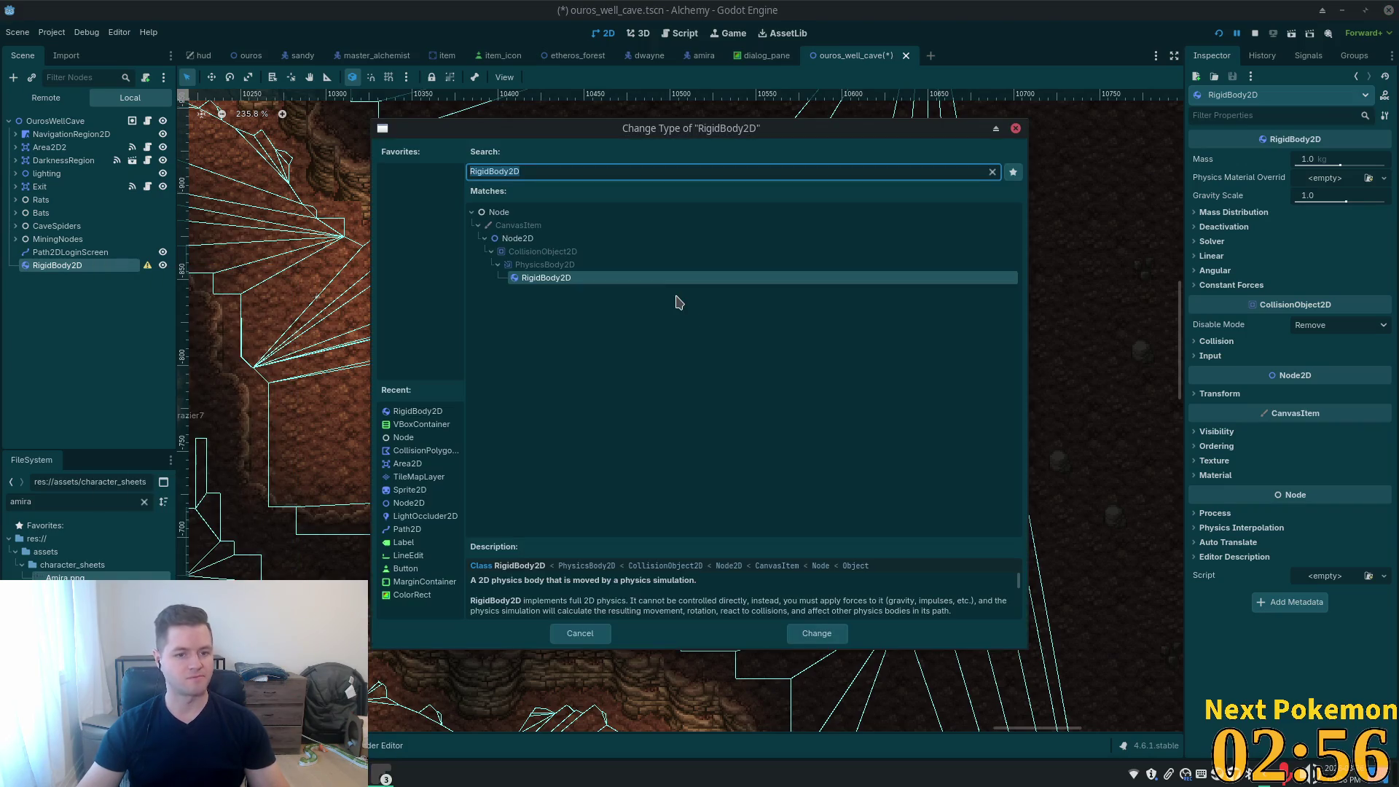
pyautogui.write('StaticB')
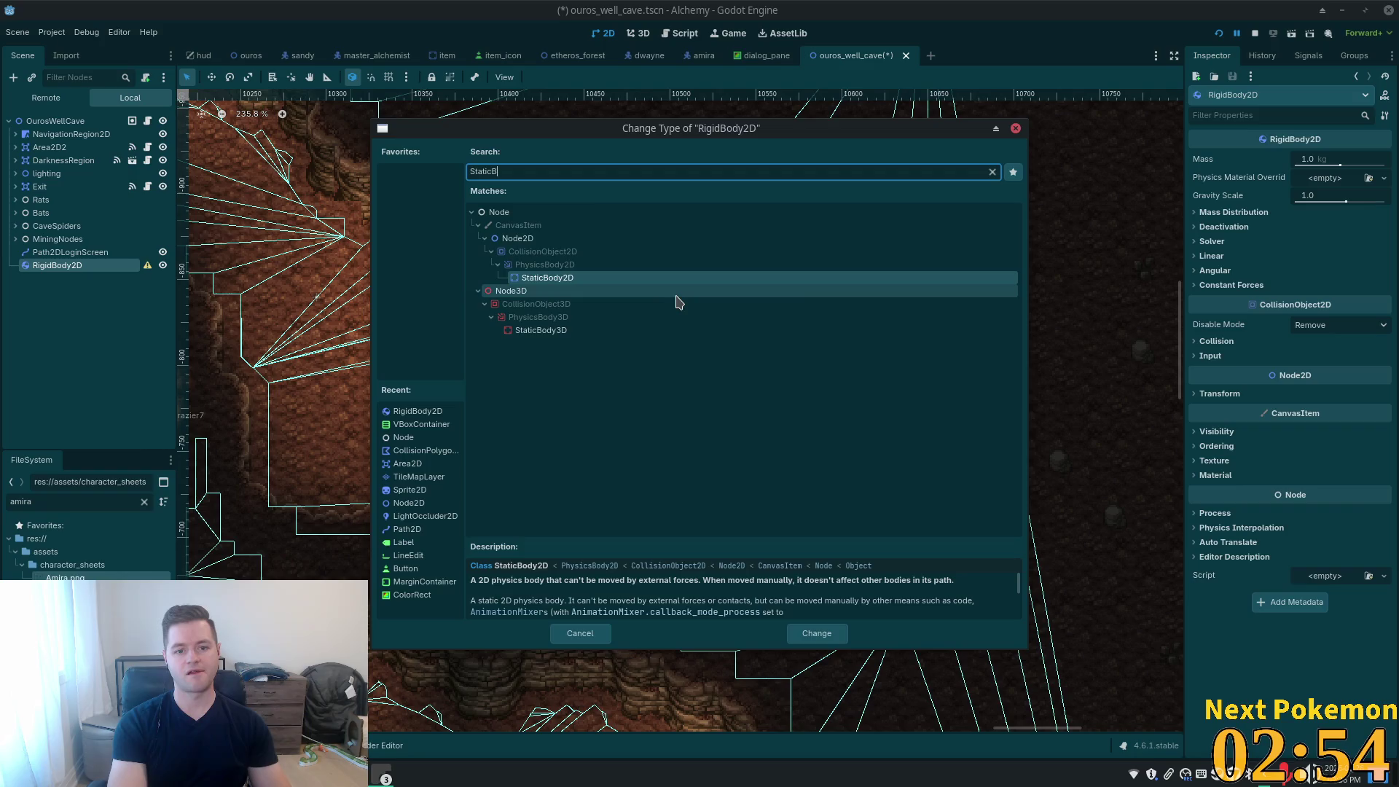
pyautogui.press('Return')
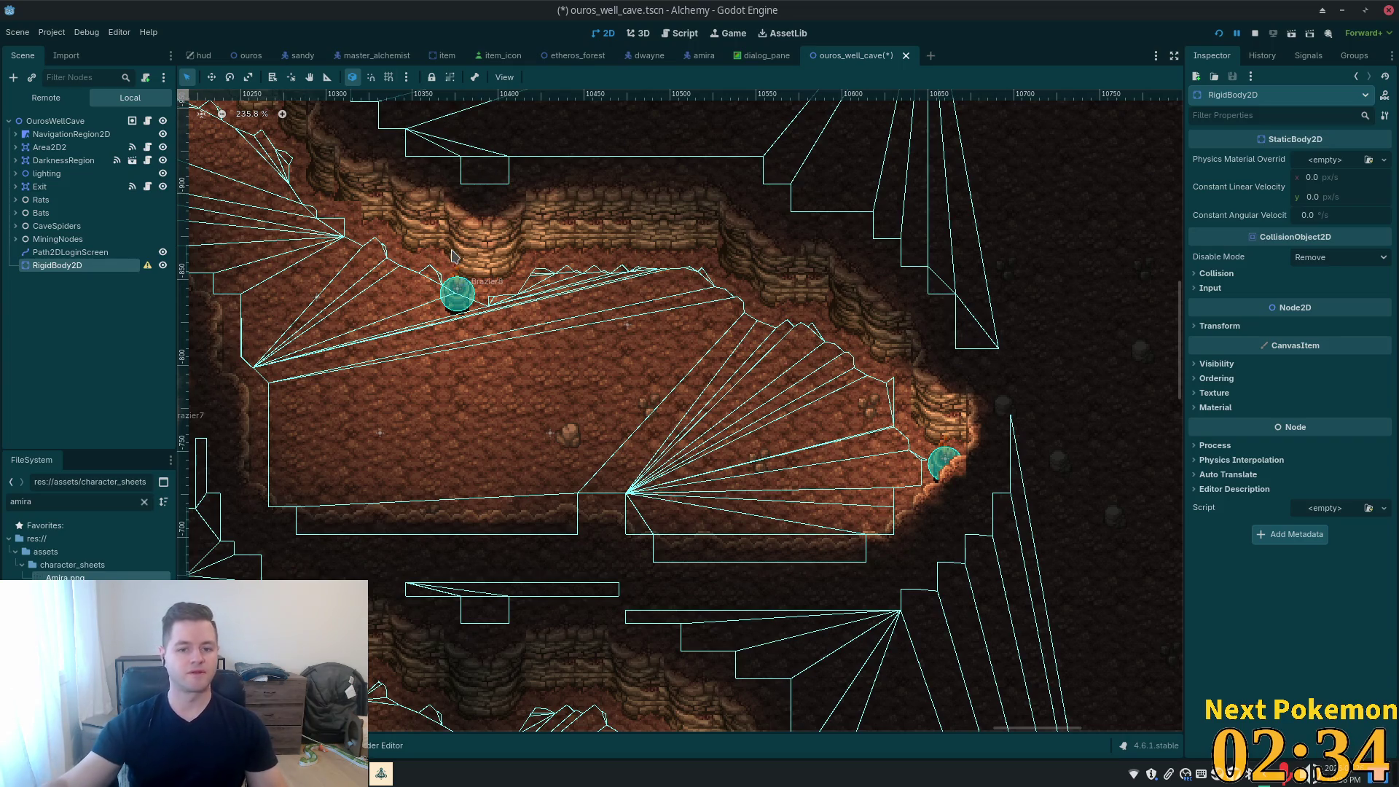
# Delete the converted StaticBody2D node and confirm with OK.
pyautogui.scroll(-1, 415, 358)
pyautogui.scroll(-6, 415, 359)
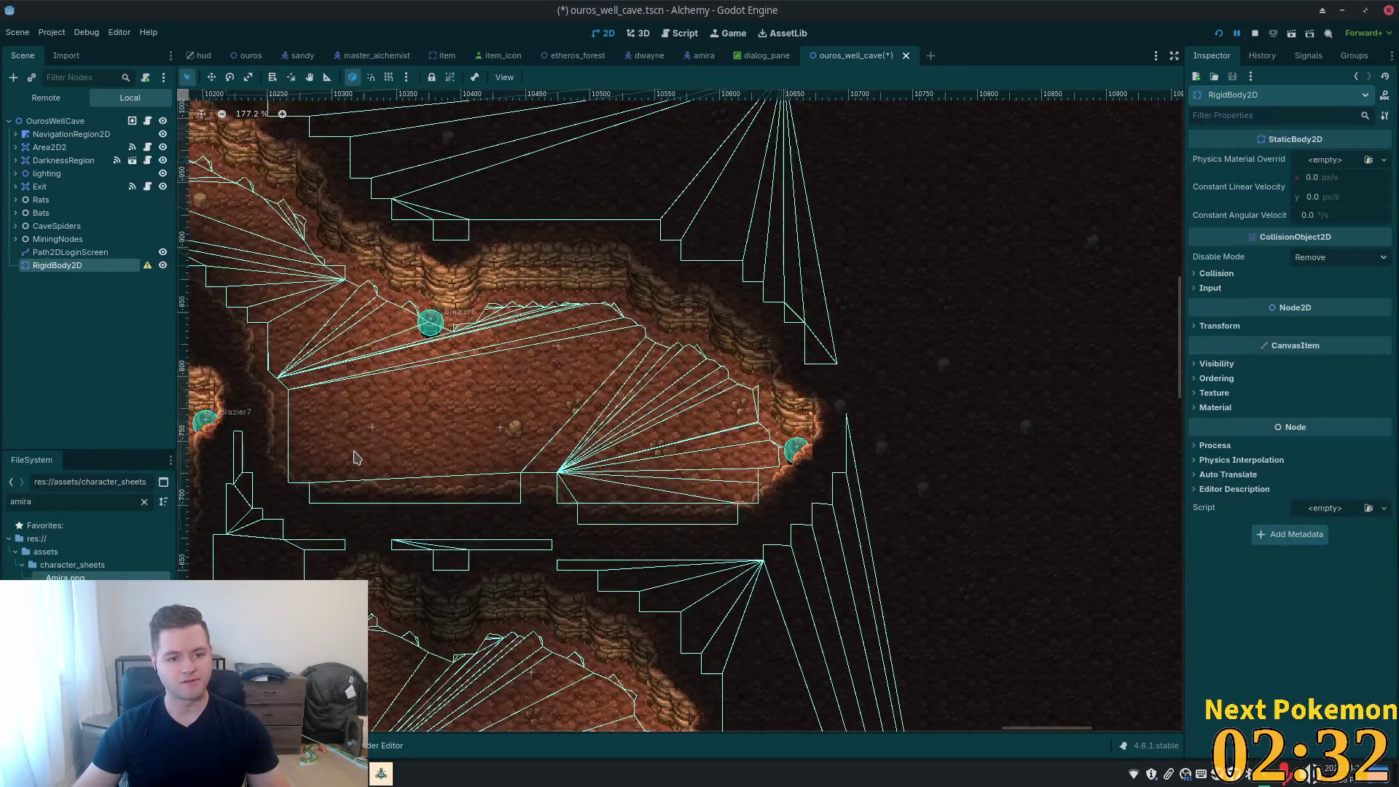
pyautogui.click(145, 264)
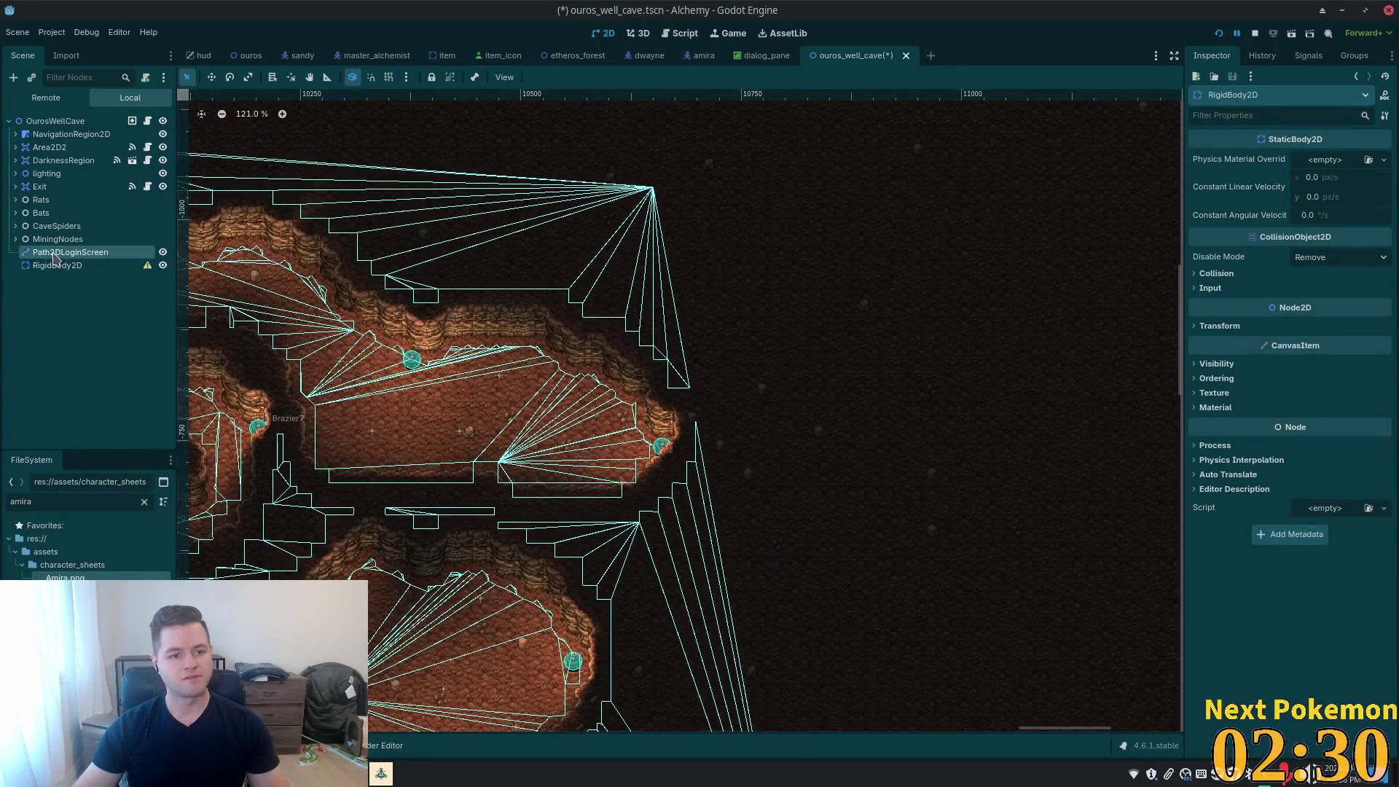
pyautogui.press('Delete')
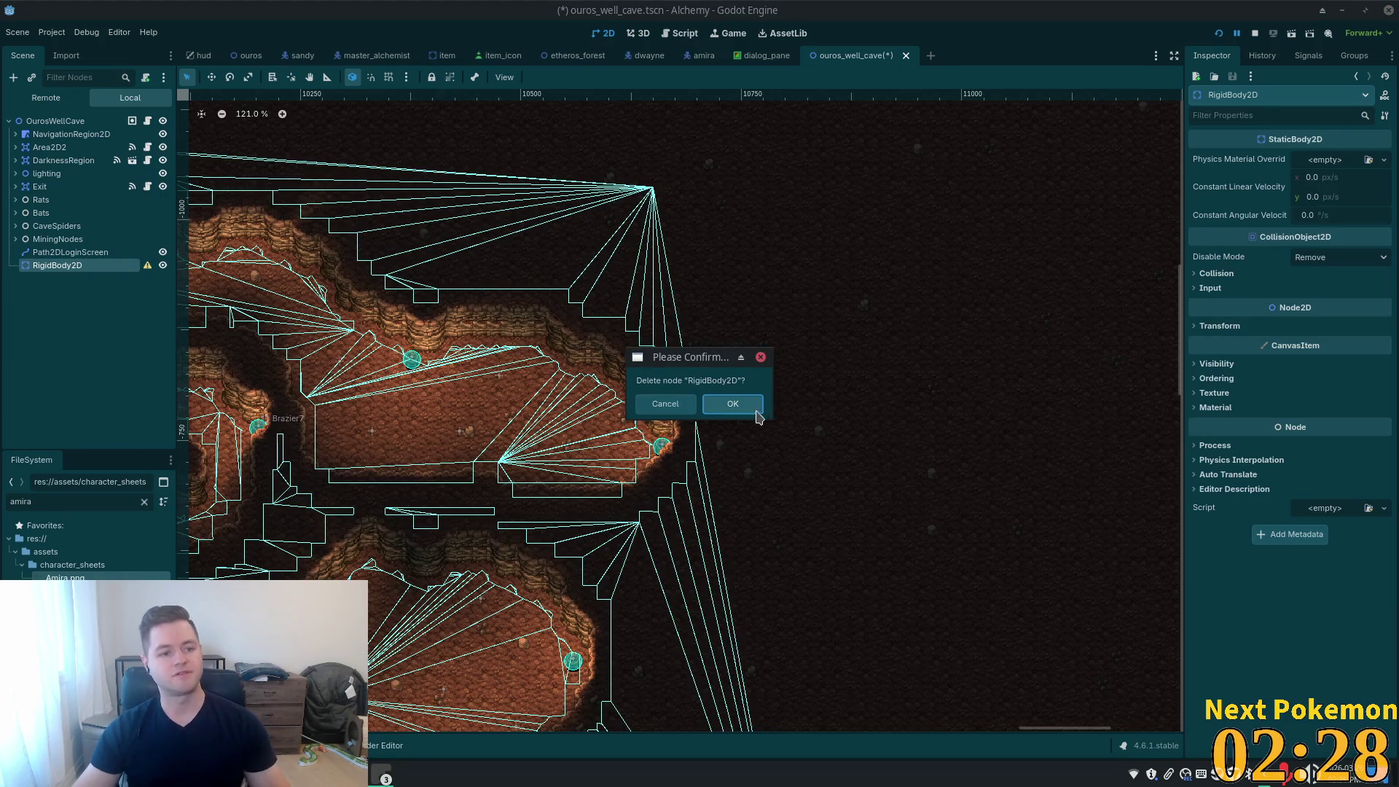
pyautogui.click(733, 405)
pyautogui.click(54, 121)
pyautogui.rightClick(53, 122)
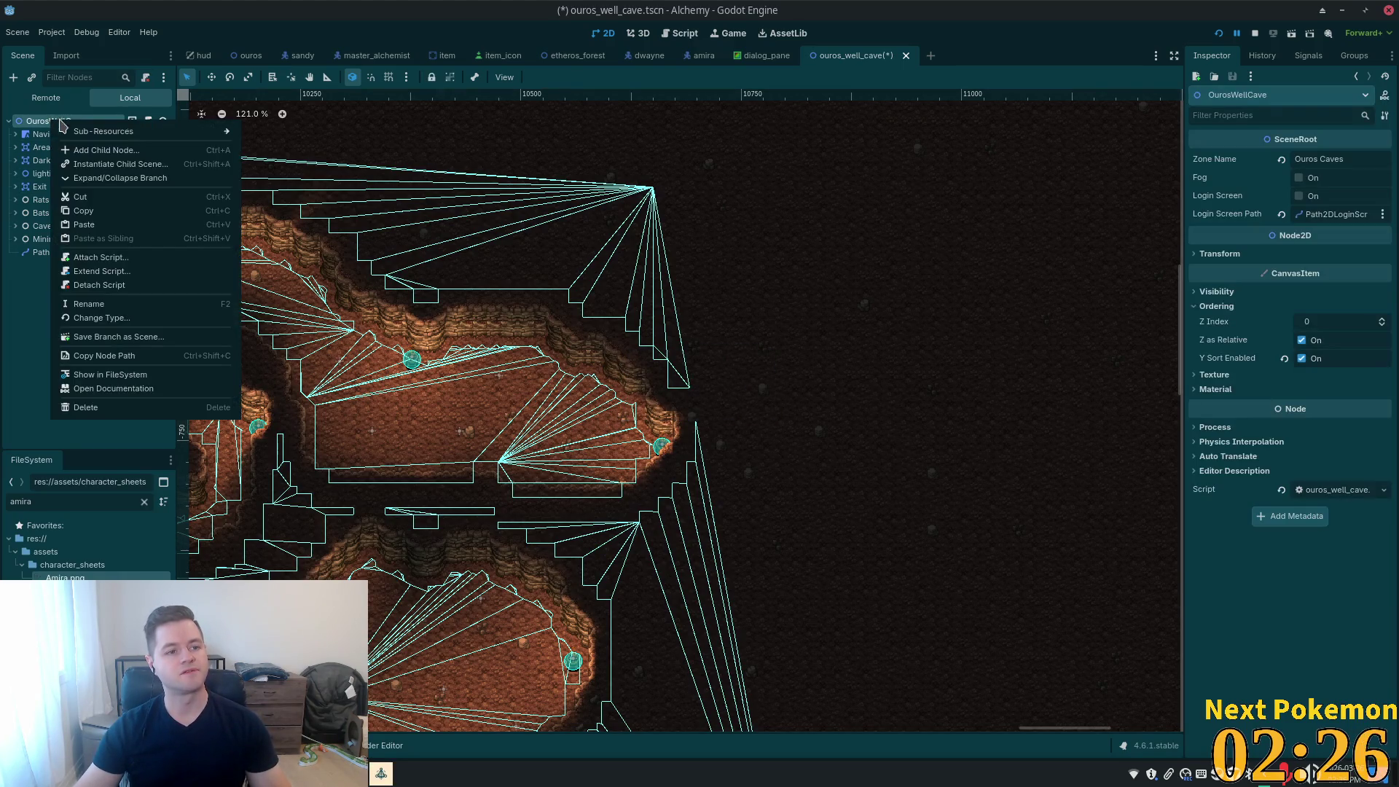
# Add a StaticBody2D node at the chosen cave spot on the canvas.
pyautogui.click(563, 401)
pyautogui.scroll(6, 594, 431)
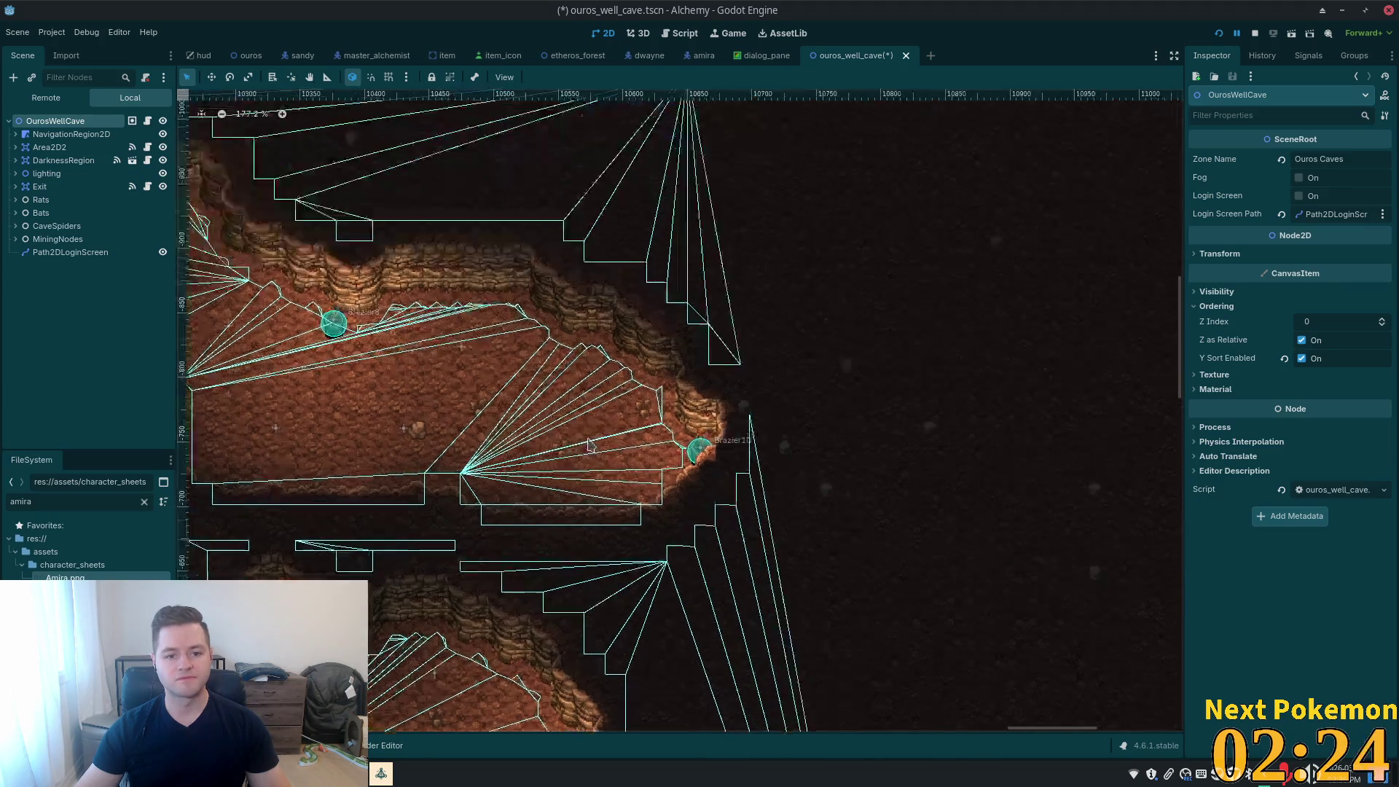
pyautogui.rightClick(607, 425)
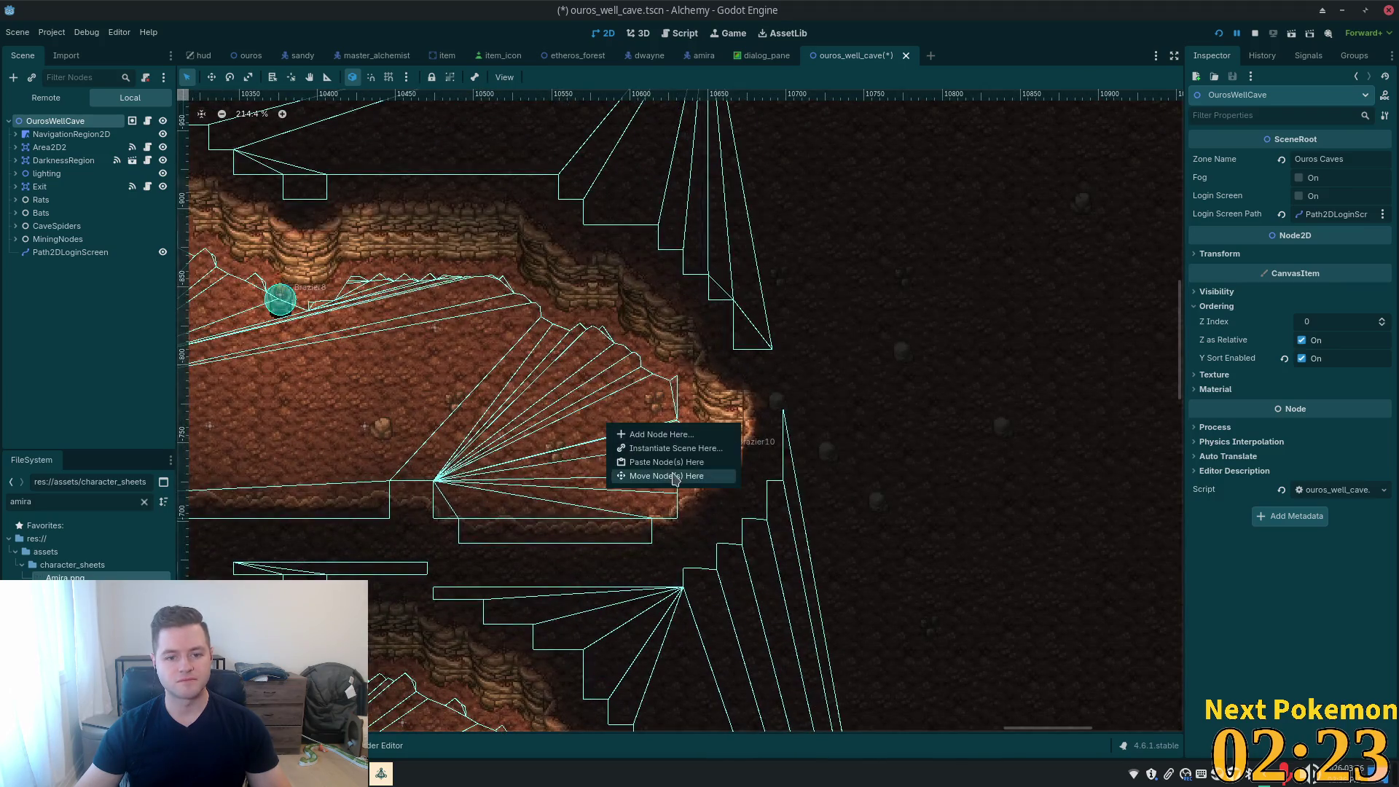
pyautogui.click(661, 435)
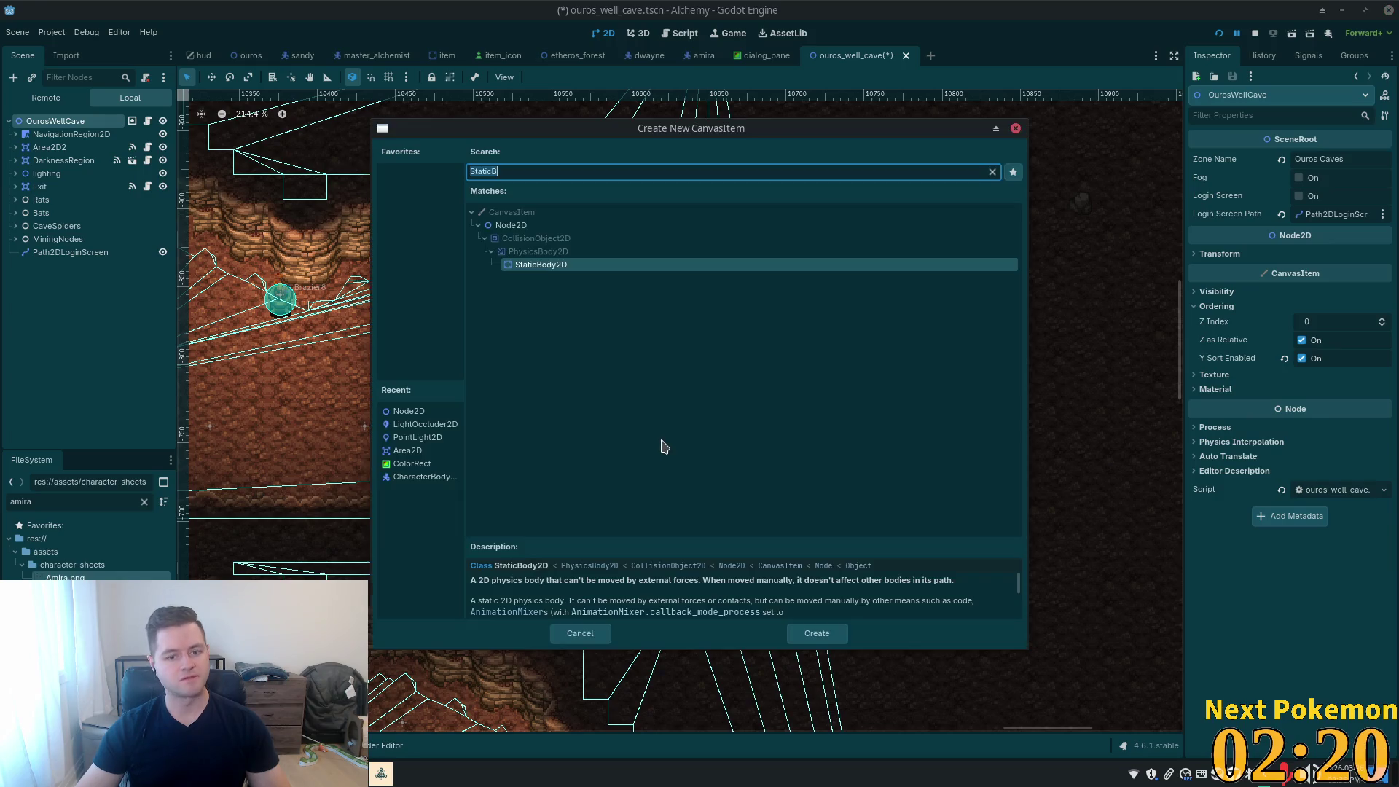
pyautogui.write('ody2D')
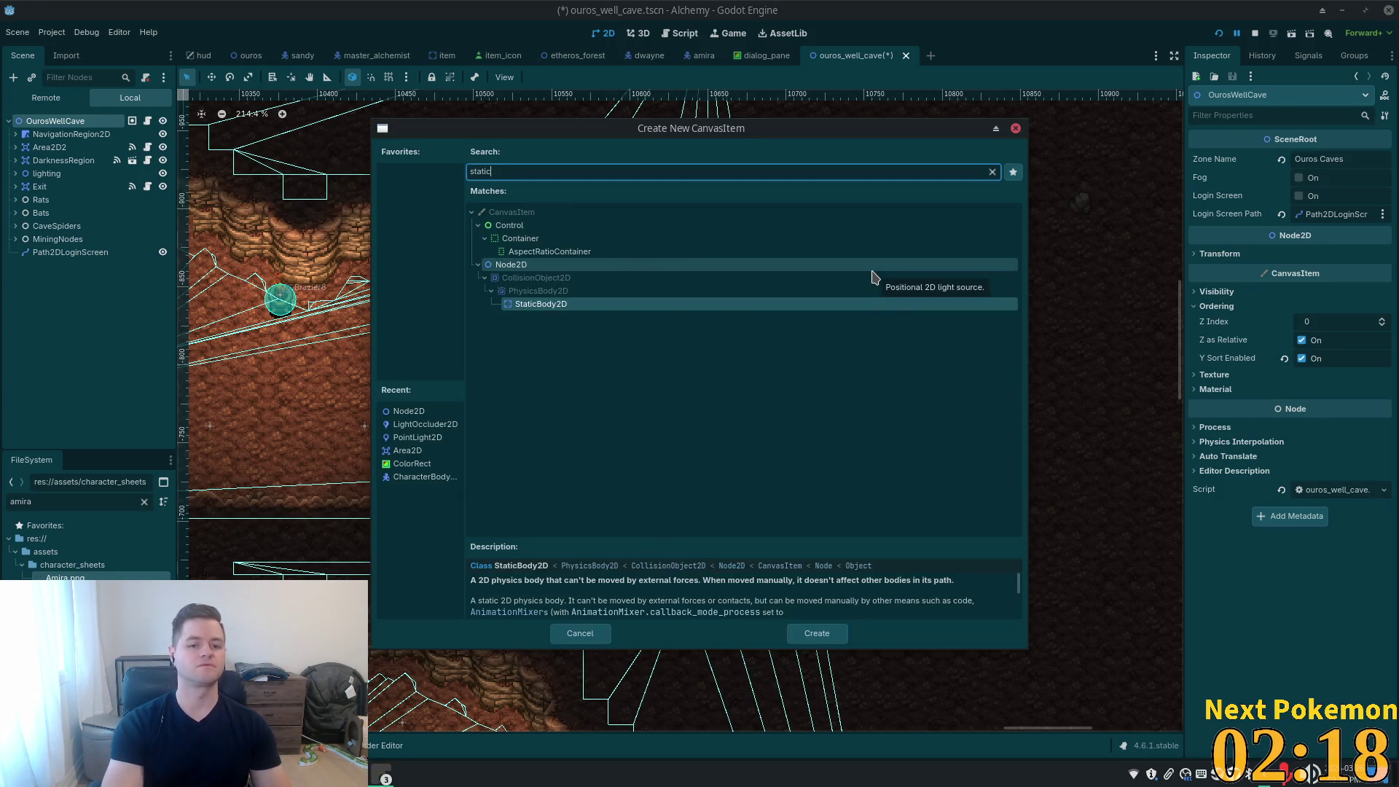
pyautogui.press('Return')
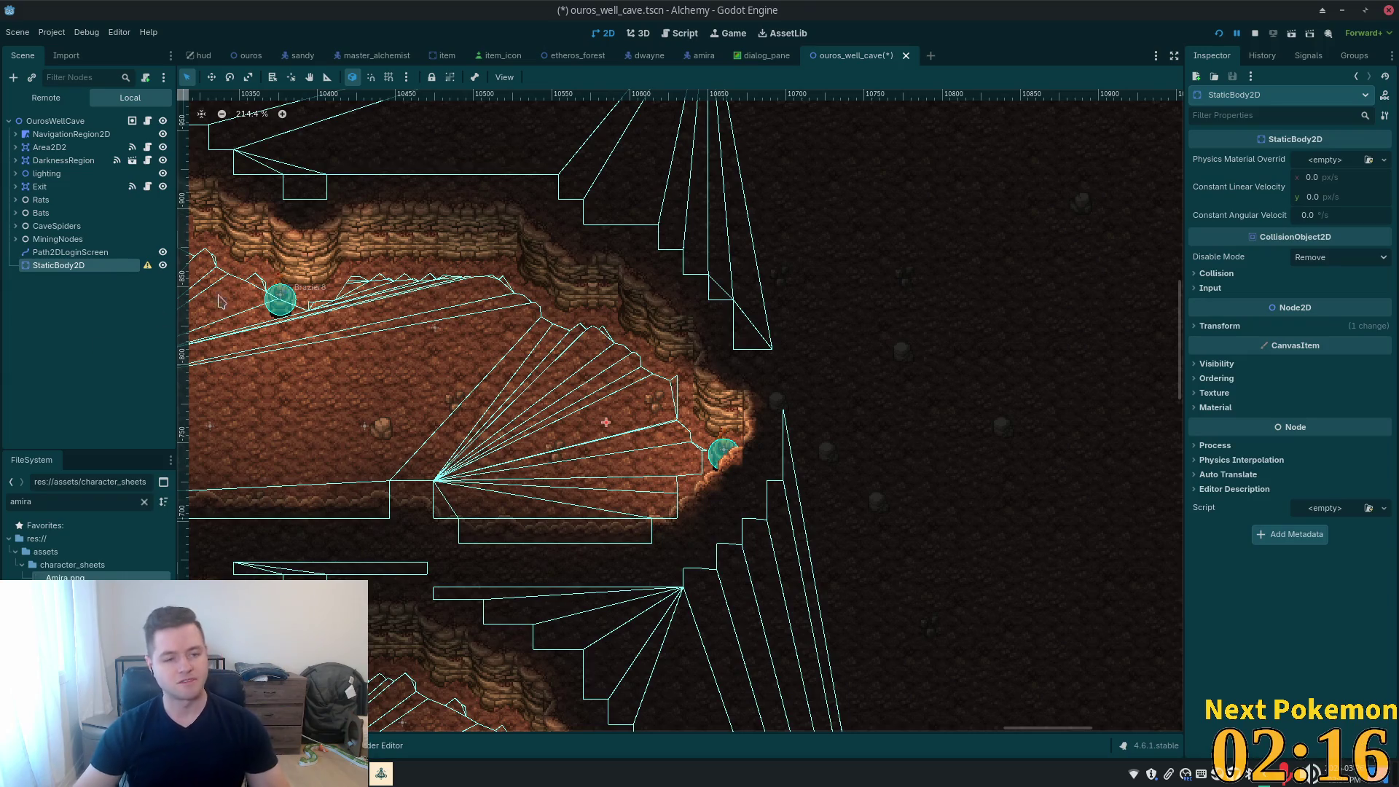
# Give the StaticBody2D a CollisionShape2D child.
pyautogui.hotkey('ctrl', 'a')
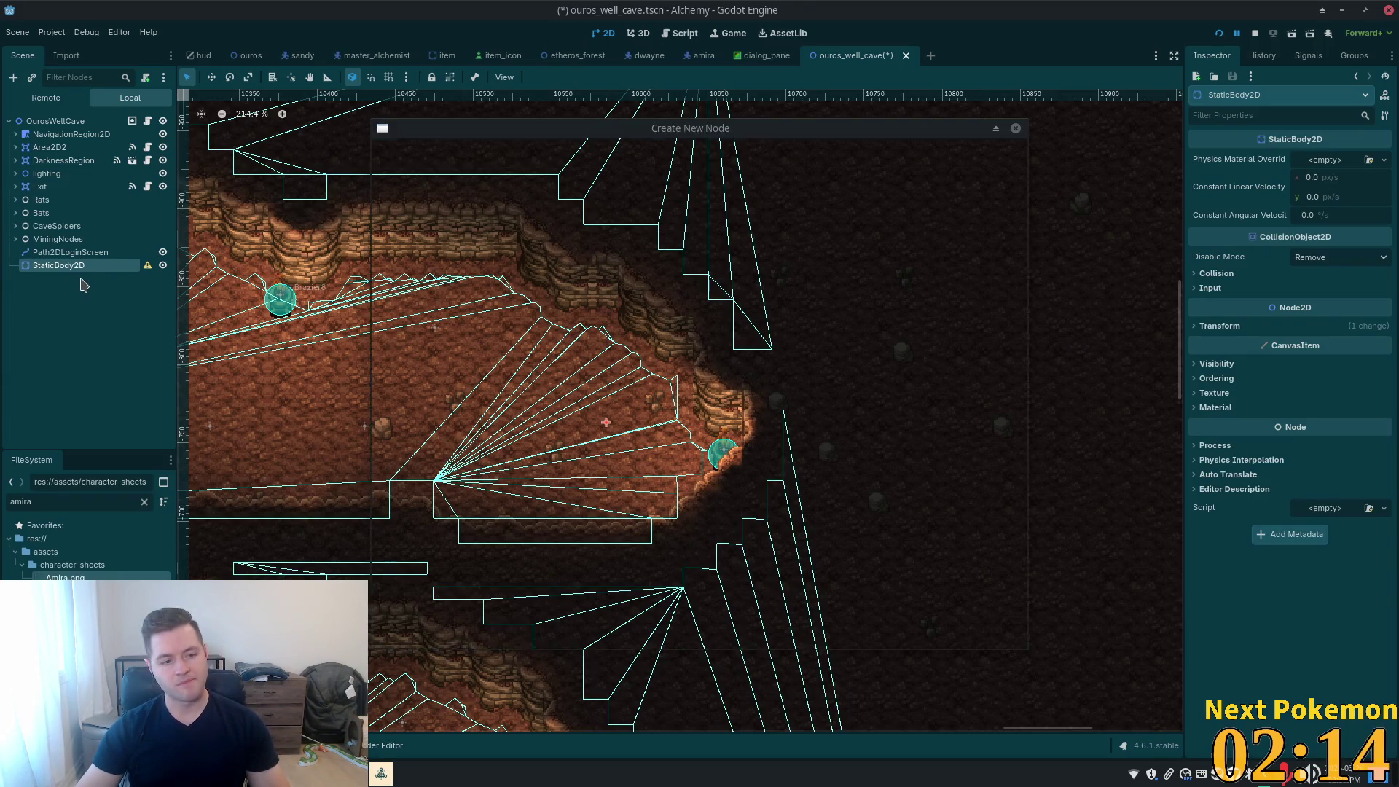
pyautogui.write('collisionshape')
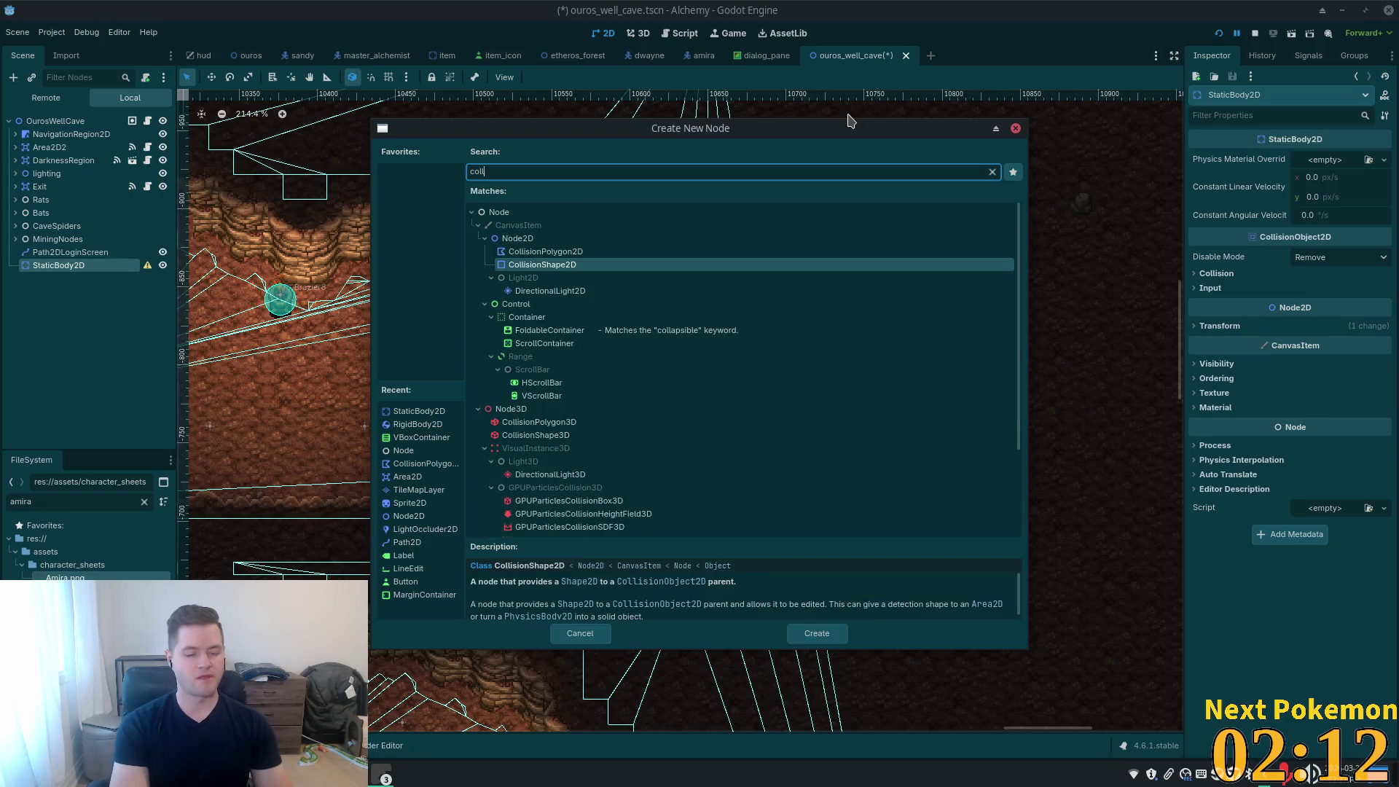
pyautogui.press('Return')
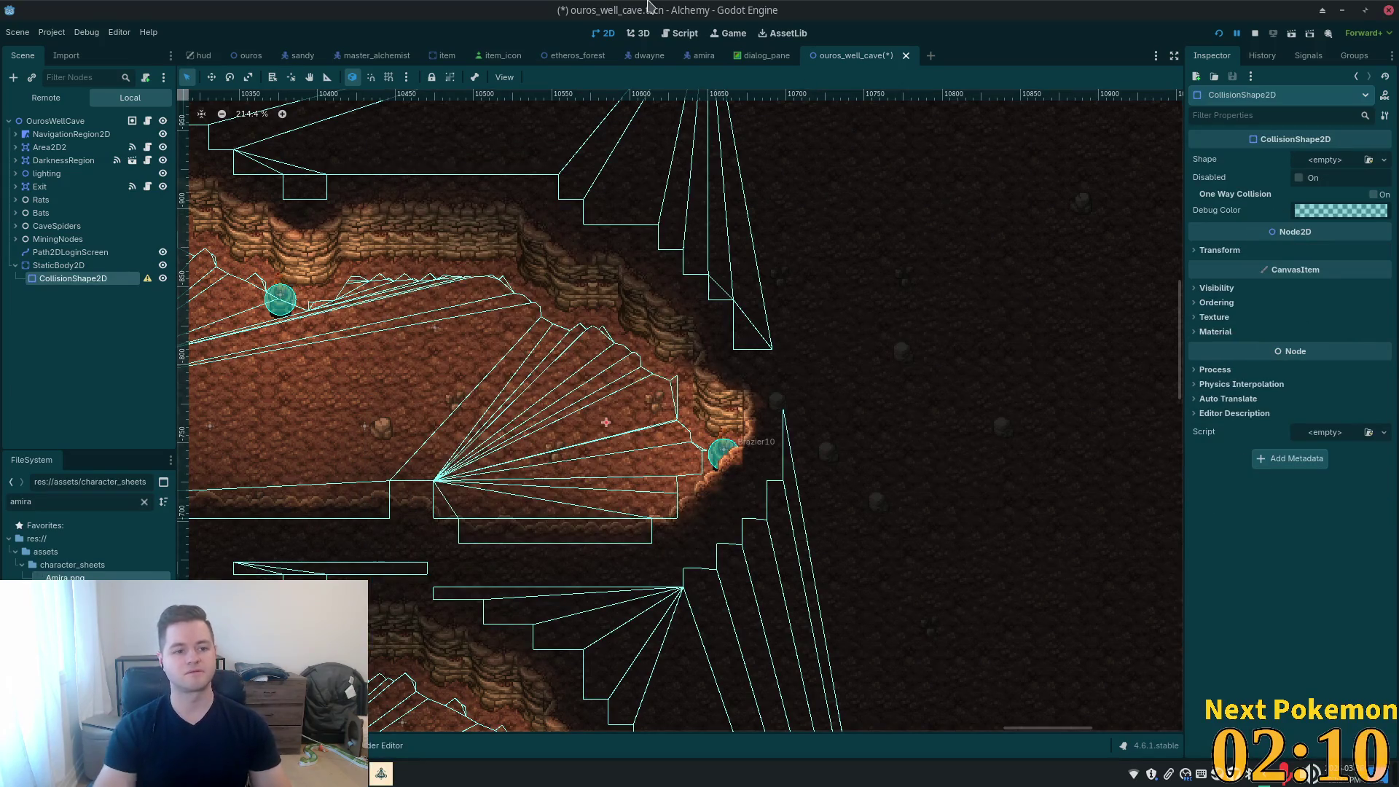
# Assign a new RectangleShape2D as the collision shape.
pyautogui.click(1384, 160)
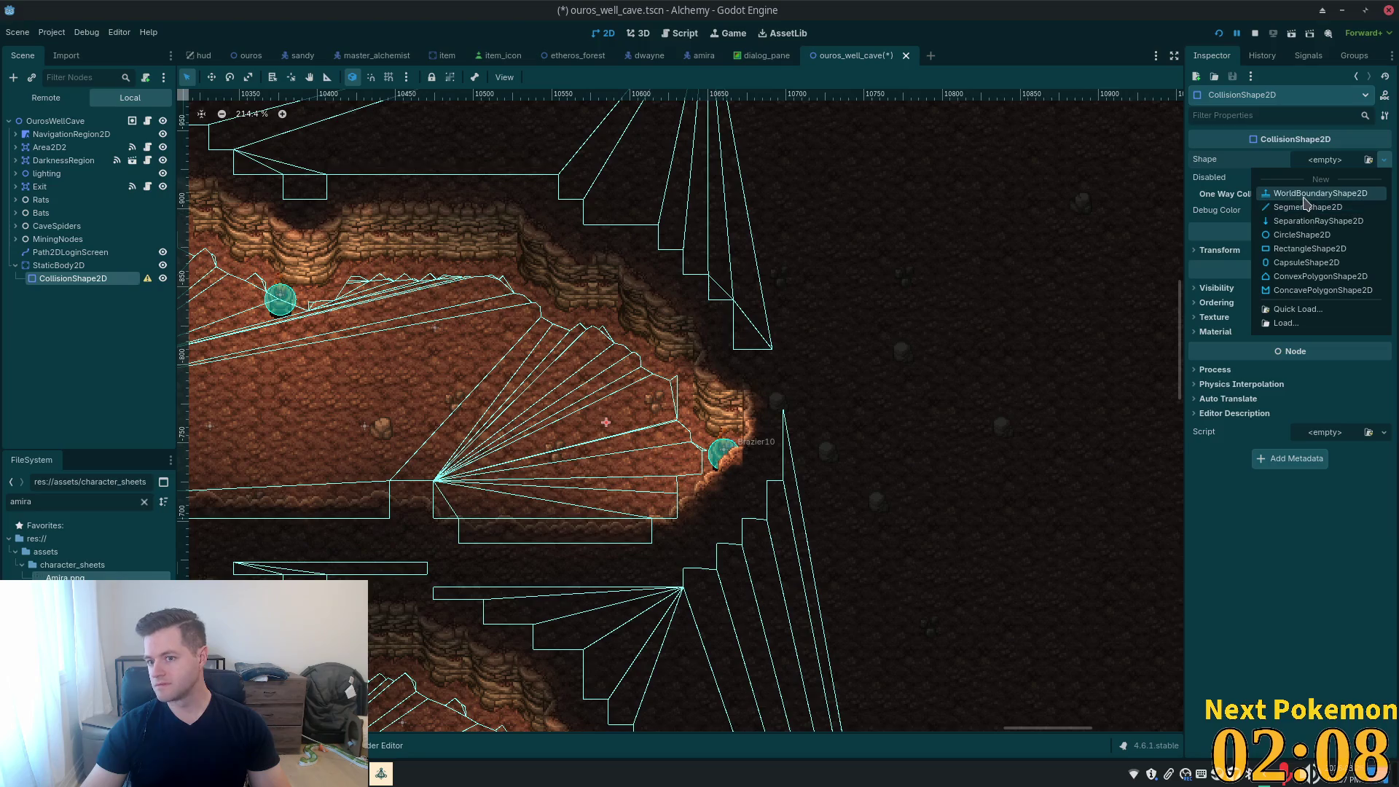
pyautogui.click(1312, 249)
pyautogui.scroll(3, 627, 383)
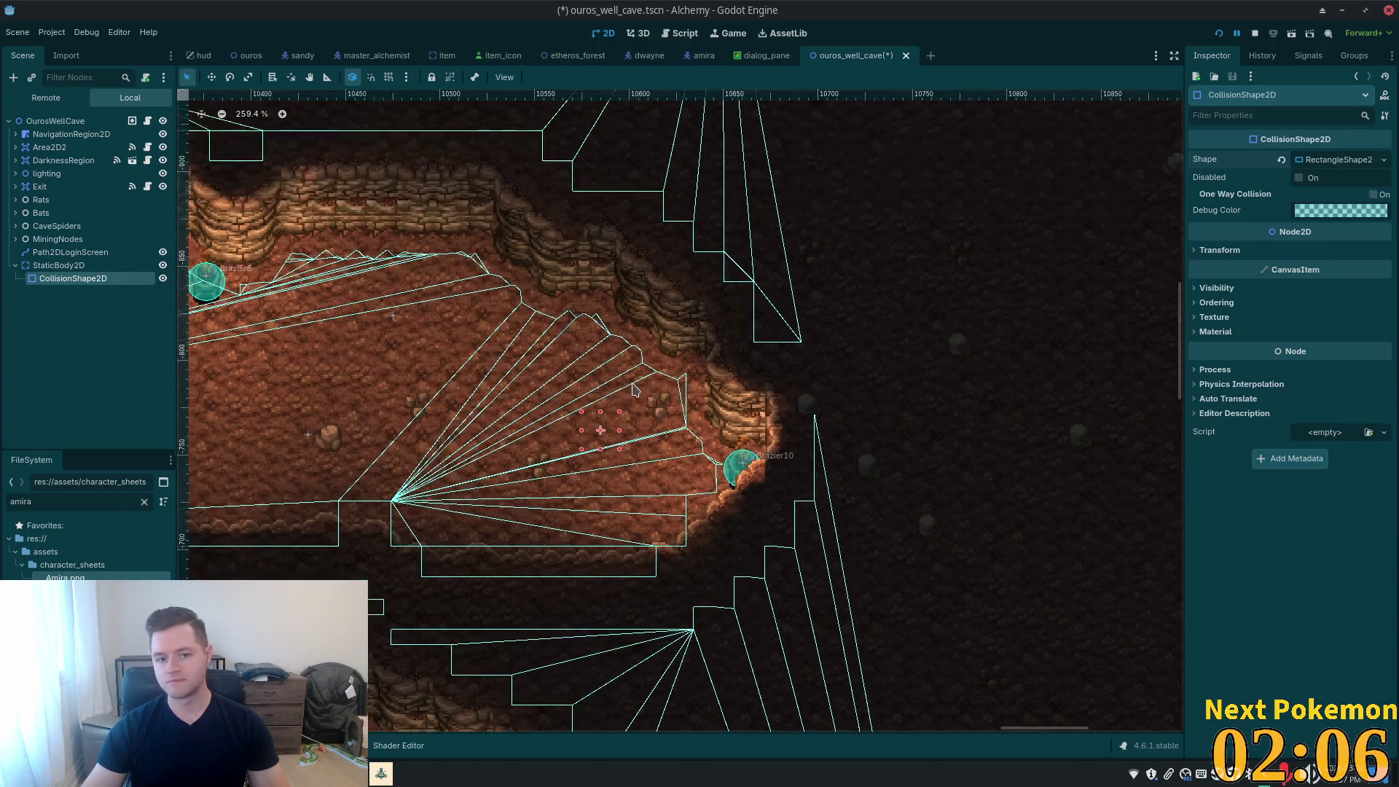
pyautogui.scroll(4, 624, 383)
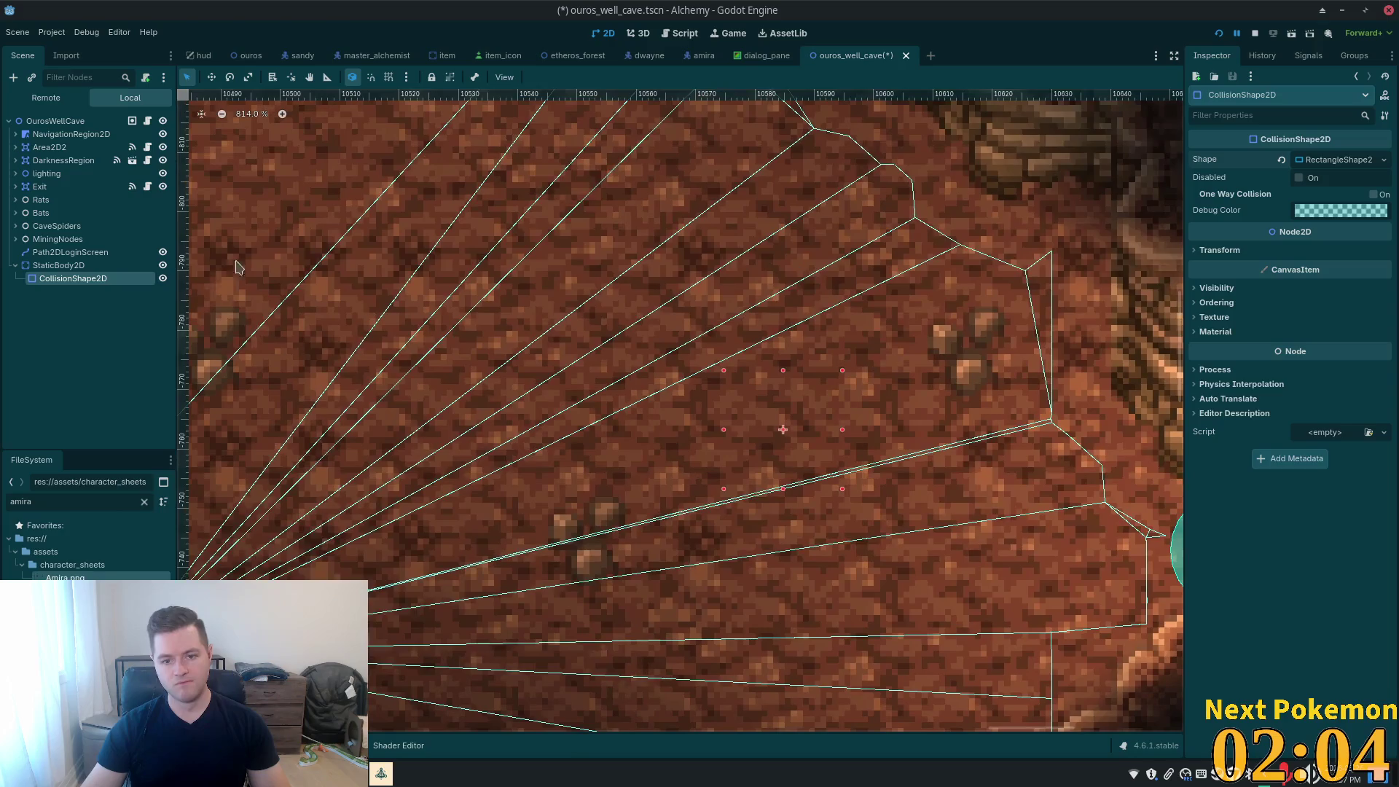
# Rename the static body to StaticBody2DChest.
pyautogui.click(60, 265)
pyautogui.click(98, 267)
pyautogui.click(101, 266)
pyautogui.write('Ches')
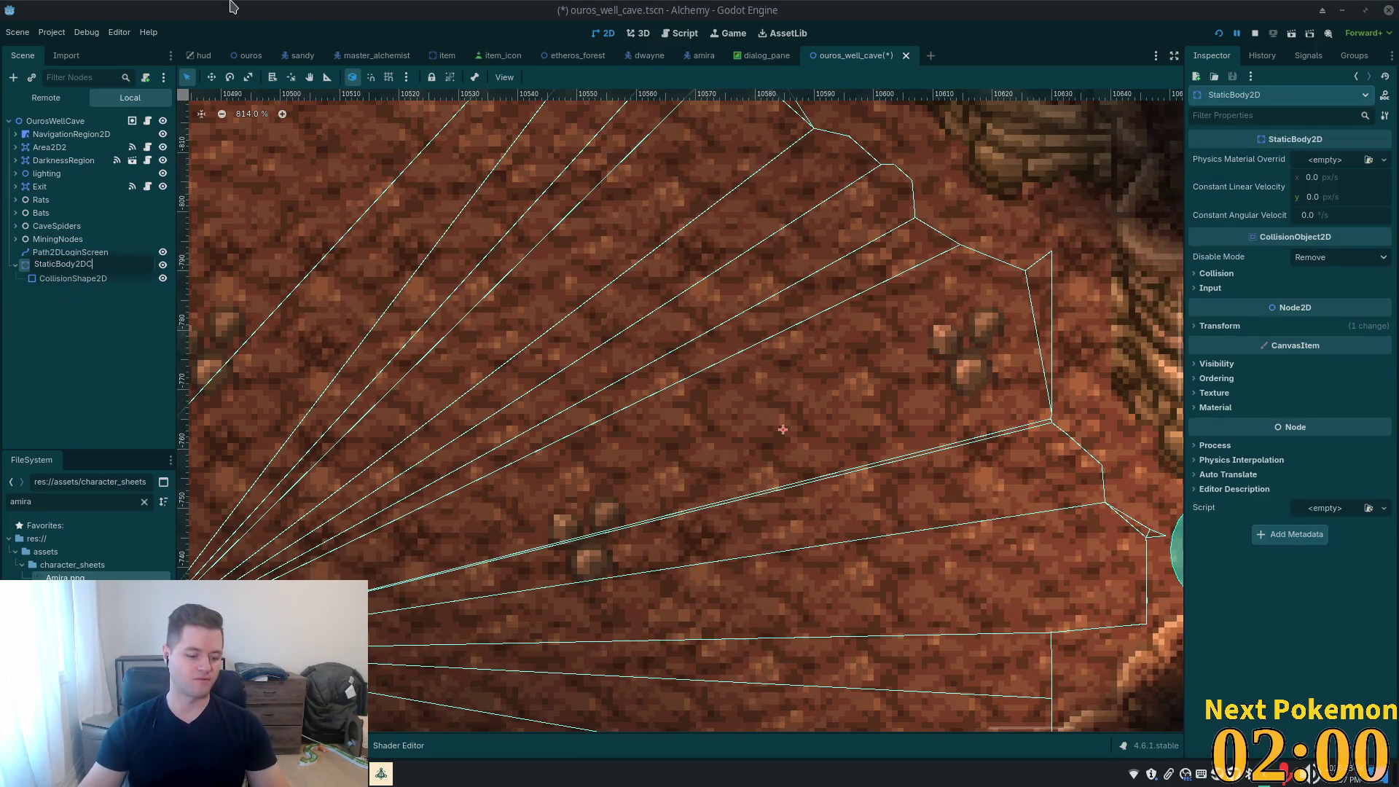
pyautogui.write('t')
pyautogui.press('Return')
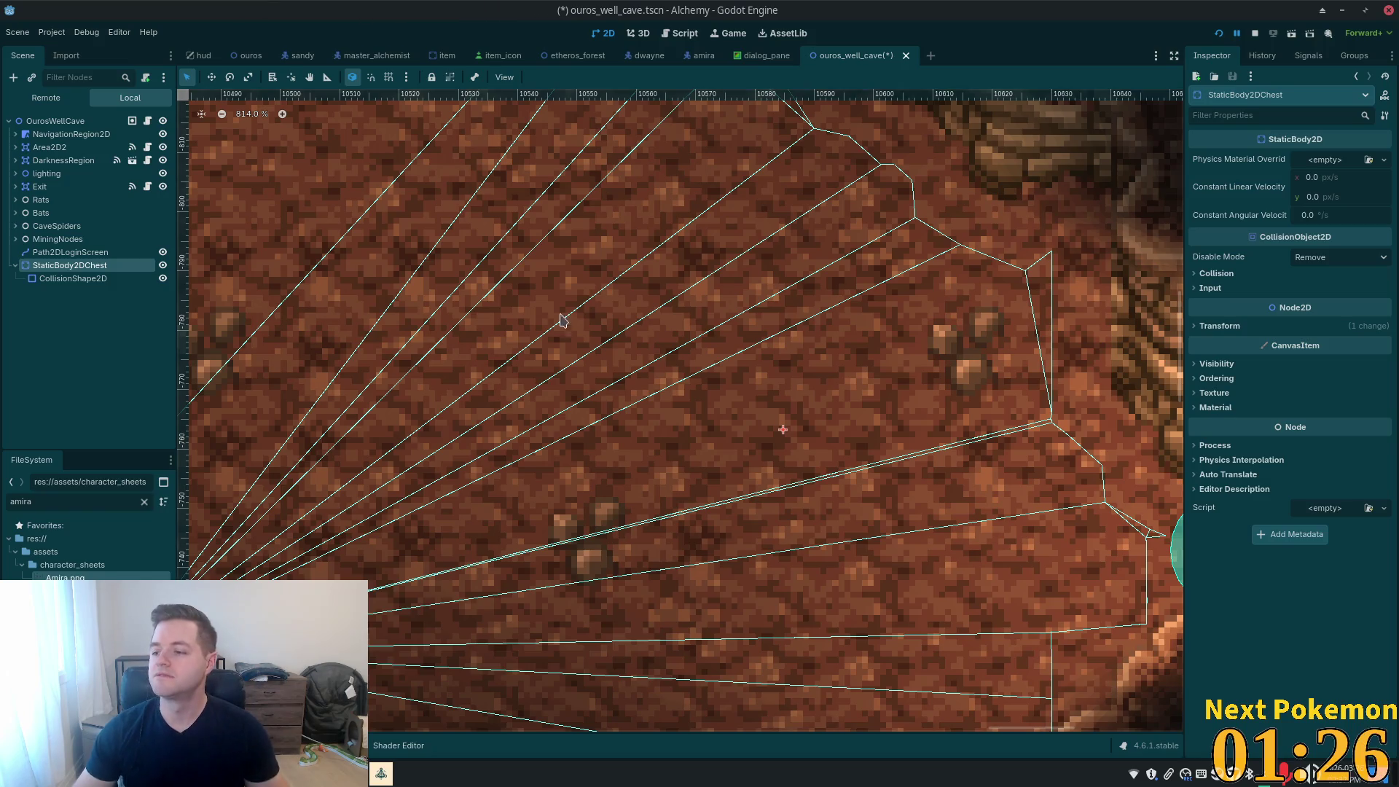
# Change the static body's name from StaticBody2DChest to StaticBody2DPot.
pyautogui.click(62, 279)
pyautogui.click(62, 272)
pyautogui.click(100, 265)
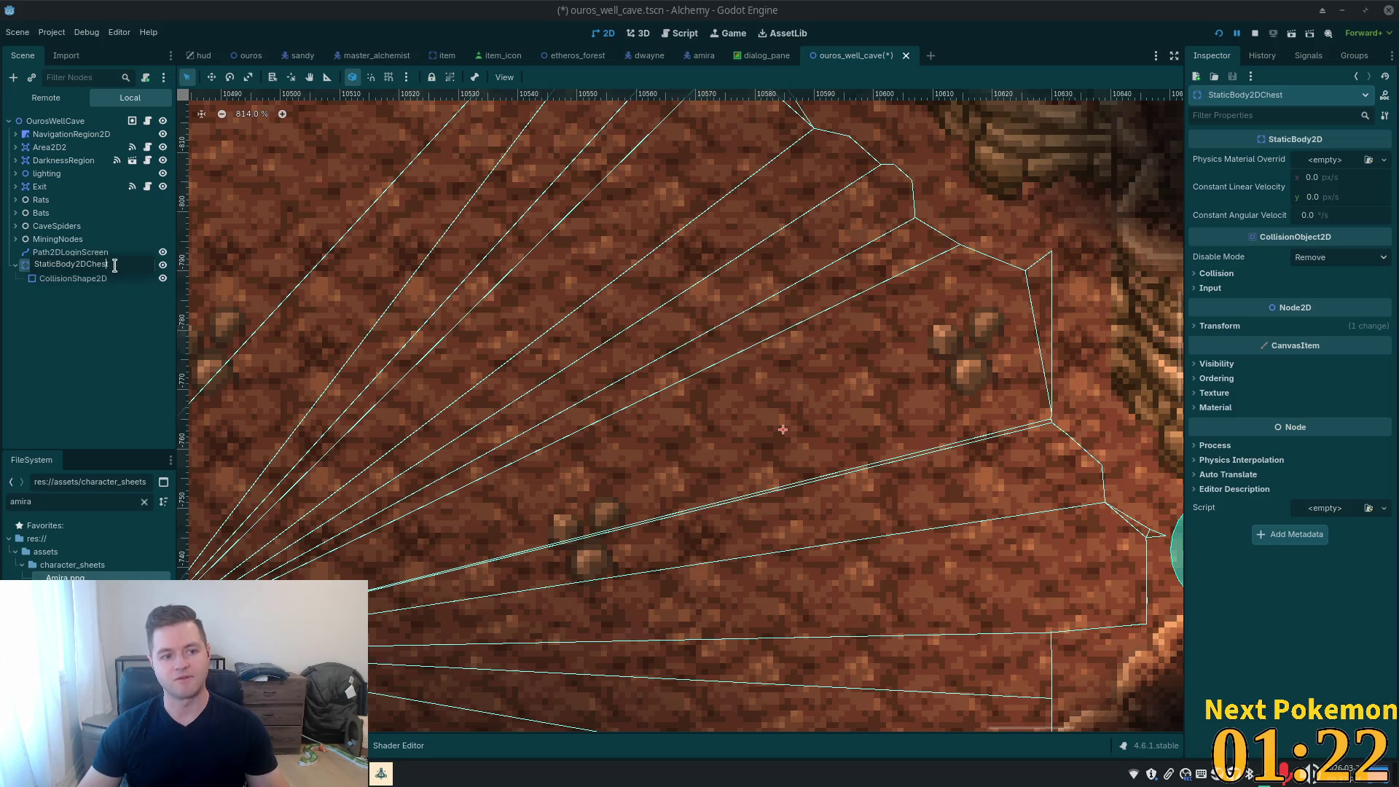
pyautogui.press('Return')
pyautogui.press('BackSpace')
pyautogui.press('BackSpace')
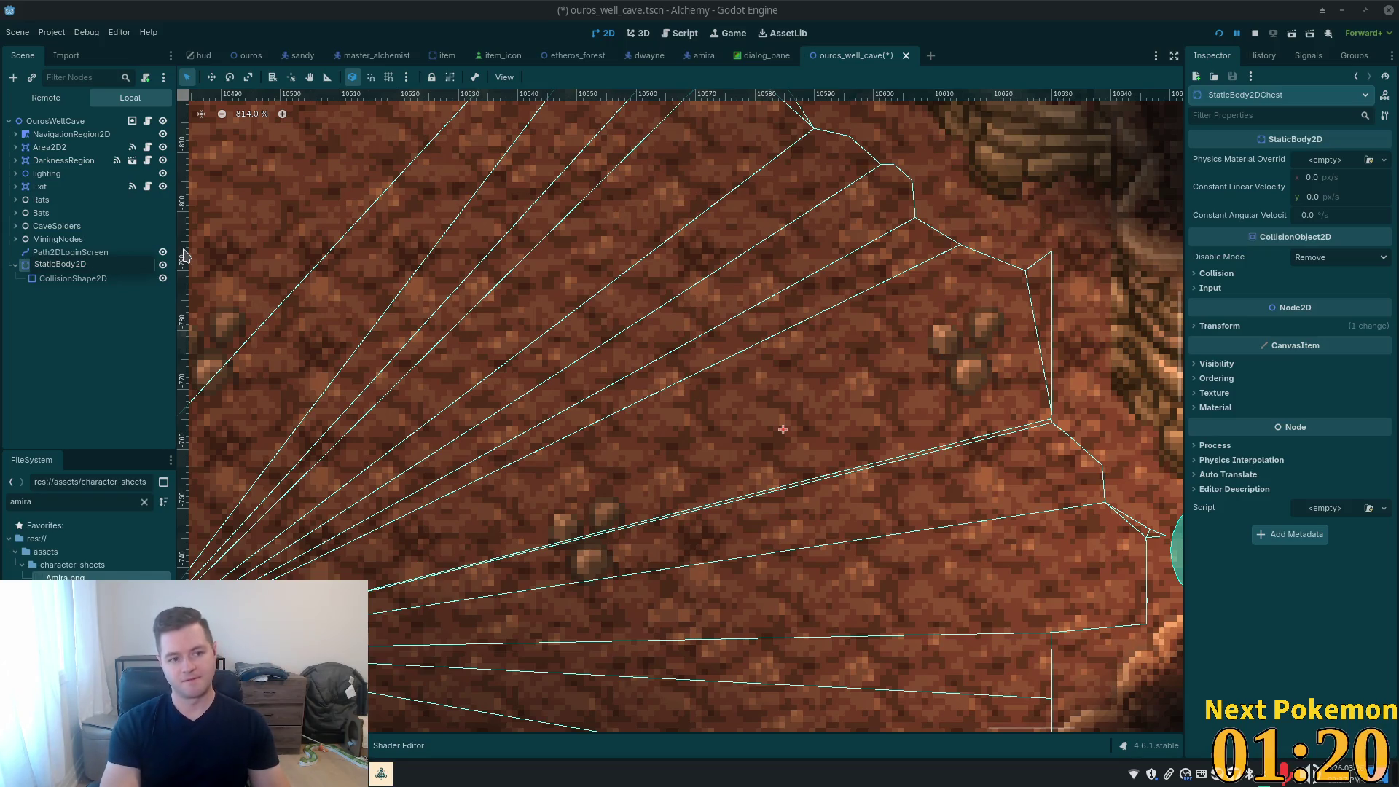
pyautogui.press('Return')
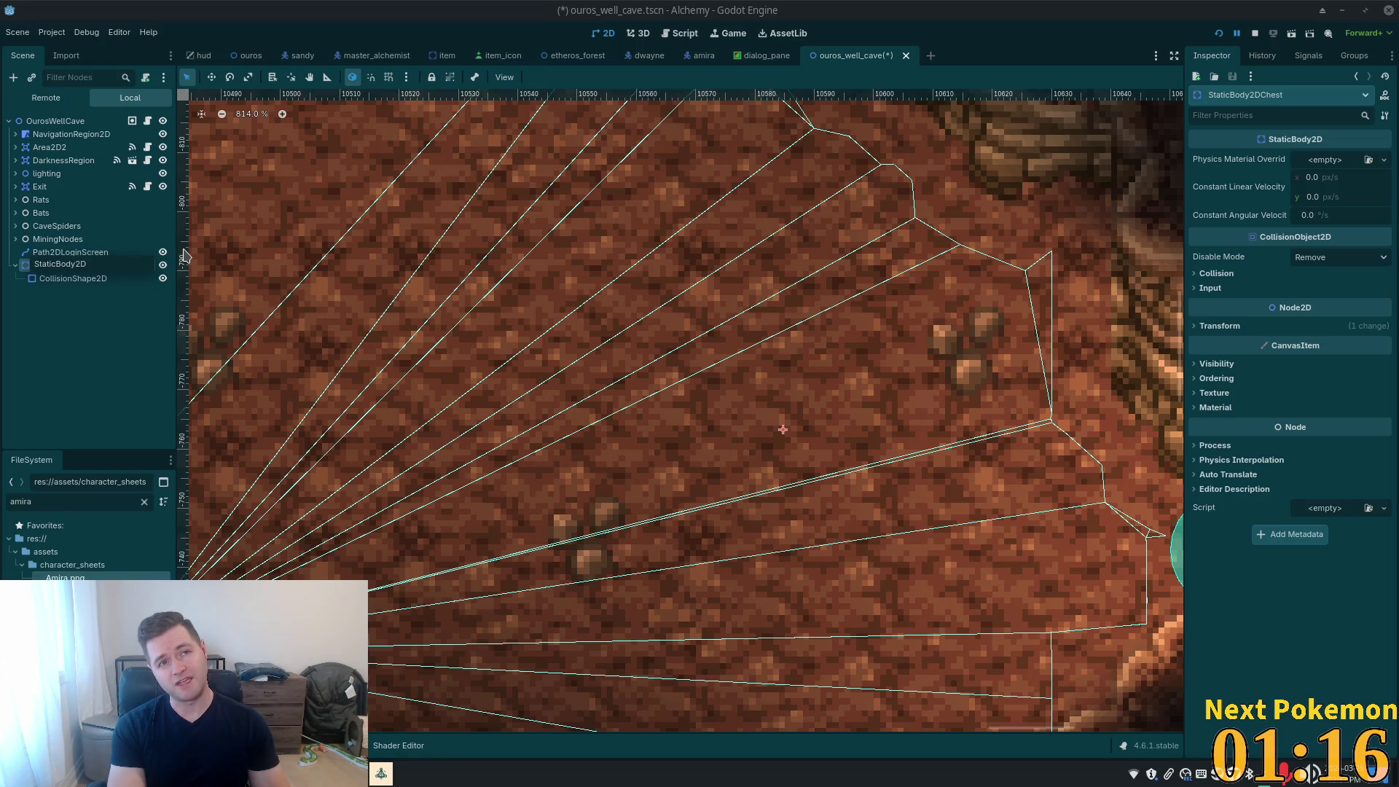
pyautogui.write('Pot')
pyautogui.press('Return')
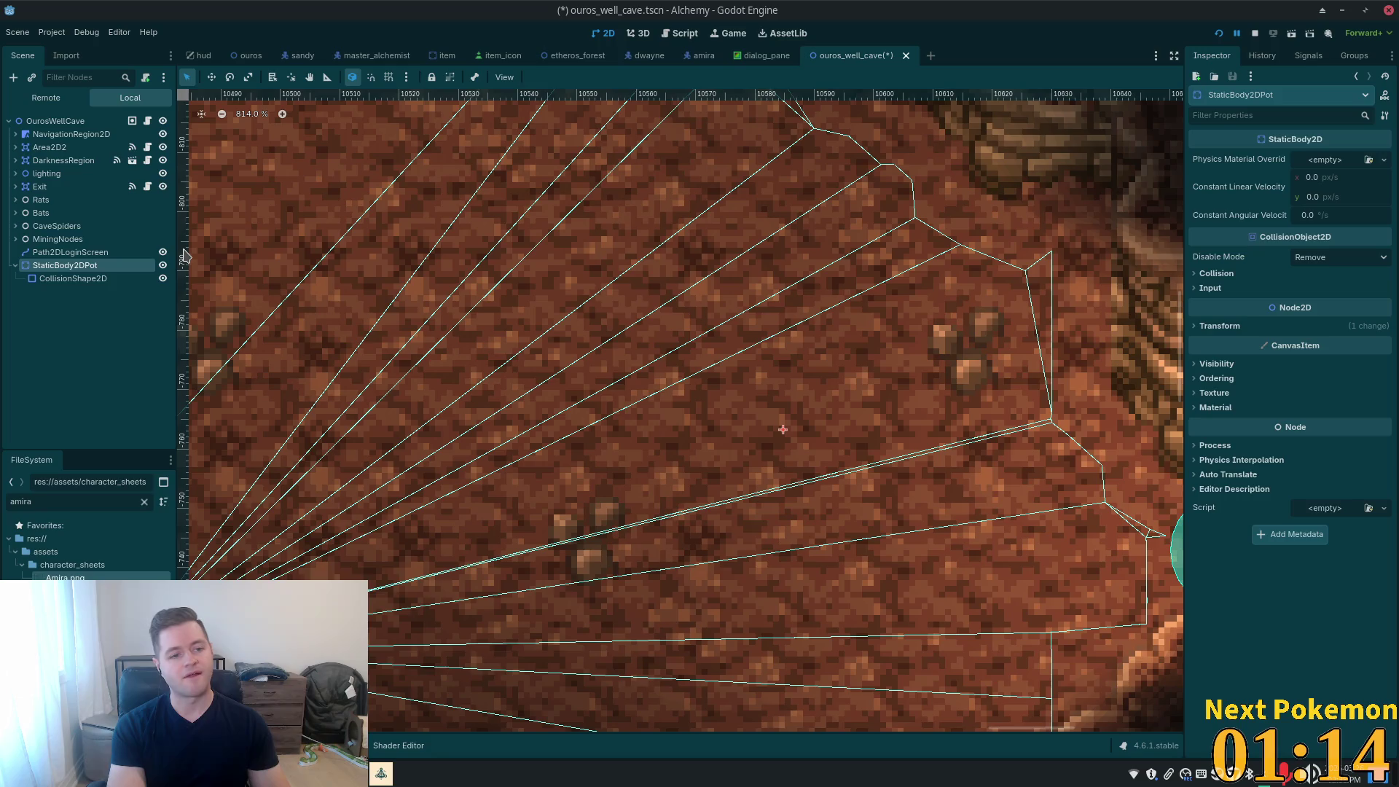
pyautogui.scroll(-3, 770, 329)
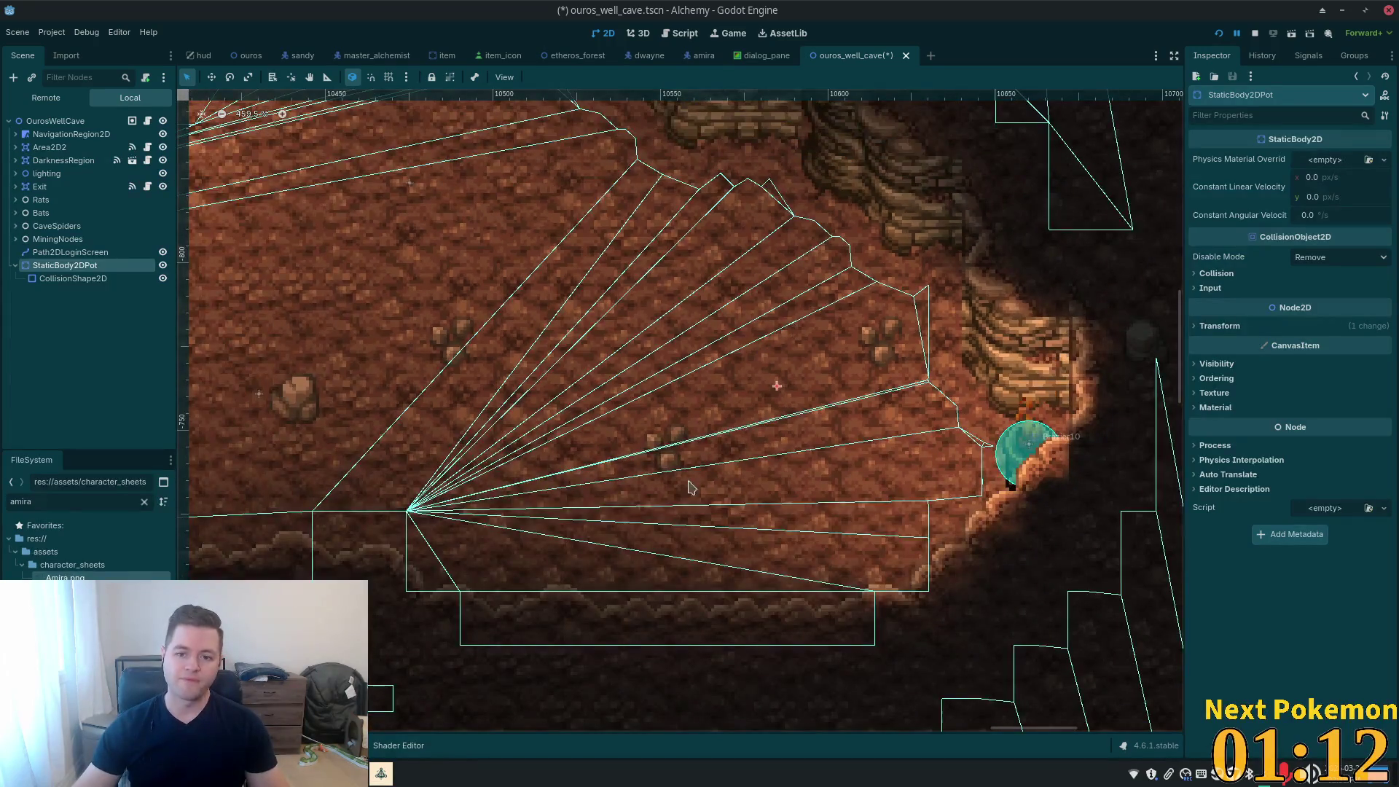
pyautogui.hotkey('ctrl', 'a')
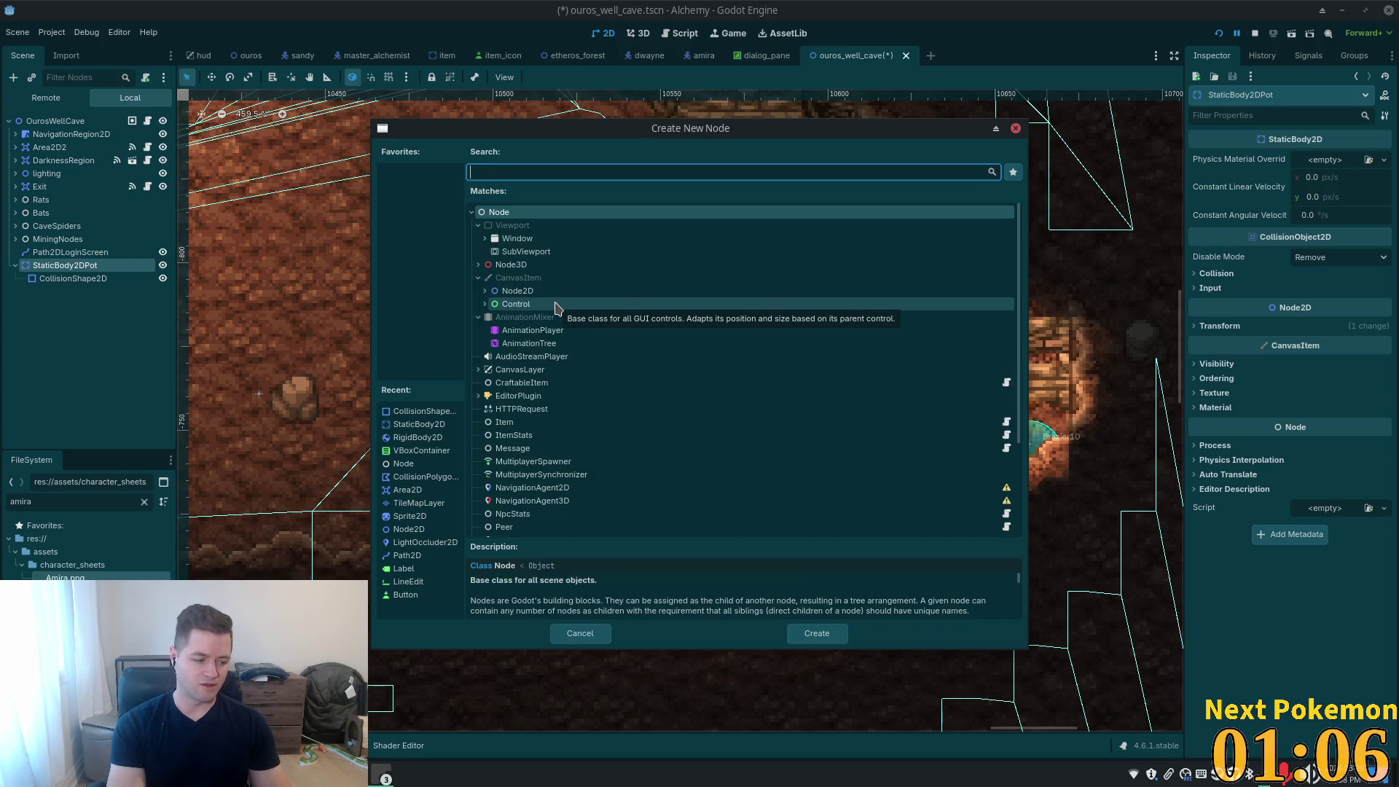
# Create a Sprite2D child under StaticBody2DPot.
pyautogui.write('sprite')
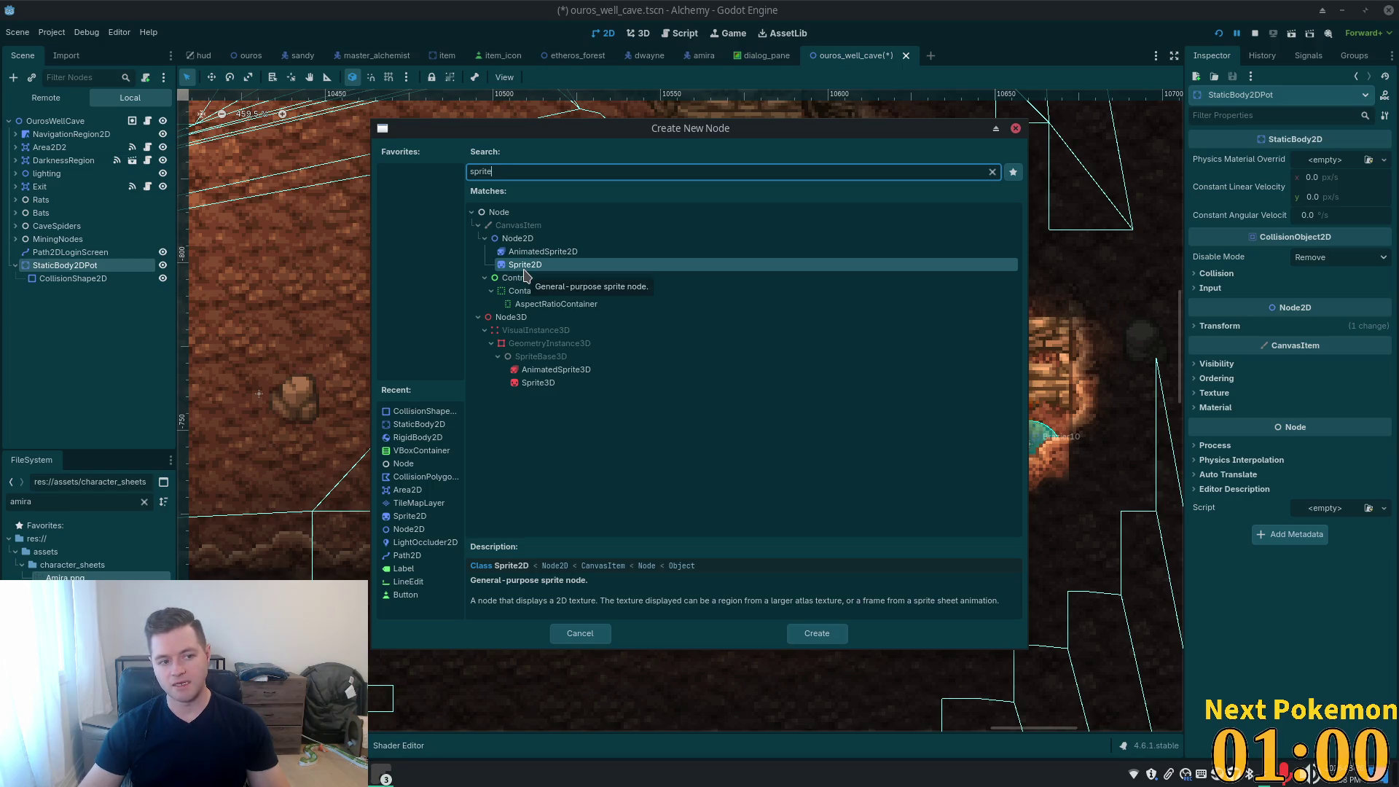
pyautogui.doubleClick(525, 268)
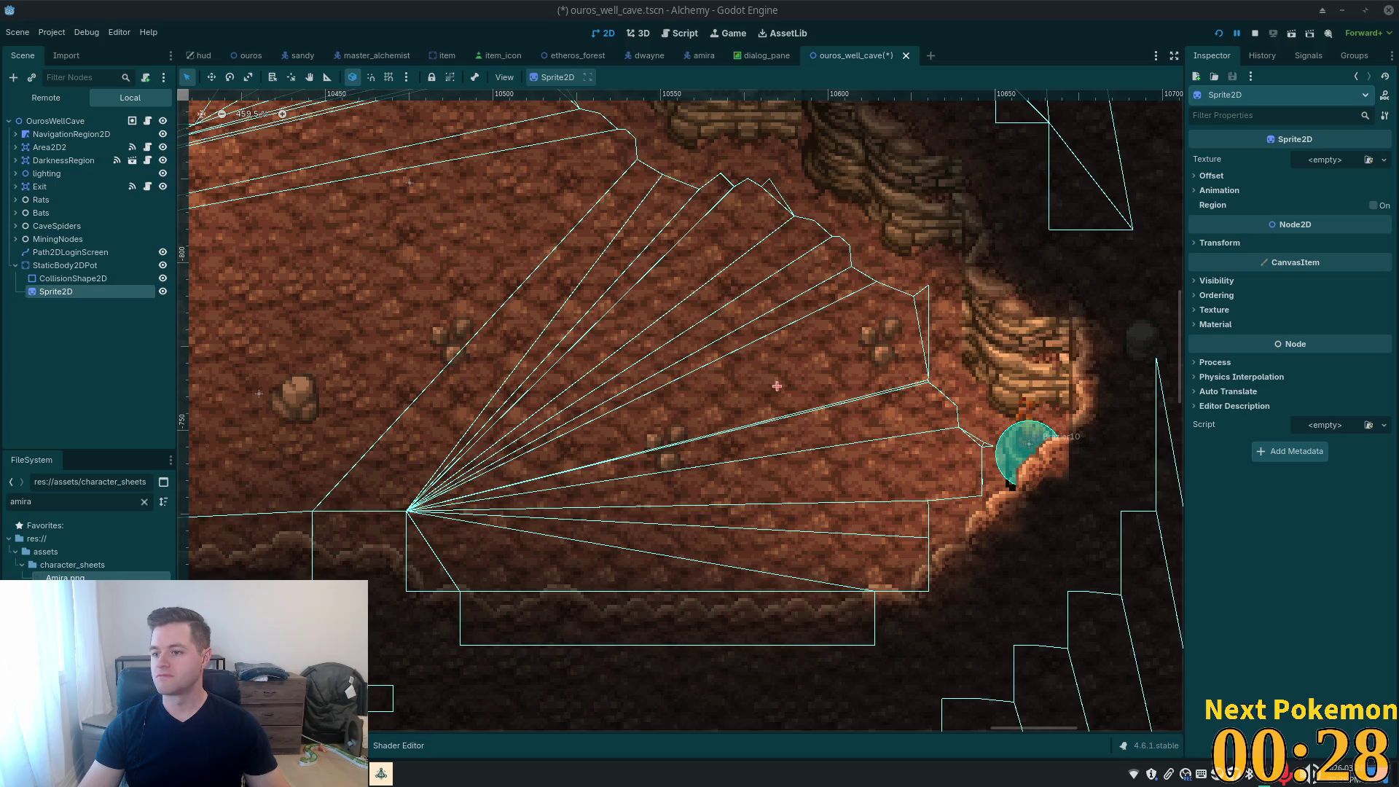
pyautogui.scroll(-2, 704, 378)
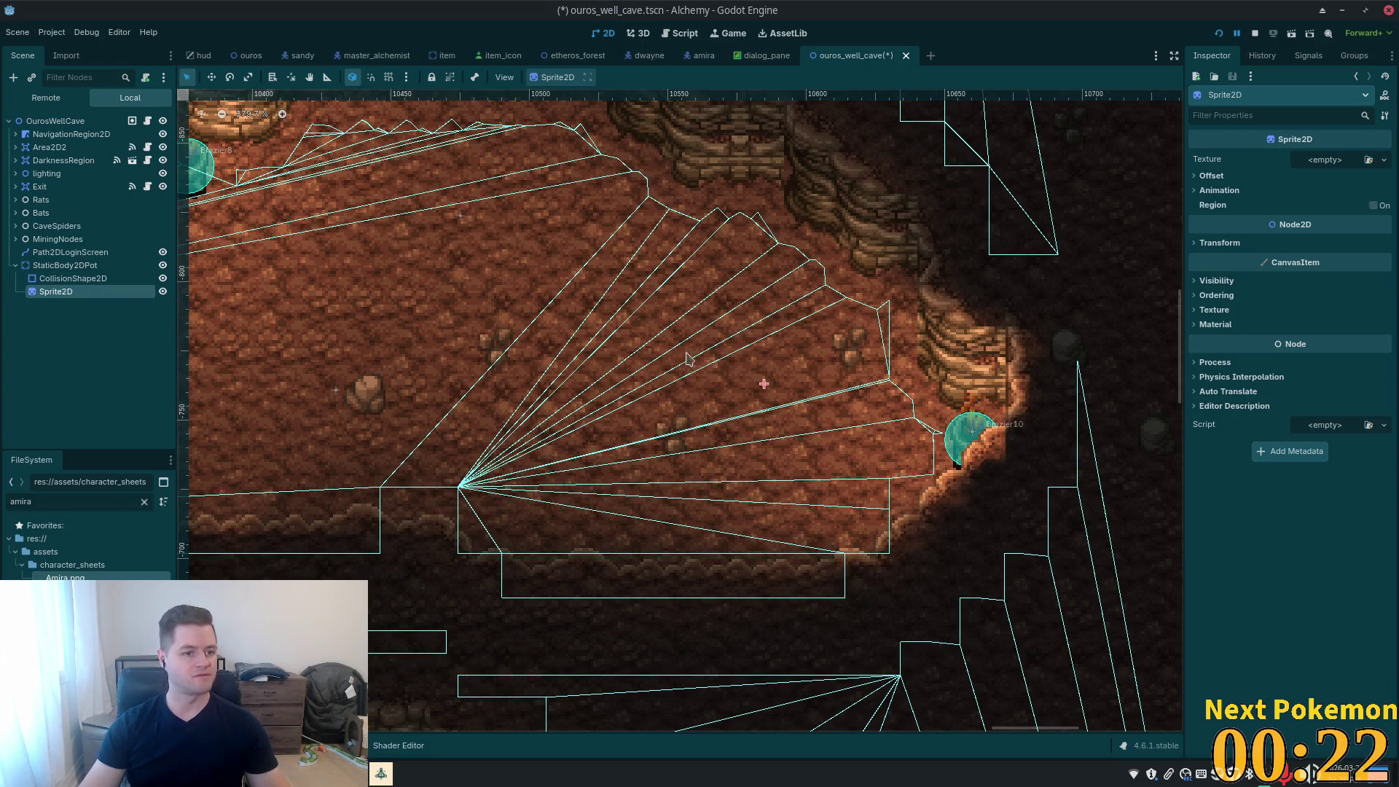
# Set the Sprite2D's texture to a new AtlasTexture.
pyautogui.click(1338, 157)
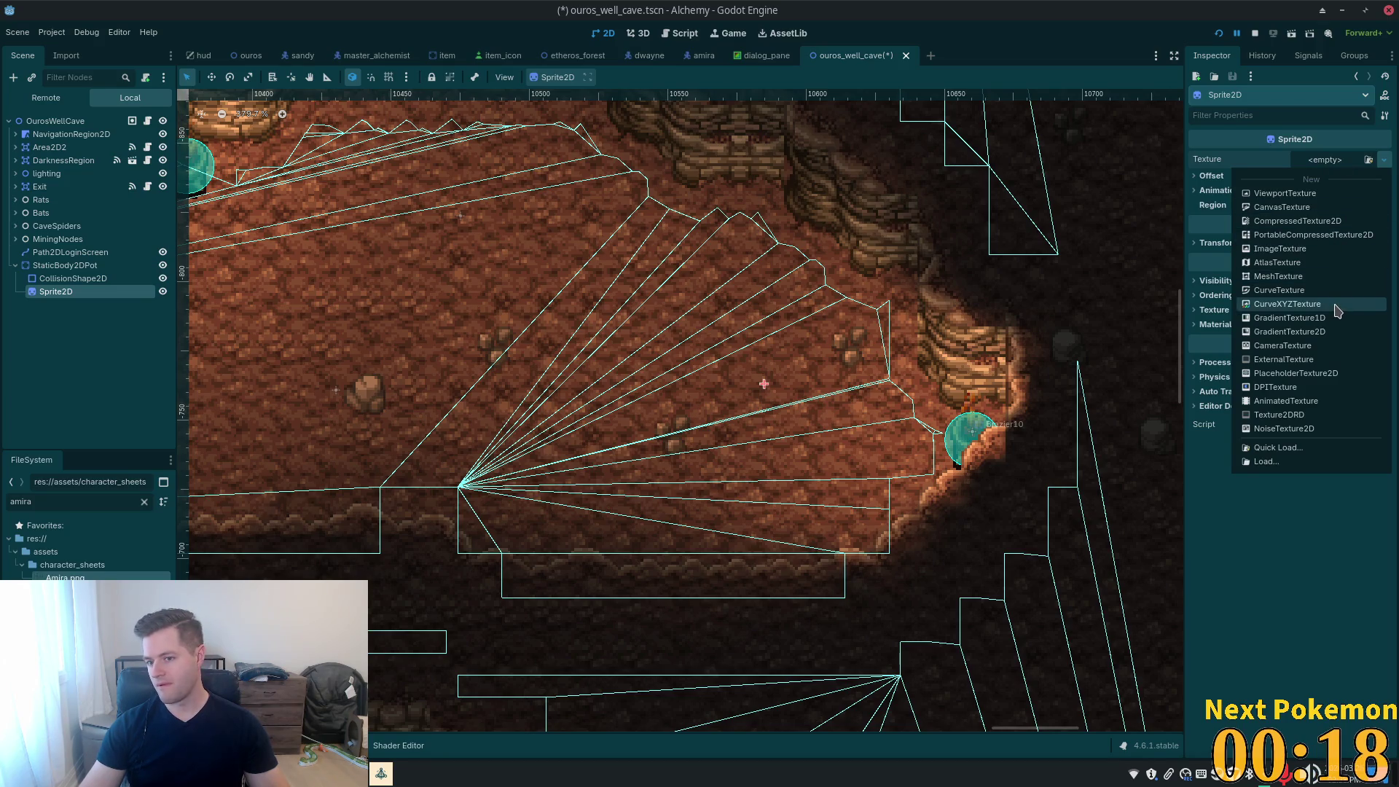
pyautogui.click(1277, 262)
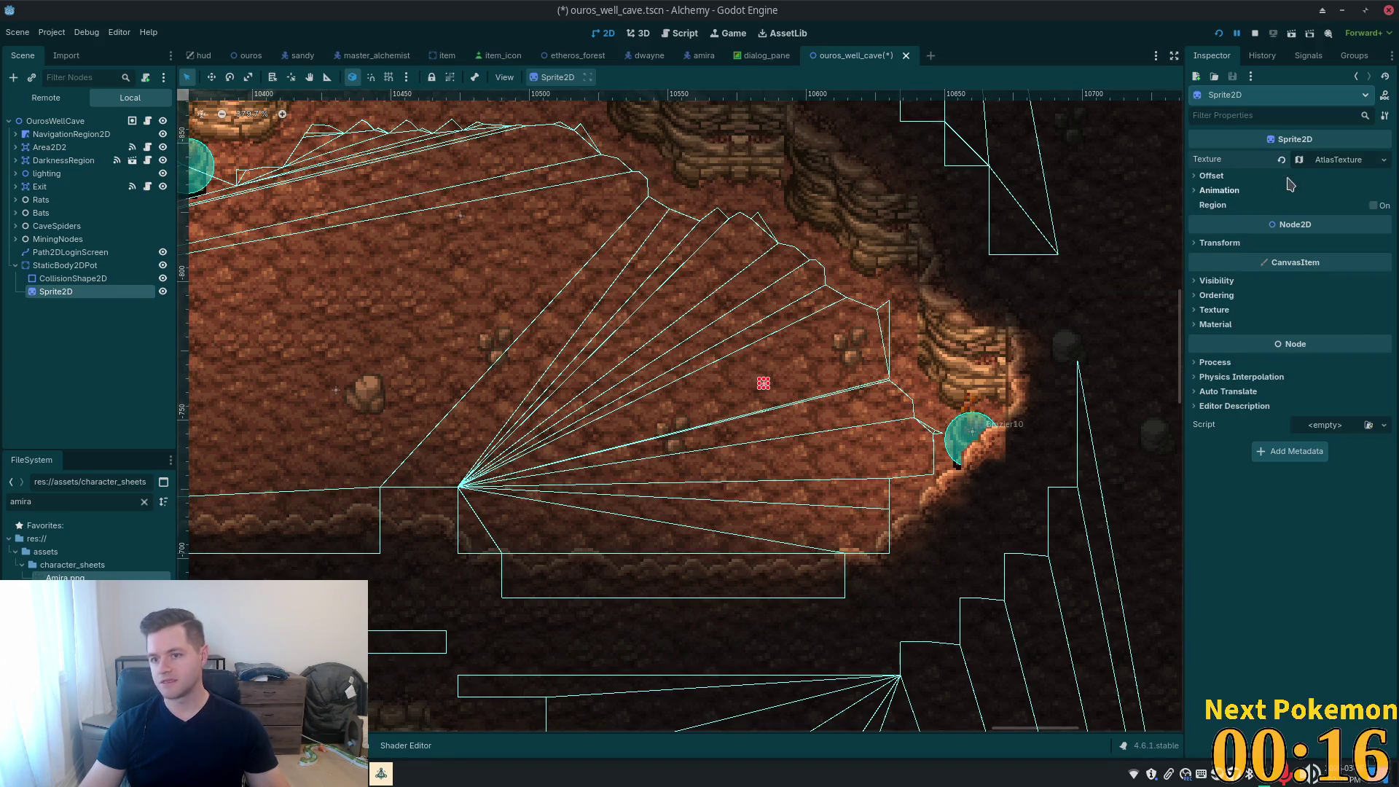
pyautogui.click(1331, 162)
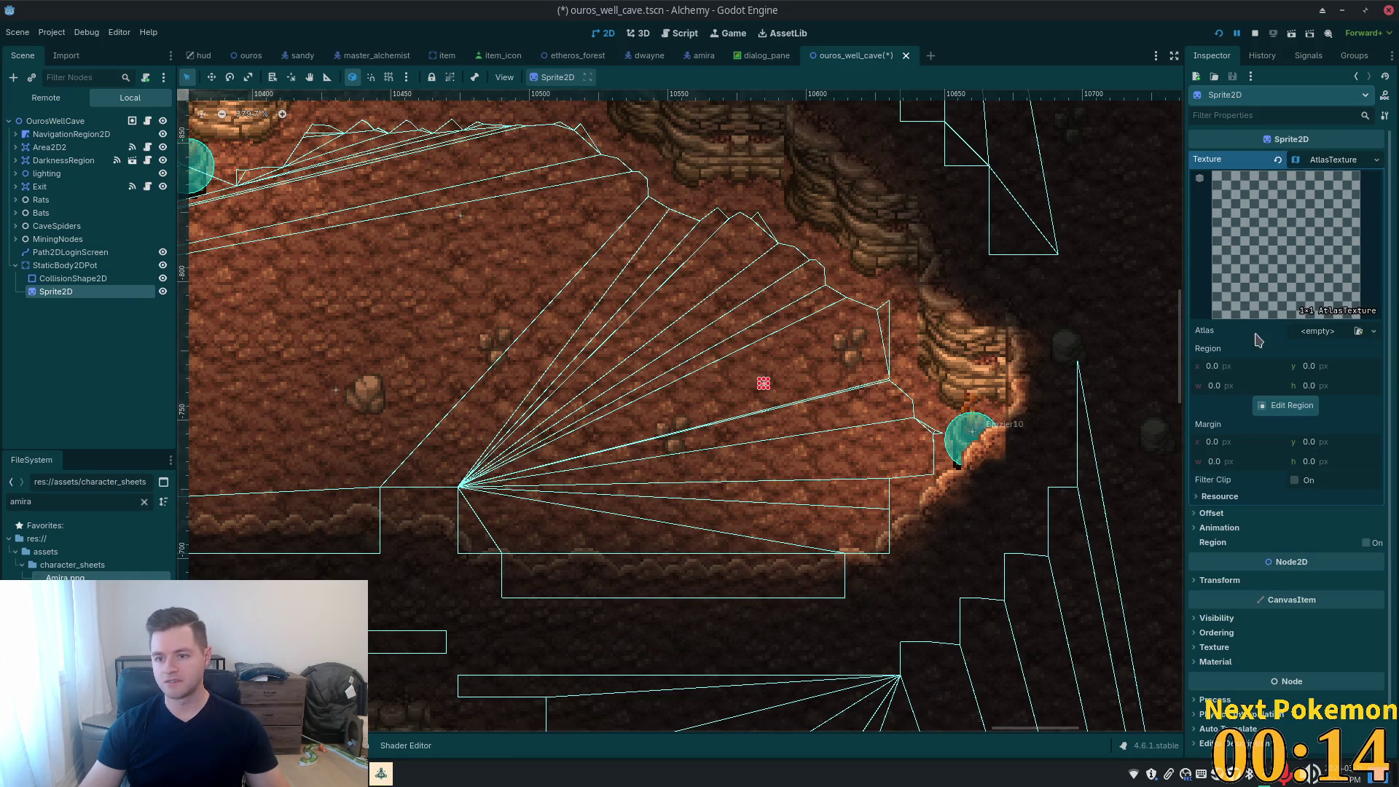
# Filter FileSystem for 'furni' and use cozy furnishings 16x32.png as the atlas.
pyautogui.write('ra')
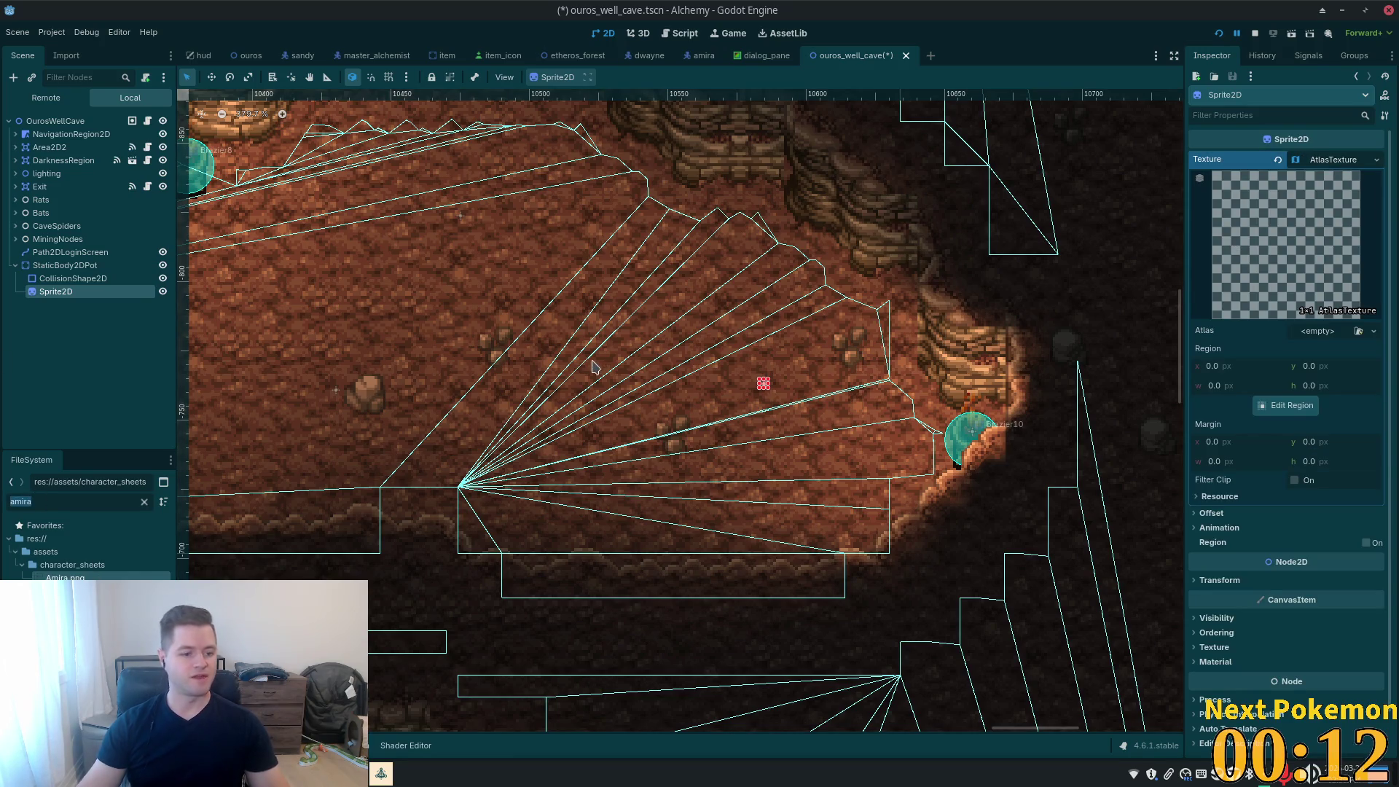
pyautogui.click(144, 501)
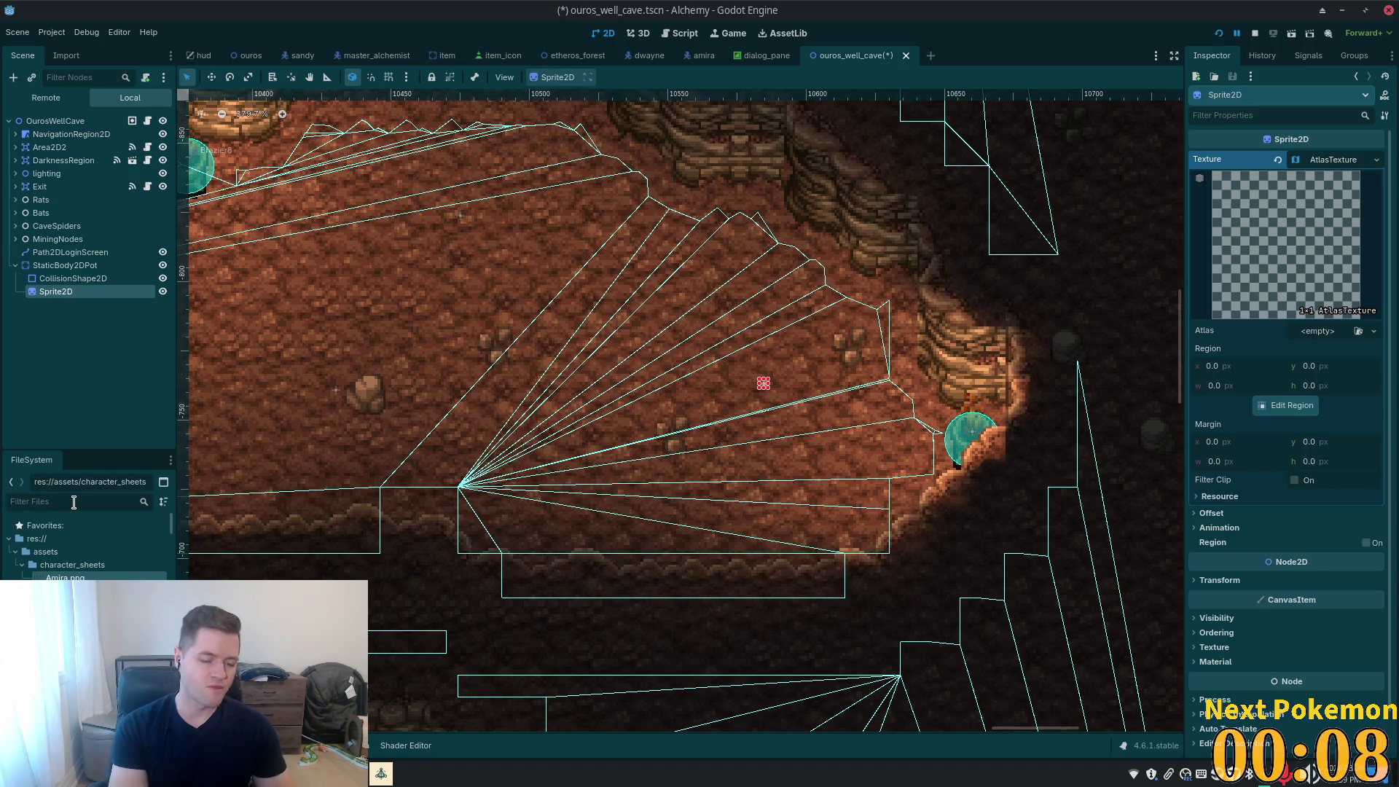
pyautogui.write('villa')
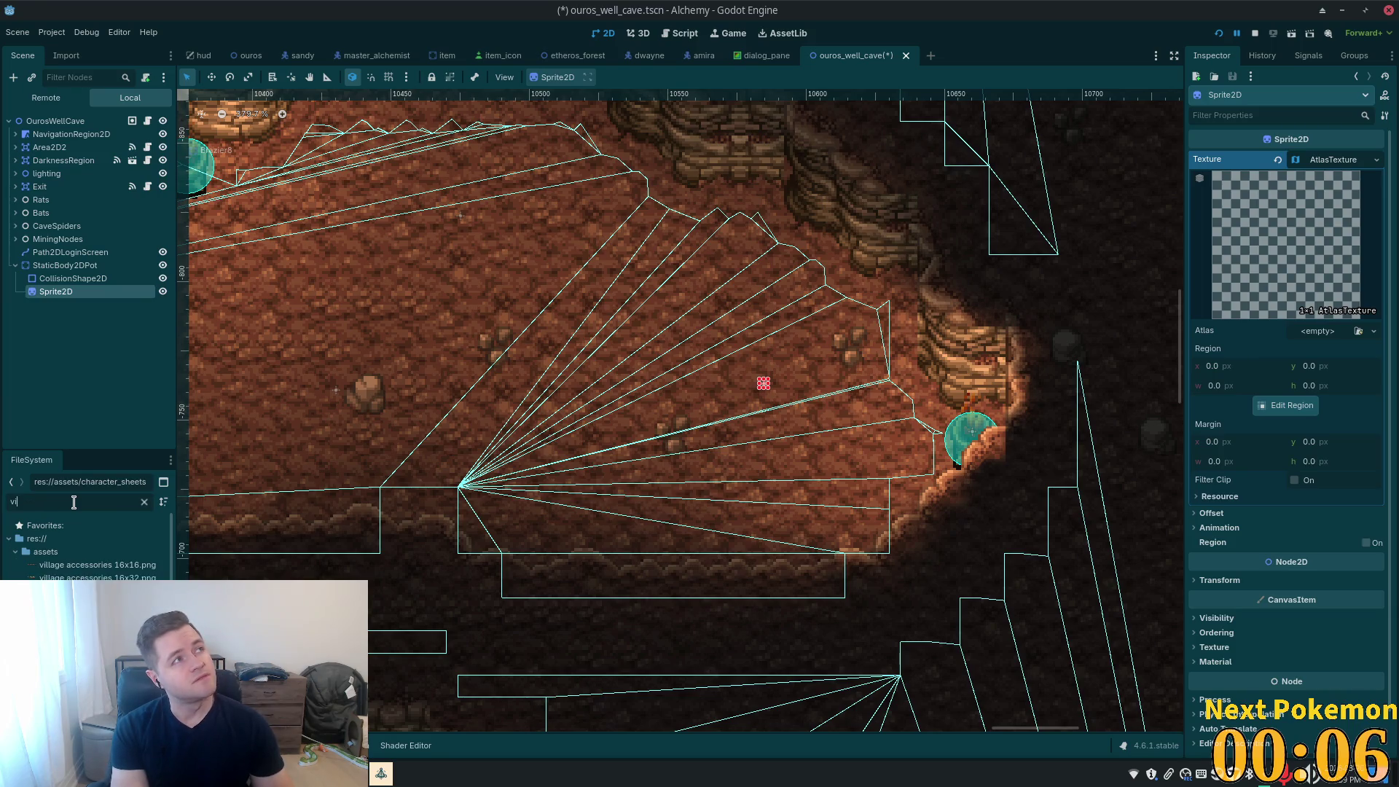
pyautogui.write('ge')
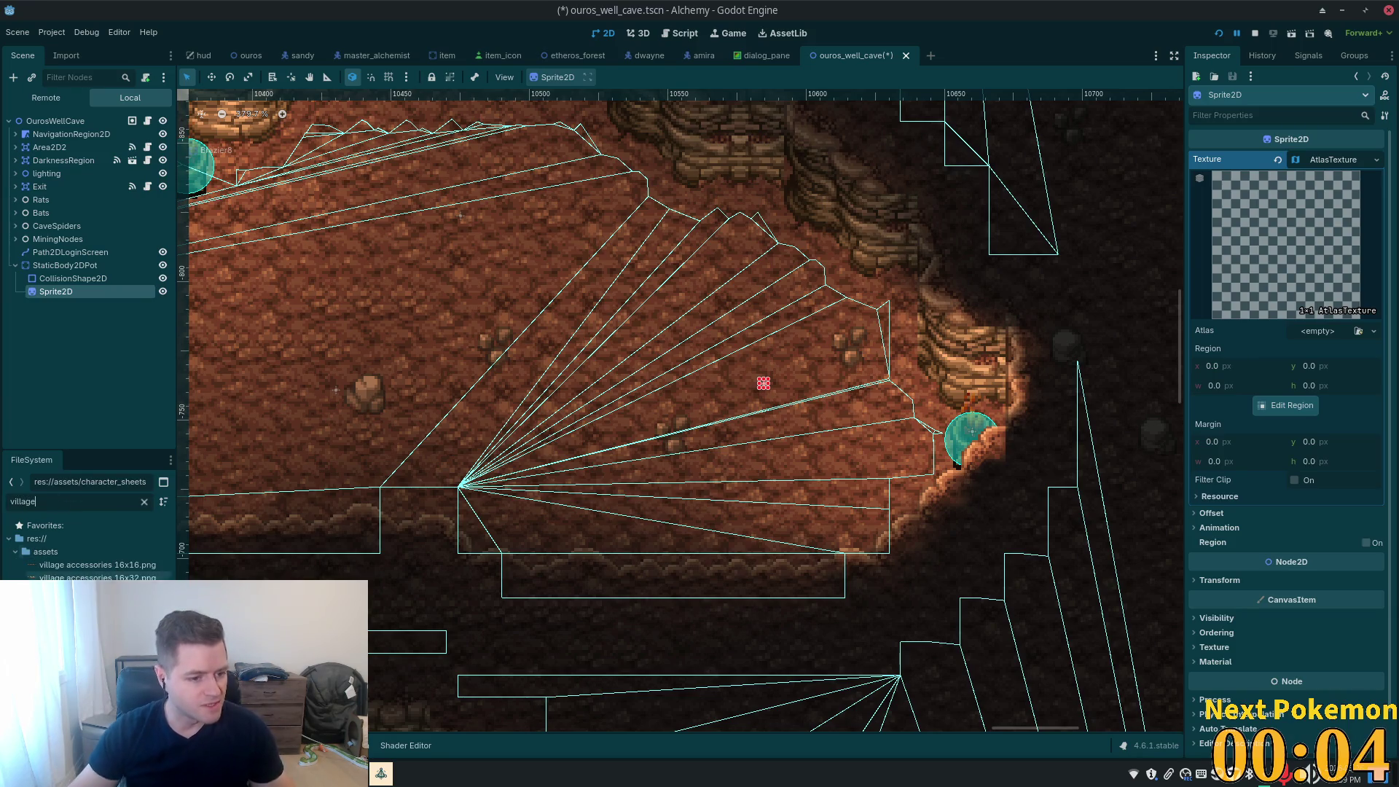
pyautogui.click(50, 568)
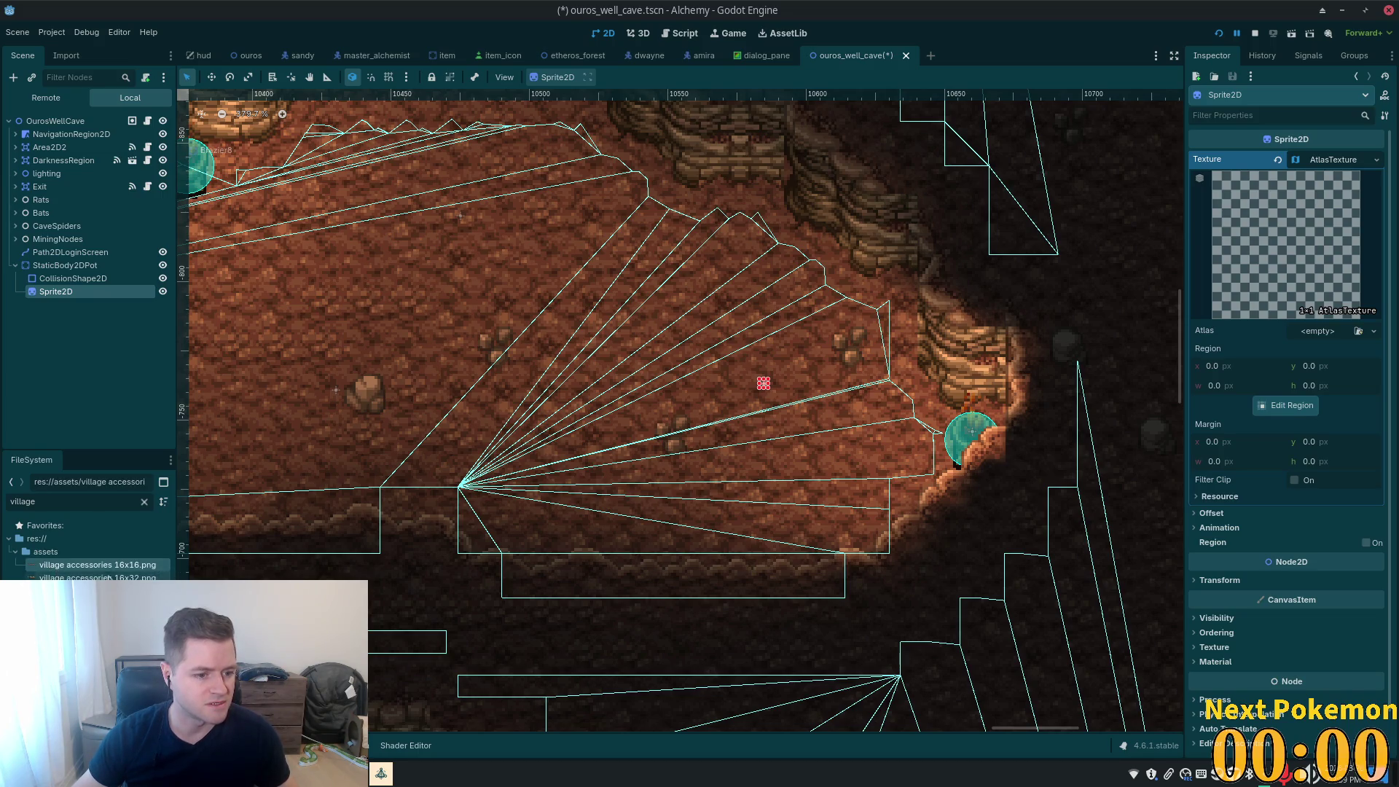
pyautogui.moveTo(46, 572)
pyautogui.mouseDown()
pyautogui.moveTo(568, 364)
pyautogui.moveTo(1020, 350)
pyautogui.moveTo(415, 378)
pyautogui.moveTo(462, 386)
pyautogui.moveTo(457, 400)
pyautogui.mouseUp()
pyautogui.moveTo(95, 577)
pyautogui.mouseDown()
pyautogui.moveTo(413, 473)
pyautogui.moveTo(586, 473)
pyautogui.moveTo(598, 461)
pyautogui.moveTo(543, 467)
pyautogui.moveTo(336, 415)
pyautogui.moveTo(660, 368)
pyautogui.moveTo(282, 506)
pyautogui.moveTo(622, 344)
pyautogui.moveTo(632, 393)
pyautogui.moveTo(537, 385)
pyautogui.moveTo(547, 474)
pyautogui.moveTo(510, 409)
pyautogui.moveTo(182, 563)
pyautogui.moveTo(576, 342)
pyautogui.moveTo(175, 565)
pyautogui.mouseUp()
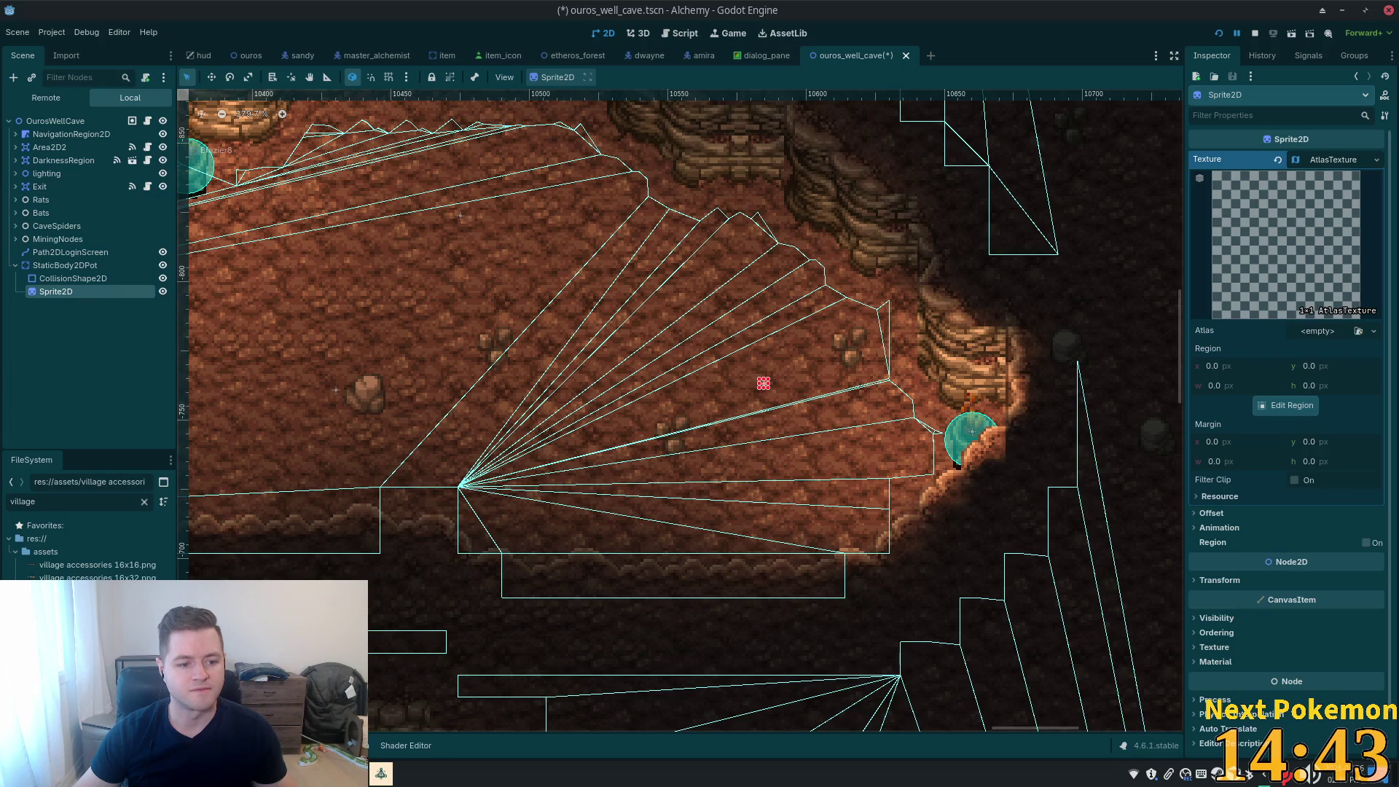
pyautogui.doubleClick(63, 505)
pyautogui.write('furni')
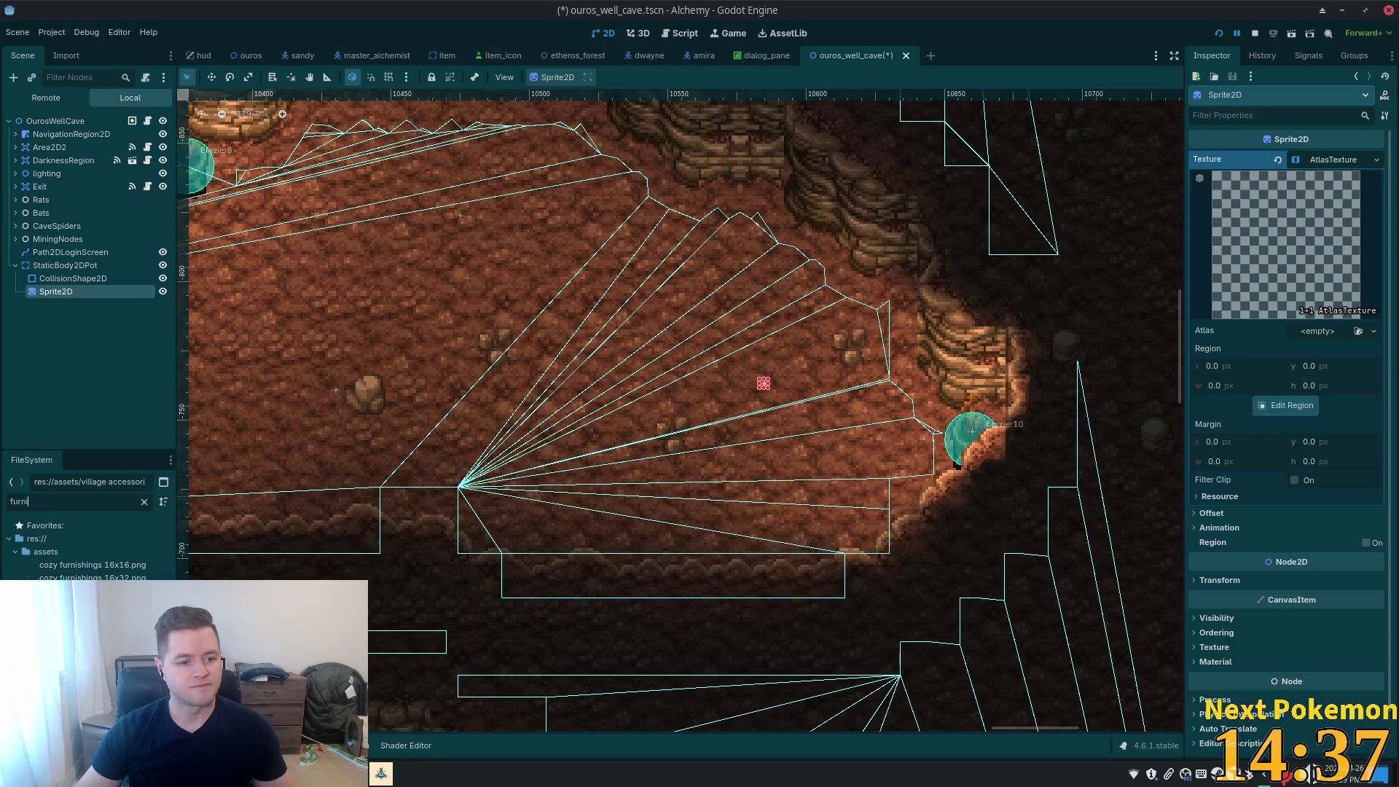
pyautogui.moveTo(92, 578)
pyautogui.mouseDown()
pyautogui.moveTo(653, 331)
pyautogui.moveTo(912, 641)
pyautogui.moveTo(764, 685)
pyautogui.moveTo(1318, 332)
pyautogui.mouseUp()
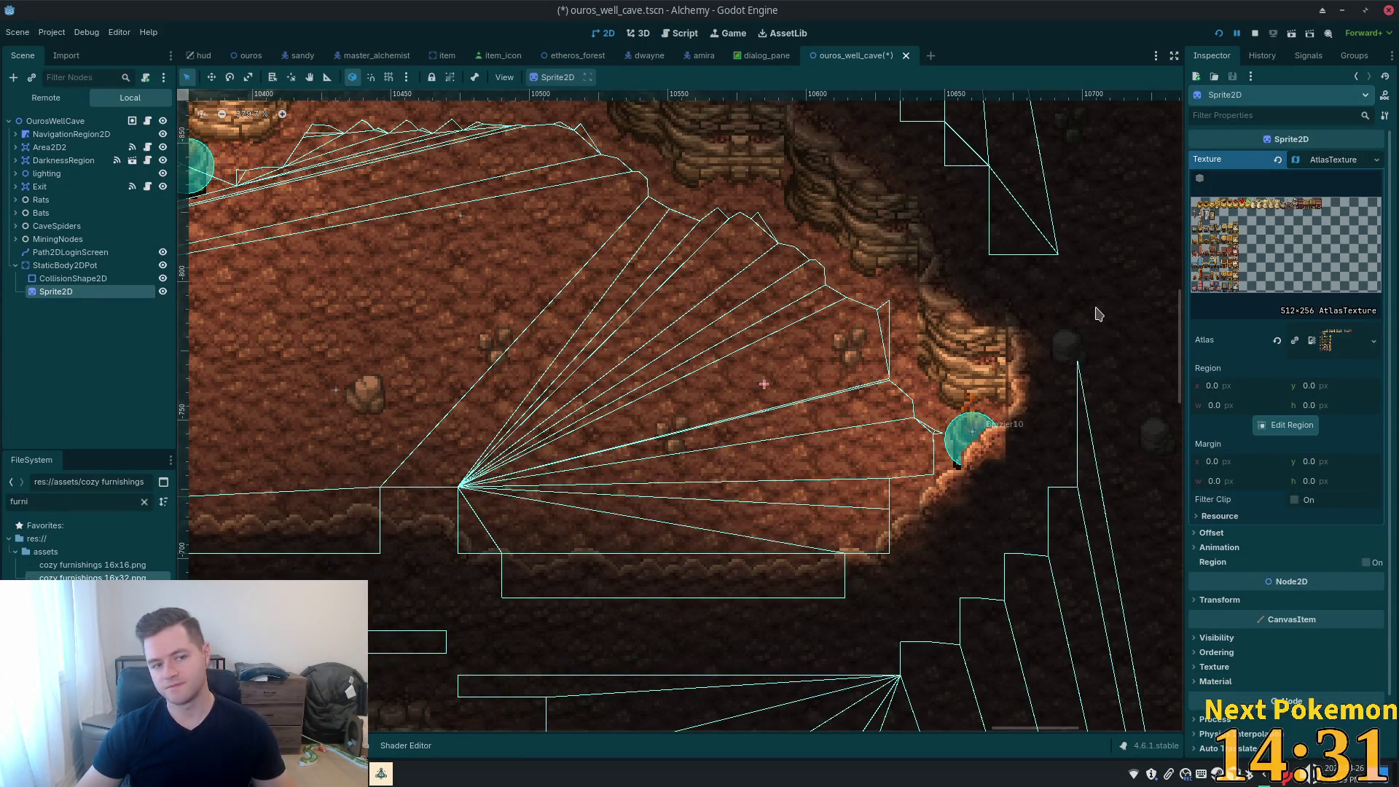
# Open the Region Editor for the atlas, leaving snap mode on Auto Slice.
pyautogui.click(1285, 425)
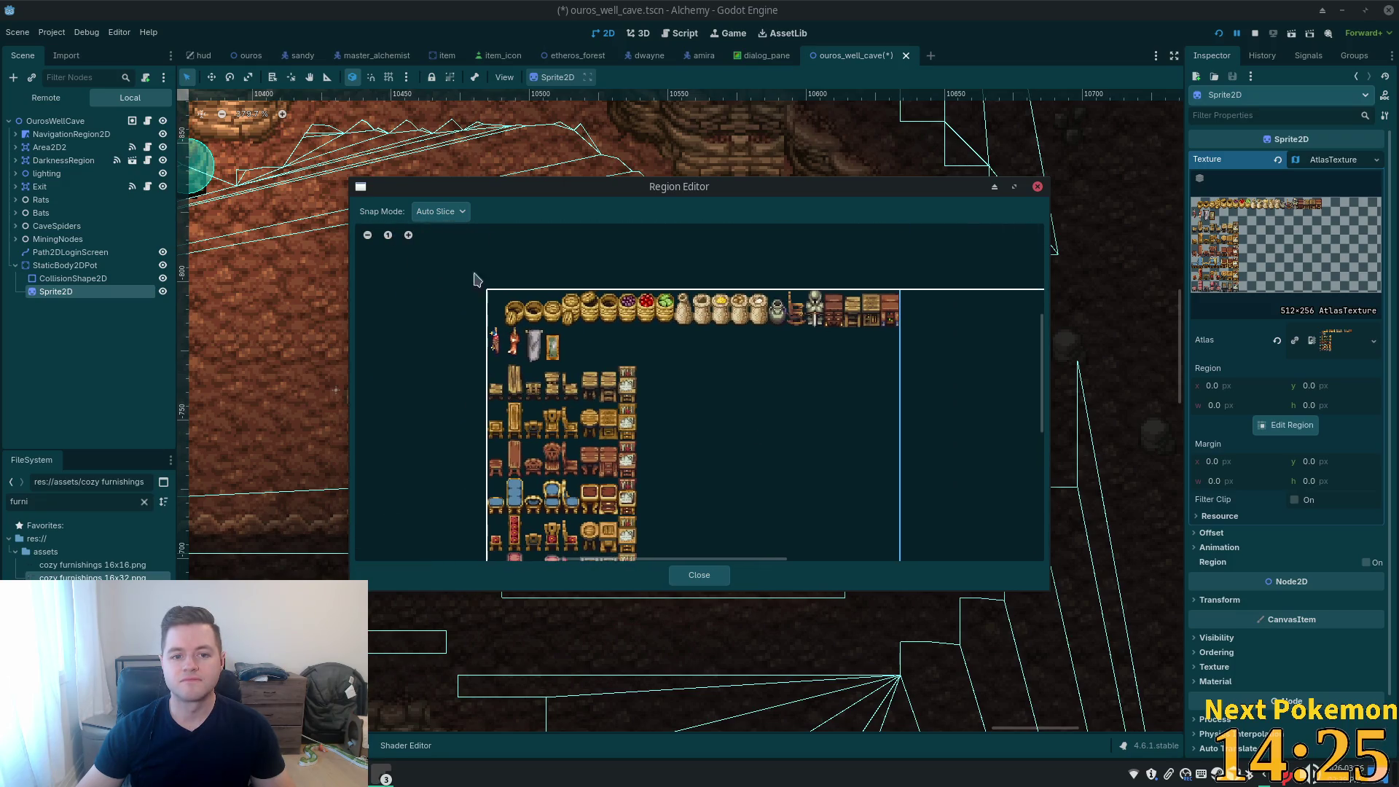
pyautogui.click(439, 211)
pyautogui.click(452, 247)
pyautogui.click(442, 212)
pyautogui.click(445, 249)
pyautogui.click(441, 214)
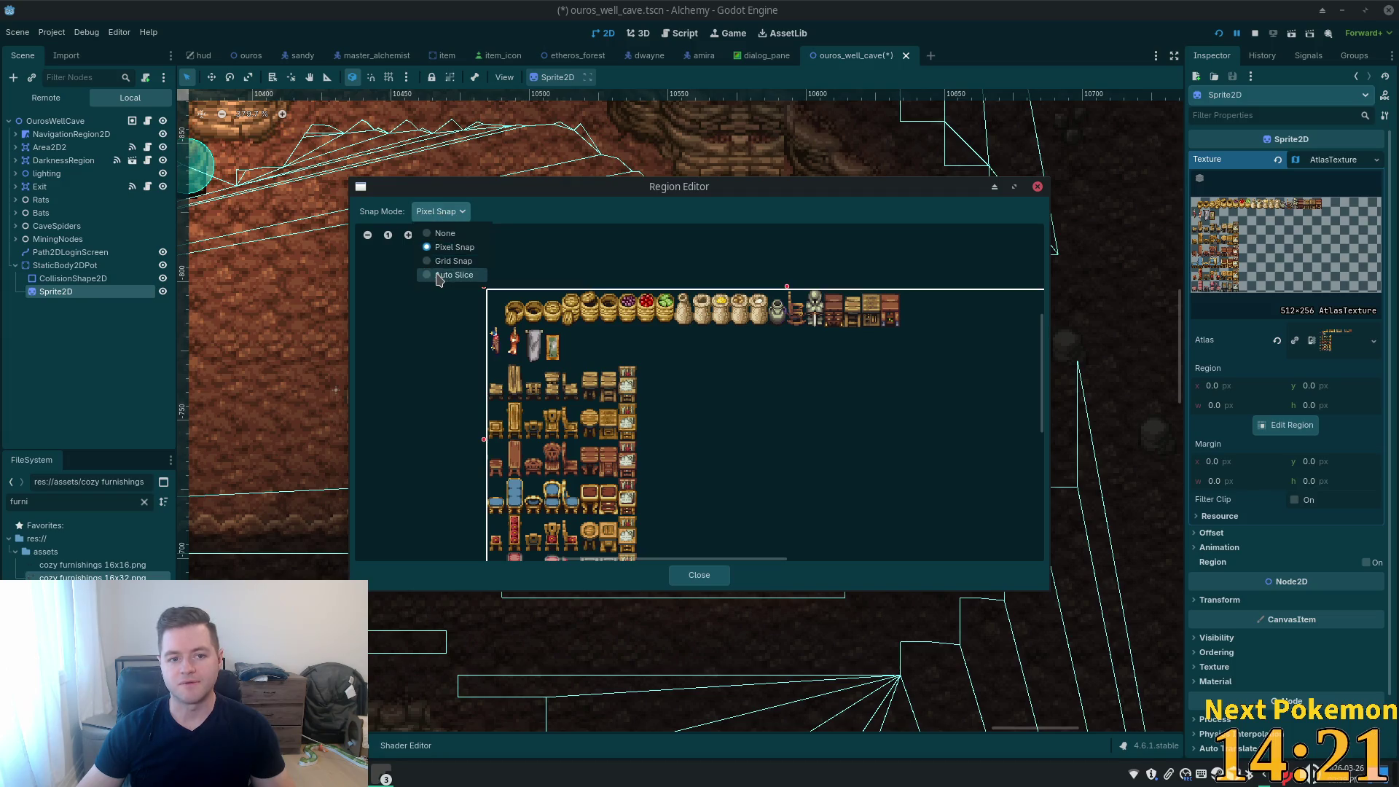
pyautogui.click(438, 278)
# Zoom and pan the atlas to show the row of sacks and the pot.
pyautogui.scroll(3, 857, 394)
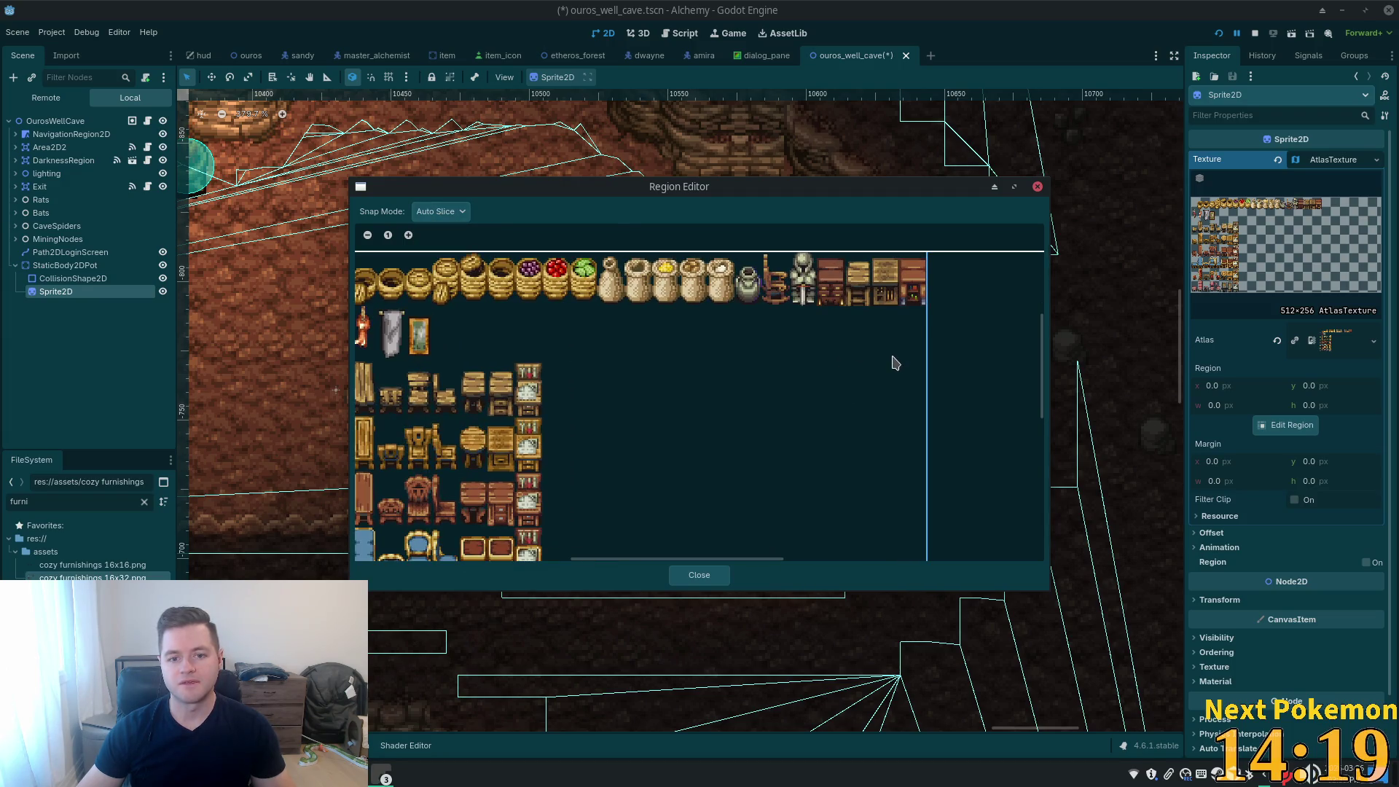
pyautogui.scroll(2, 896, 363)
pyautogui.scroll(-3, 649, 387)
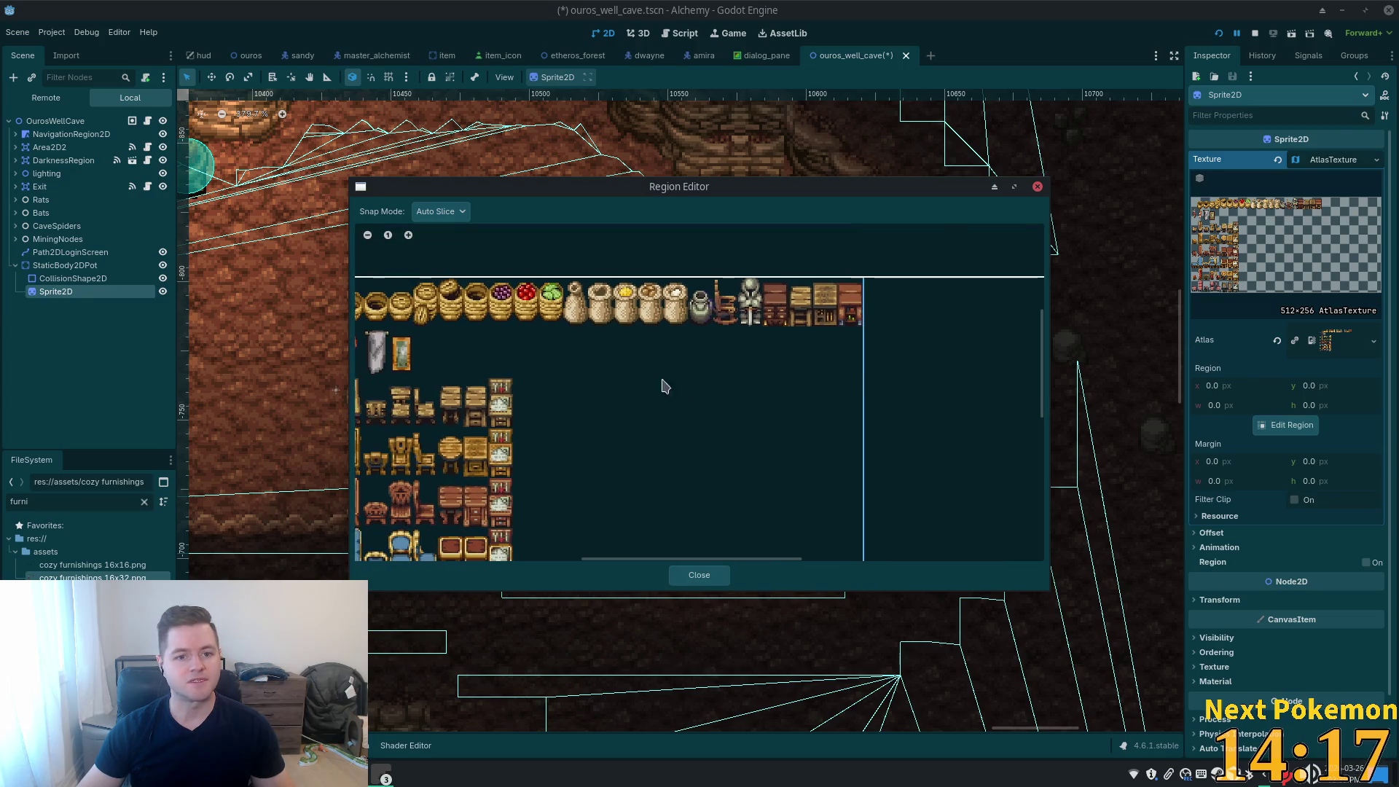
pyautogui.scroll(1, 772, 369)
pyautogui.scroll(-3, 753, 506)
pyautogui.scroll(-2, 656, 459)
pyautogui.scroll(3, 569, 416)
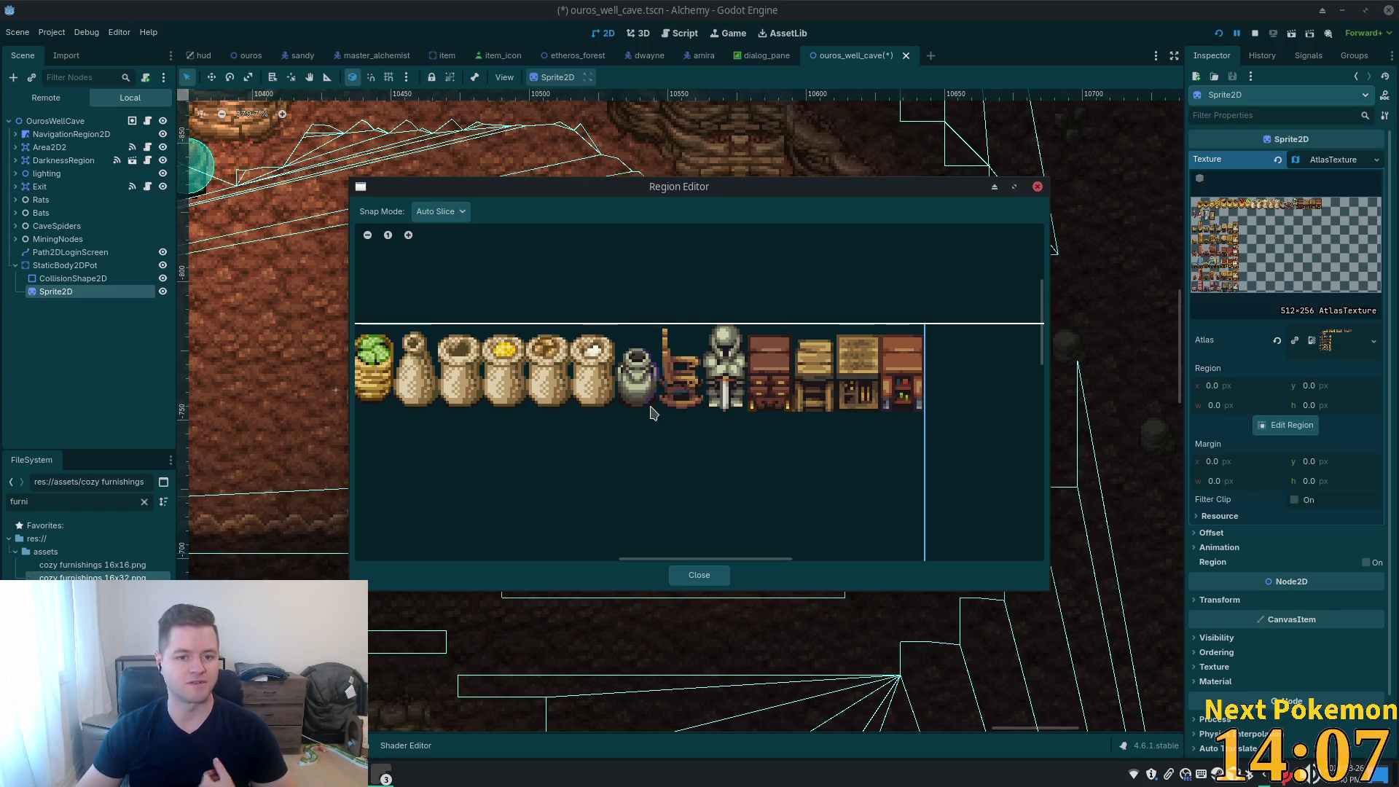
pyautogui.scroll(3, 651, 413)
pyautogui.scroll(2, 659, 430)
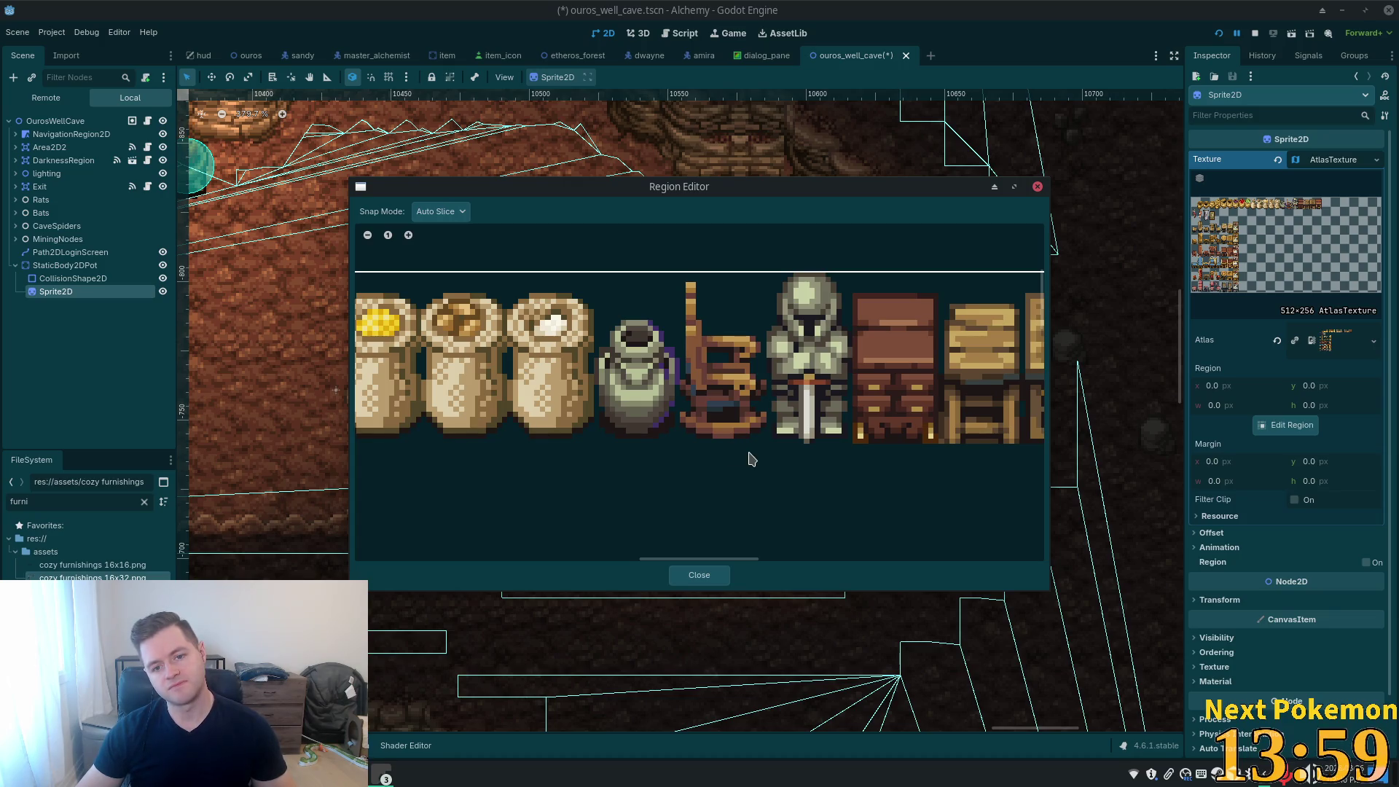
pyautogui.scroll(-6, 539, 437)
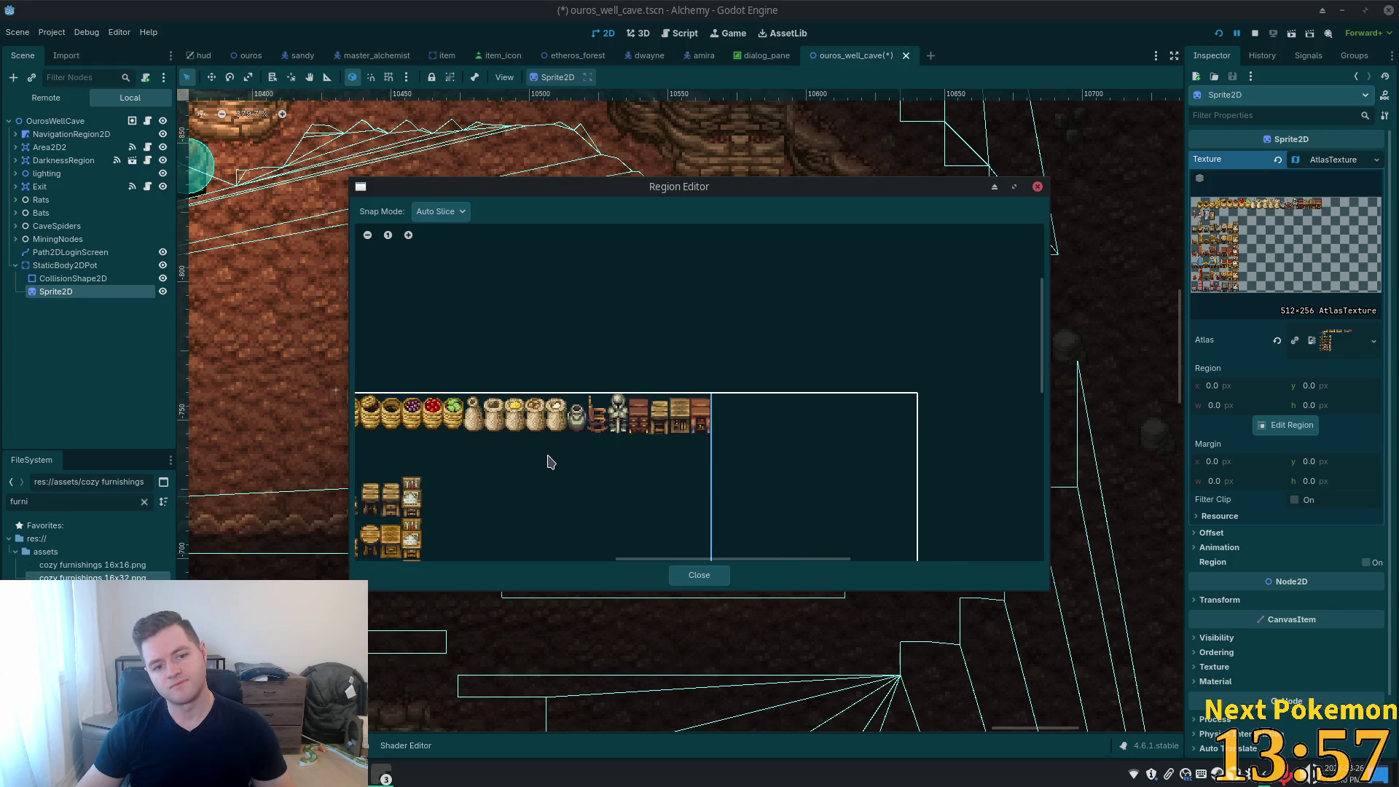
pyautogui.scroll(1, 549, 461)
pyautogui.moveTo(550, 462); pyautogui.dragTo(739, 328)
pyautogui.scroll(-3, 743, 437)
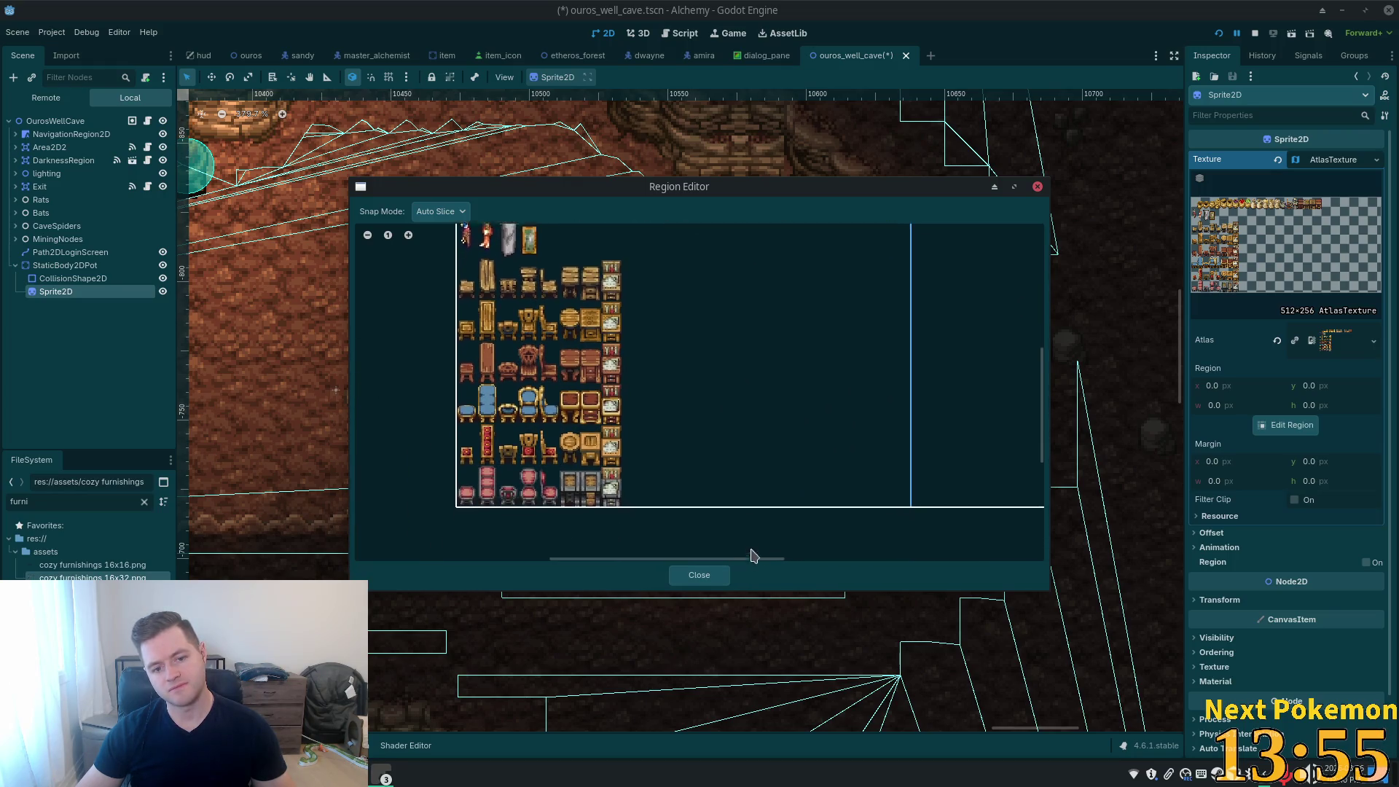
pyautogui.scroll(3, 729, 416)
pyautogui.scroll(5, 700, 387)
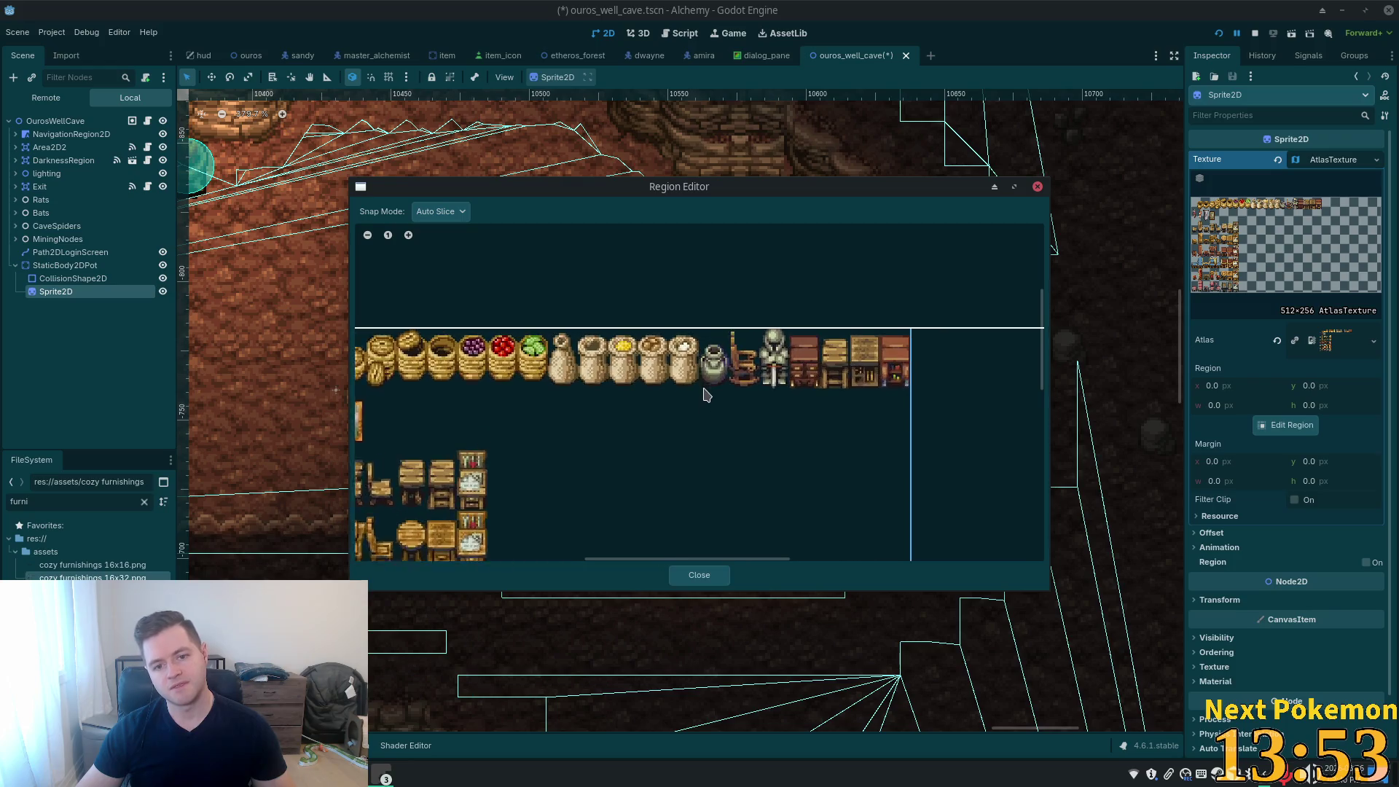
pyautogui.scroll(1, 530, 356)
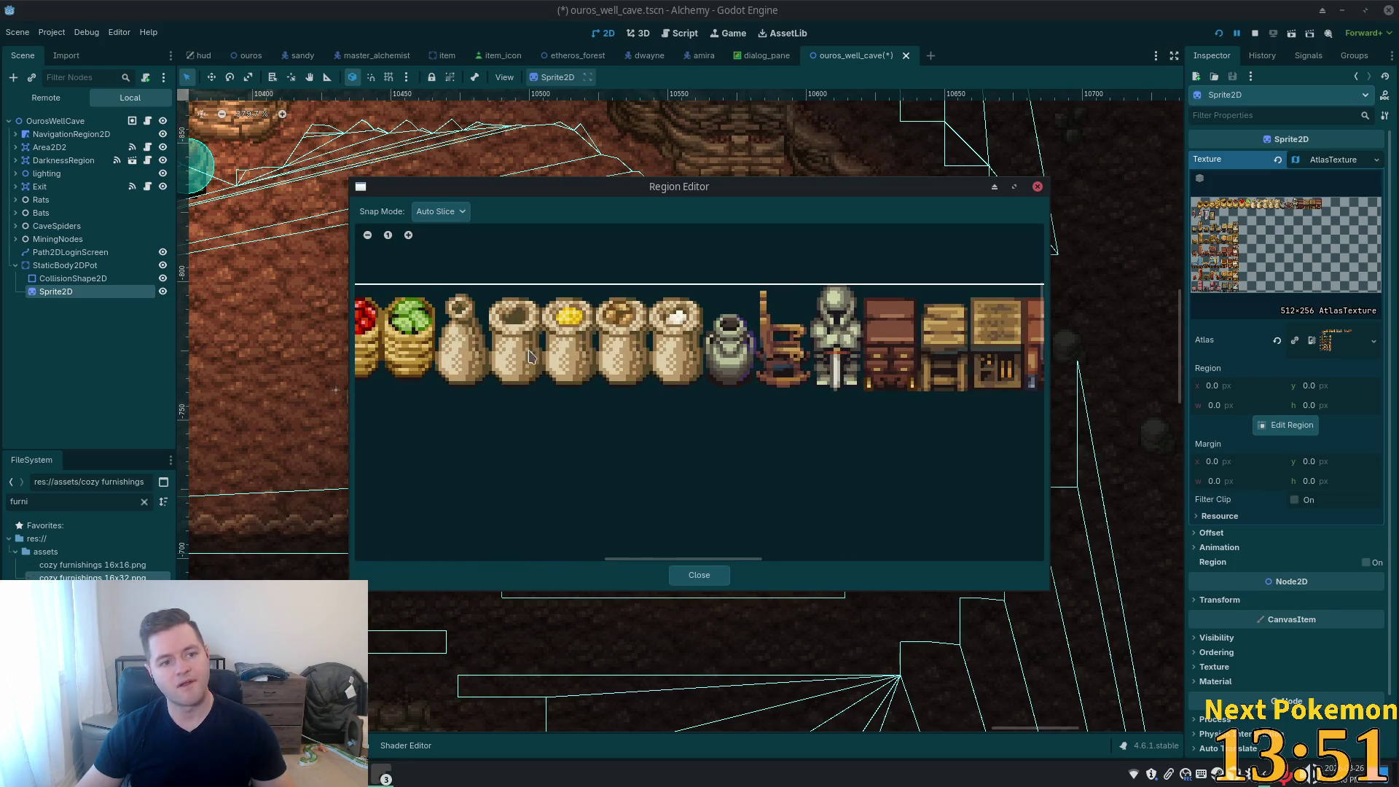
# Switch region snapping to Grid Snap with a 16 px × 32 px step.
pyautogui.click(443, 212)
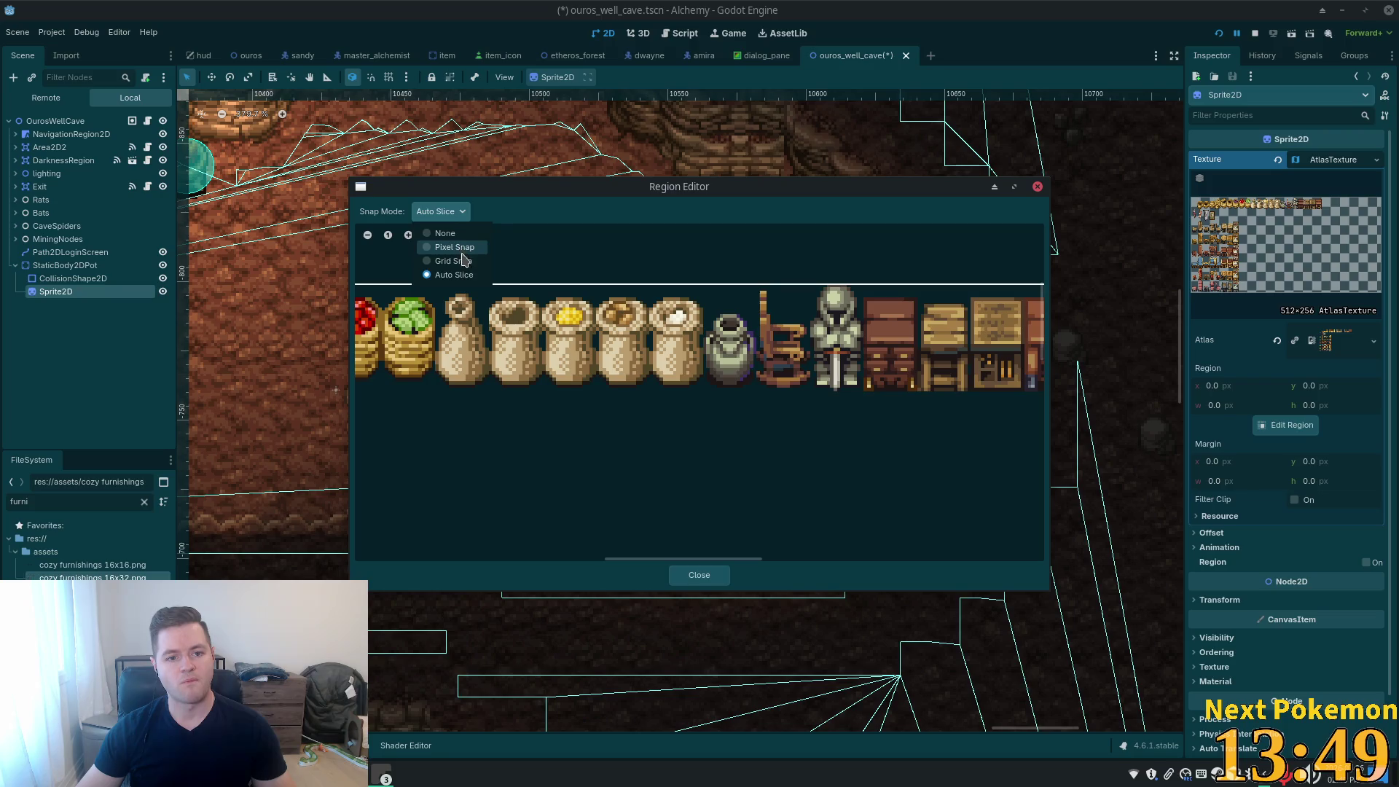
pyautogui.click(457, 252)
pyautogui.scroll(1, 675, 341)
pyautogui.scroll(1, 675, 341)
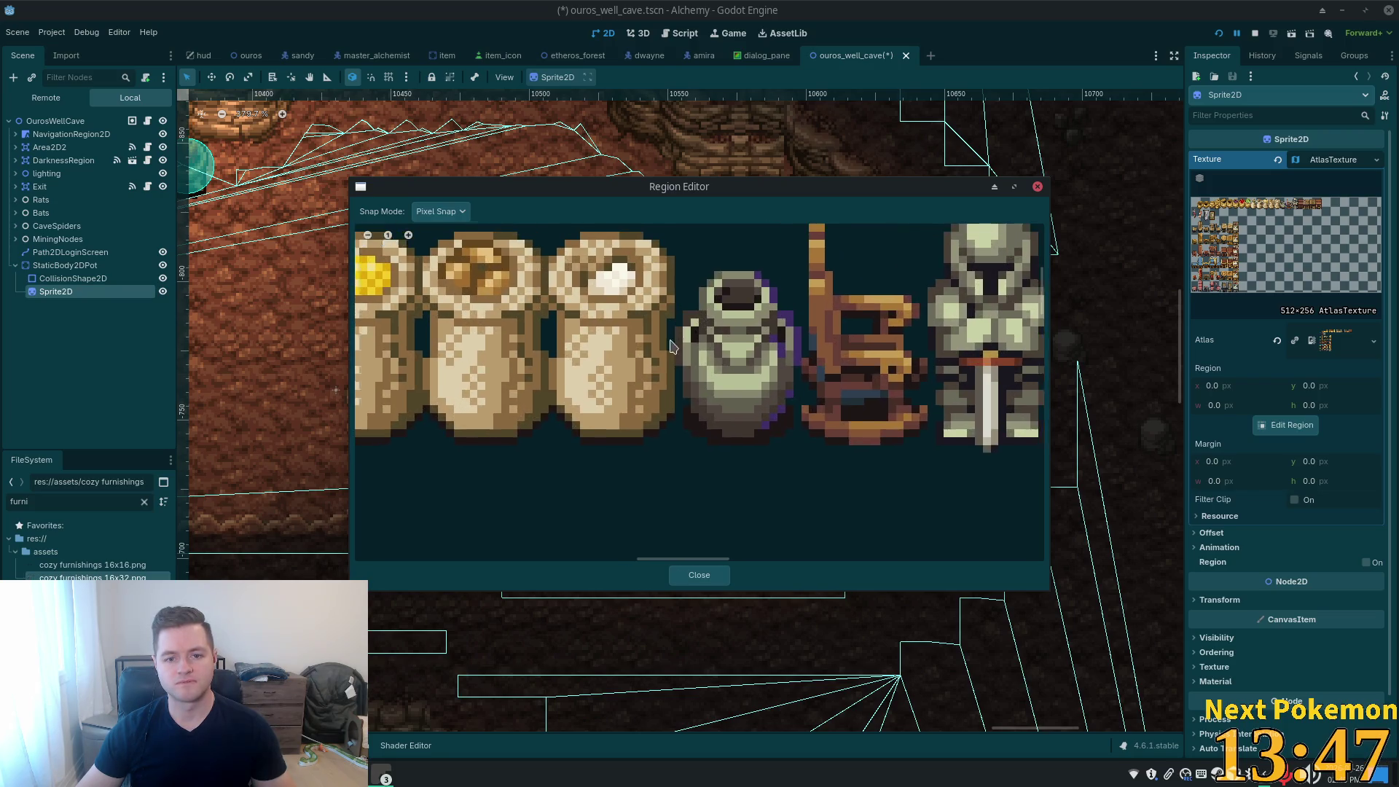
pyautogui.click(441, 211)
pyautogui.click(441, 266)
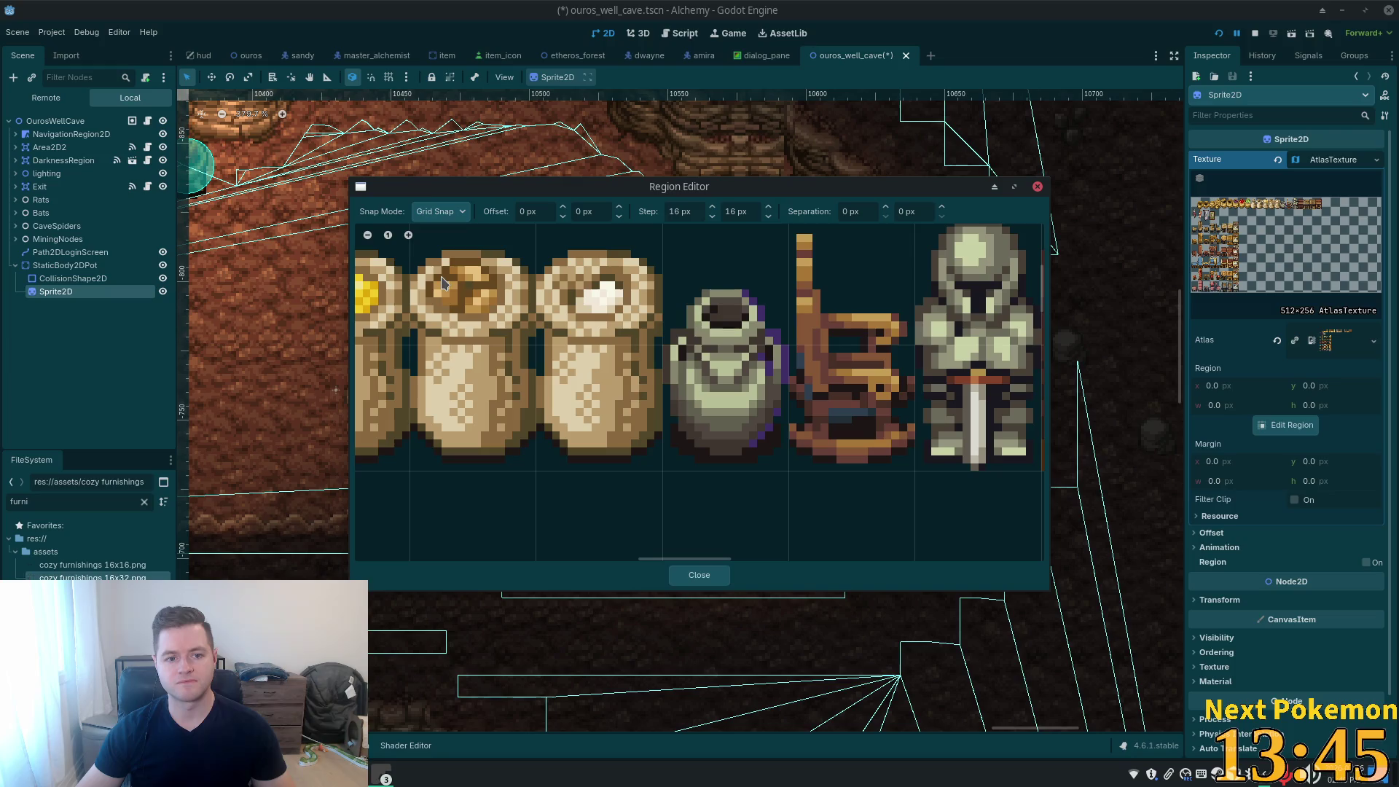
pyautogui.scroll(-1, 840, 360)
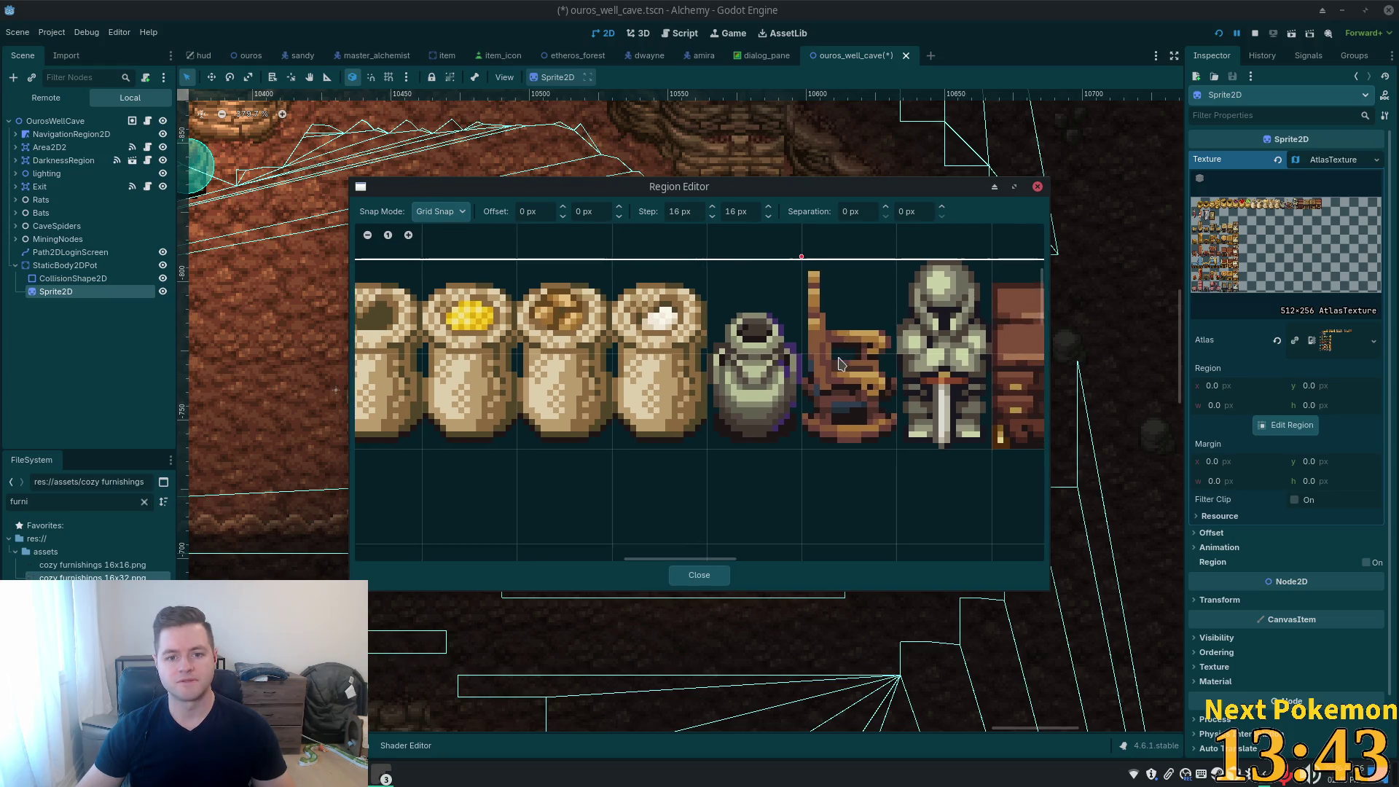
pyautogui.scroll(2, 758, 295)
pyautogui.click(737, 212)
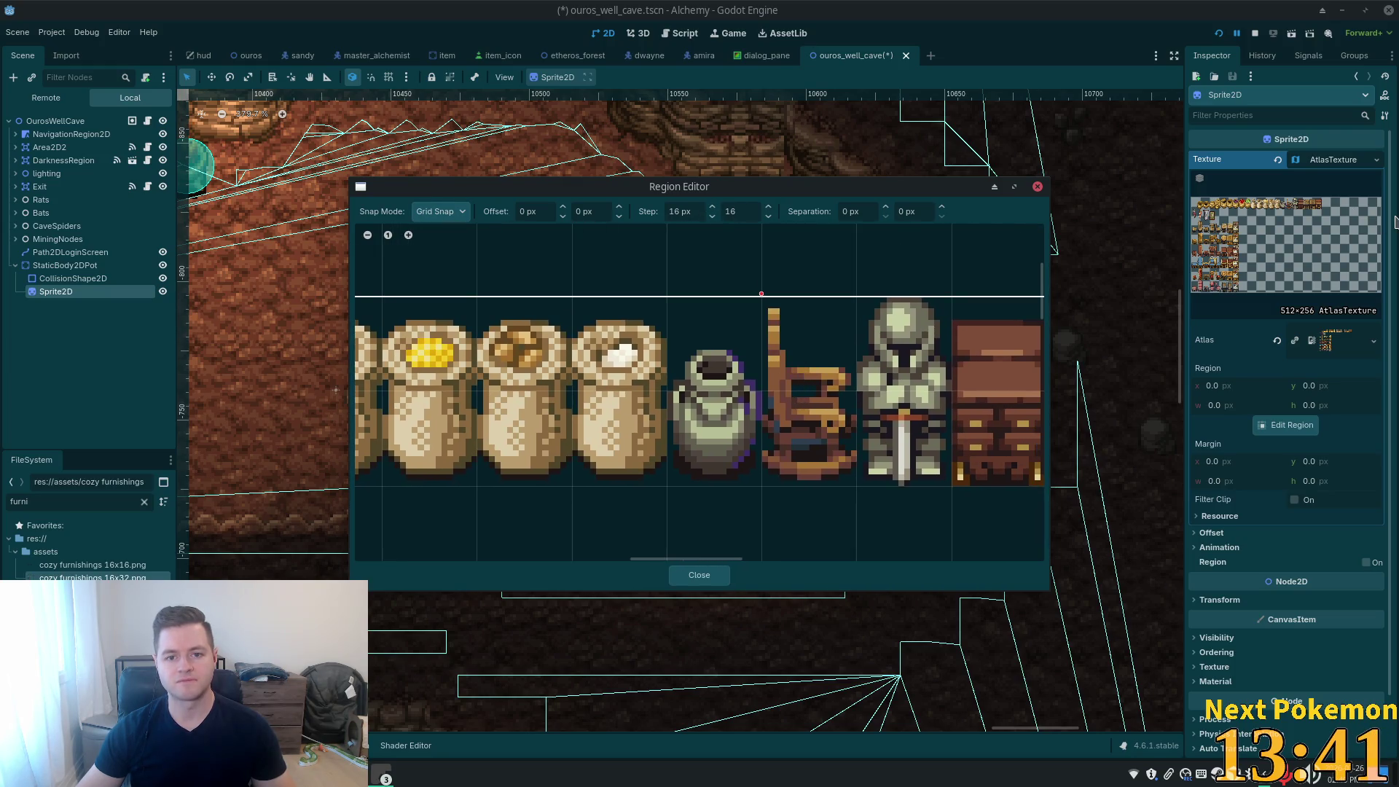
pyautogui.hotkey('ctrl', 'a')
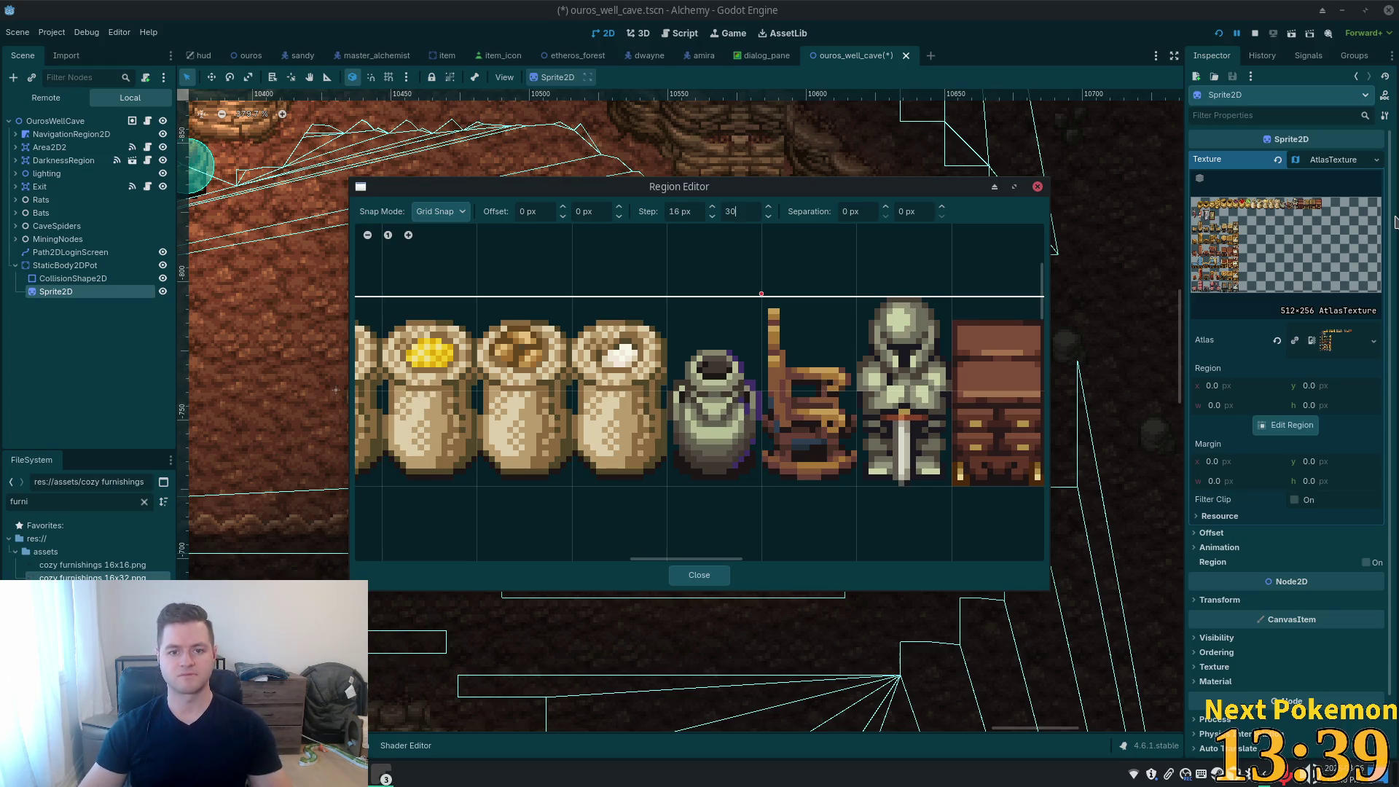
pyautogui.press('BackSpace')
pyautogui.write('2')
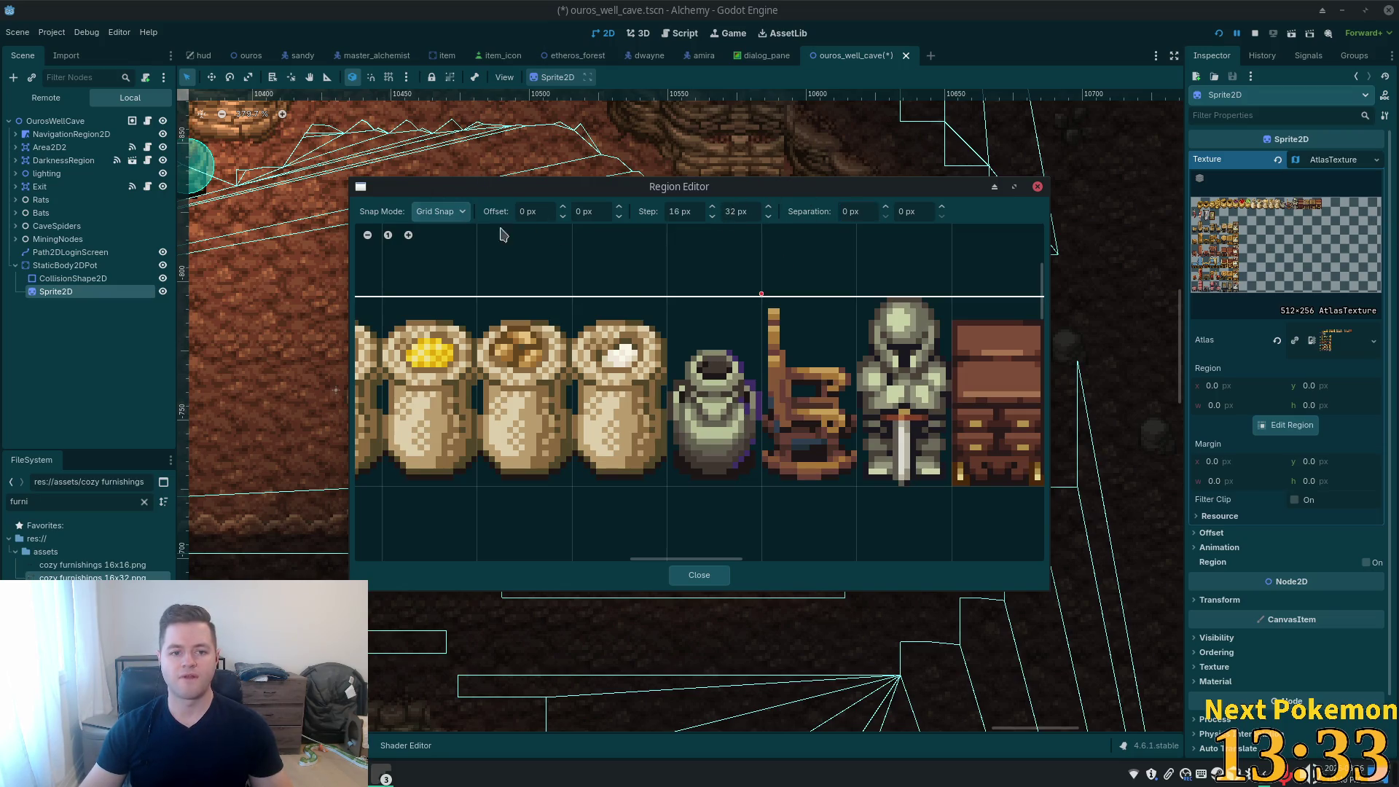
pyautogui.scroll(-5, 715, 341)
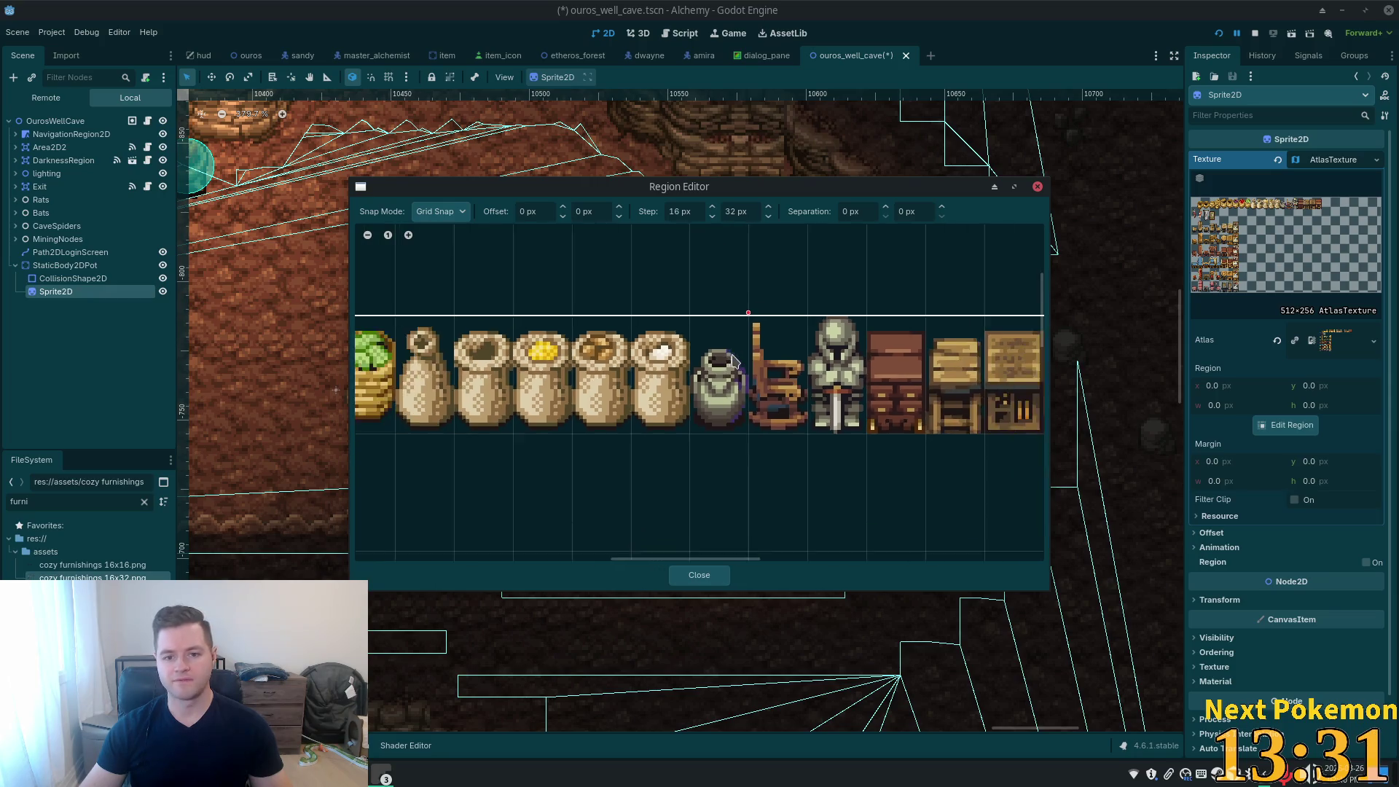
# Select the 16×32 pot tile at x 240, y 0 as the sprite region, then close the editor.
pyautogui.moveTo(713, 340); pyautogui.dragTo(734, 394)
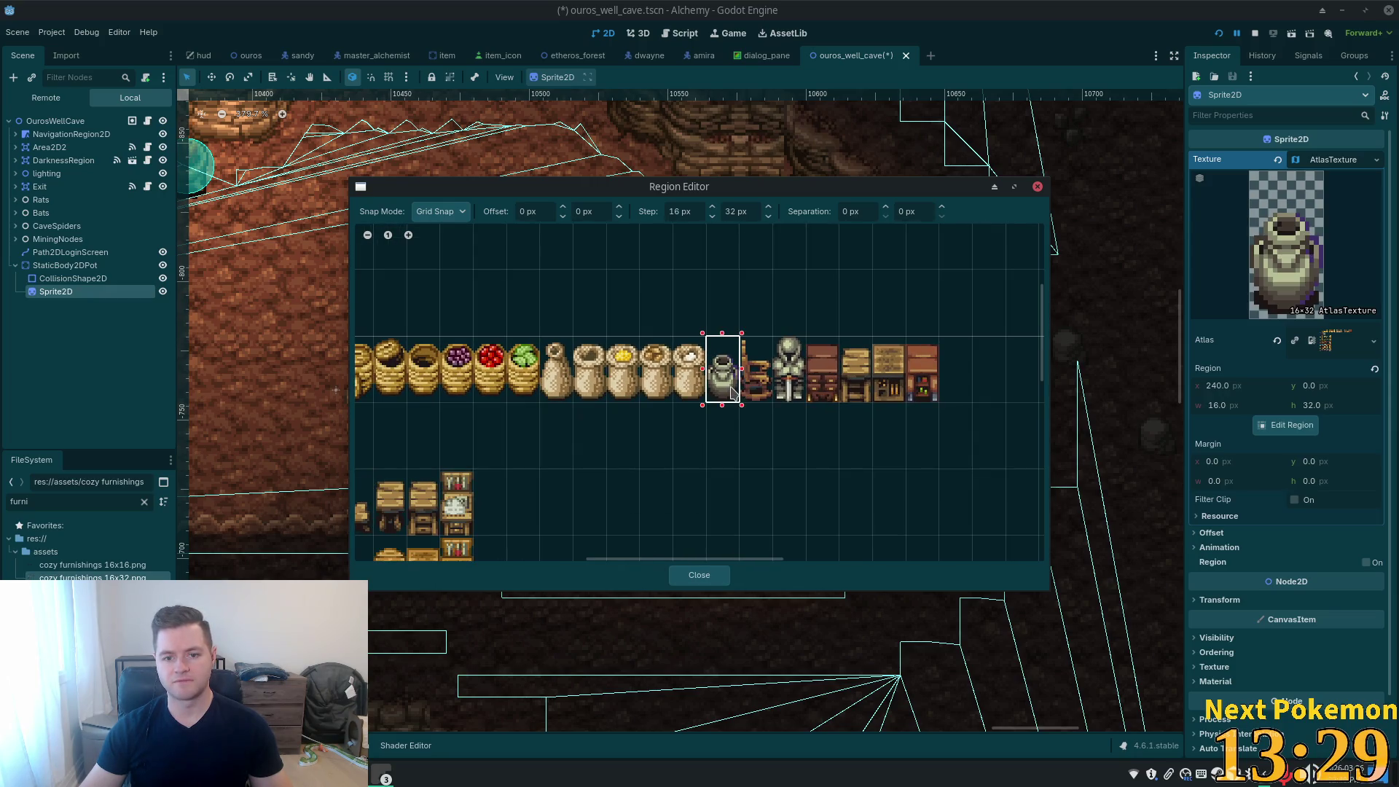
pyautogui.scroll(5, 687, 355)
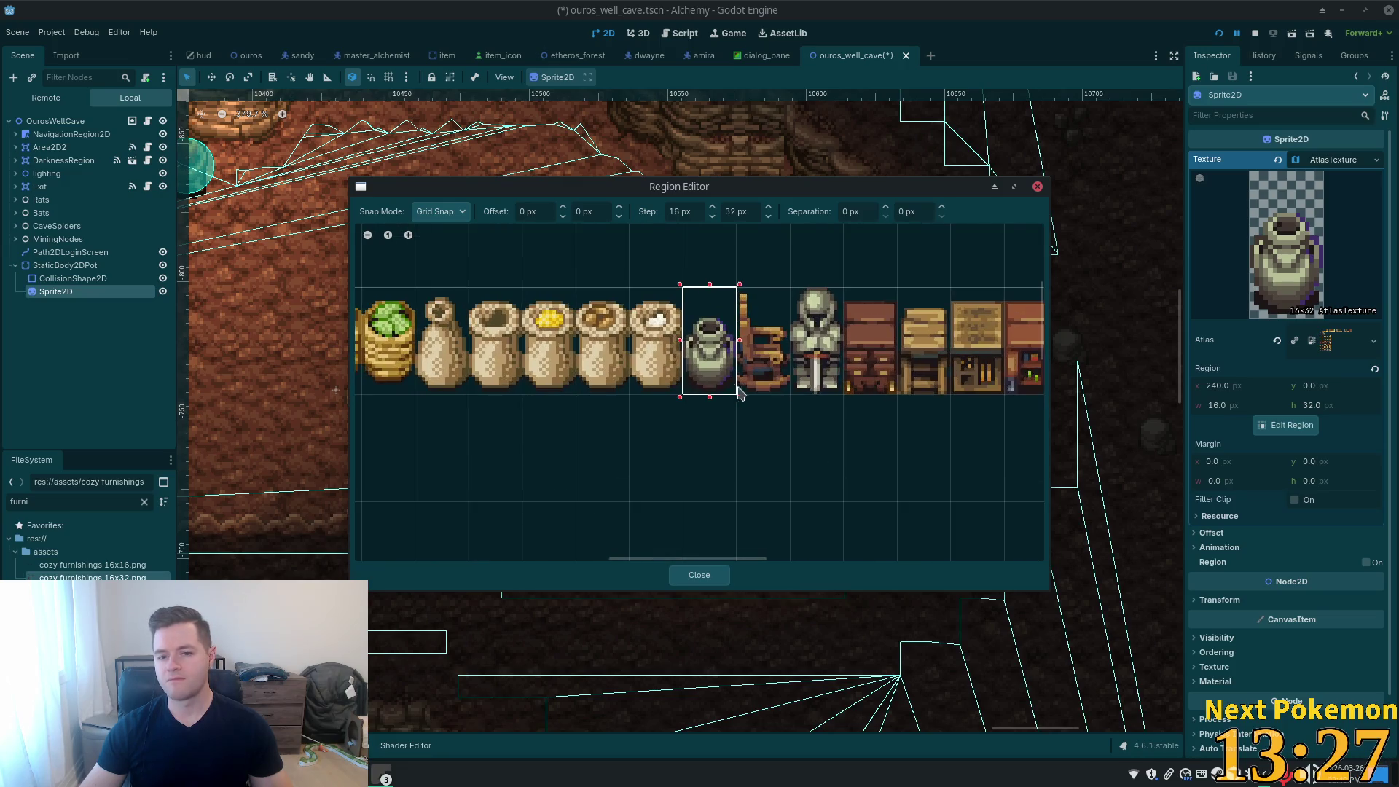
pyautogui.scroll(-3, 687, 355)
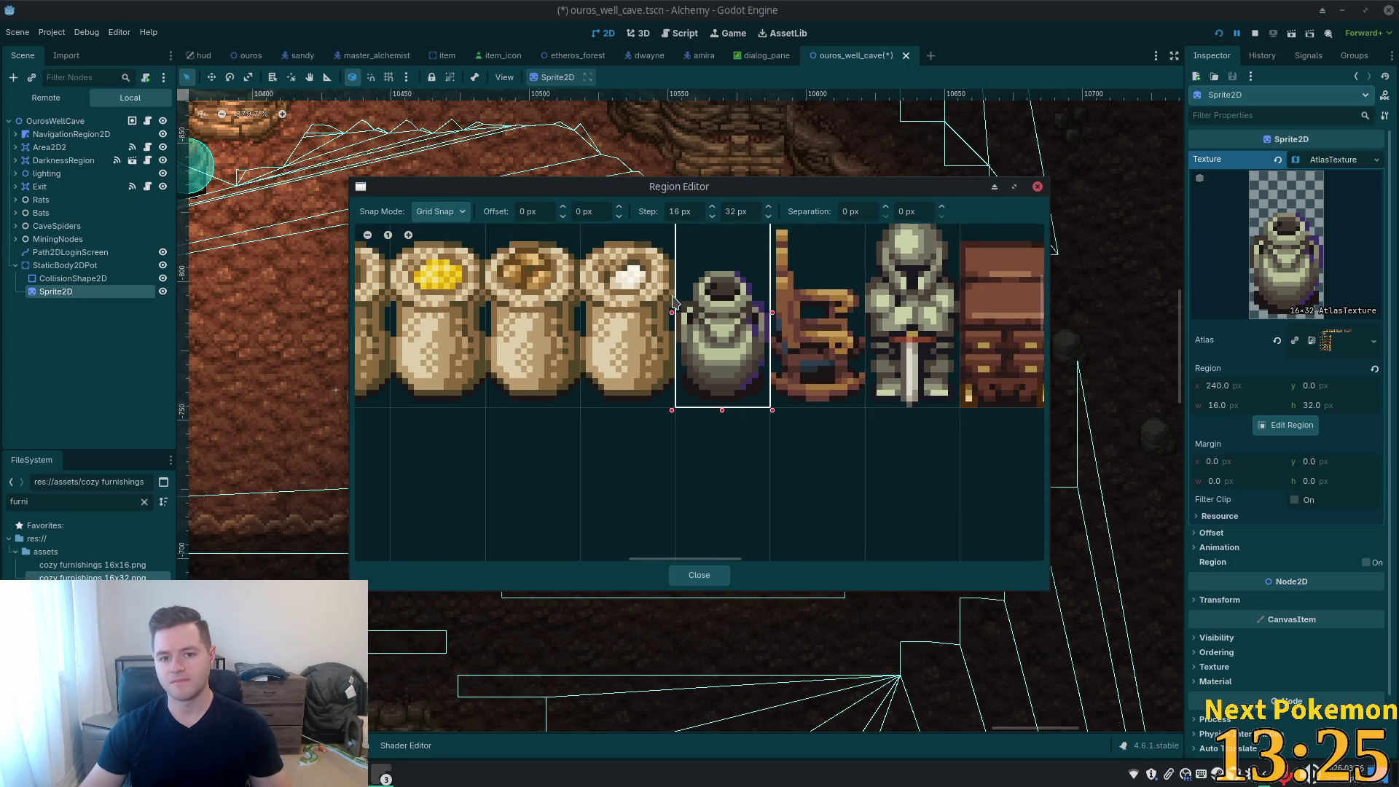
pyautogui.scroll(-4, 642, 399)
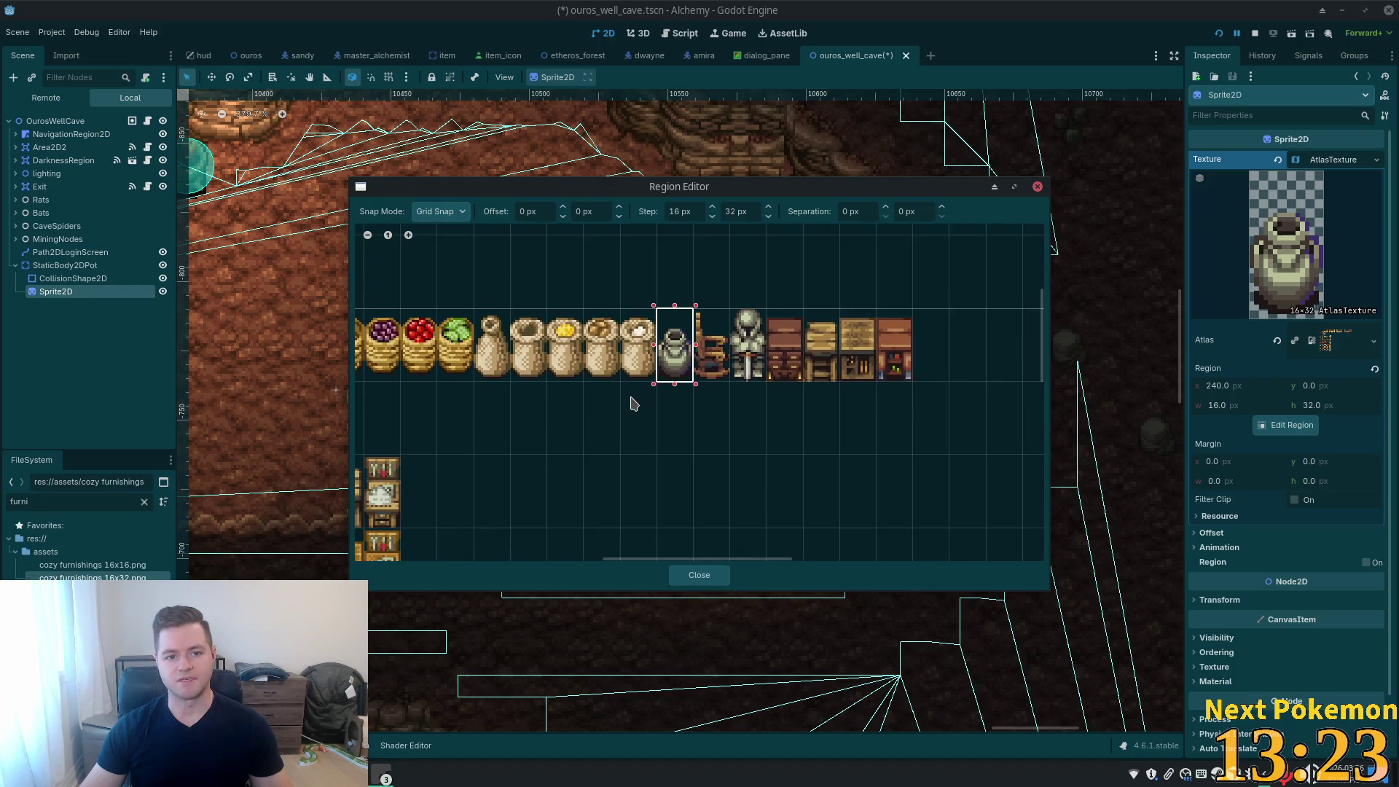
pyautogui.scroll(-3, 758, 343)
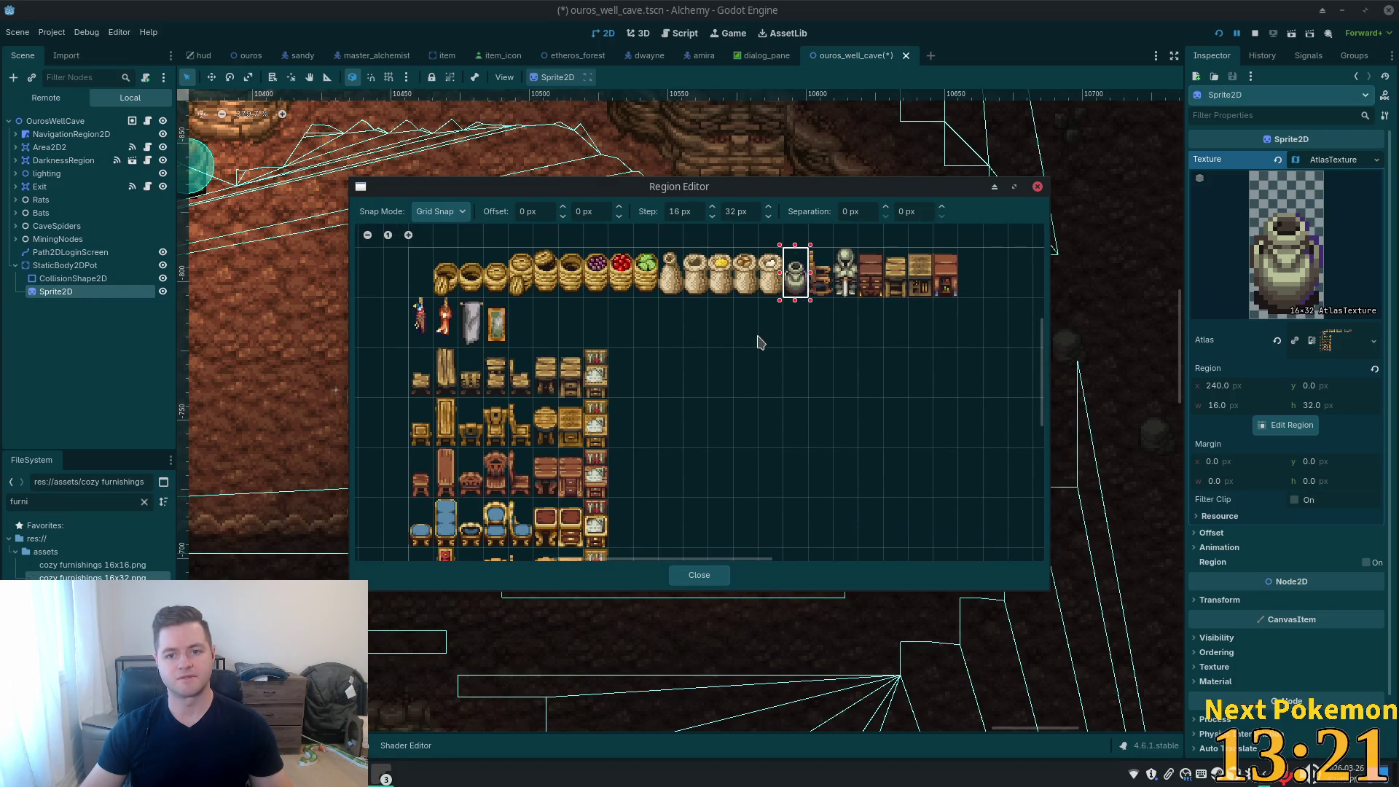
pyautogui.scroll(-4, 758, 343)
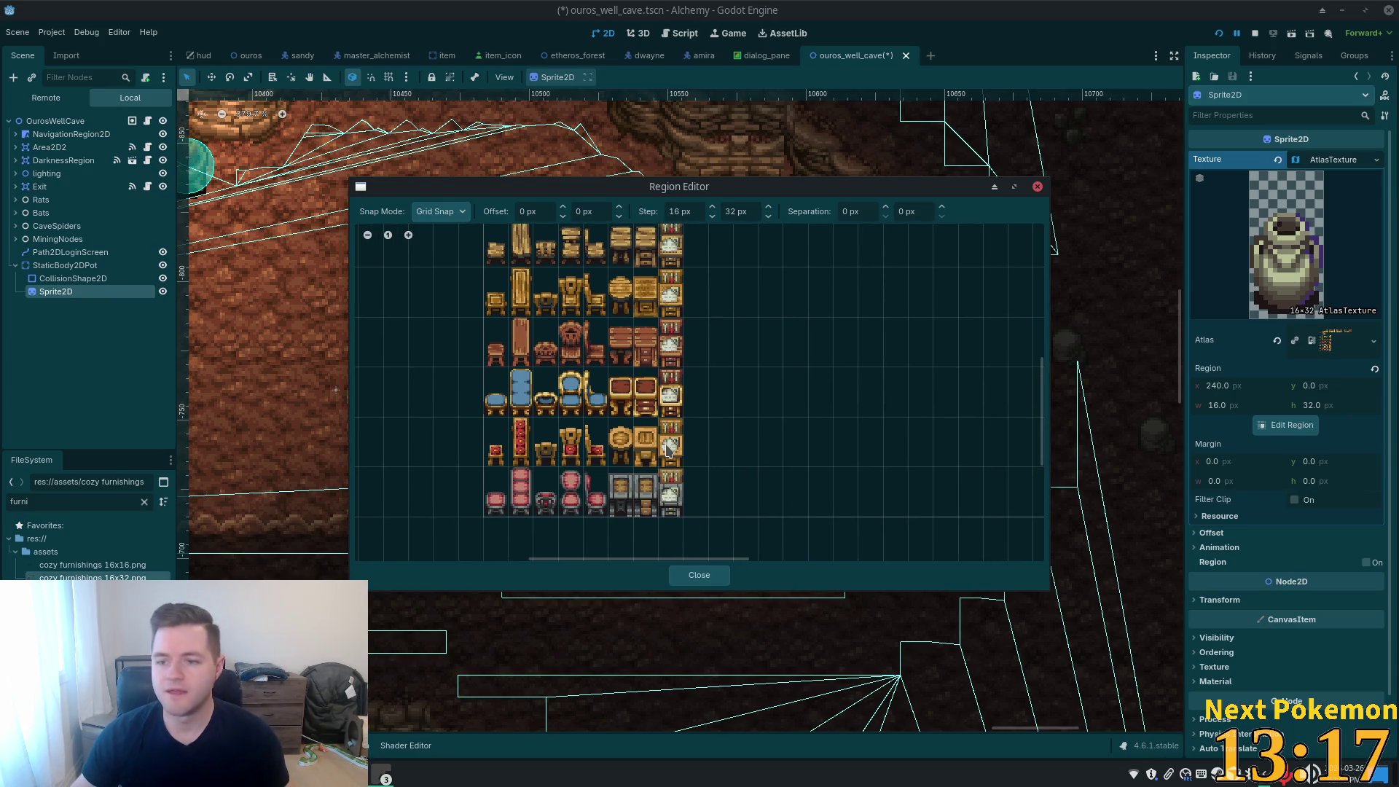
pyautogui.scroll(-2, 776, 341)
pyautogui.moveTo(776, 341)
pyautogui.mouseDown()
pyautogui.moveTo(756, 547)
pyautogui.moveTo(719, 468)
pyautogui.moveTo(785, 458)
pyautogui.mouseUp()
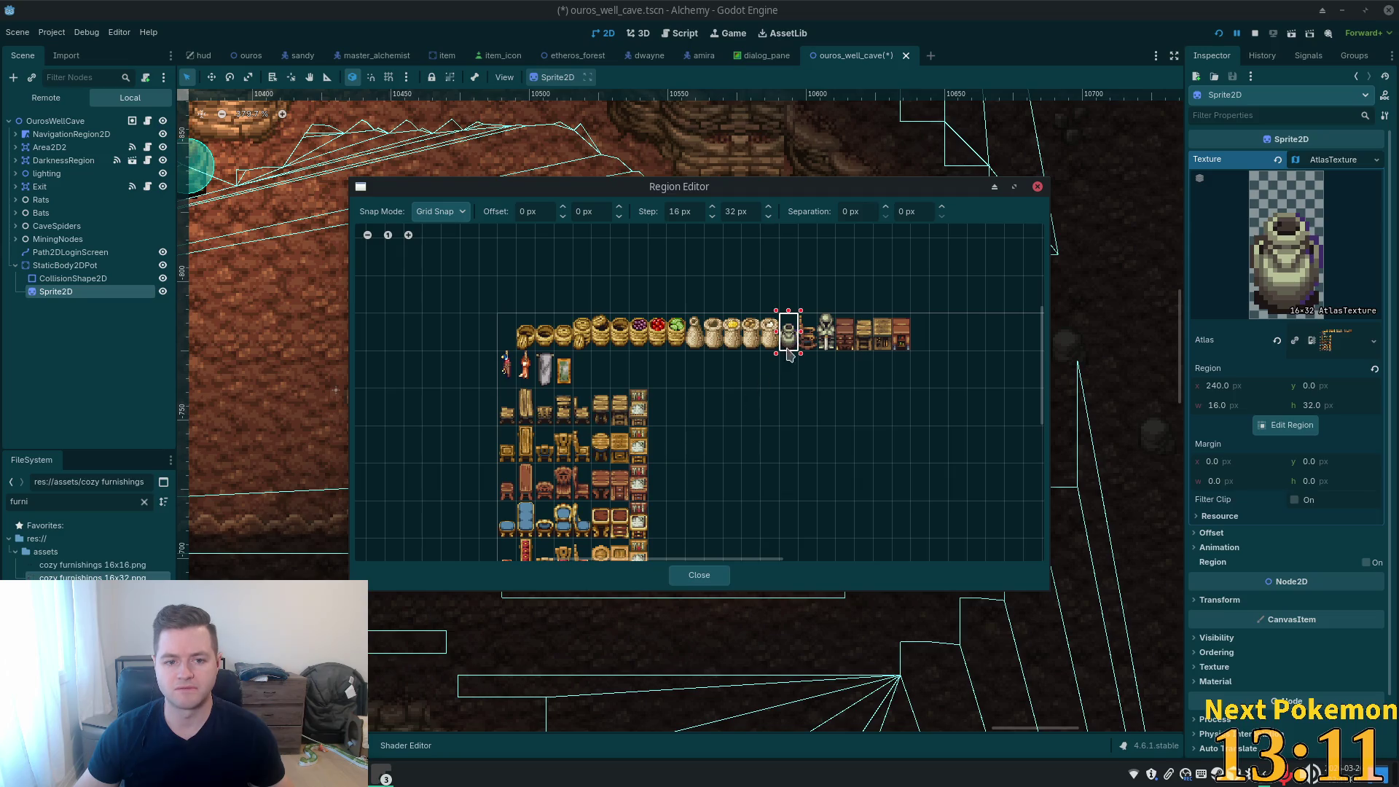
pyautogui.scroll(2, 786, 357)
pyautogui.scroll(1, 758, 450)
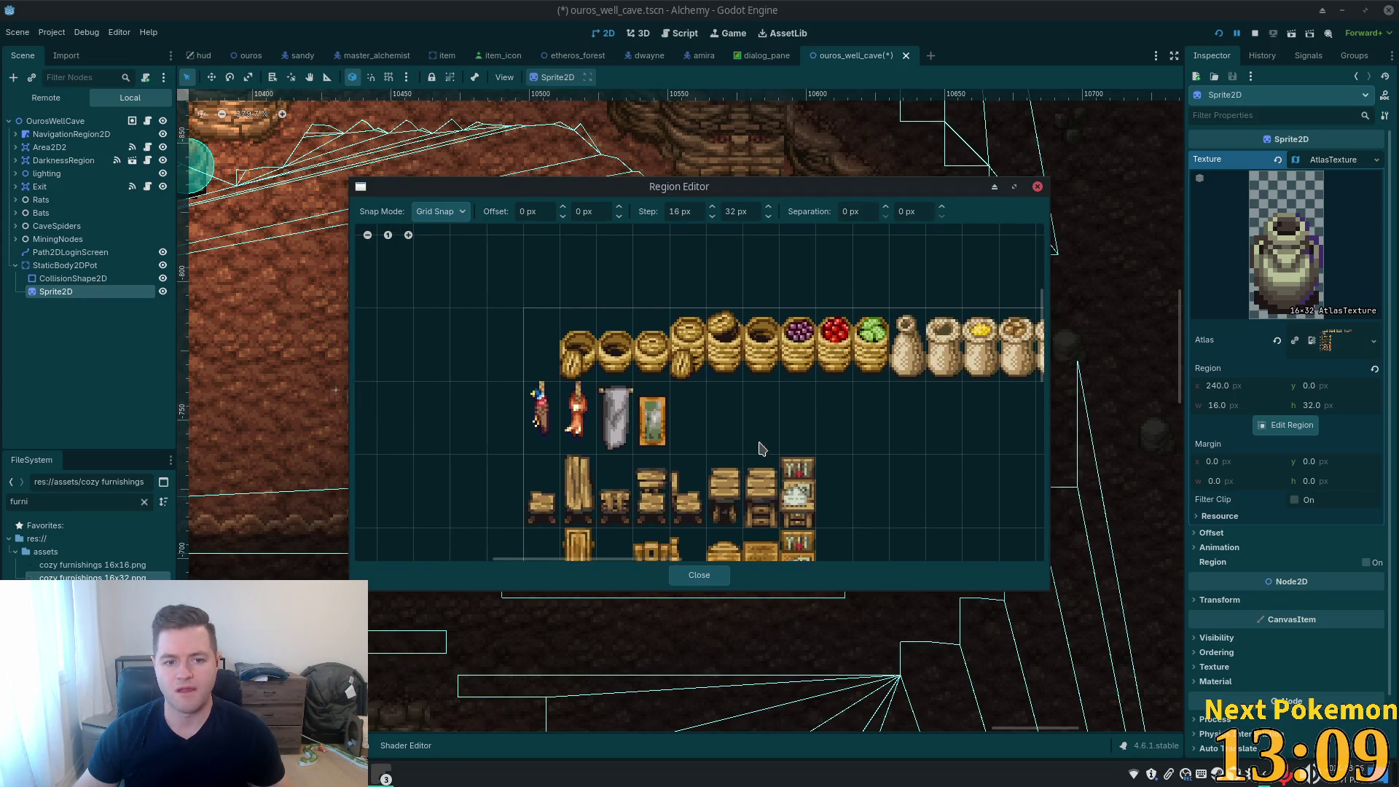
pyautogui.hscroll(3, 763, 413)
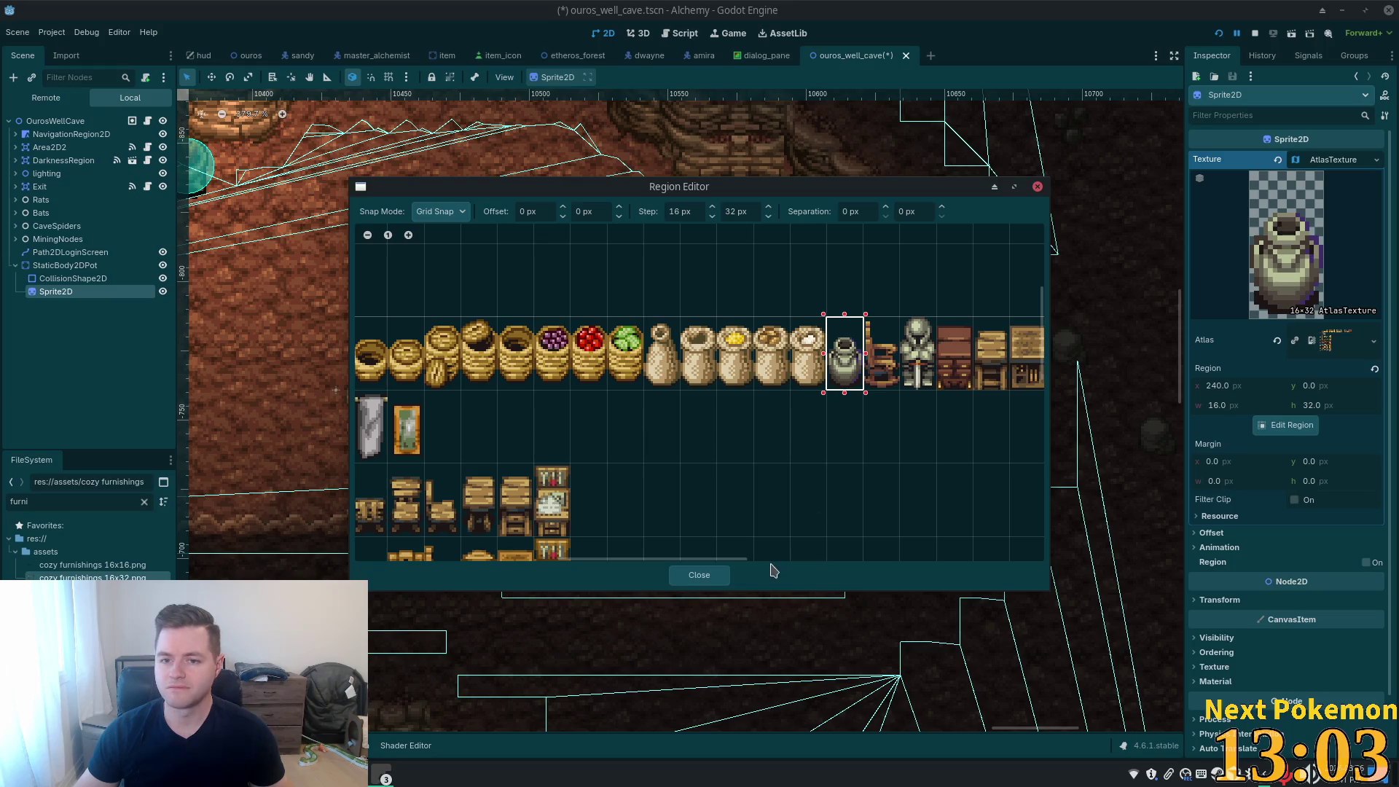
pyautogui.click(699, 575)
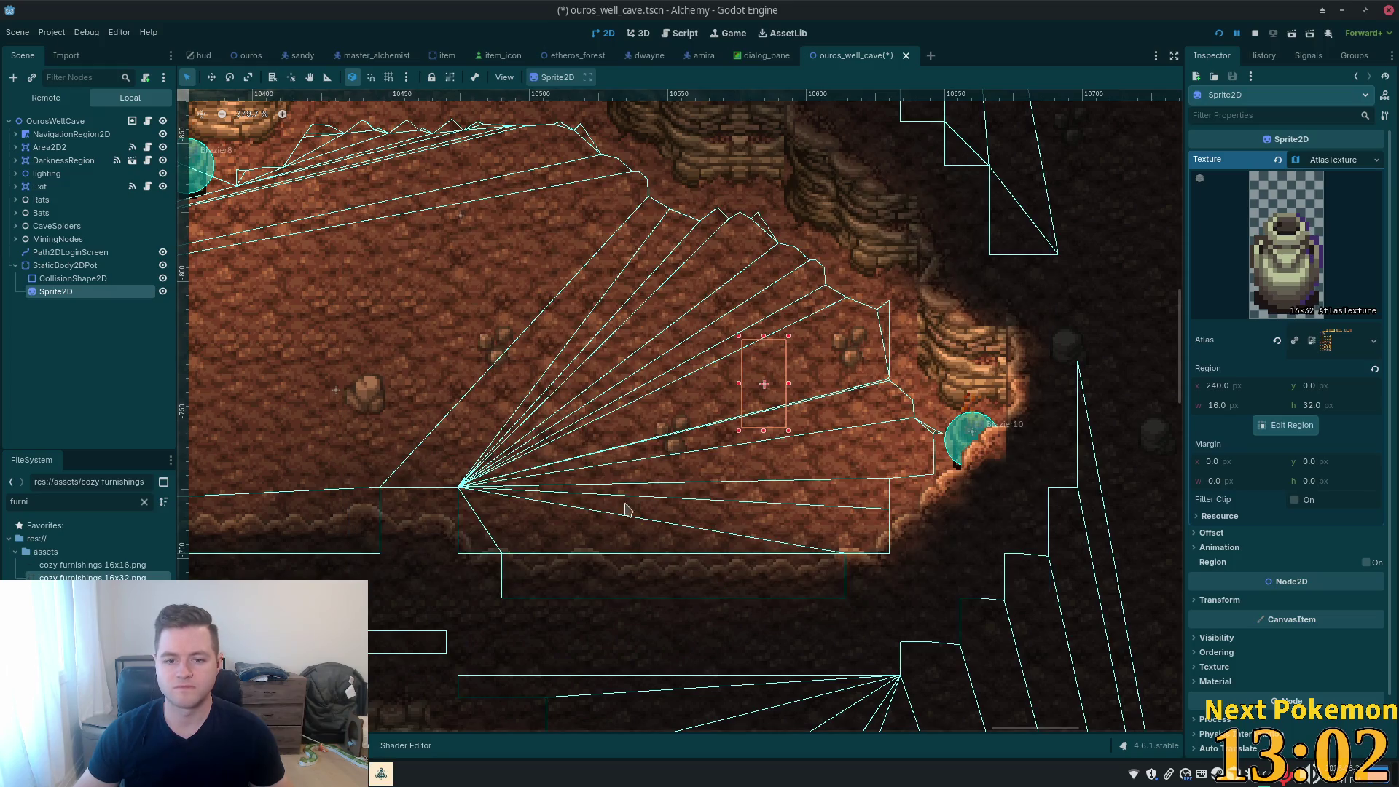
# Select StaticBody2DPot and expand its CanvasItem Ordering settings.
pyautogui.click(58, 267)
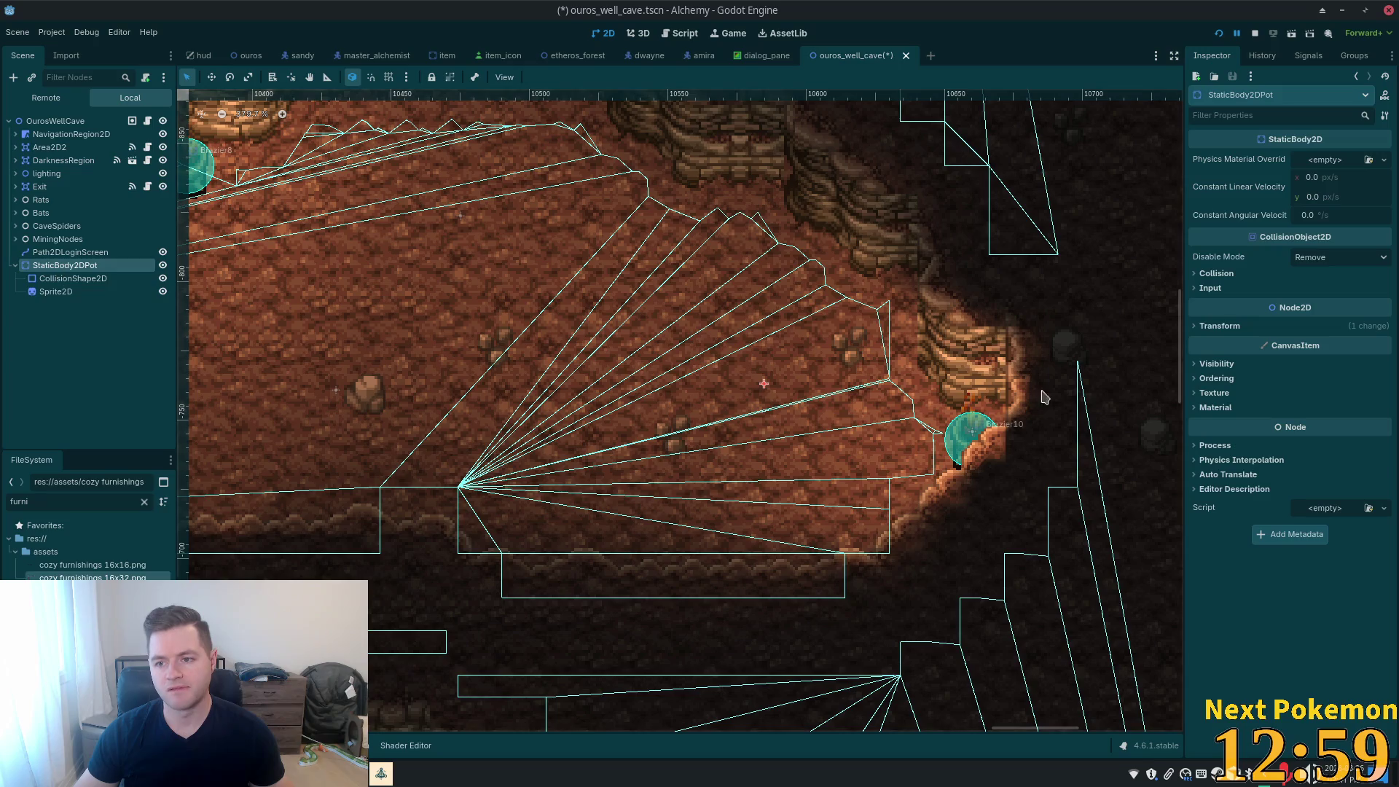
pyautogui.click(1216, 379)
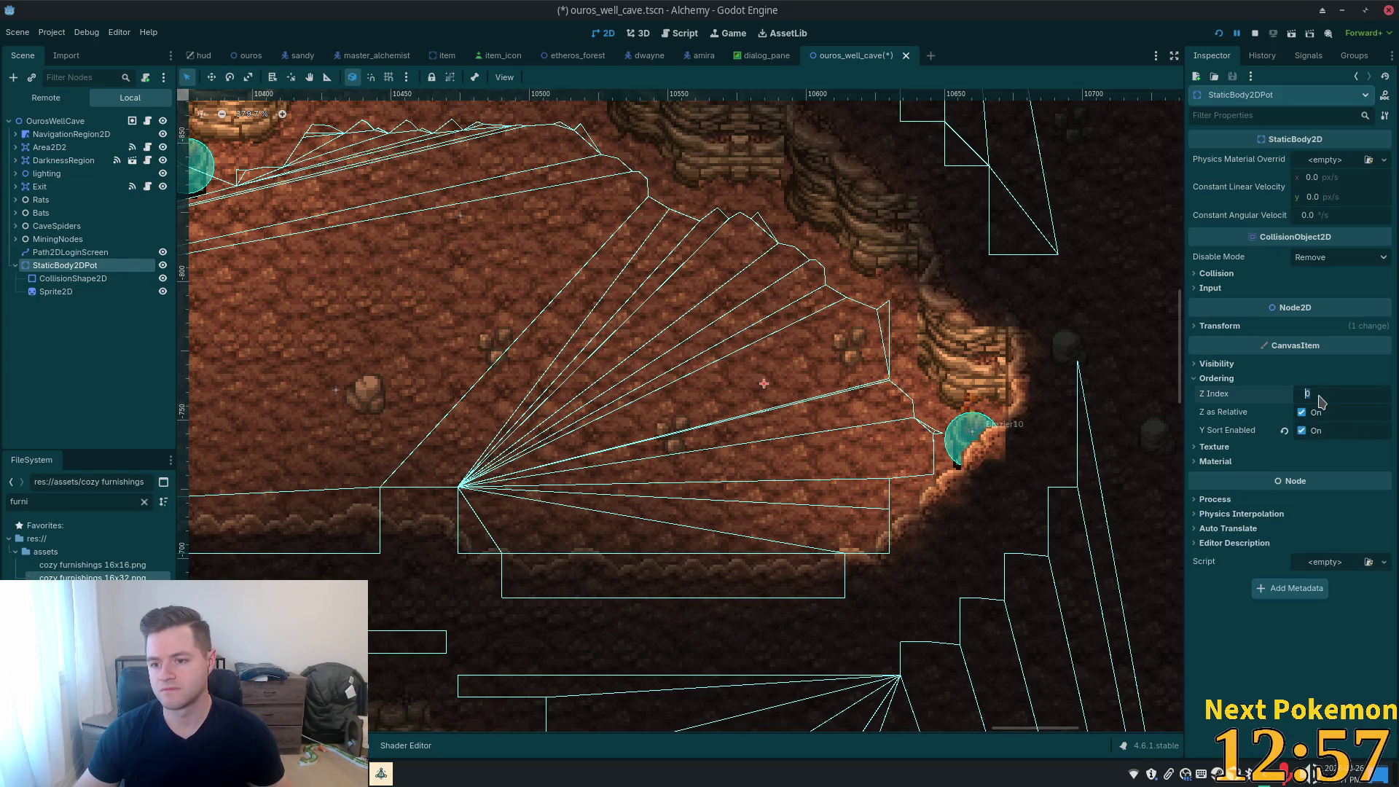
pyautogui.click(69, 252)
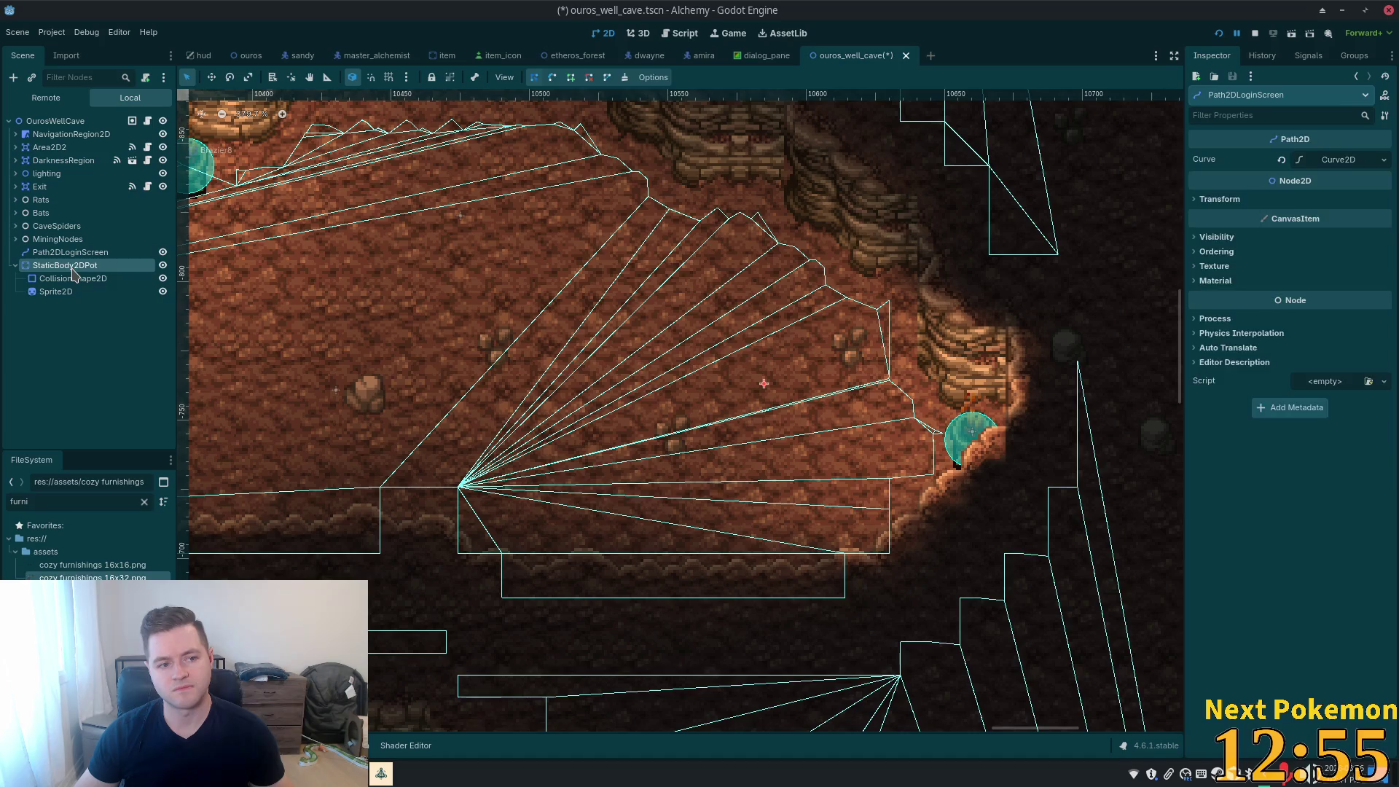
pyautogui.click(74, 278)
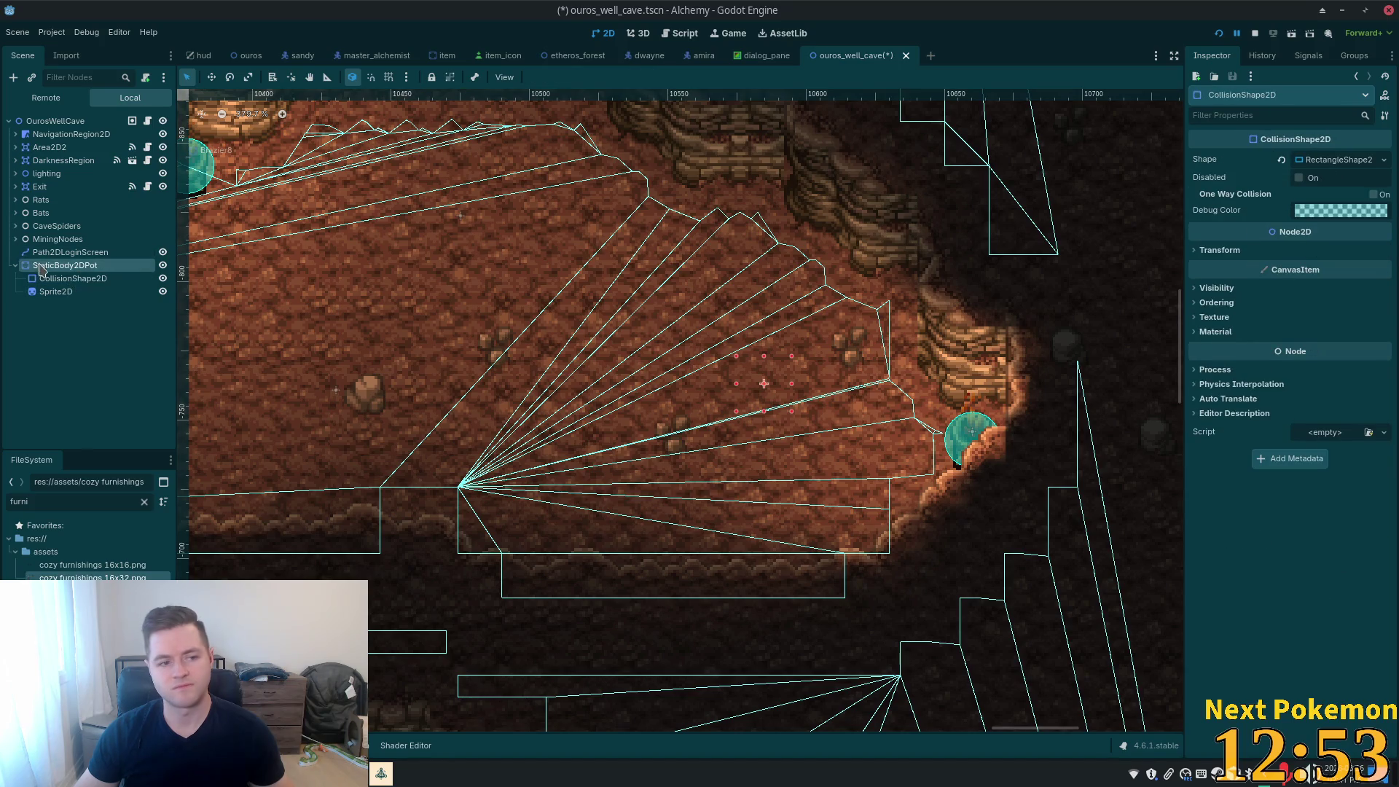
pyautogui.click(41, 267)
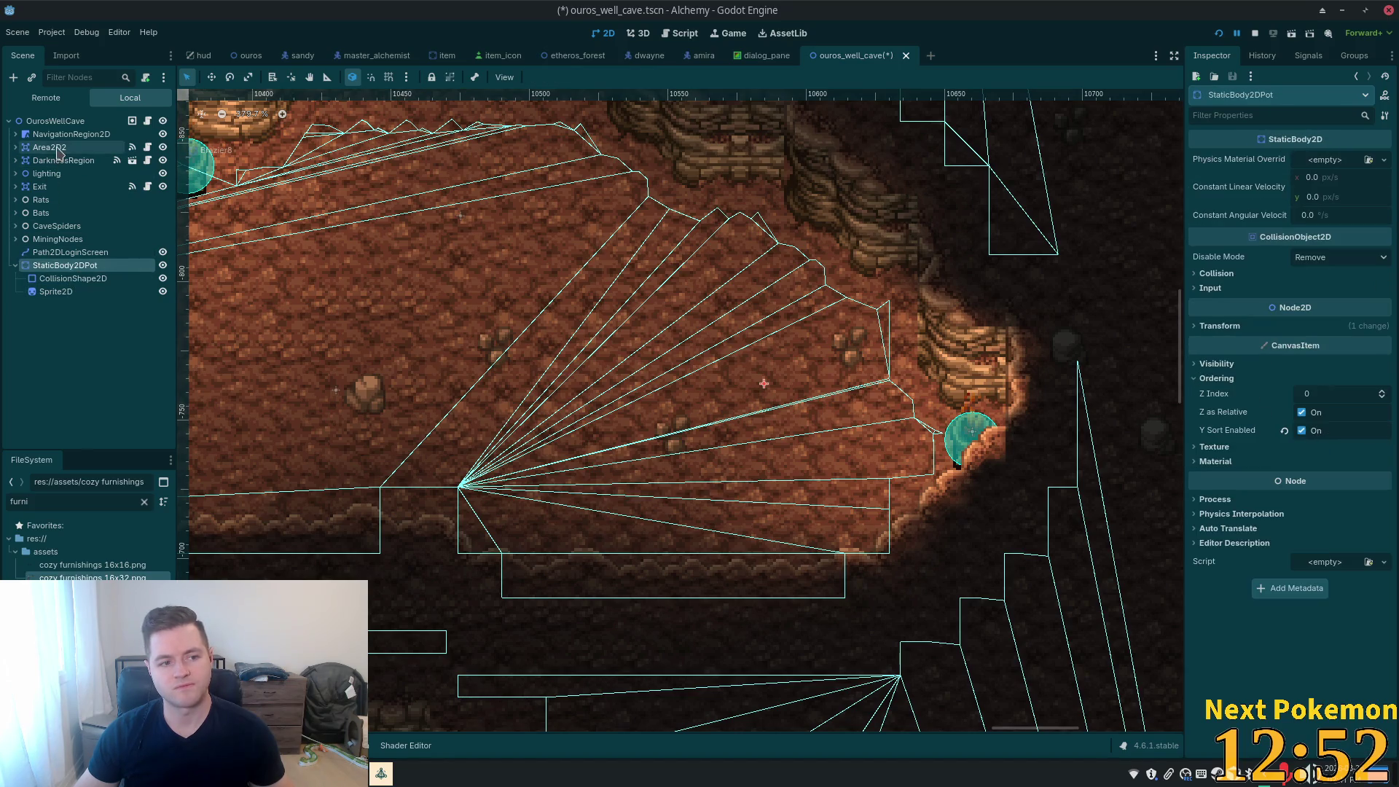
# Briefly enable Y Sort on the Ground layer, then turn it back off.
pyautogui.click(16, 135)
pyautogui.click(51, 148)
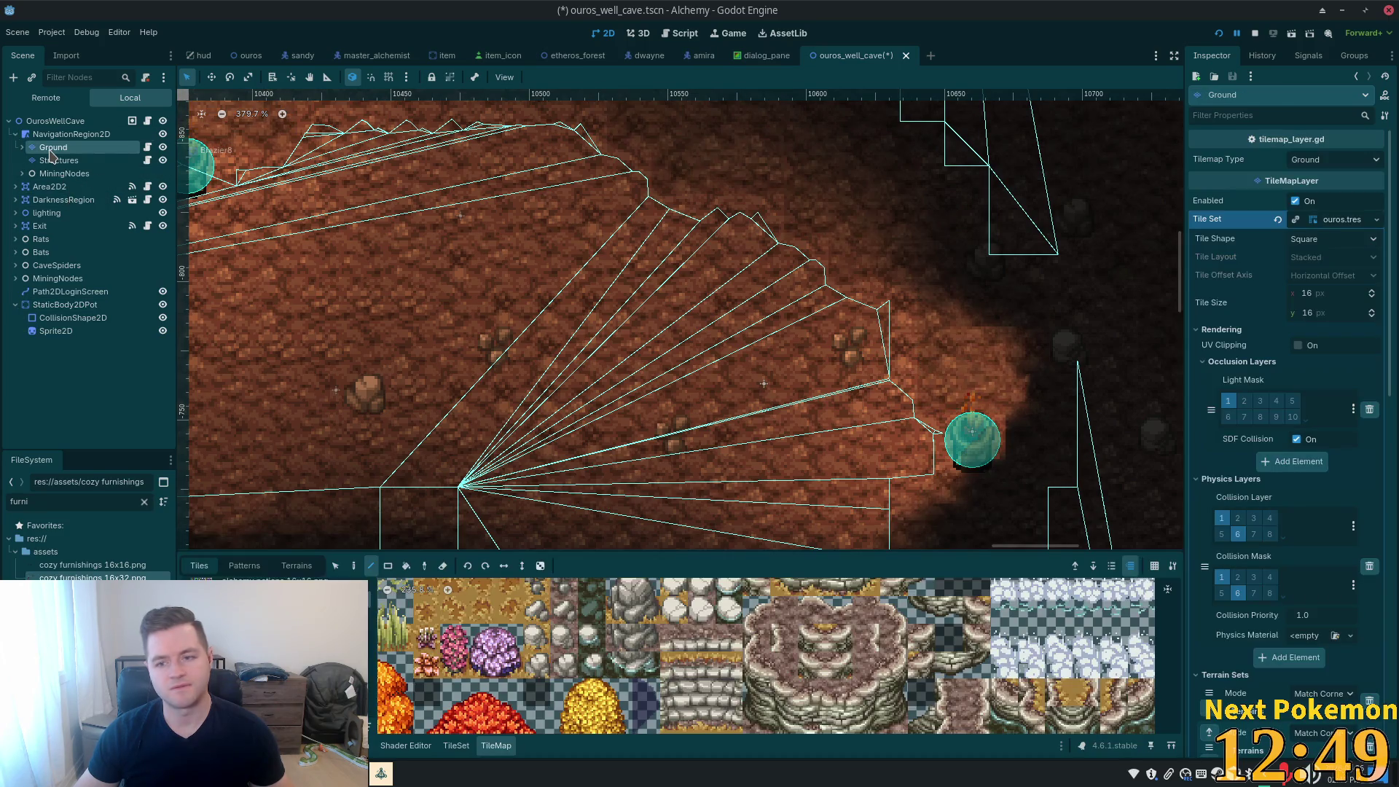
pyautogui.scroll(-10, 1376, 589)
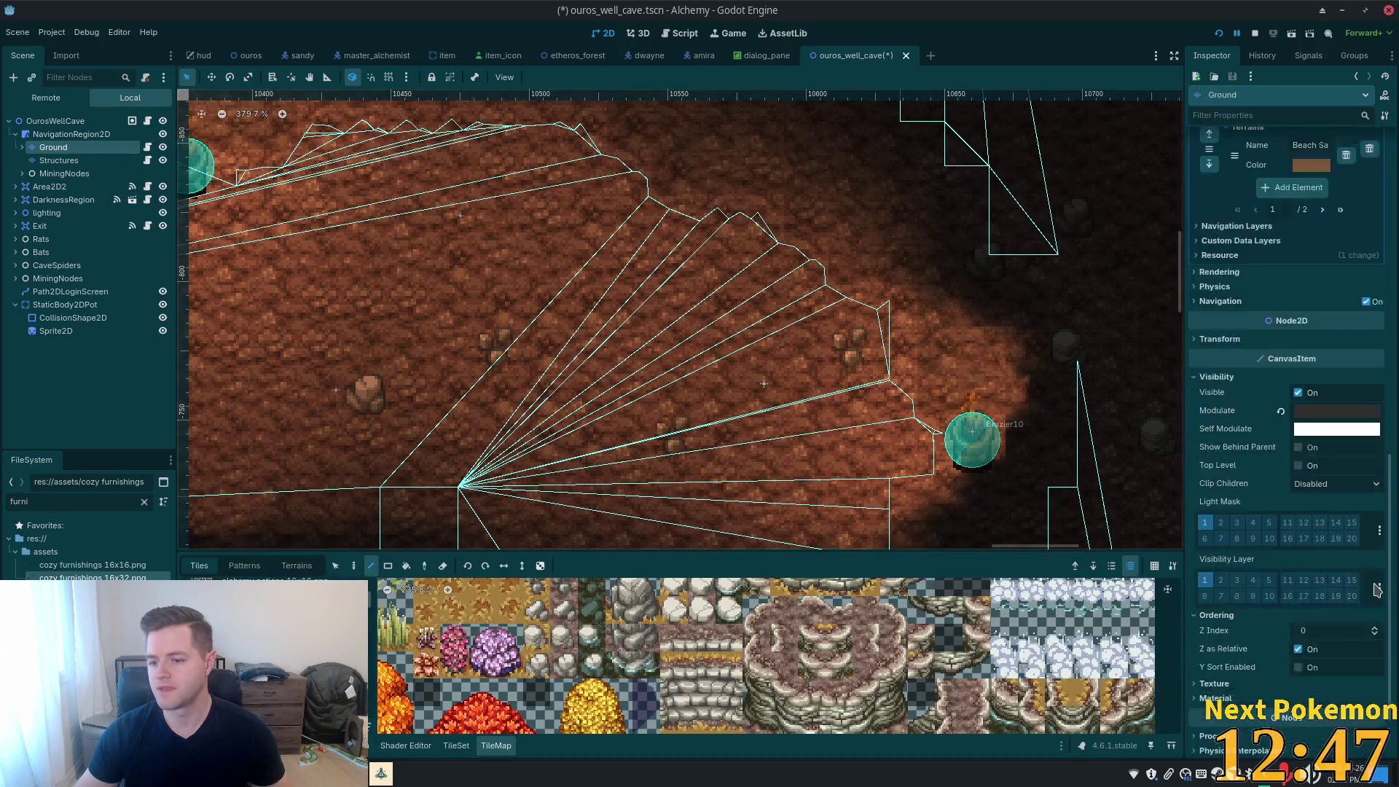
pyautogui.scroll(-2, 1376, 589)
pyautogui.click(1299, 586)
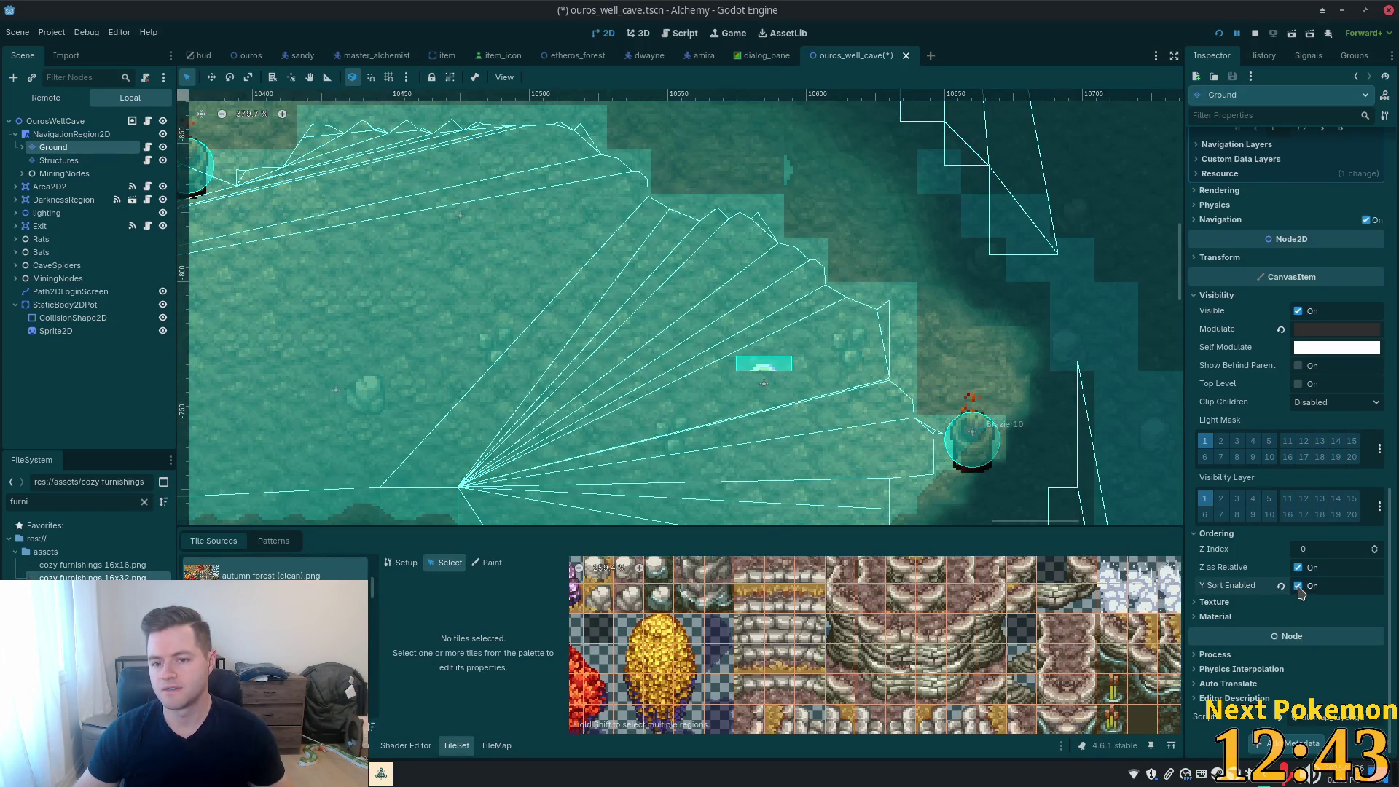
pyautogui.click(1298, 586)
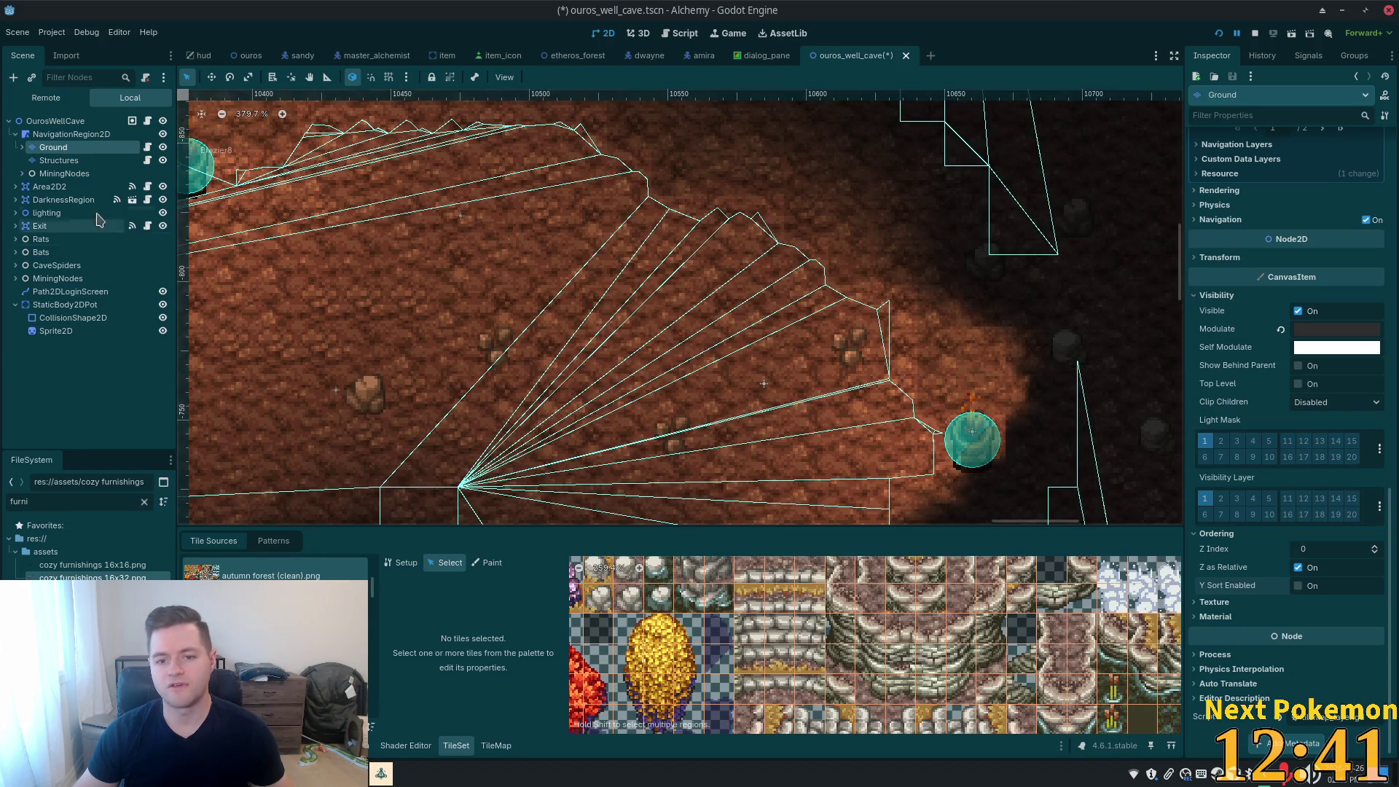
pyautogui.click(50, 304)
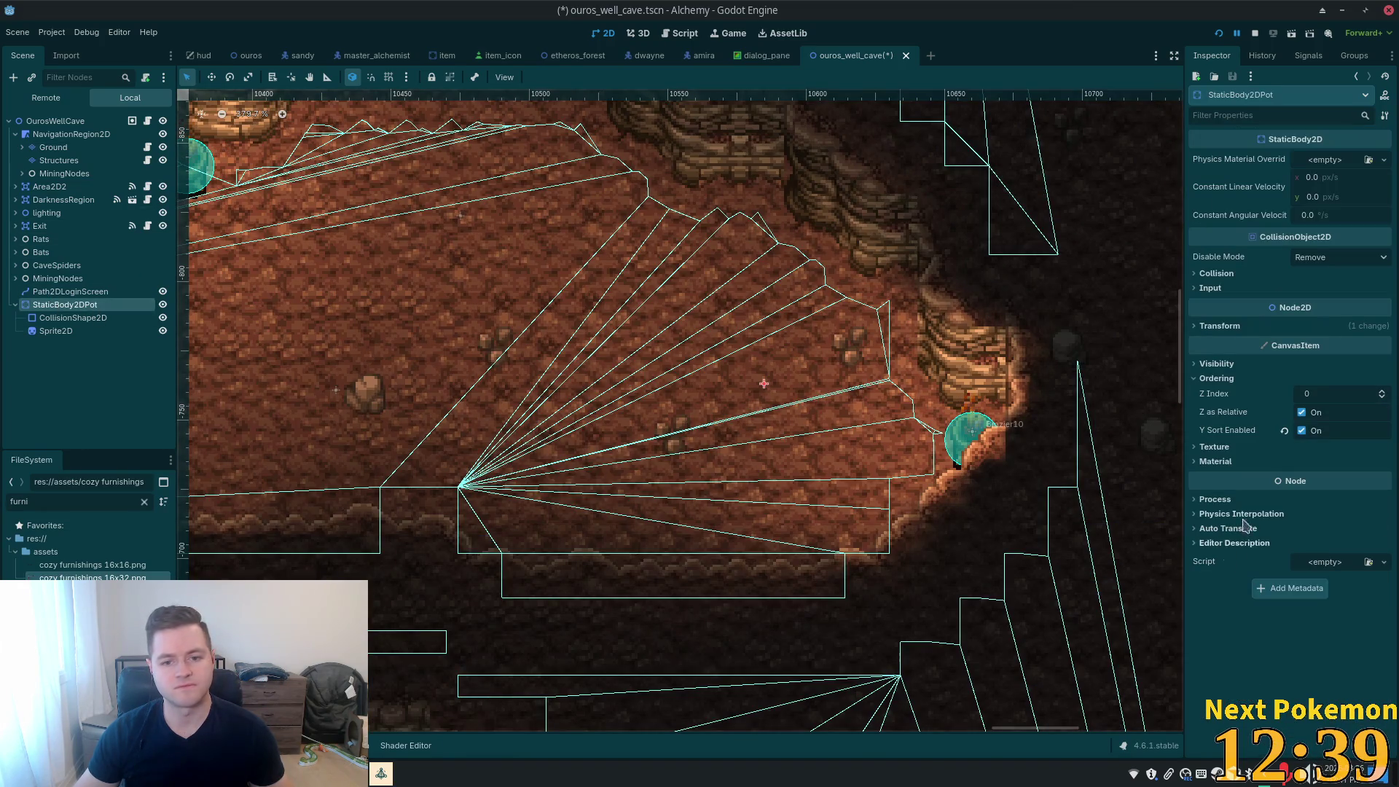
# Set StaticBody2DPot's Z Index to 10.
pyautogui.click(1341, 393)
pyautogui.write('10')
pyautogui.press('Tab')
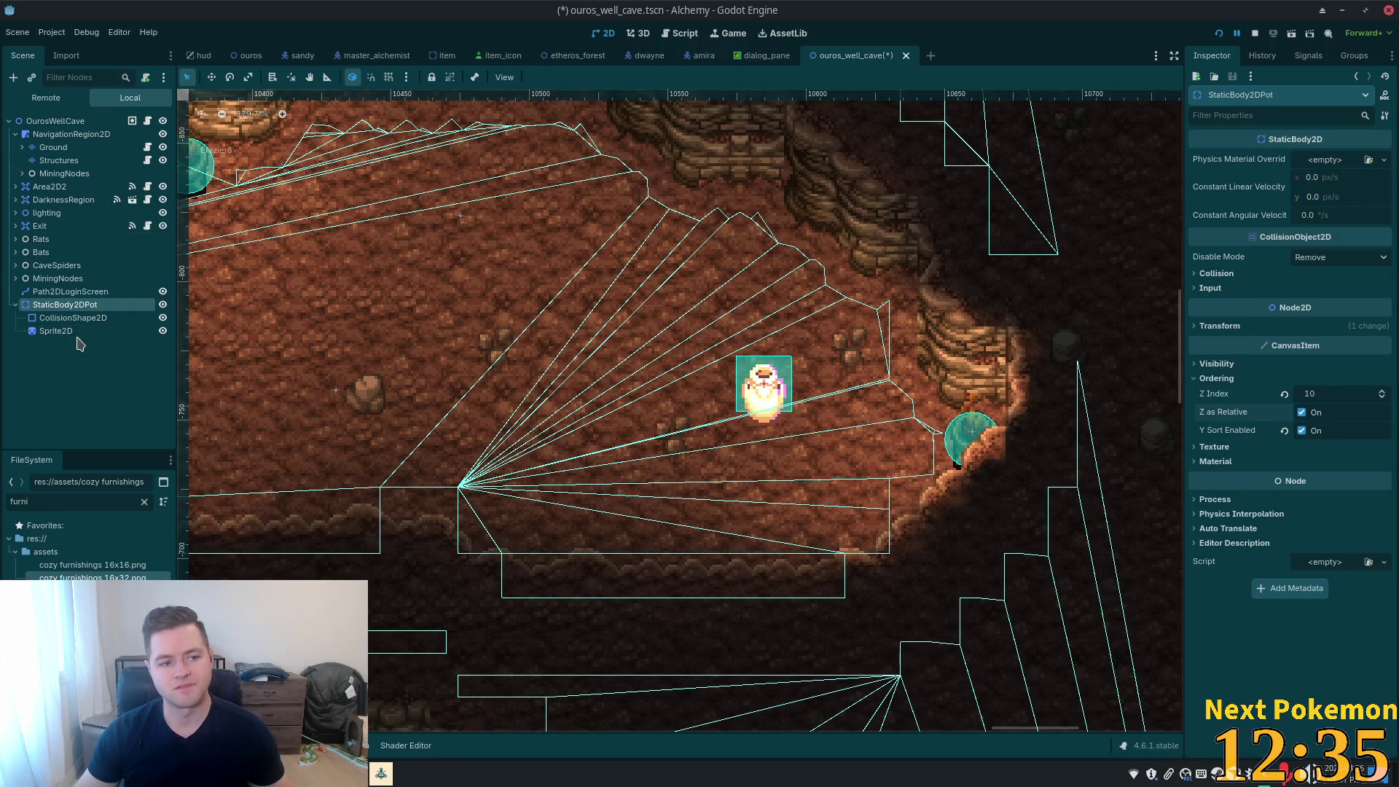
# Move the pot up against the cave chamber's northern wall.
pyautogui.press('-')
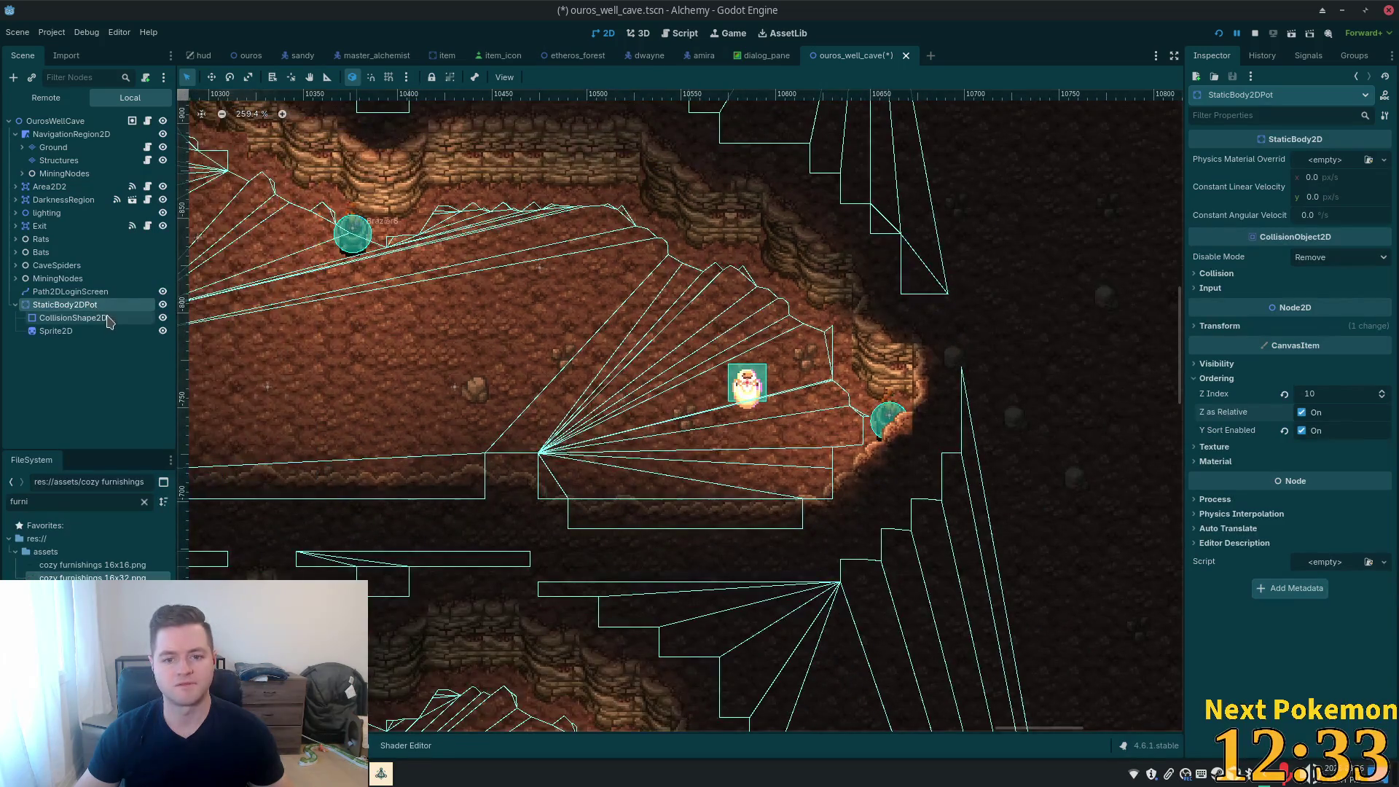
pyautogui.scroll(4, 349, 336)
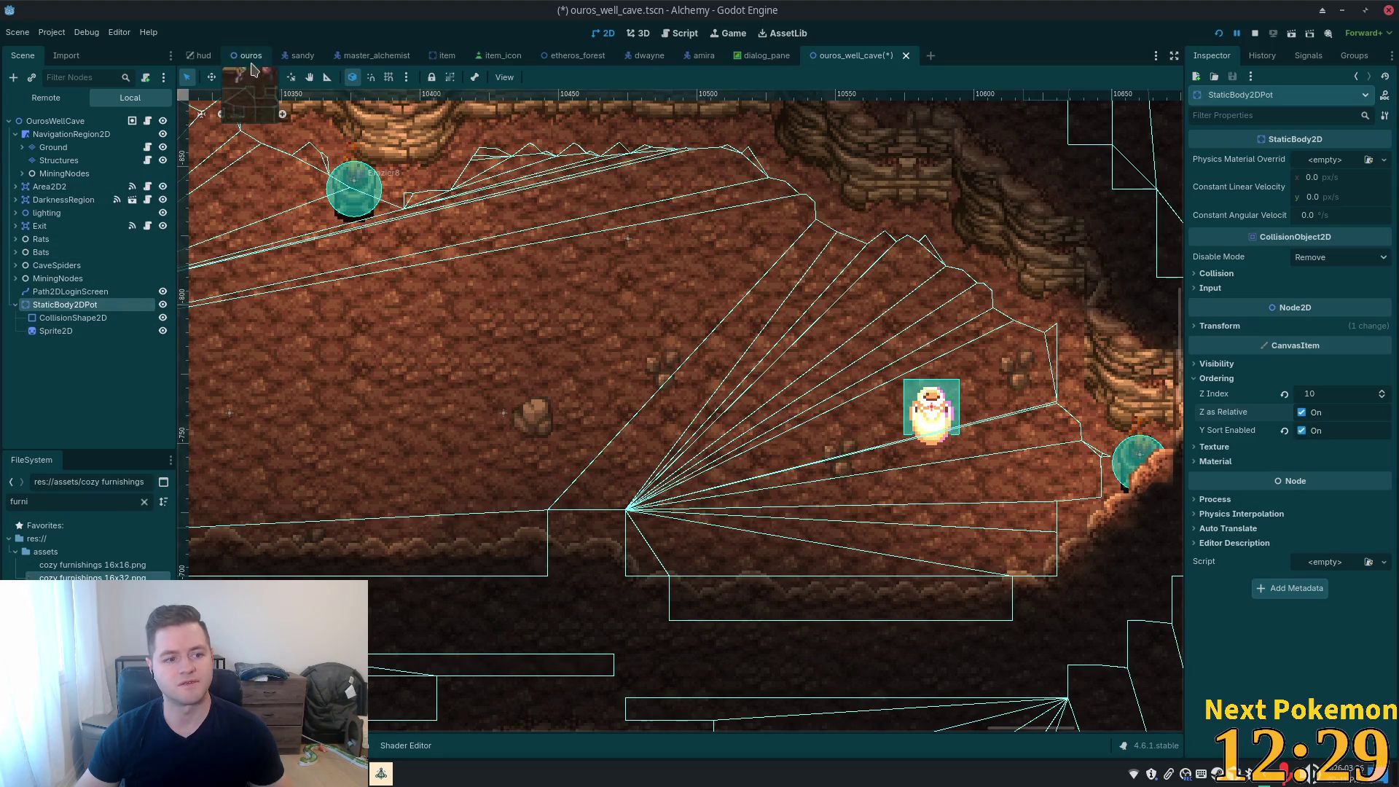
pyautogui.moveTo(885, 346)
pyautogui.mouseDown()
pyautogui.moveTo(862, 264)
pyautogui.moveTo(780, 187)
pyautogui.moveTo(712, 157)
pyautogui.moveTo(885, 246)
pyautogui.mouseUp()
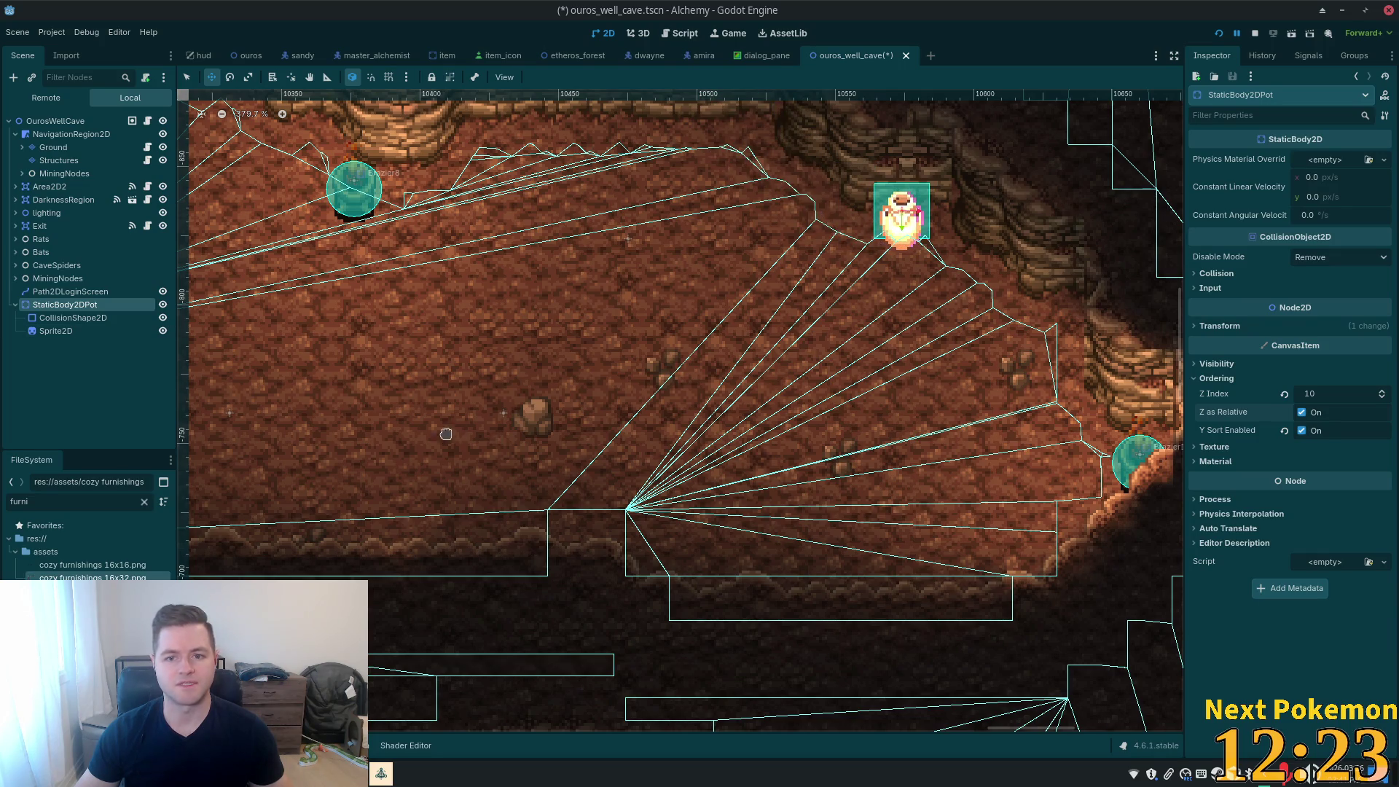
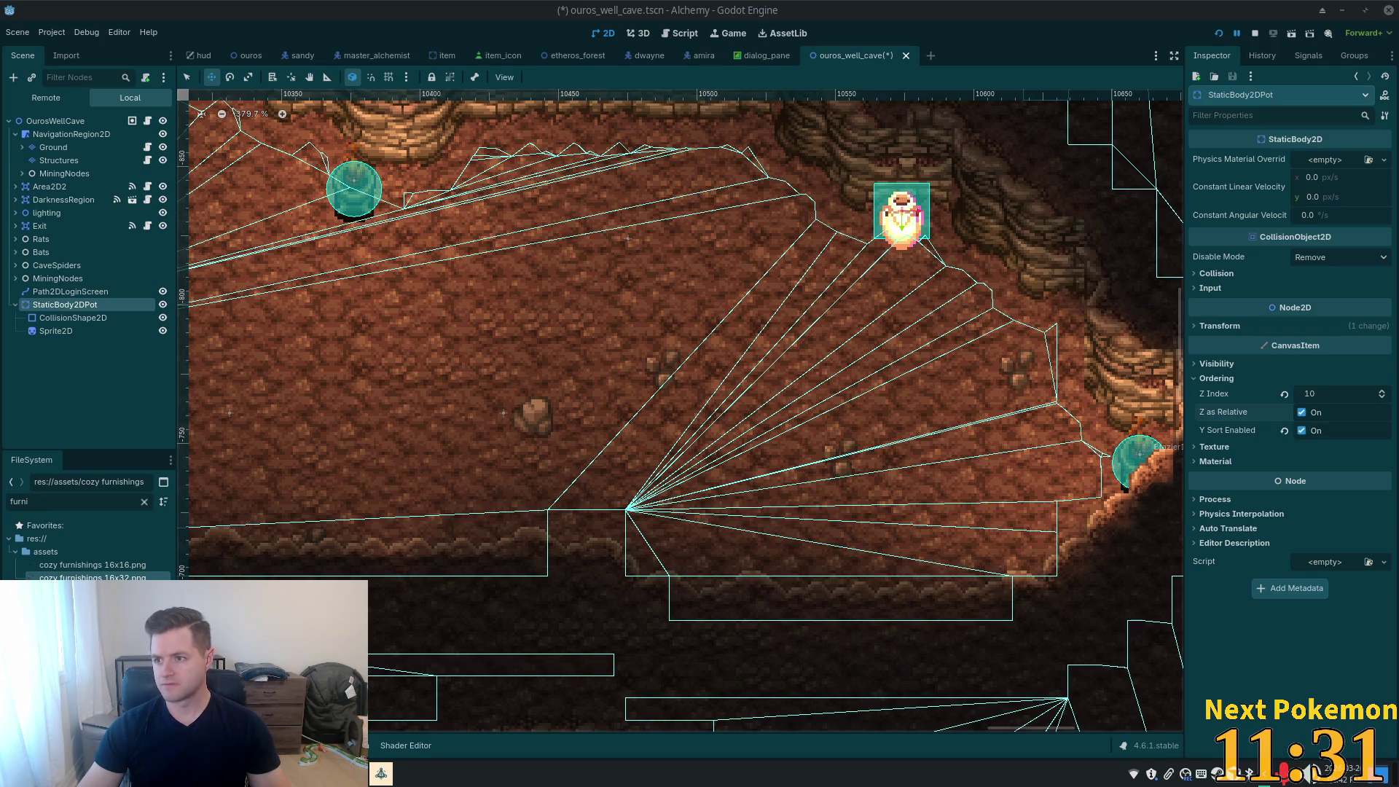
# Give the pot a new CanvasItemMaterial and try Subtract and Add blend modes, returning to Mix.
pyautogui.click(1212, 461)
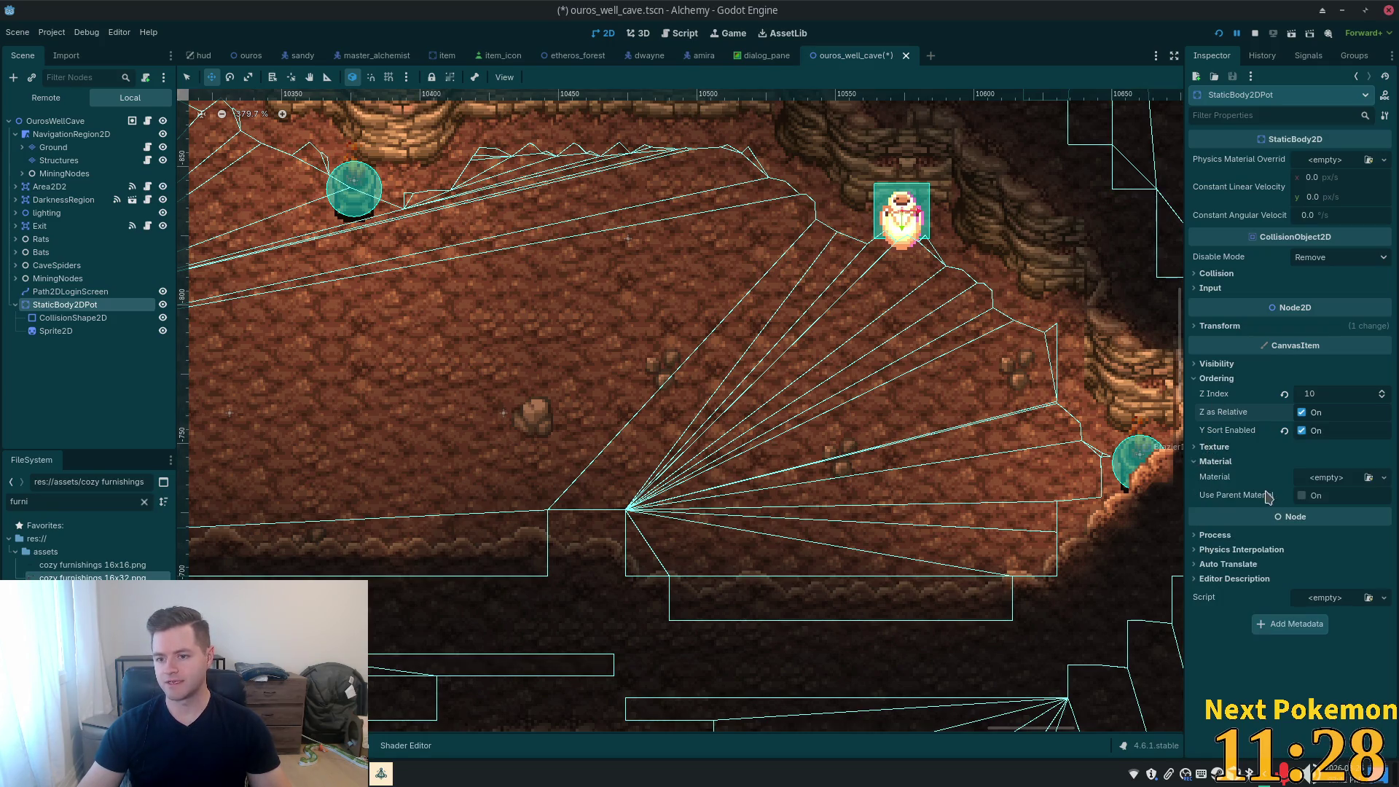
pyautogui.click(1325, 479)
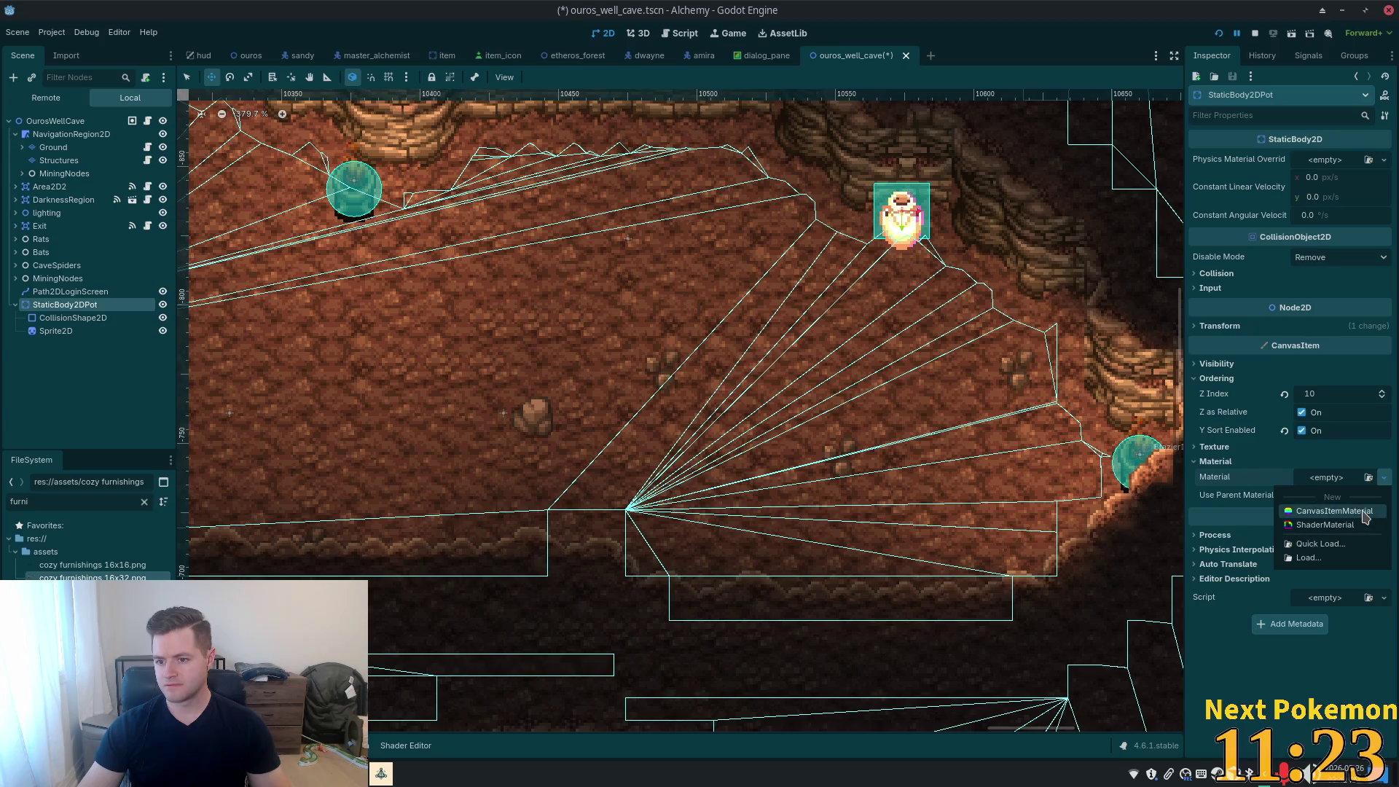
pyautogui.click(1365, 515)
pyautogui.click(1330, 480)
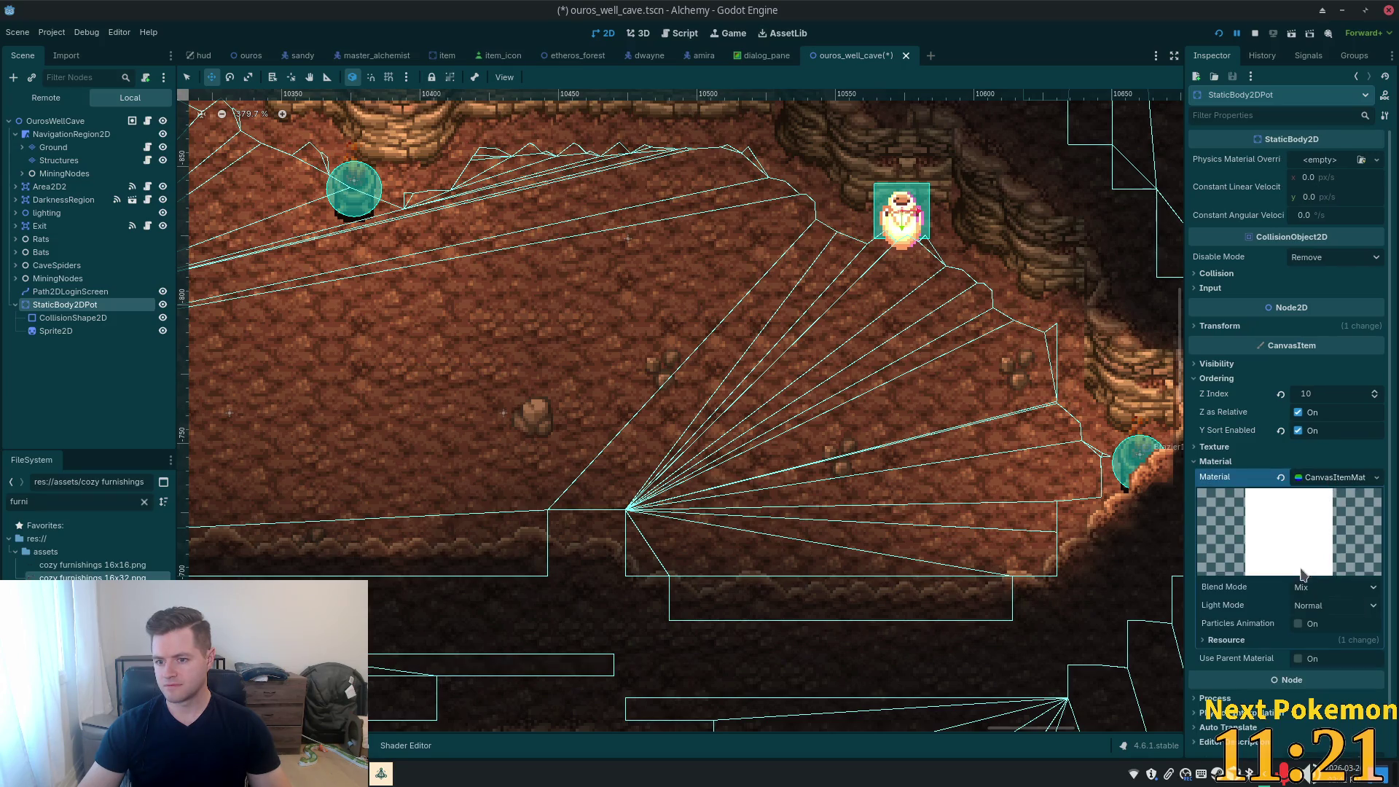
pyautogui.click(1327, 589)
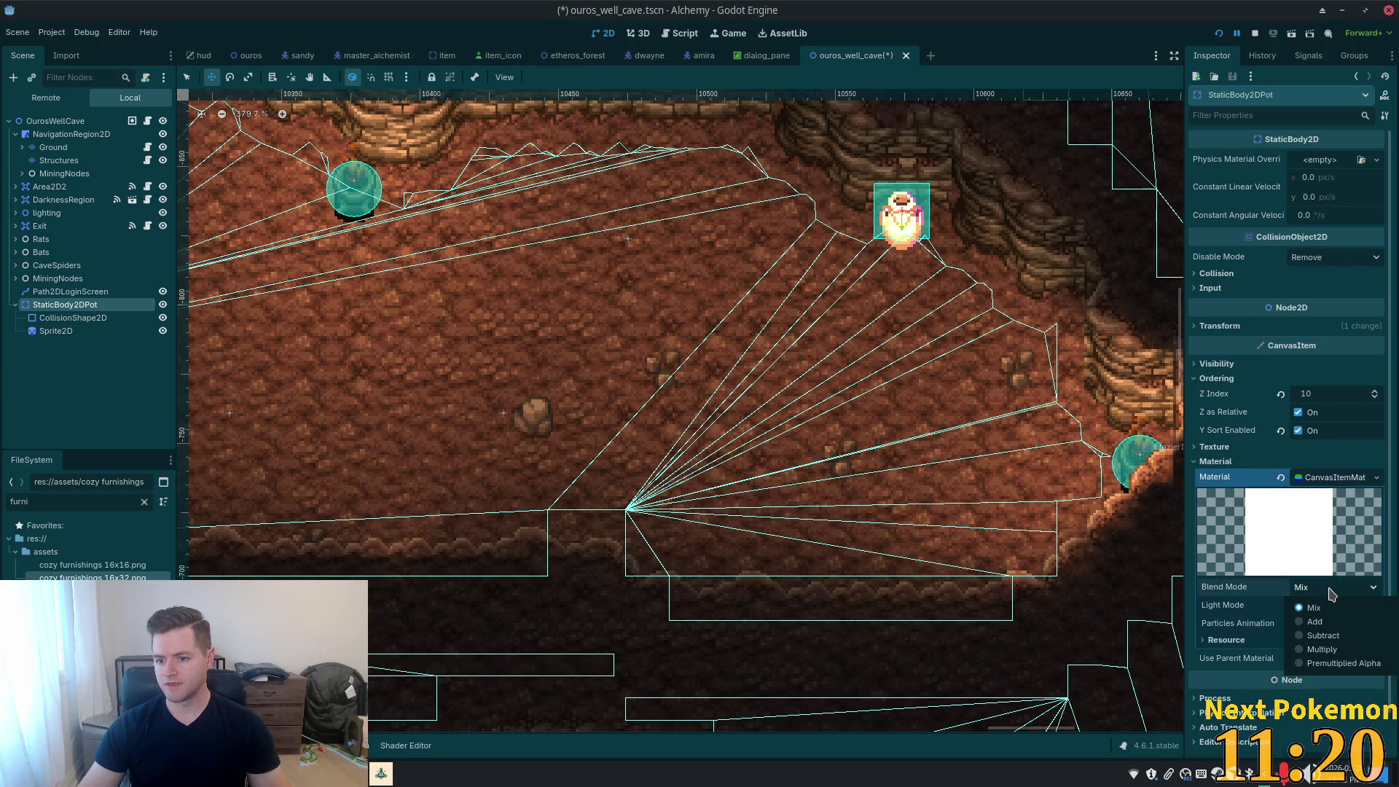
pyautogui.click(1372, 636)
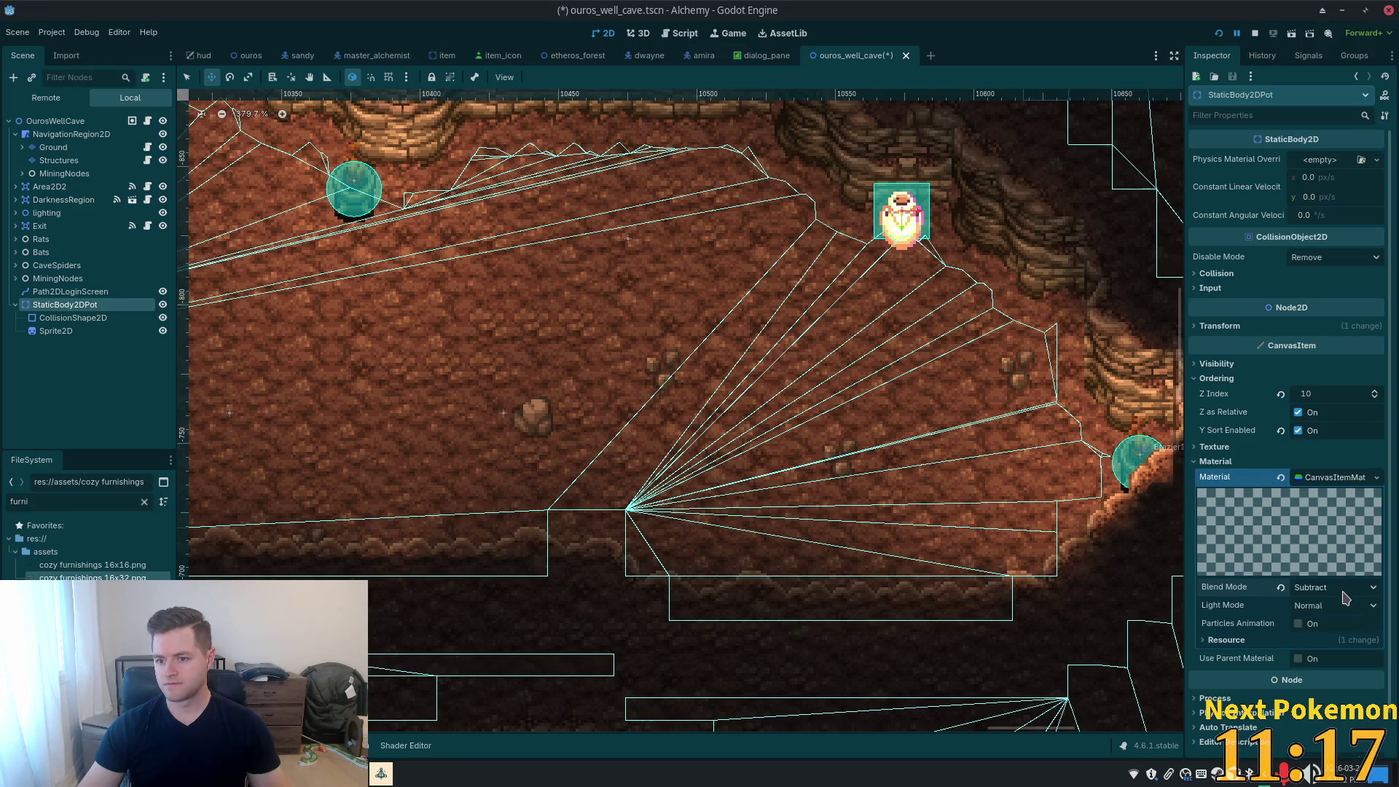
pyautogui.click(1342, 591)
pyautogui.click(1331, 622)
pyautogui.click(1330, 595)
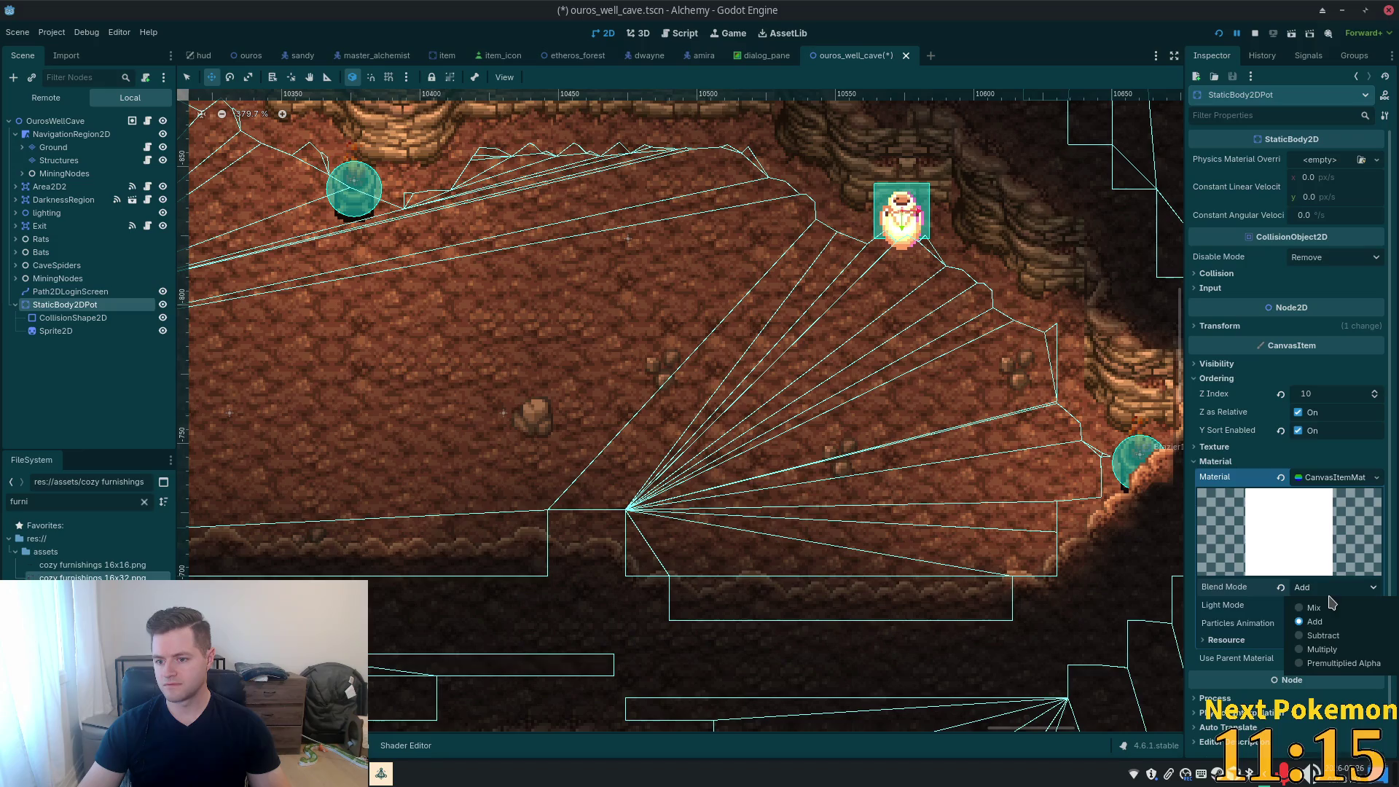
pyautogui.click(1321, 608)
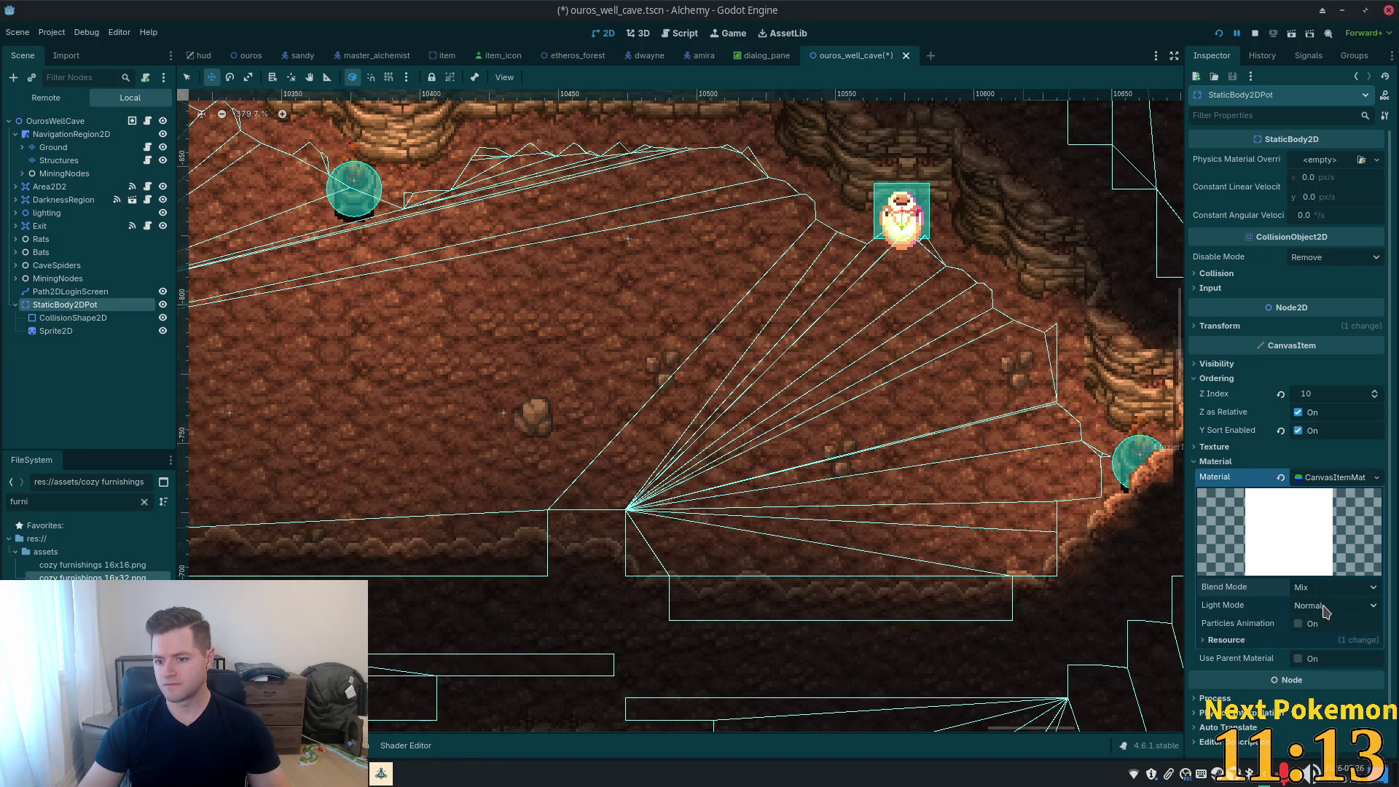
# Try the material's Unshaded and Light Only light modes, then set it back to Normal.
pyautogui.click(1325, 610)
pyautogui.click(1332, 639)
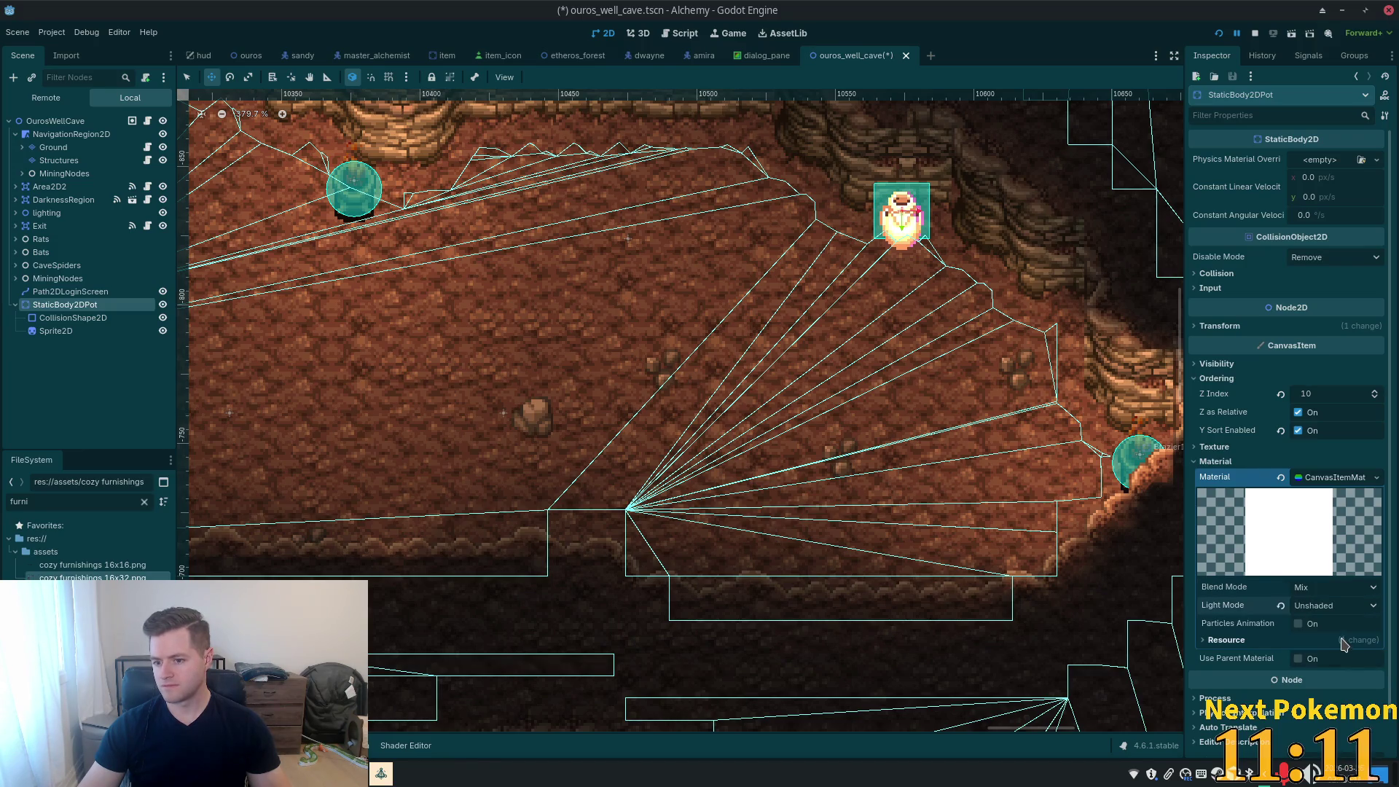
pyautogui.click(1333, 589)
pyautogui.click(1334, 615)
pyautogui.click(1332, 606)
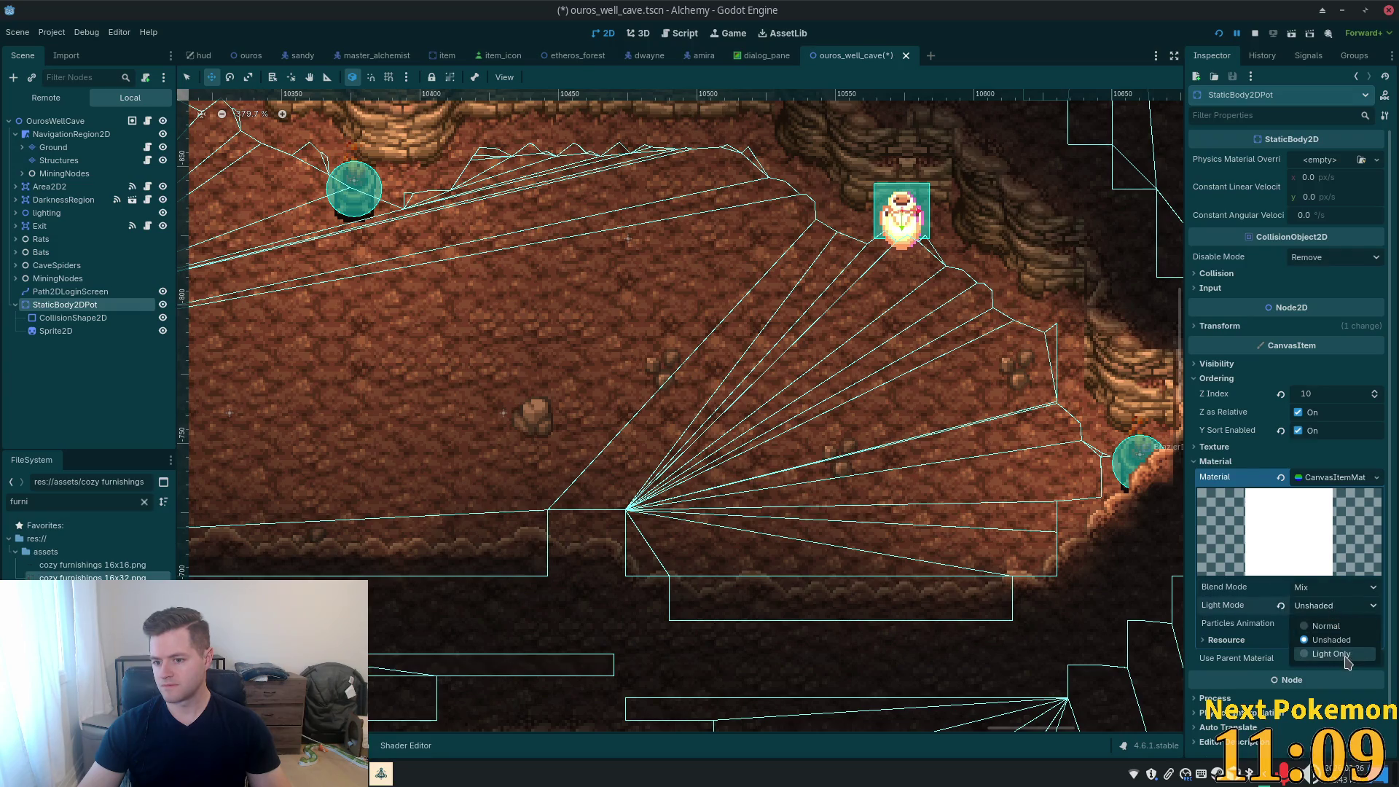
pyautogui.click(1339, 649)
pyautogui.click(1328, 609)
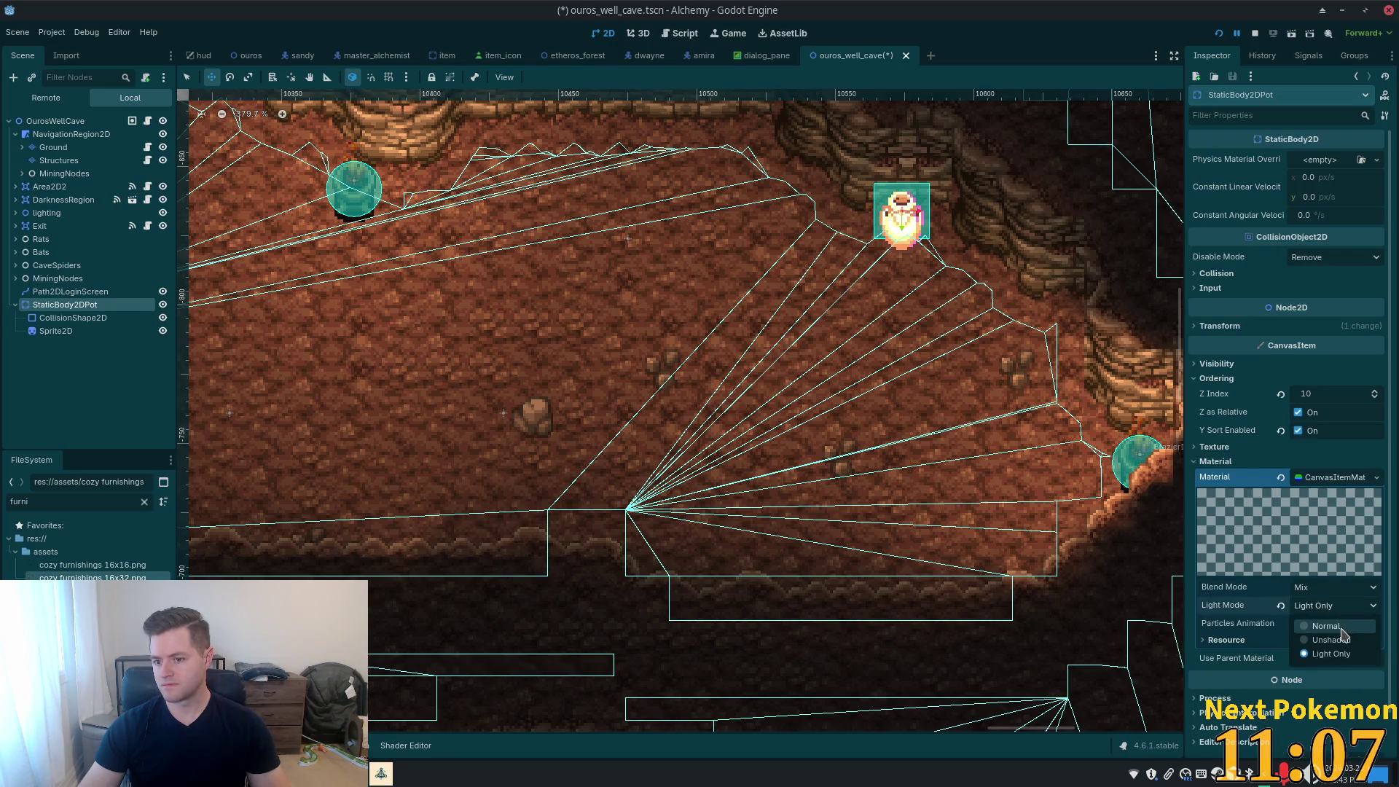
pyautogui.click(1345, 621)
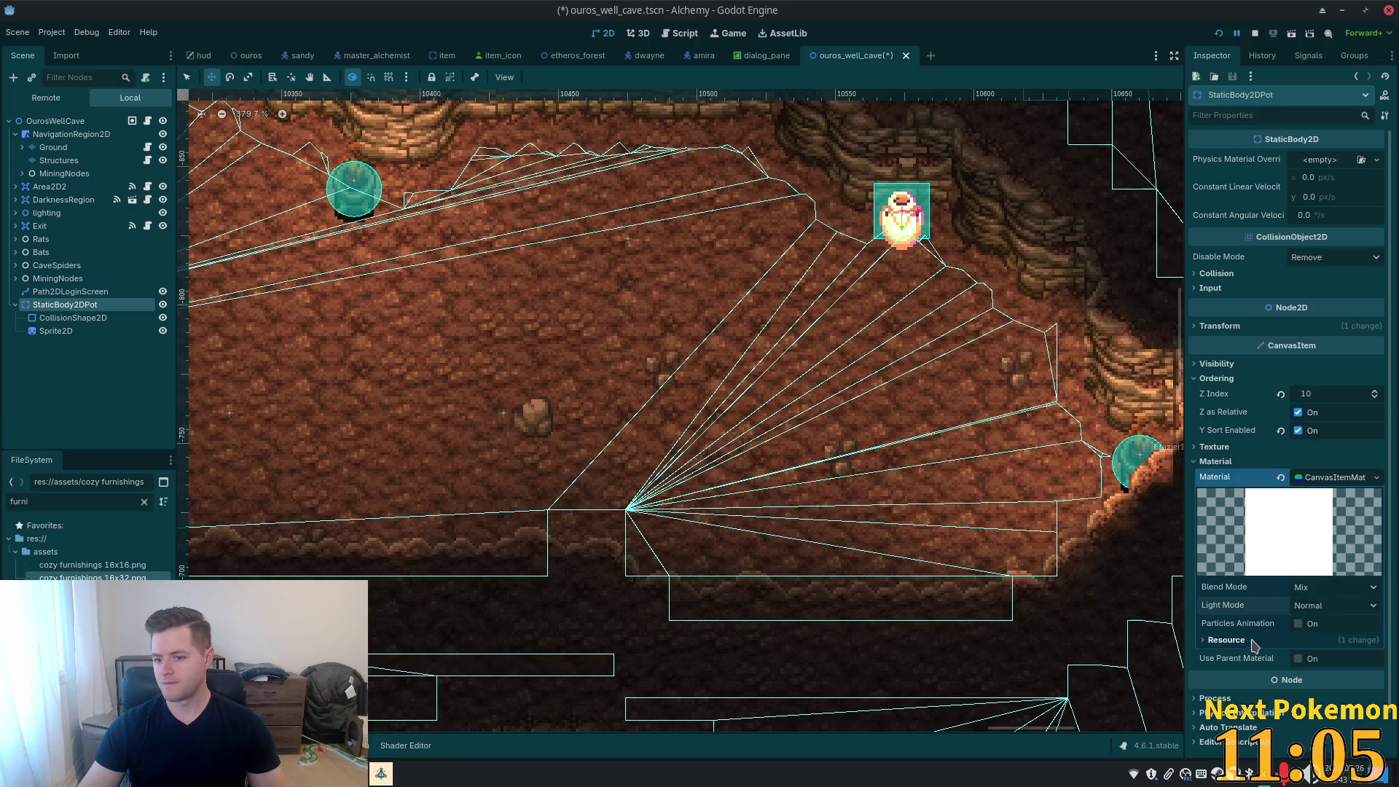
pyautogui.click(1247, 643)
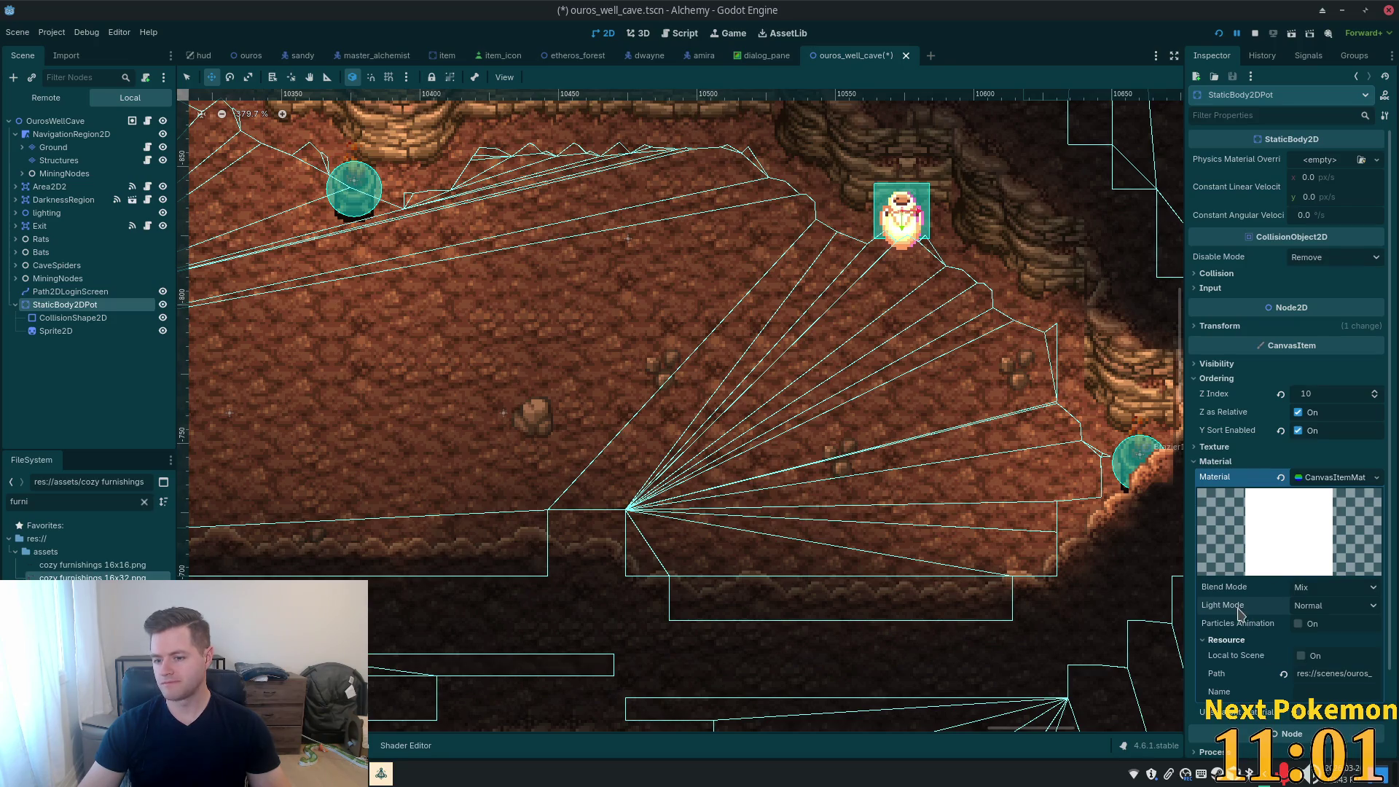
pyautogui.click(1332, 606)
pyautogui.click(1317, 544)
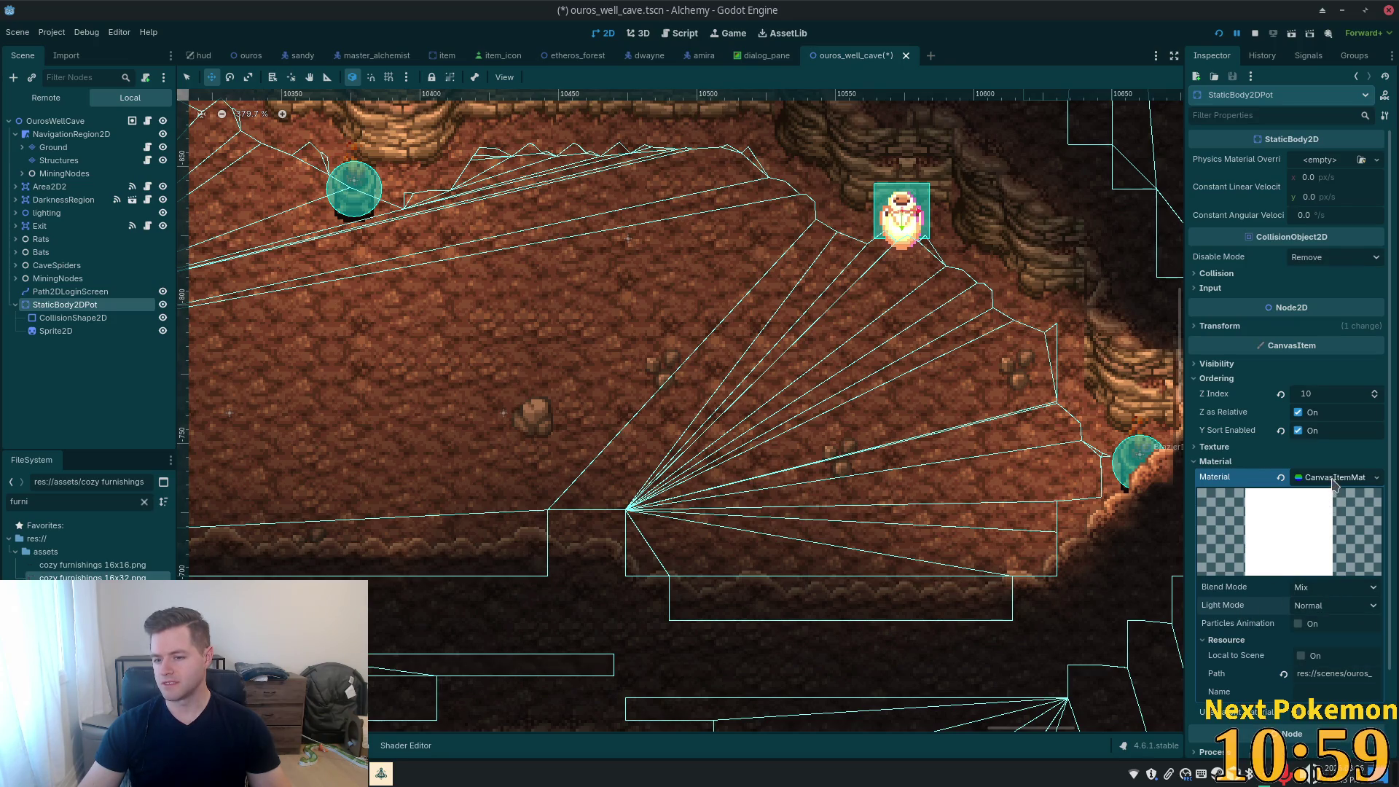
pyautogui.click(1345, 481)
# Swap in a new ShaderMaterial, abandon creating a shader, and clear the pot's material.
pyautogui.click(1285, 478)
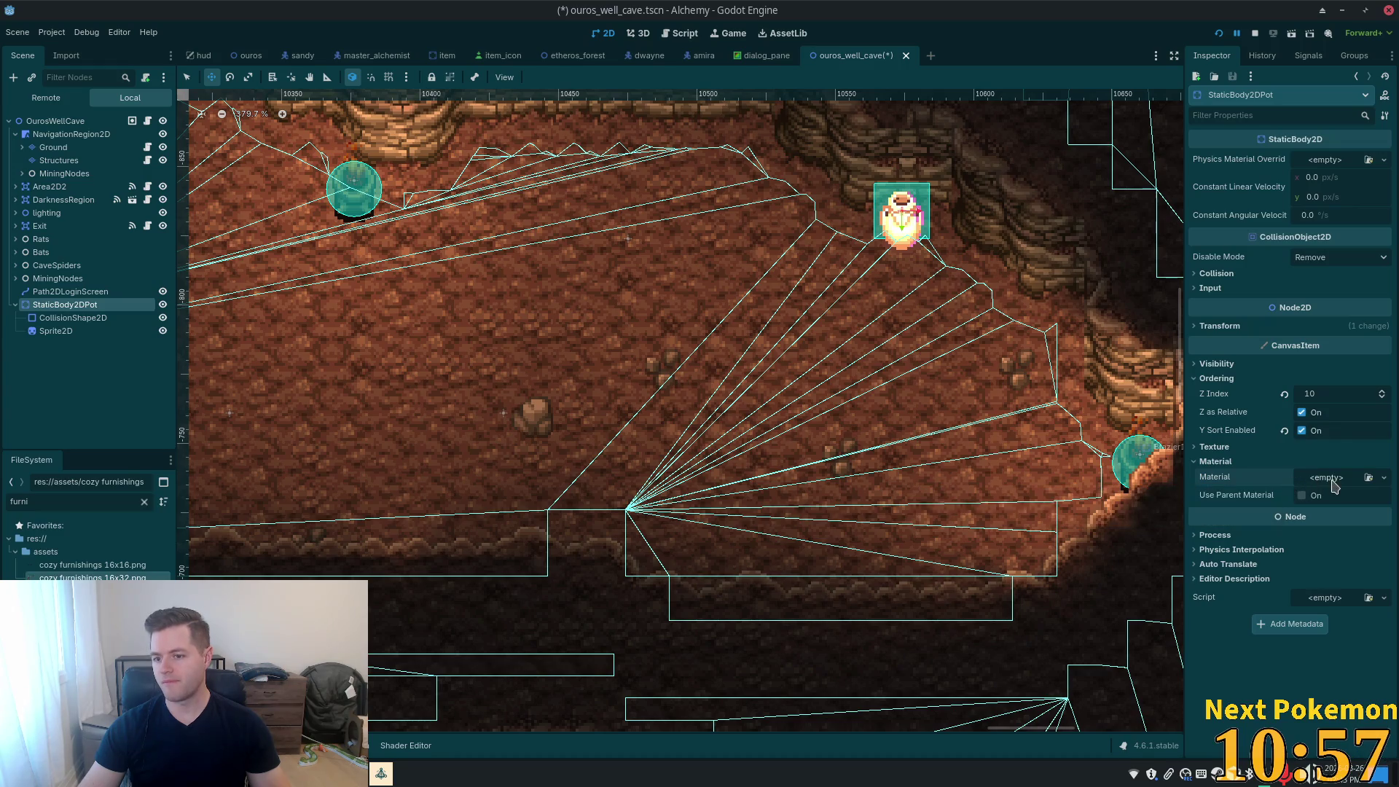
pyautogui.click(1331, 480)
pyautogui.click(1325, 525)
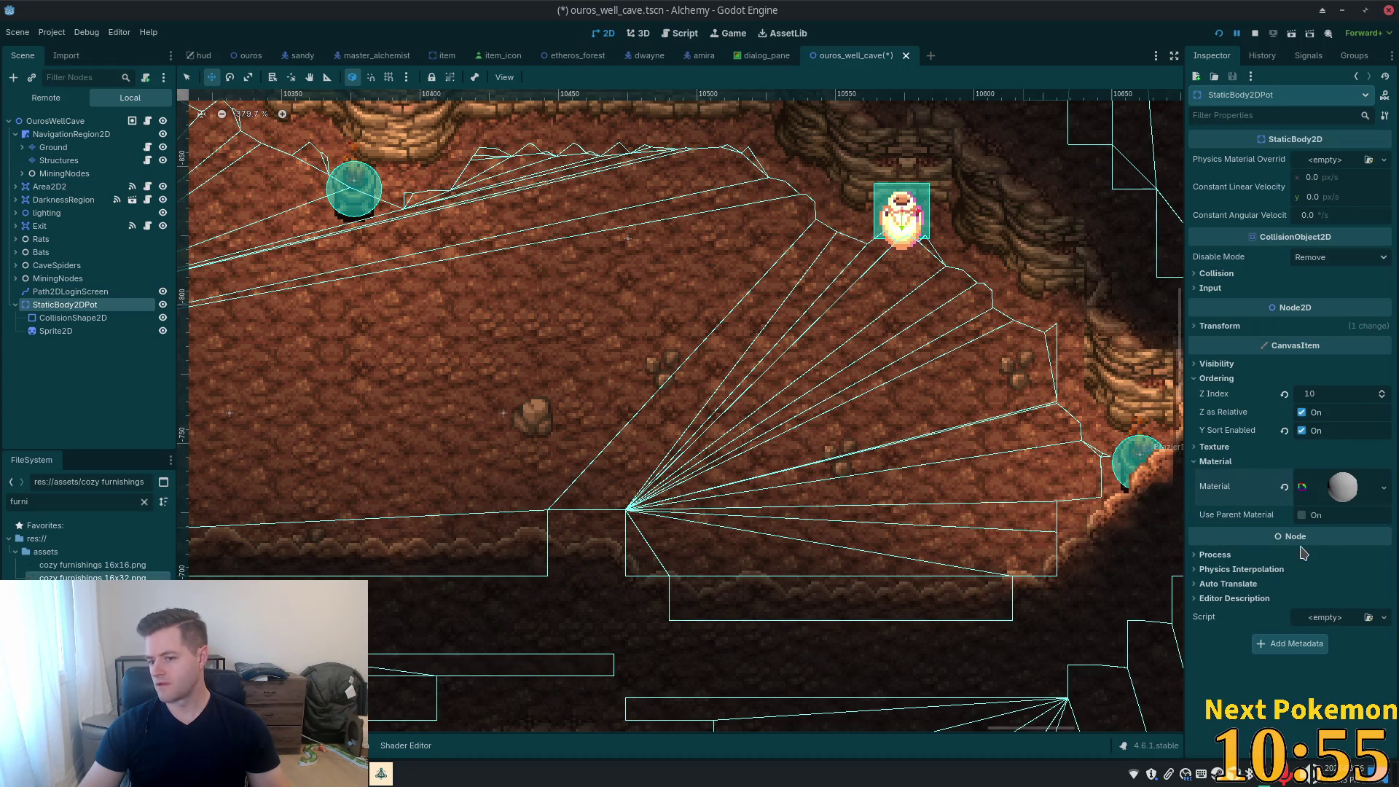
pyautogui.click(1345, 487)
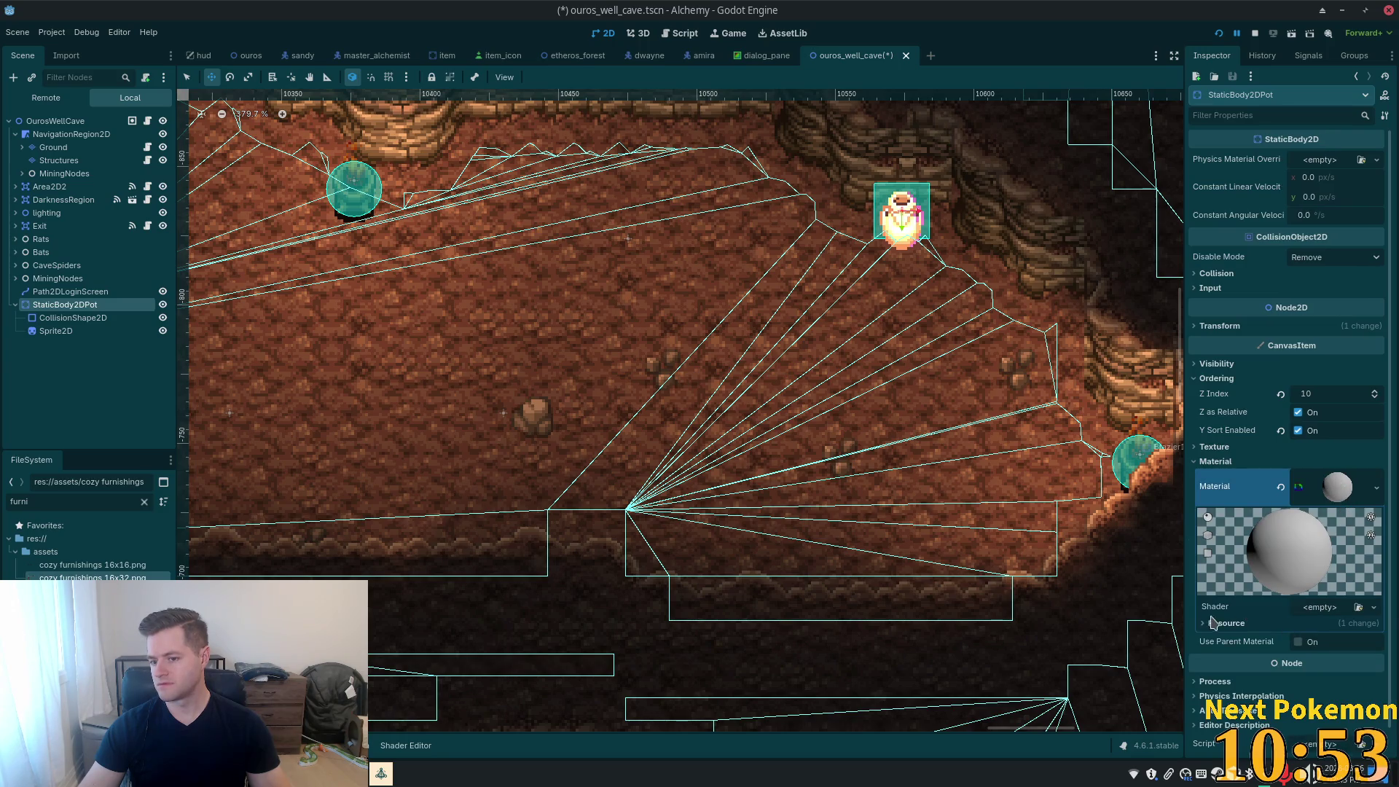
pyautogui.click(1324, 608)
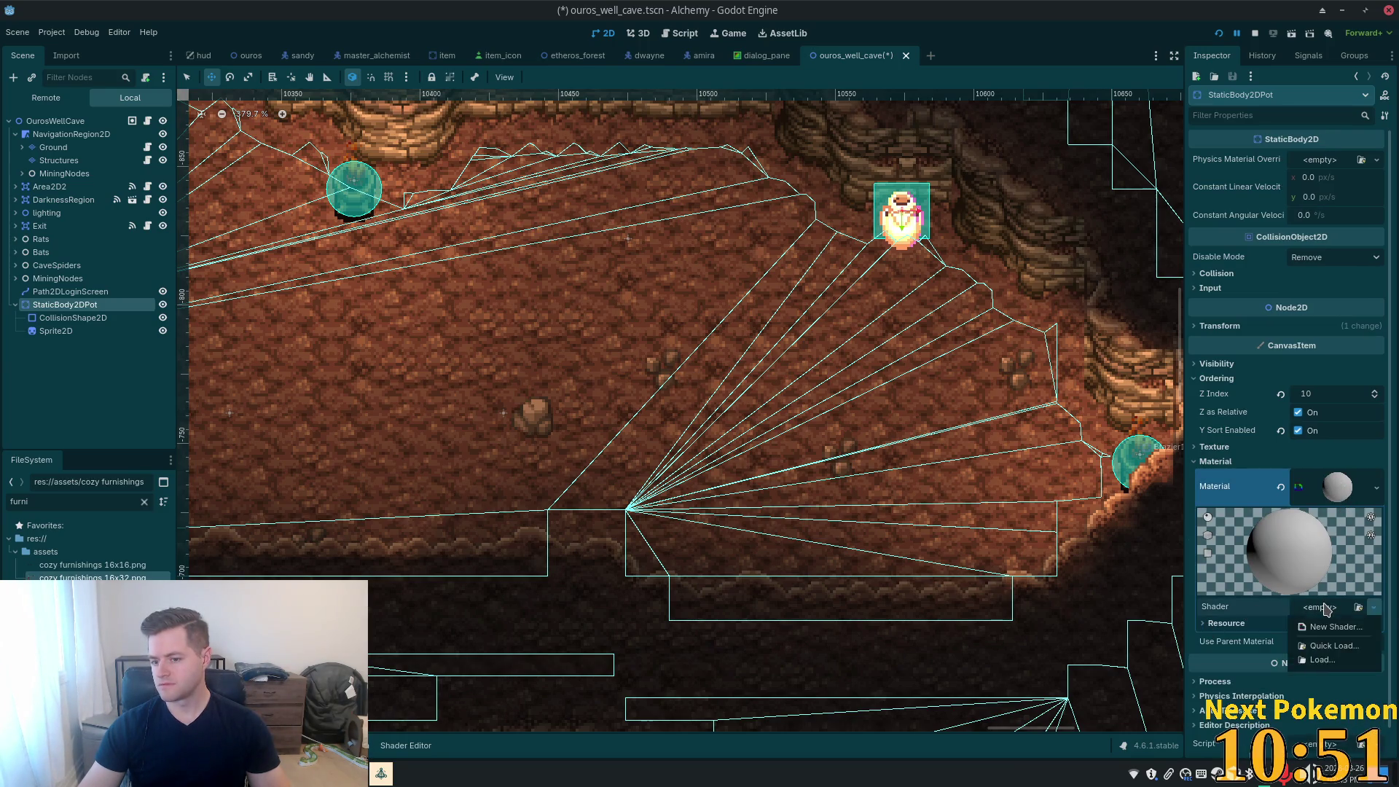
pyautogui.click(1325, 608)
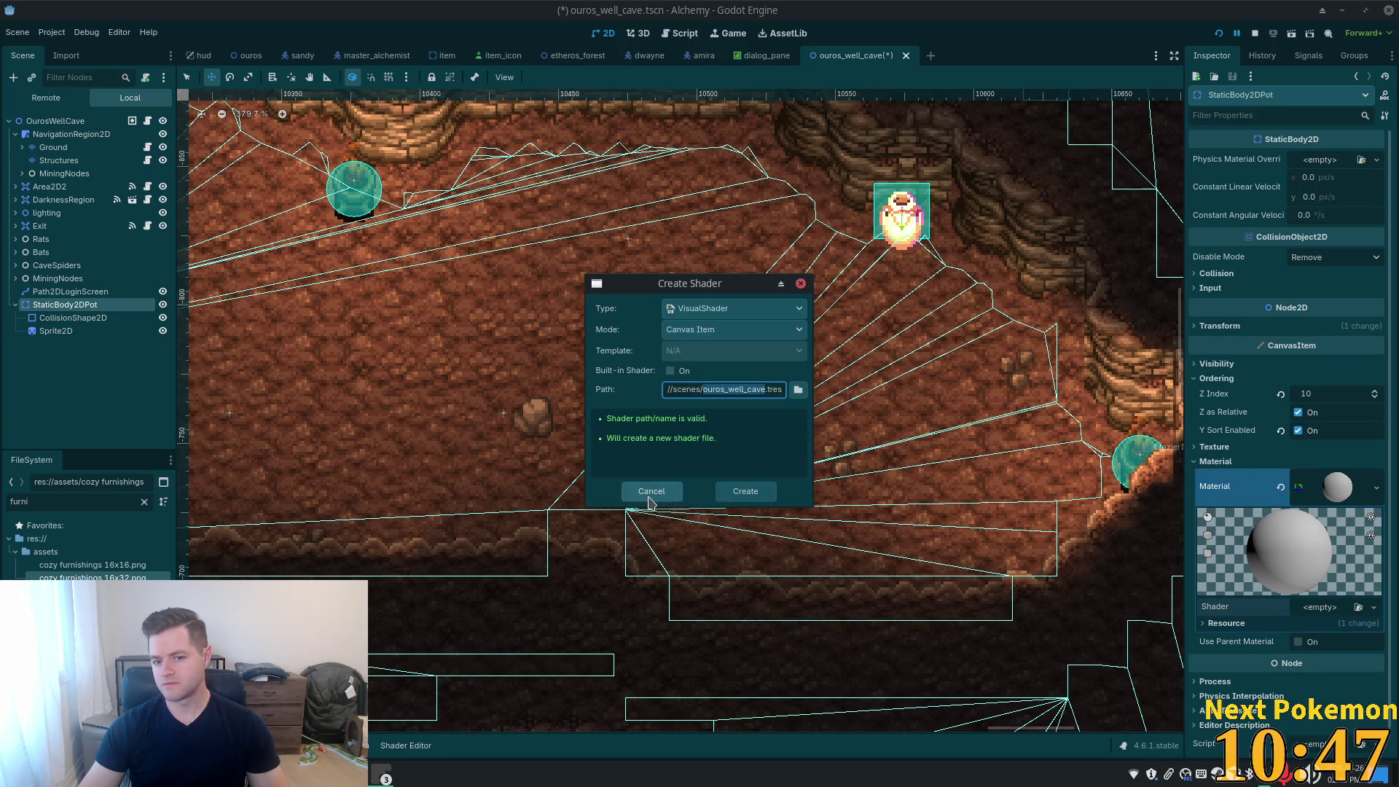
pyautogui.click(649, 495)
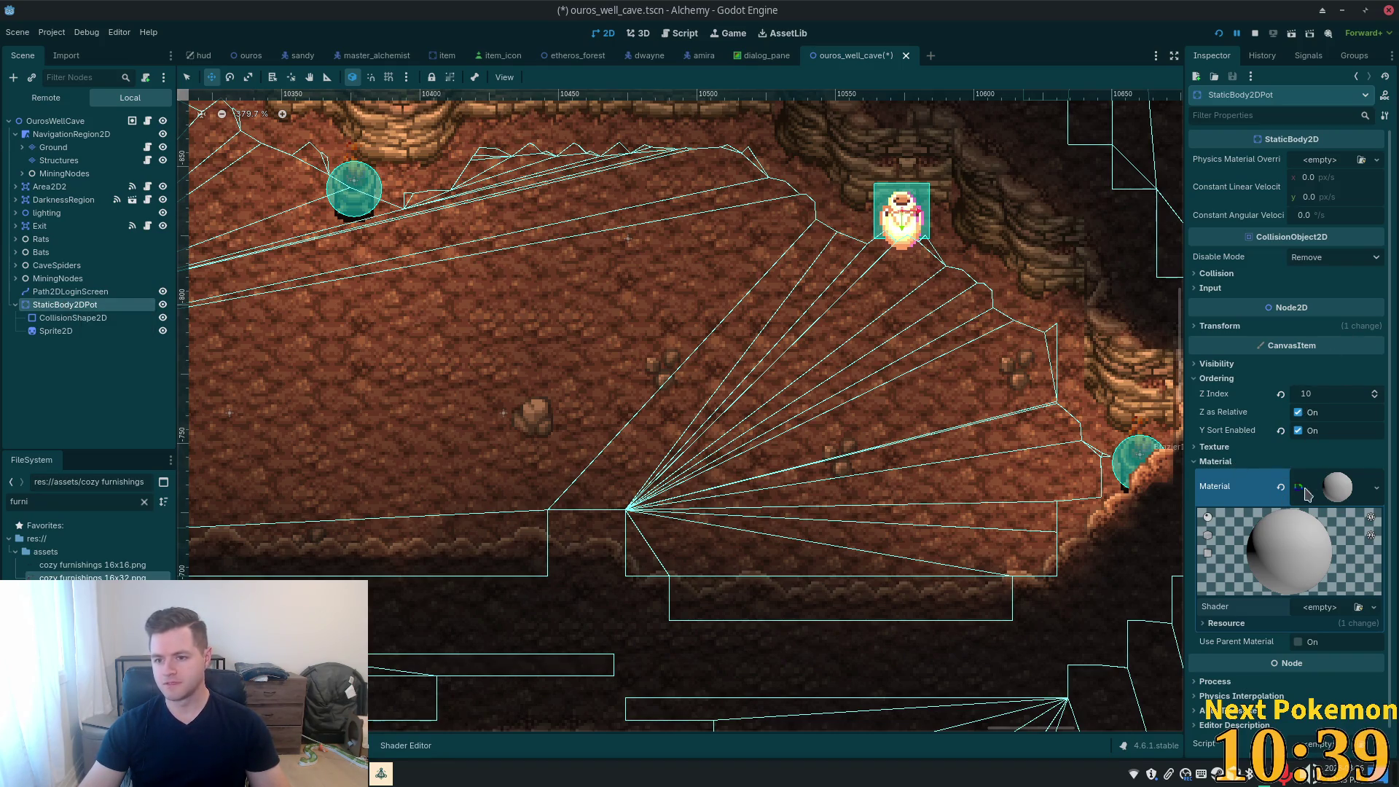
pyautogui.click(1280, 486)
# Add a LightOccluder2D child under StaticBody2DPot by searching 'light' in Create New Node.
pyautogui.click(69, 318)
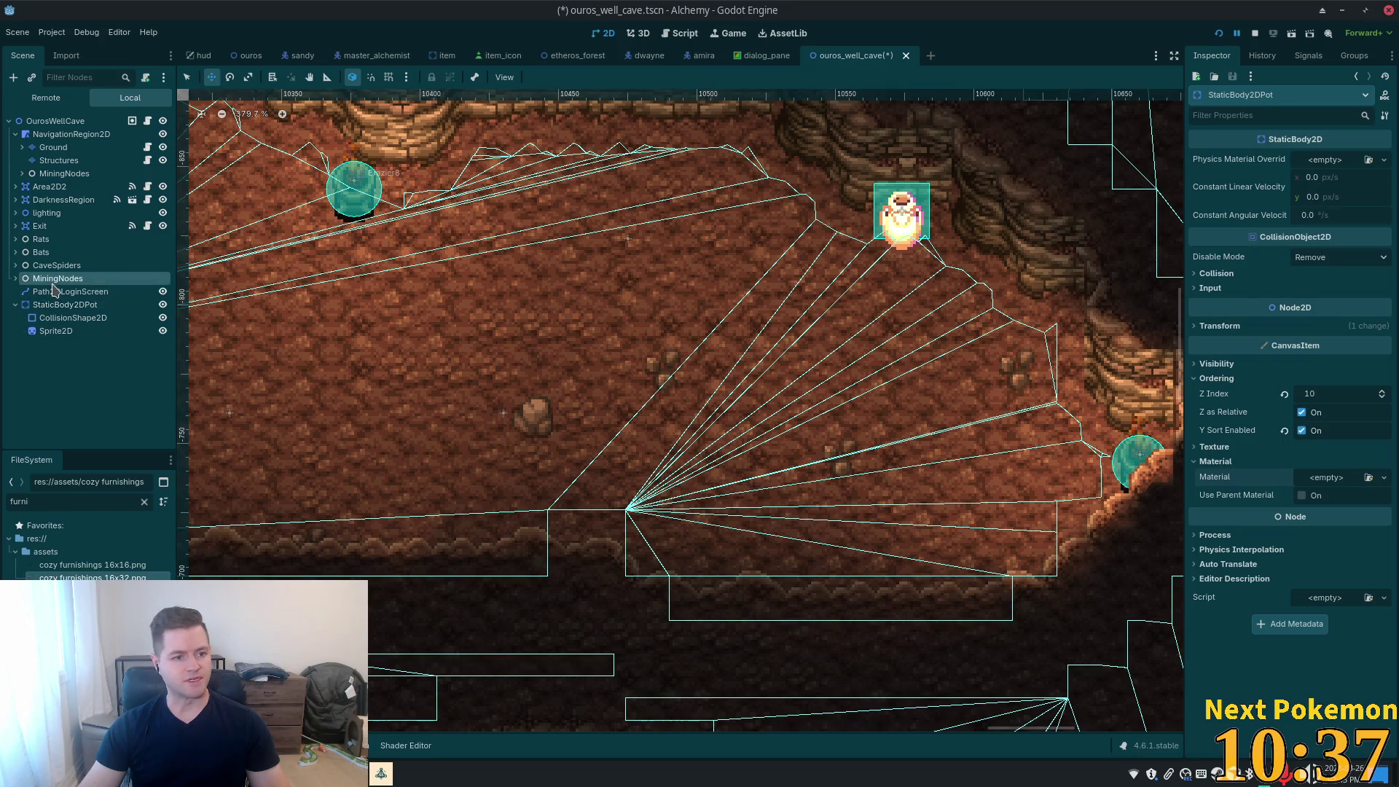
pyautogui.click(92, 306)
pyautogui.hotkey('ctrl', 'a')
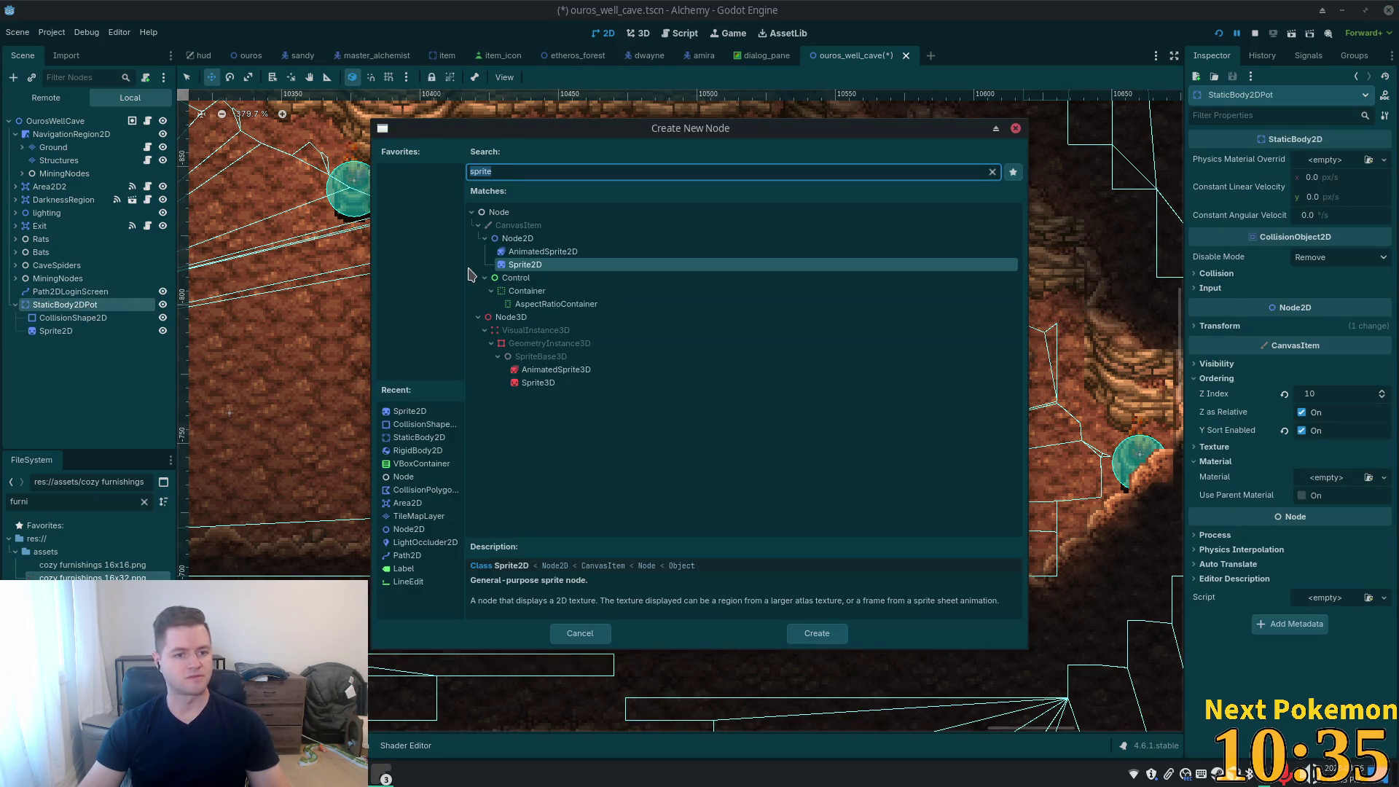
pyautogui.press('BackSpace')
pyautogui.press('BackSpace')
pyautogui.write('light')
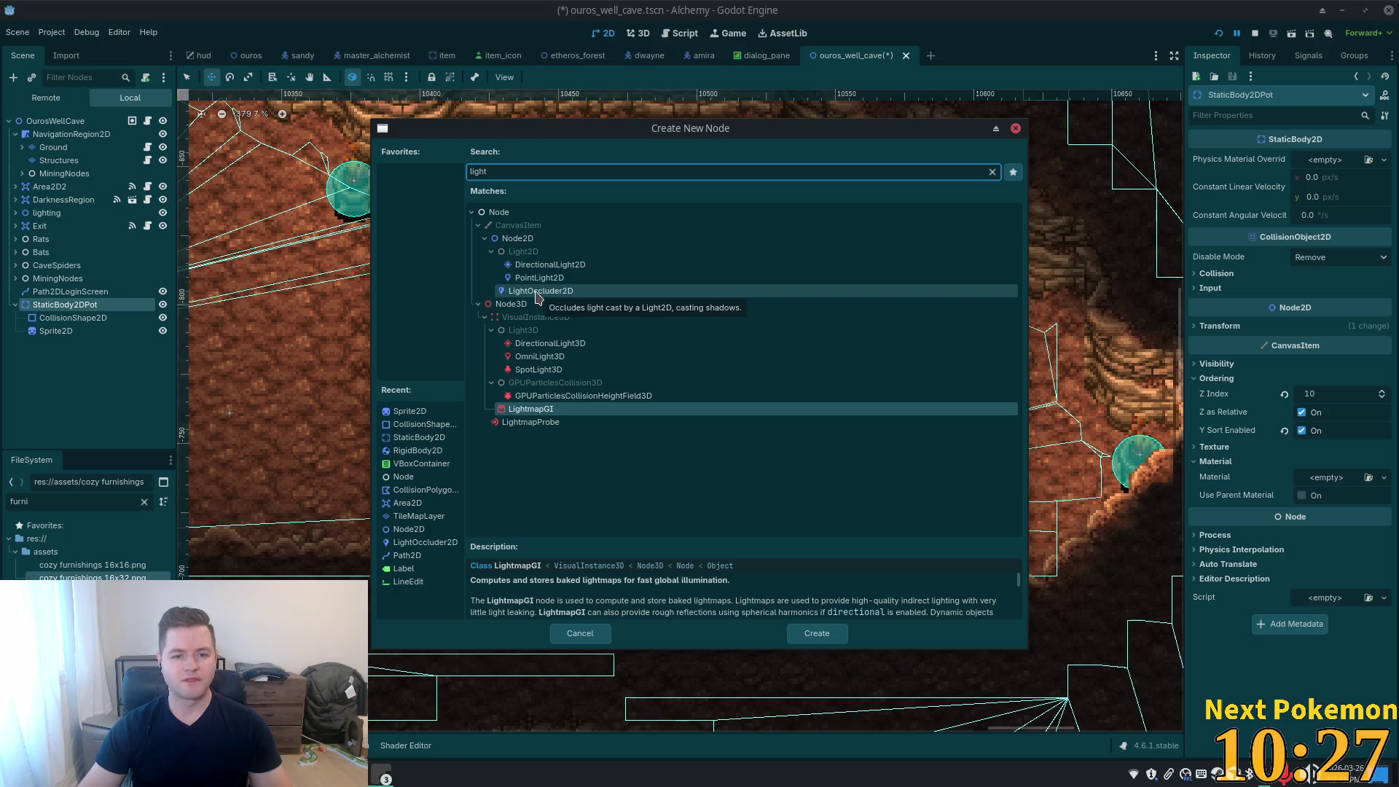
pyautogui.doubleClick(536, 291)
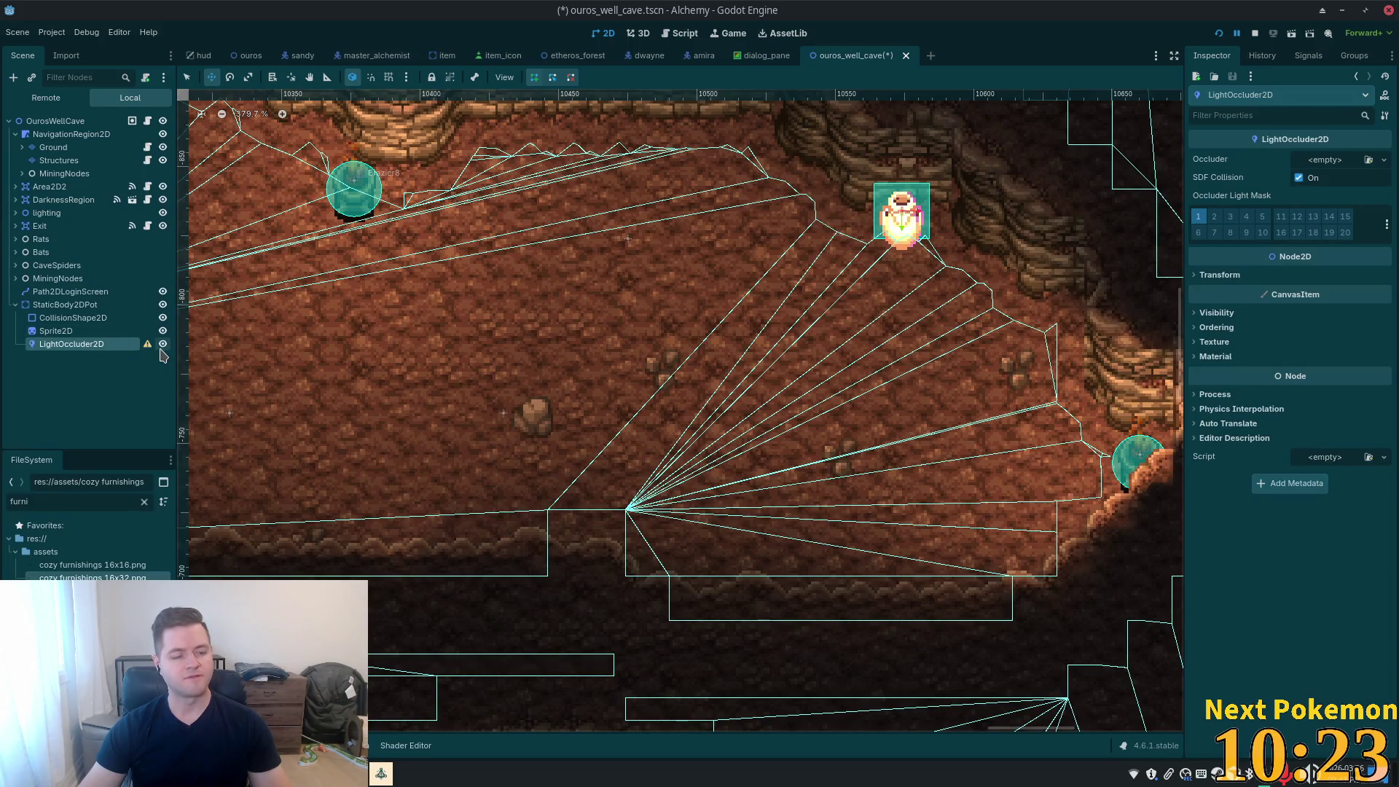
pyautogui.click(76, 333)
# Assign a new OccluderPolygon to the pot's LightOccluder2D and switch to the Select tool.
pyautogui.click(78, 344)
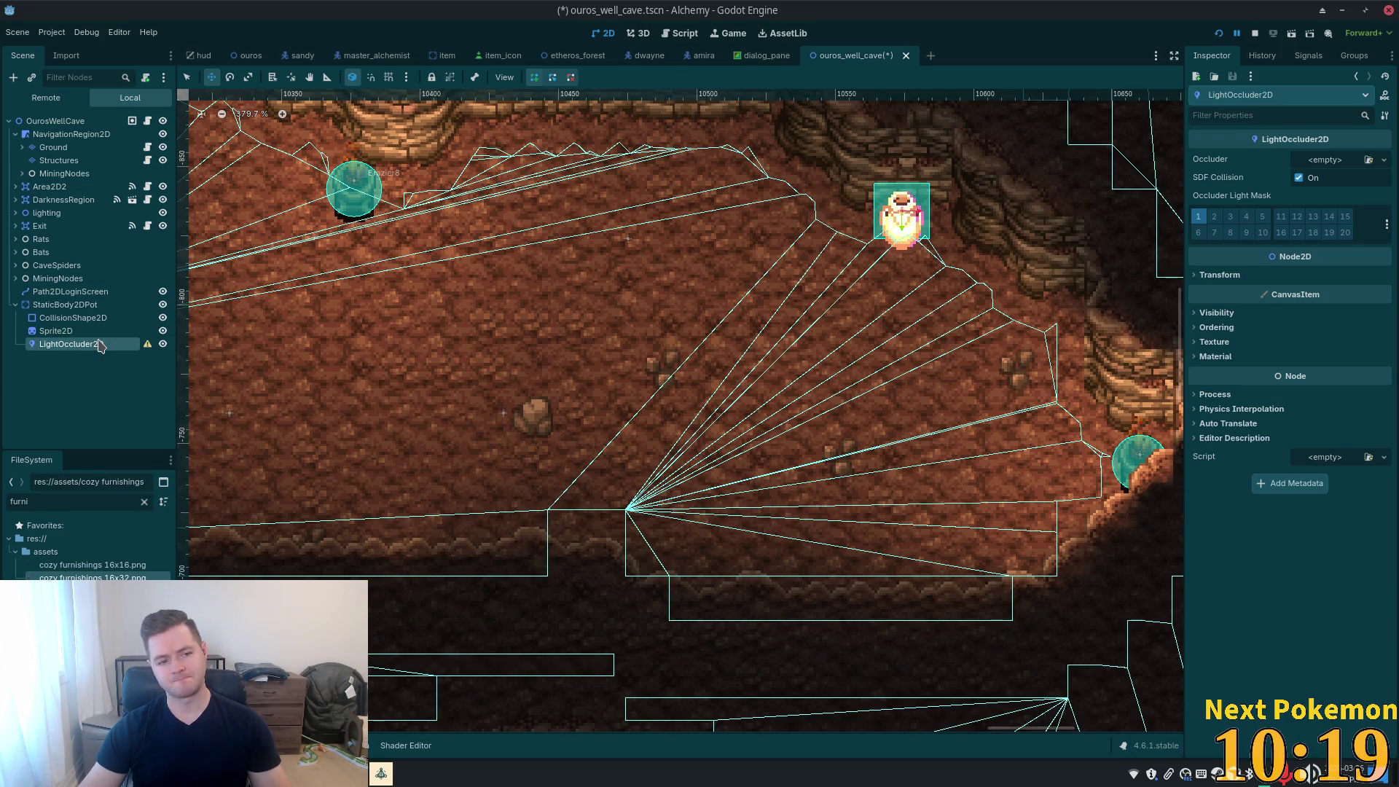
pyautogui.click(1324, 160)
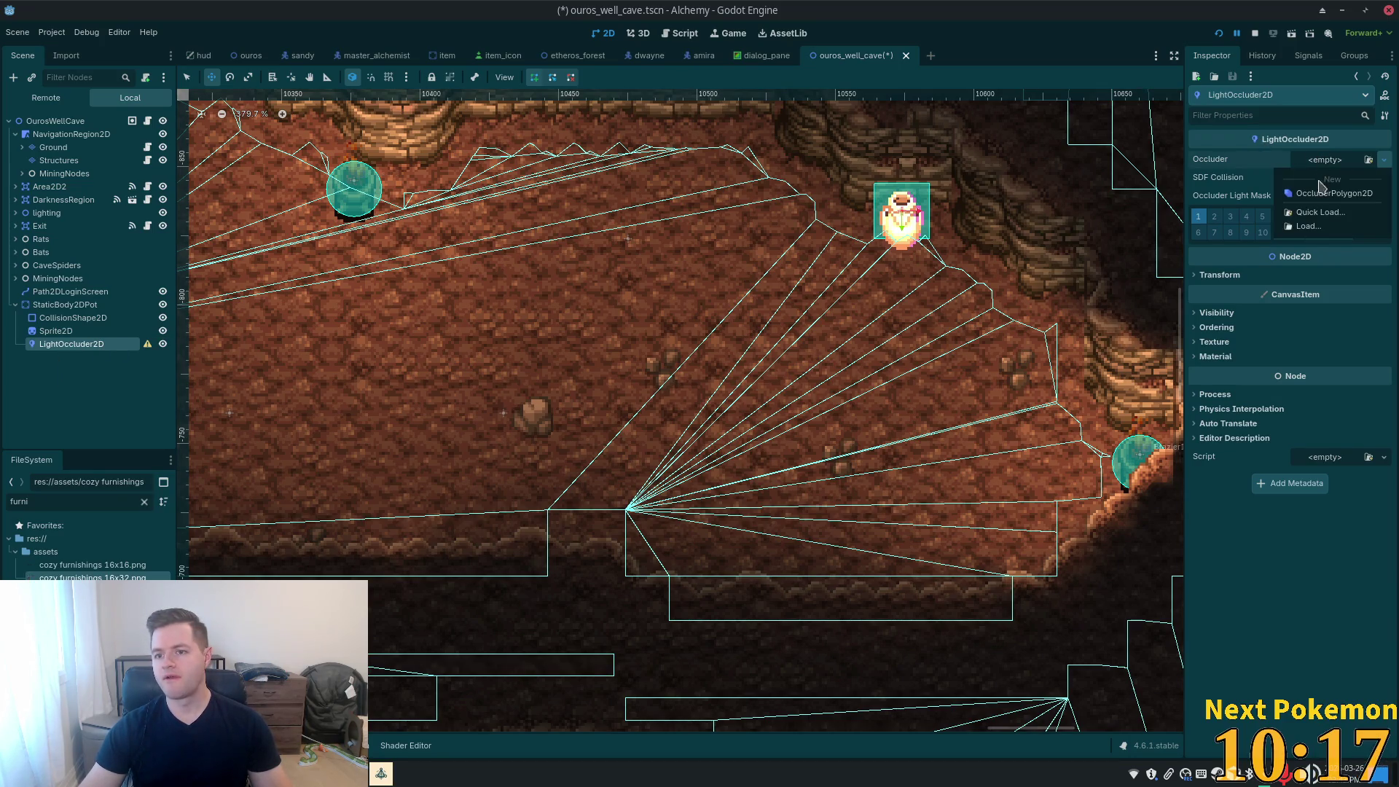
pyautogui.click(1325, 197)
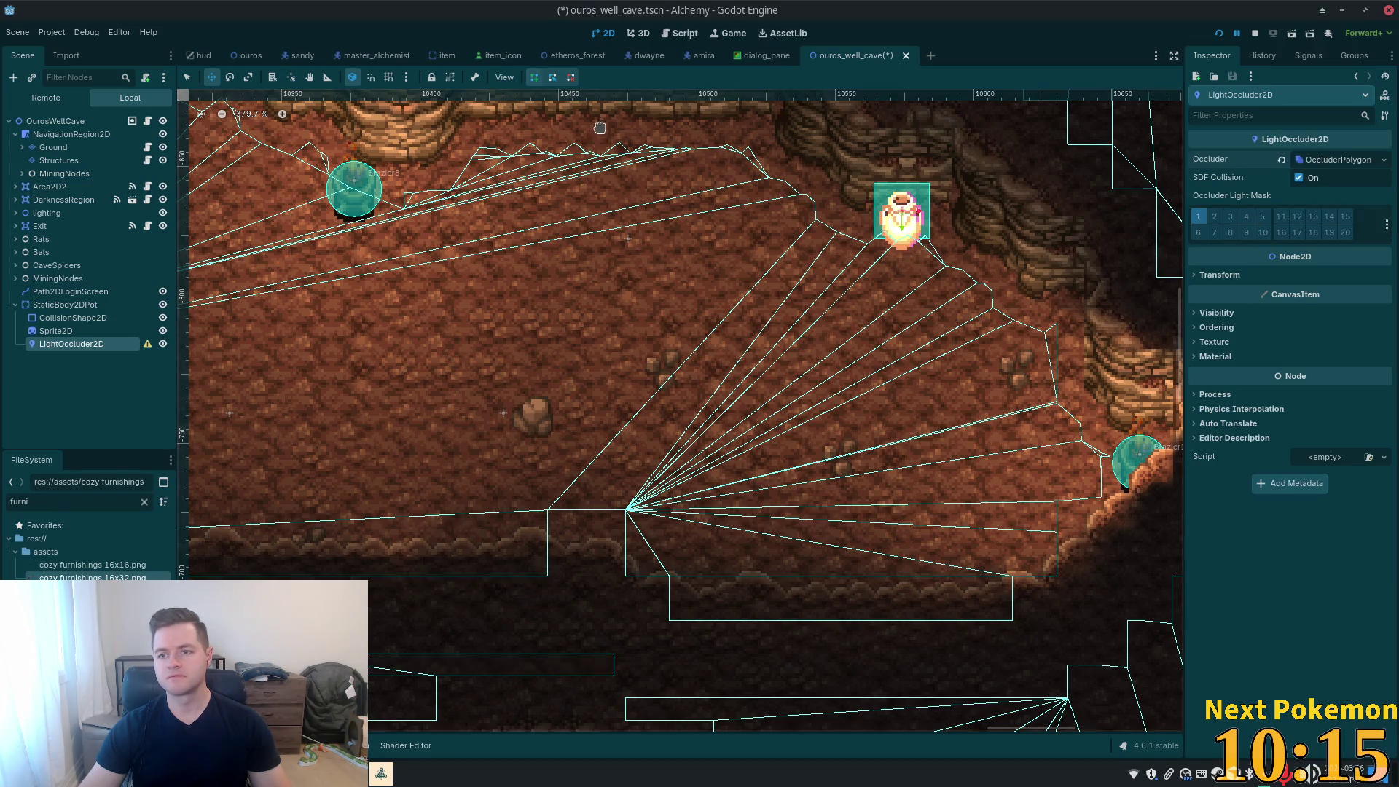
pyautogui.scroll(5, 860, 252)
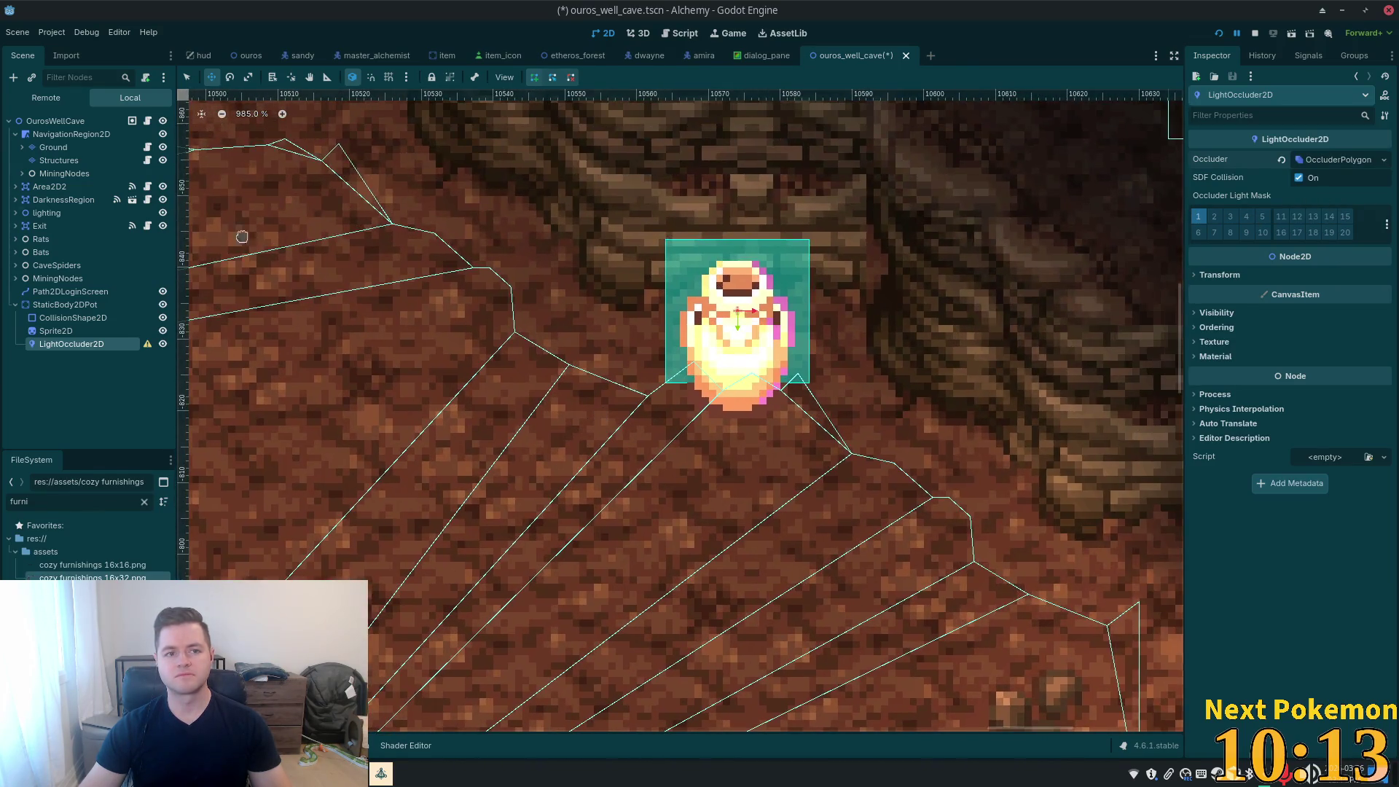
pyautogui.click(187, 78)
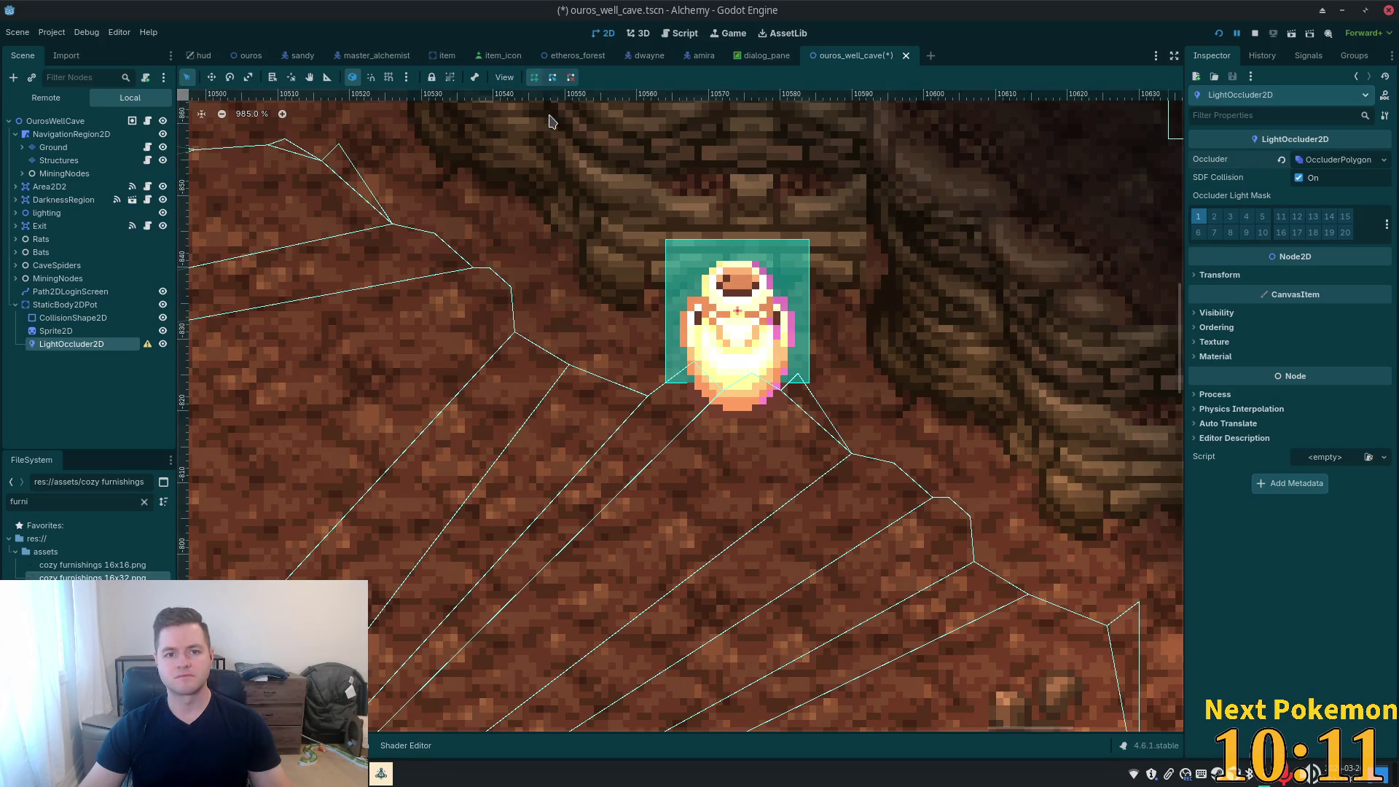
# Trace seven occluder points around the pot's top, sides and bottom, closing on the first point.
pyautogui.click(752, 261)
pyautogui.click(716, 260)
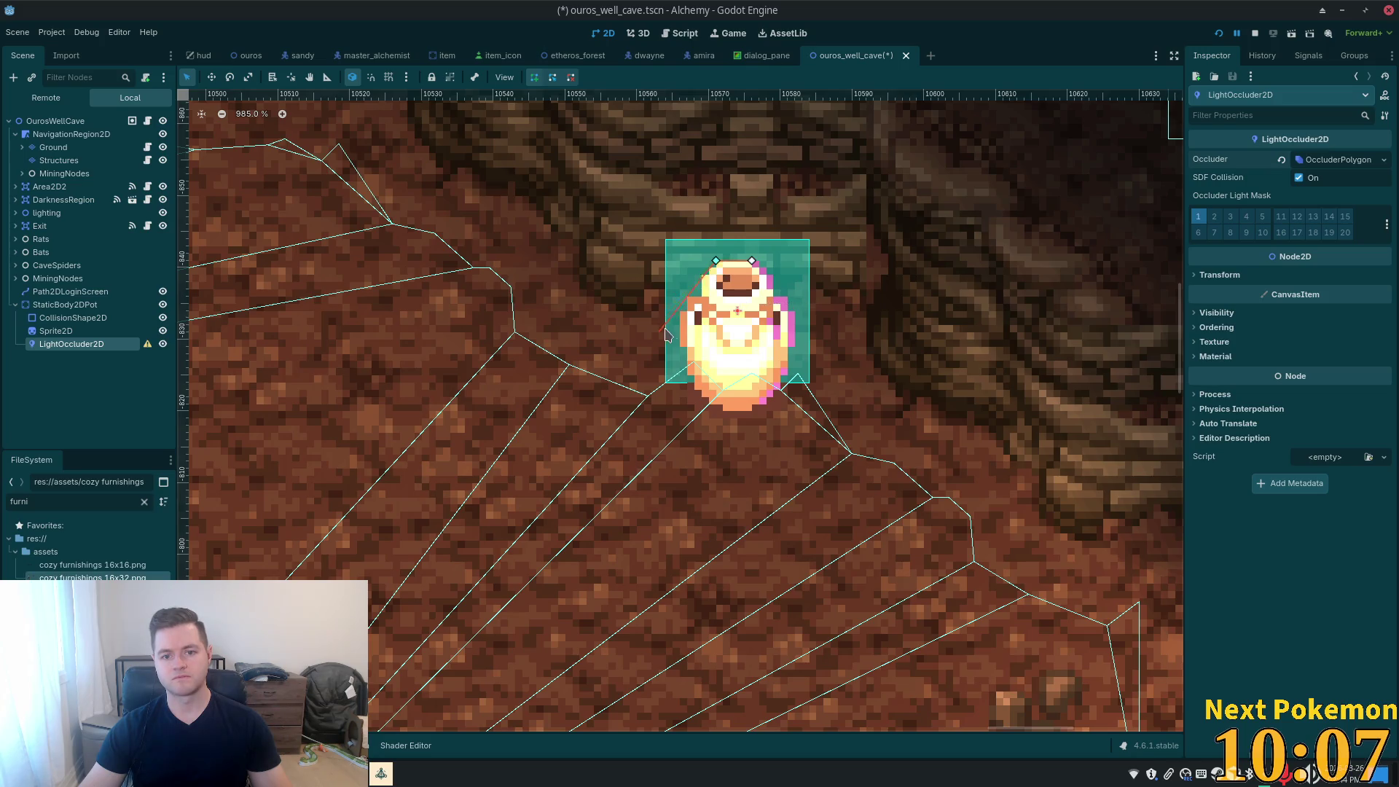
pyautogui.click(680, 312)
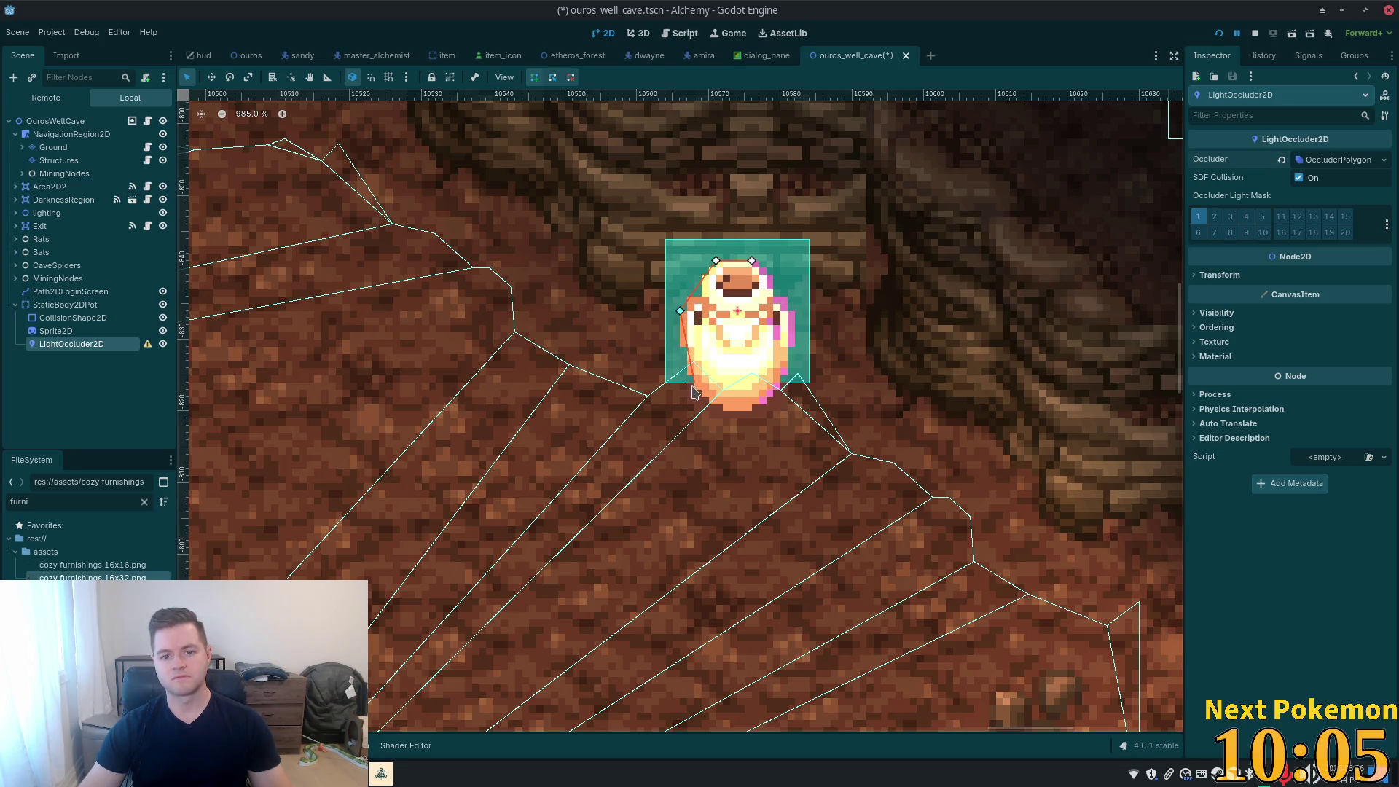
pyautogui.click(725, 412)
pyautogui.click(752, 411)
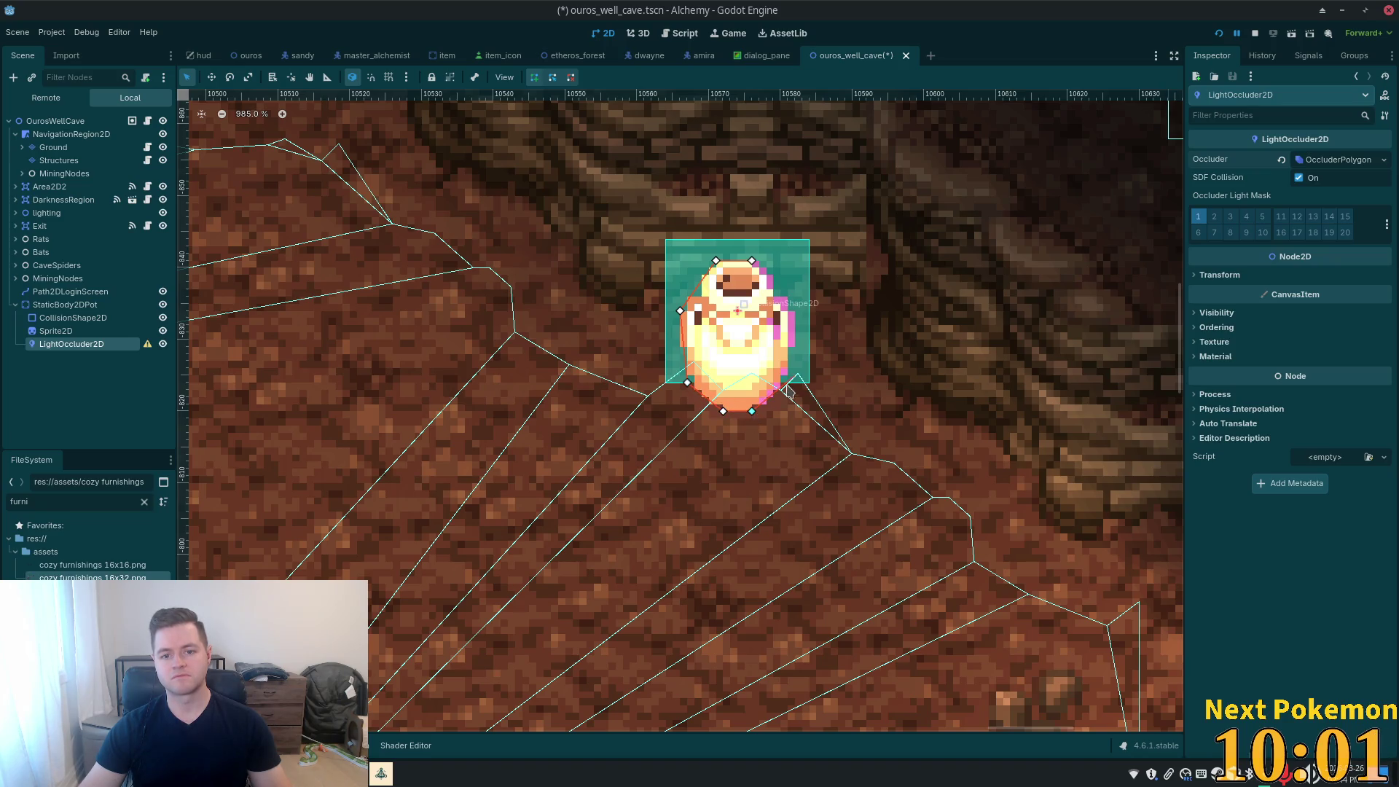
pyautogui.click(781, 391)
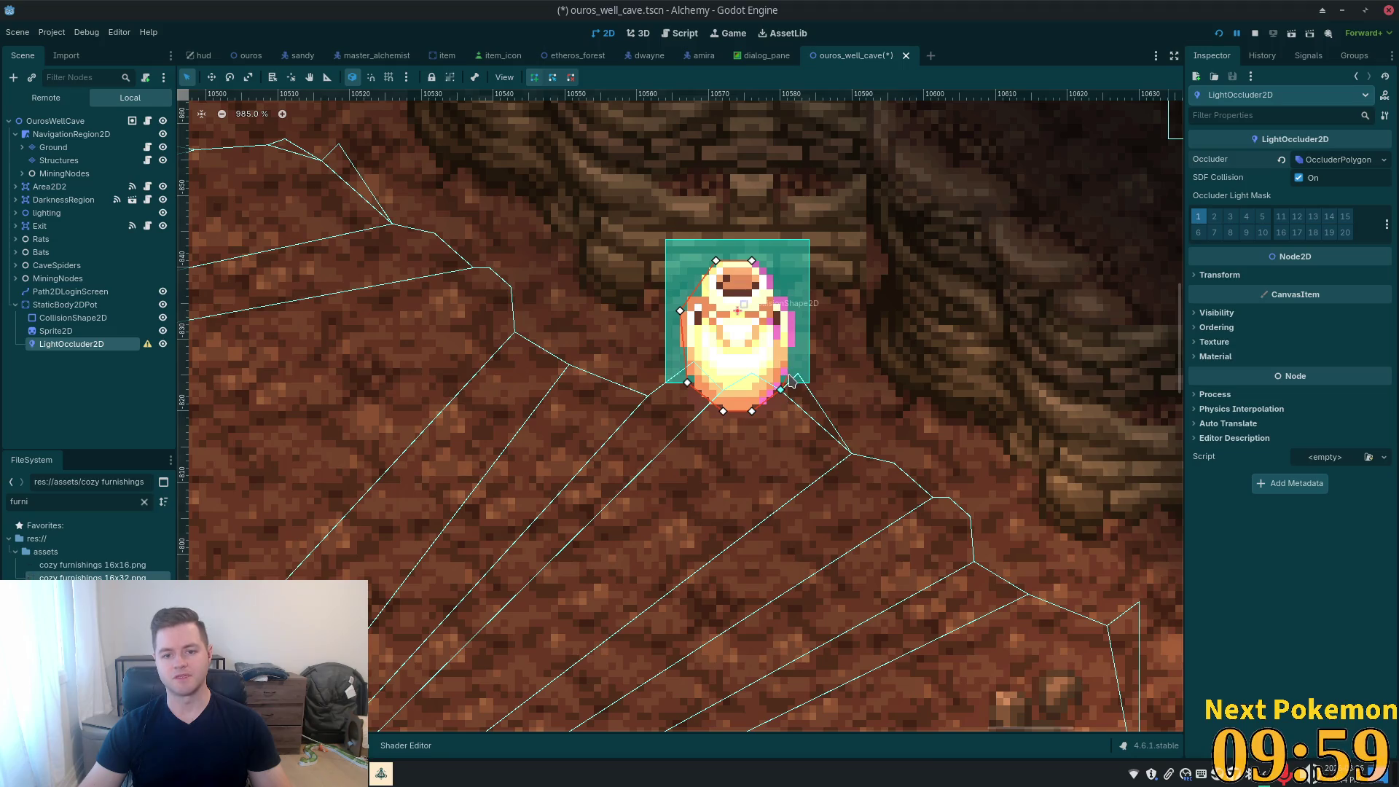
pyautogui.click(788, 375)
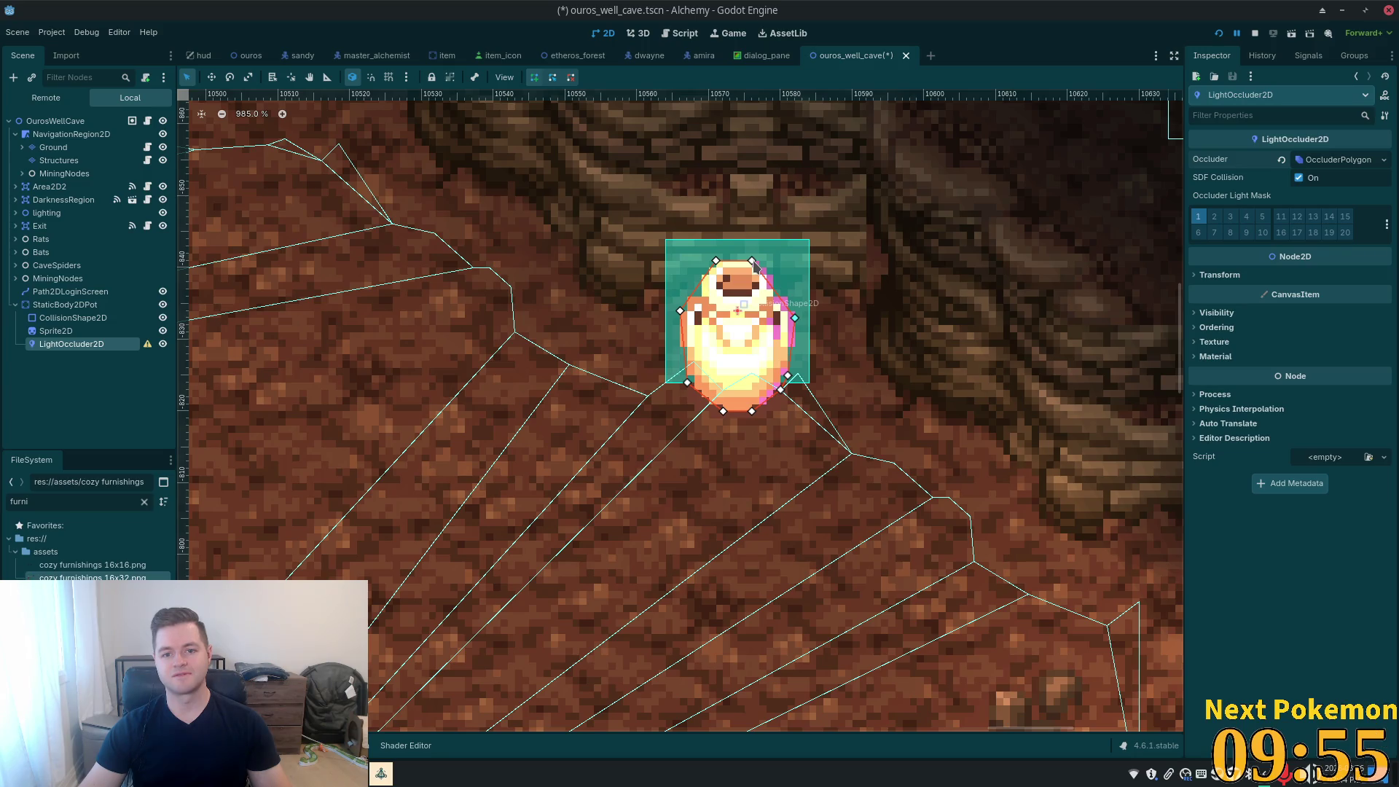
pyautogui.click(753, 261)
pyautogui.scroll(-6, 652, 415)
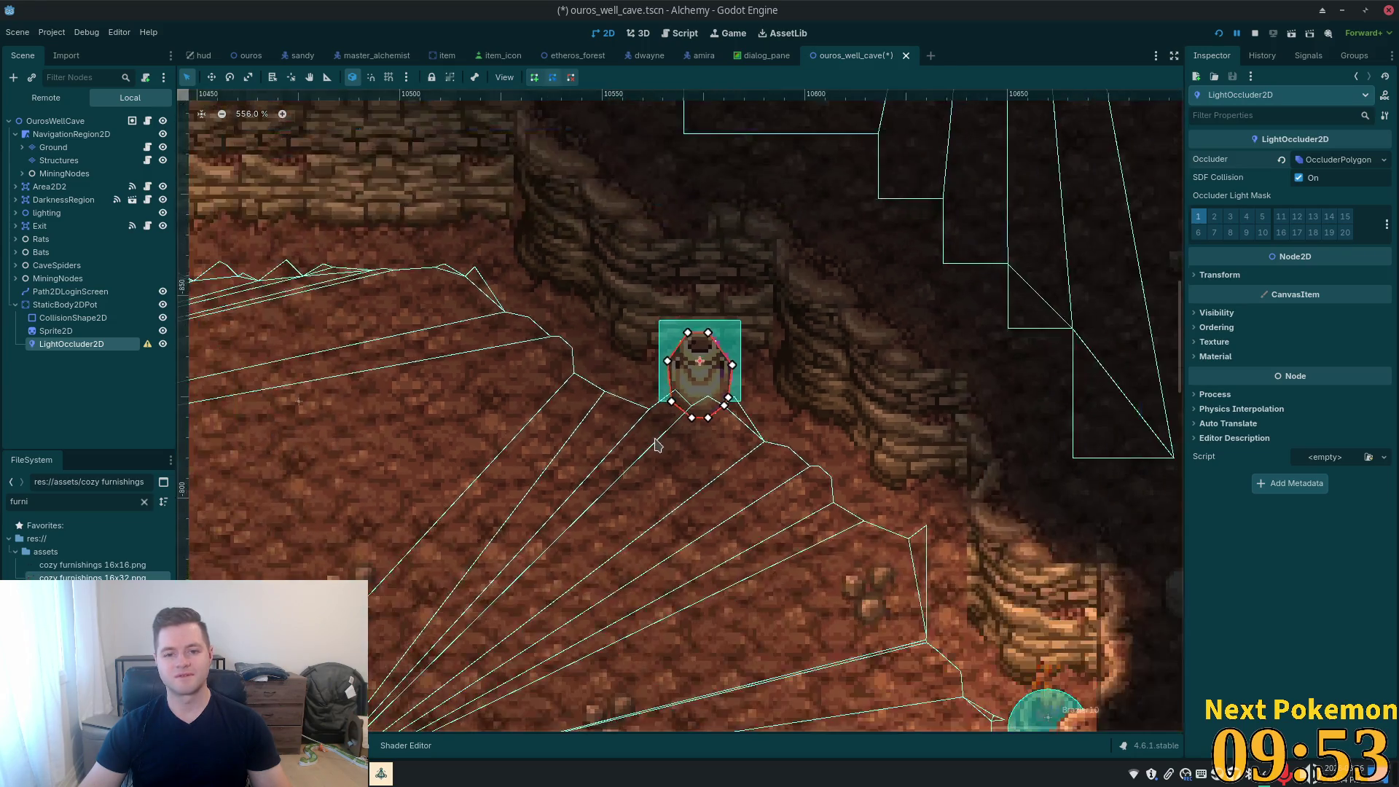
# Move the light occluder off the pot with the Move tool, then back over it.
pyautogui.scroll(-7, 654, 445)
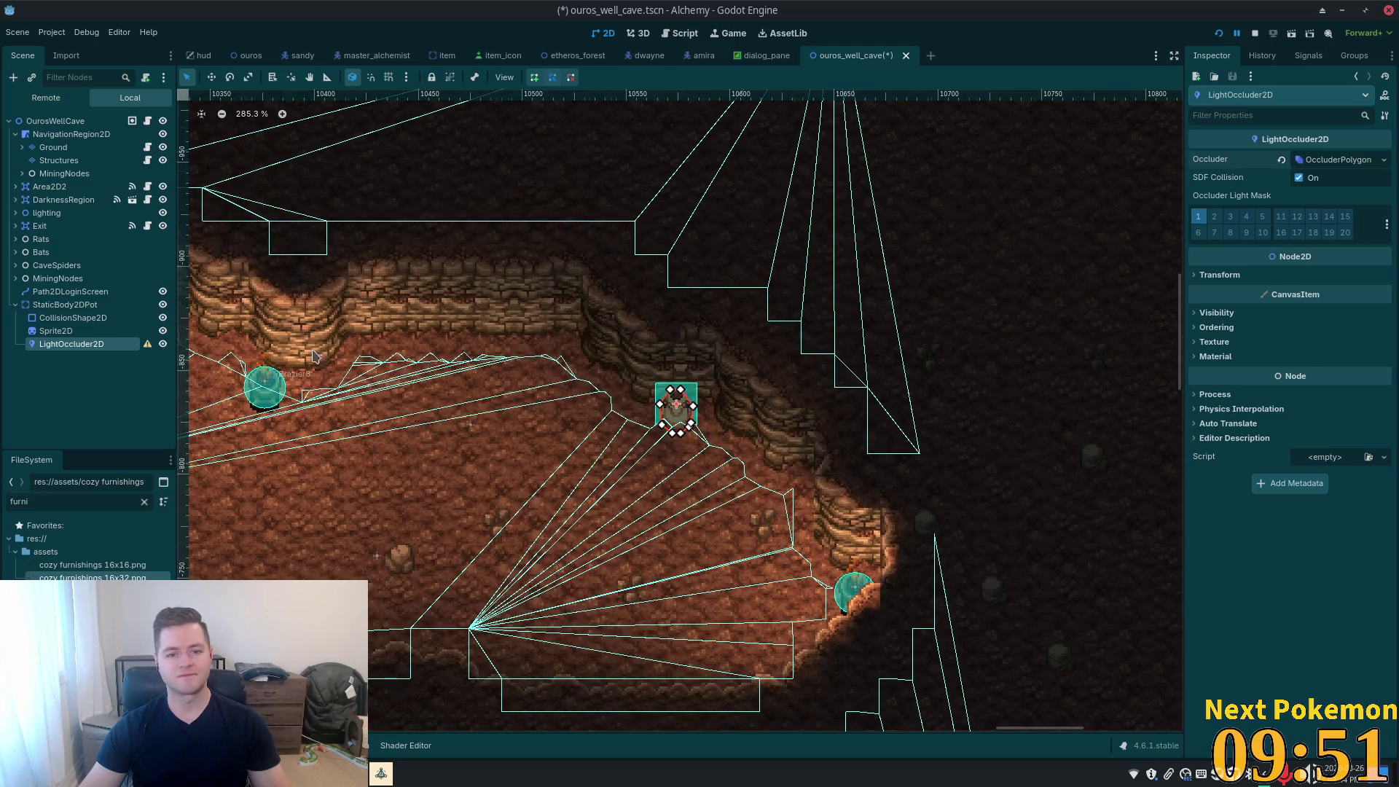
pyautogui.scroll(6, 315, 357)
pyautogui.scroll(-3, 315, 356)
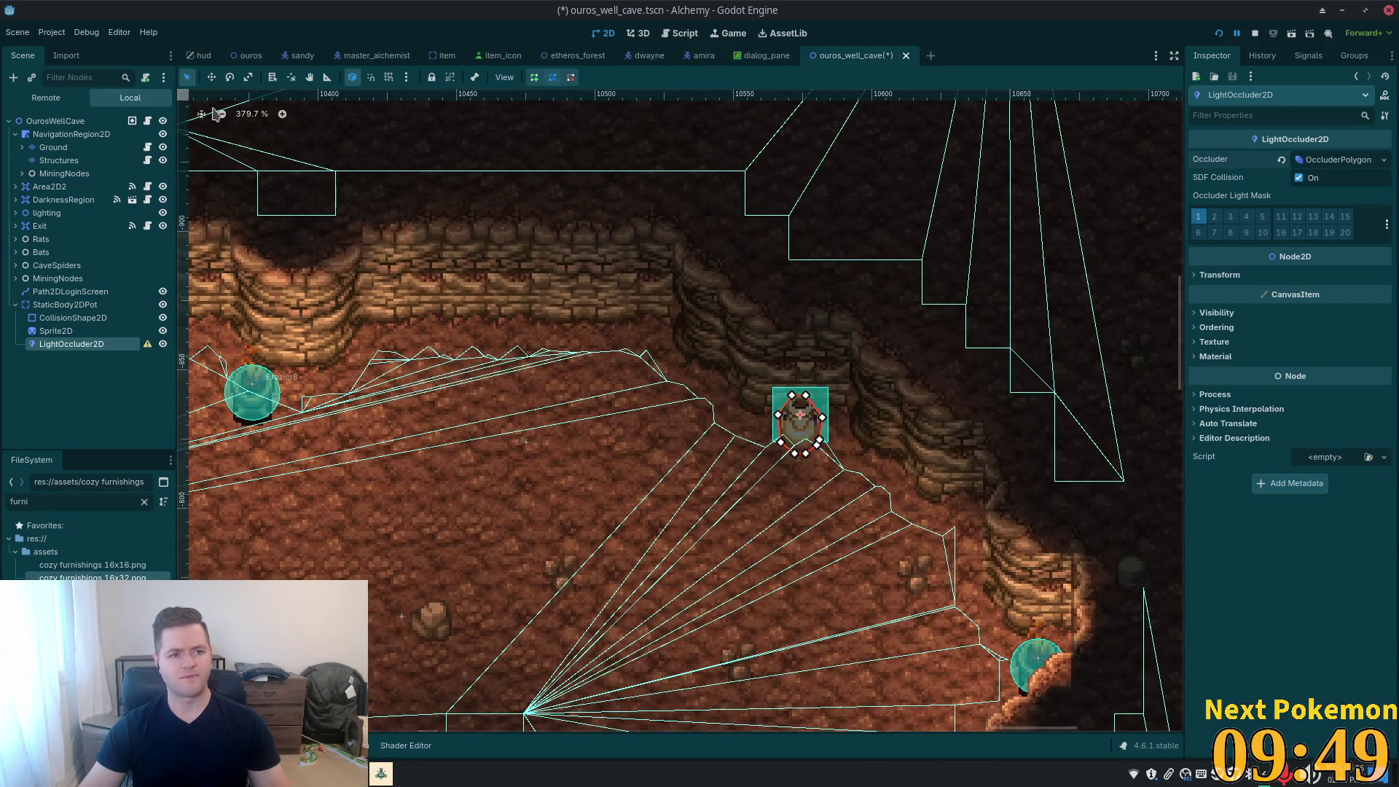
pyautogui.click(211, 78)
pyautogui.moveTo(800, 423); pyautogui.dragTo(778, 442)
pyautogui.moveTo(535, 360)
pyautogui.mouseDown()
pyautogui.moveTo(507, 332)
pyautogui.moveTo(533, 353)
pyautogui.mouseUp()
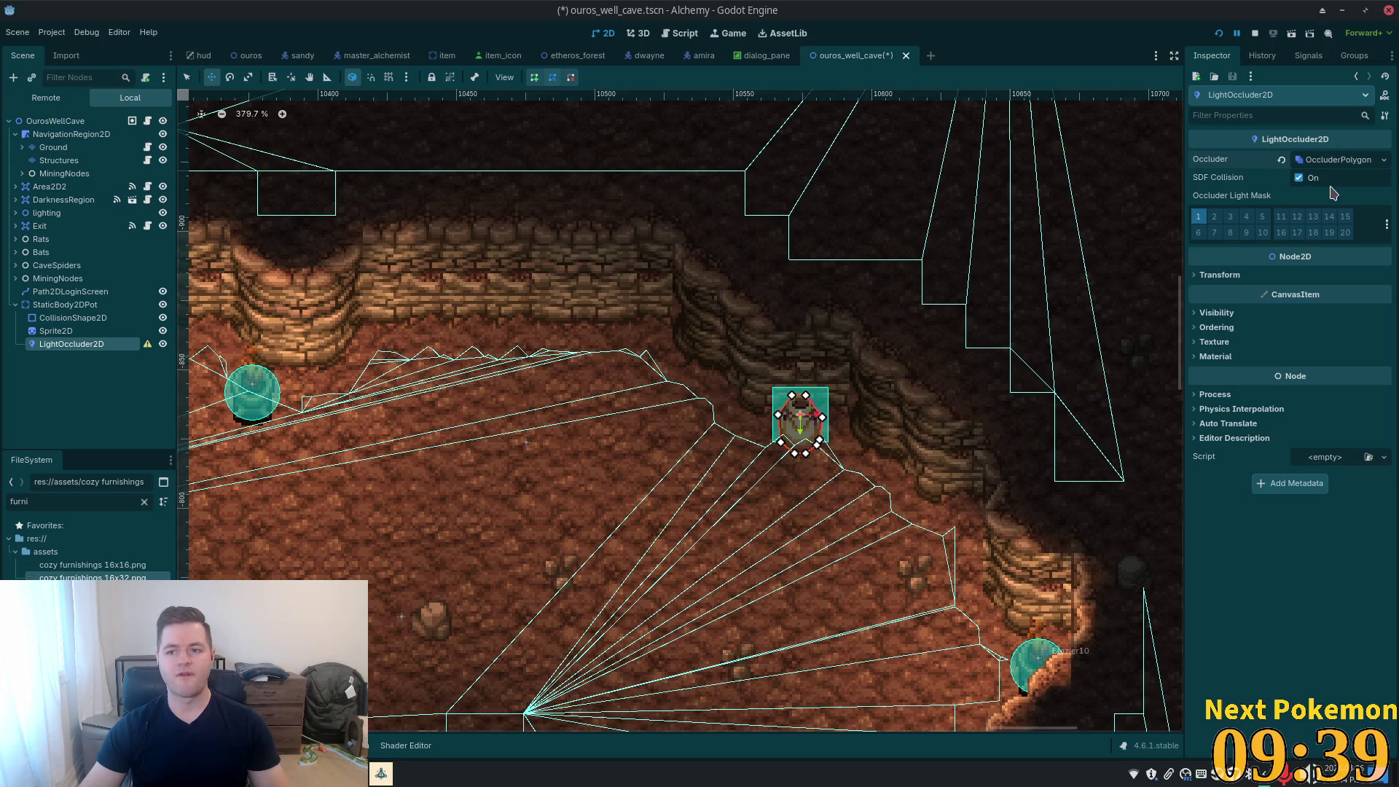
# Lower the LightOccluder2D's Visibility Modulate alpha to about 152.
pyautogui.click(1230, 314)
pyautogui.click(1383, 368)
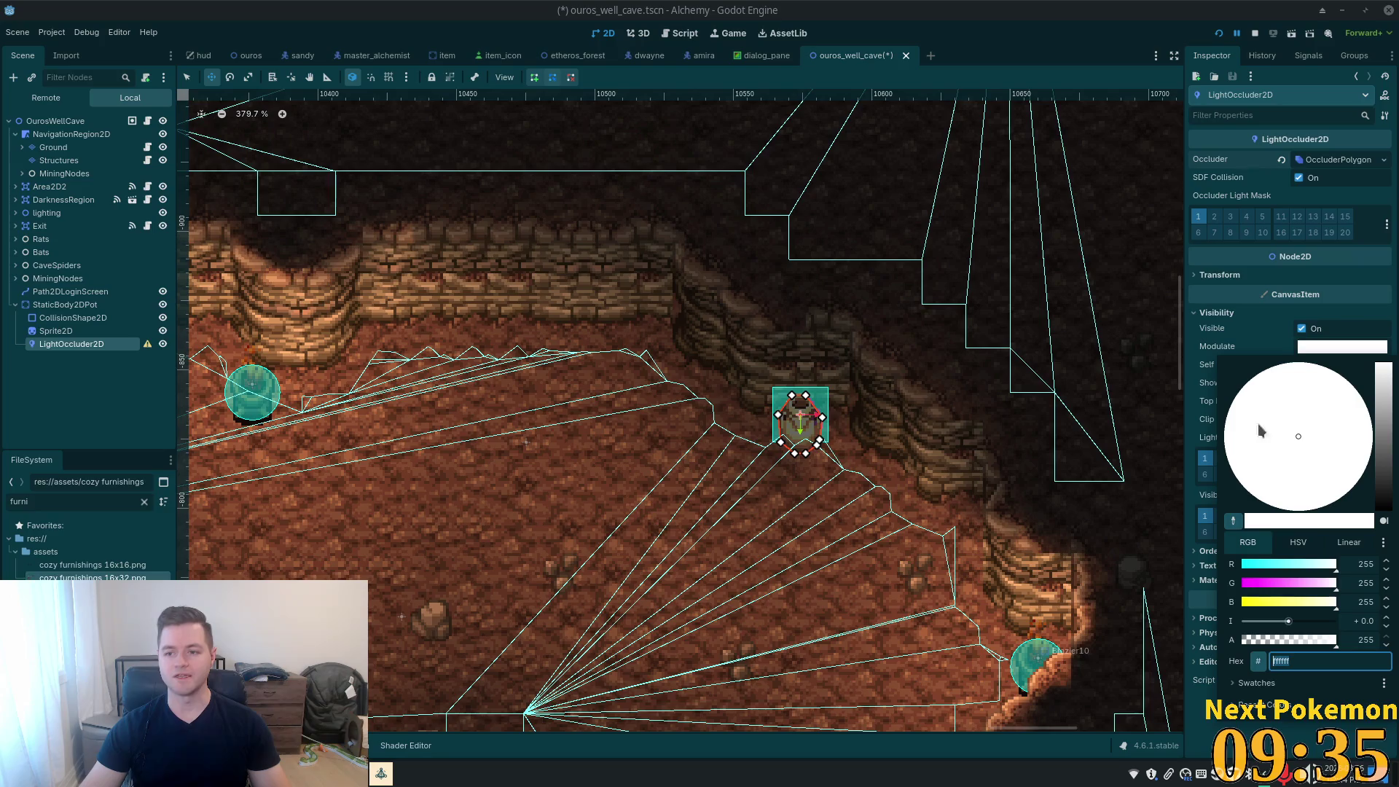
pyautogui.moveTo(1307, 647)
pyautogui.mouseDown()
pyautogui.moveTo(1287, 640)
pyautogui.moveTo(1300, 634)
pyautogui.mouseUp()
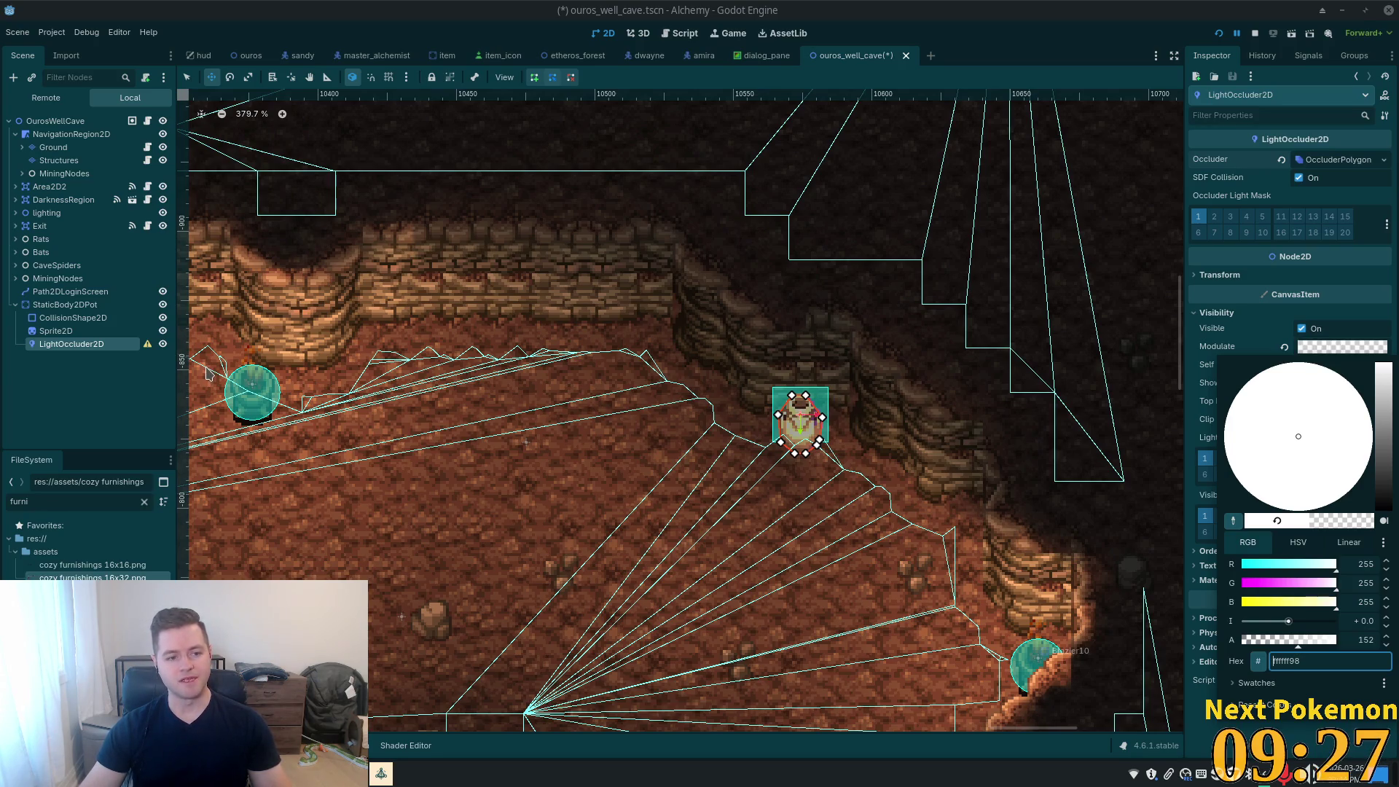
pyautogui.click(102, 350)
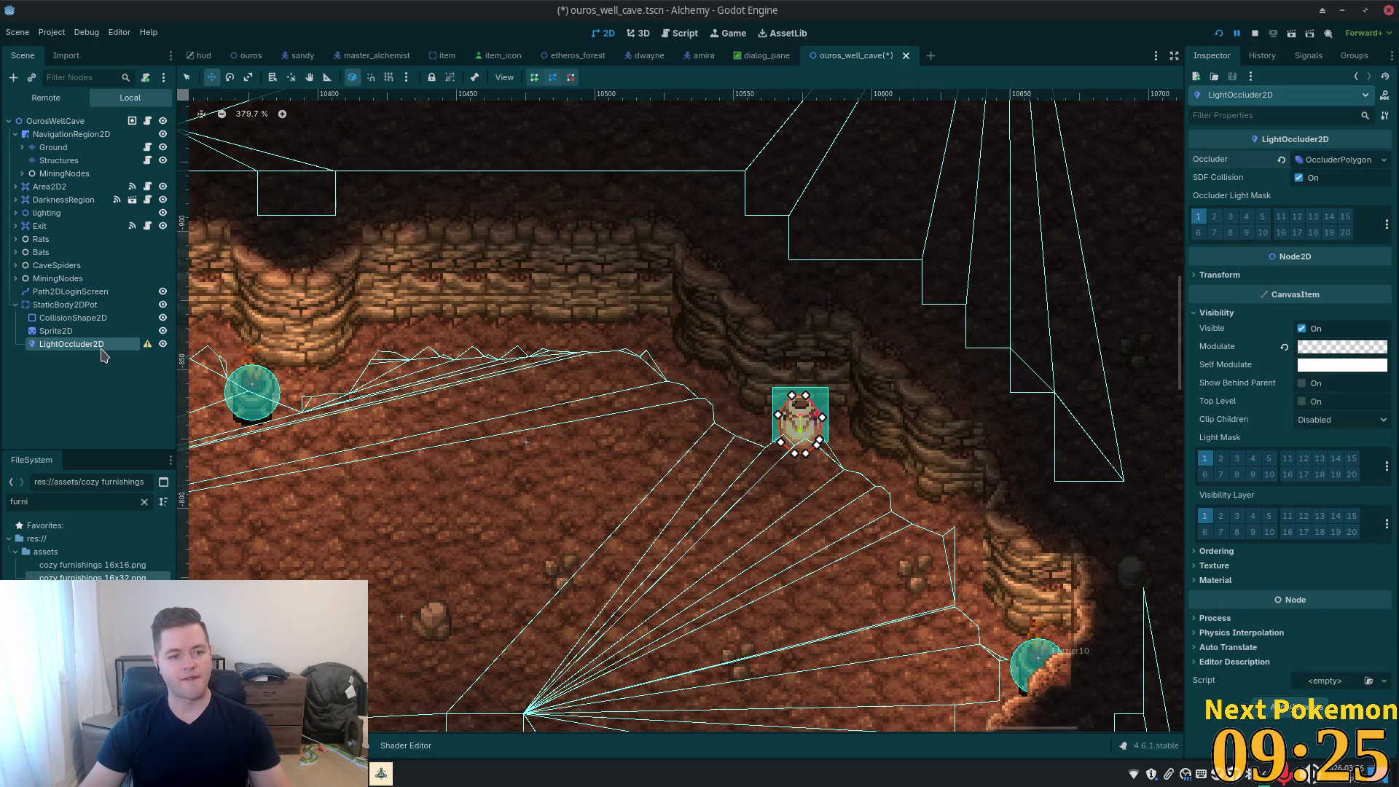
pyautogui.moveTo(150, 352)
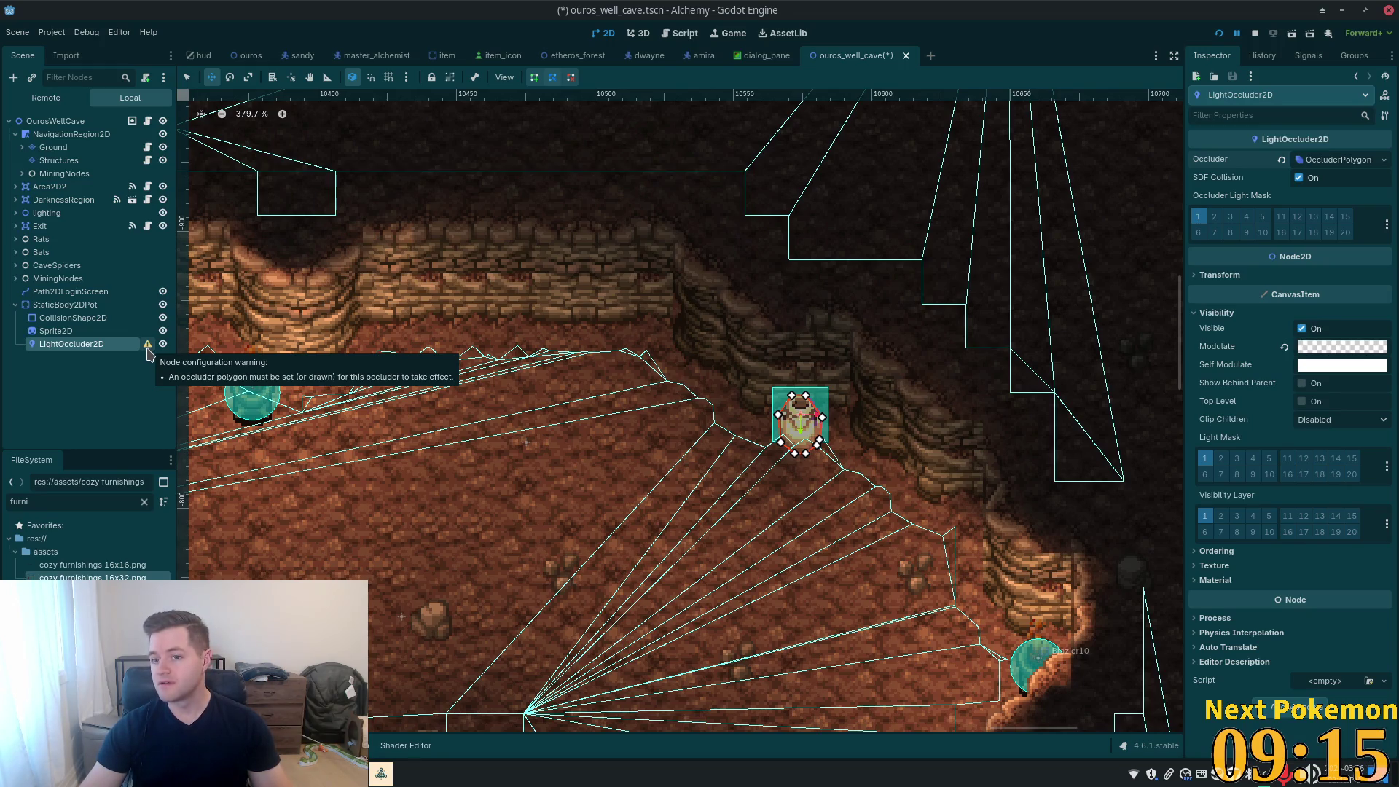
# Drag StaticBody2DPot down and to the right onto its new spot on the cave floor.
pyautogui.click(163, 310)
pyautogui.hotkey('ctrl', 'z')
pyautogui.moveTo(494, 401)
pyautogui.mouseDown()
pyautogui.moveTo(415, 402)
pyautogui.moveTo(243, 314)
pyautogui.mouseUp()
pyautogui.press('Escape')
pyautogui.moveTo(538, 368)
pyautogui.mouseDown()
pyautogui.moveTo(696, 408)
pyautogui.moveTo(637, 445)
pyautogui.mouseUp()
pyautogui.moveTo(624, 452)
pyautogui.mouseDown()
pyautogui.moveTo(639, 464)
pyautogui.moveTo(621, 449)
pyautogui.mouseUp()
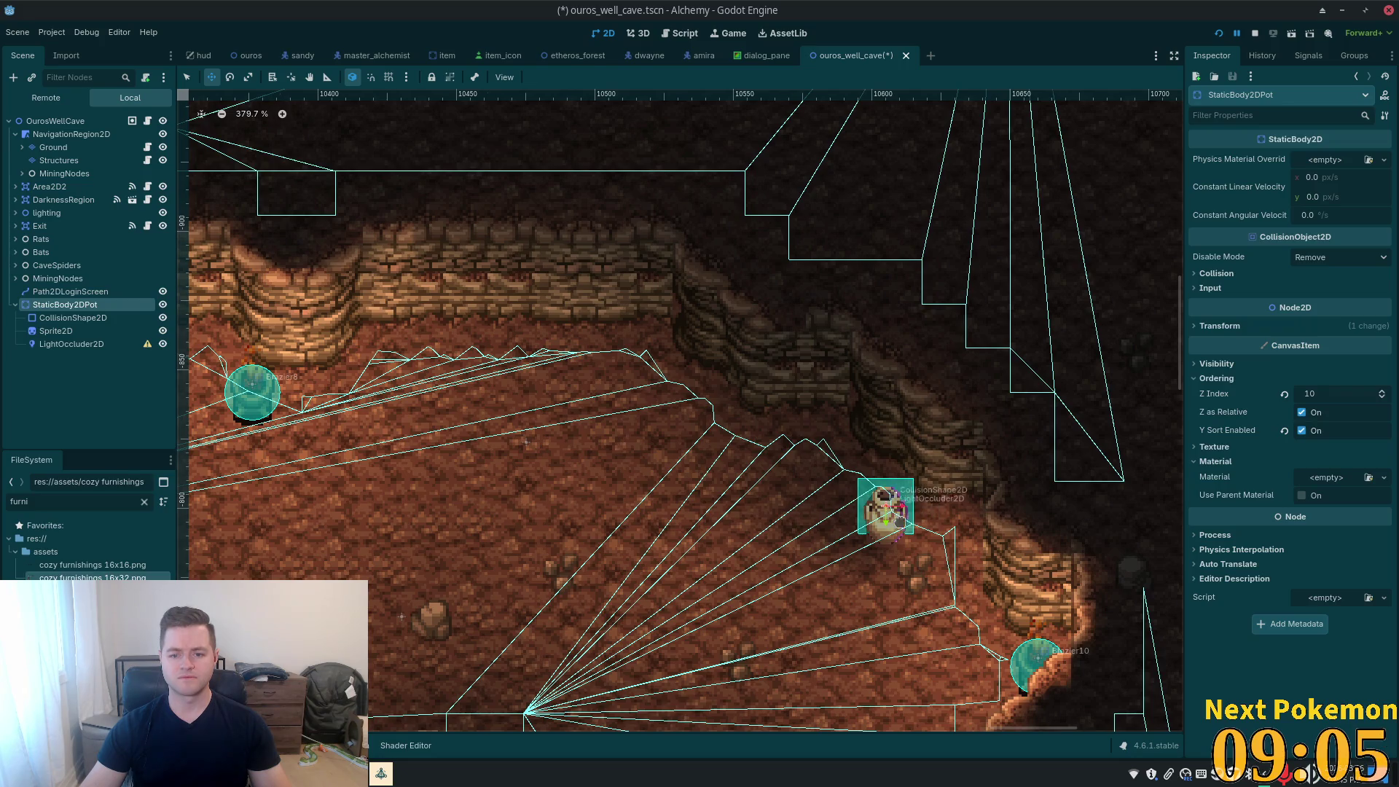
pyautogui.scroll(5, 838, 522)
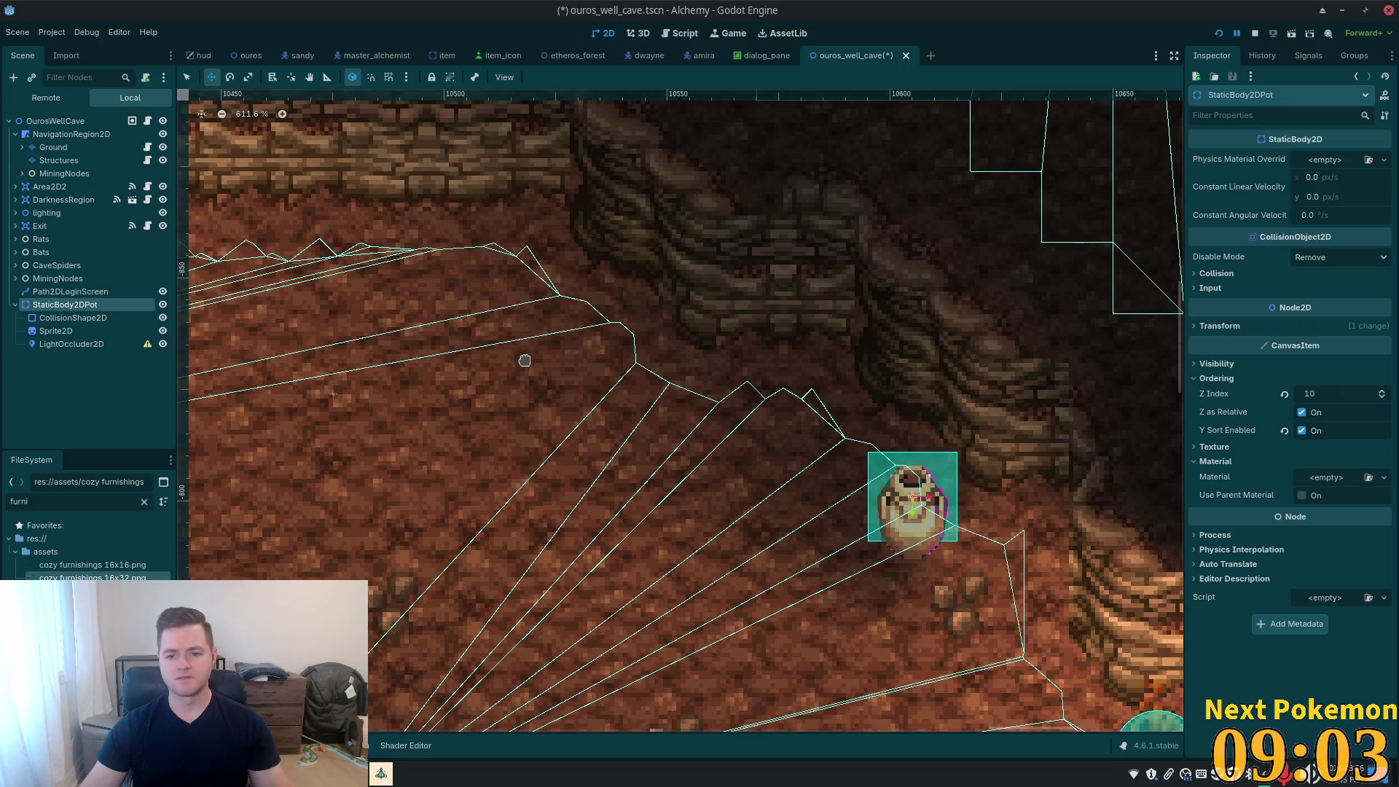
# Check the LightOccluder2D's Modulate colour, then select the OurosWellCave root node.
pyautogui.click(73, 344)
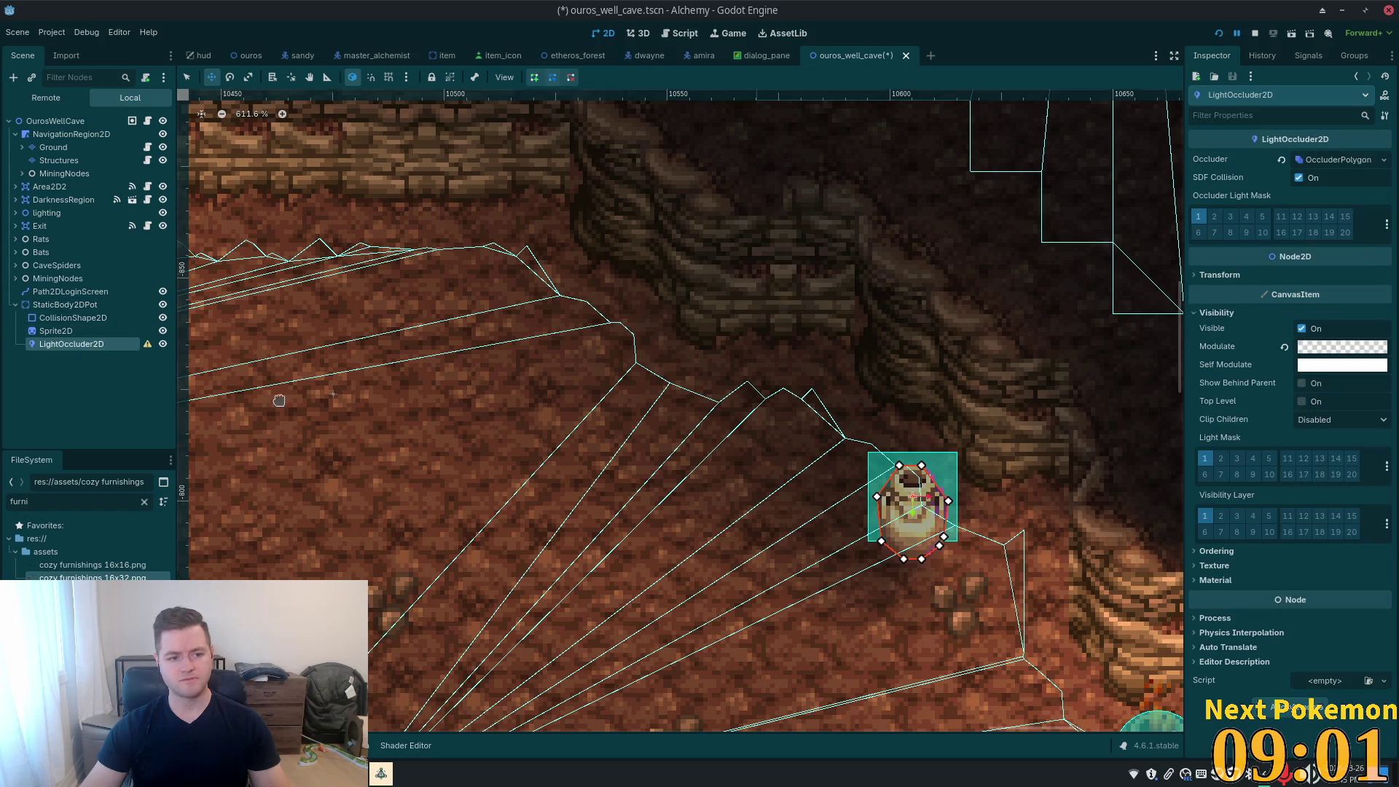
pyautogui.click(1312, 347)
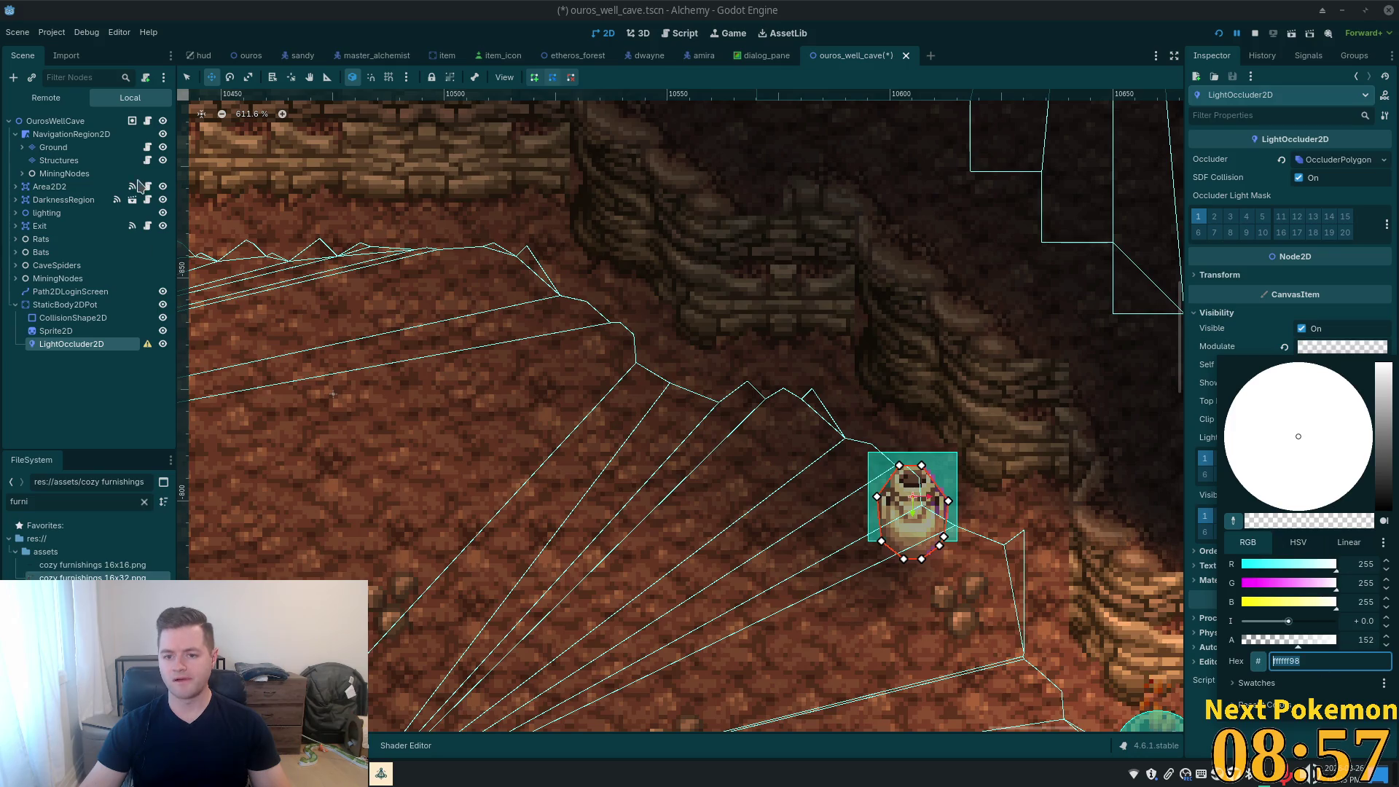
pyautogui.click(80, 134)
pyautogui.click(81, 135)
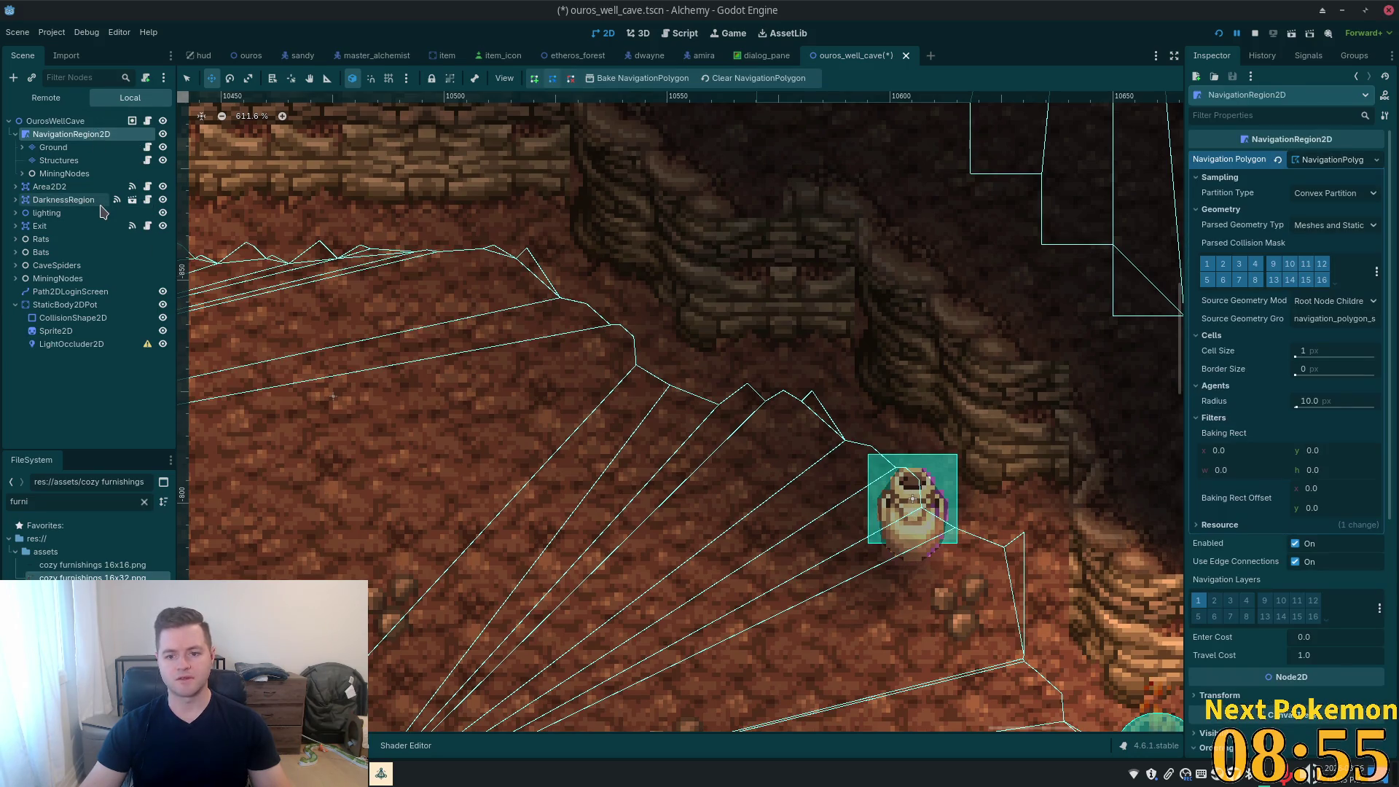
pyautogui.click(73, 121)
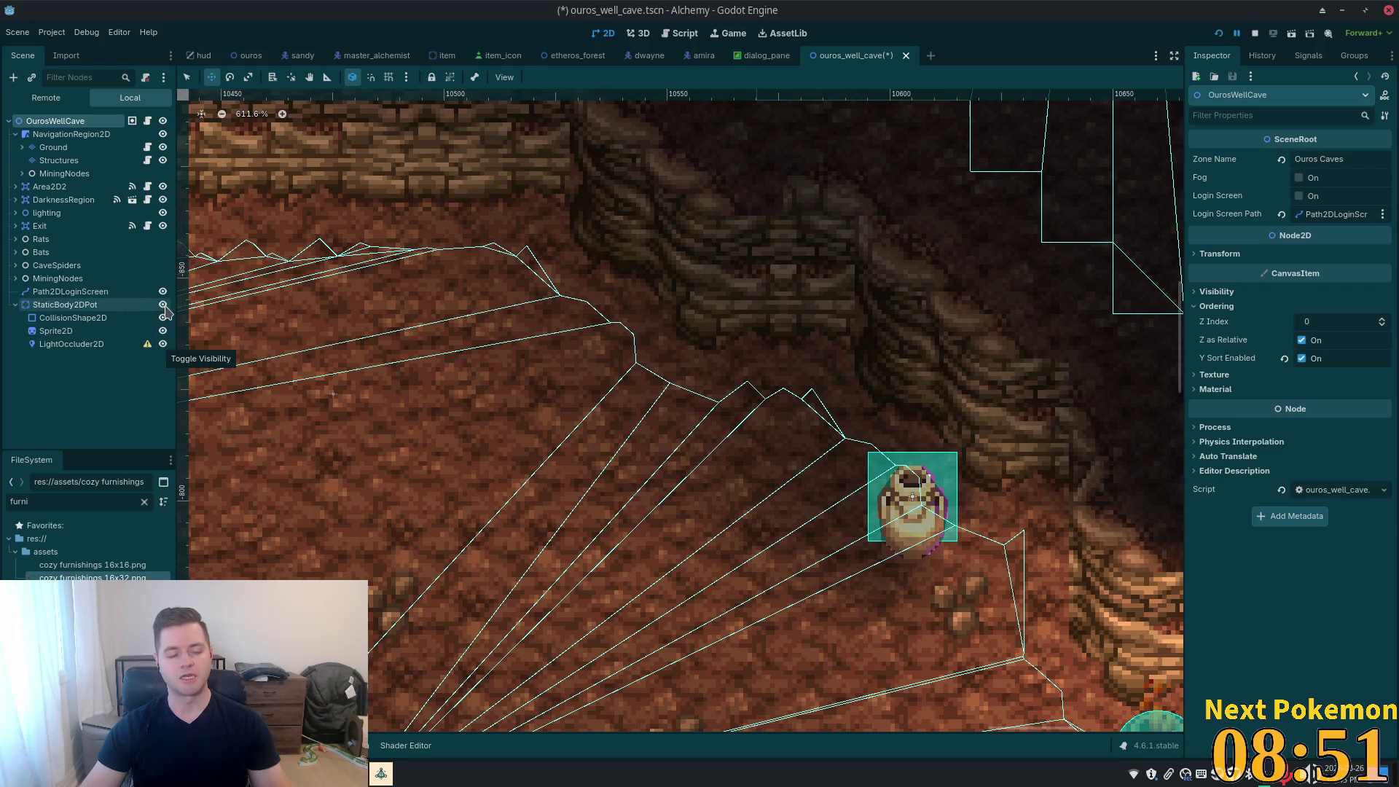
# Shrink the pot's CollisionShape2D rectangle so its top sits at the pot's middle.
pyautogui.click(163, 317)
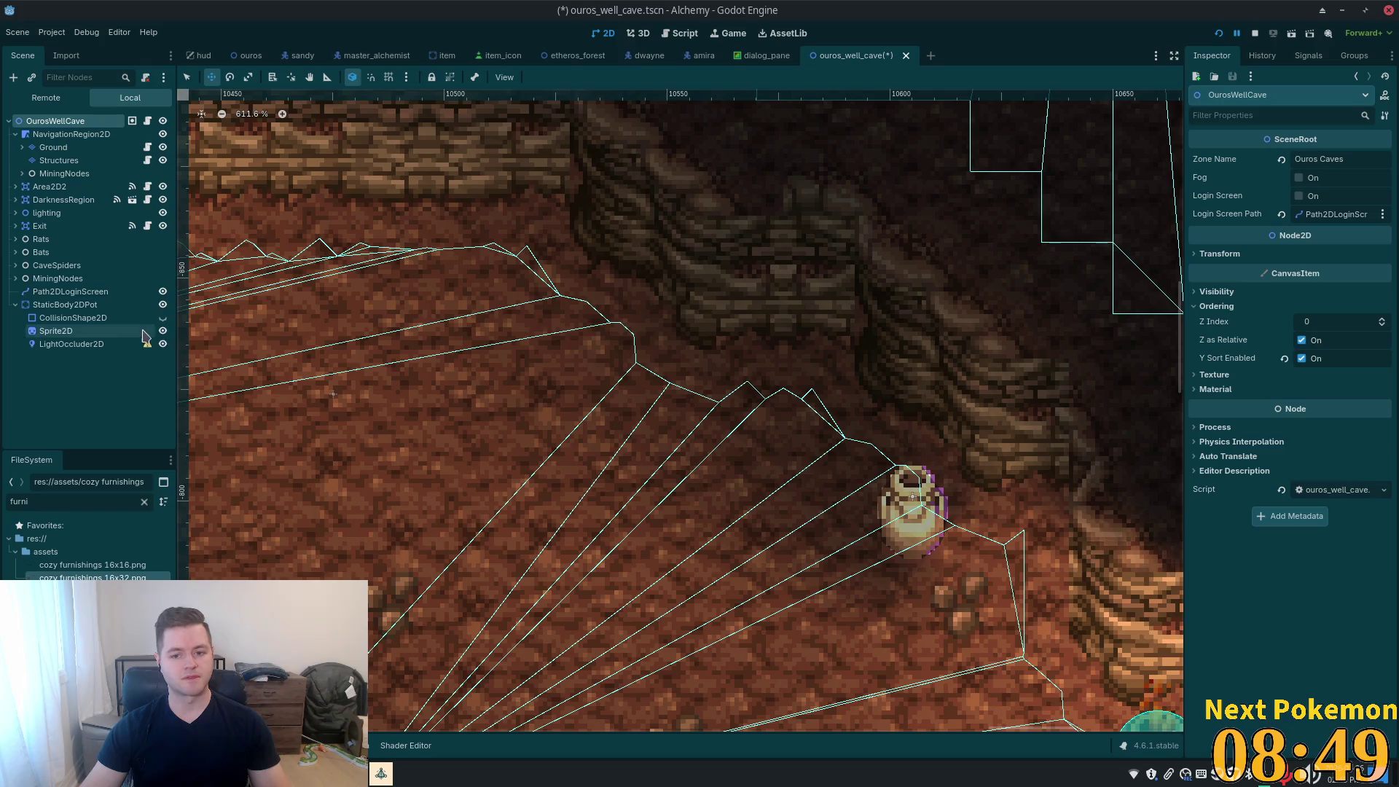
pyautogui.click(162, 317)
pyautogui.click(131, 321)
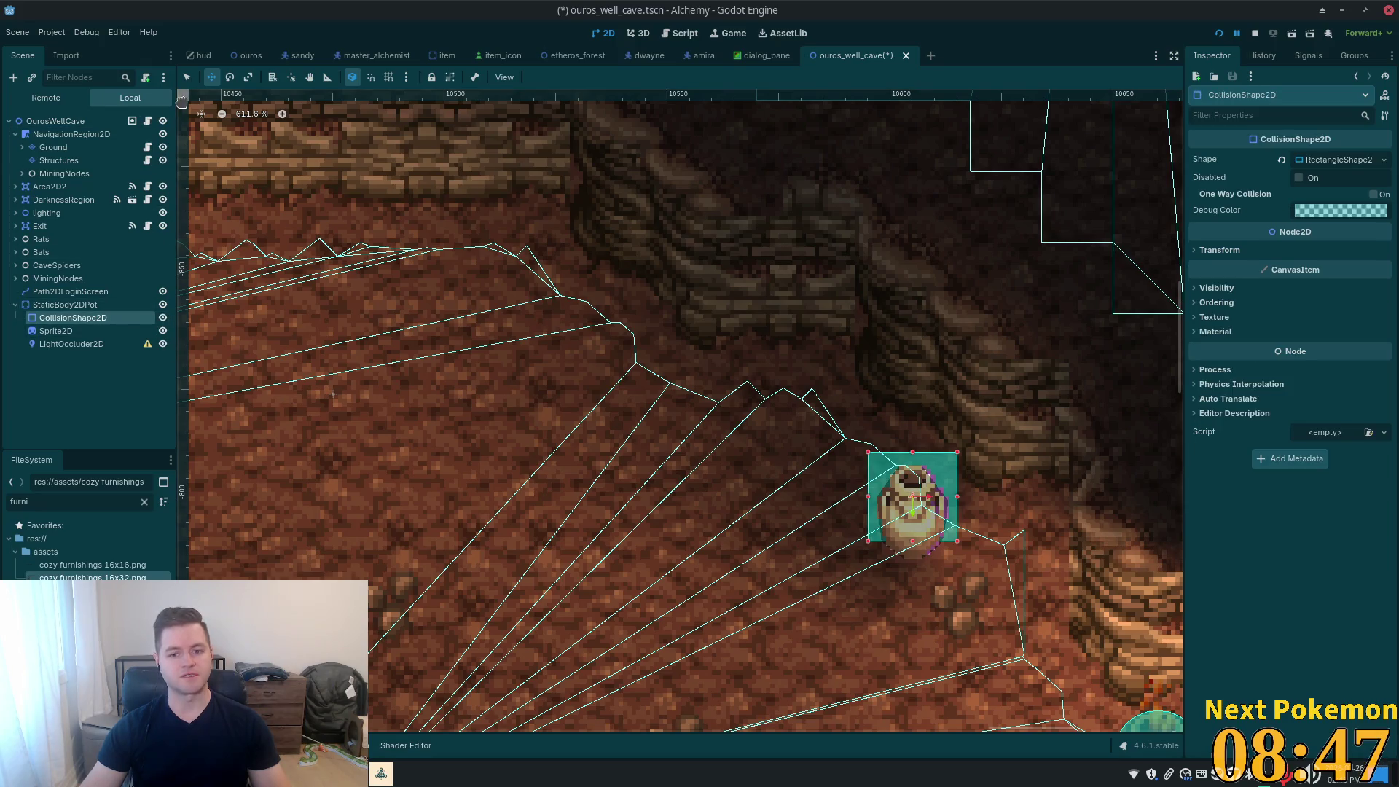
pyautogui.click(186, 77)
pyautogui.scroll(7, 890, 510)
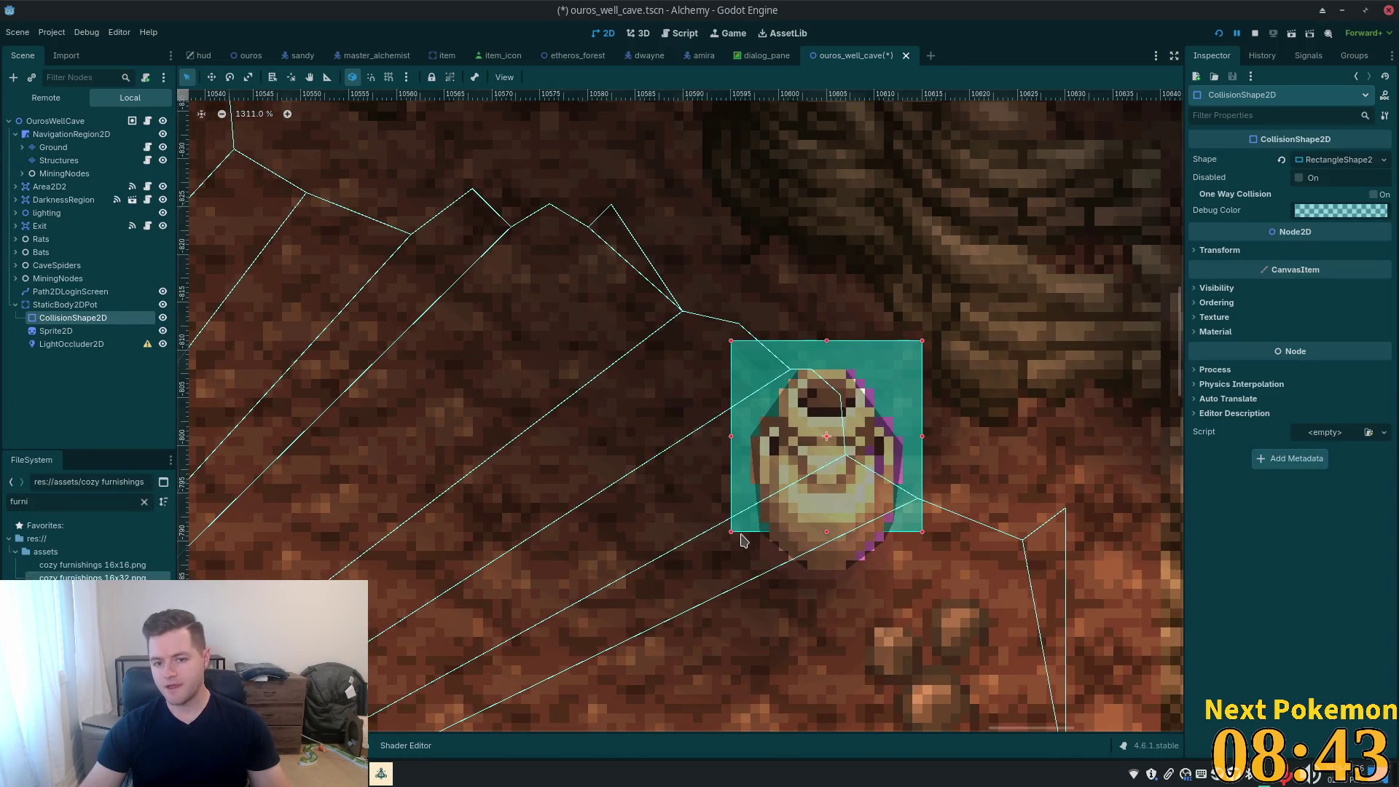
pyautogui.moveTo(732, 532)
pyautogui.mouseDown()
pyautogui.moveTo(768, 571)
pyautogui.moveTo(751, 563)
pyautogui.moveTo(755, 576)
pyautogui.mouseUp()
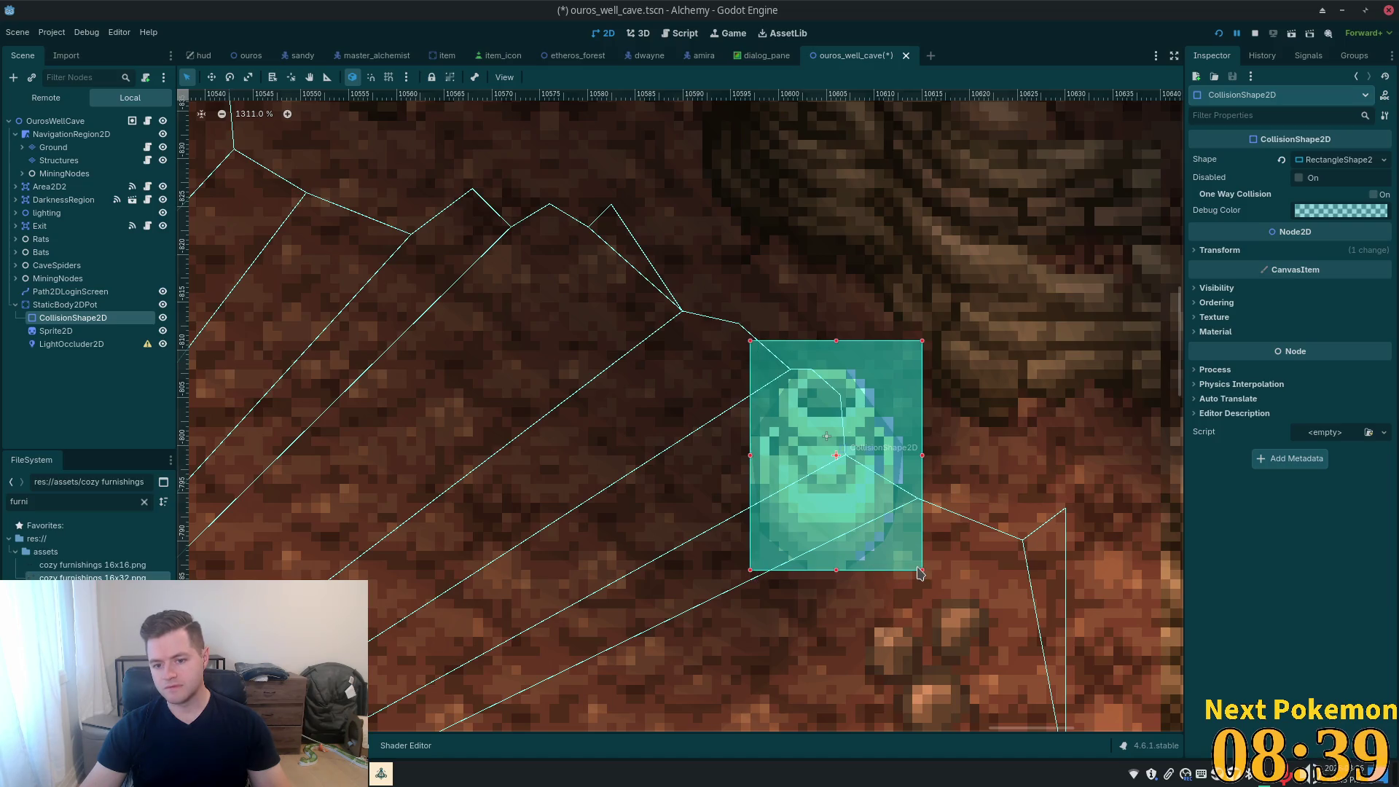
pyautogui.moveTo(922, 459); pyautogui.dragTo(903, 457)
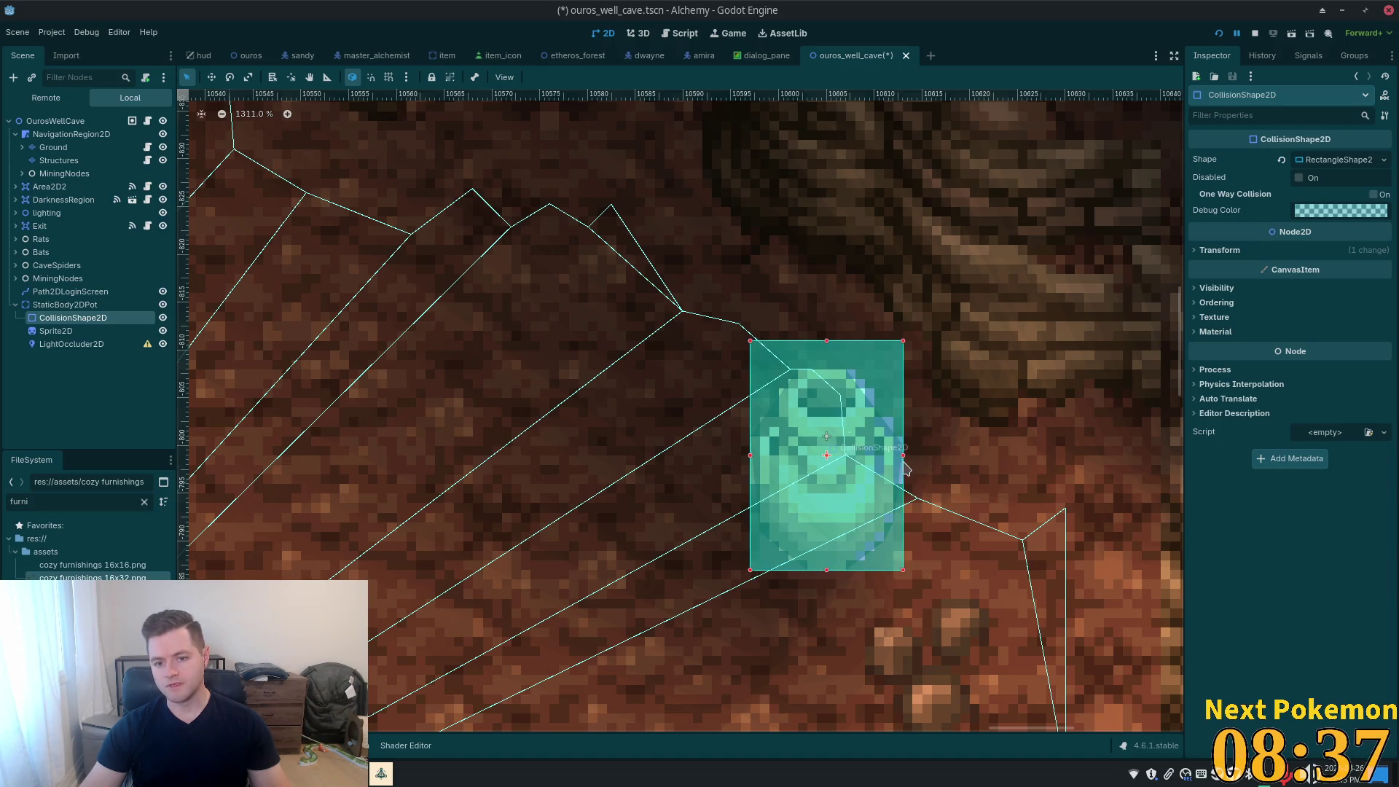
pyautogui.moveTo(830, 346); pyautogui.dragTo(819, 470)
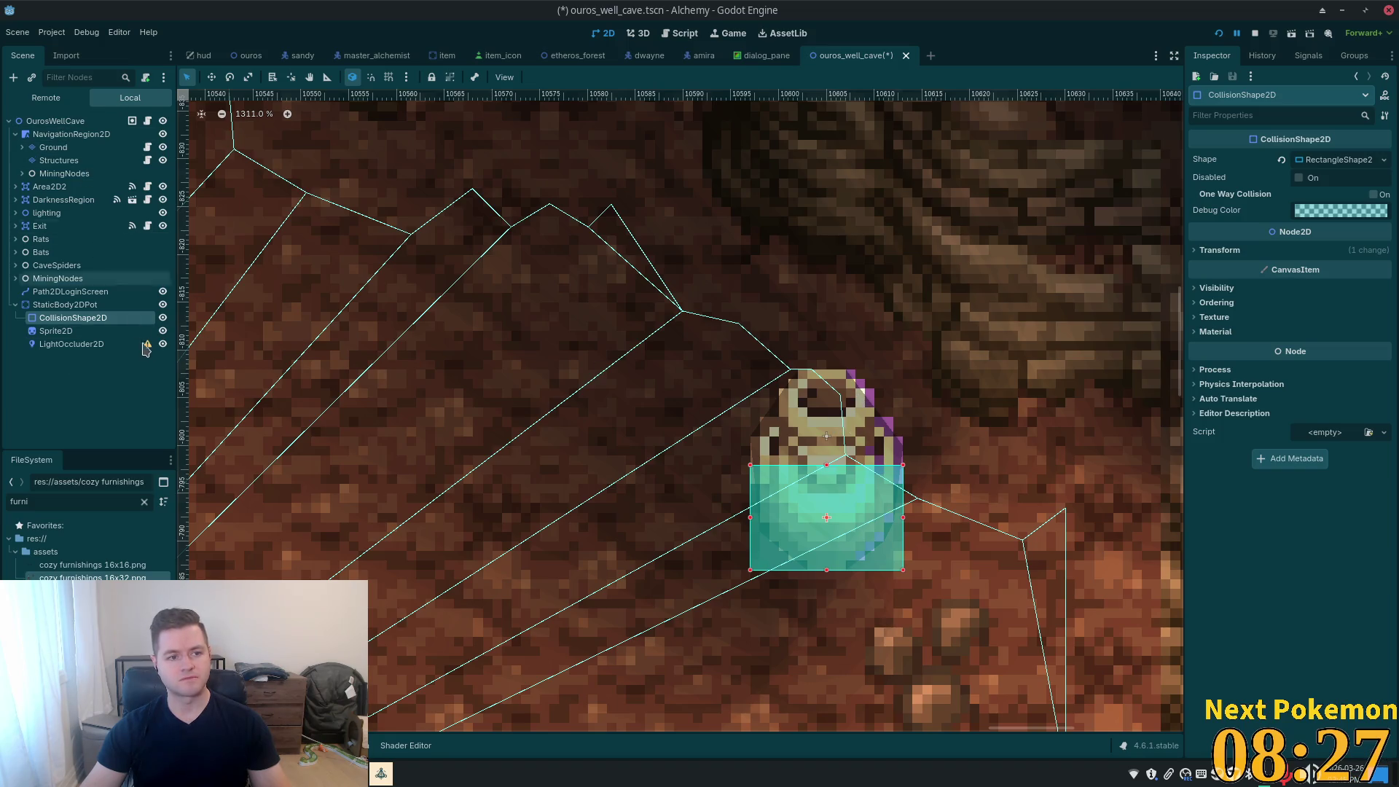
# Hide the collision shape, and toggle the light occluder off and on to compare.
pyautogui.click(163, 317)
pyautogui.click(163, 344)
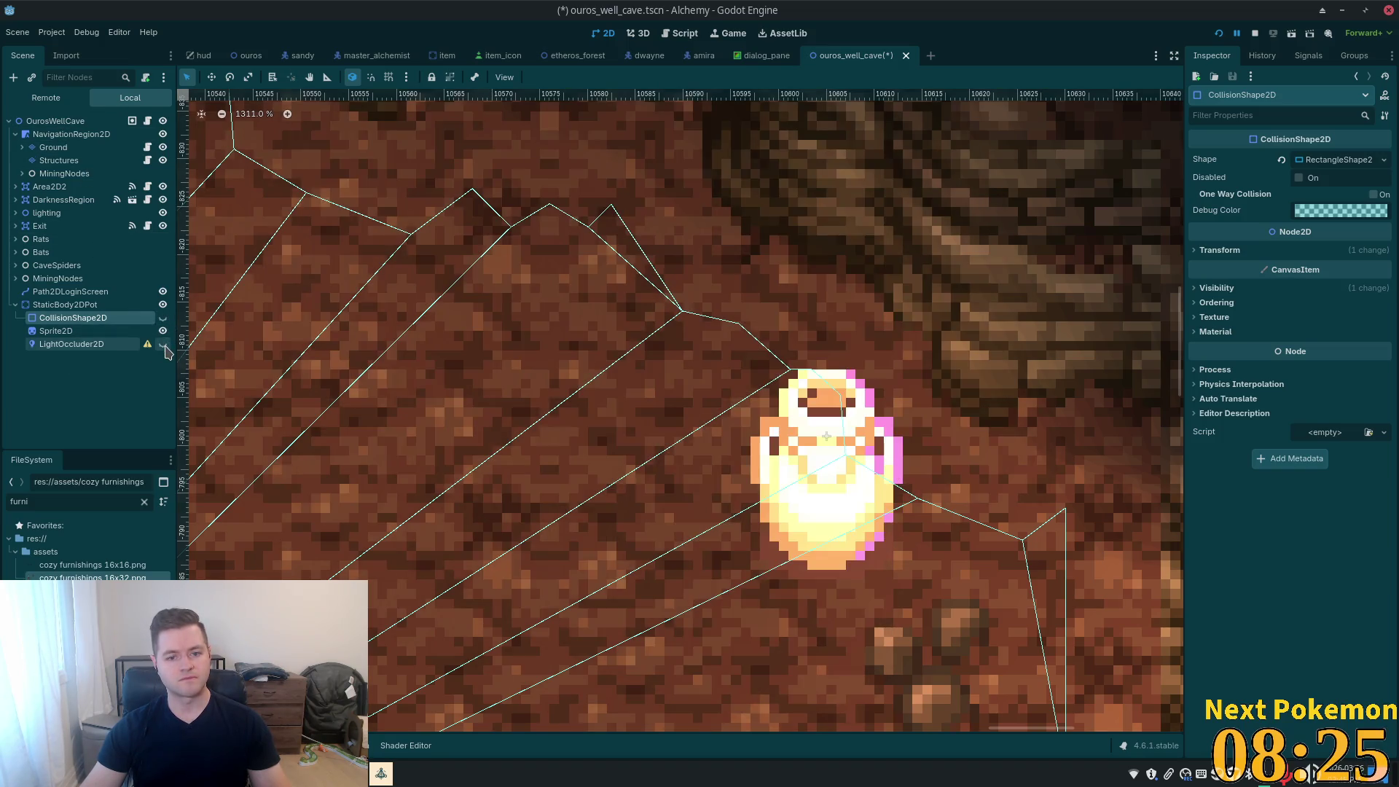
pyautogui.click(163, 344)
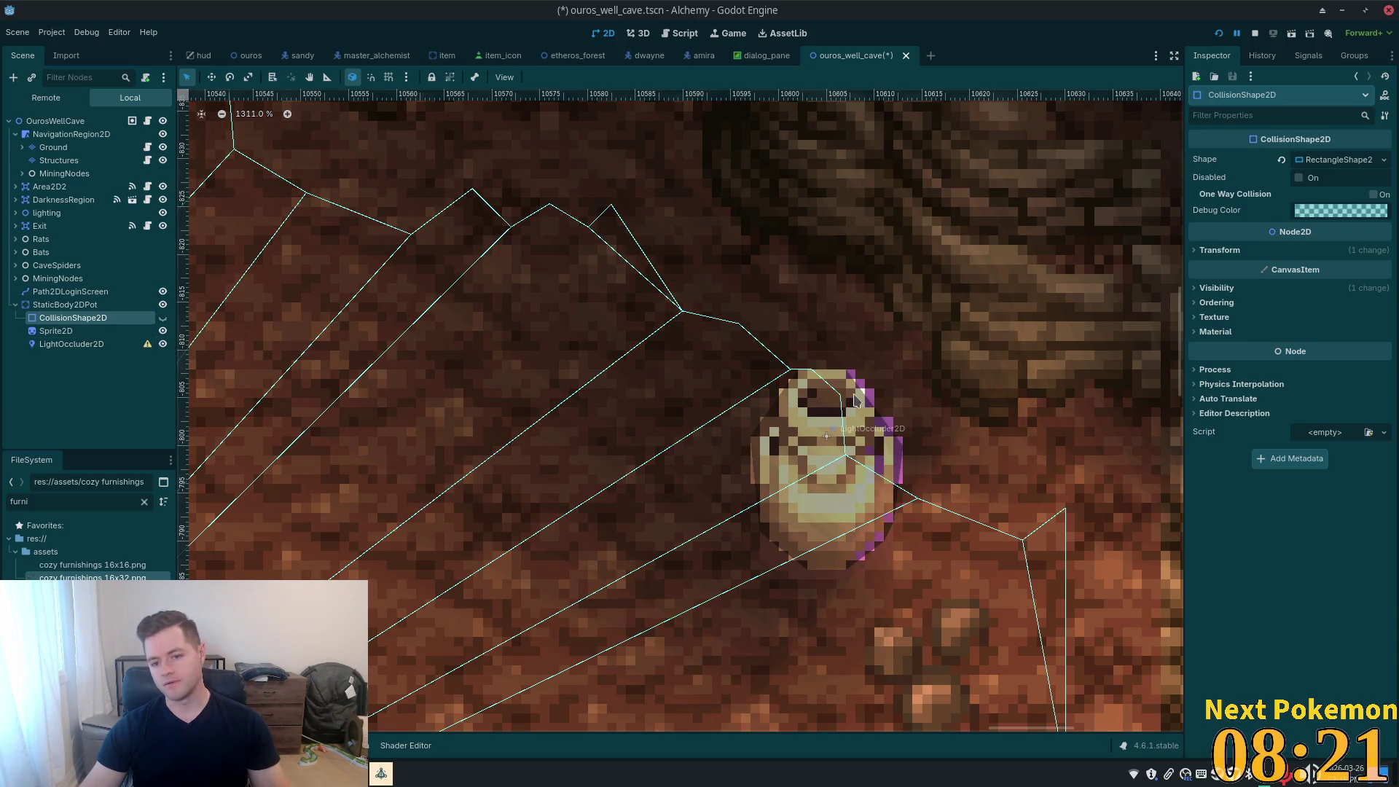
# Shift the occluder's top and right-side corners to fit the pot's right edge.
pyautogui.click(59, 331)
pyautogui.click(64, 344)
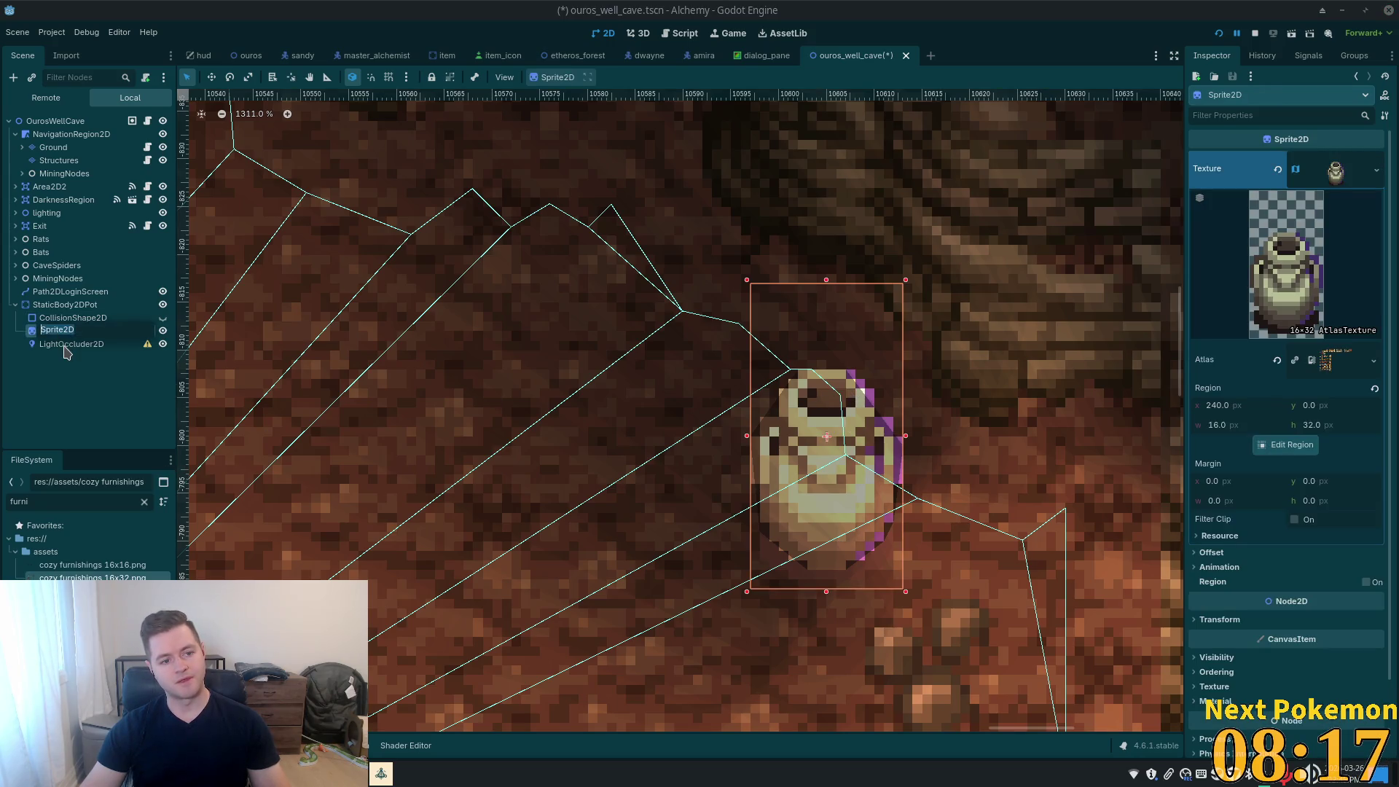
pyautogui.moveTo(846, 370); pyautogui.dragTo(856, 370)
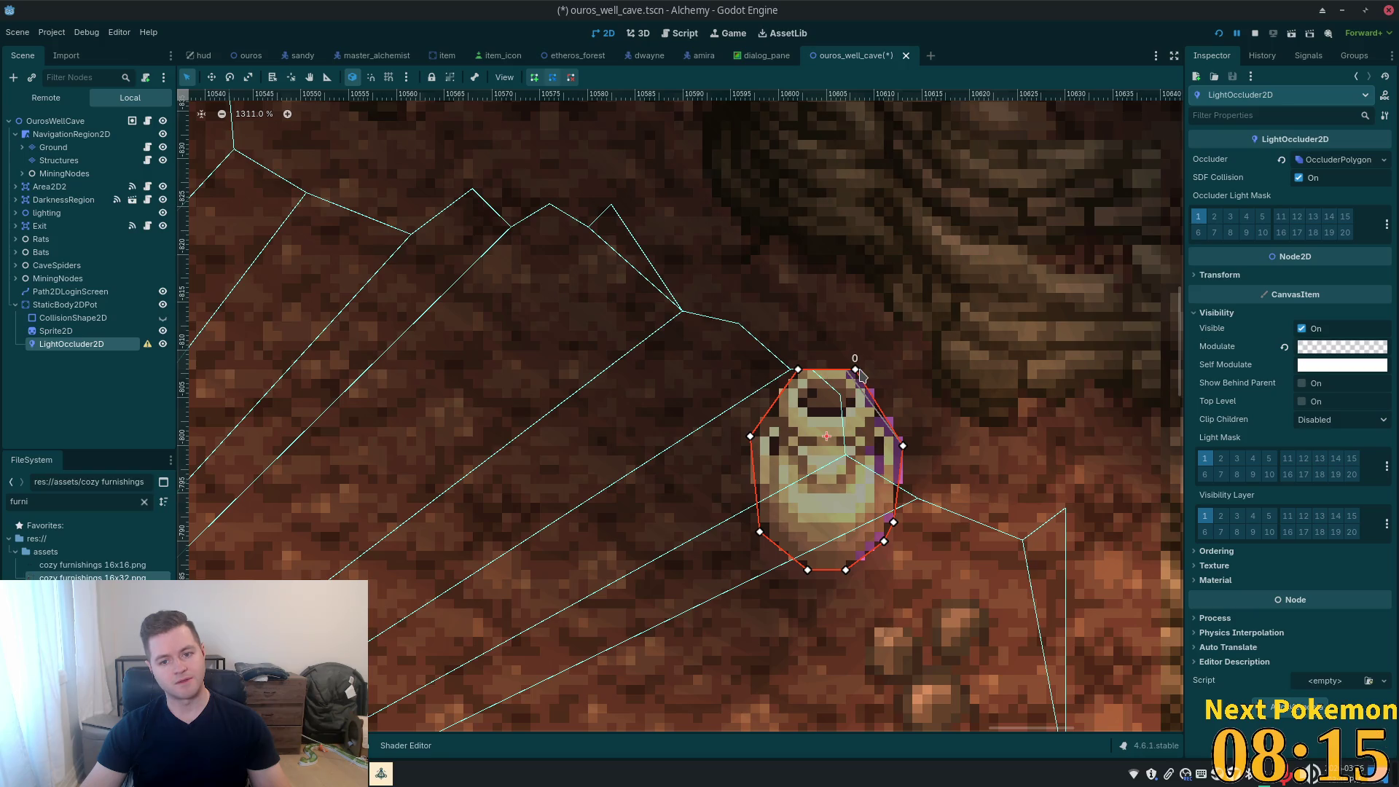
pyautogui.moveTo(902, 442); pyautogui.dragTo(913, 436)
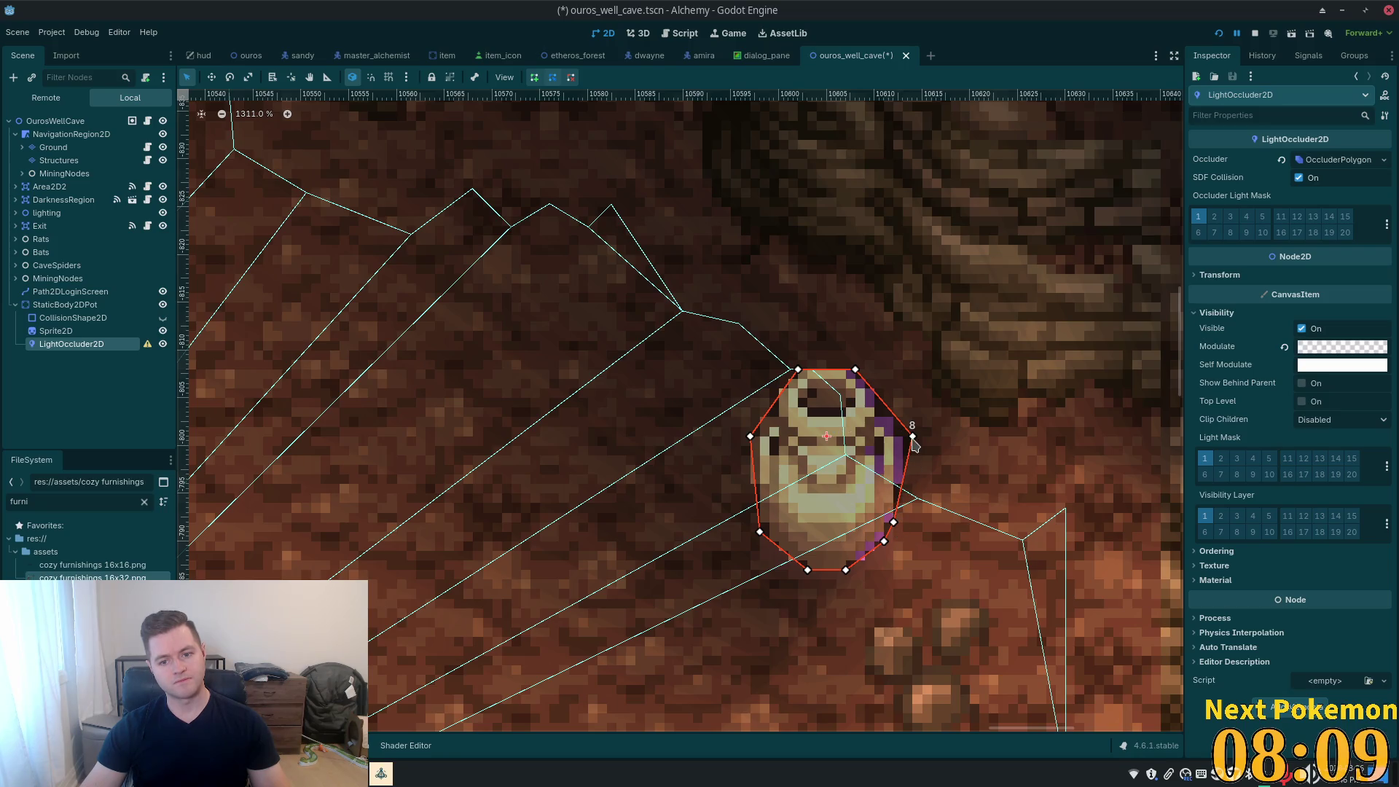
pyautogui.moveTo(914, 440); pyautogui.dragTo(906, 442)
# Refit the occluder outline's lower-right corners to the pot, then reselect LightOccluder2D.
pyautogui.scroll(-5, 632, 473)
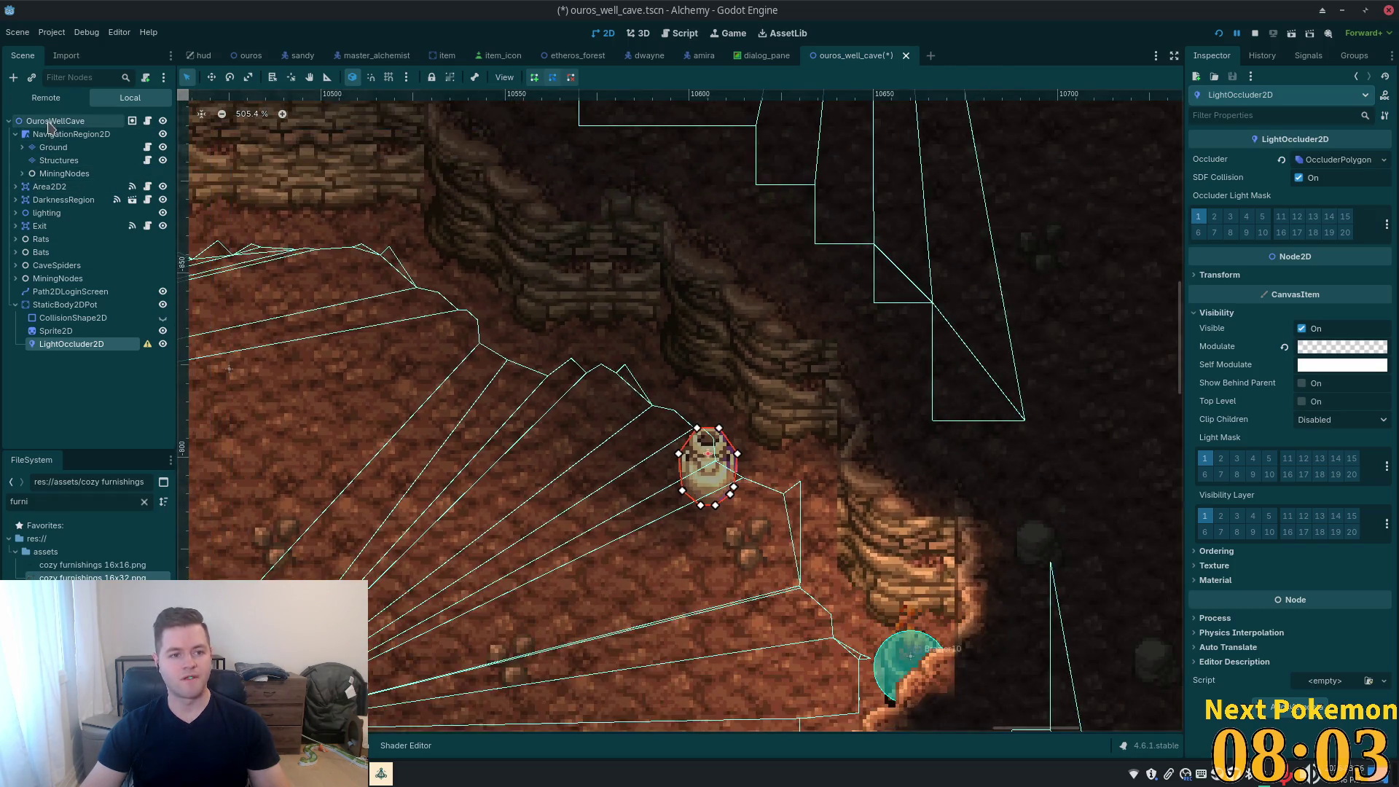
pyautogui.click(55, 121)
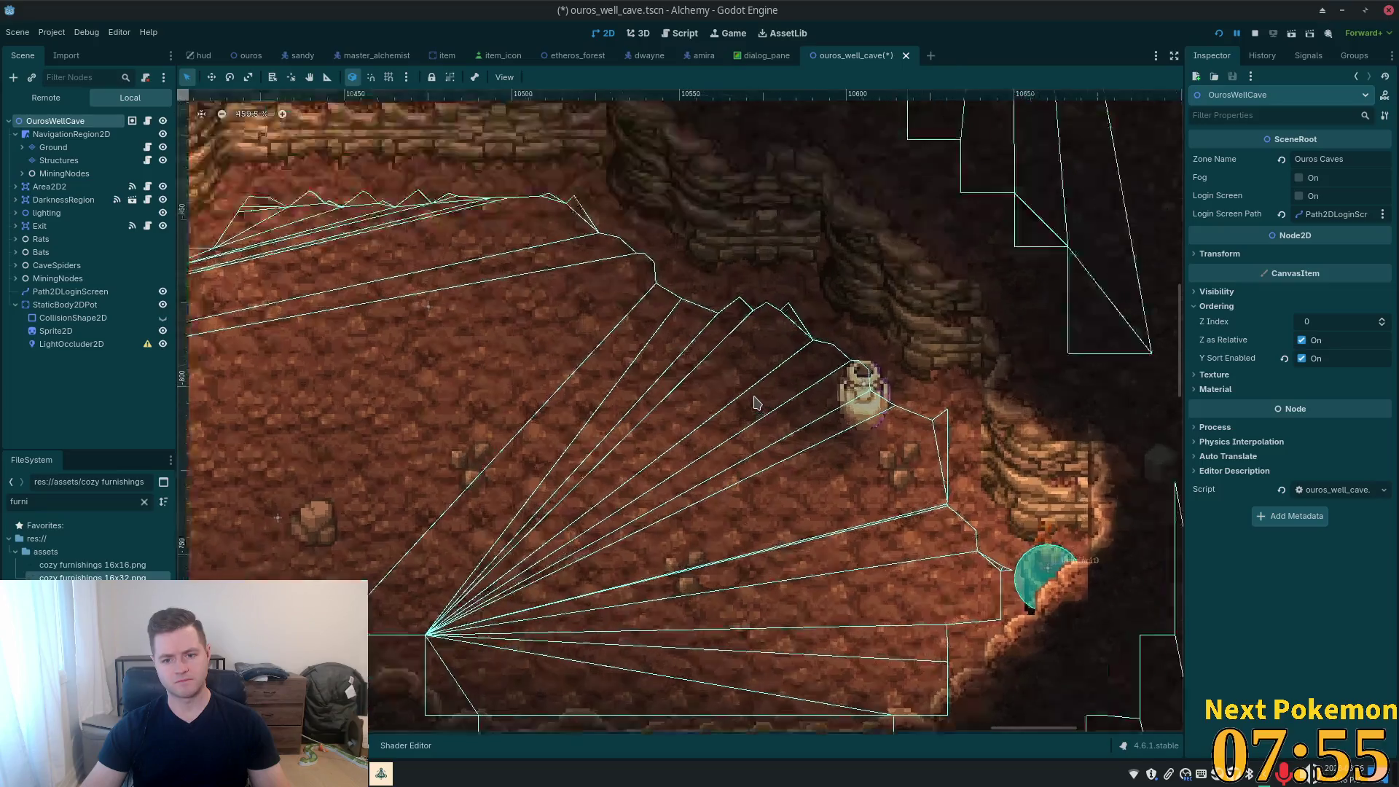
pyautogui.scroll(2, 762, 394)
pyautogui.click(71, 344)
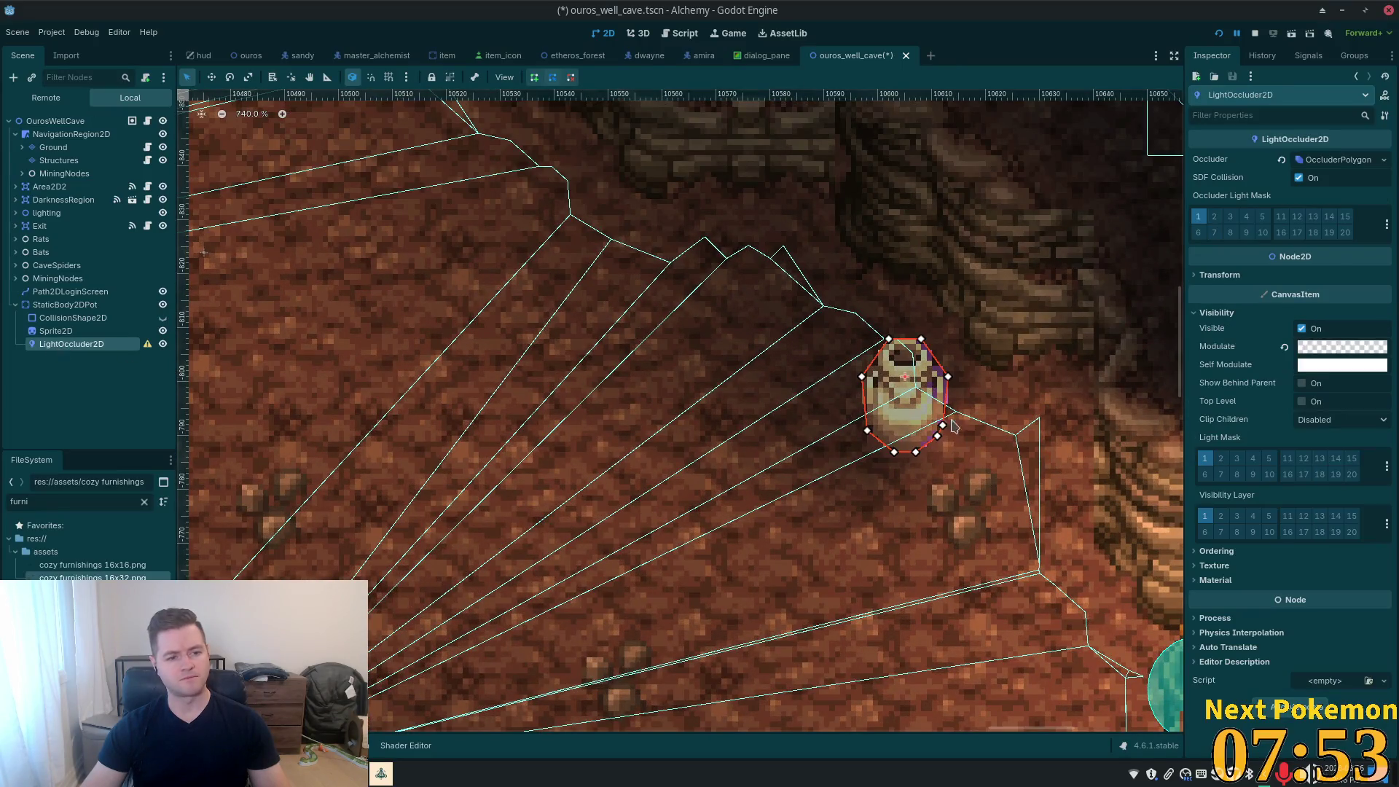
pyautogui.moveTo(916, 452); pyautogui.dragTo(927, 416)
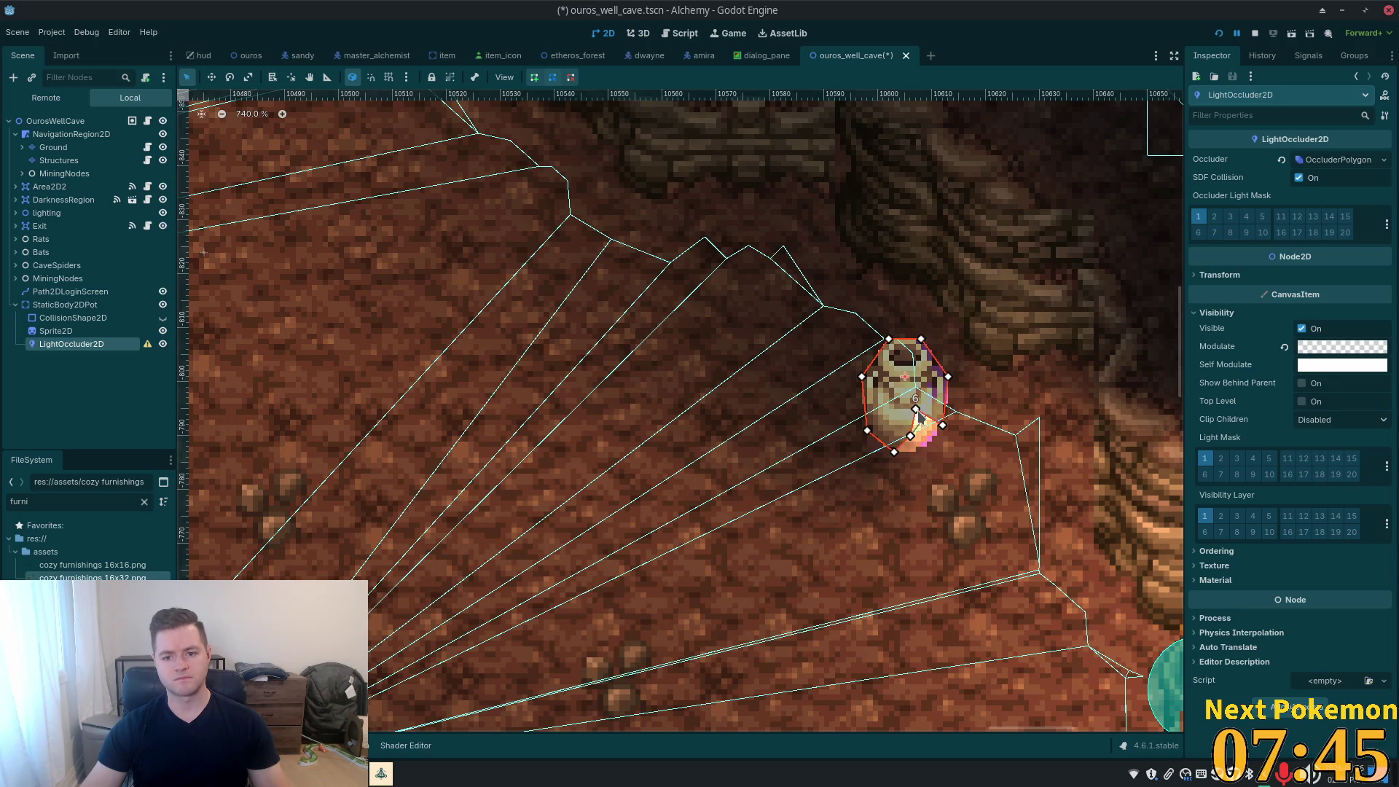
pyautogui.moveTo(927, 414)
pyautogui.mouseDown()
pyautogui.moveTo(917, 383)
pyautogui.moveTo(943, 372)
pyautogui.moveTo(923, 360)
pyautogui.mouseUp()
pyautogui.scroll(-2, 941, 362)
pyautogui.click(56, 120)
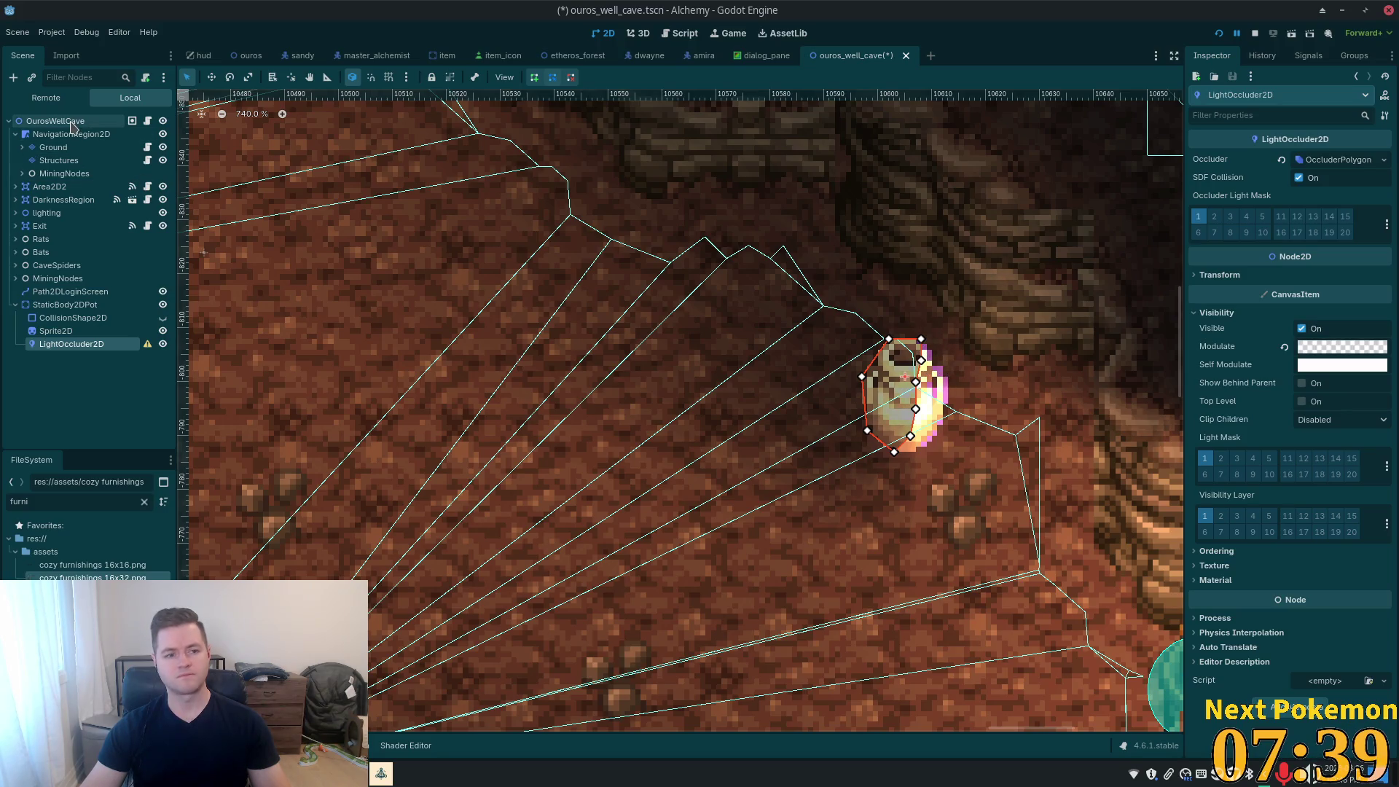
pyautogui.hscroll(3, 357, 437)
pyautogui.scroll(-2, 357, 437)
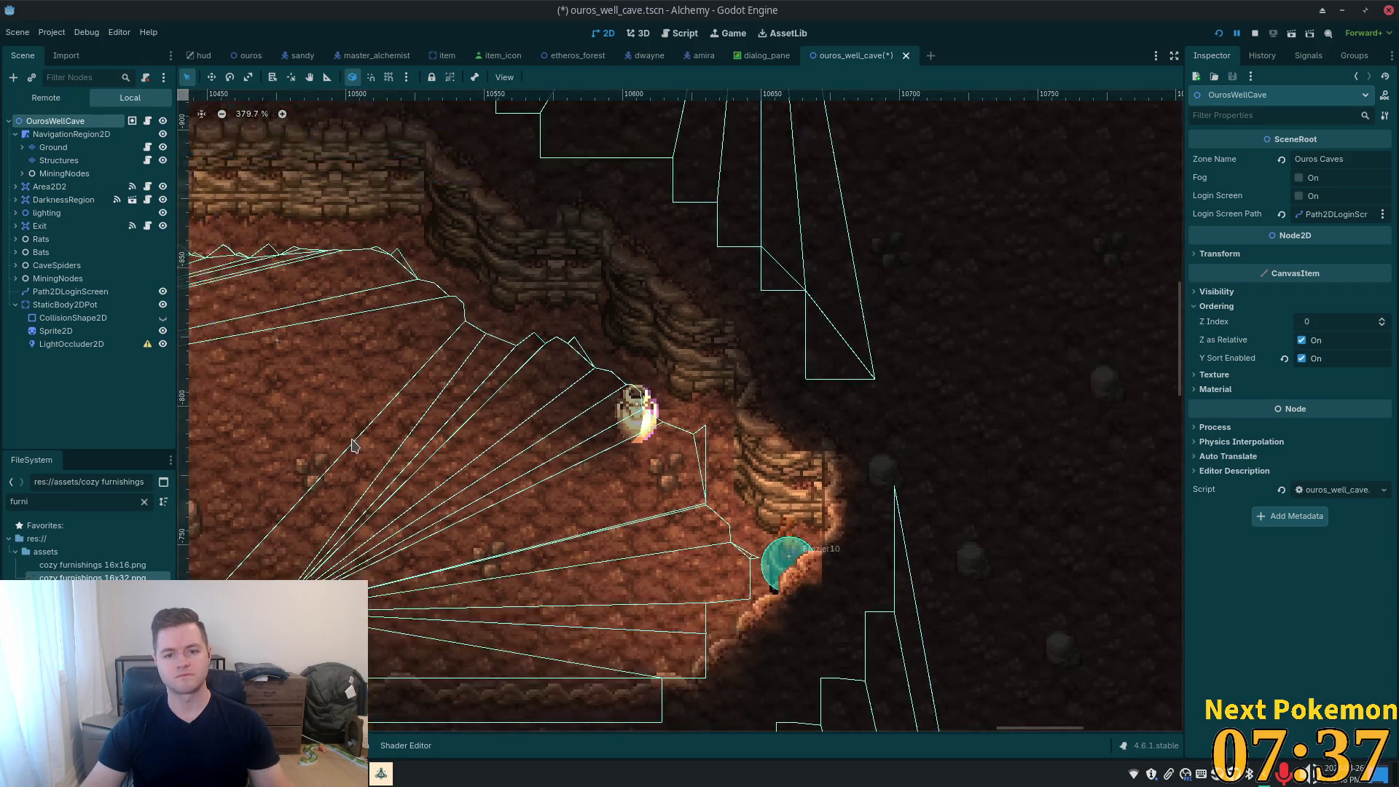
pyautogui.scroll(-1, 353, 447)
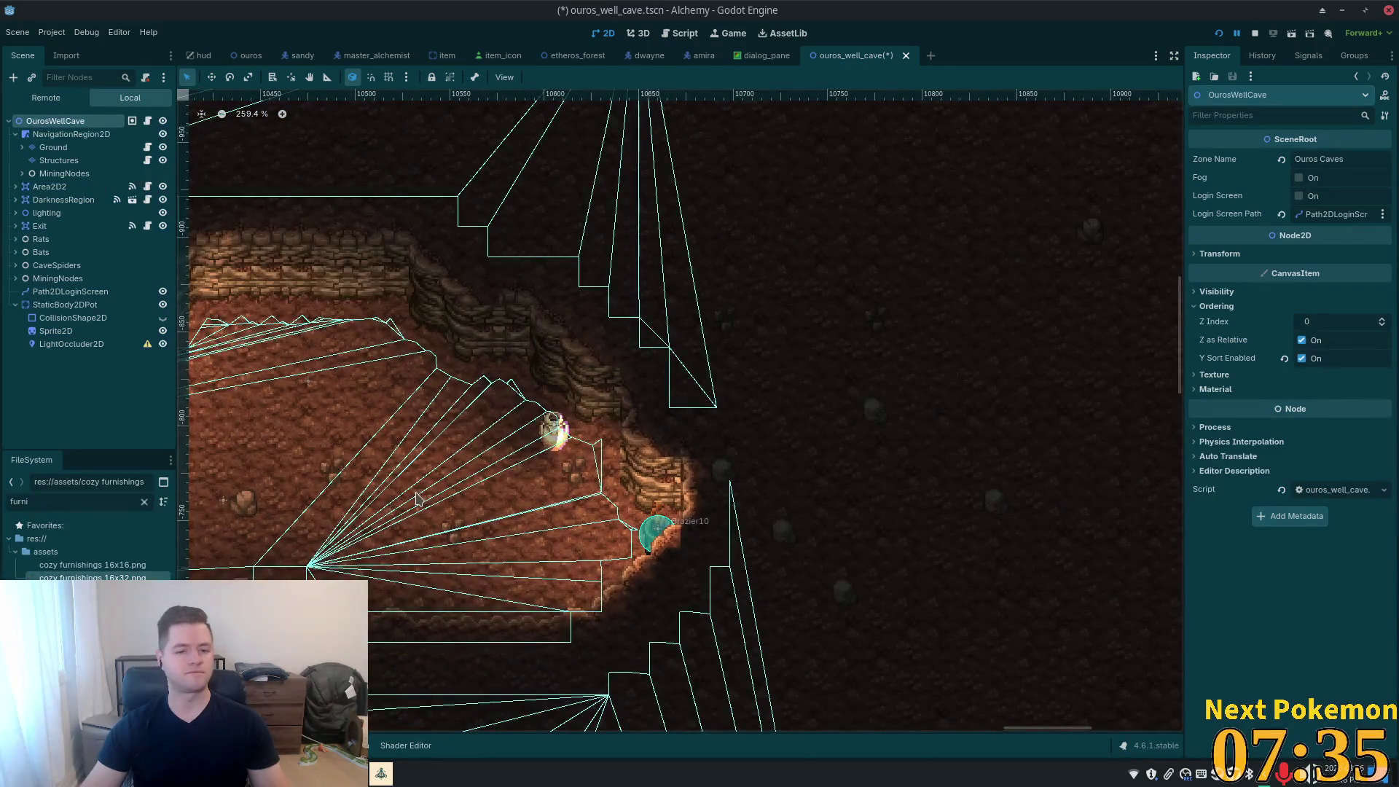
pyautogui.hscroll(1, 291, 408)
pyautogui.click(71, 343)
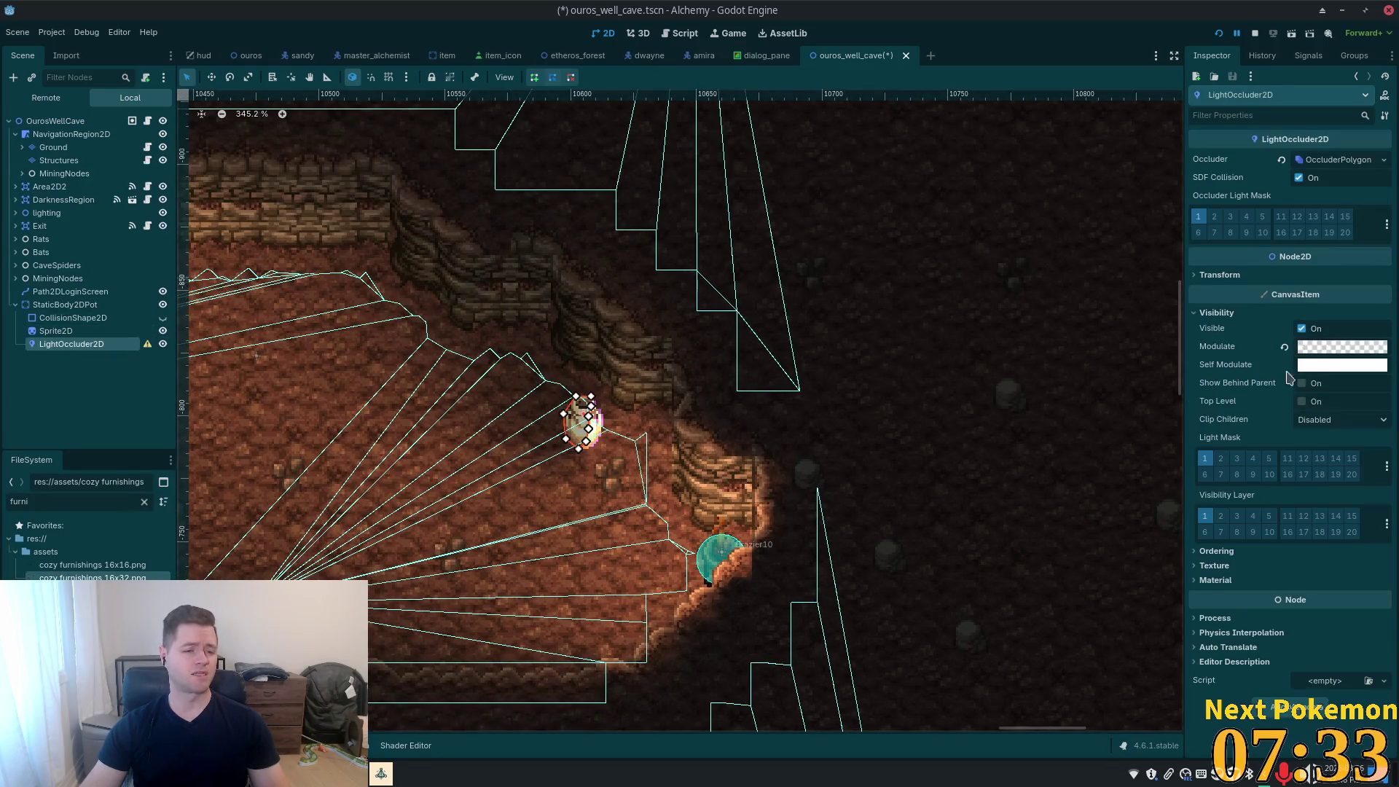
# Lower the occluder's Modulate alpha to about 70.
pyautogui.click(1315, 347)
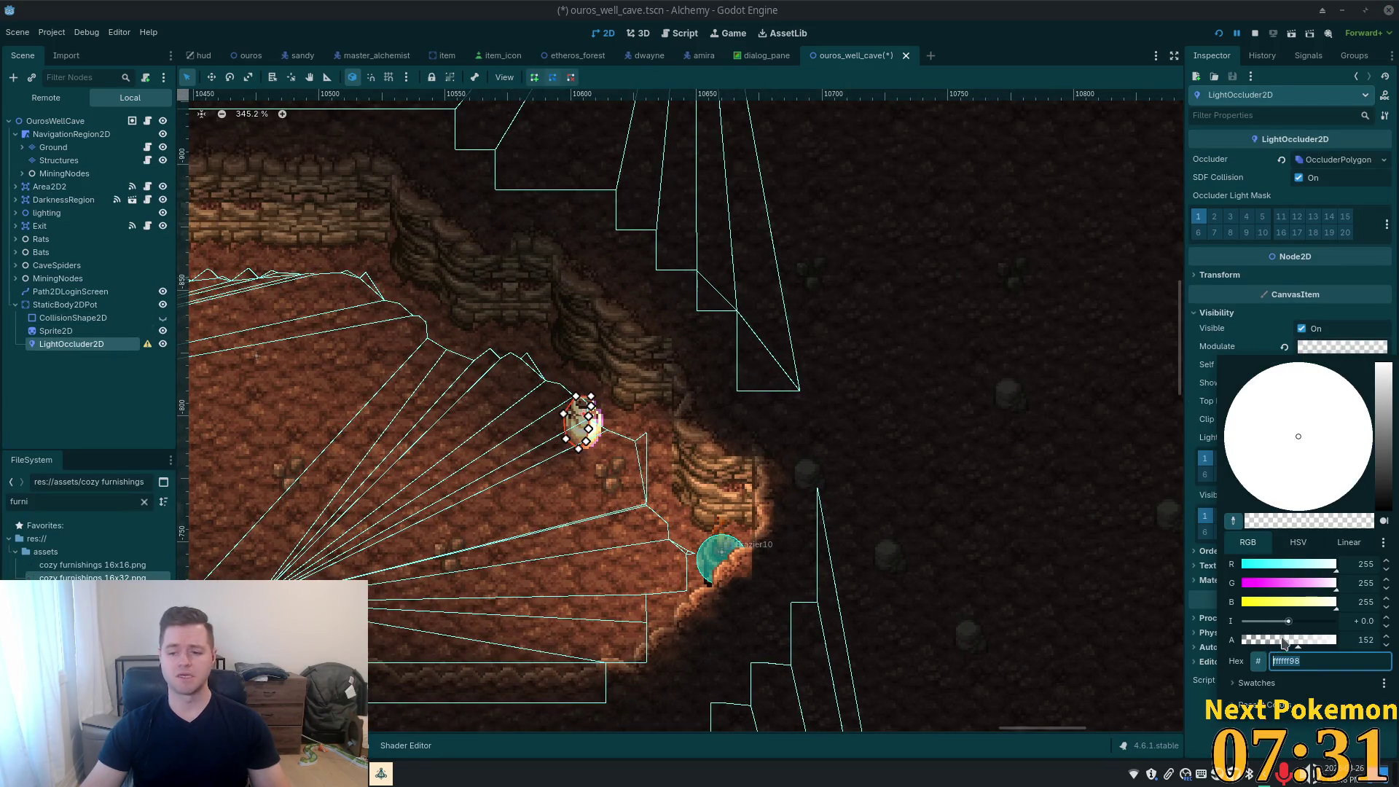
pyautogui.moveTo(1284, 641); pyautogui.dragTo(1268, 639)
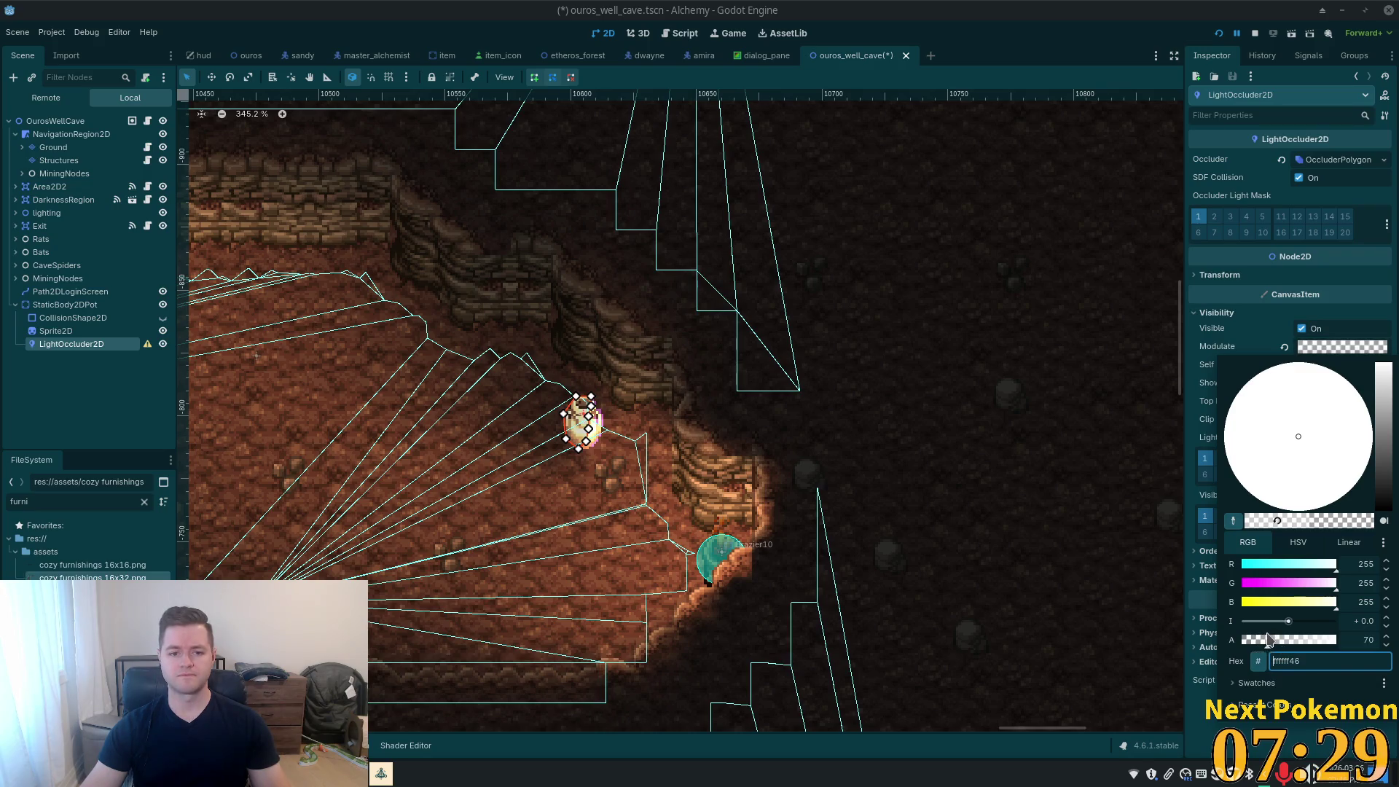
pyautogui.scroll(3, 538, 503)
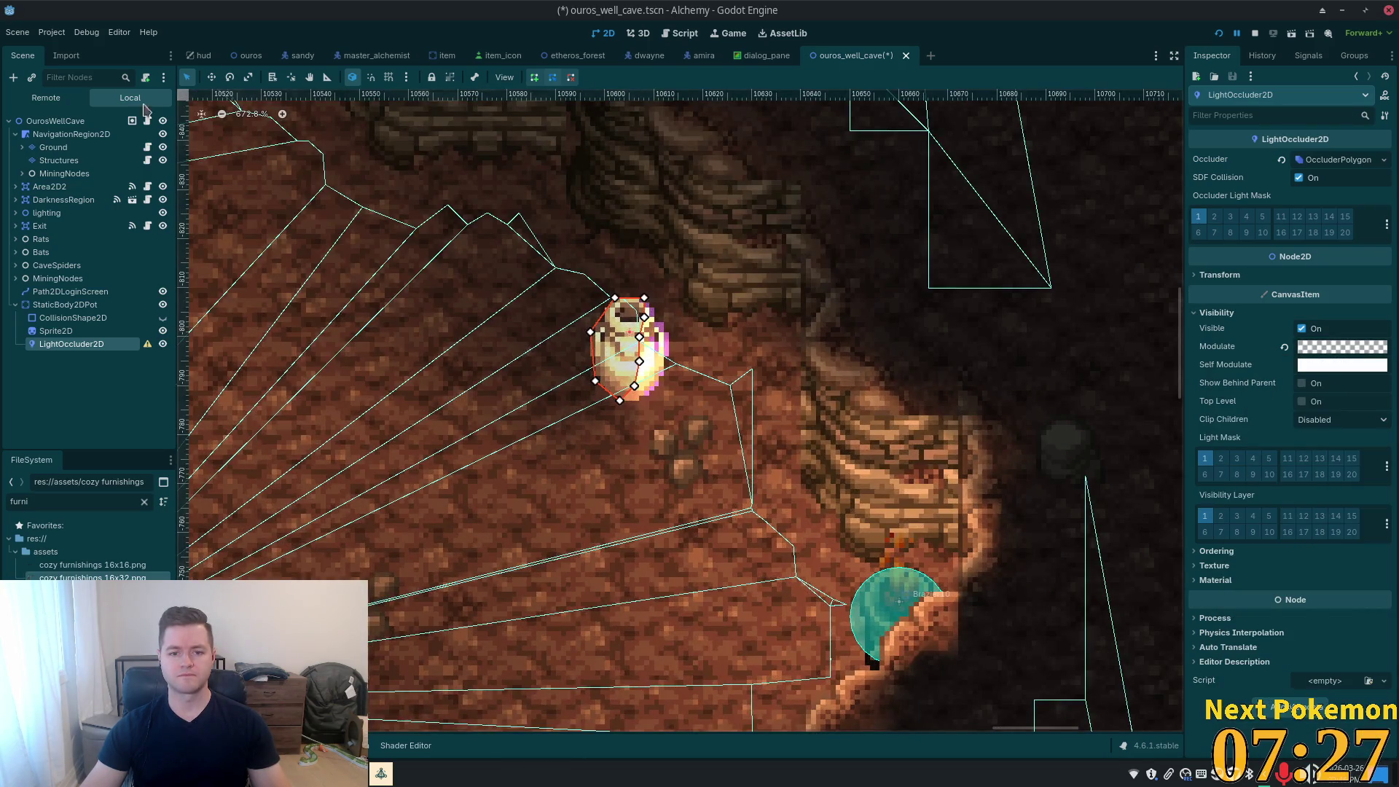
pyautogui.click(98, 120)
pyautogui.scroll(-3, 455, 373)
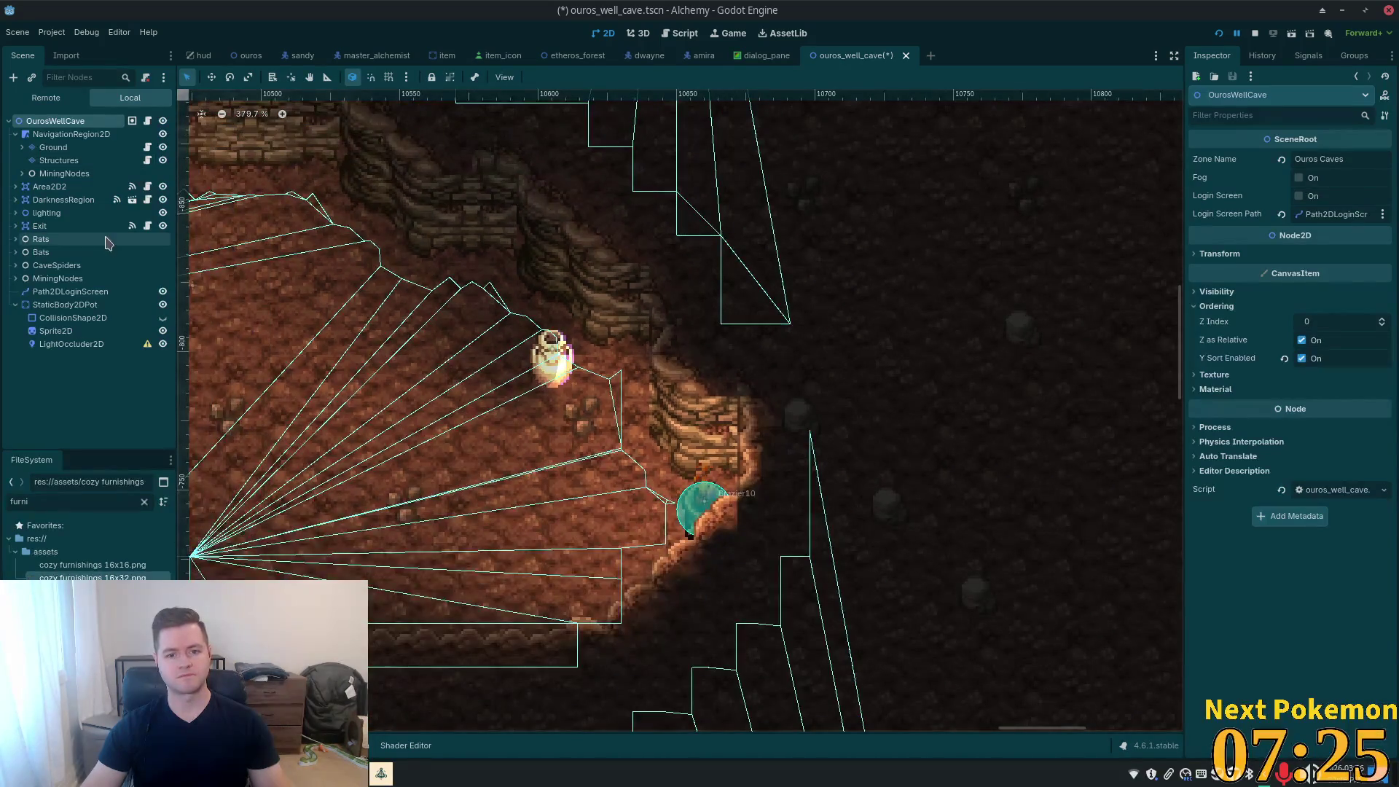
pyautogui.scroll(5, 514, 386)
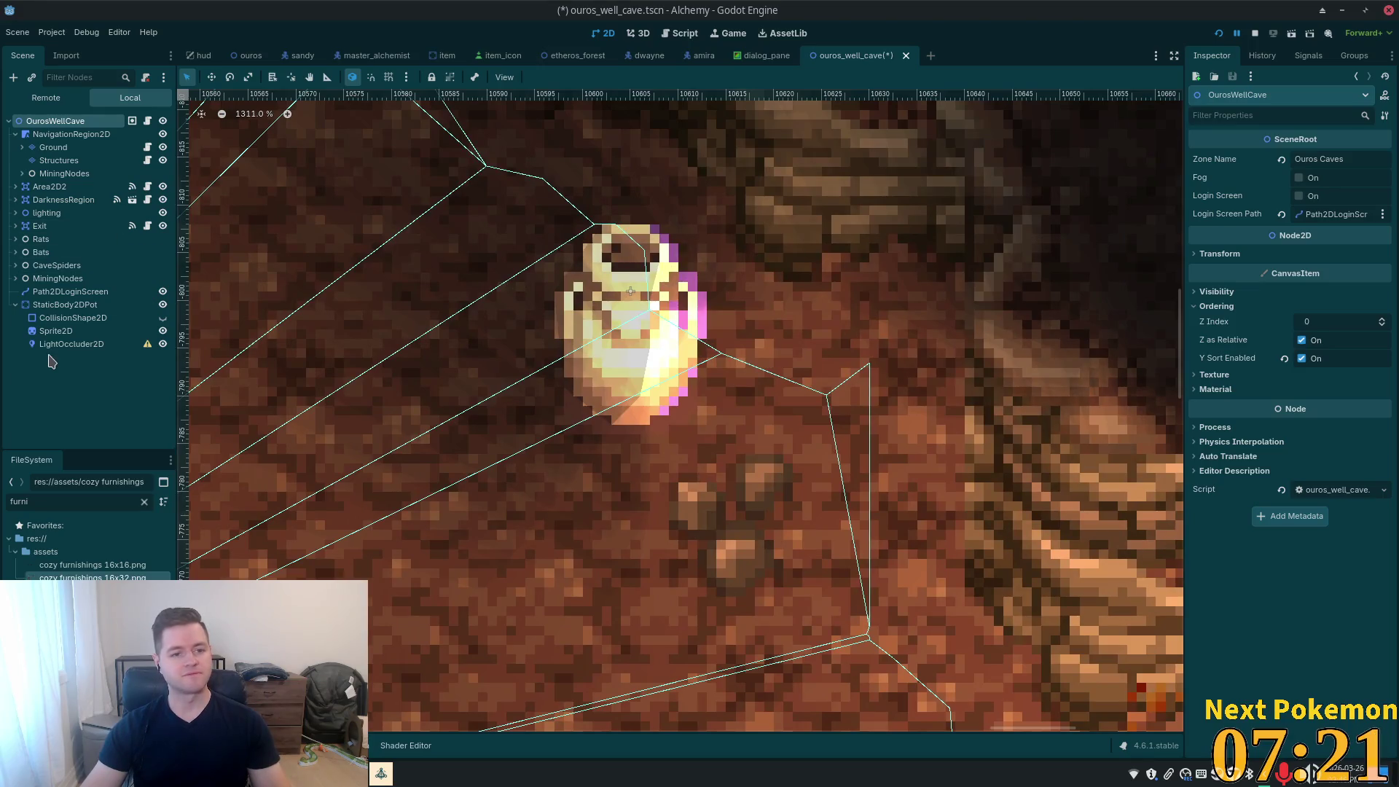
# Drag the occluder's right-side and top vertices to hug the pot's edge and rim.
pyautogui.click(72, 344)
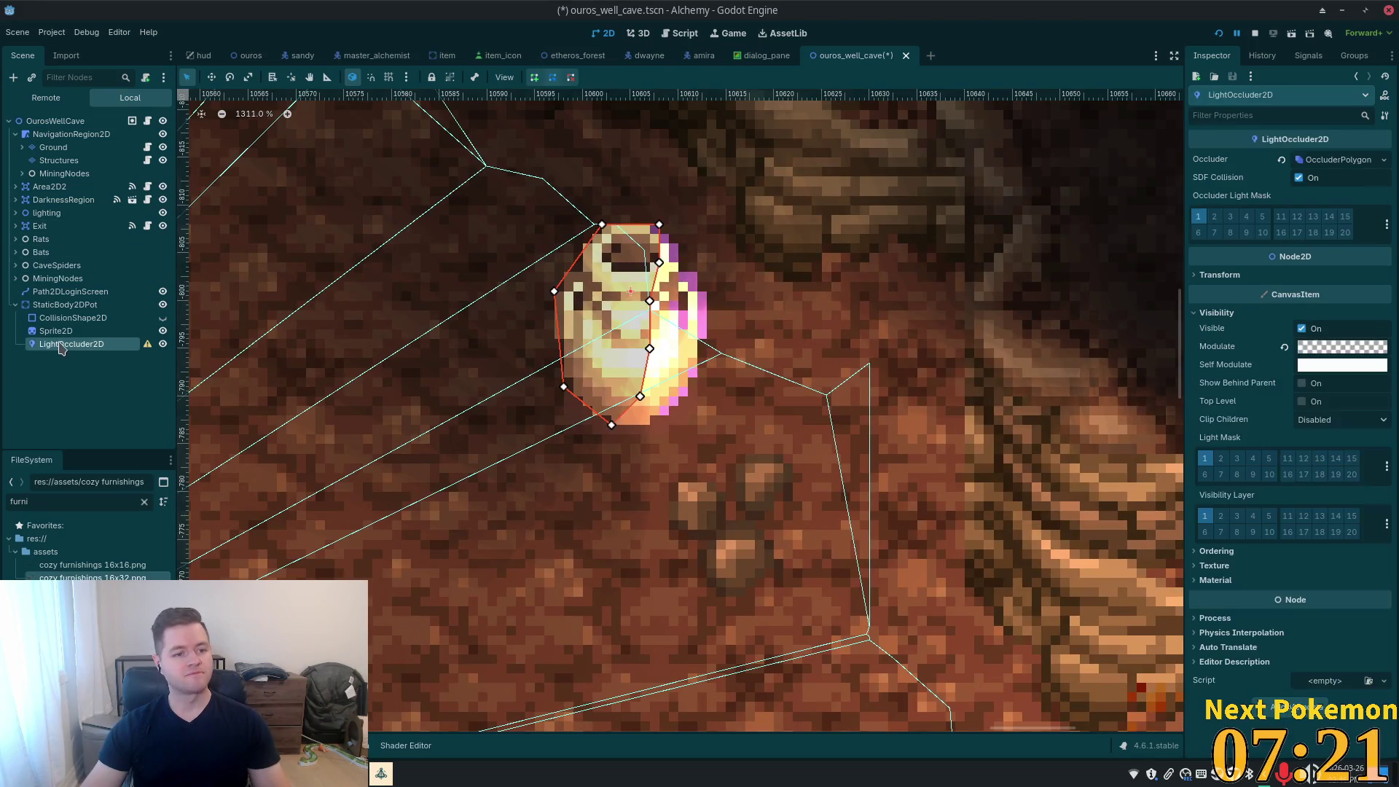
pyautogui.scroll(2, 407, 281)
pyautogui.moveTo(842, 317); pyautogui.dragTo(835, 333)
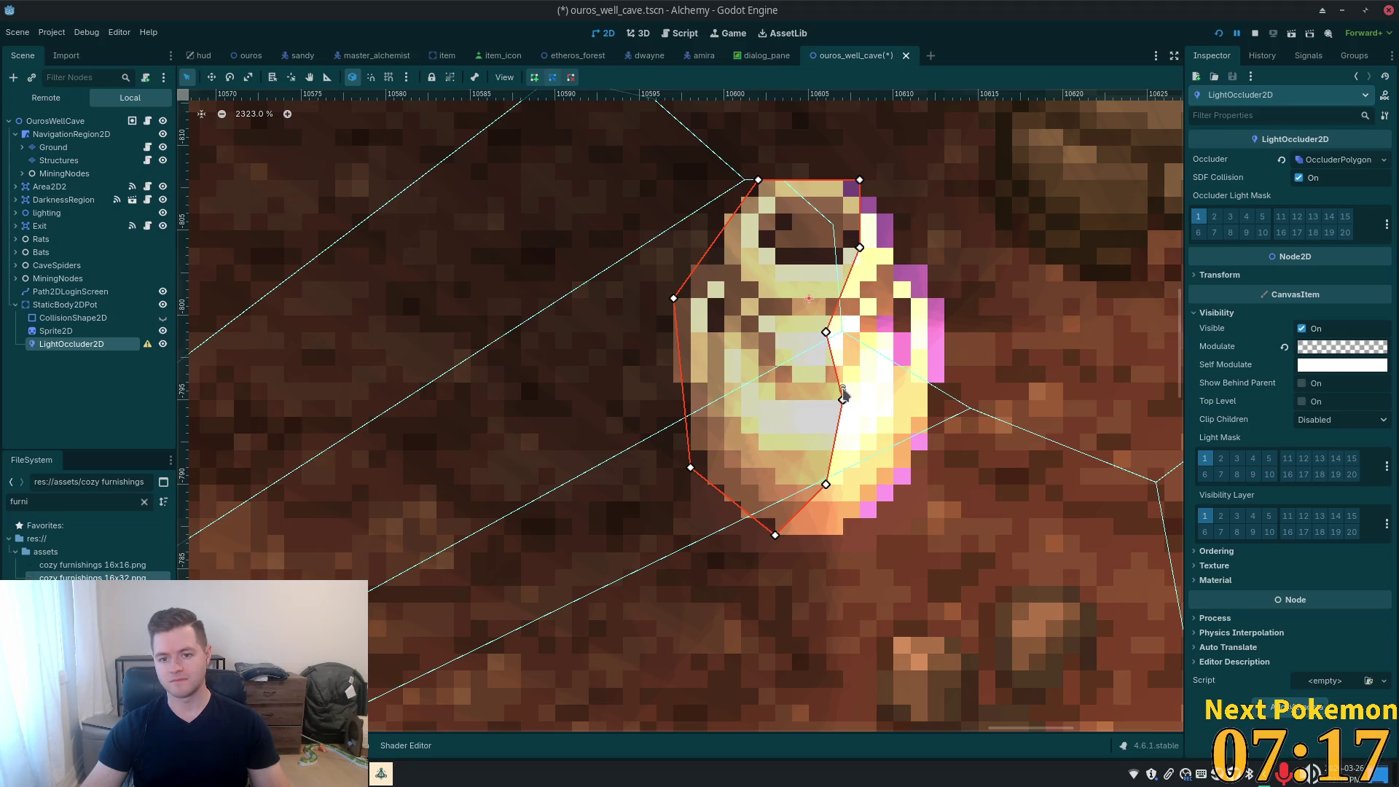
pyautogui.moveTo(843, 396); pyautogui.dragTo(843, 383)
pyautogui.moveTo(848, 243)
pyautogui.mouseDown()
pyautogui.moveTo(832, 260)
pyautogui.moveTo(831, 243)
pyautogui.mouseUp()
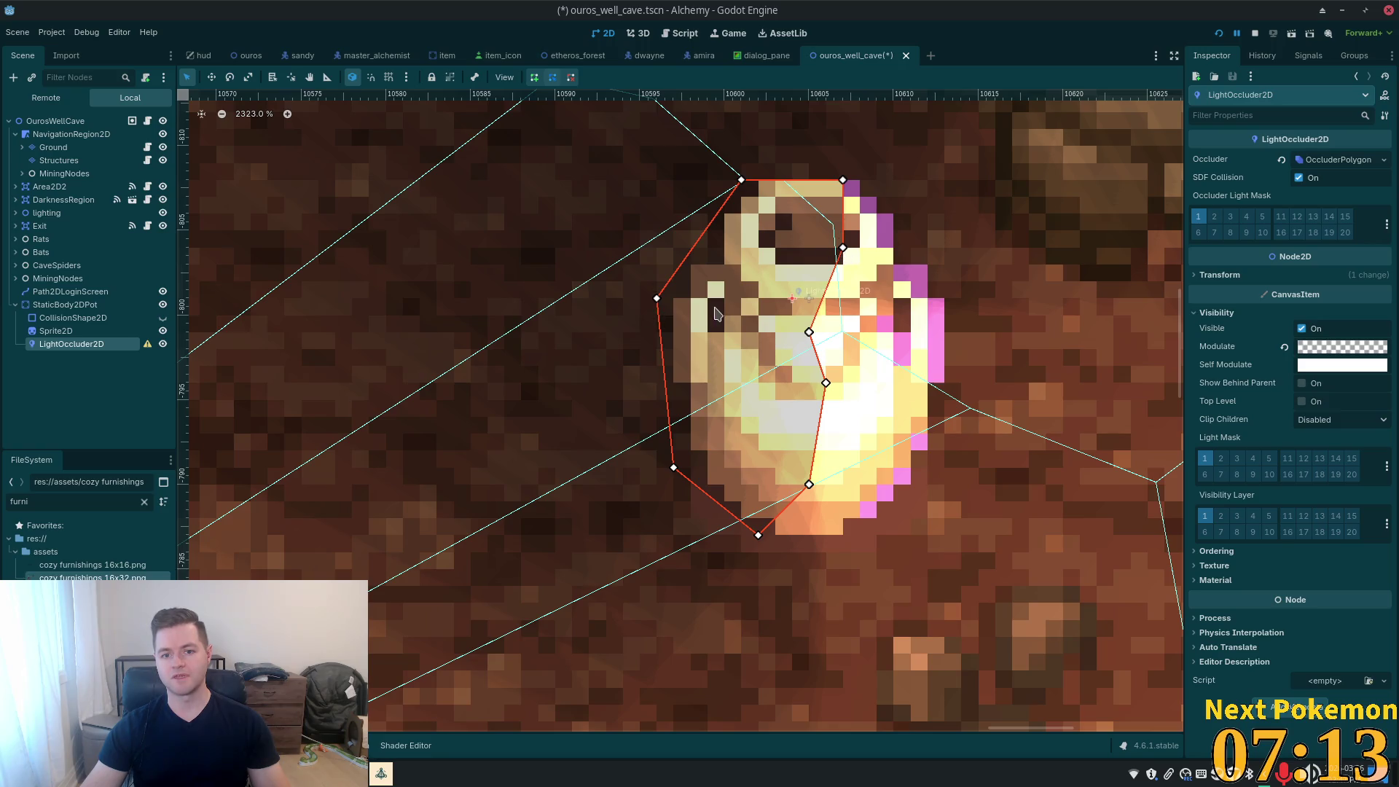
pyautogui.moveTo(716, 313); pyautogui.dragTo(724, 312)
pyautogui.moveTo(860, 248)
pyautogui.mouseDown()
pyautogui.moveTo(826, 264)
pyautogui.moveTo(847, 262)
pyautogui.mouseUp()
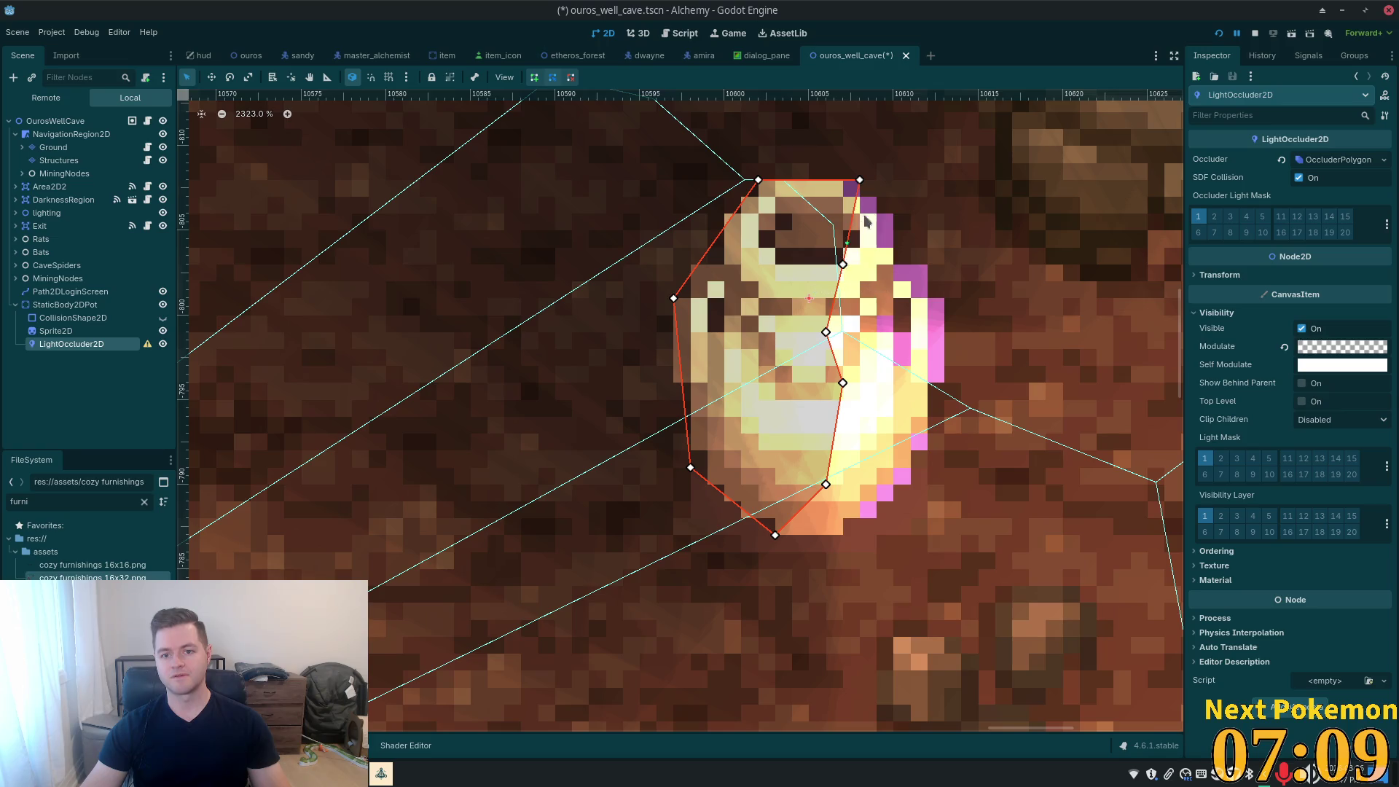
pyautogui.moveTo(863, 184); pyautogui.dragTo(832, 185)
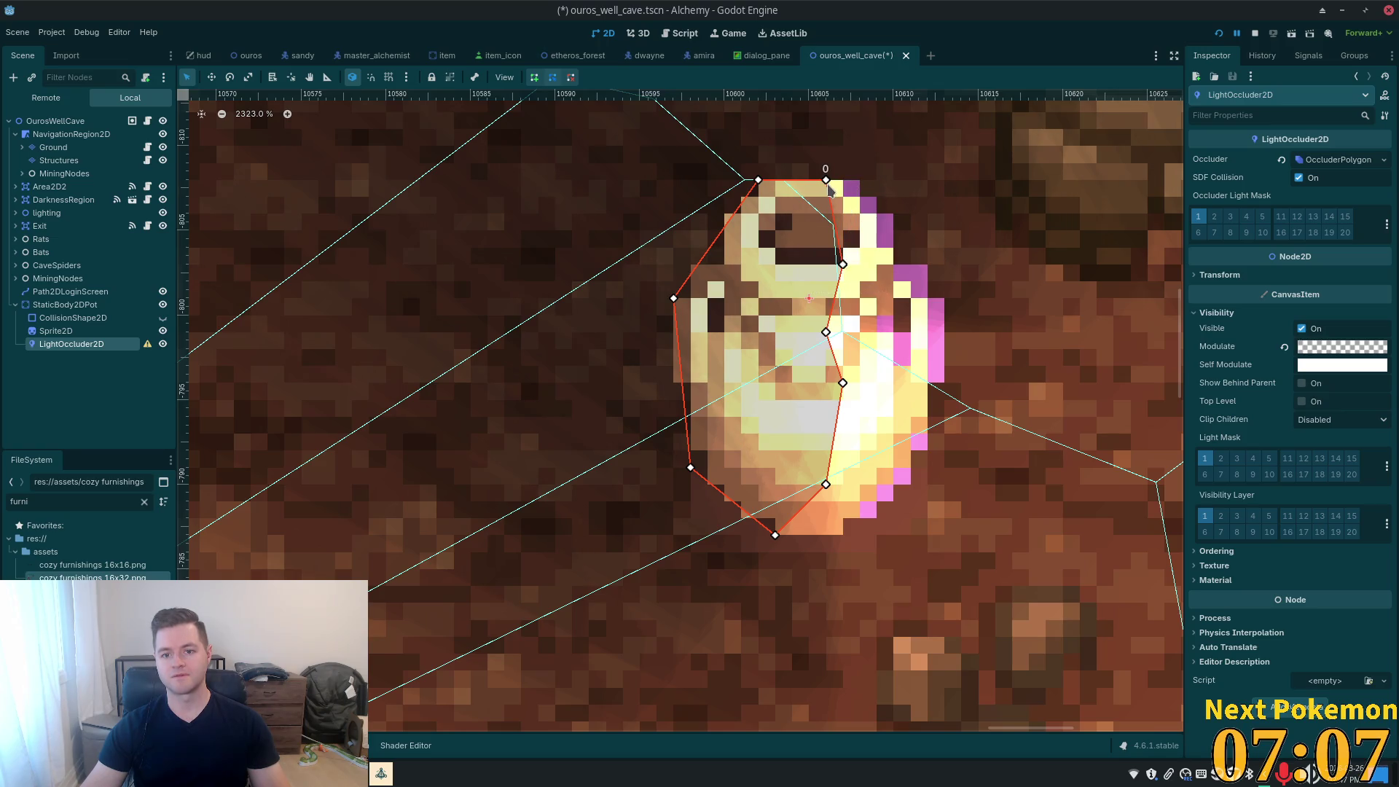
pyautogui.scroll(-2, 1071, 455)
pyautogui.click(56, 121)
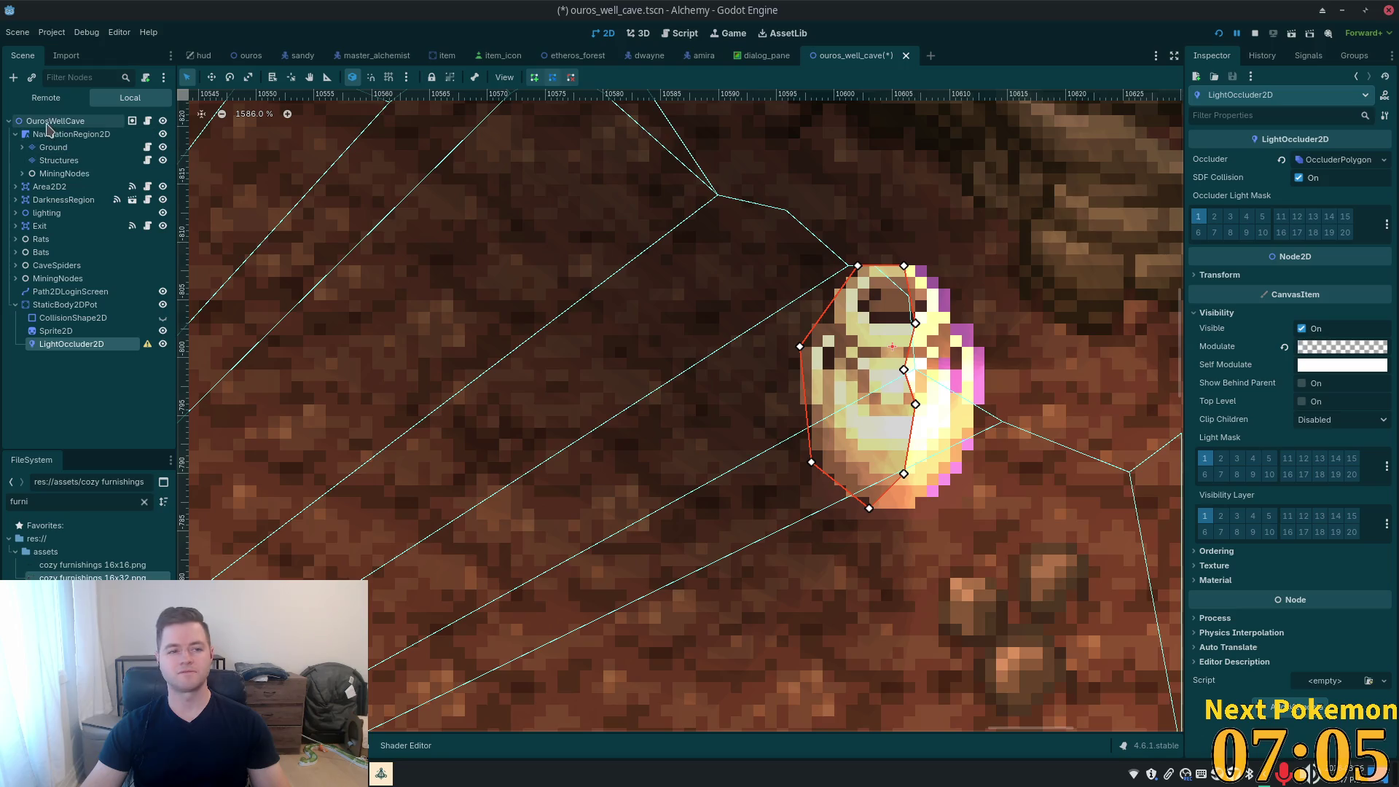
pyautogui.scroll(-2, 561, 429)
pyautogui.scroll(-5, 554, 426)
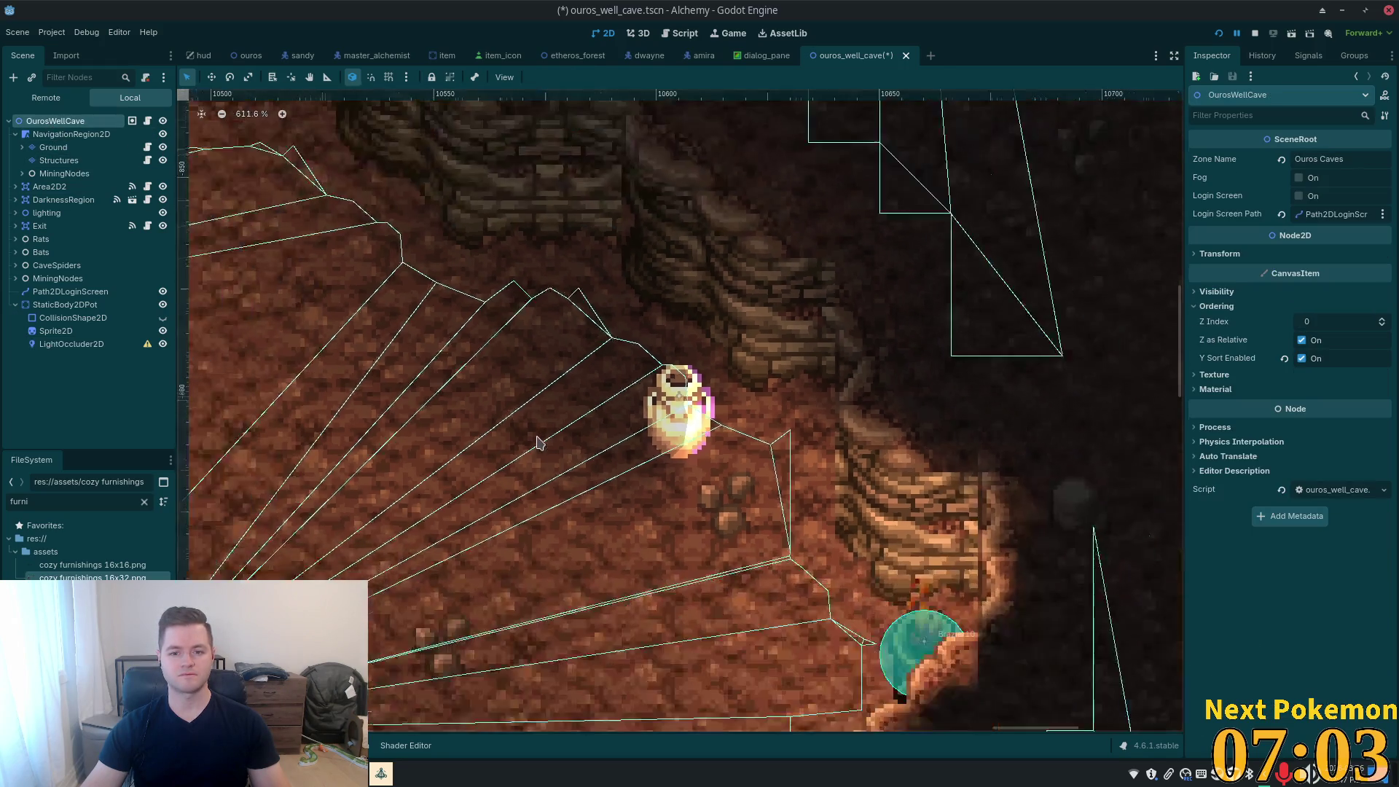
pyautogui.scroll(-2, 489, 439)
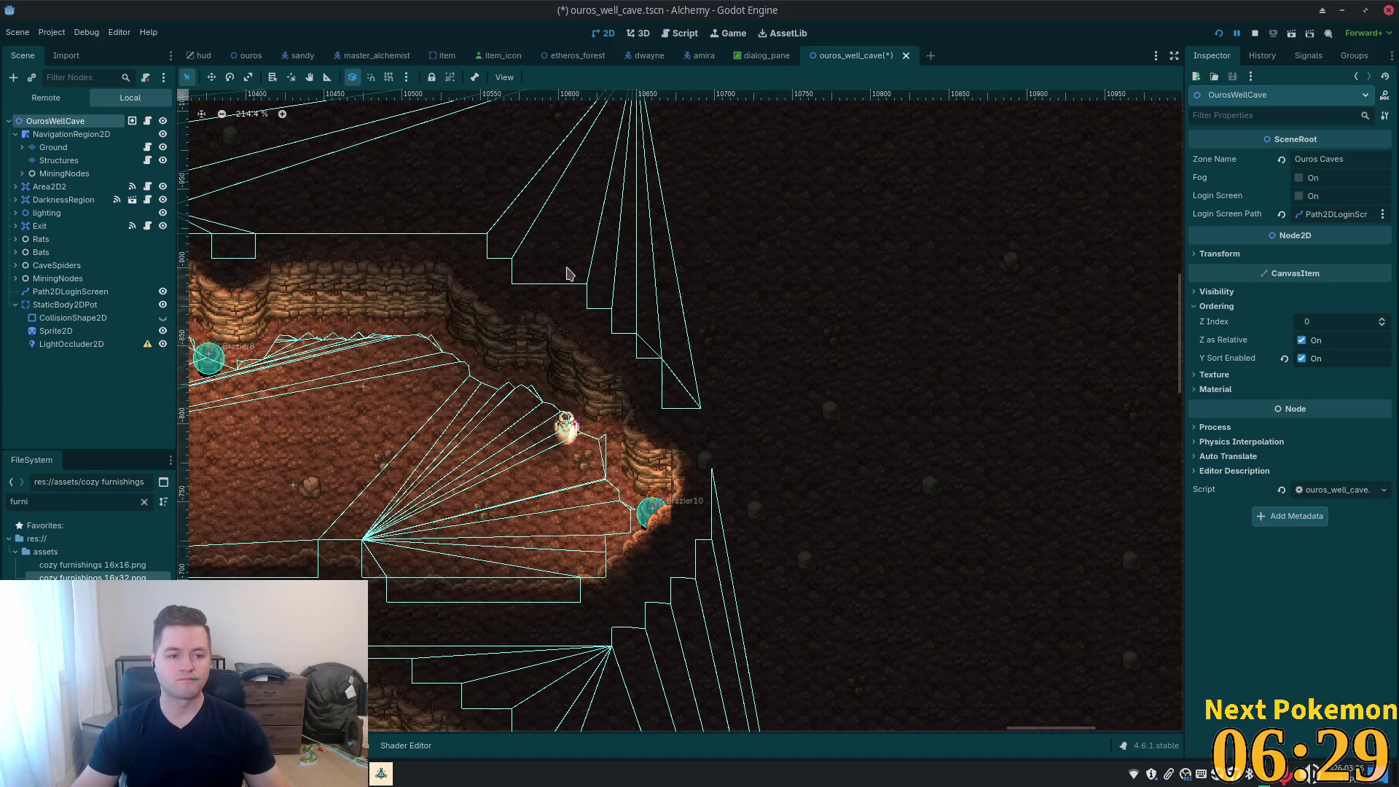
# Zoom and pan around the lit cave floor by the pot, then switch to the Thunar Desktop window.
pyautogui.scroll(3, 438, 328)
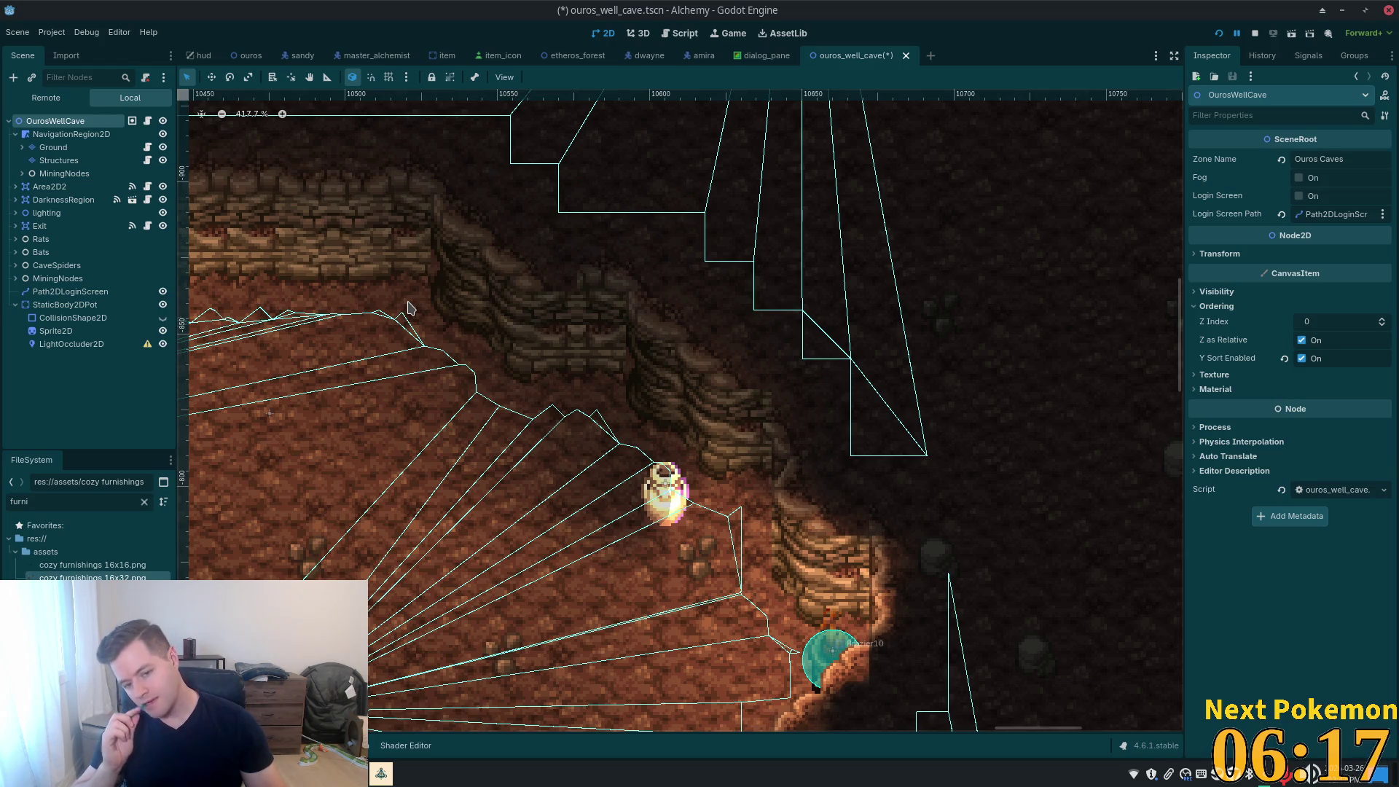
pyautogui.scroll(-3, 594, 583)
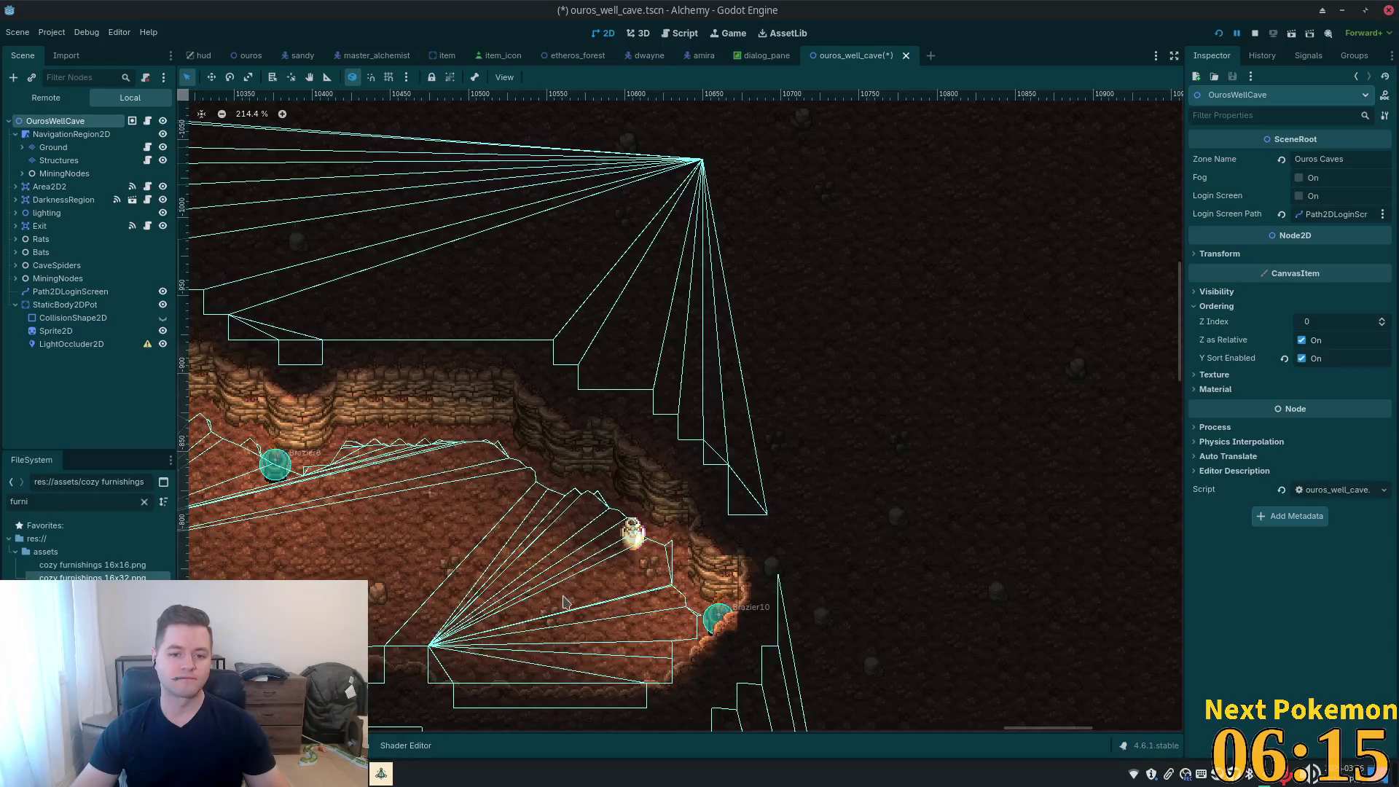
pyautogui.scroll(-3, 565, 599)
pyautogui.scroll(2, 274, 320)
pyautogui.hscroll(5, 500, 296)
pyautogui.scroll(2, 662, 423)
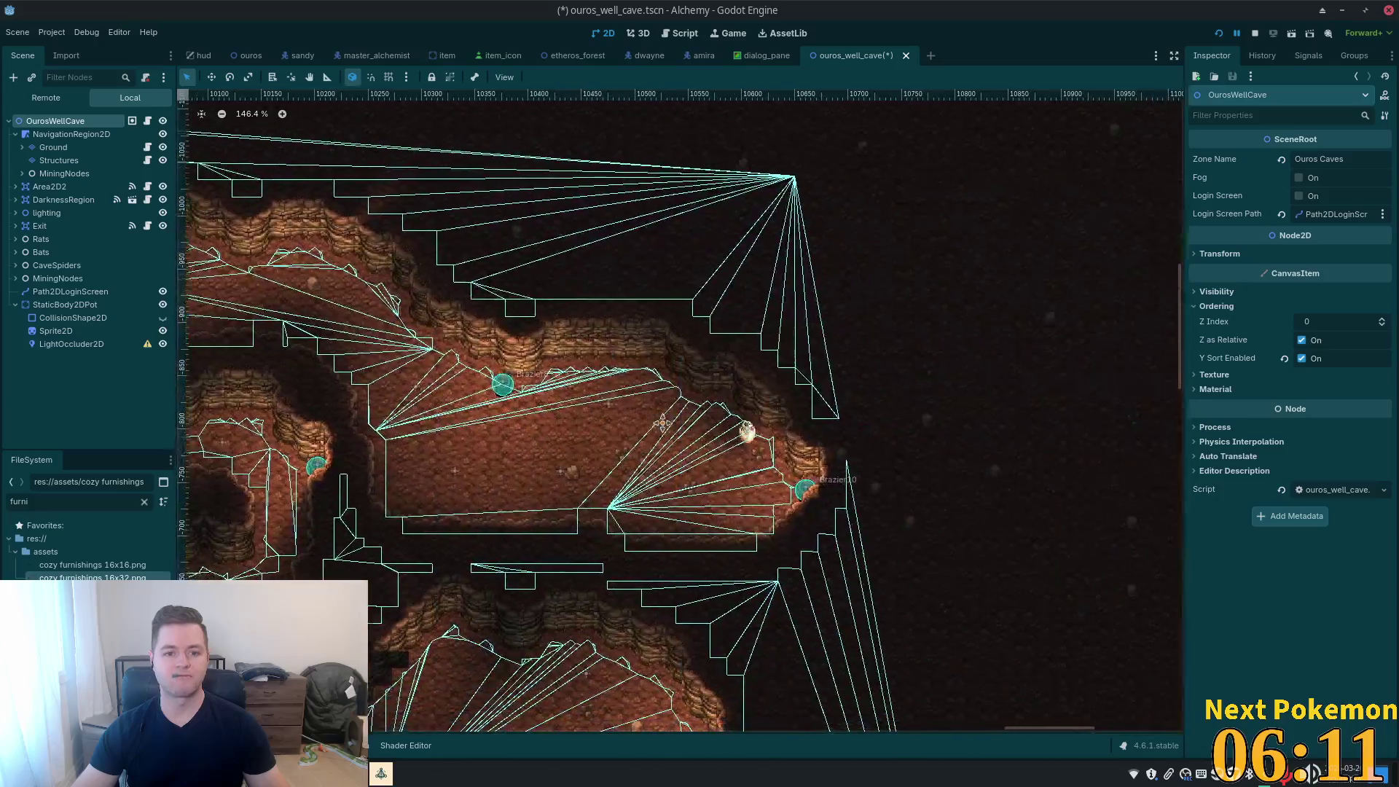
pyautogui.scroll(5, 707, 442)
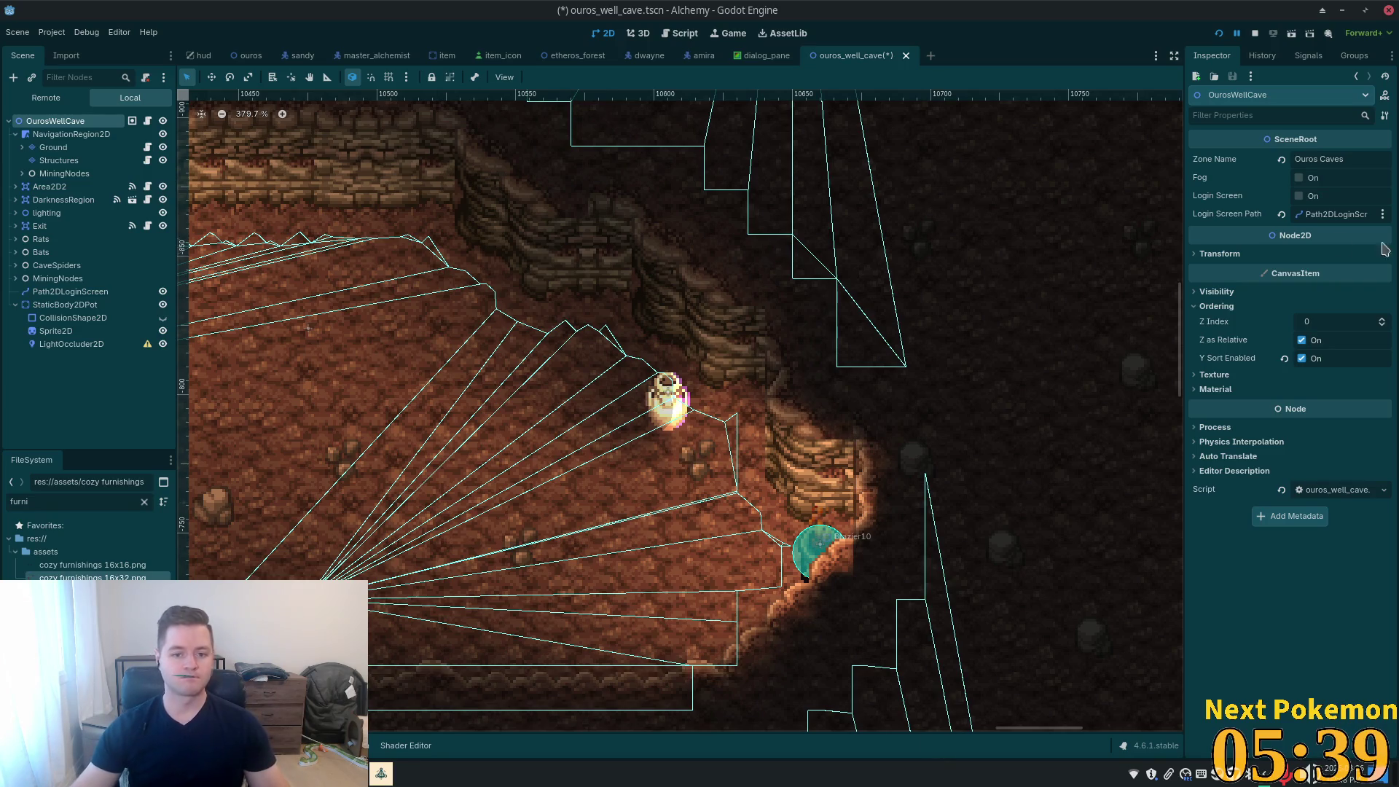
pyautogui.scroll(-4, 896, 379)
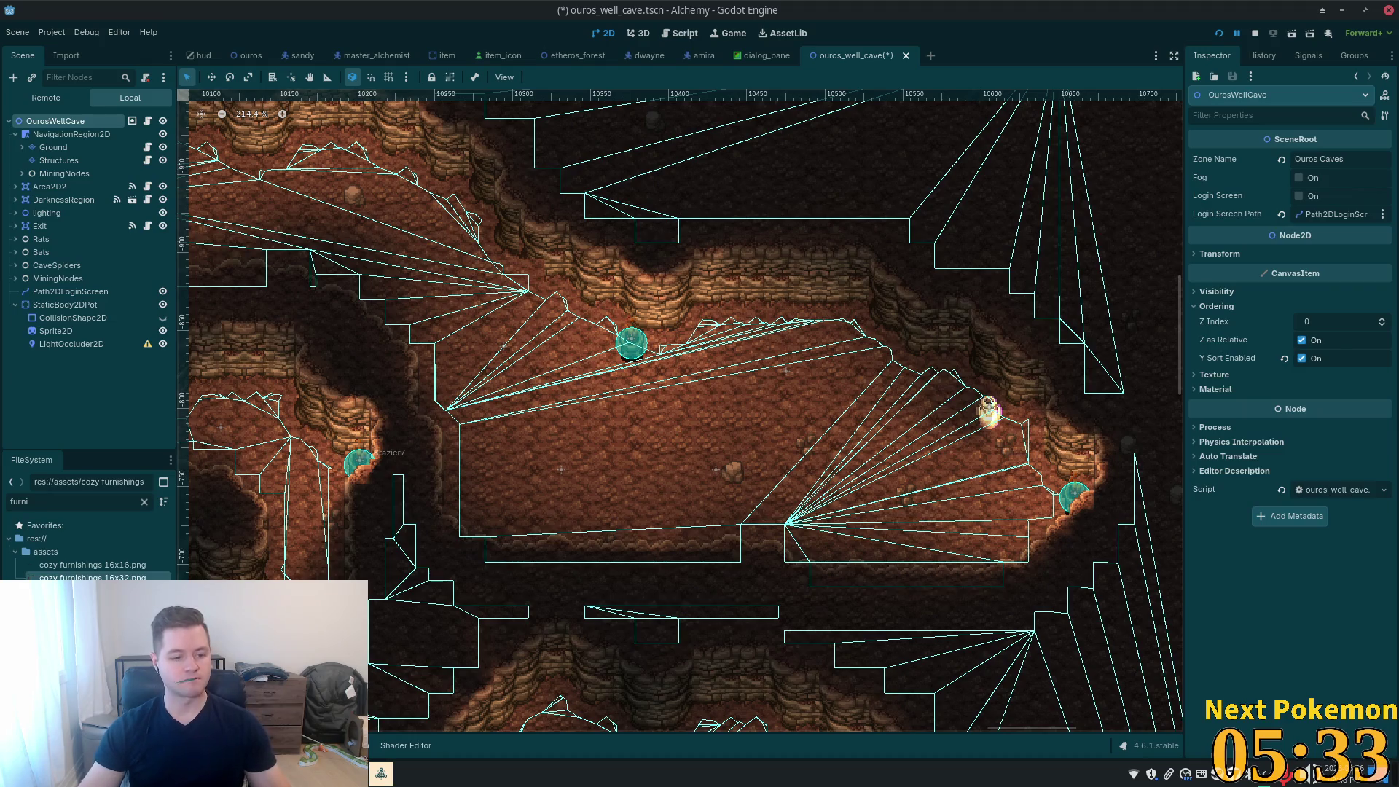
pyautogui.hotkey('alt', 'Tab')
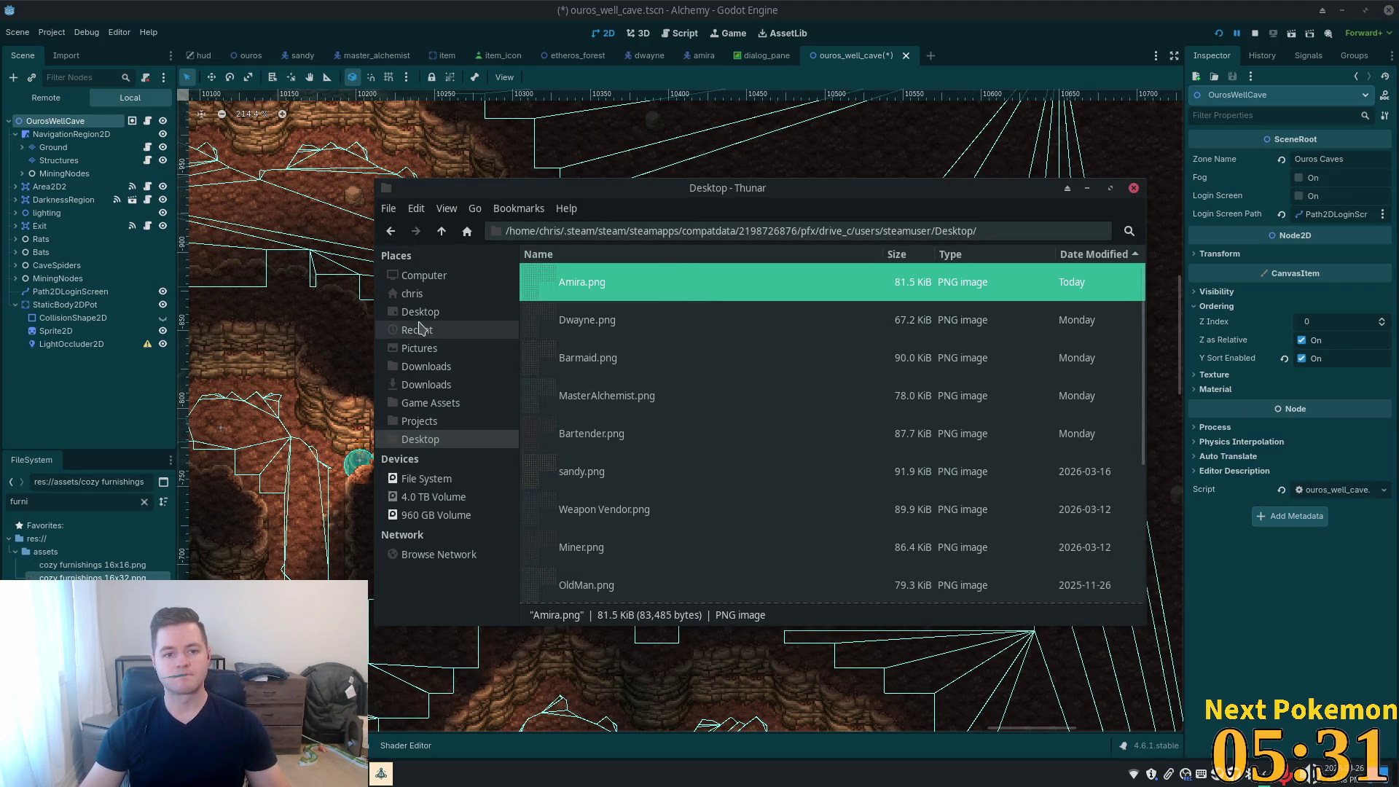
# Open the 19.04b - Cozy Furnishings 2.2 folder under Game Assets and select cozy furnishings 48x32.png.
pyautogui.click(427, 403)
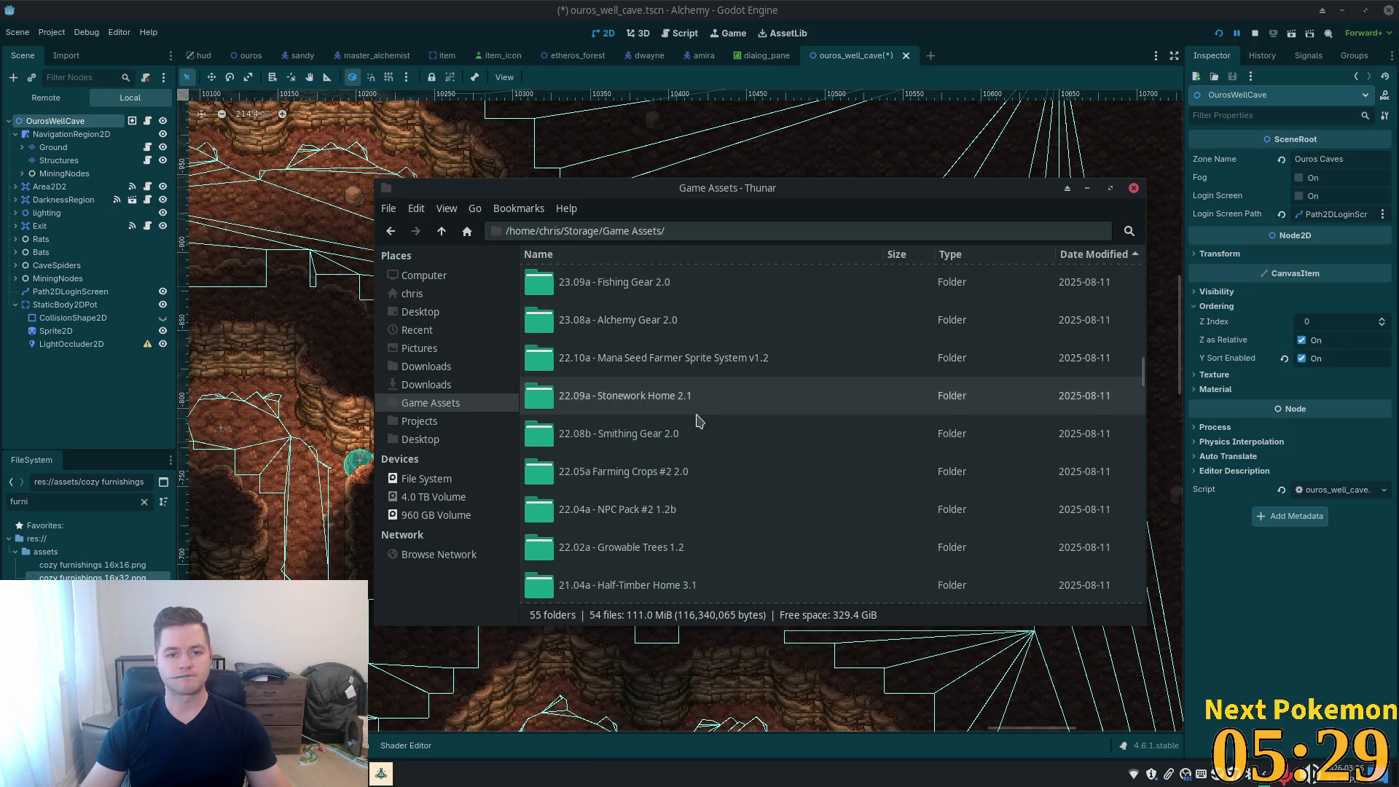
pyautogui.scroll(3, 699, 421)
pyautogui.scroll(3, 692, 430)
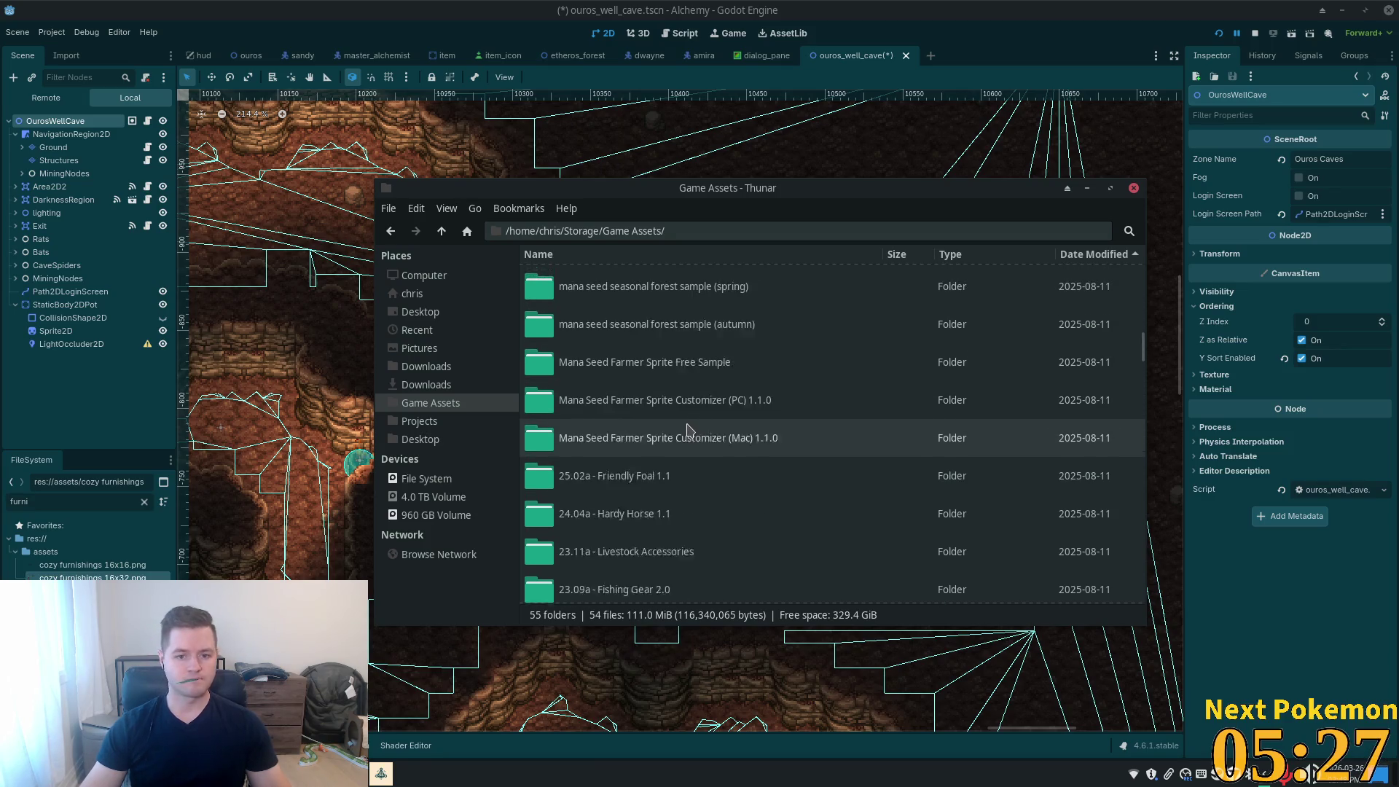
pyautogui.scroll(6, 728, 423)
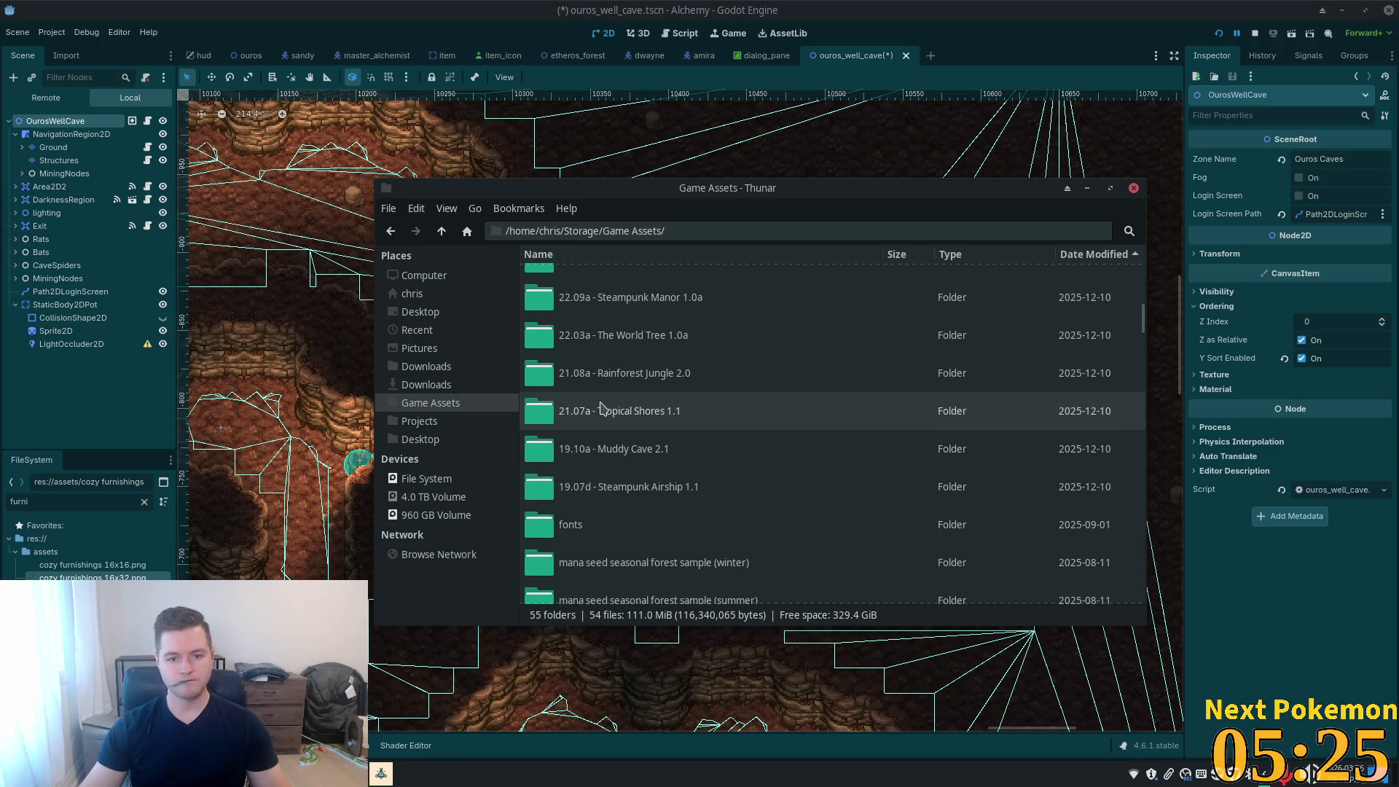
pyautogui.scroll(-6, 620, 400)
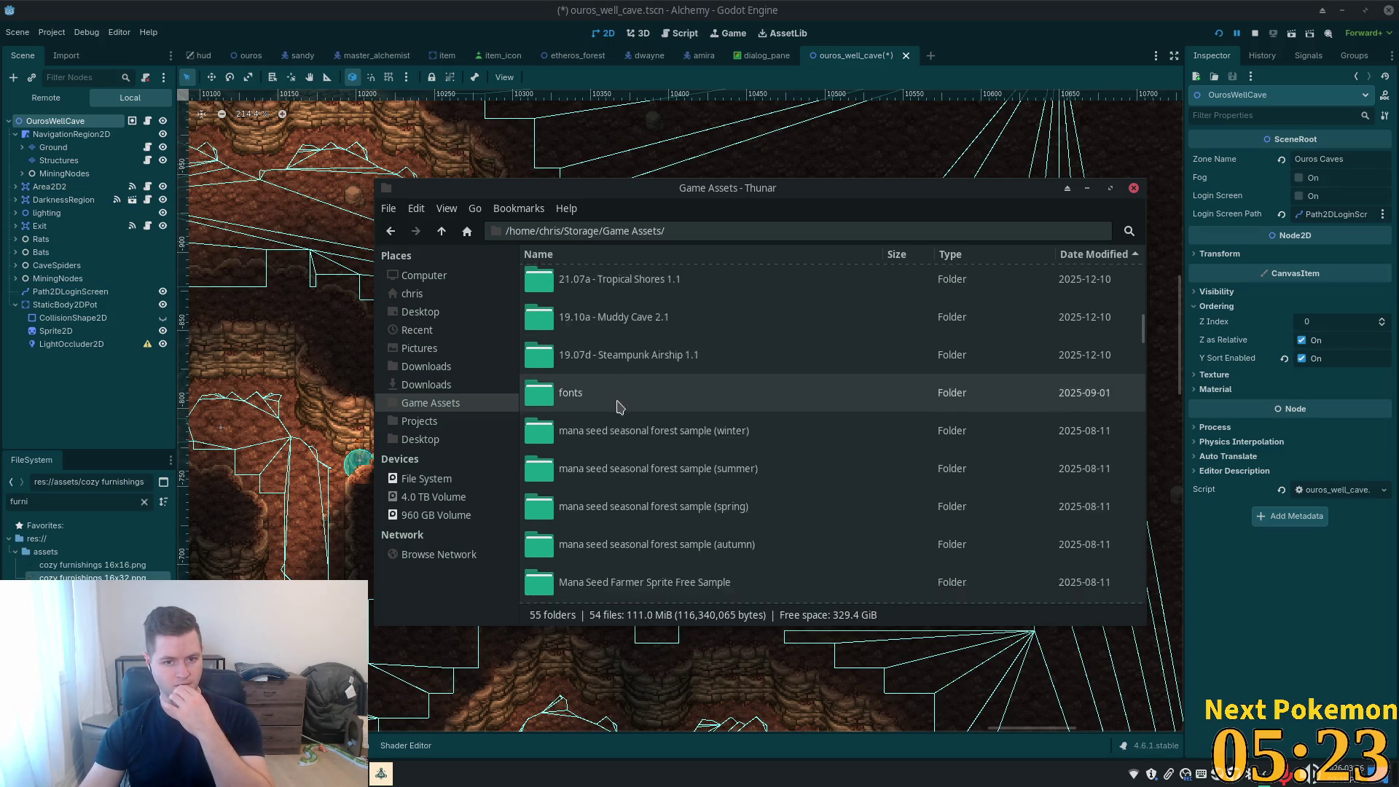
pyautogui.scroll(-3, 618, 406)
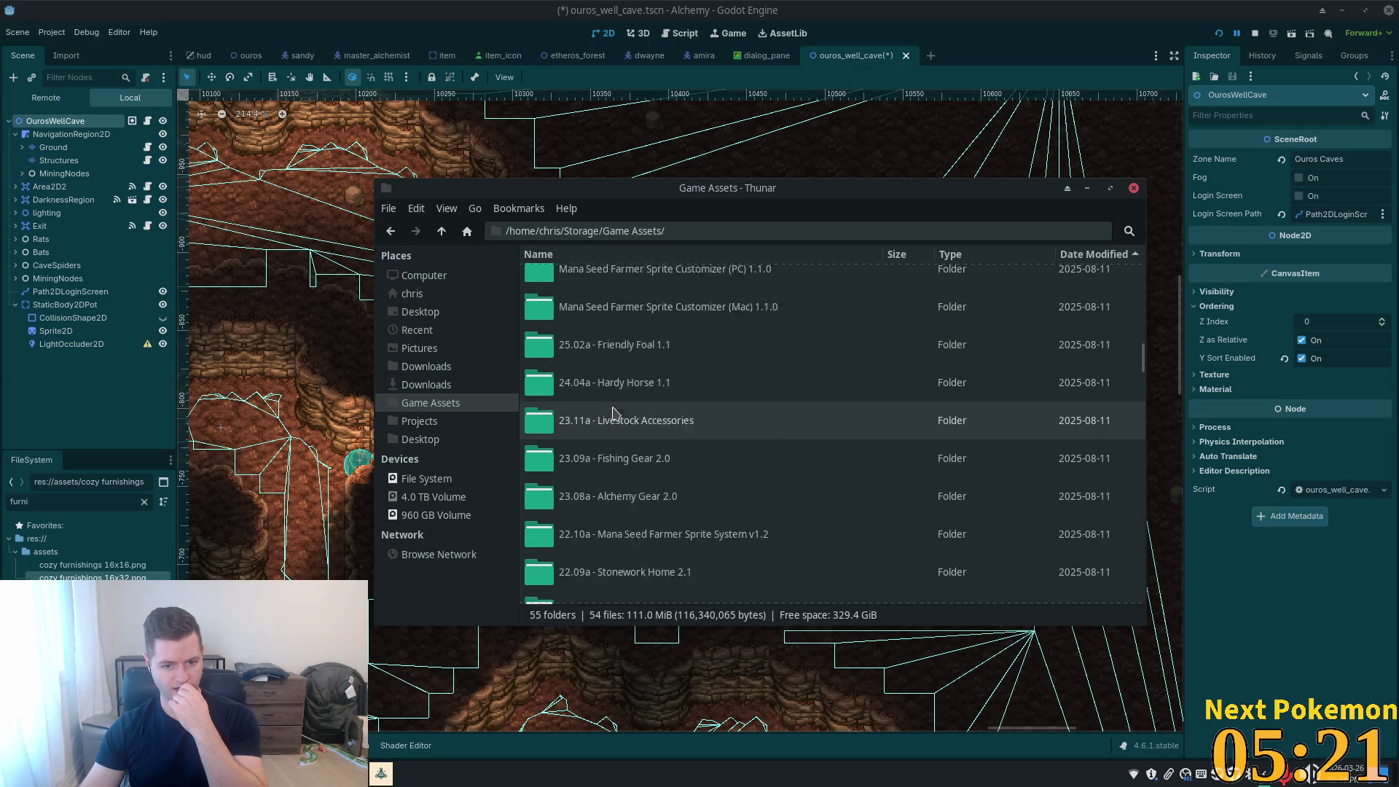
pyautogui.scroll(-3, 615, 414)
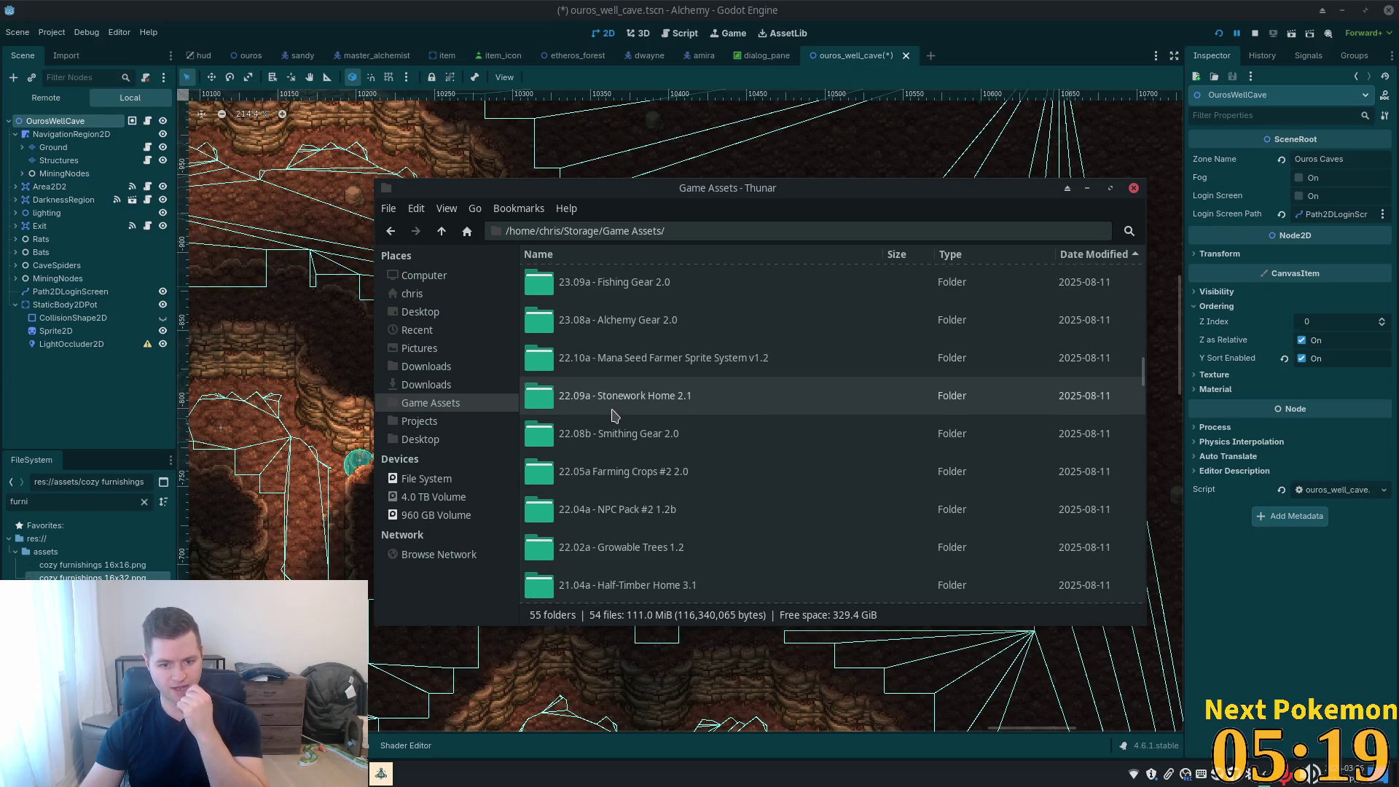
pyautogui.scroll(-6, 615, 416)
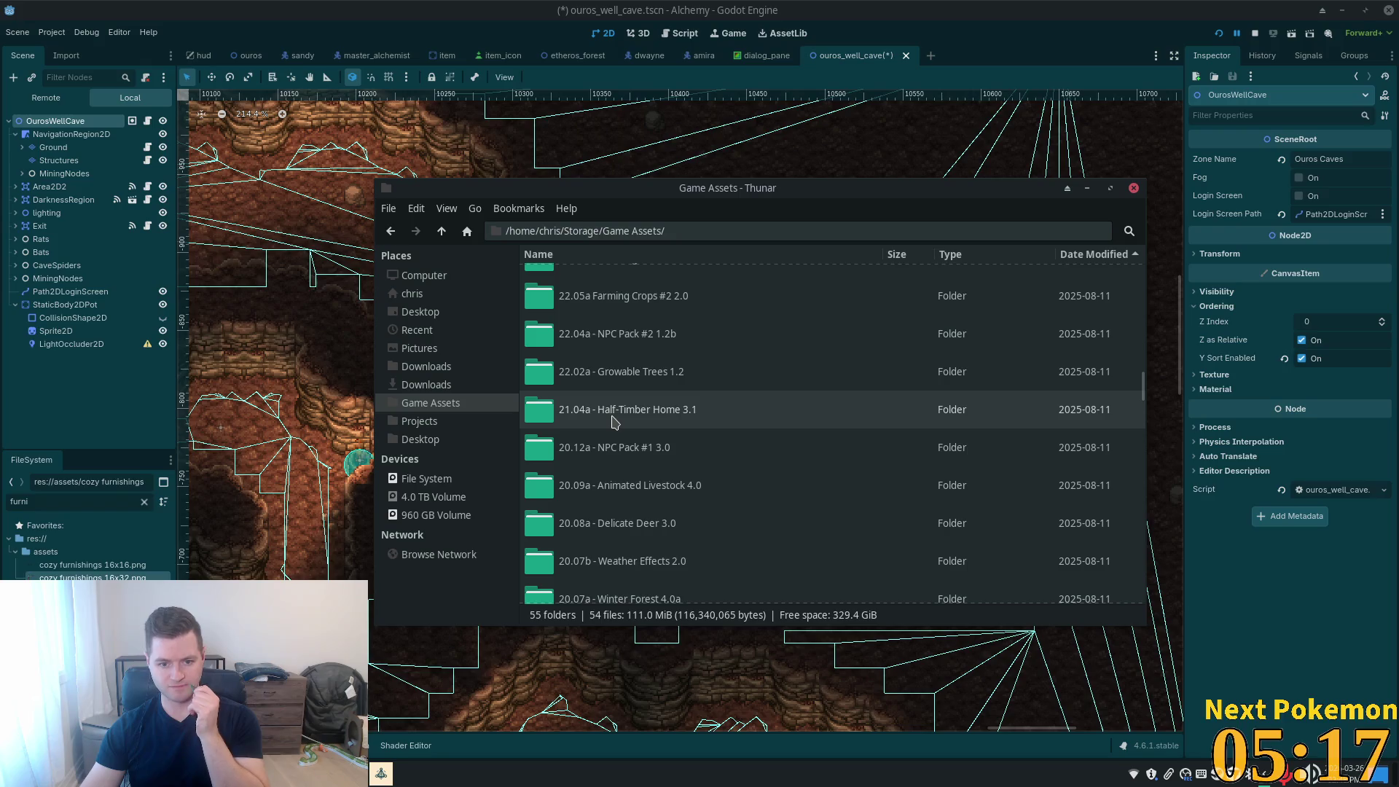
pyautogui.scroll(-4, 618, 424)
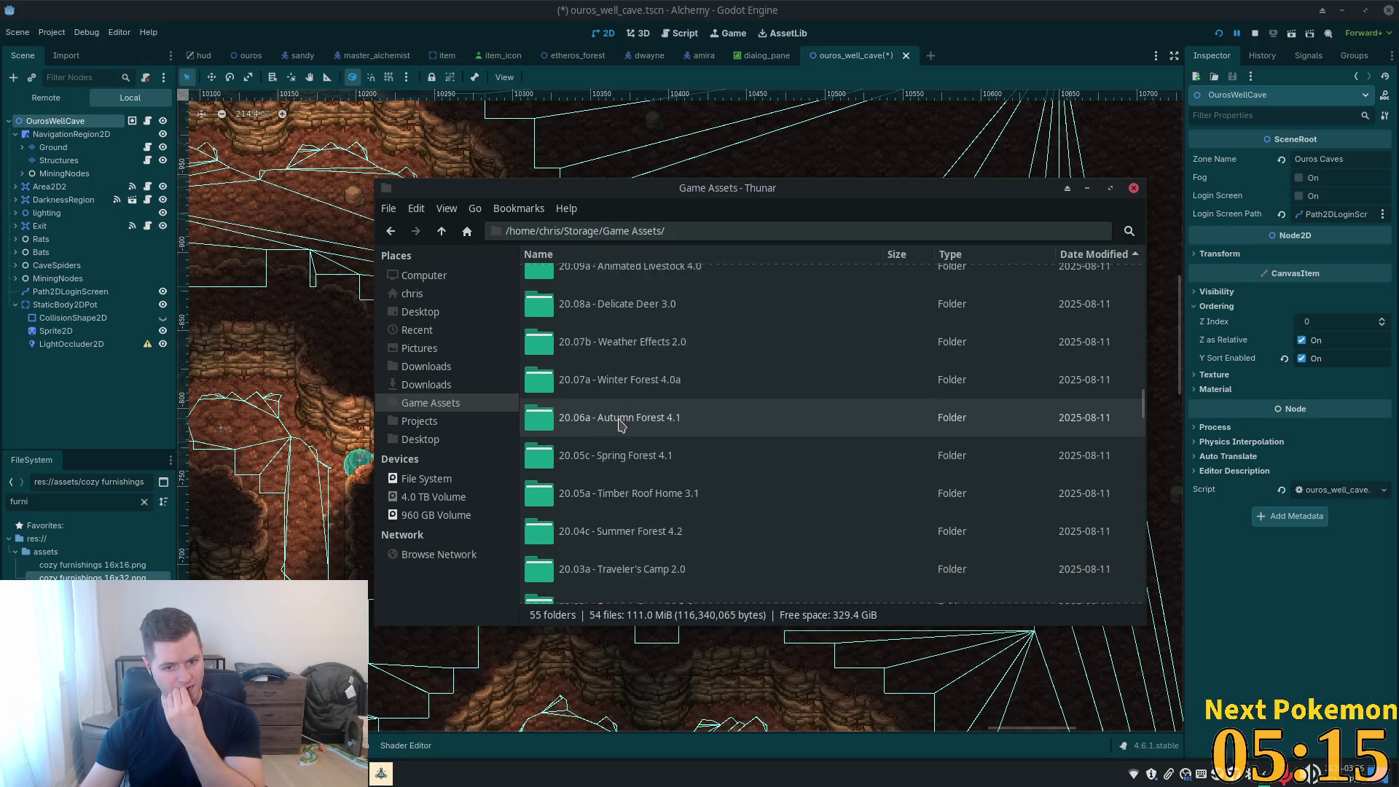
pyautogui.scroll(-5, 619, 423)
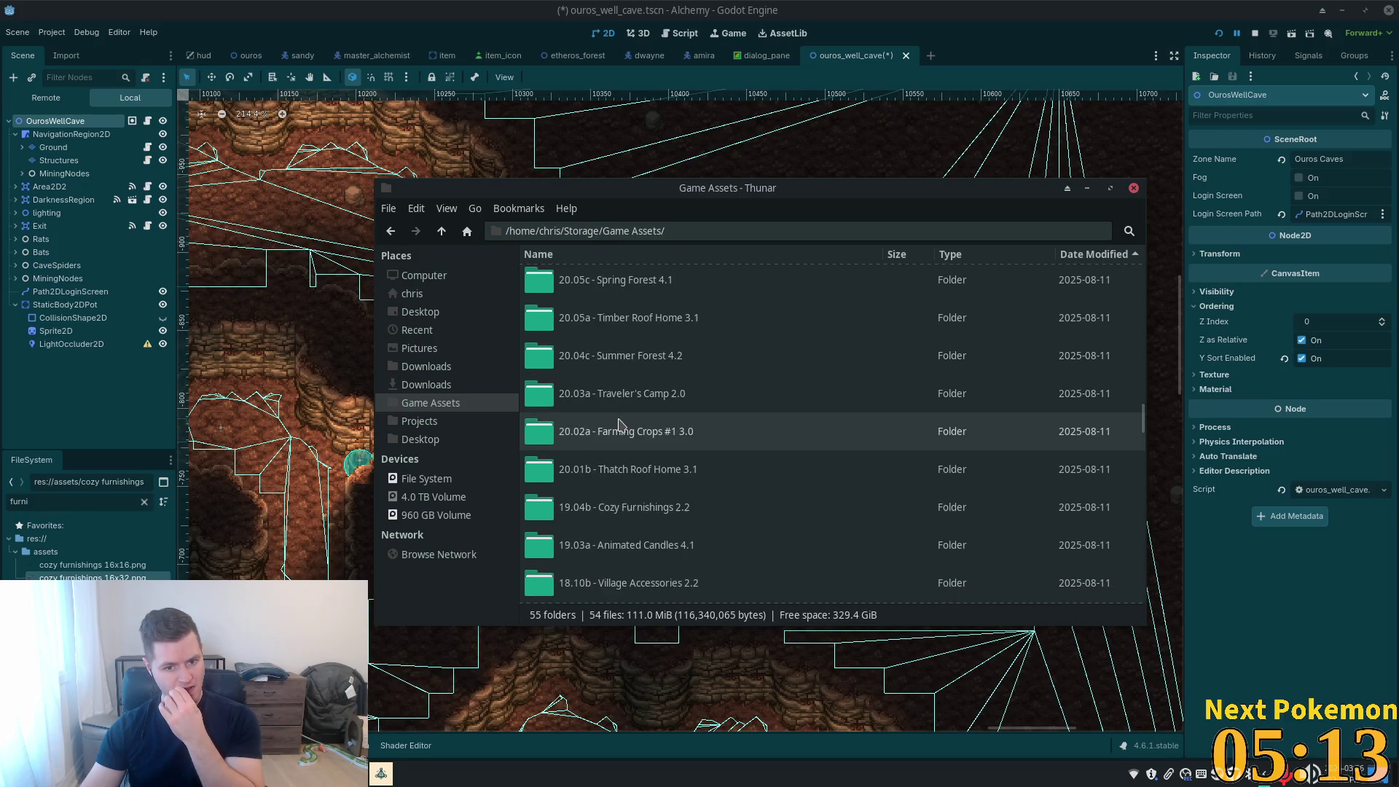
pyautogui.doubleClick(651, 421)
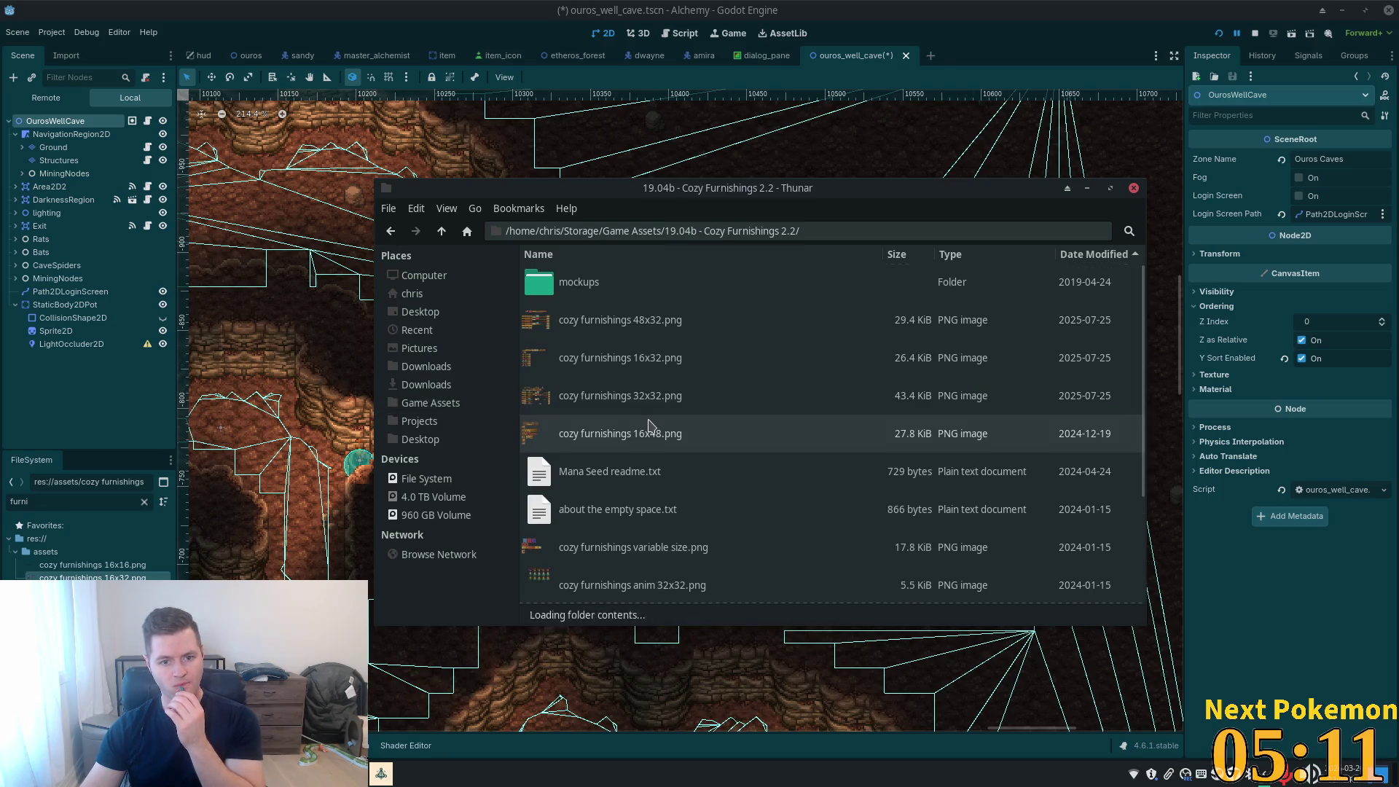
pyautogui.click(640, 328)
# Open cozy furnishings 48x32.png in Ristretto and scroll through the furnishings sprite sheets.
pyautogui.doubleClick(643, 334)
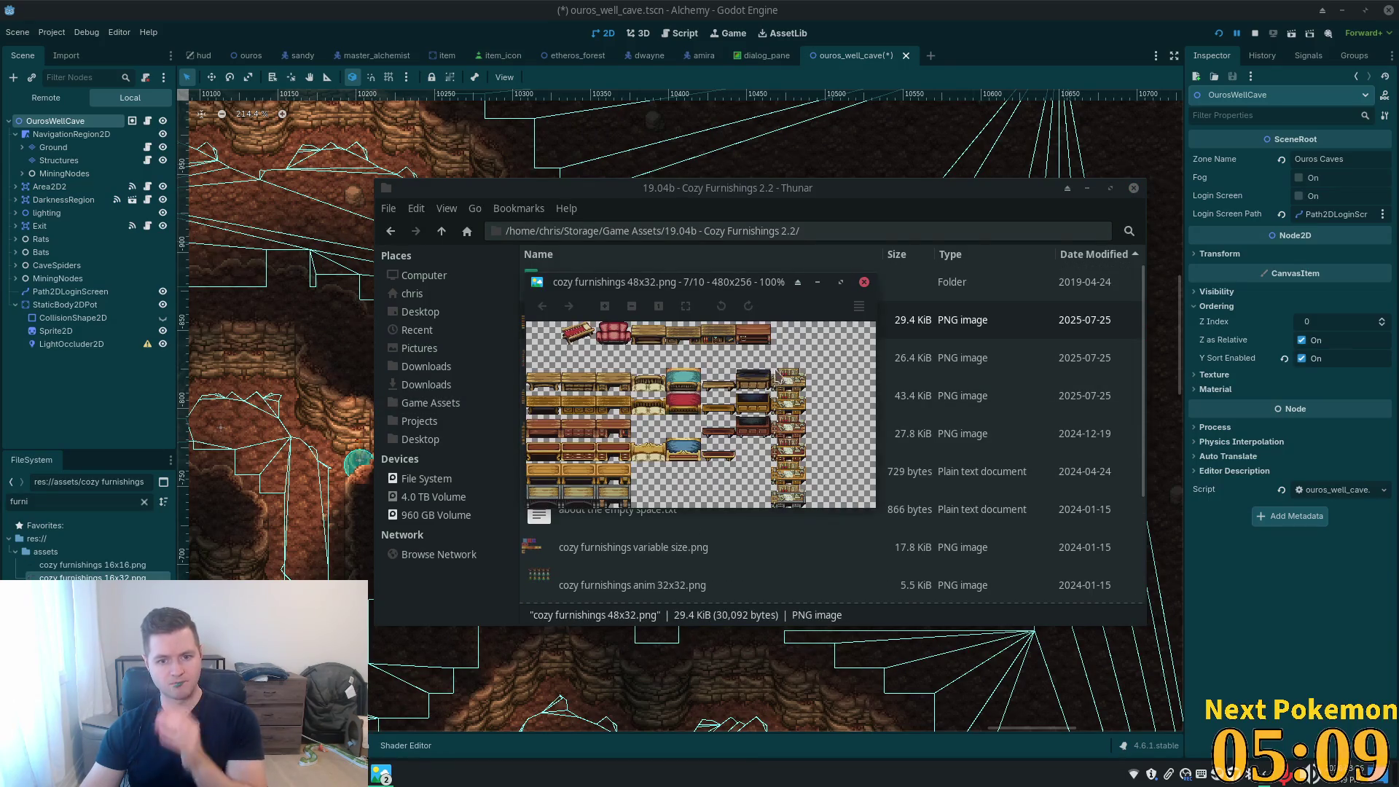
pyautogui.scroll(-3, 727, 430)
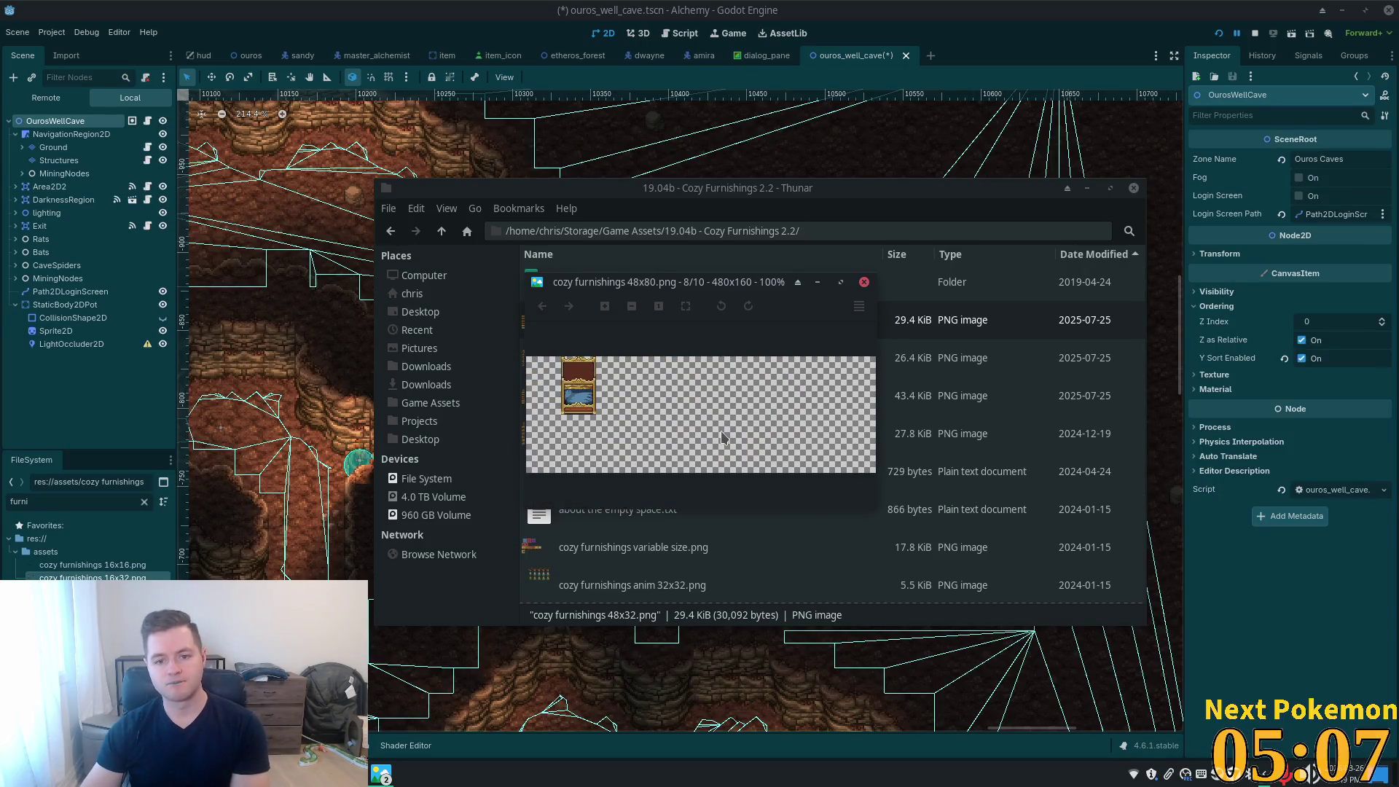
pyautogui.scroll(-1, 724, 433)
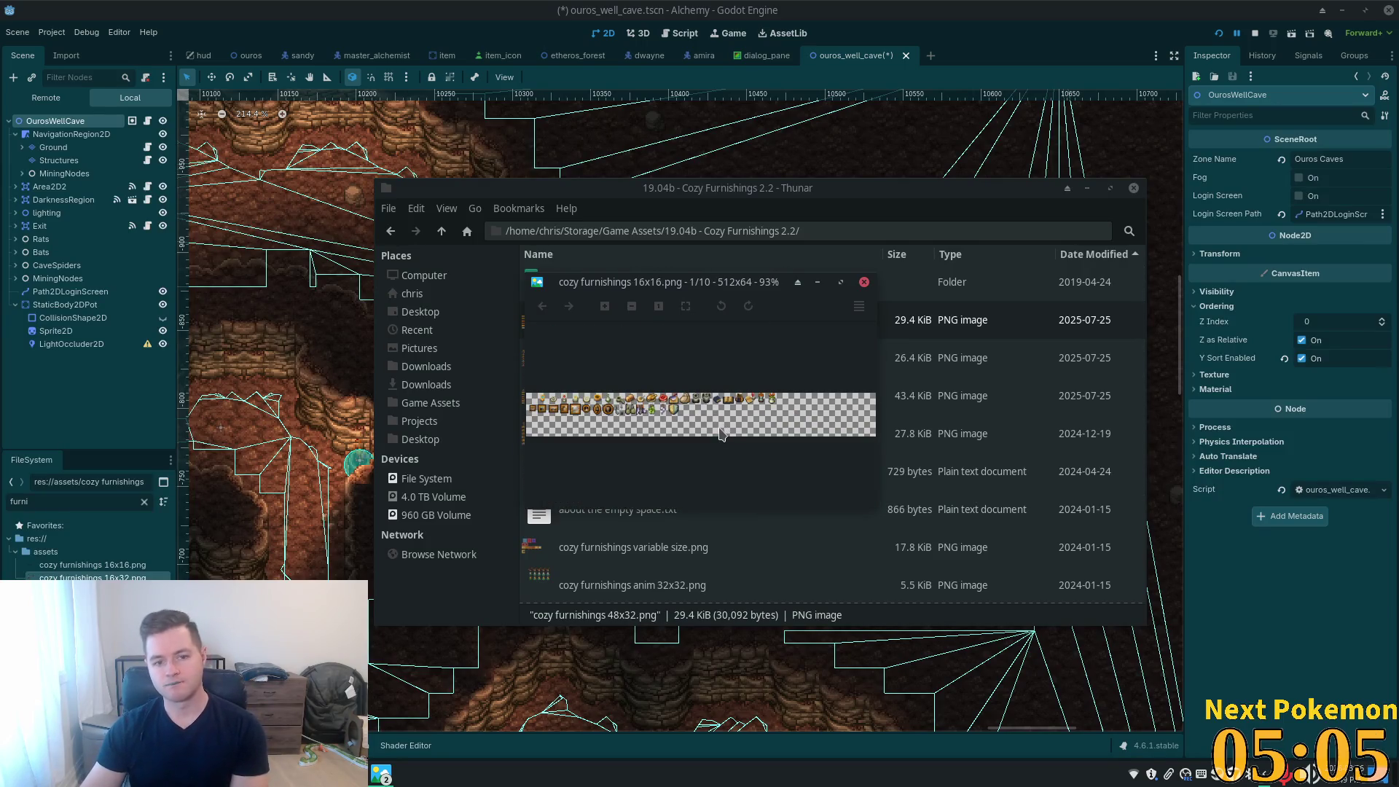
pyautogui.keyDown('ctrl'); pyautogui.scroll(6, 720, 433); pyautogui.keyUp('ctrl')
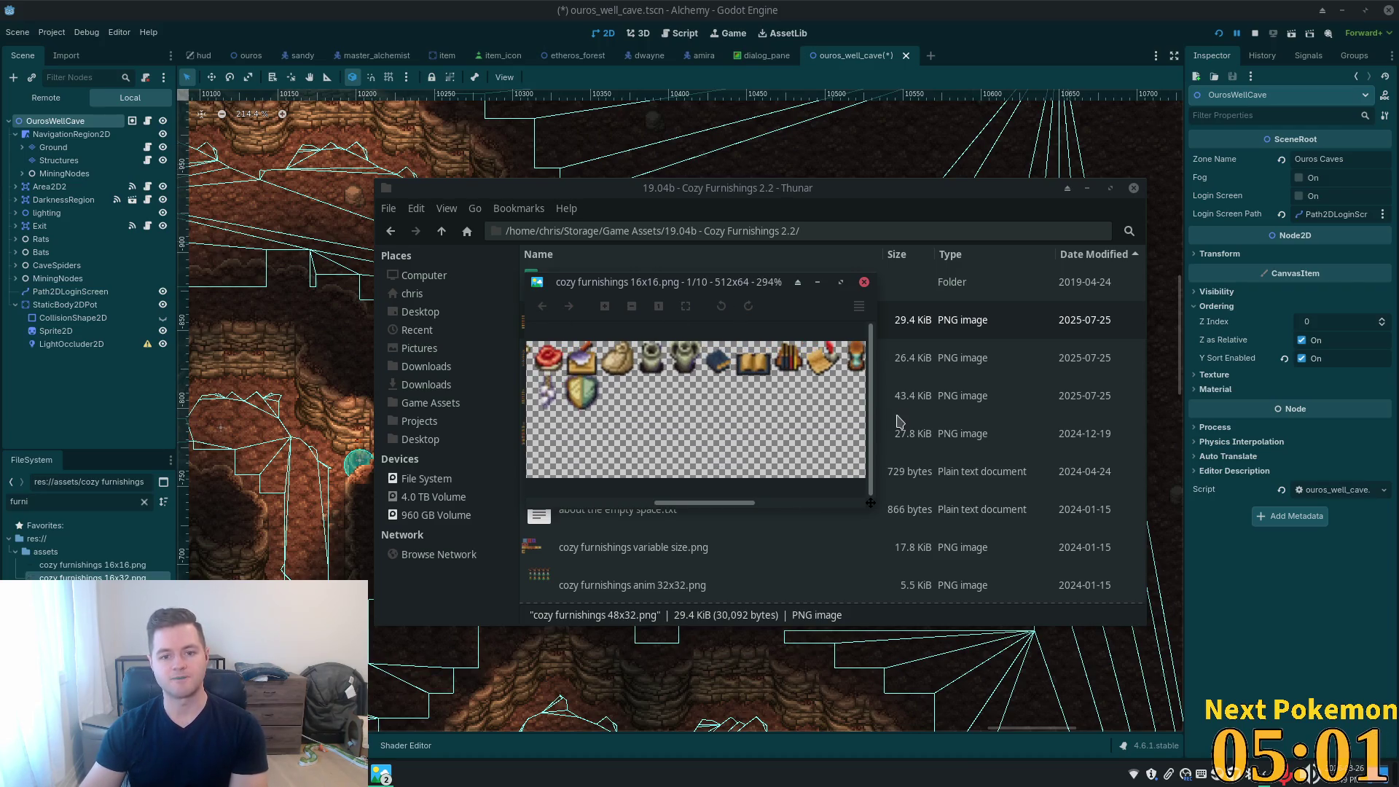
pyautogui.keyDown('ctrl'); pyautogui.scroll(-4, 671, 423); pyautogui.keyUp('ctrl')
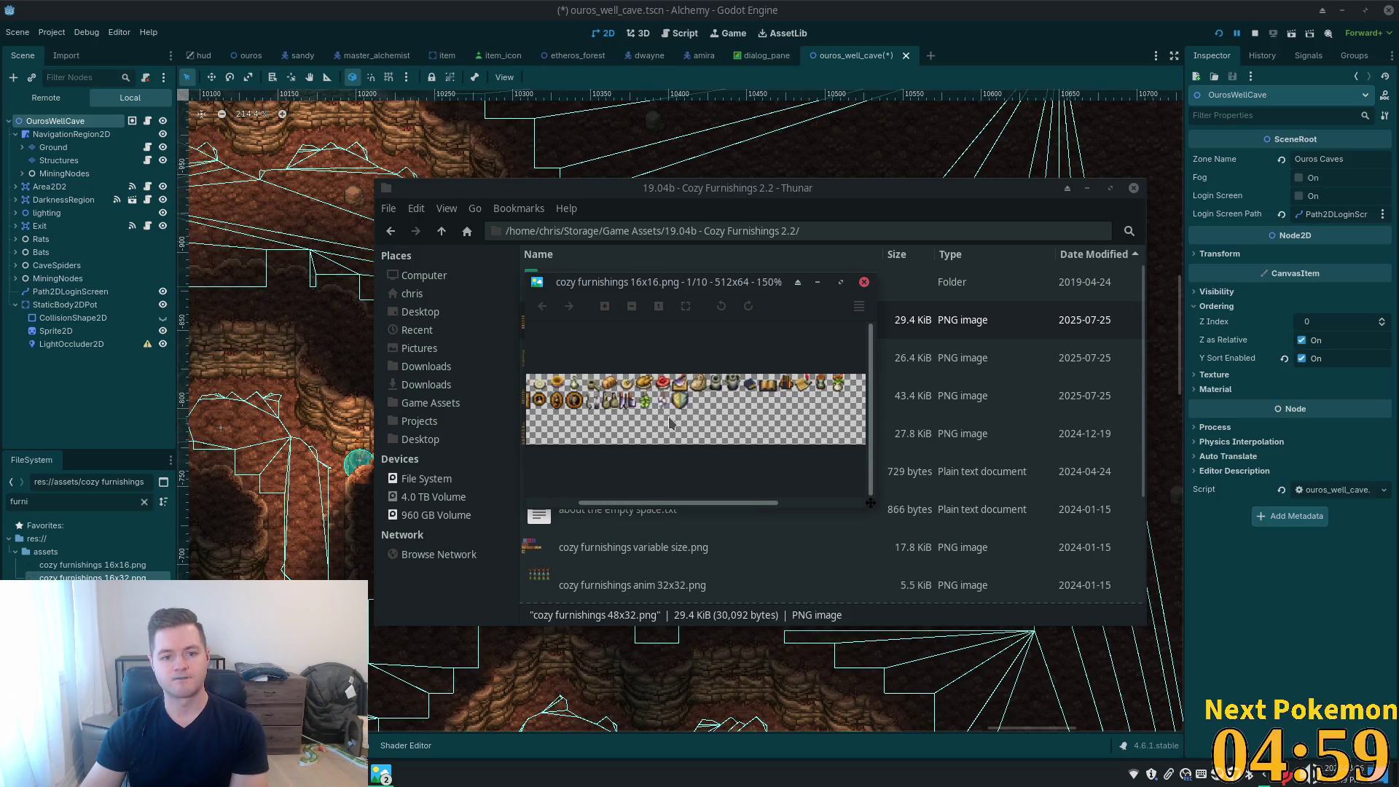
pyautogui.hscroll(-5, 670, 422)
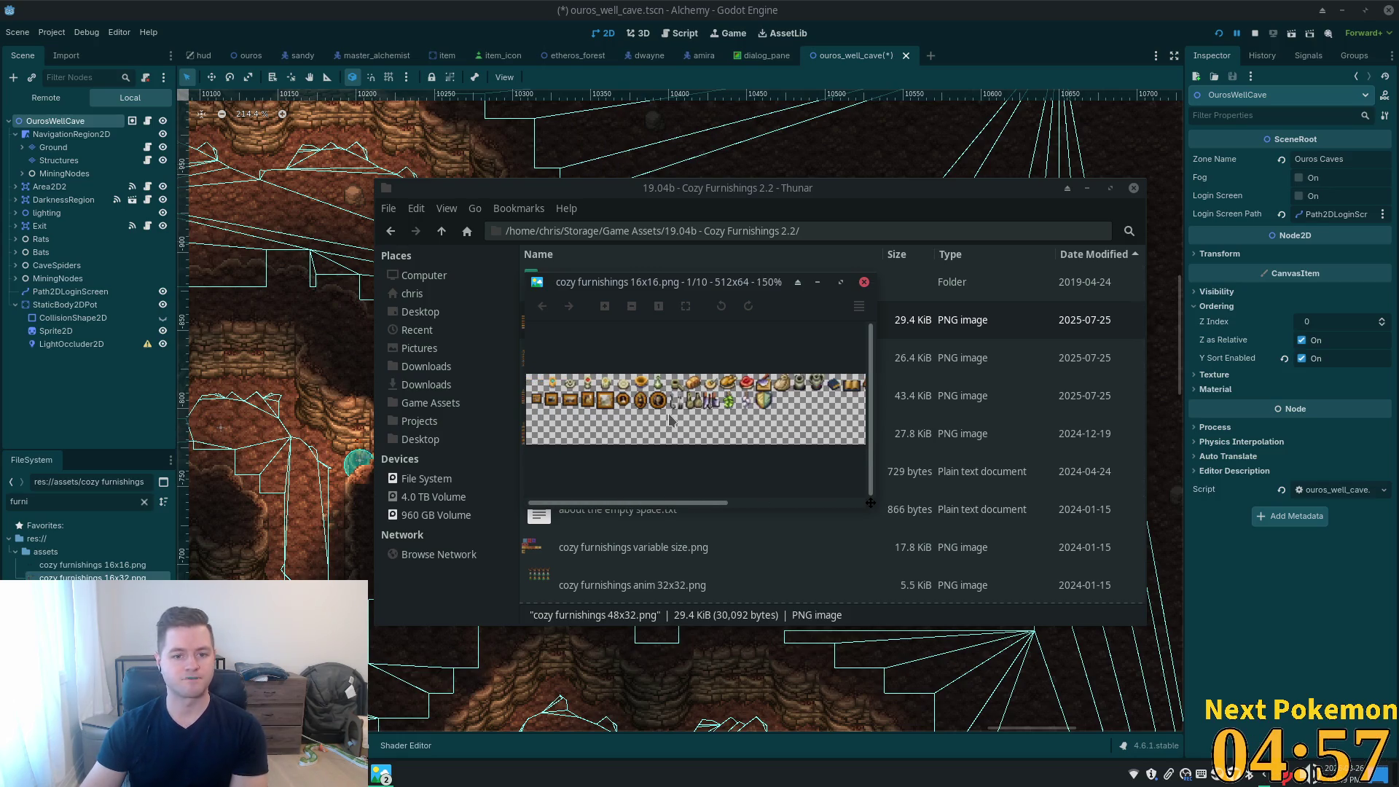
pyautogui.scroll(-3, 671, 421)
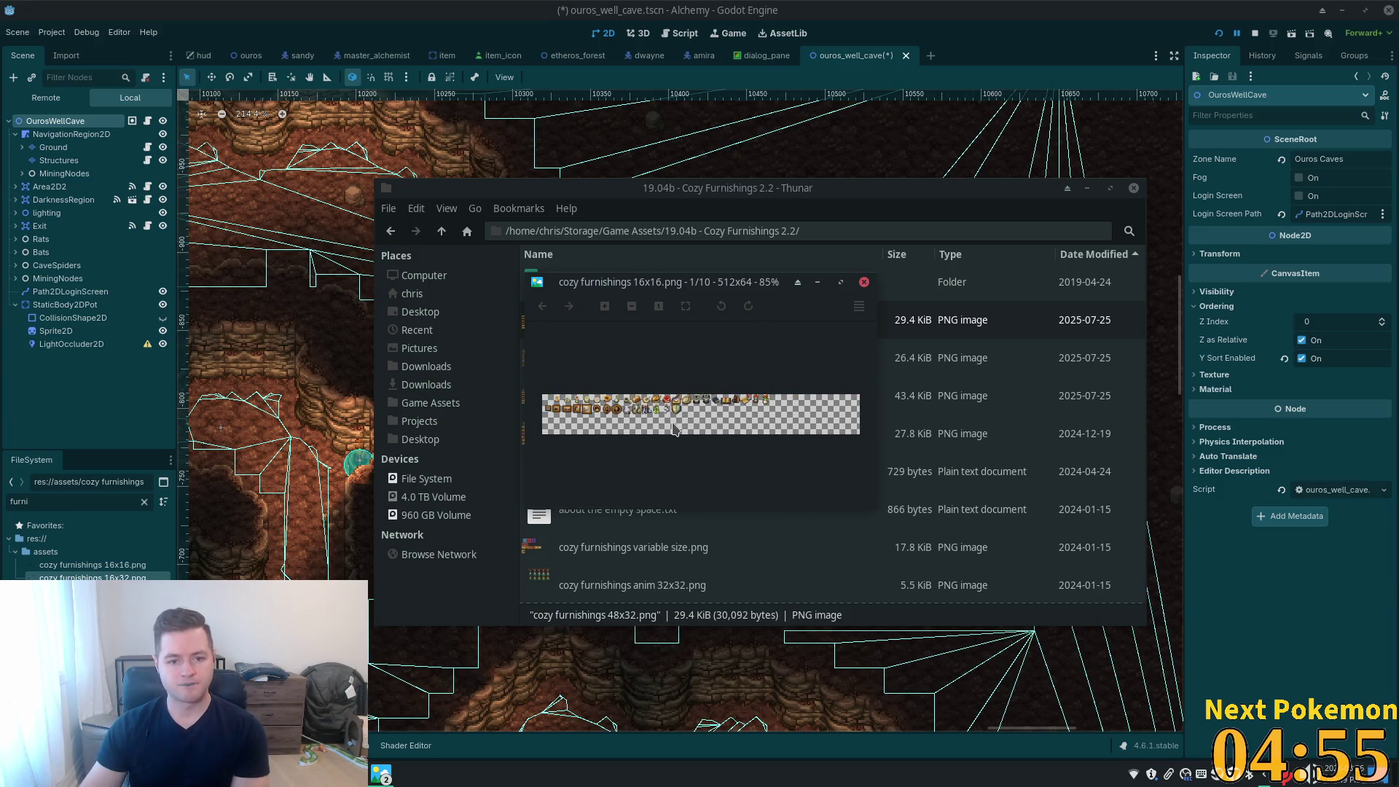
pyautogui.scroll(-1, 672, 429)
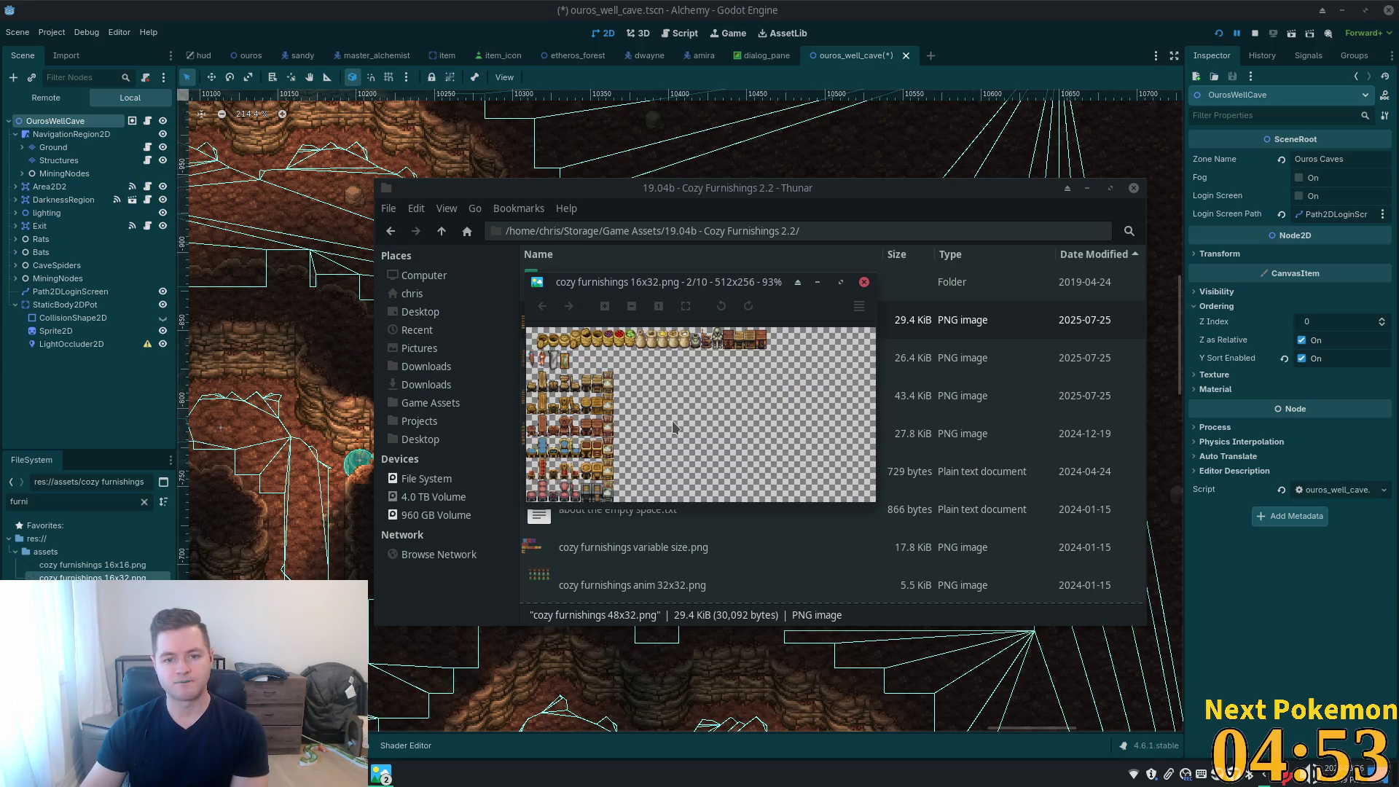
pyautogui.scroll(1, 674, 426)
pyautogui.scroll(5, 675, 426)
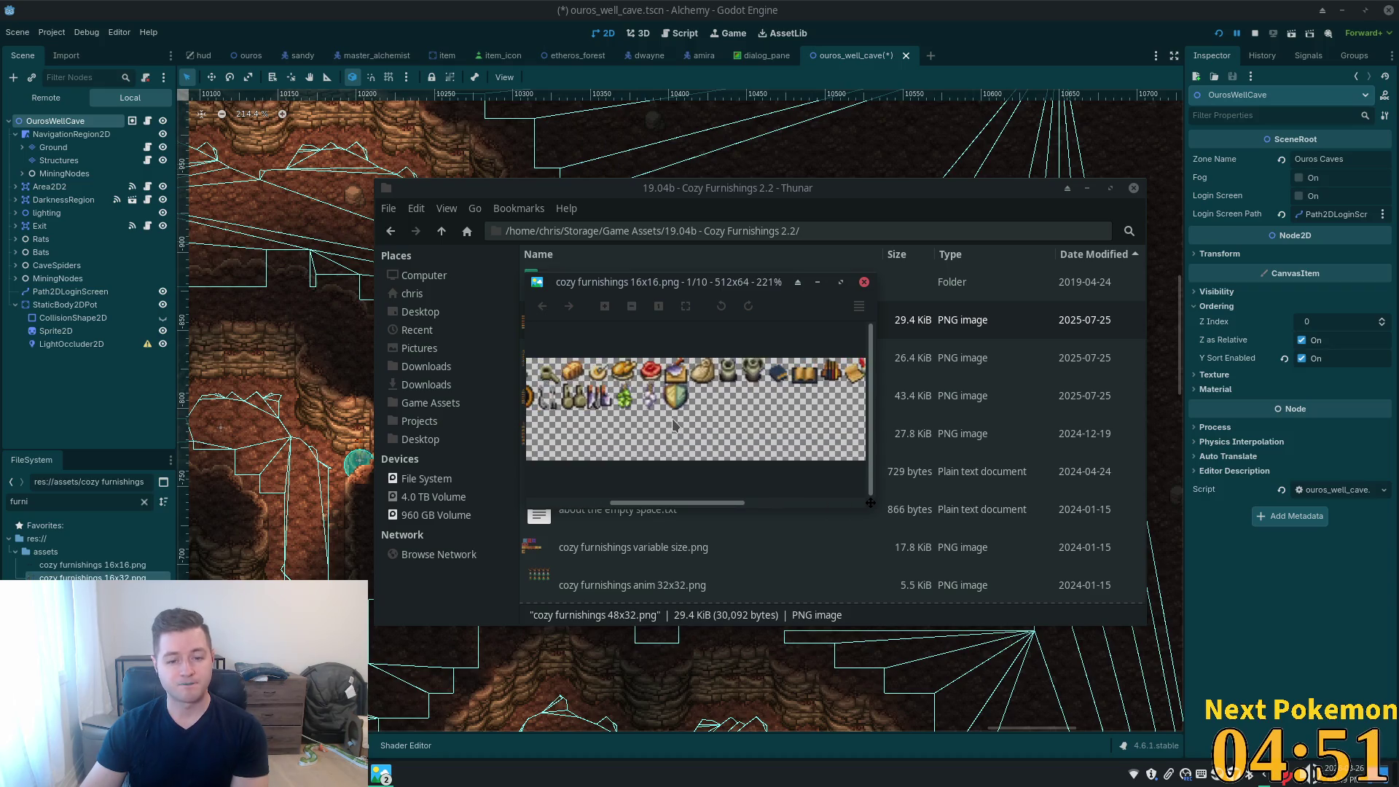
# Zoom around the 16x16 sheet, then drag cozy furnishings 16x16.png from Godot's project files.
pyautogui.scroll(2, 675, 427)
pyautogui.scroll(-1, 674, 426)
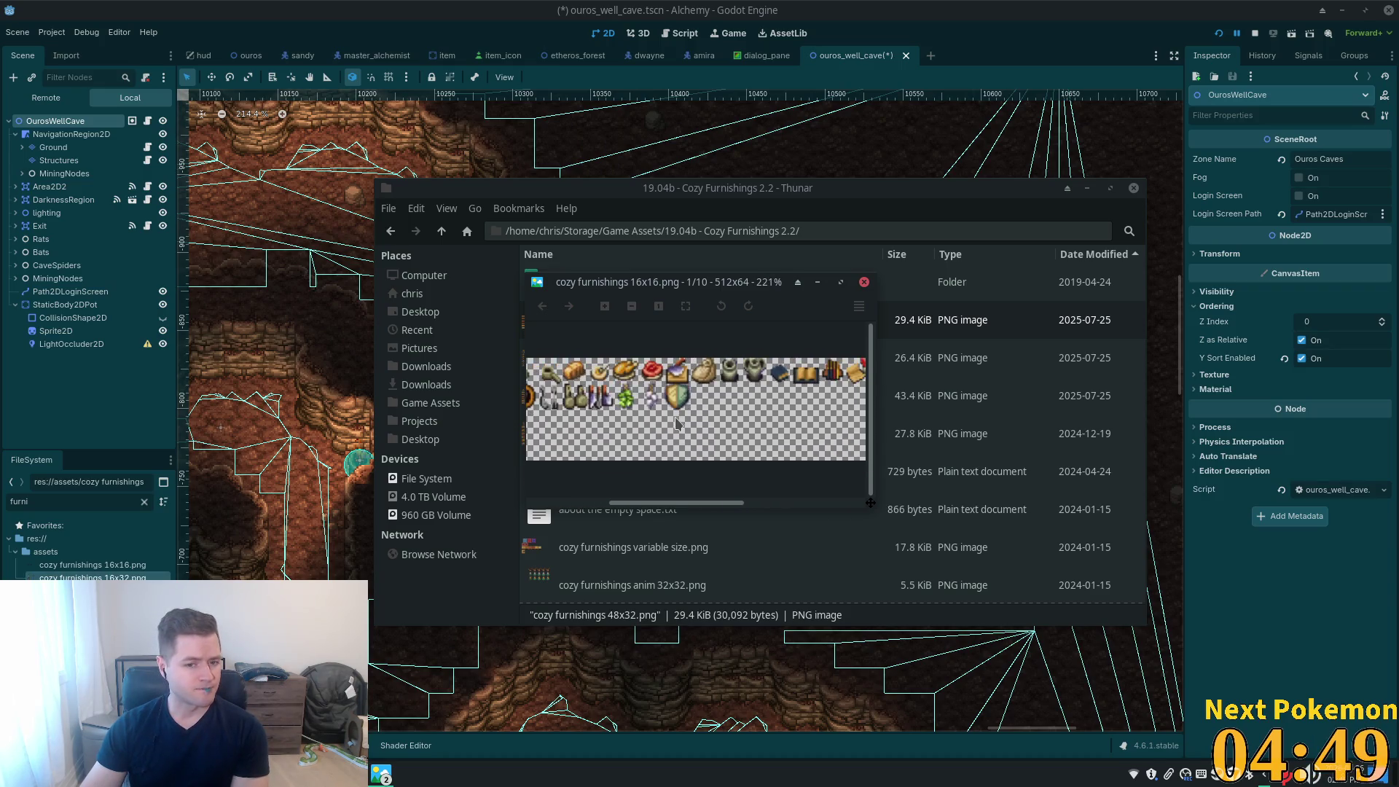
pyautogui.scroll(-1, 541, 427)
pyautogui.hscroll(3, 541, 426)
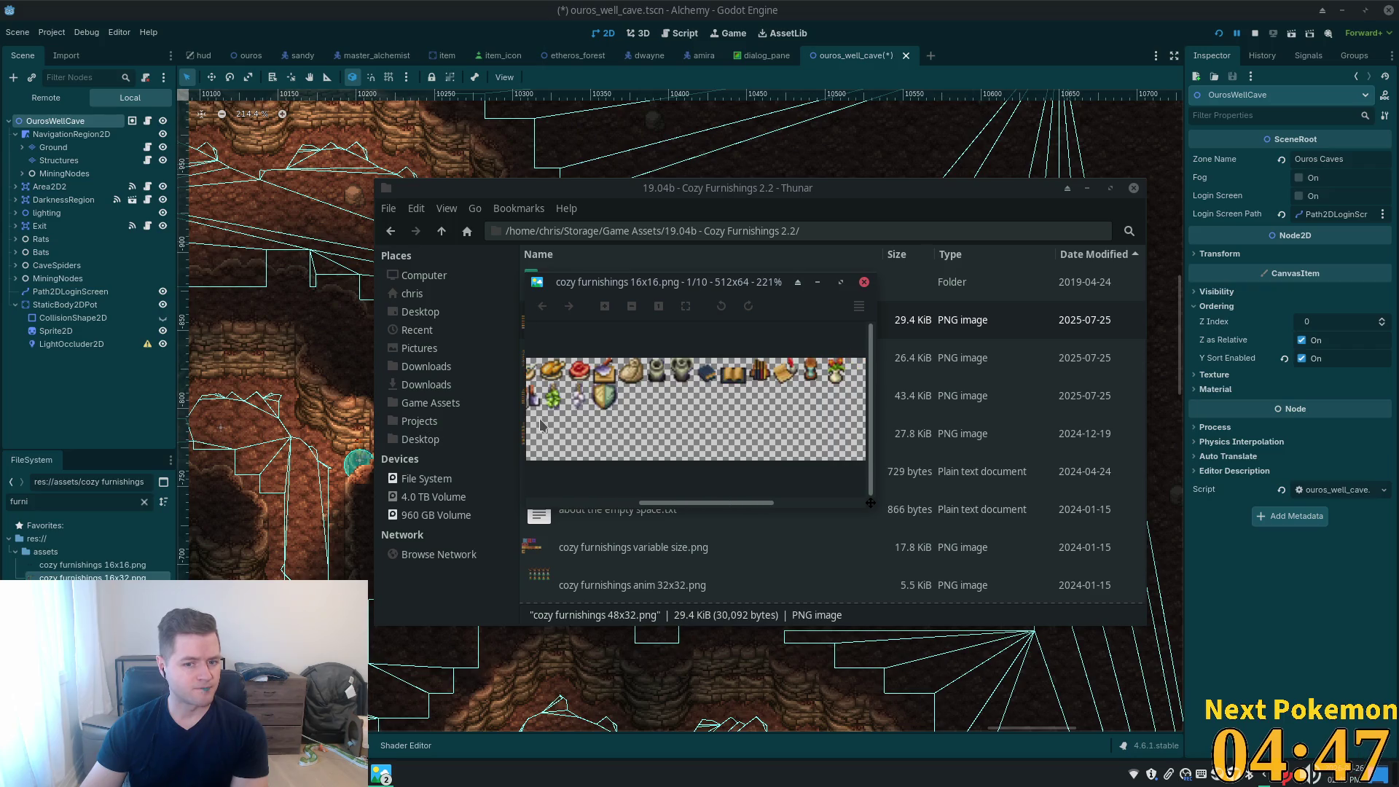
pyautogui.hscroll(-6, 541, 426)
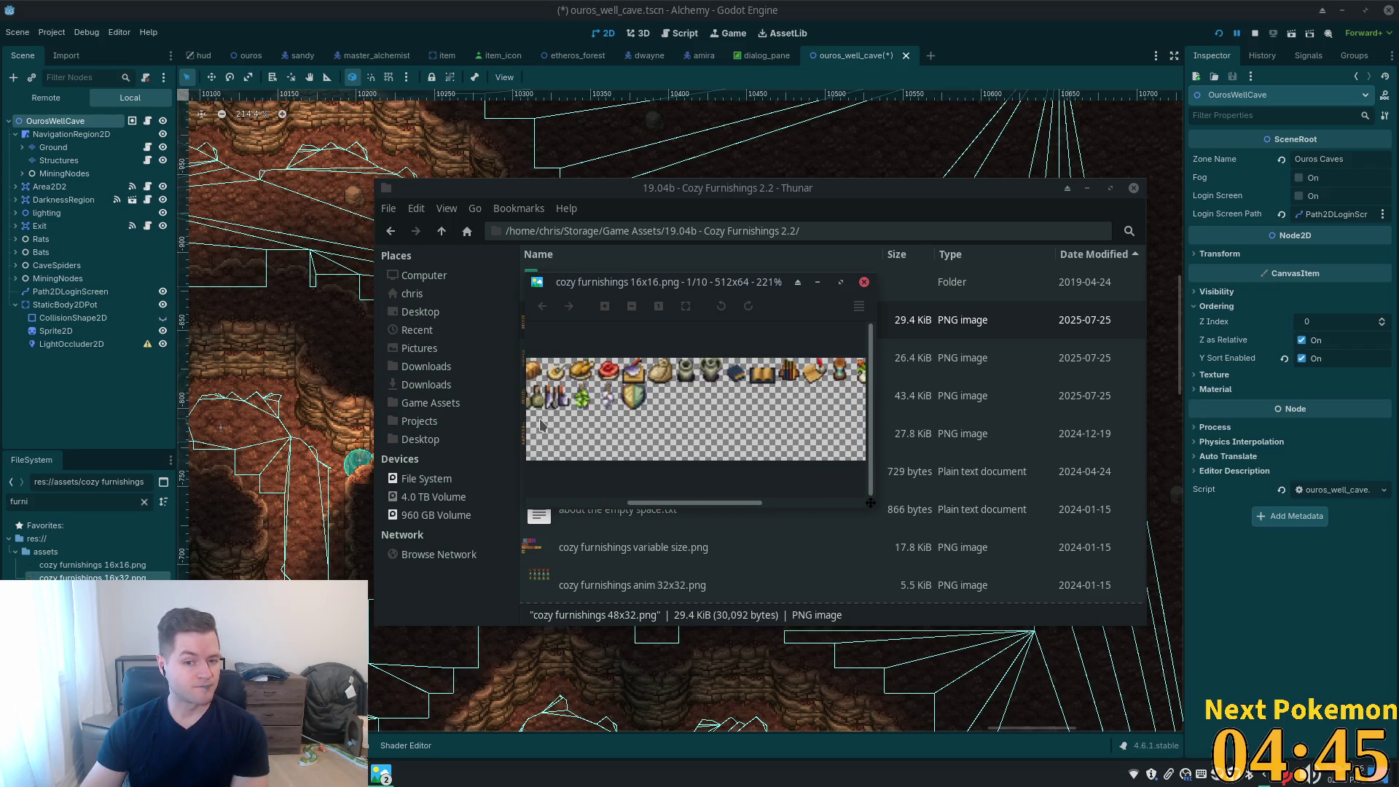
pyautogui.hscroll(-3, 541, 426)
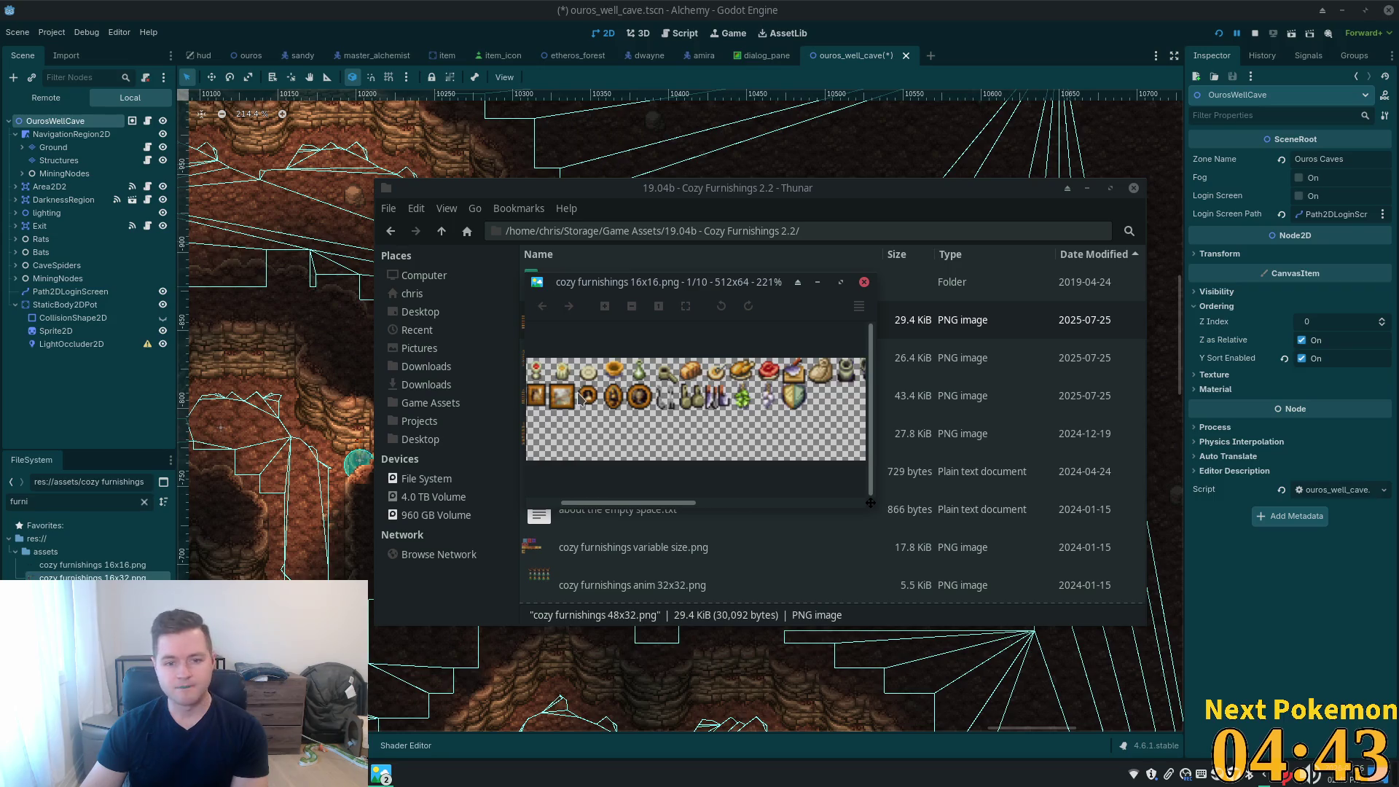
pyautogui.hscroll(-1, 566, 417)
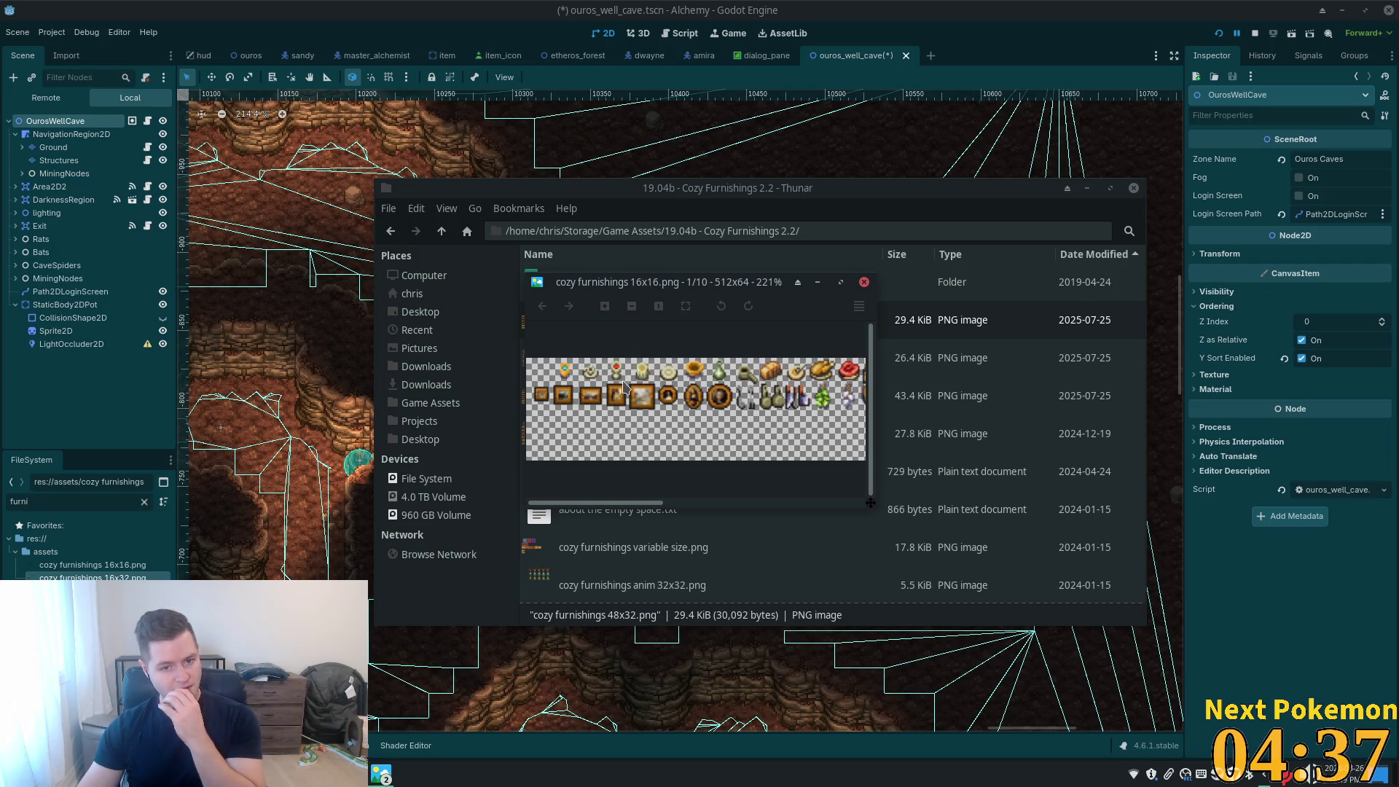
pyautogui.scroll(3, 627, 383)
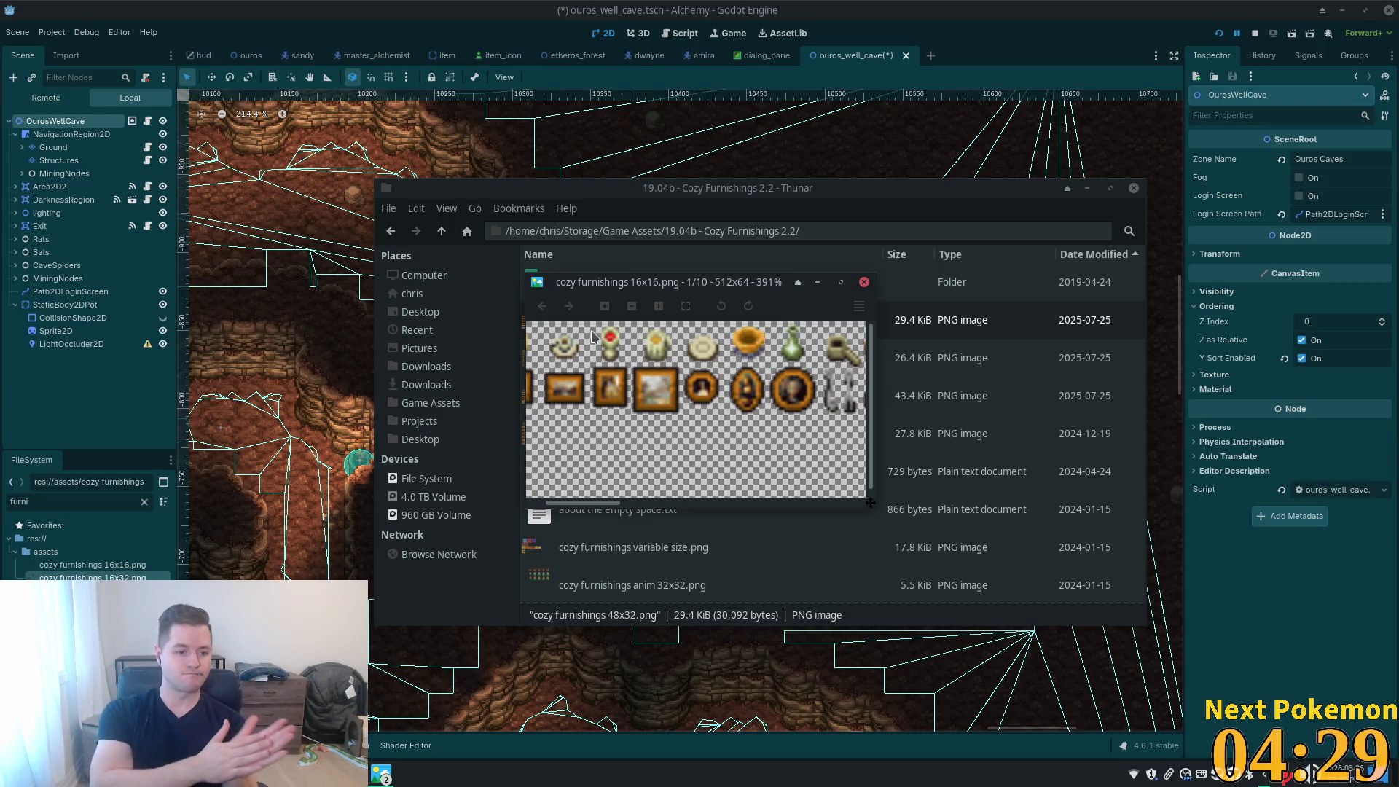
pyautogui.moveTo(93, 565)
pyautogui.mouseDown()
pyautogui.moveTo(514, 255)
pyautogui.moveTo(816, 373)
pyautogui.moveTo(784, 487)
pyautogui.moveTo(750, 490)
pyautogui.mouseUp()
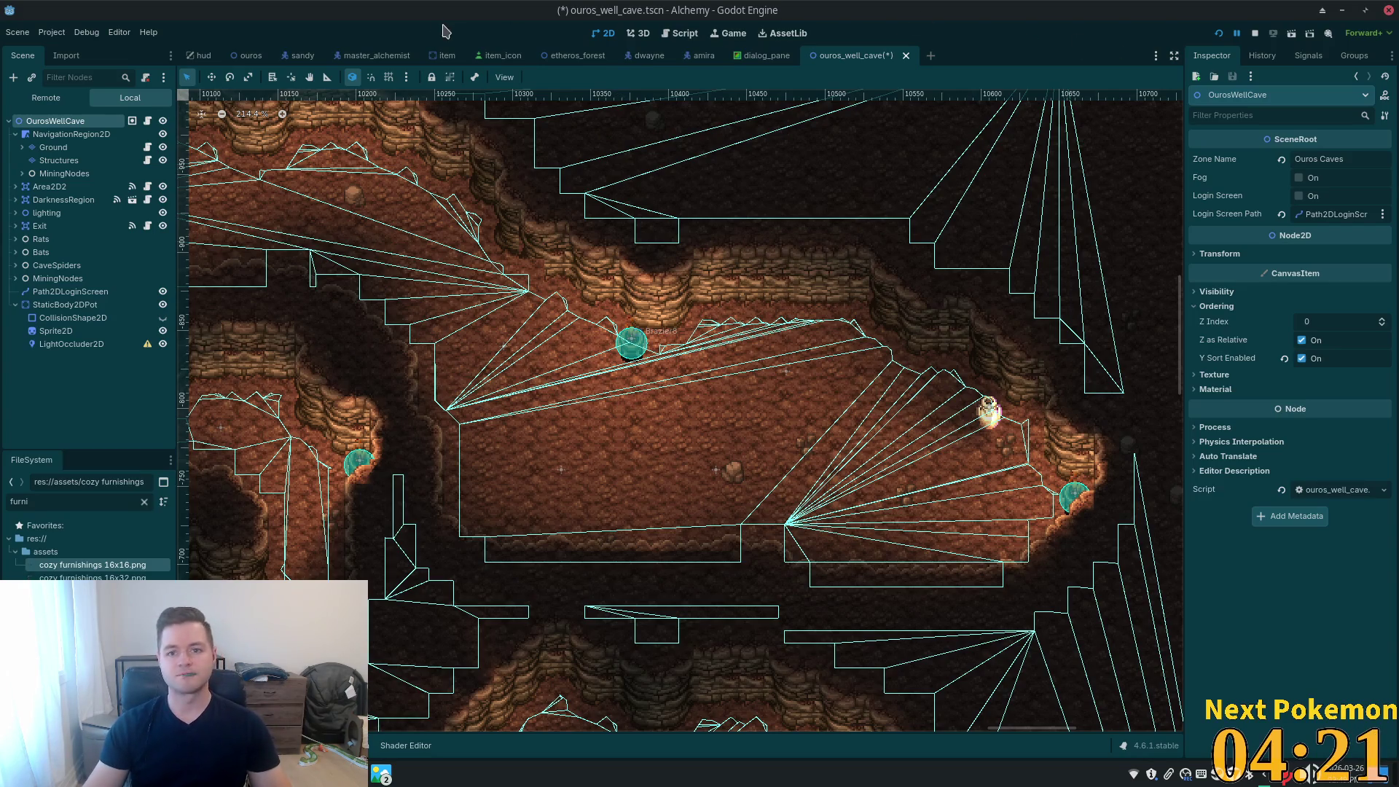
# In the item scene, expand Item Sprites entry 101 (ID 108) and drop cozy furnishings 16x16.png onto its Atlas.
pyautogui.click(444, 56)
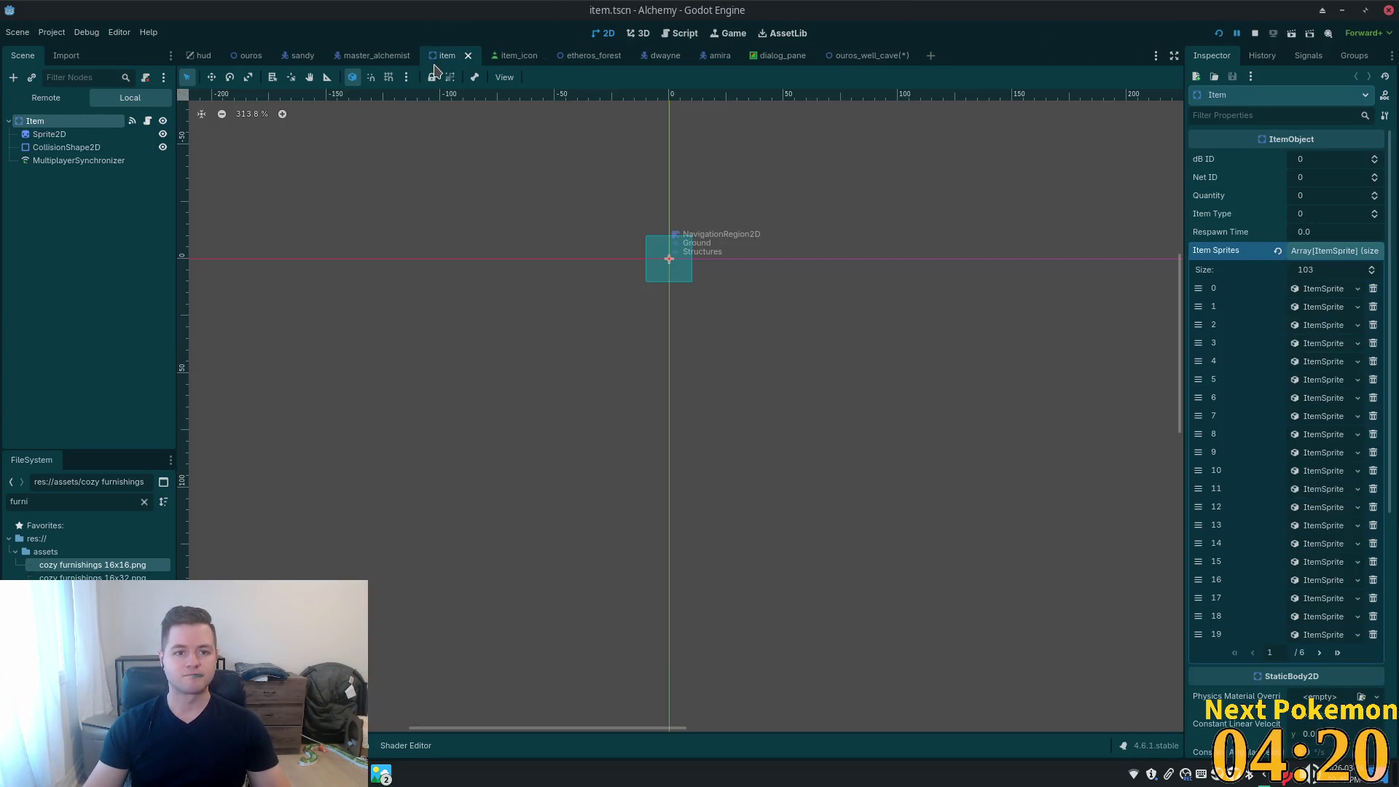
pyautogui.click(1338, 653)
pyautogui.click(1321, 325)
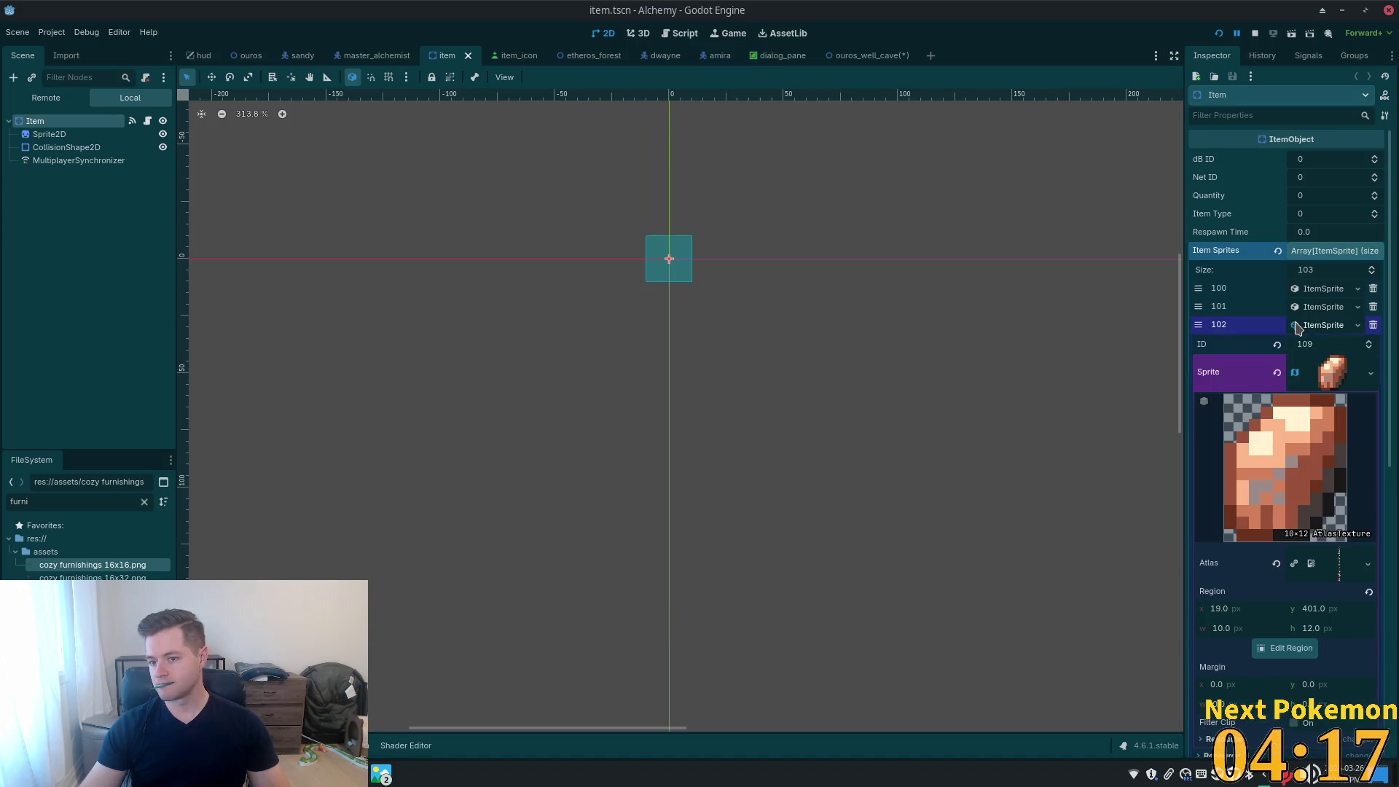
pyautogui.click(1320, 325)
pyautogui.click(1315, 308)
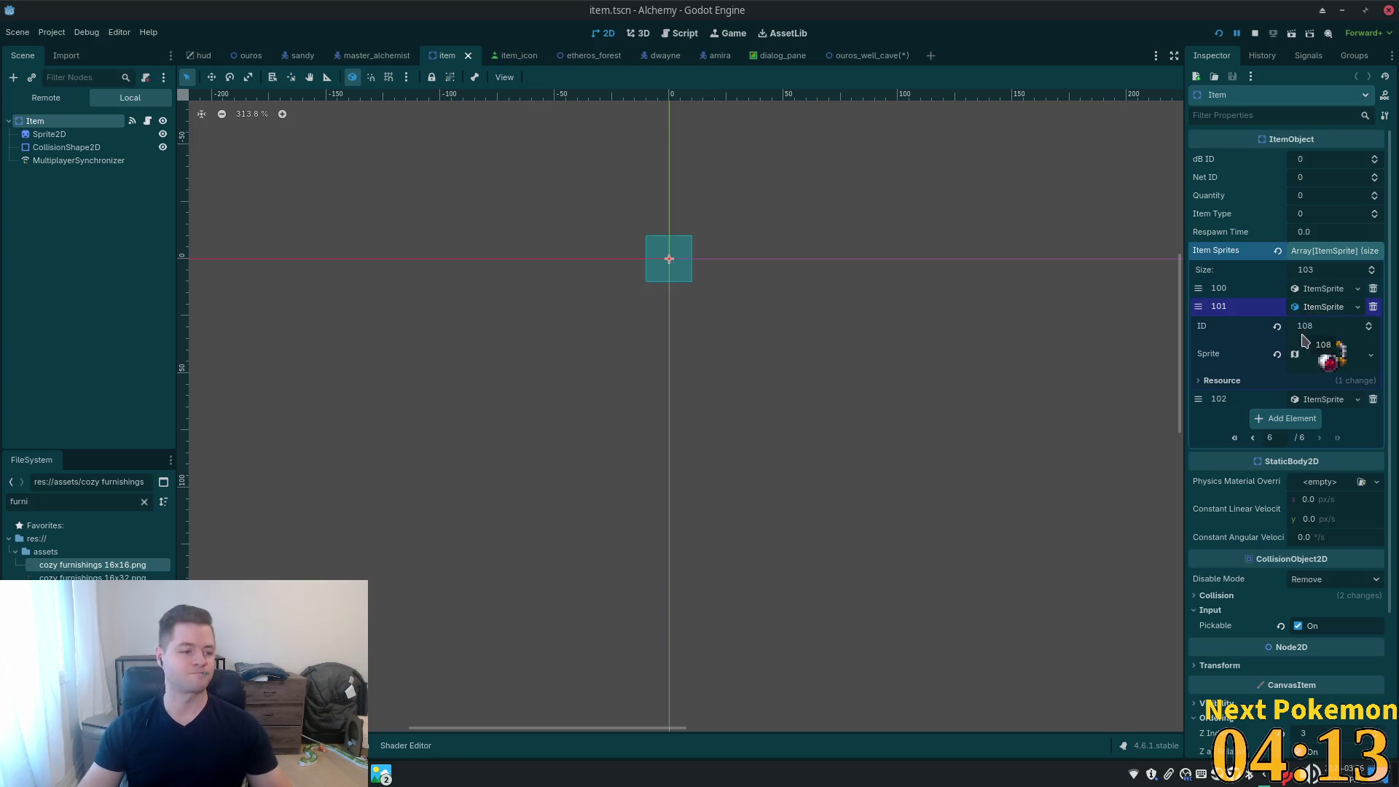
pyautogui.click(1331, 368)
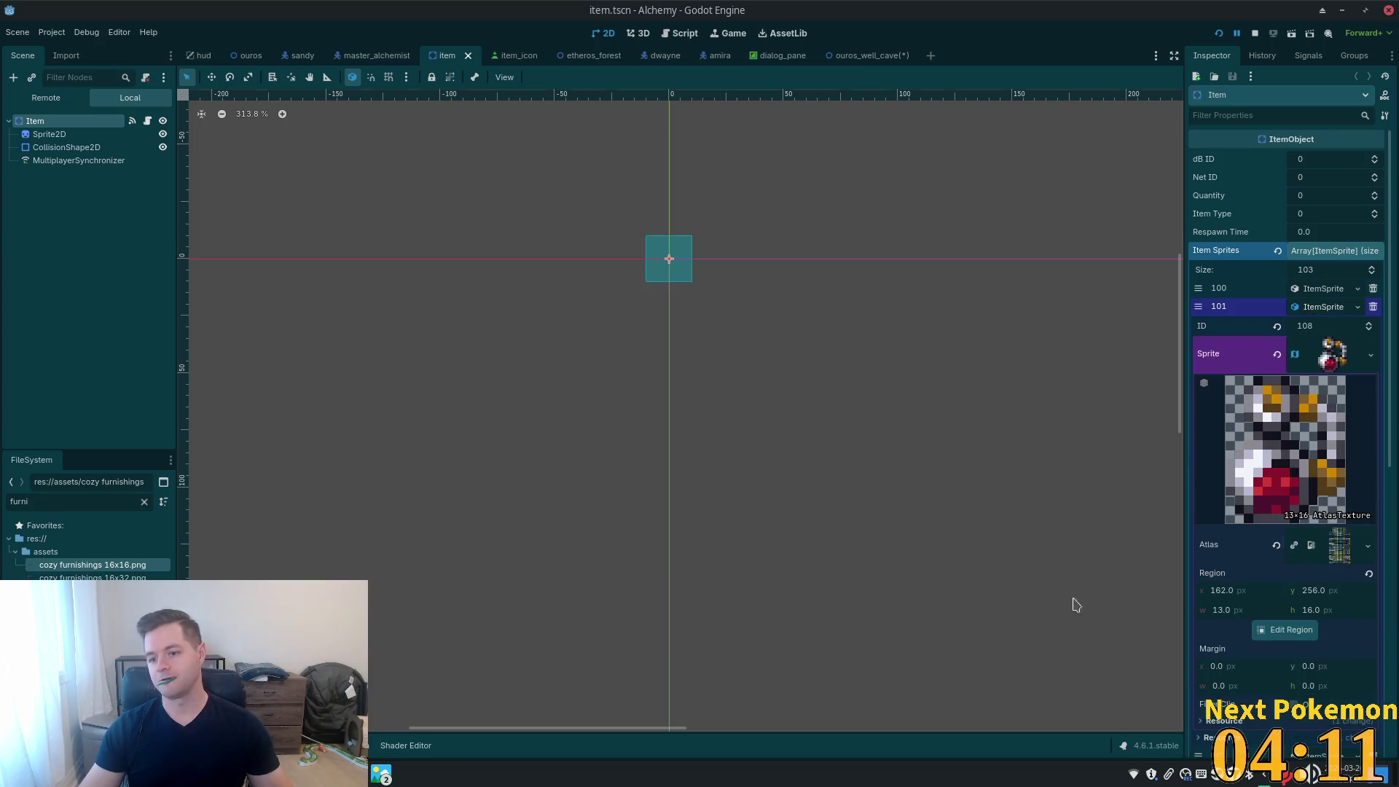
pyautogui.moveTo(81, 567)
pyautogui.mouseDown()
pyautogui.moveTo(1365, 550)
pyautogui.moveTo(1339, 547)
pyautogui.mouseUp()
# Auto-slice the furnishings sheet in the Region Editor and pick the red-topped sprite at 53, 2, 6×12.
pyautogui.click(1284, 630)
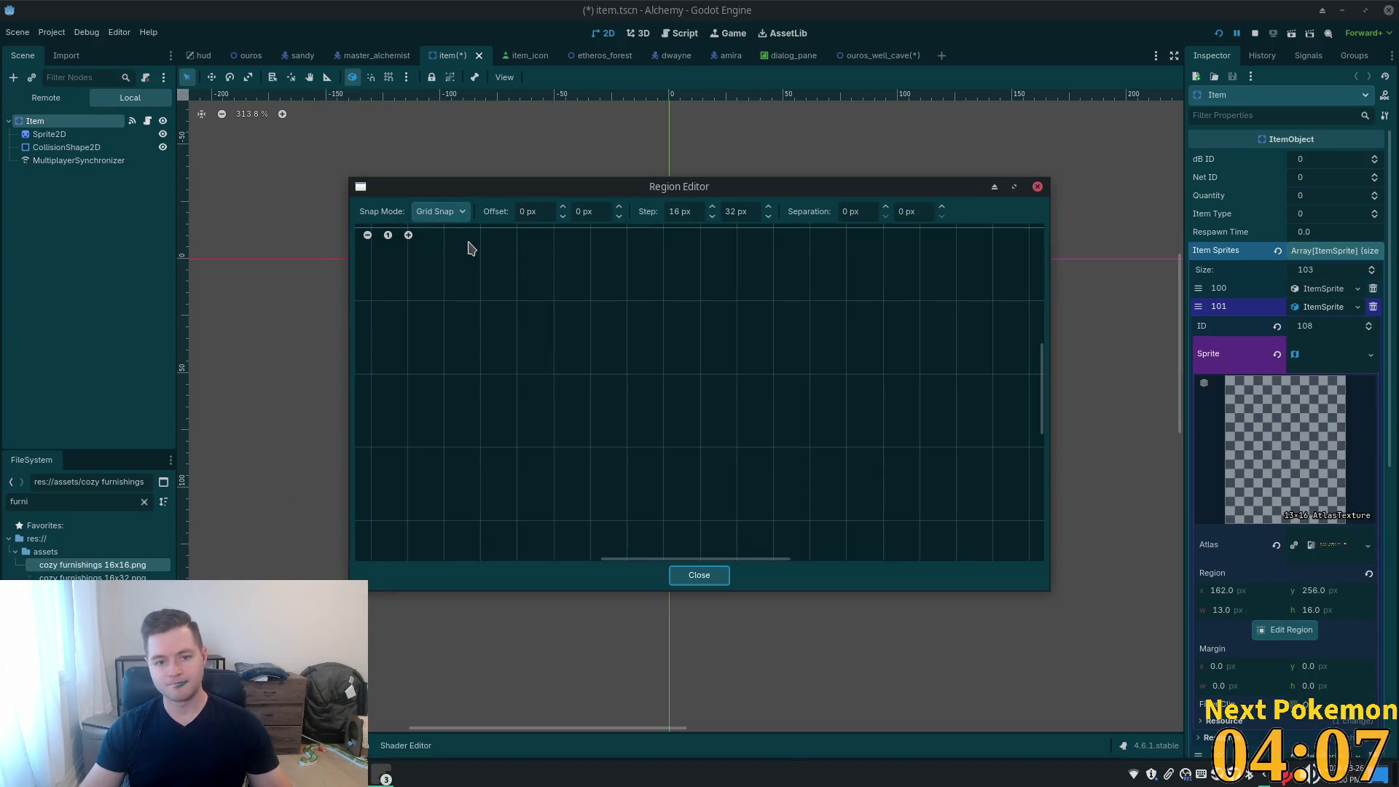
pyautogui.click(447, 212)
pyautogui.click(448, 214)
pyautogui.click(448, 213)
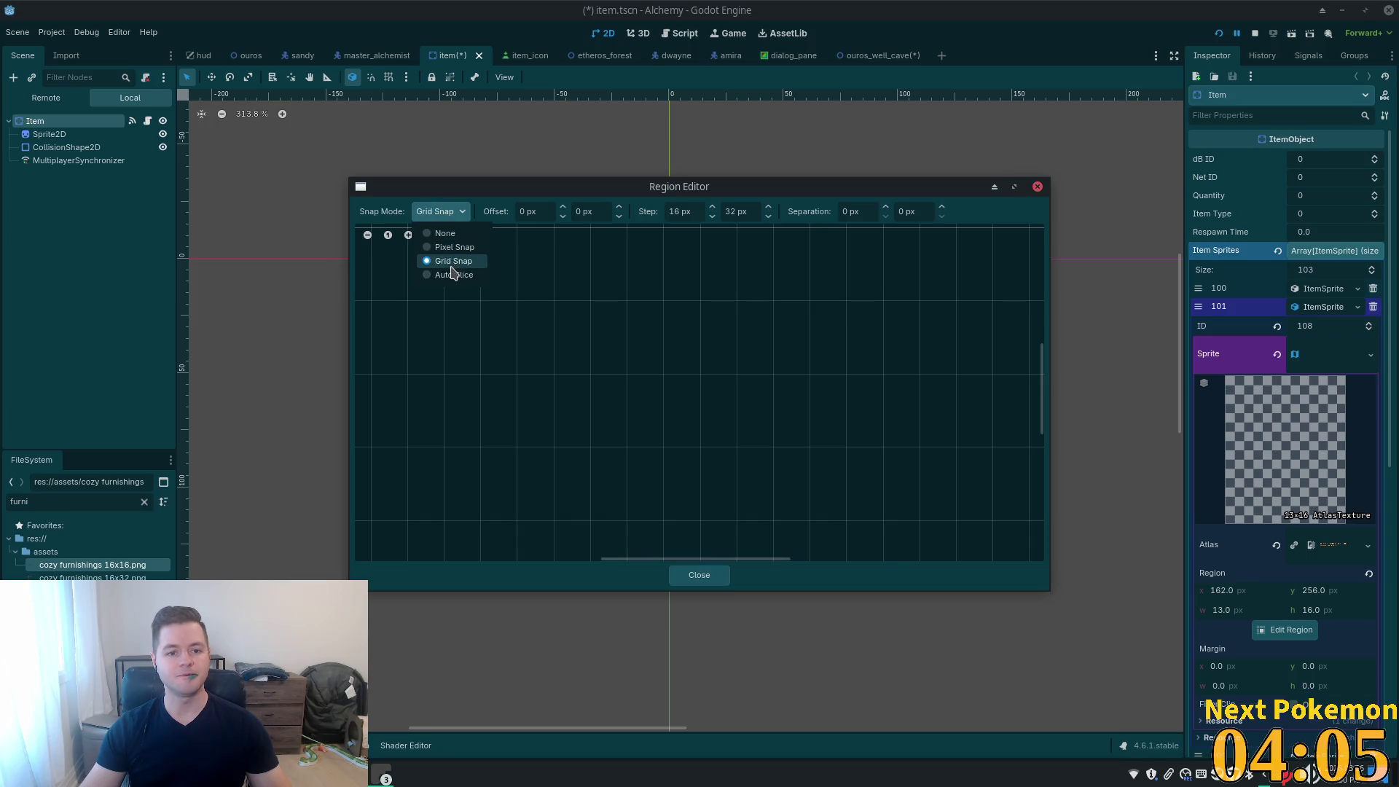
pyautogui.click(454, 274)
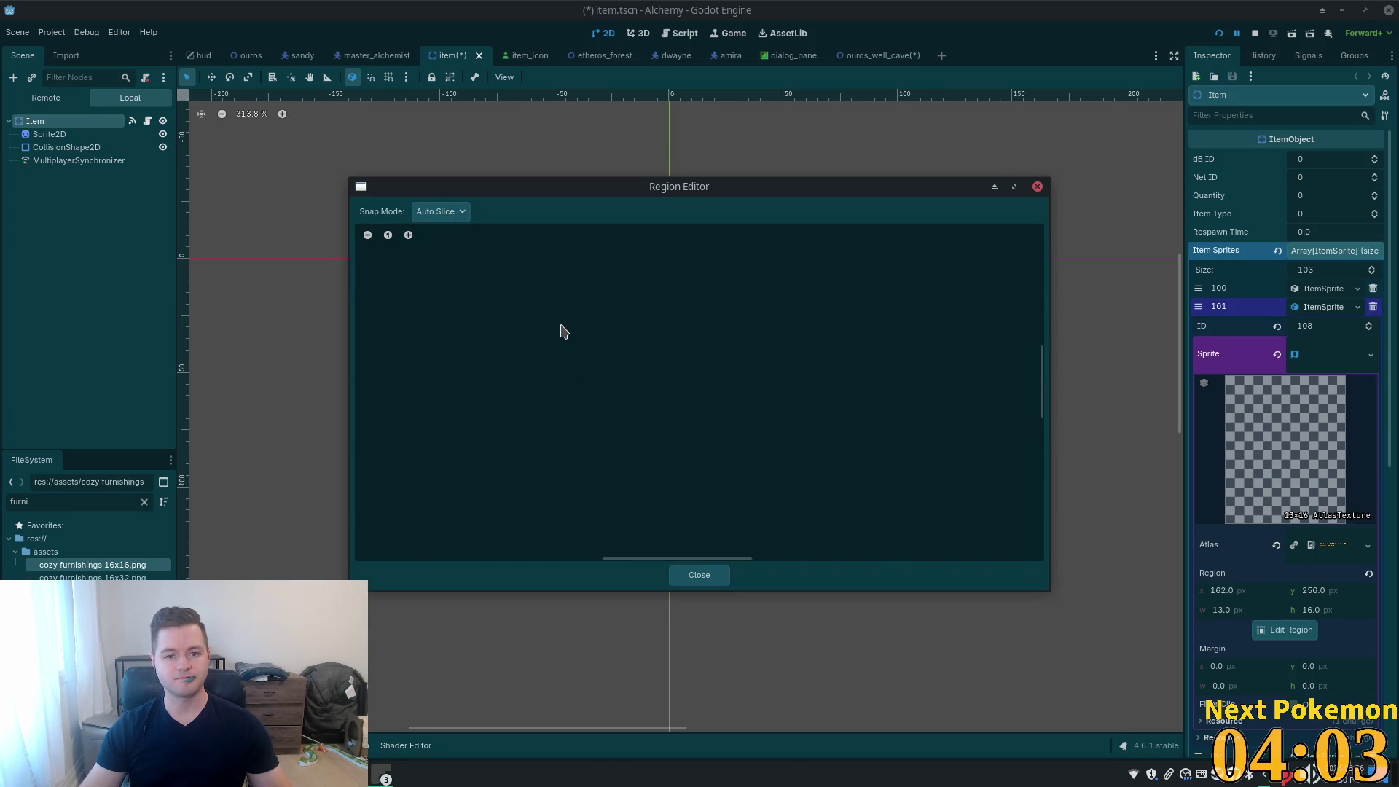
pyautogui.scroll(3, 559, 339)
pyautogui.moveTo(557, 341); pyautogui.dragTo(815, 538)
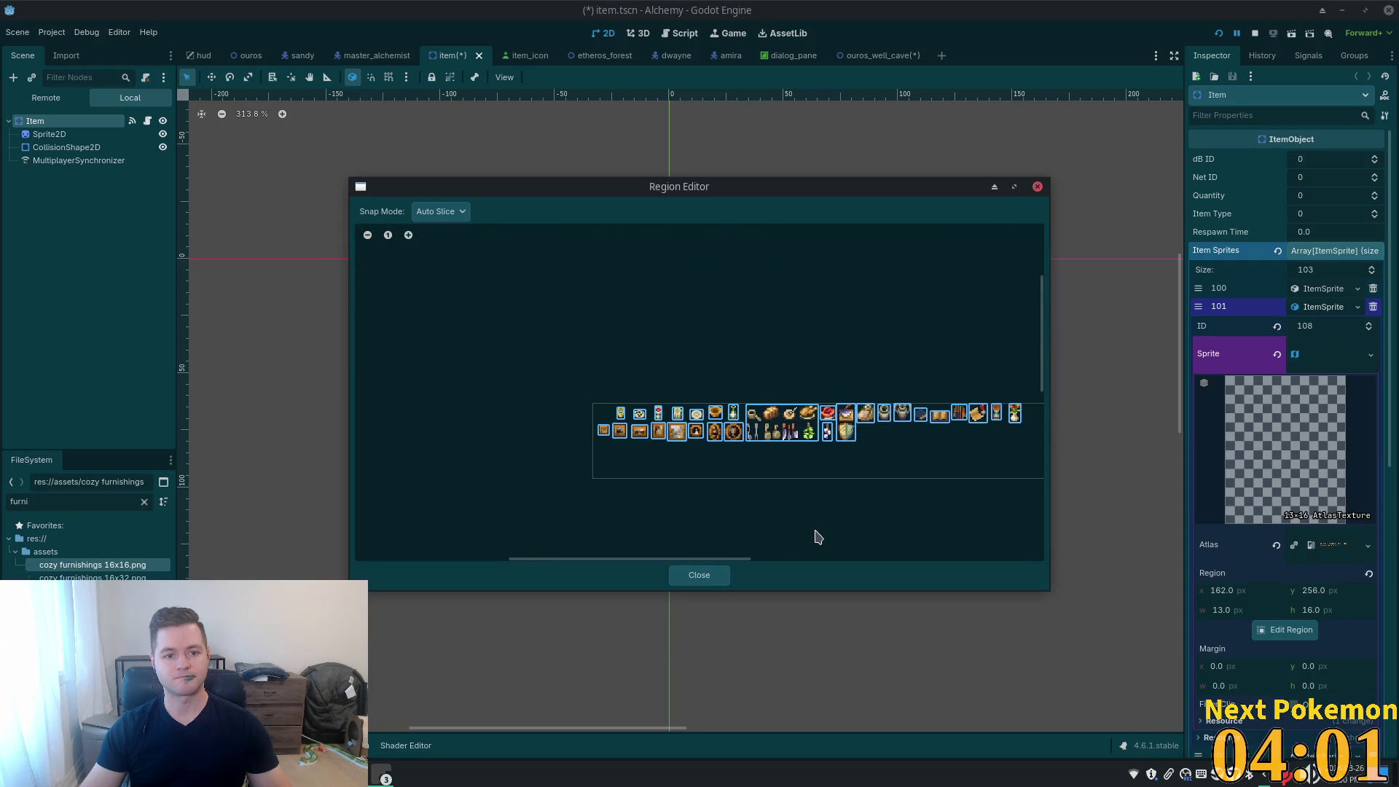
pyautogui.scroll(6, 667, 414)
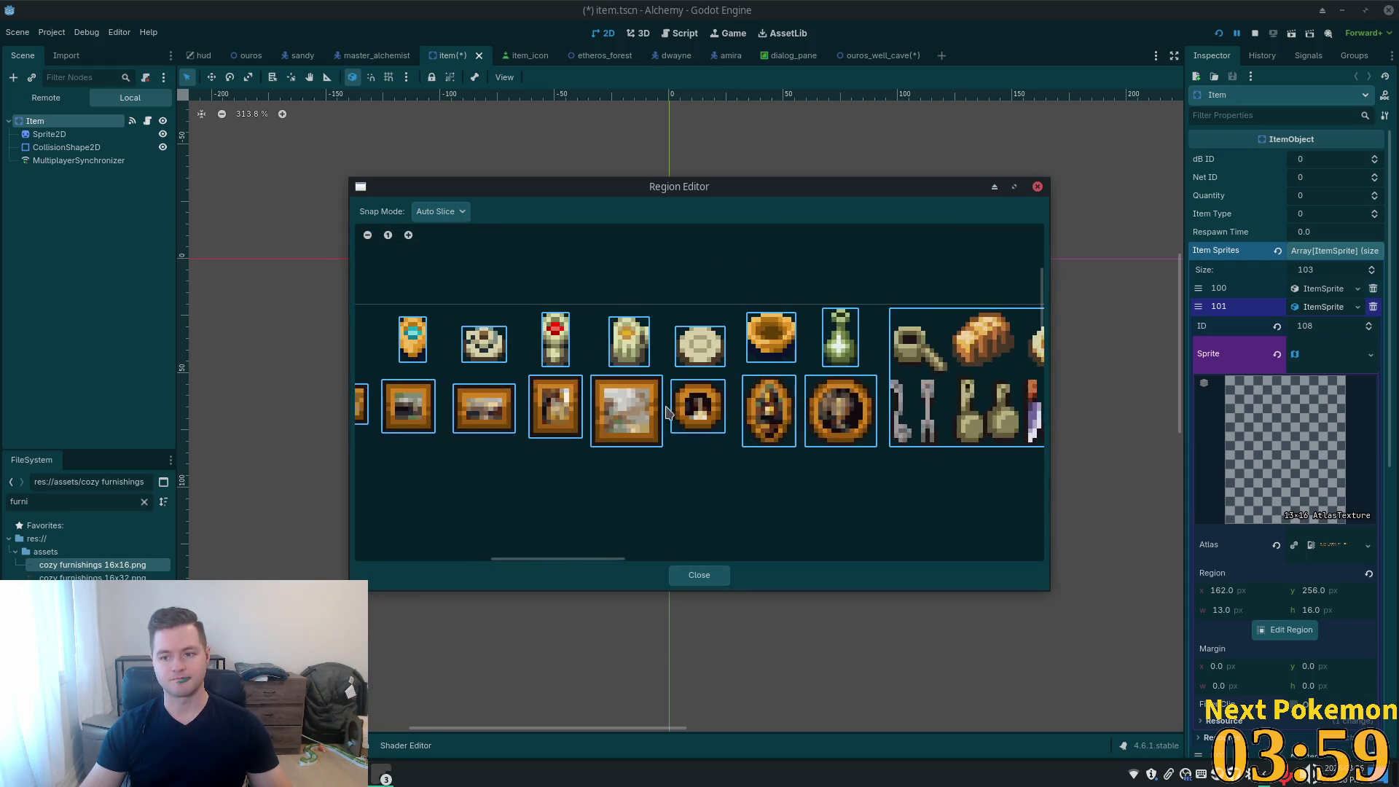
pyautogui.scroll(2, 668, 413)
pyautogui.click(539, 326)
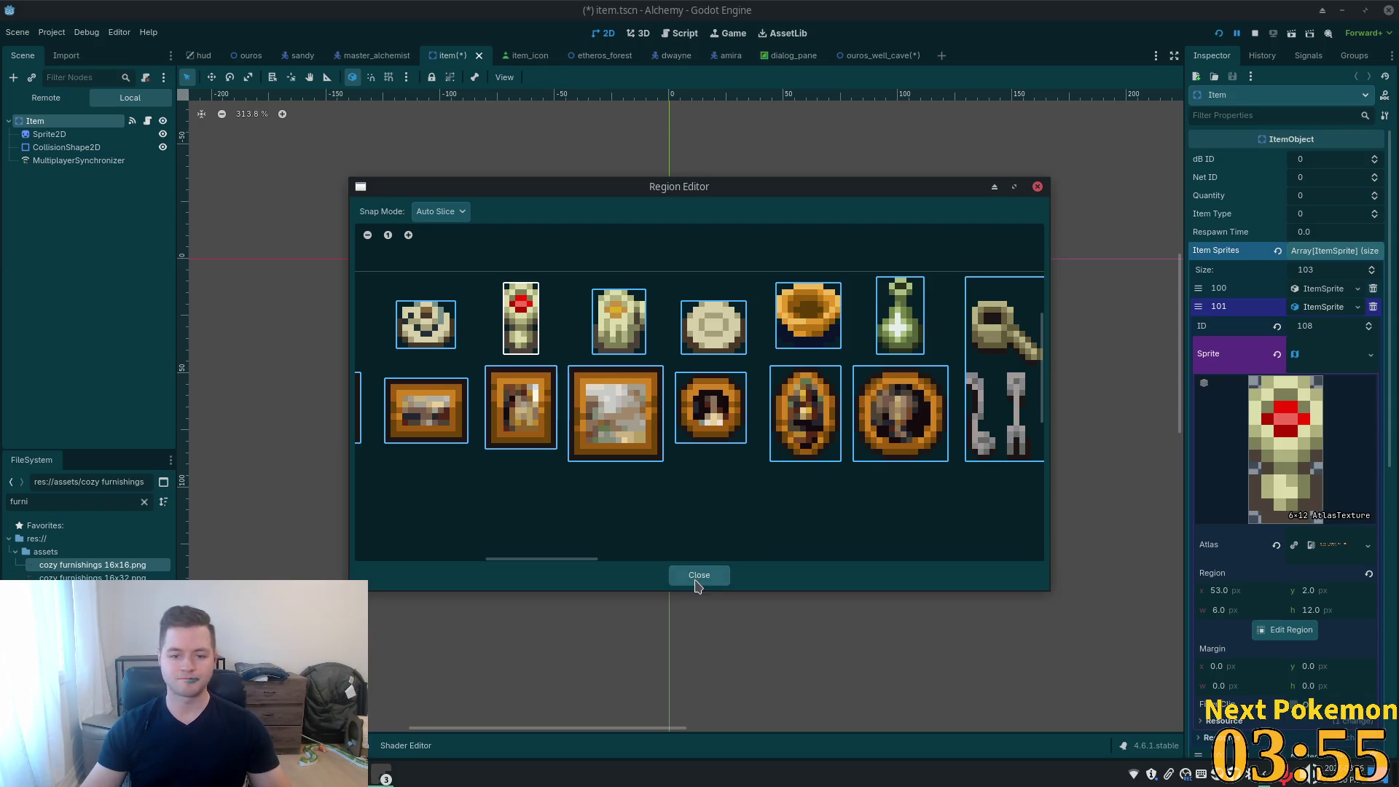
pyautogui.click(698, 576)
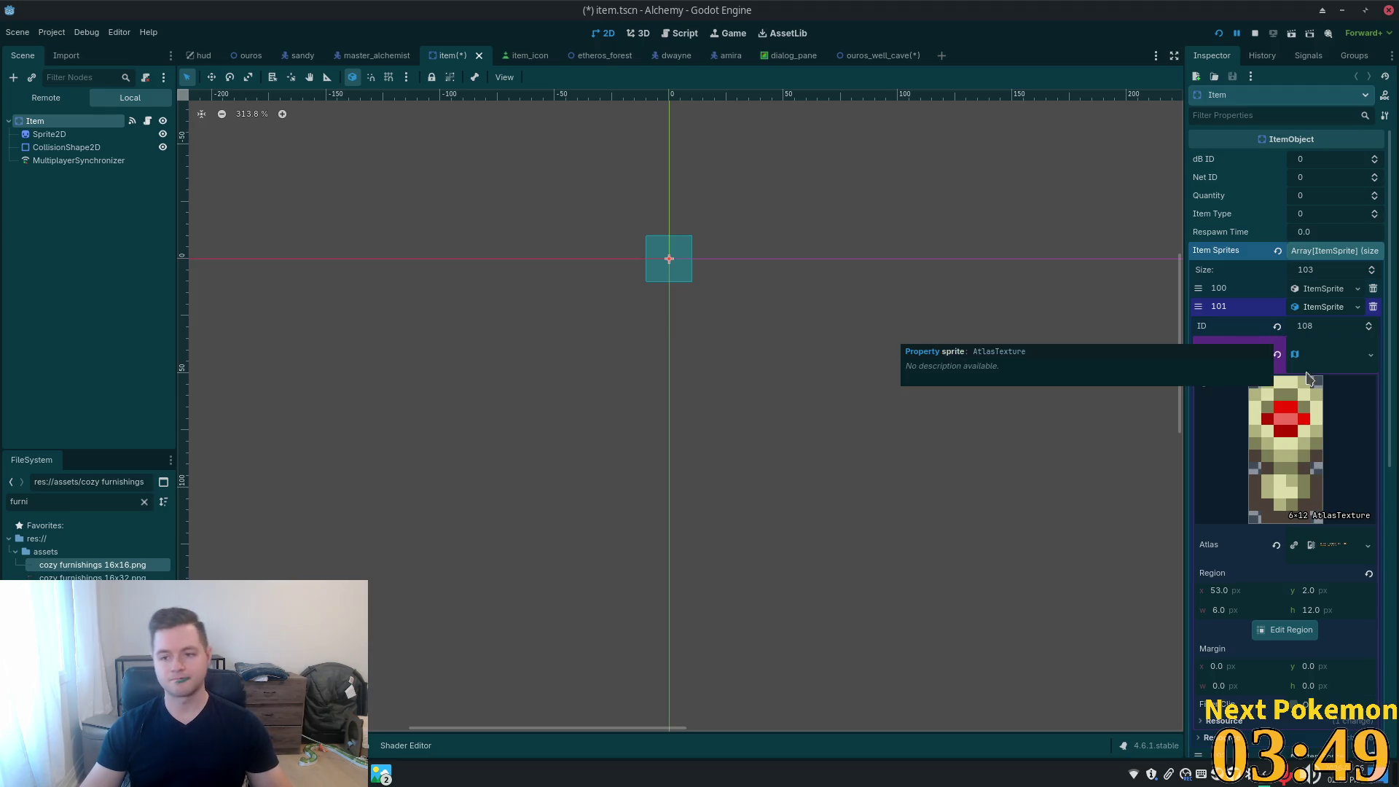
# Expand item sprite 100's settings and inspect its current region.
pyautogui.click(1321, 290)
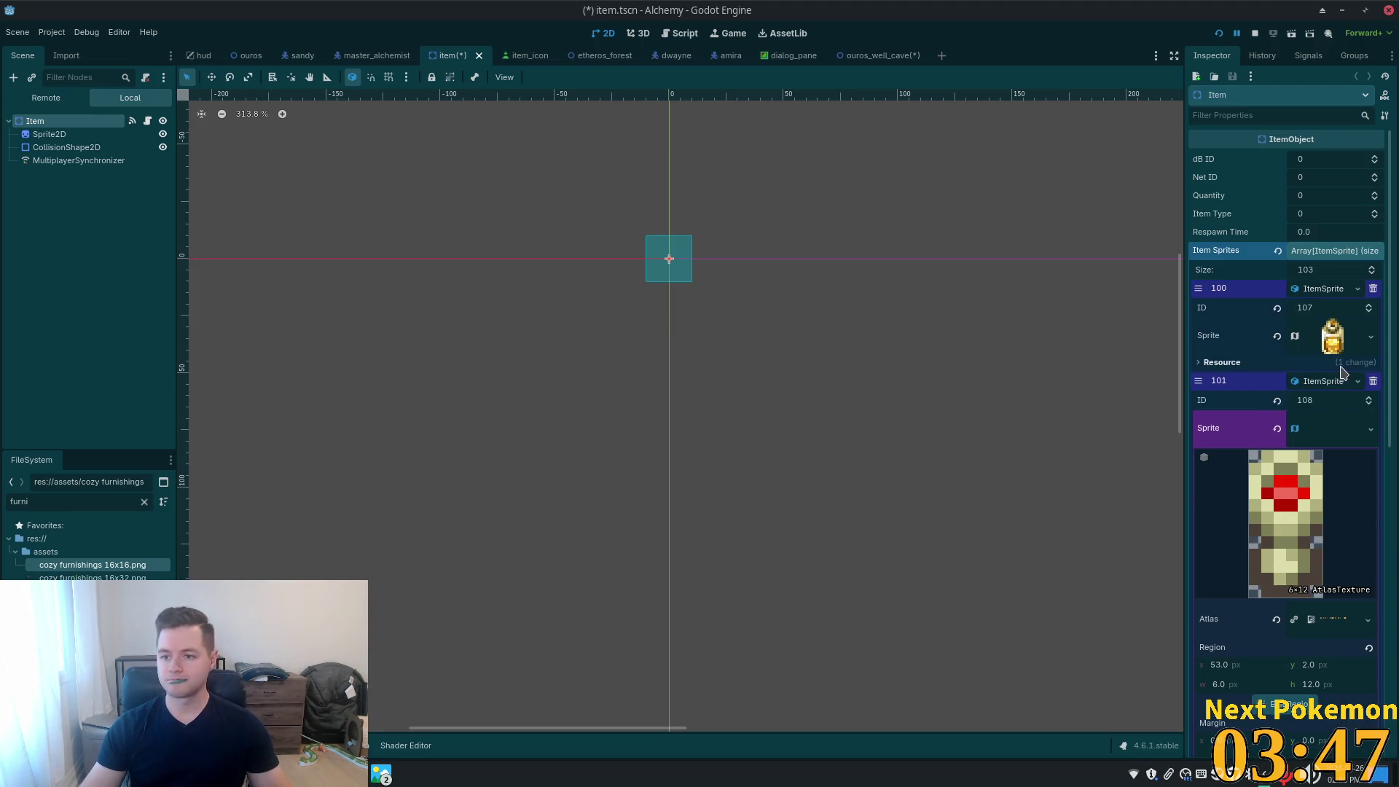
pyautogui.click(1322, 342)
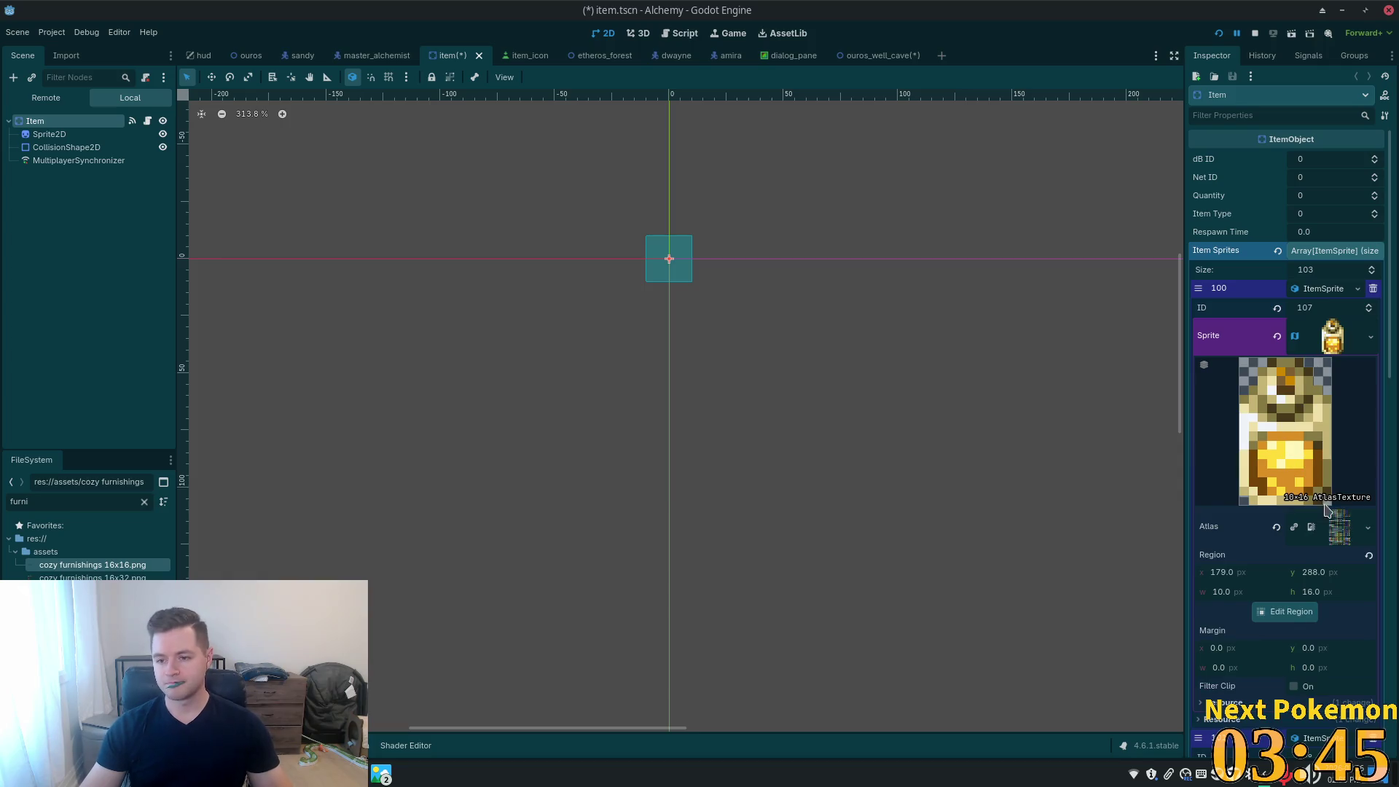
pyautogui.click(1287, 611)
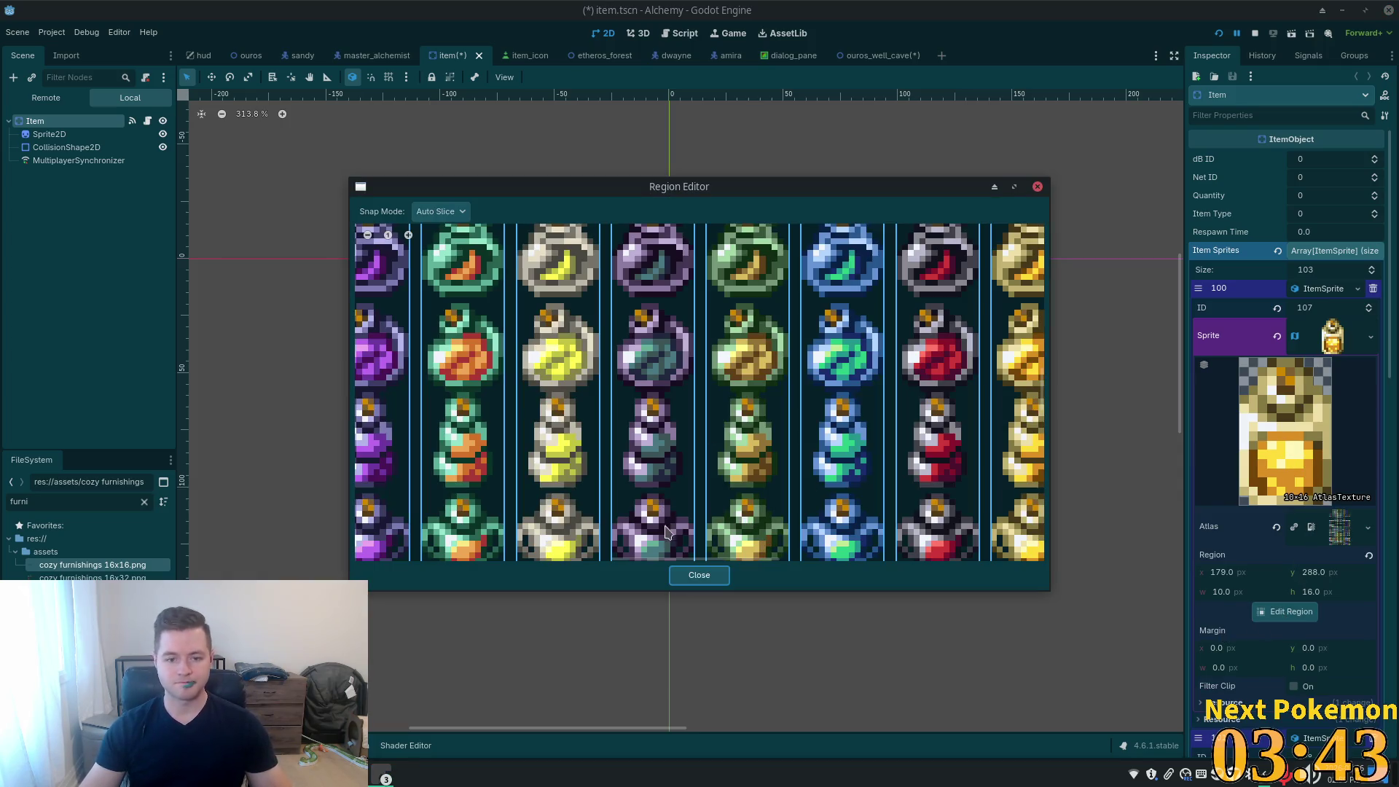
pyautogui.click(685, 575)
# Drop cozy furnishings 16x16.png on sprite 100's Atlas and select the 9×11 sprite region.
pyautogui.moveTo(98, 566)
pyautogui.mouseDown()
pyautogui.moveTo(1250, 508)
pyautogui.moveTo(1326, 525)
pyautogui.mouseUp()
pyautogui.click(1286, 612)
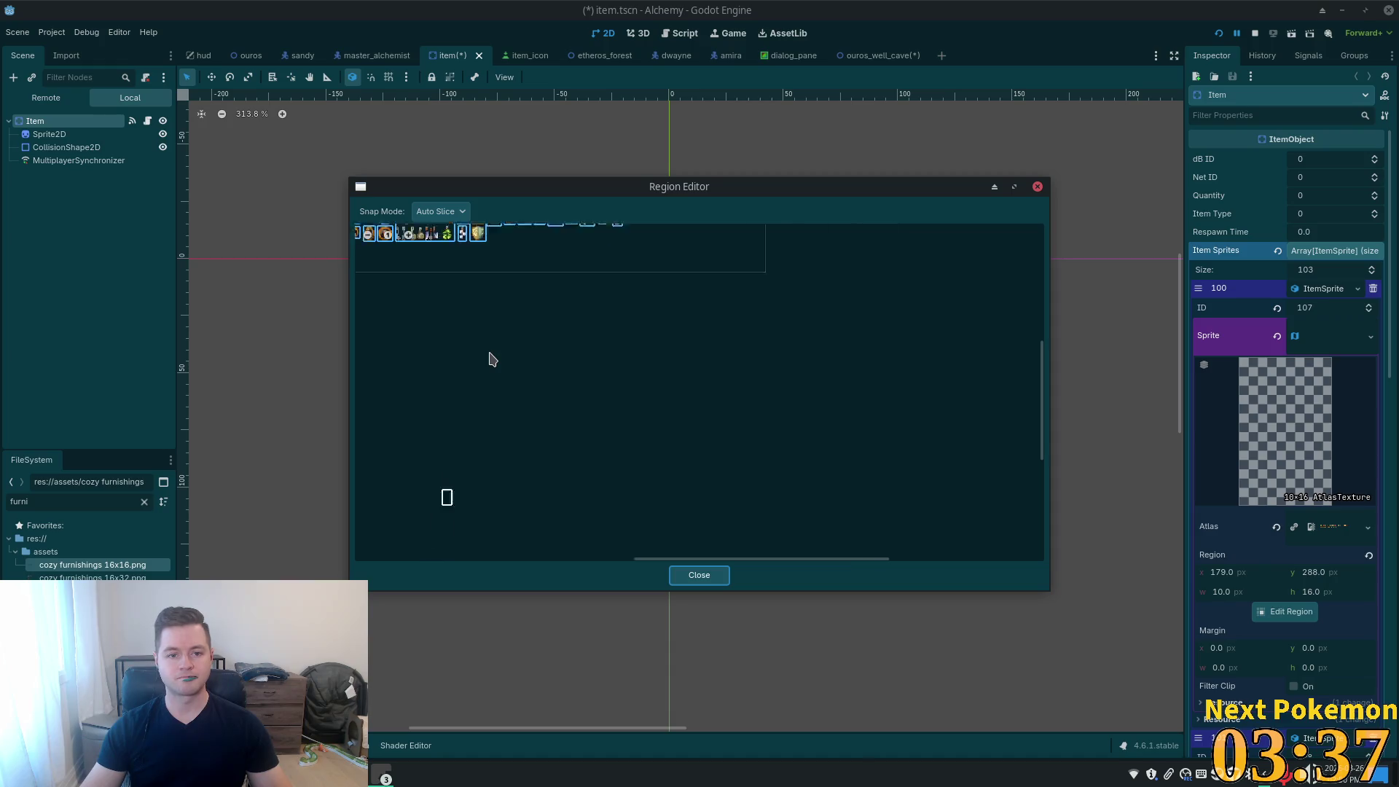
pyautogui.scroll(5, 575, 367)
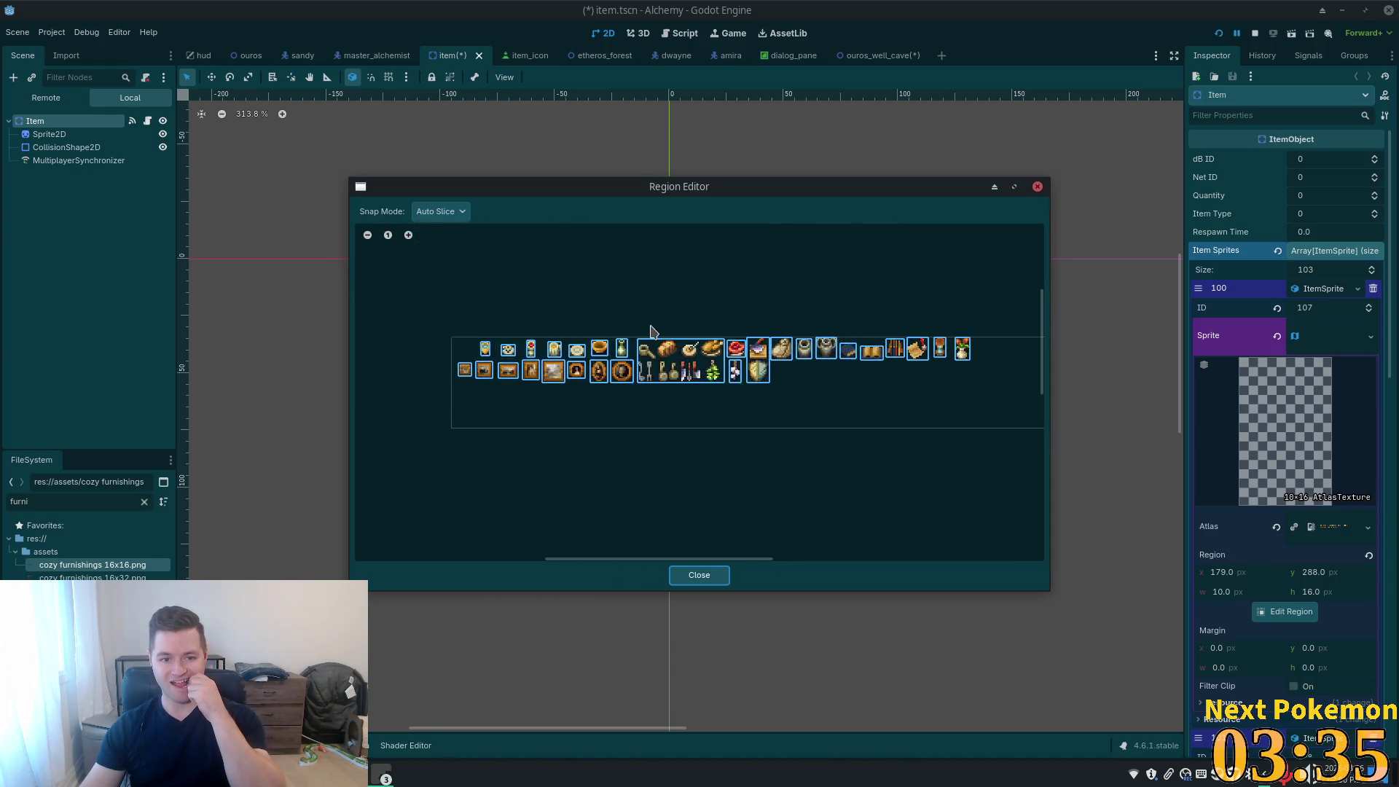
pyautogui.click(517, 362)
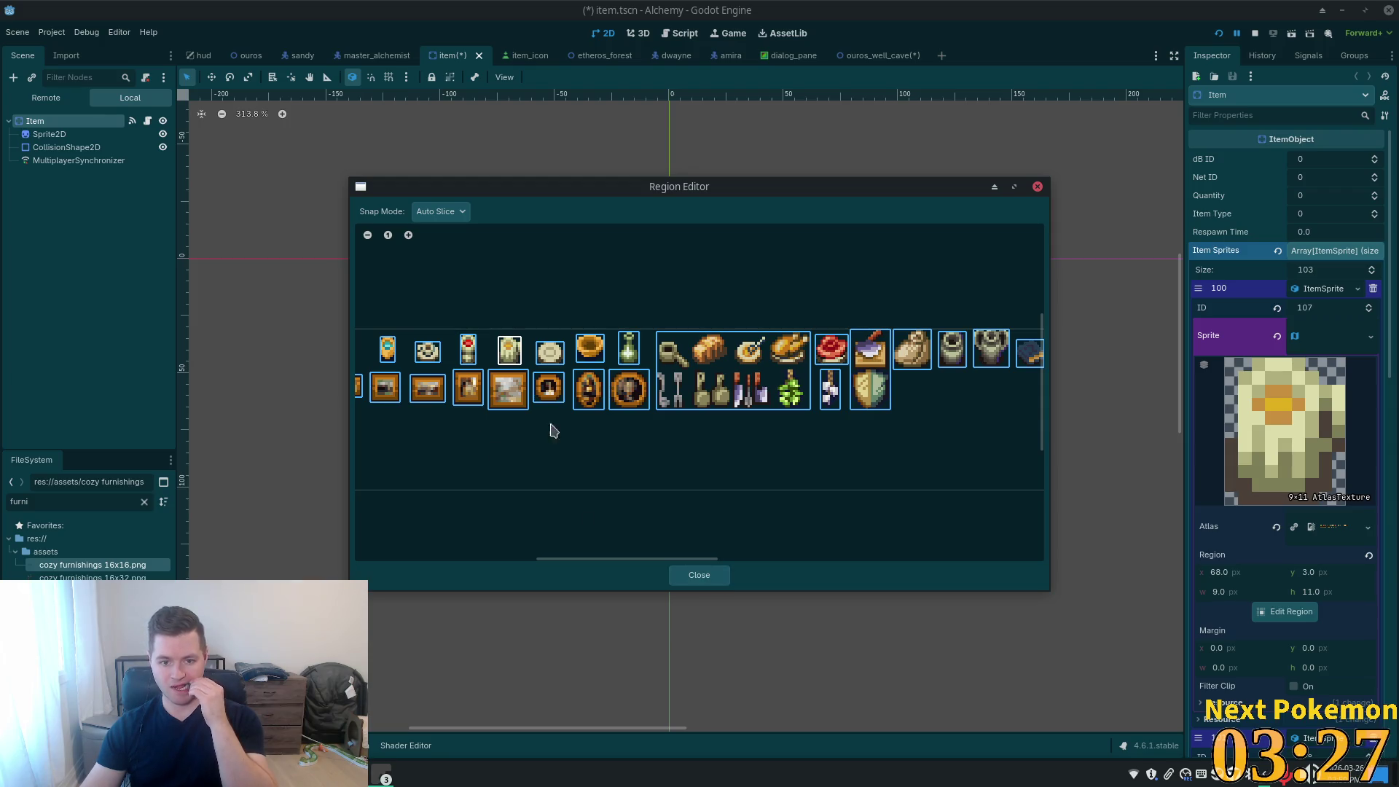
pyautogui.hscroll(-2, 747, 516)
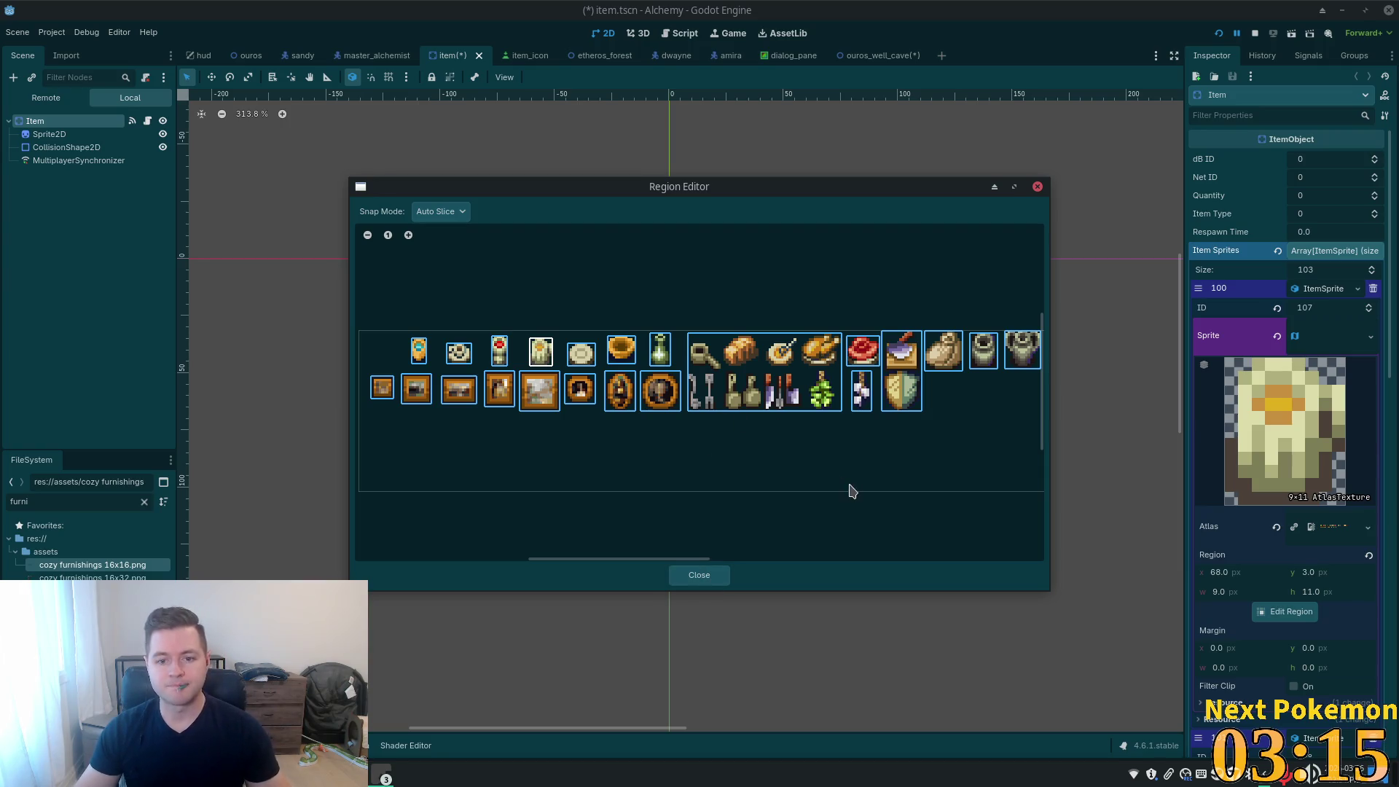
pyautogui.scroll(-1, 850, 487)
pyautogui.moveTo(871, 434); pyautogui.dragTo(558, 453)
pyautogui.hscroll(3, 558, 453)
pyautogui.scroll(-1, 559, 453)
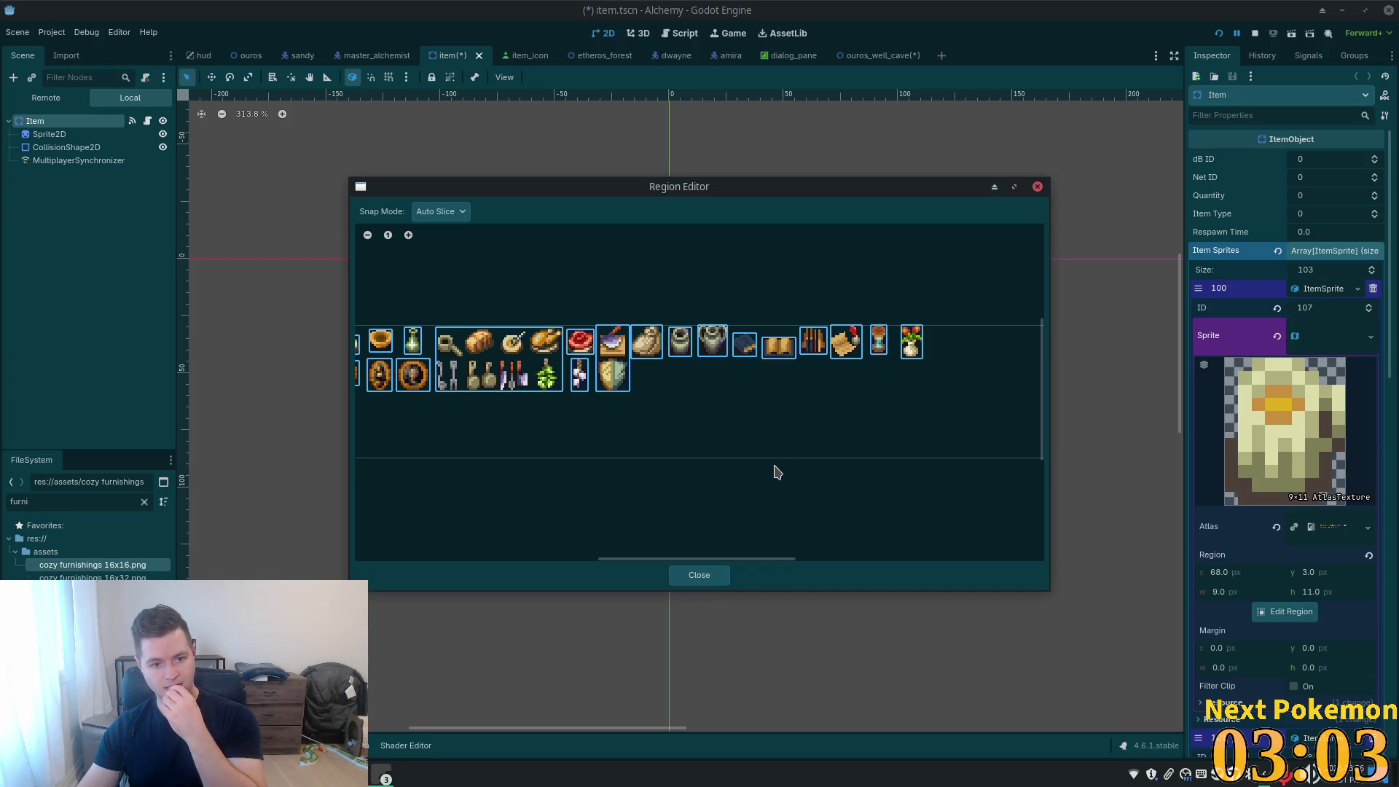
pyautogui.moveTo(698, 465); pyautogui.dragTo(915, 467)
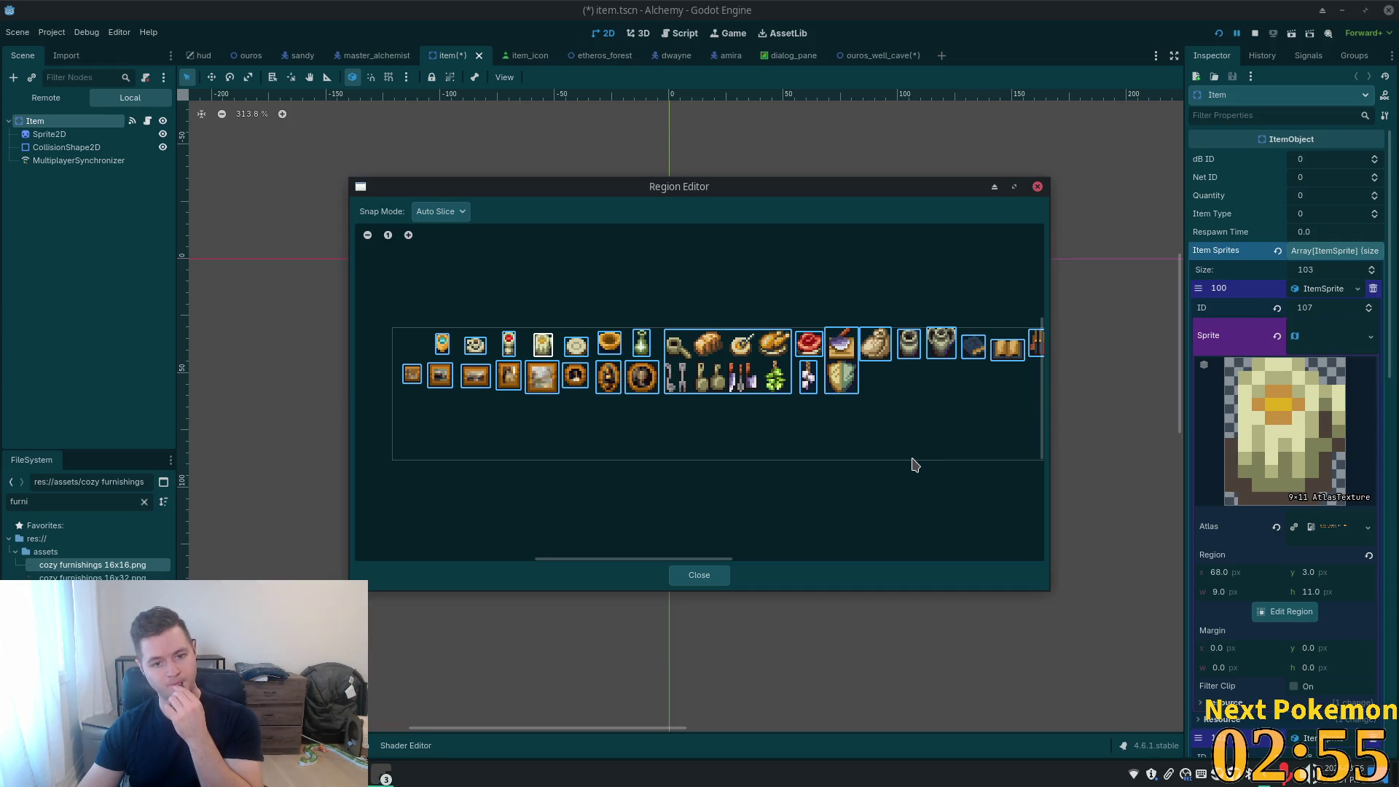
pyautogui.click(720, 578)
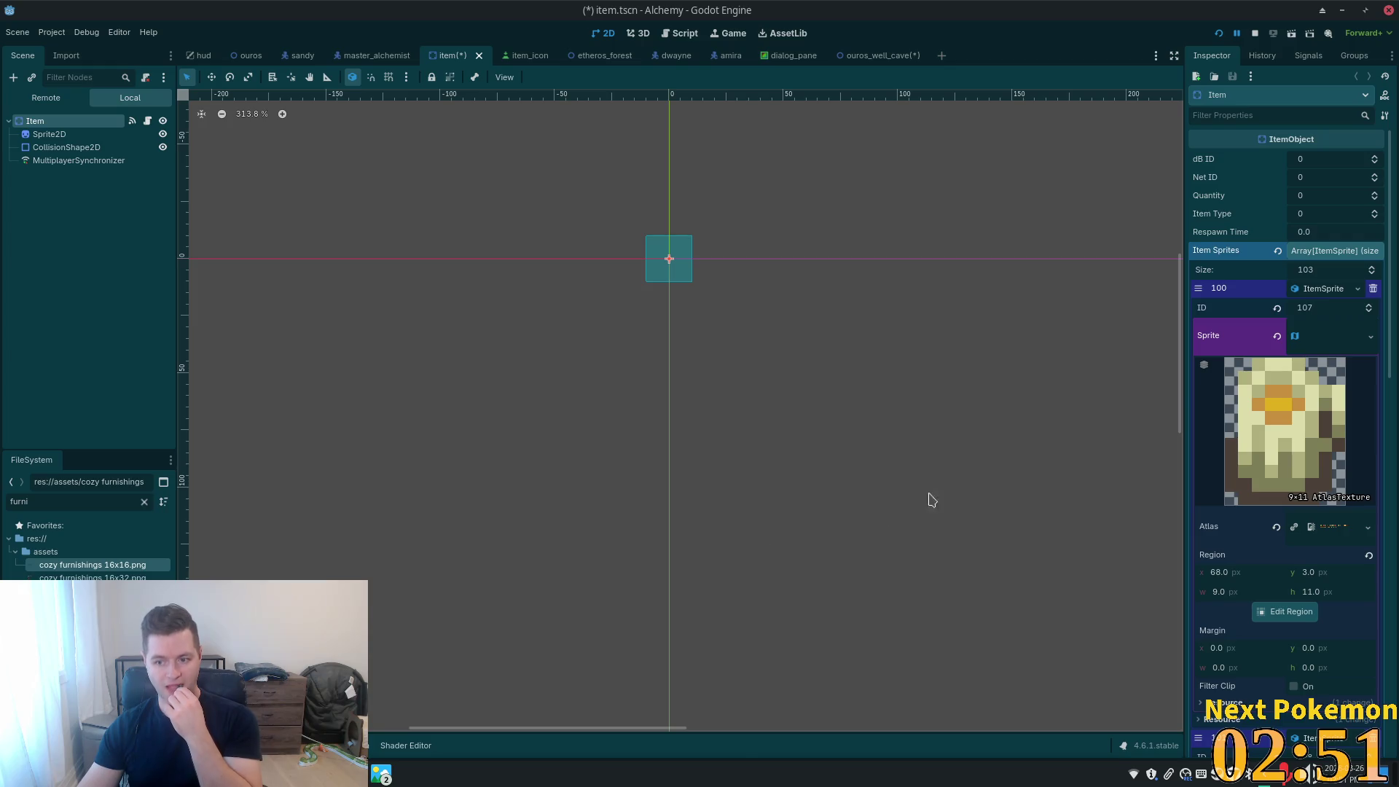
# Collapse the item sprite entries and save item.tscn.
pyautogui.click(1328, 337)
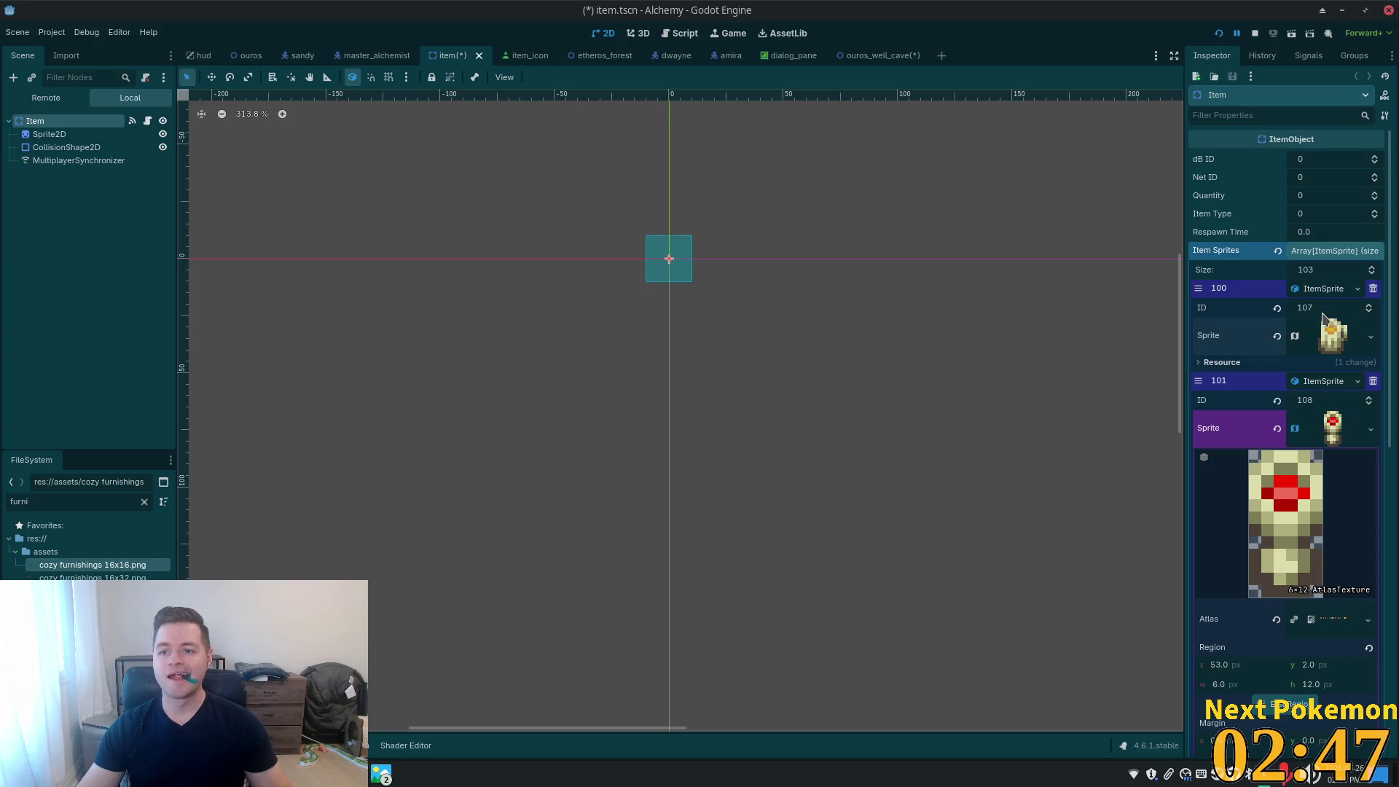
pyautogui.click(1328, 290)
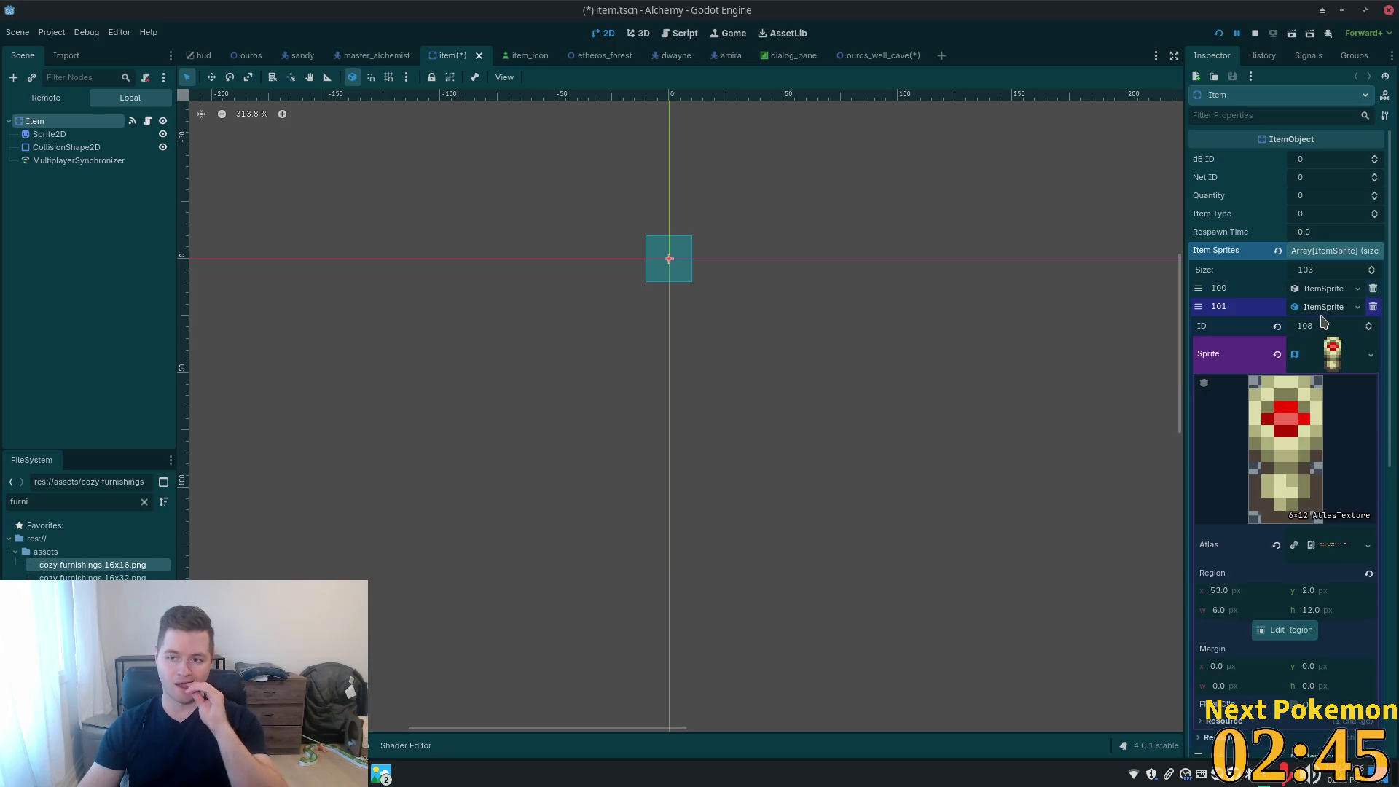
pyautogui.click(1324, 306)
pyautogui.hotkey('ctrl', 's')
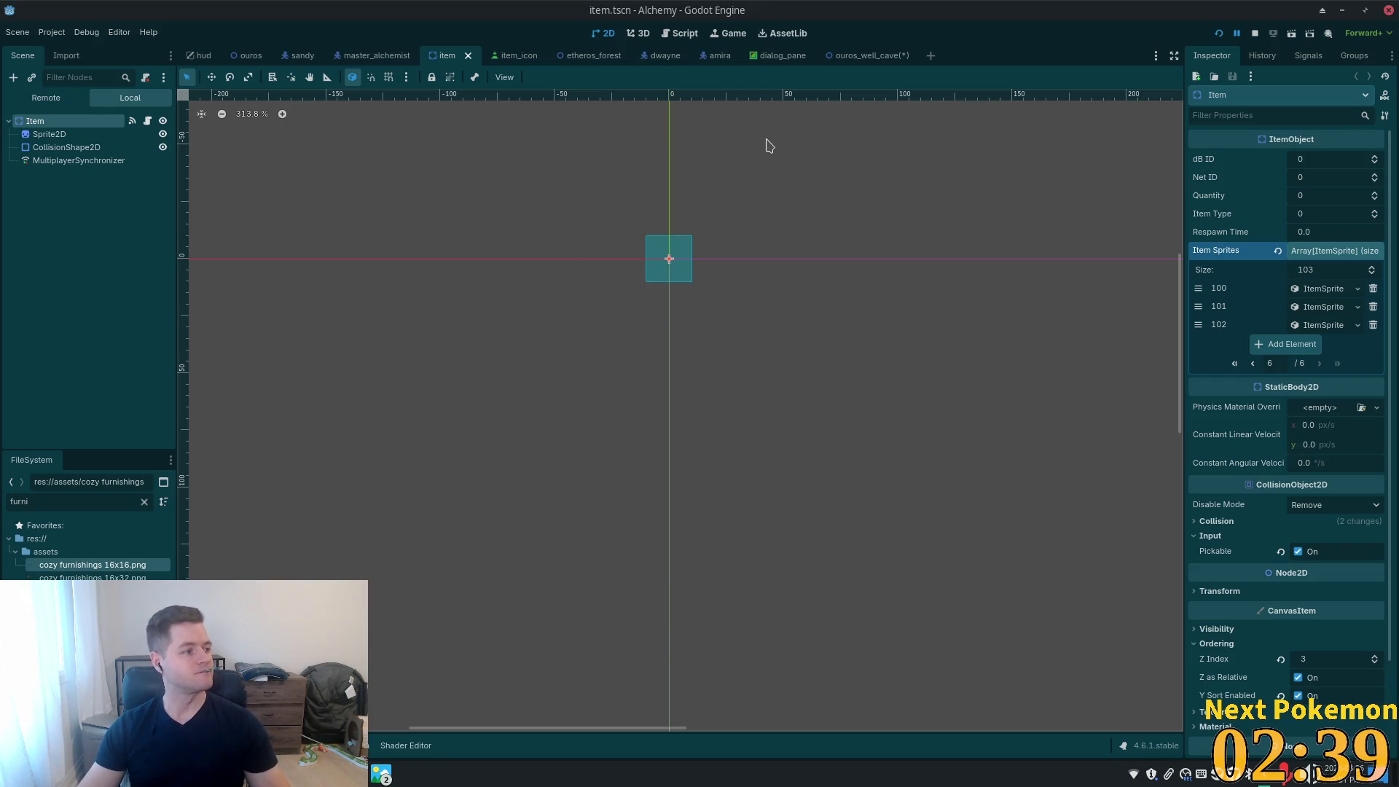
# In item_icon, give icon 108 the red-gem sprite from cozy furnishings 16x16.png.
pyautogui.click(516, 56)
pyautogui.scroll(-5, 1310, 394)
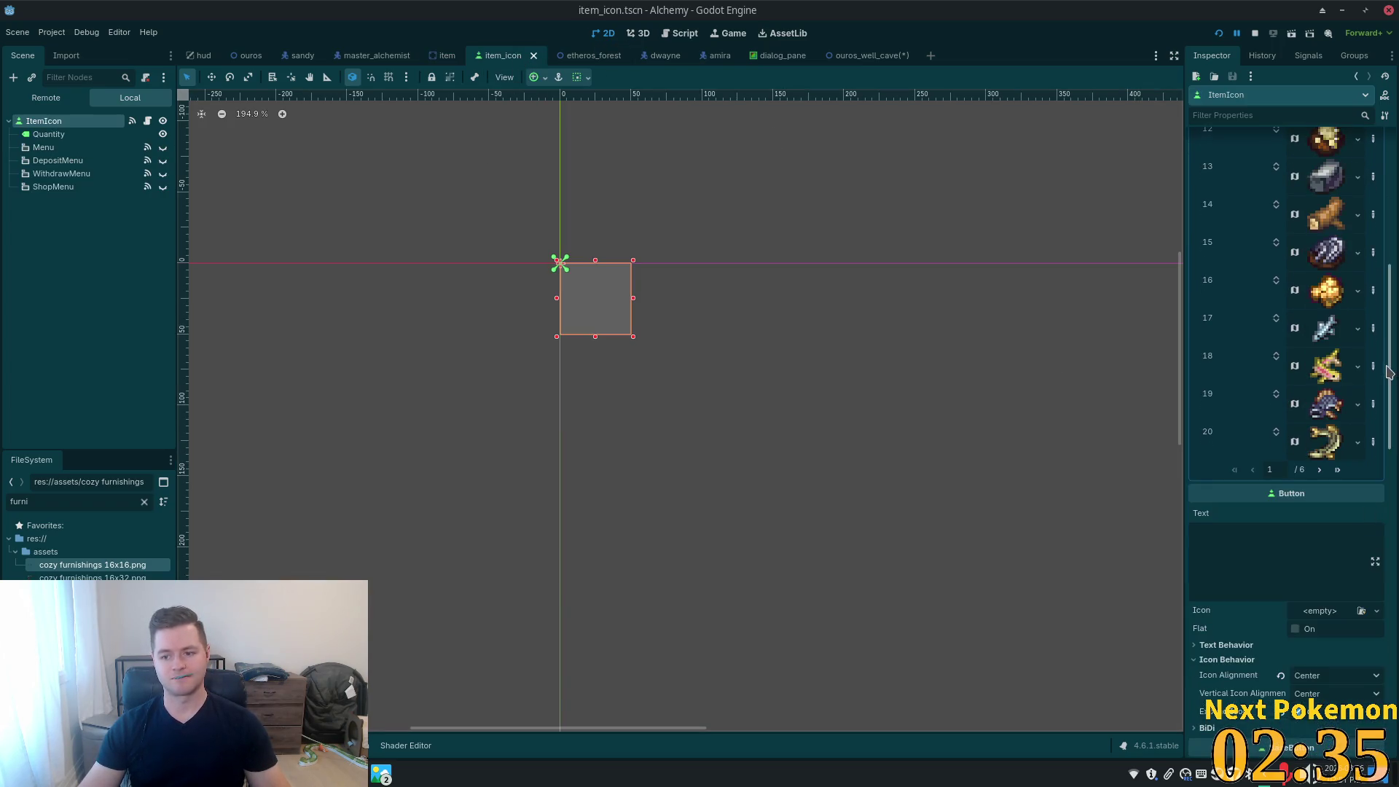
pyautogui.scroll(-6, 1334, 451)
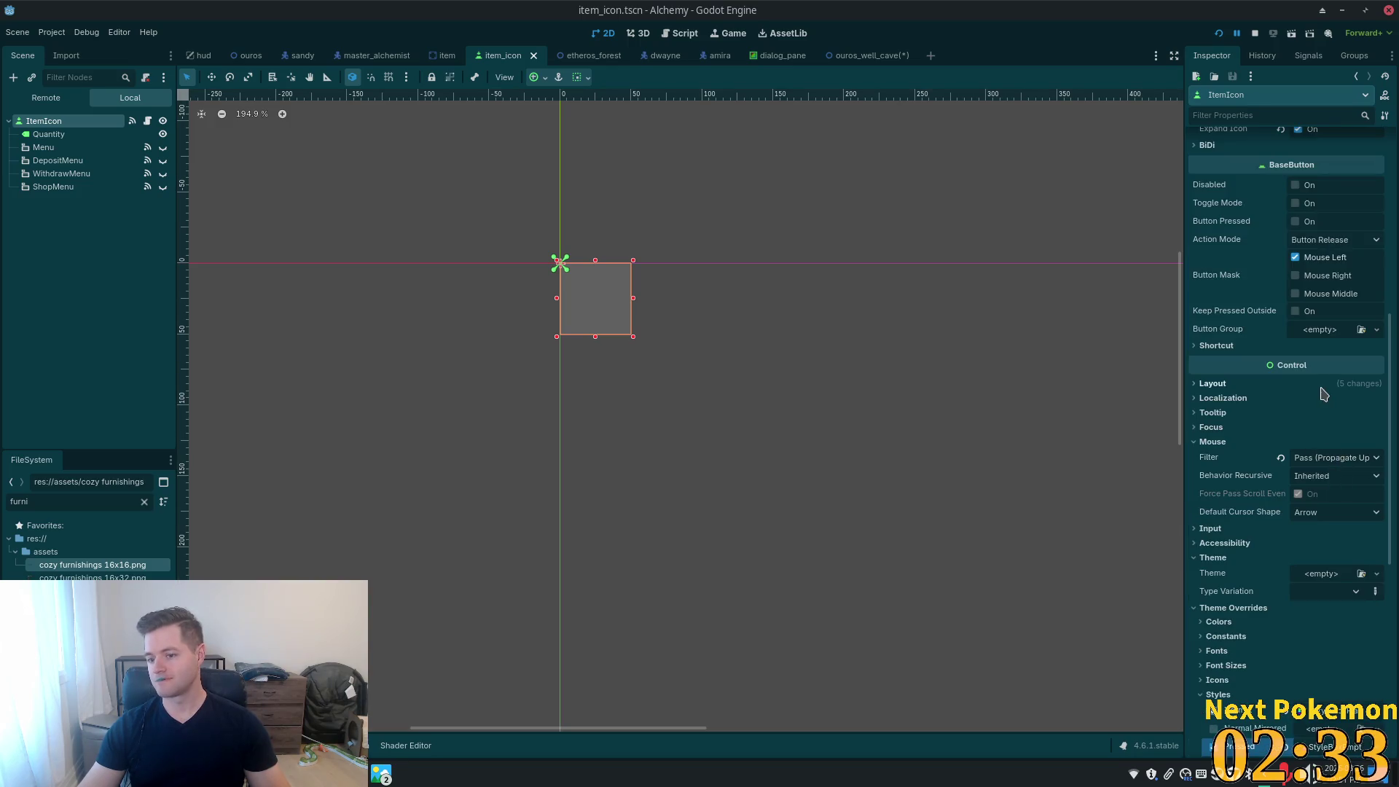
pyautogui.scroll(5, 1324, 395)
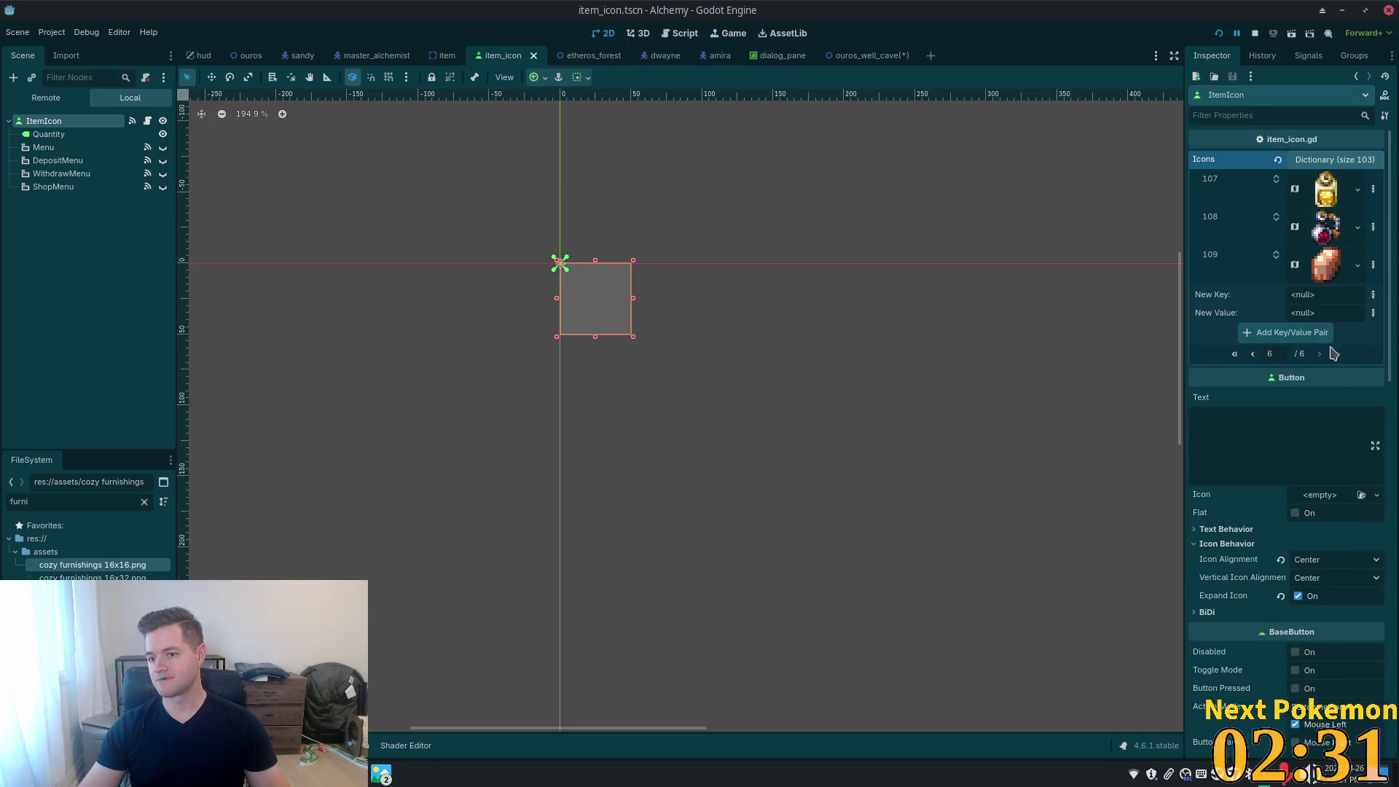
pyautogui.click(1326, 227)
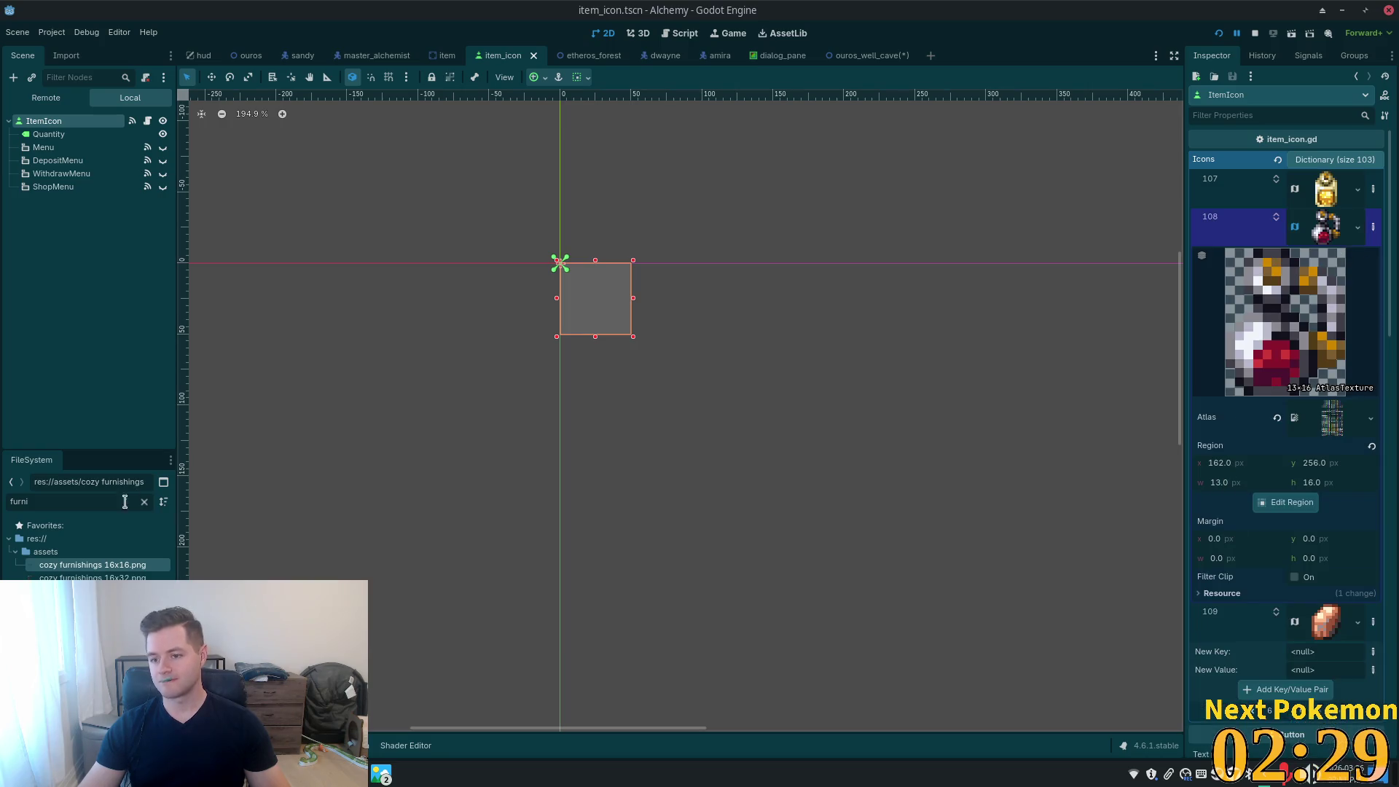
pyautogui.moveTo(93, 565)
pyautogui.mouseDown()
pyautogui.moveTo(1078, 503)
pyautogui.moveTo(1331, 422)
pyautogui.mouseUp()
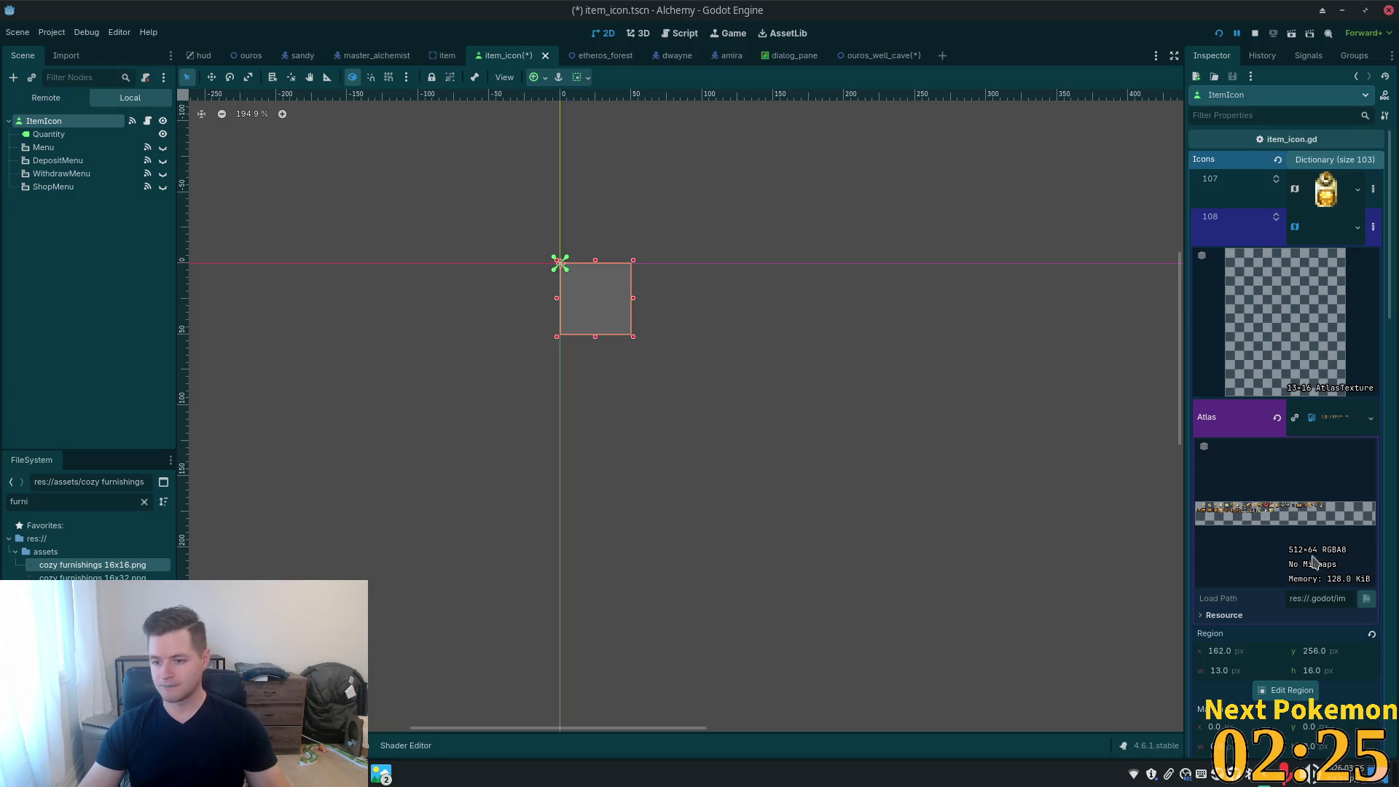
pyautogui.click(1287, 691)
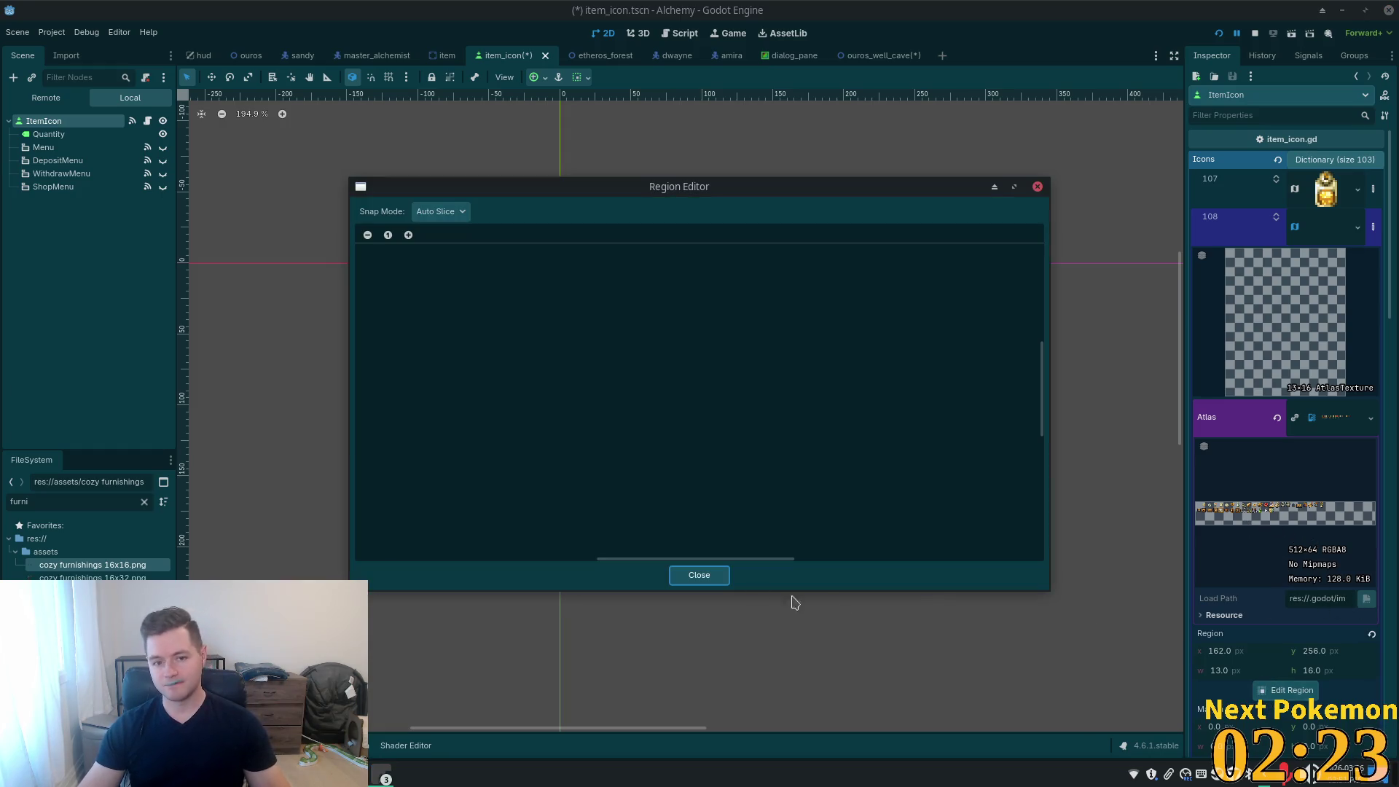
pyautogui.scroll(4, 647, 422)
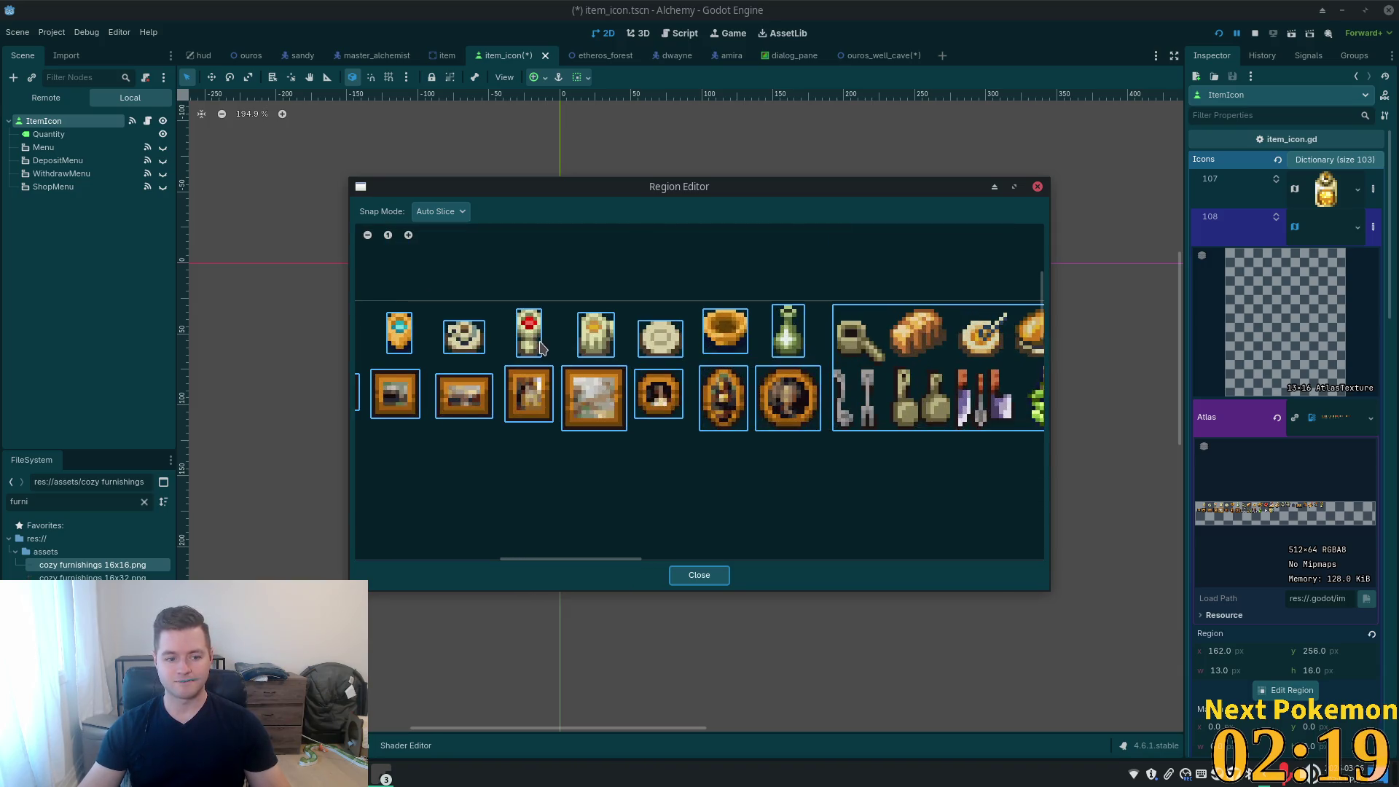
pyautogui.click(530, 343)
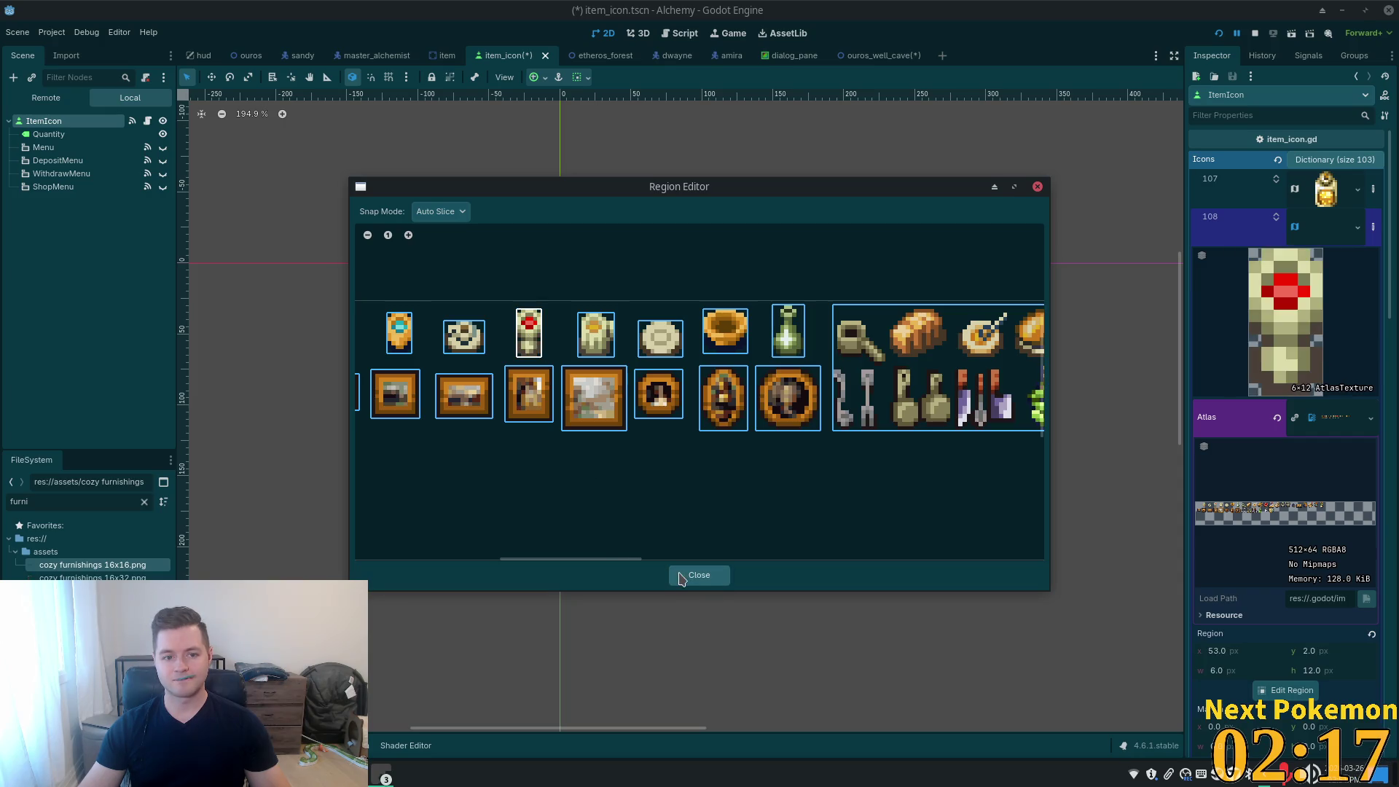
pyautogui.click(680, 578)
pyautogui.click(1328, 227)
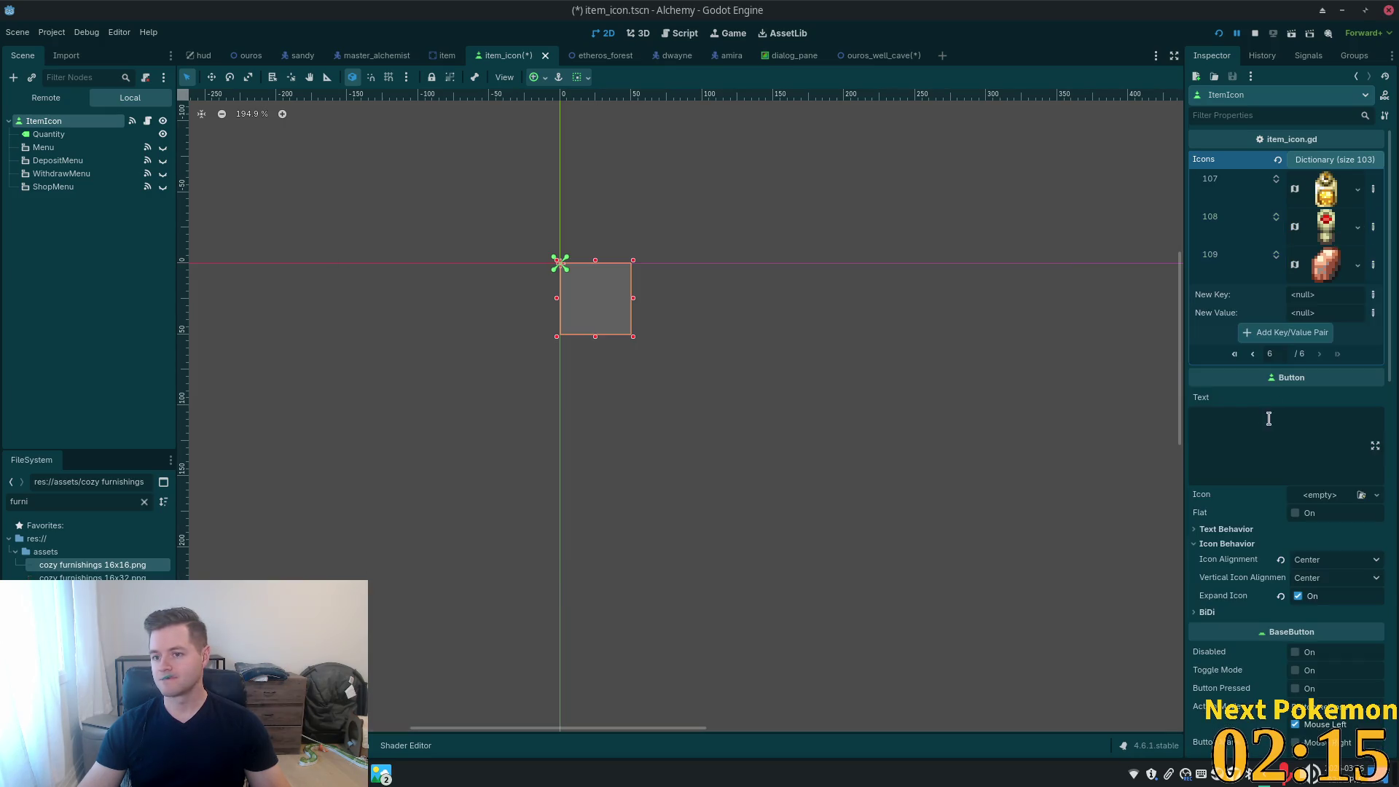
# Set icon 107 to the furnishings sheet's 9×11 region at x 68, y 3, and save.
pyautogui.click(1328, 191)
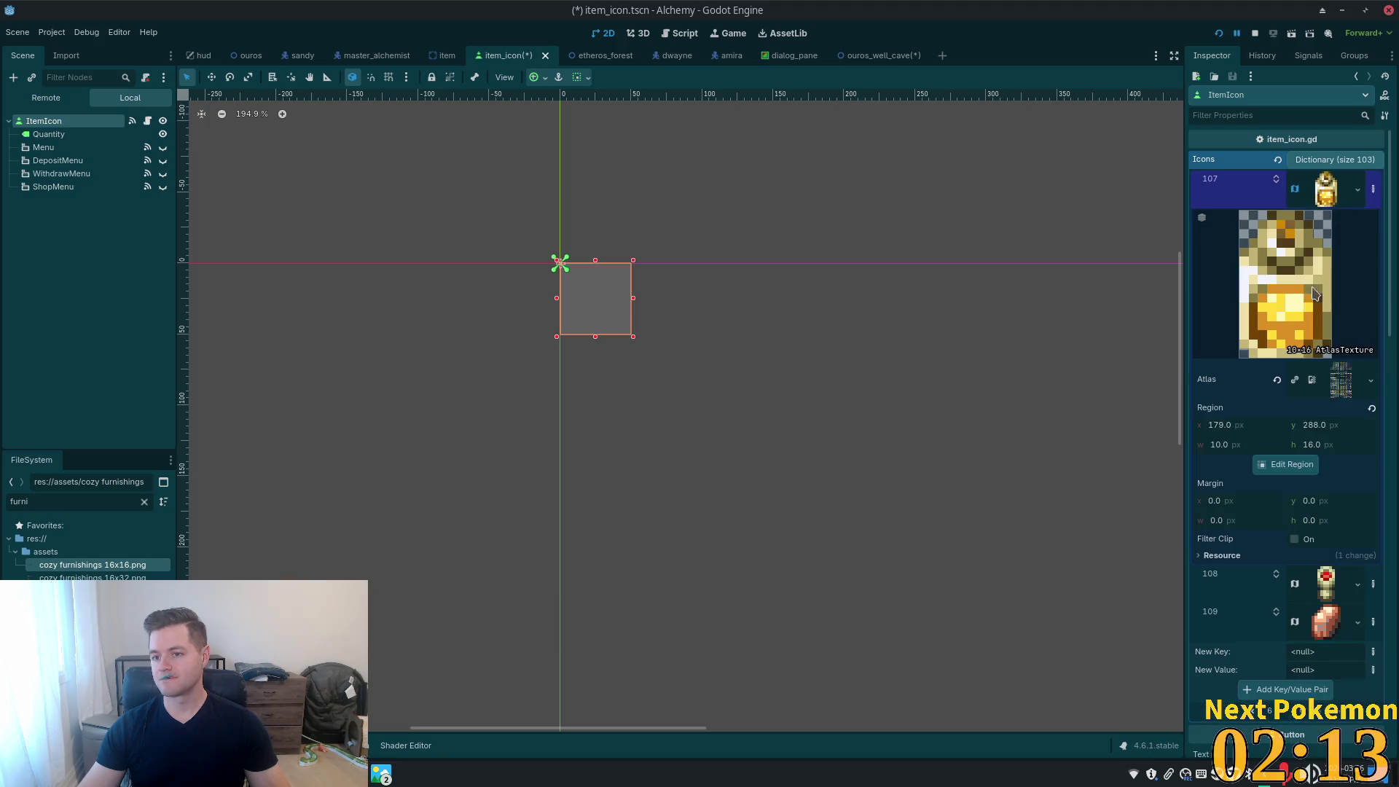
pyautogui.click(1284, 466)
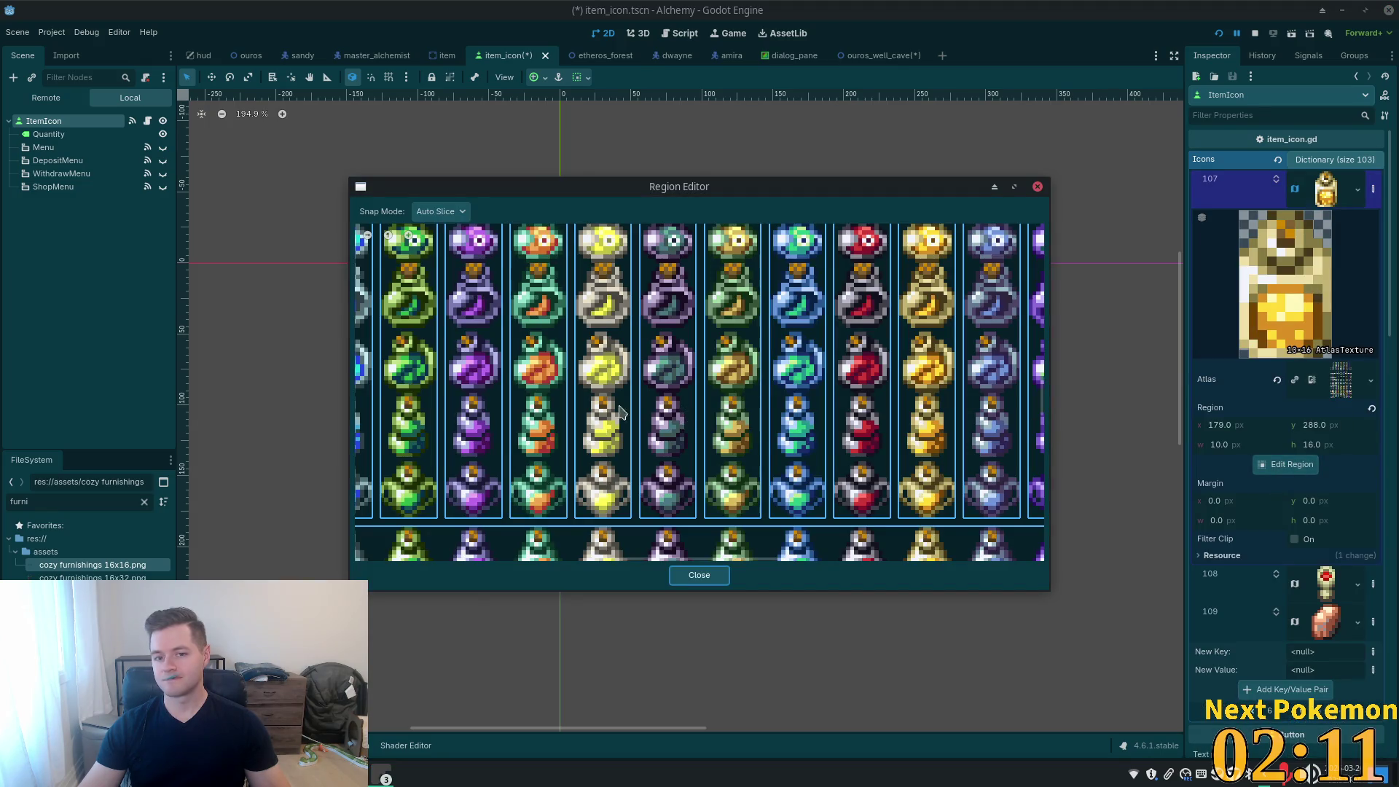
pyautogui.click(1037, 187)
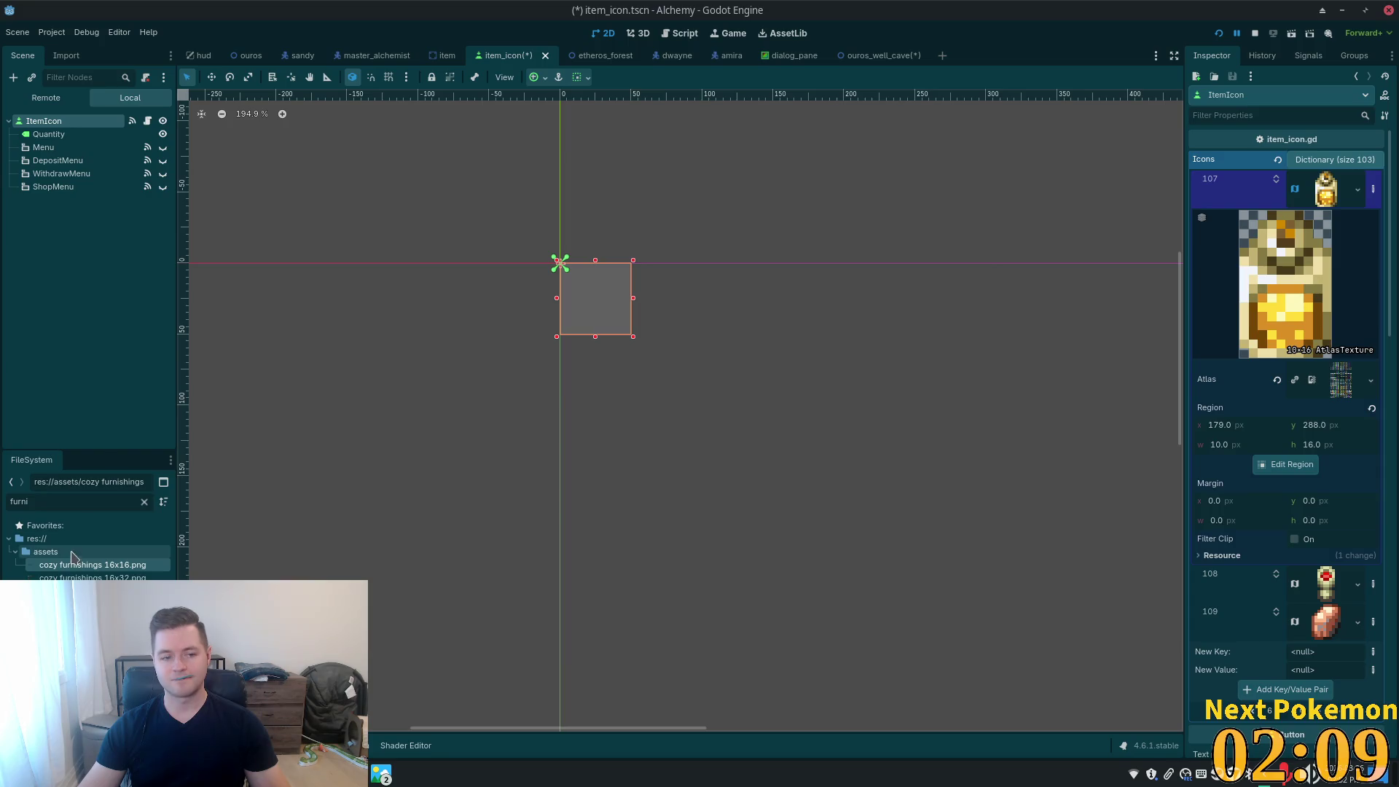
pyautogui.click(1279, 382)
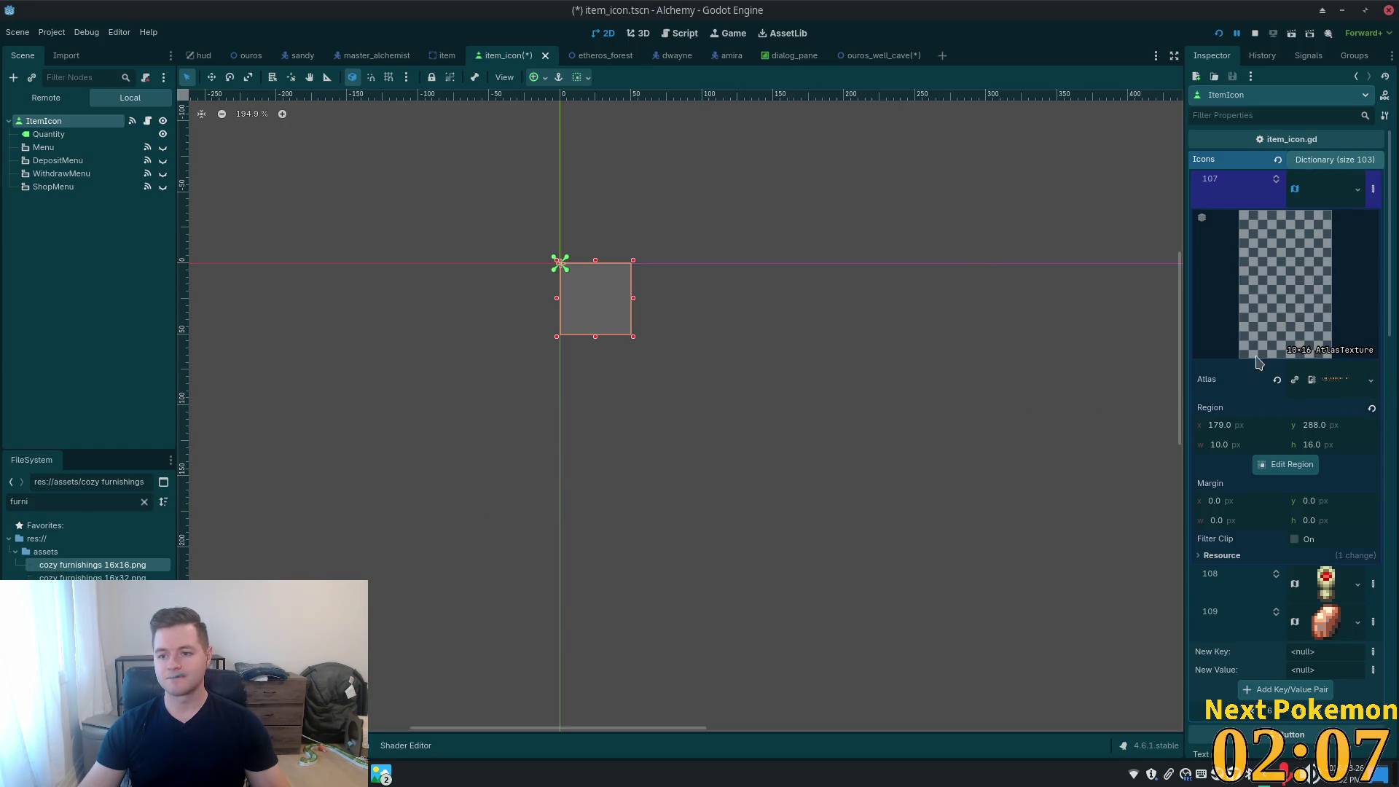
pyautogui.click(1285, 465)
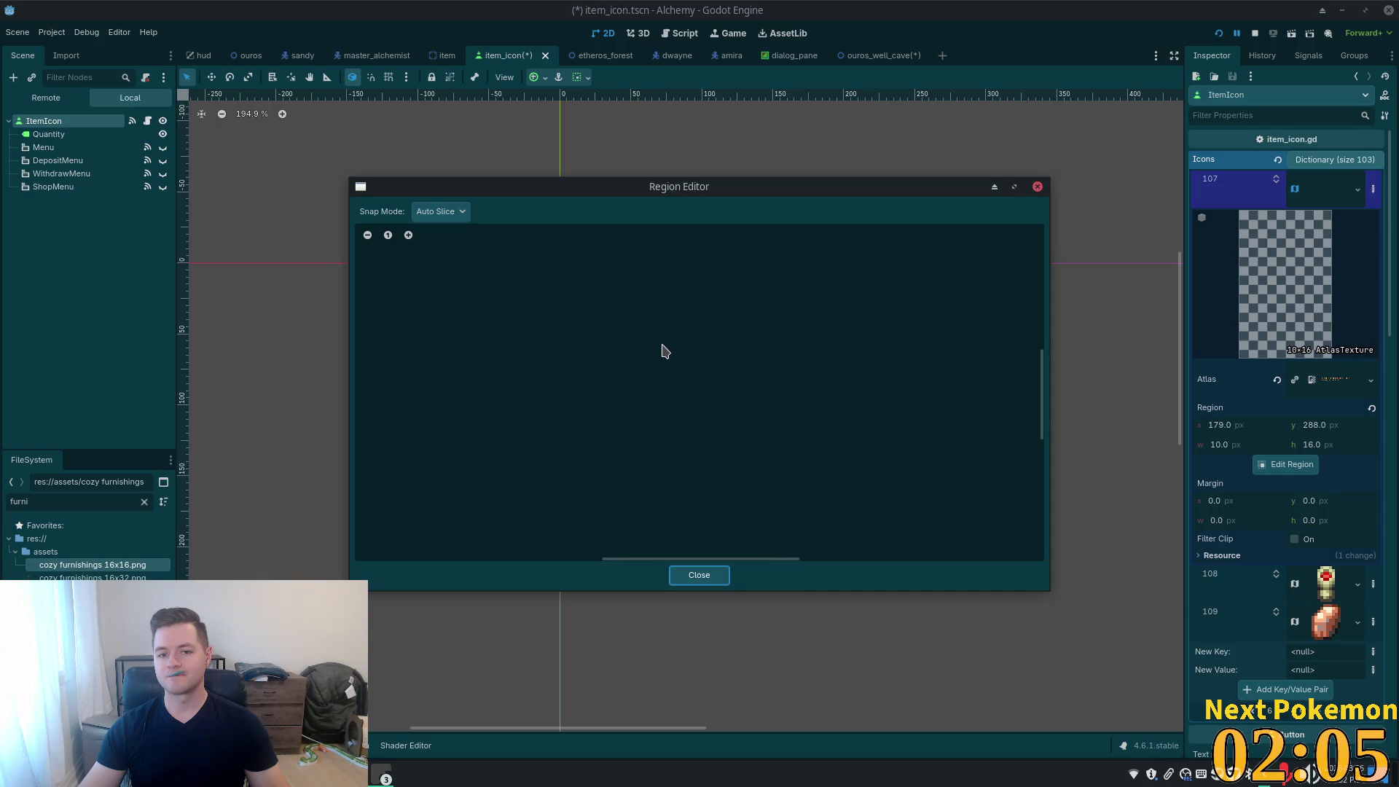
pyautogui.scroll(5, 660, 348)
pyautogui.moveTo(597, 304); pyautogui.dragTo(752, 479)
pyautogui.scroll(8, 752, 479)
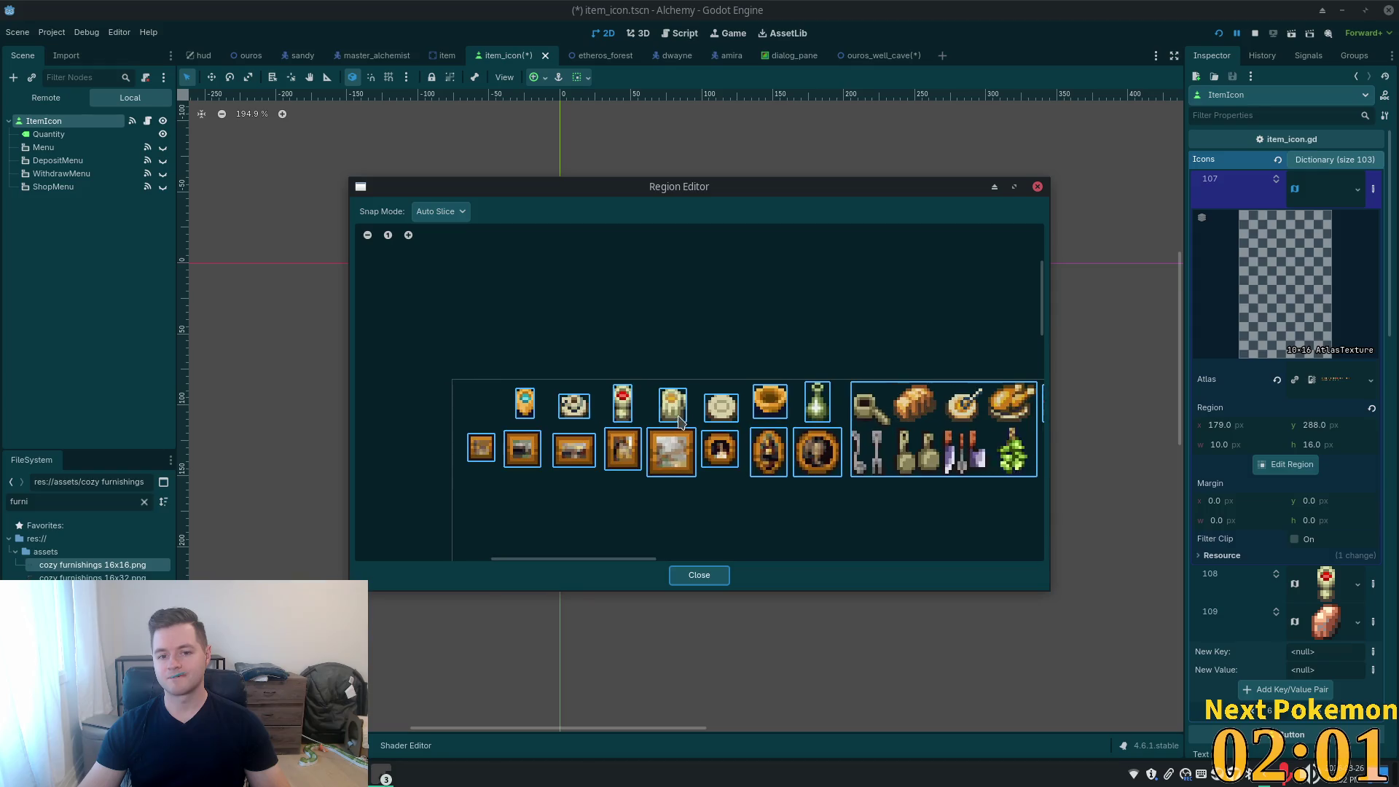
pyautogui.click(678, 417)
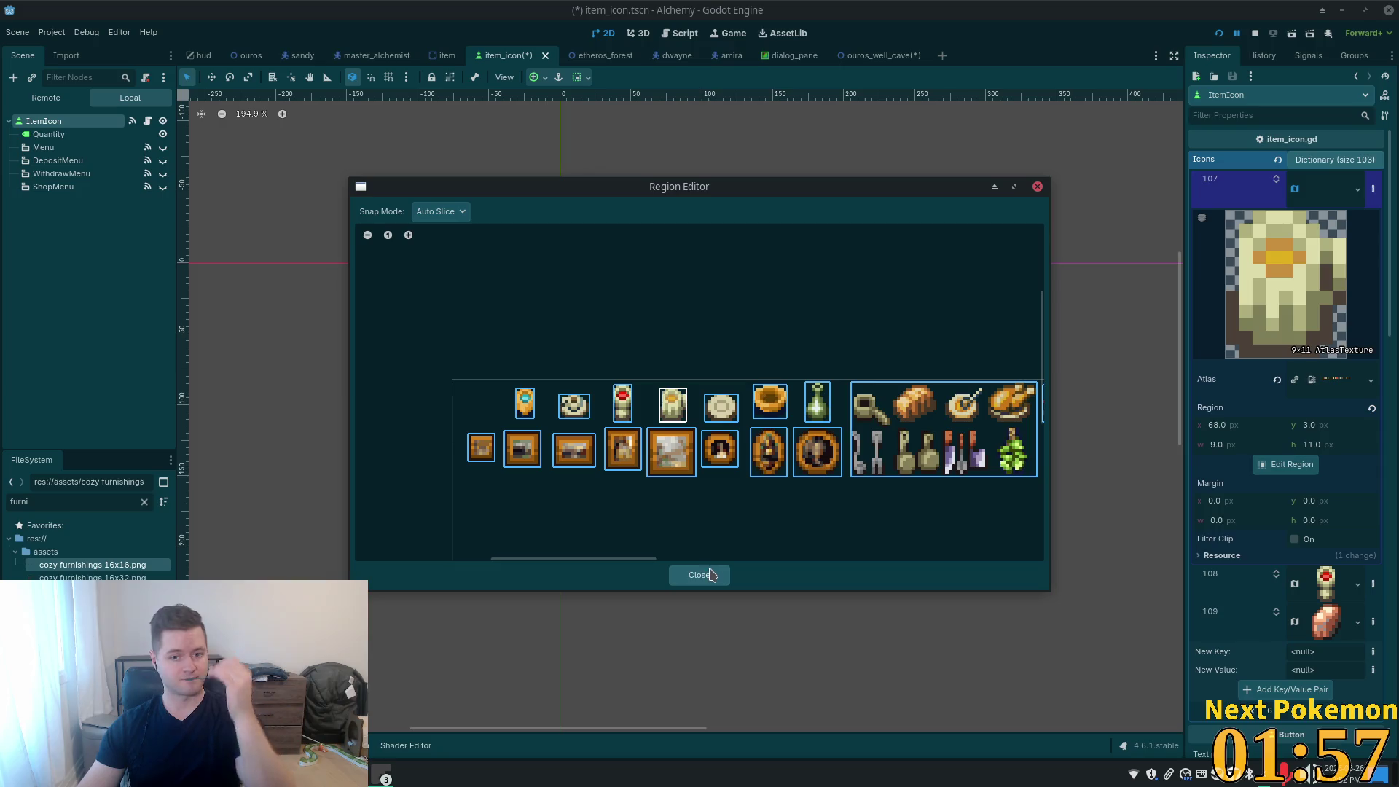
pyautogui.click(702, 570)
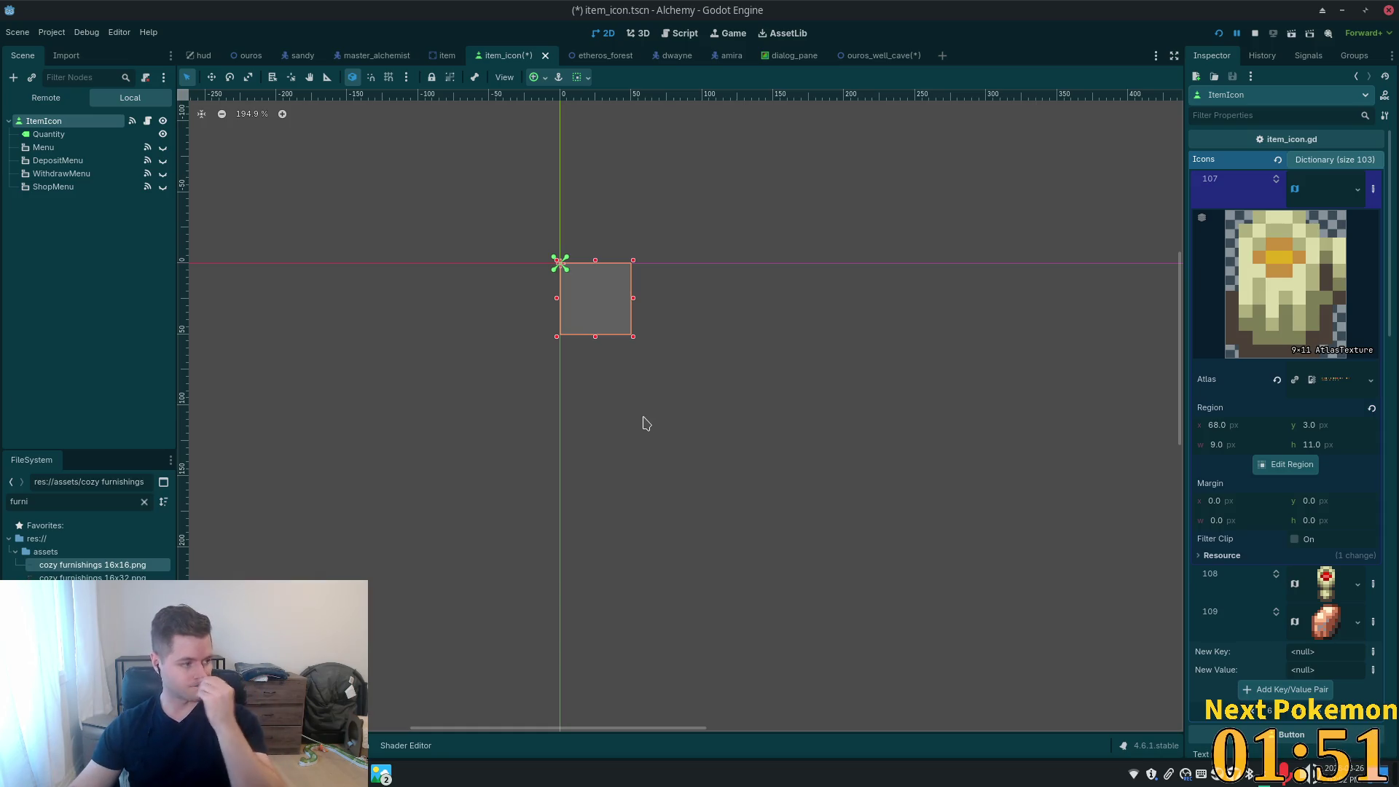
pyautogui.hotkey('ctrl', 's')
# Save item_icon, return to the ouros_well_cave scene, and switch over to the Steam library.
pyautogui.click(1344, 193)
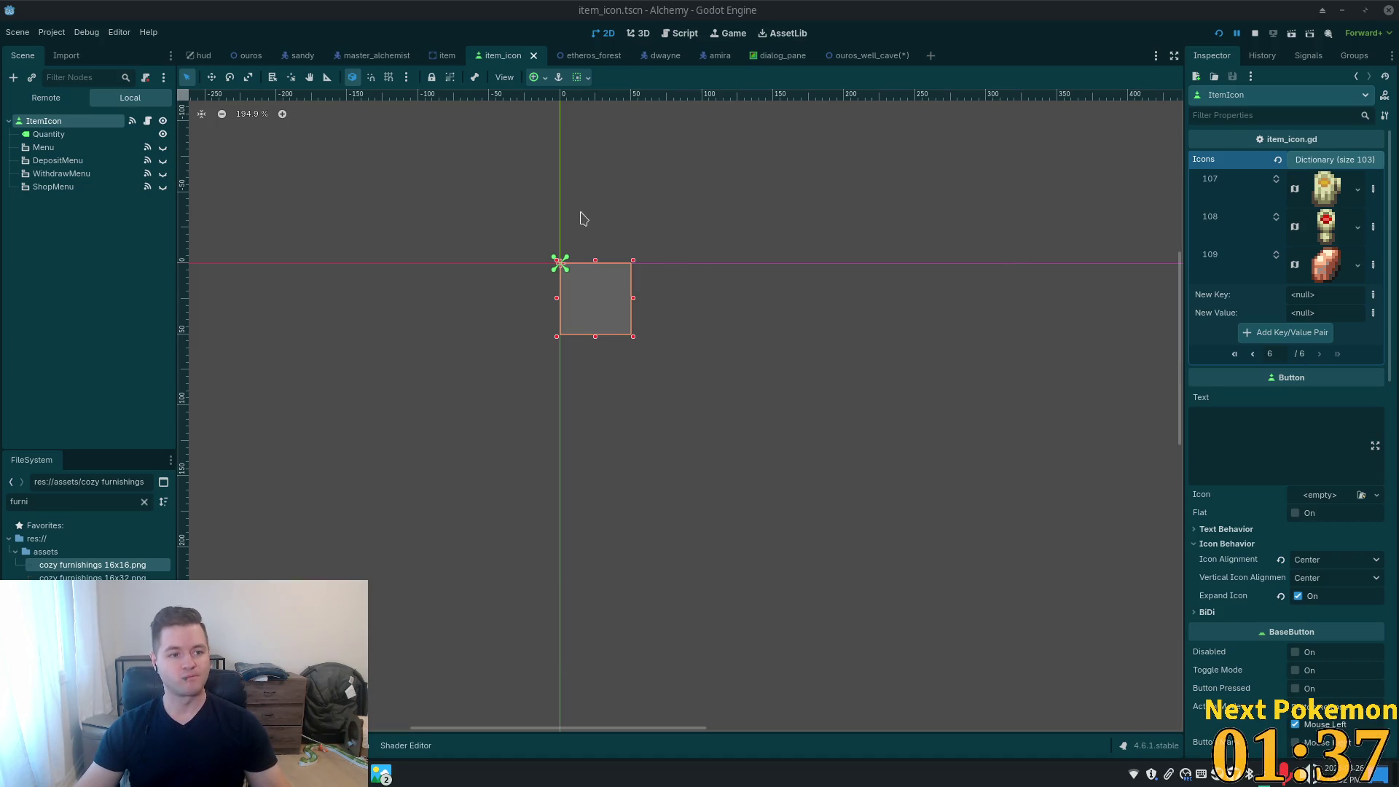
pyautogui.hotkey('ctrl', 's')
pyautogui.click(938, 639)
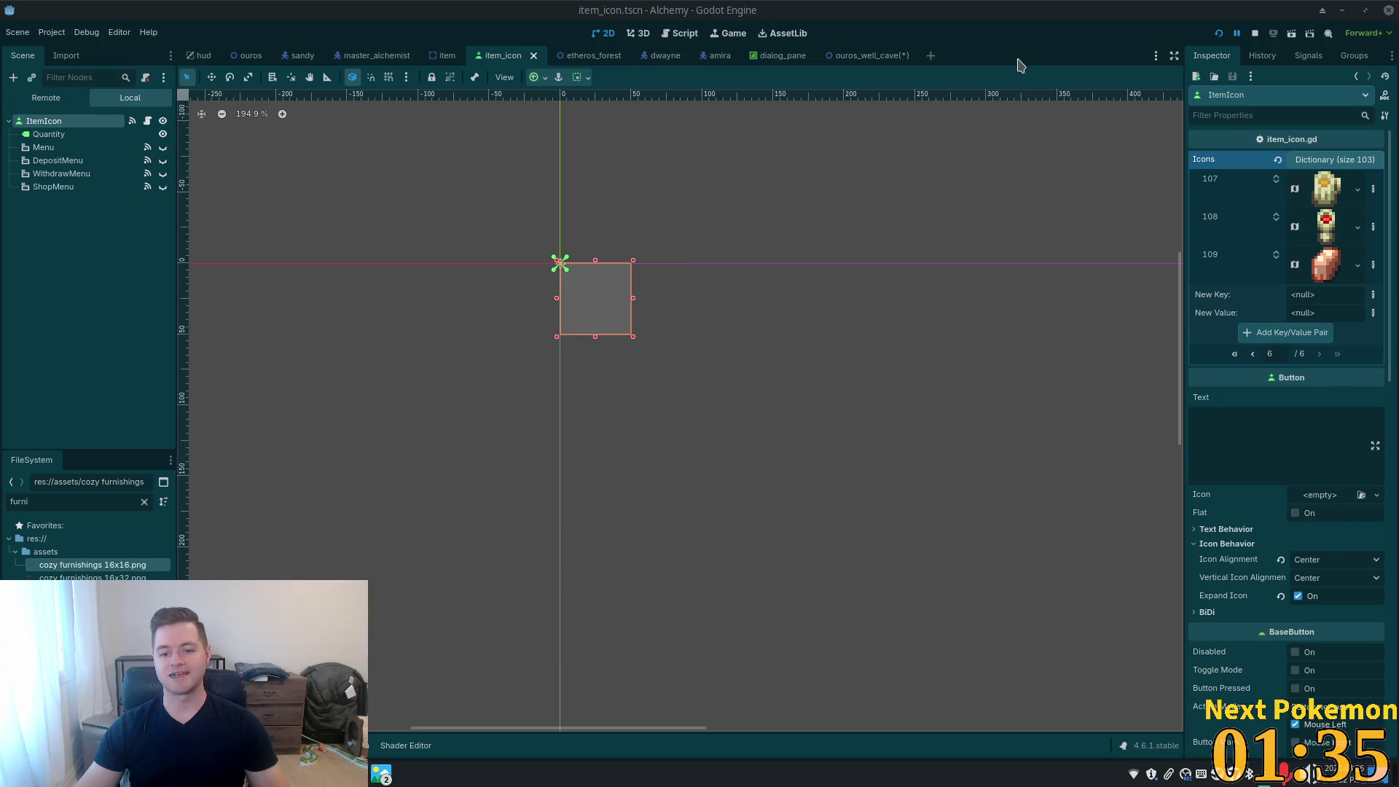
pyautogui.click(890, 57)
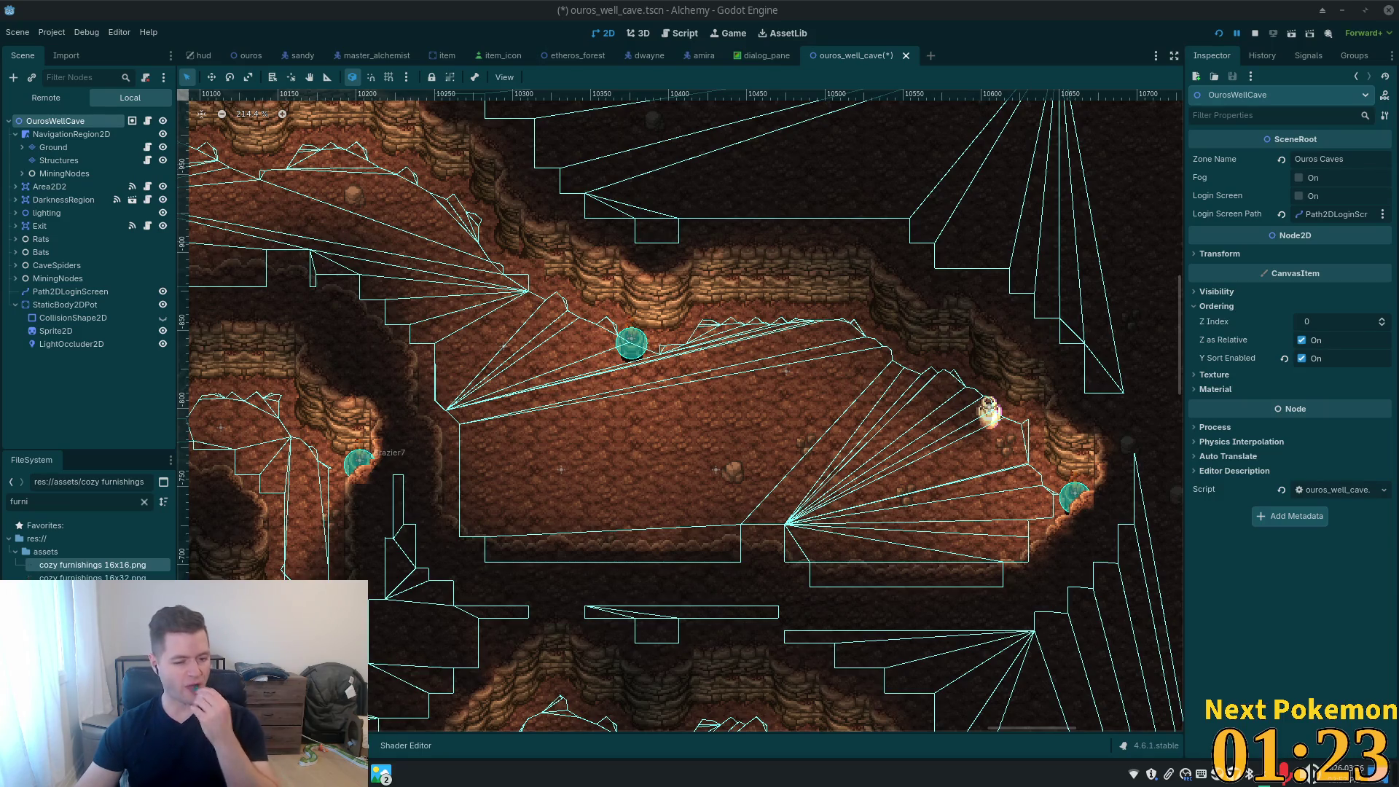
pyautogui.hotkey('alt', 'Tab')
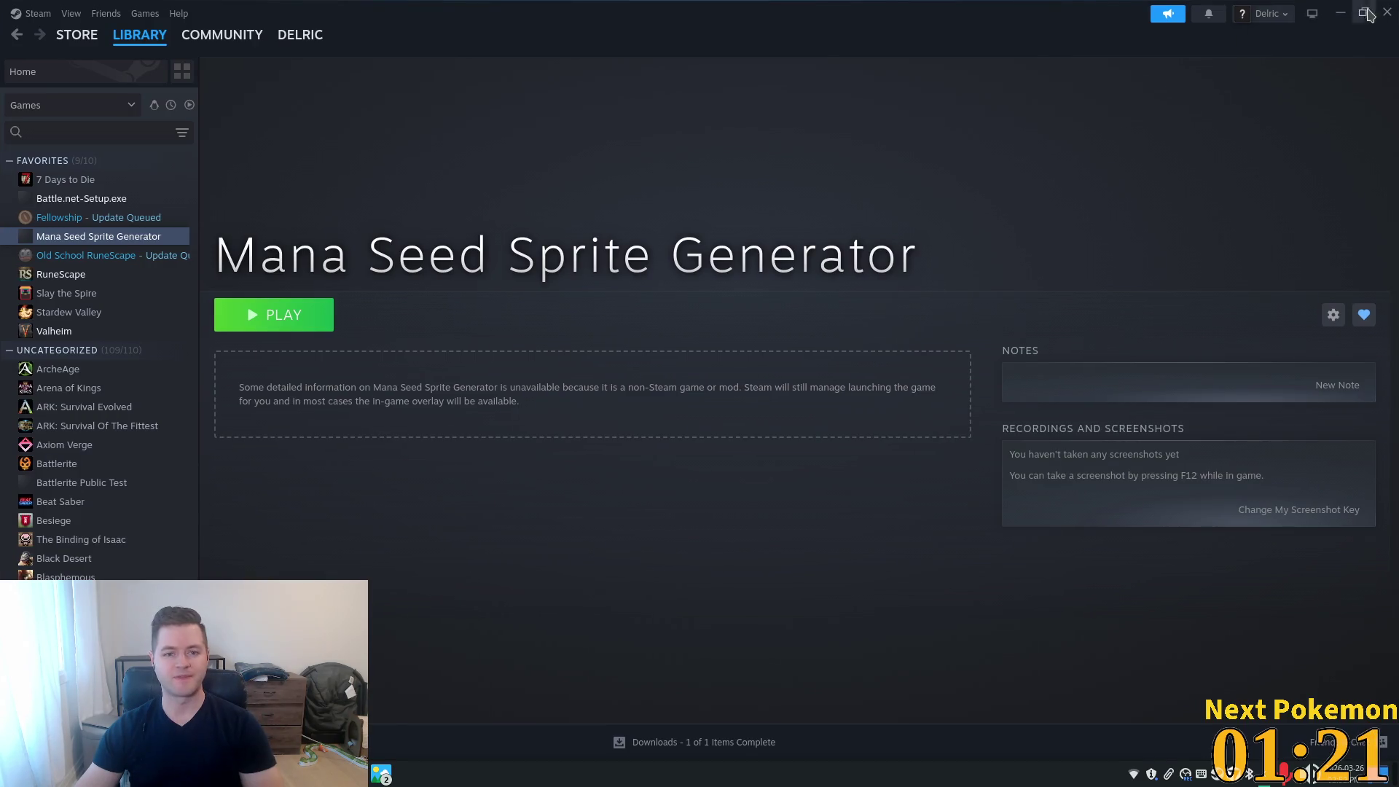
# Close the Steam window to get back to the Godot editor.
pyautogui.click(1387, 13)
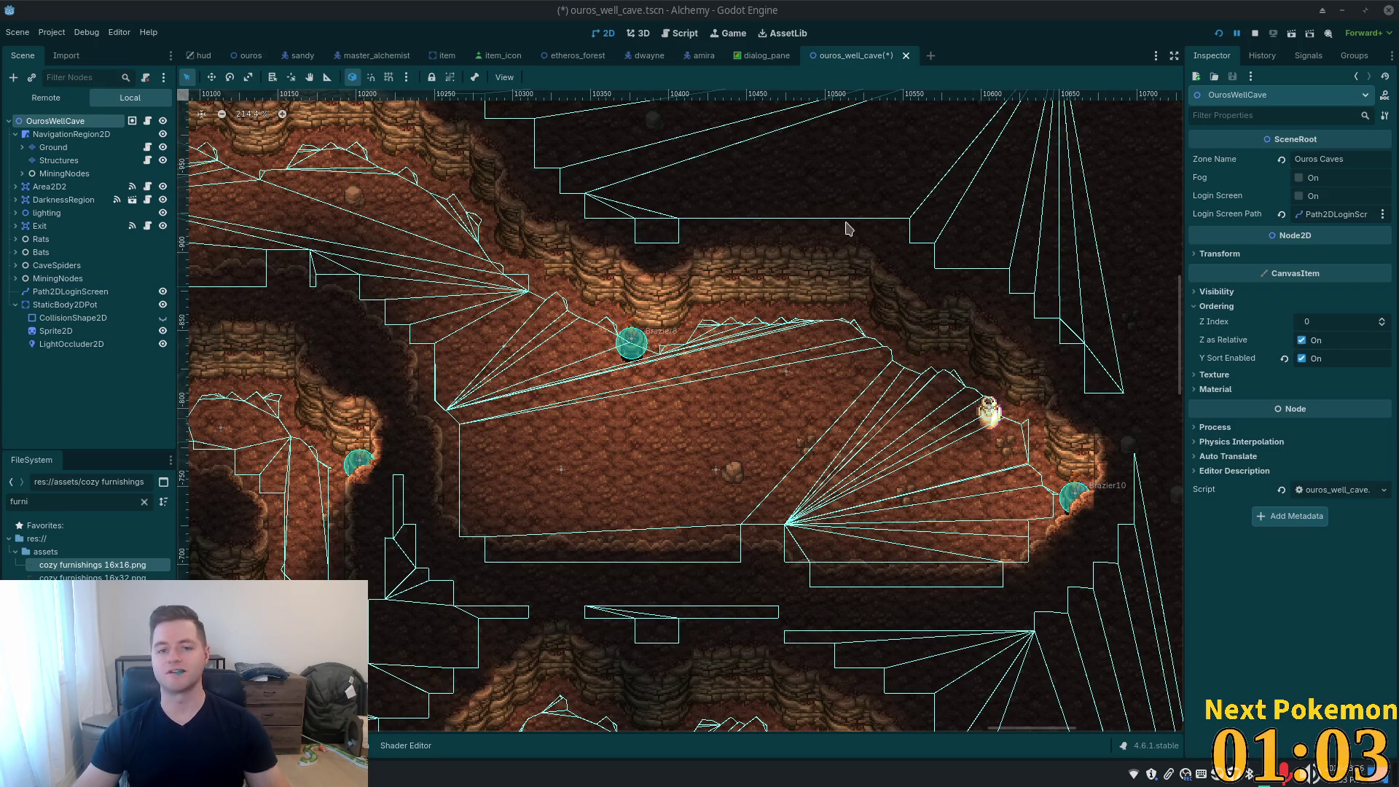
# In the ouros scene, clear the Scene dock filter, zoom onto the tavern and hide the Roofs layer.
pyautogui.click(248, 55)
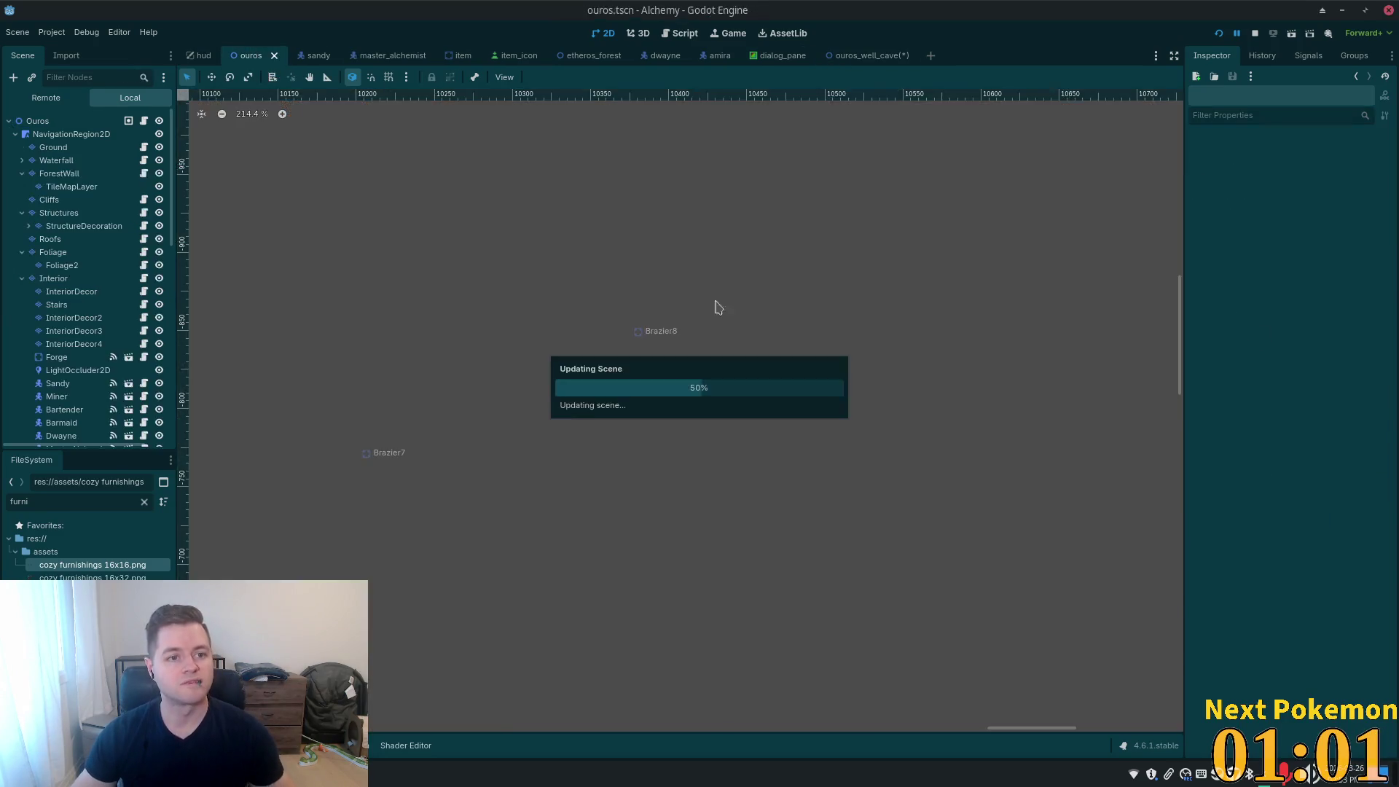
pyautogui.scroll(-4, 959, 237)
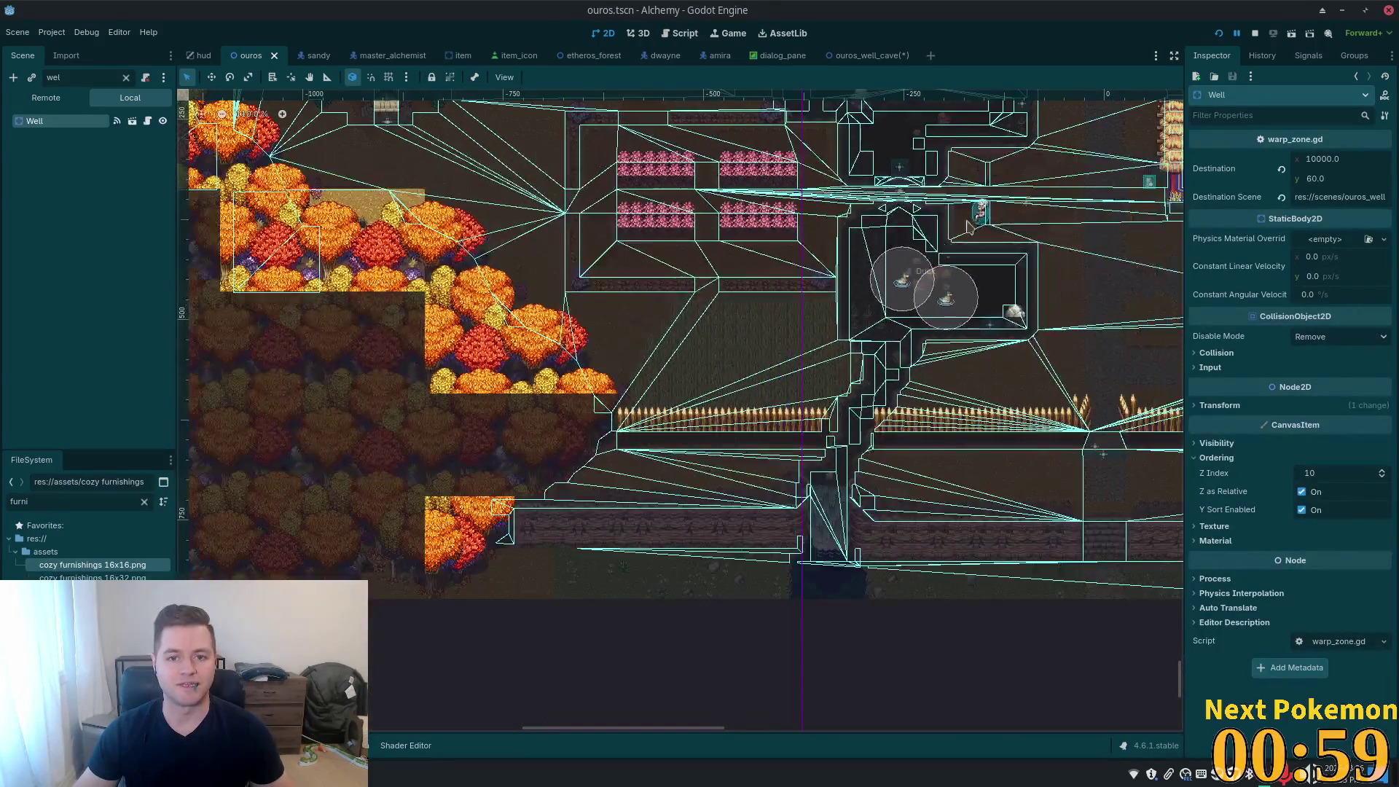
pyautogui.scroll(10, 959, 237)
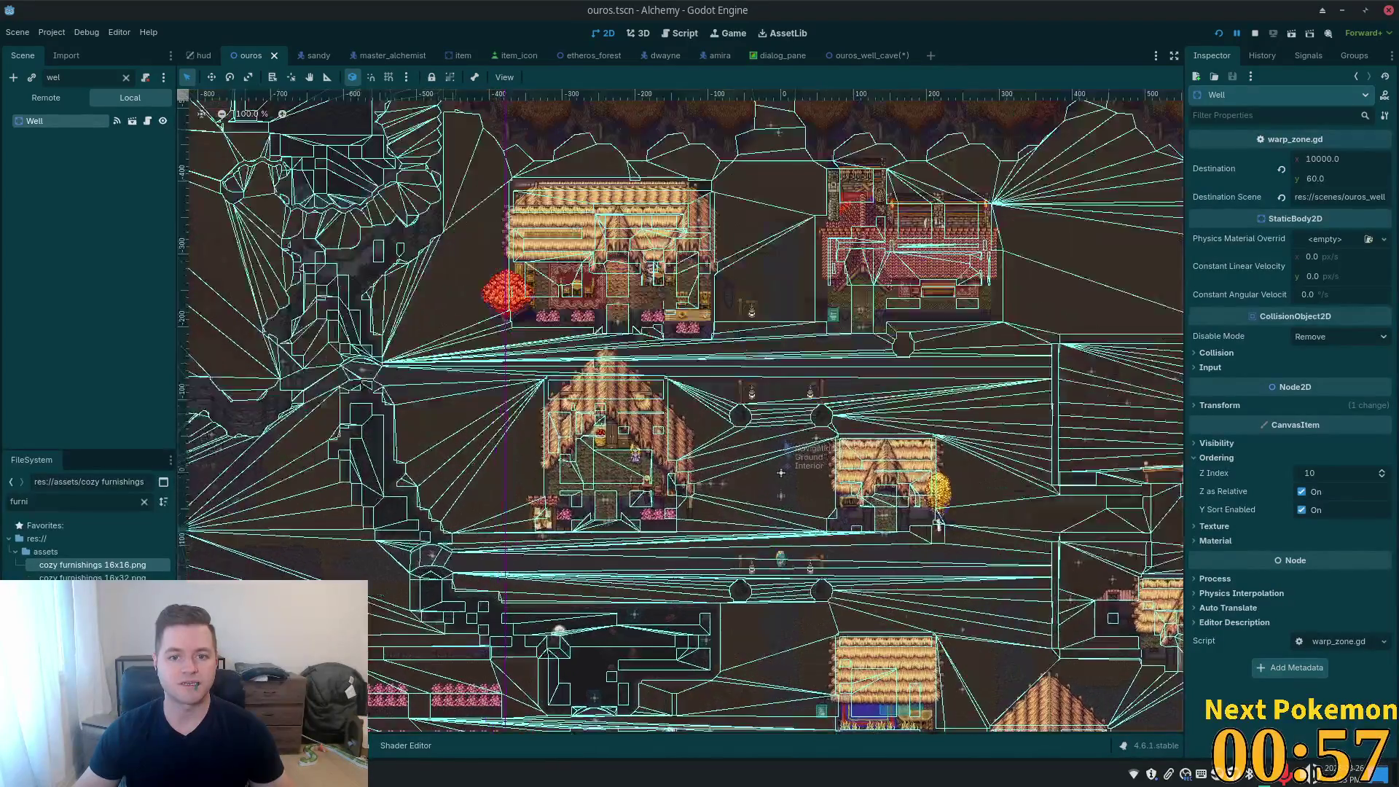
pyautogui.scroll(10, 551, 279)
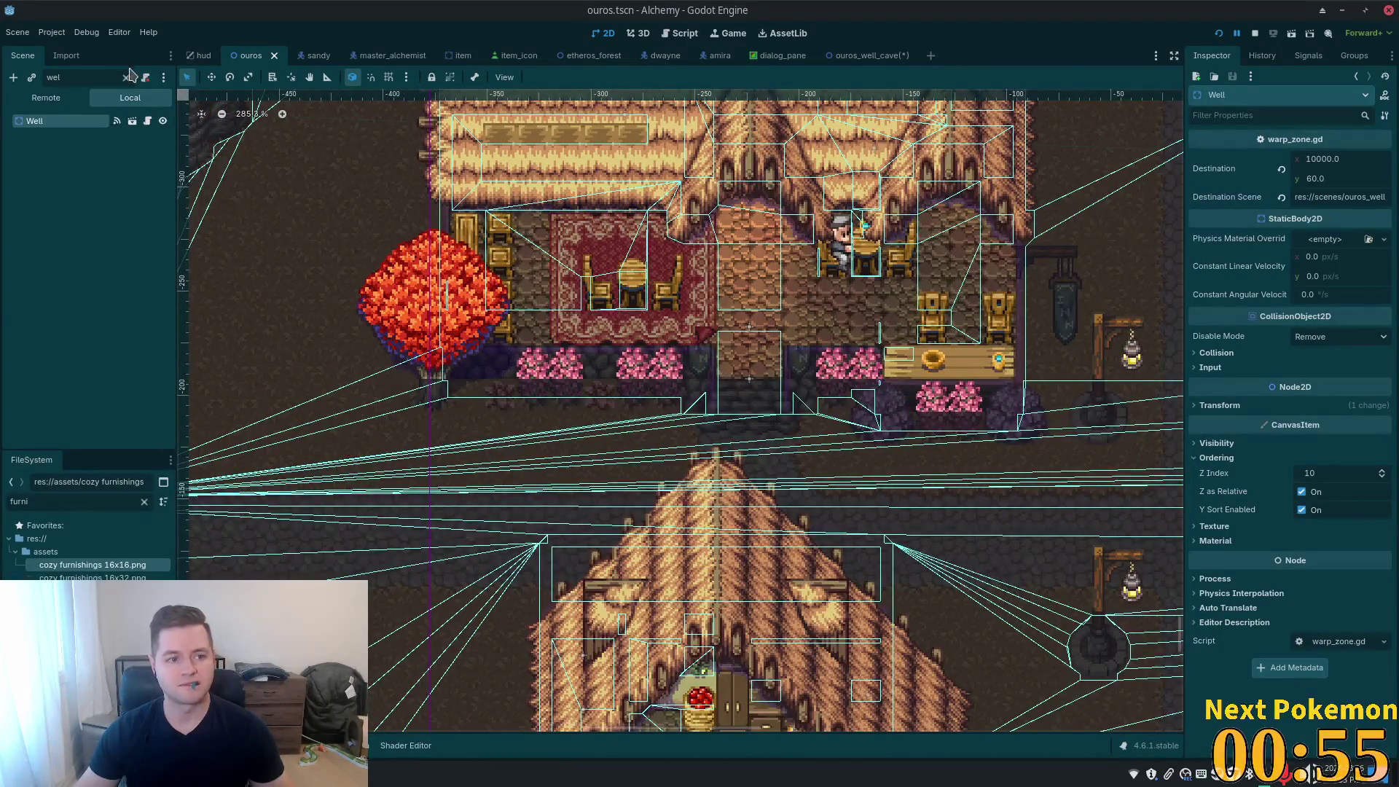
pyautogui.click(127, 77)
pyautogui.scroll(5, 95, 206)
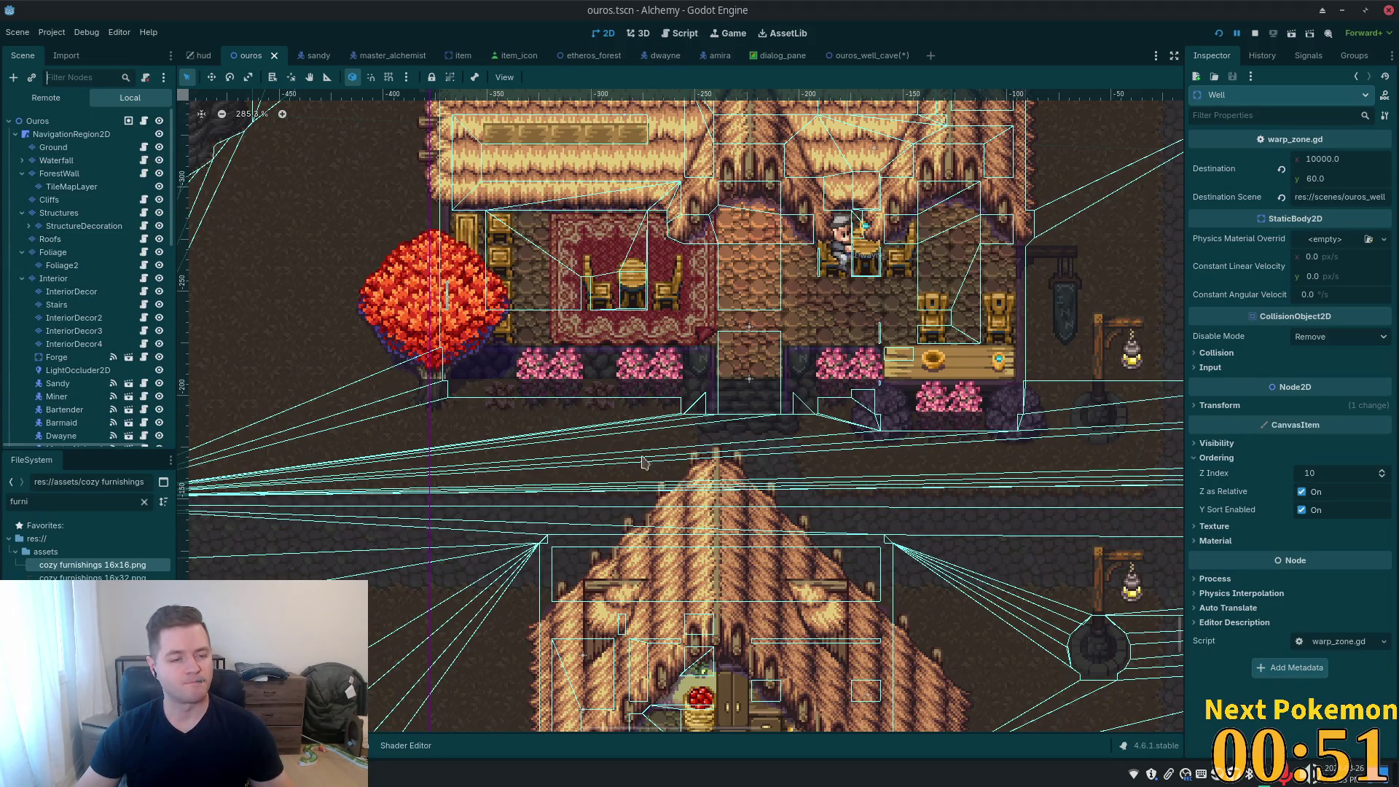
pyautogui.hotkey('ctrl', '=')
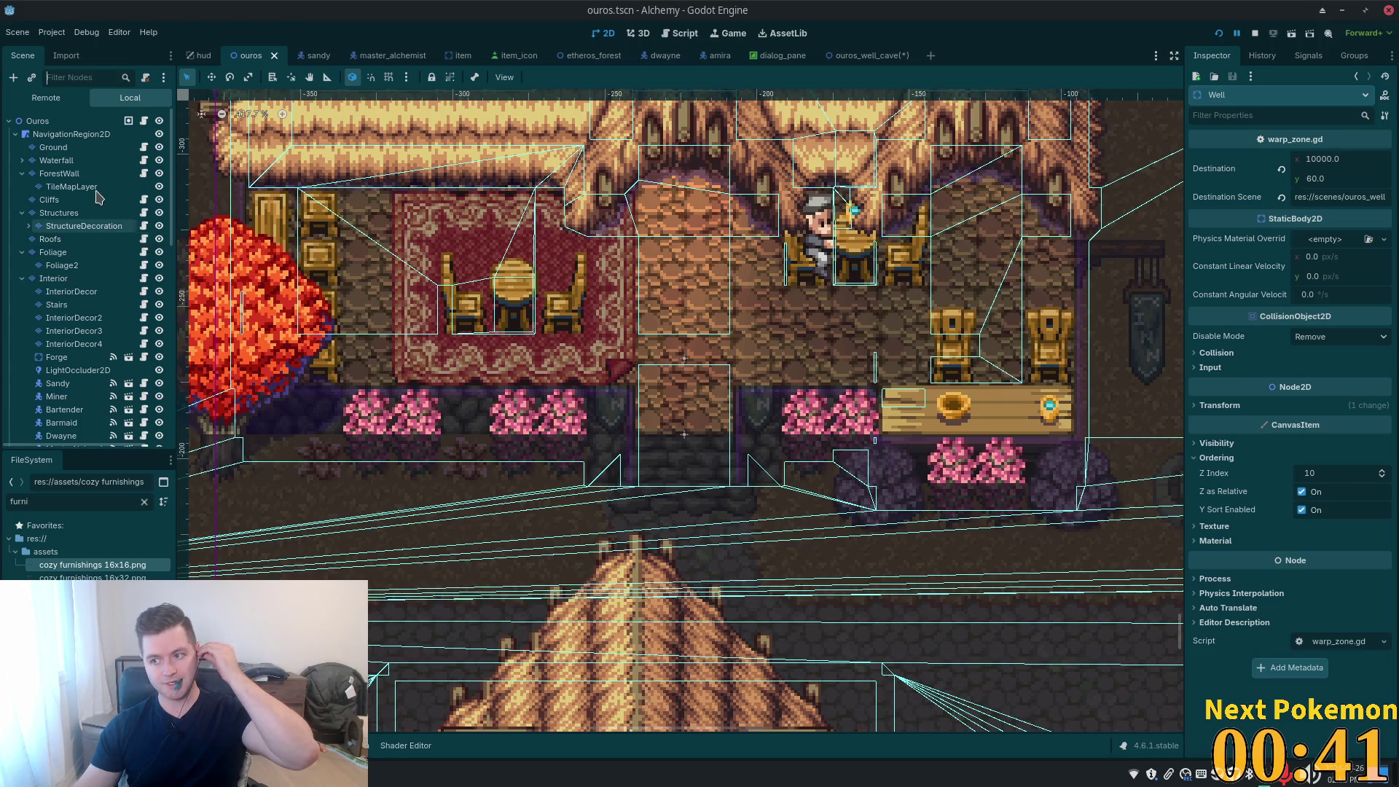
pyautogui.click(159, 240)
pyautogui.scroll(3, 756, 565)
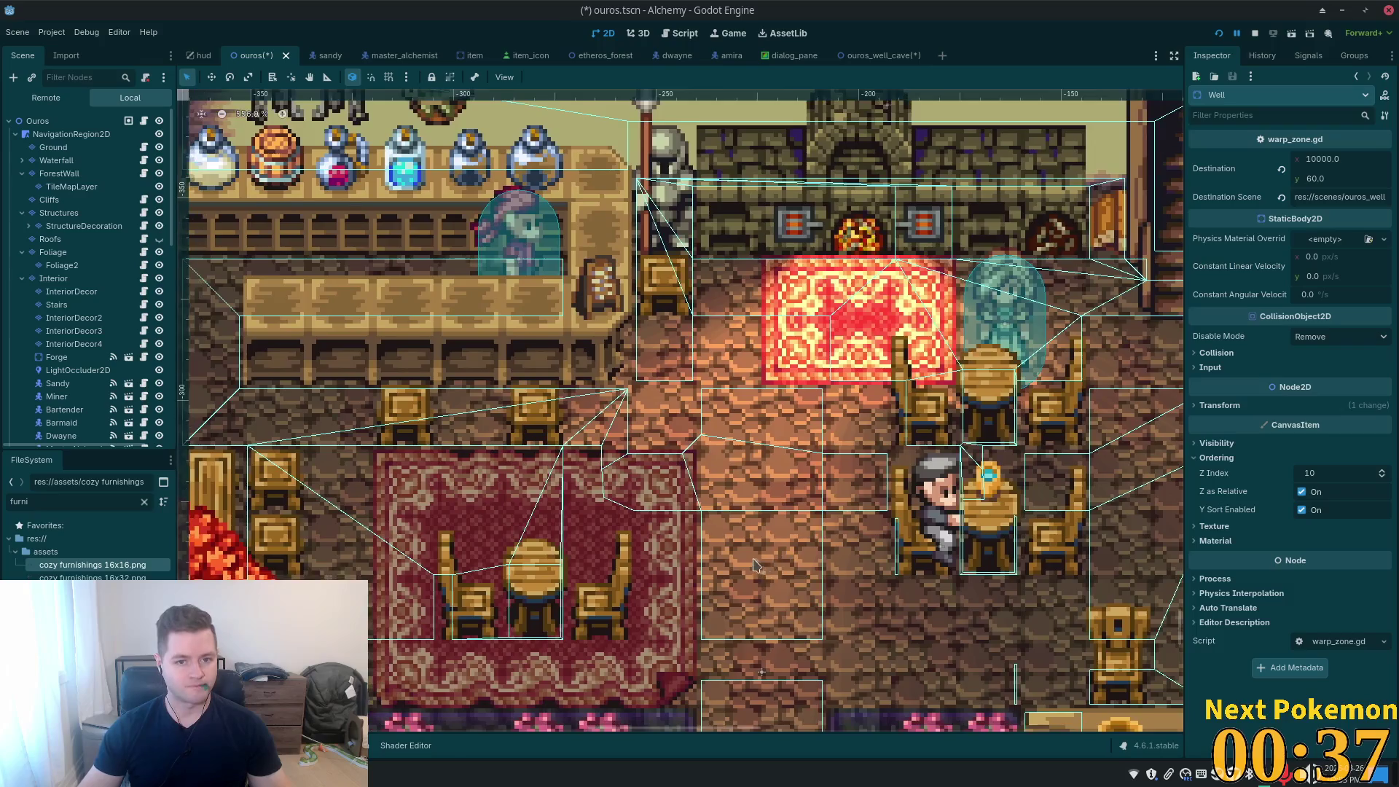
pyautogui.scroll(-5, 756, 565)
# Select Interior, InteriorDecor, then the InteriorDecor3 layer, and zoom onto the potion shelf.
pyautogui.click(53, 278)
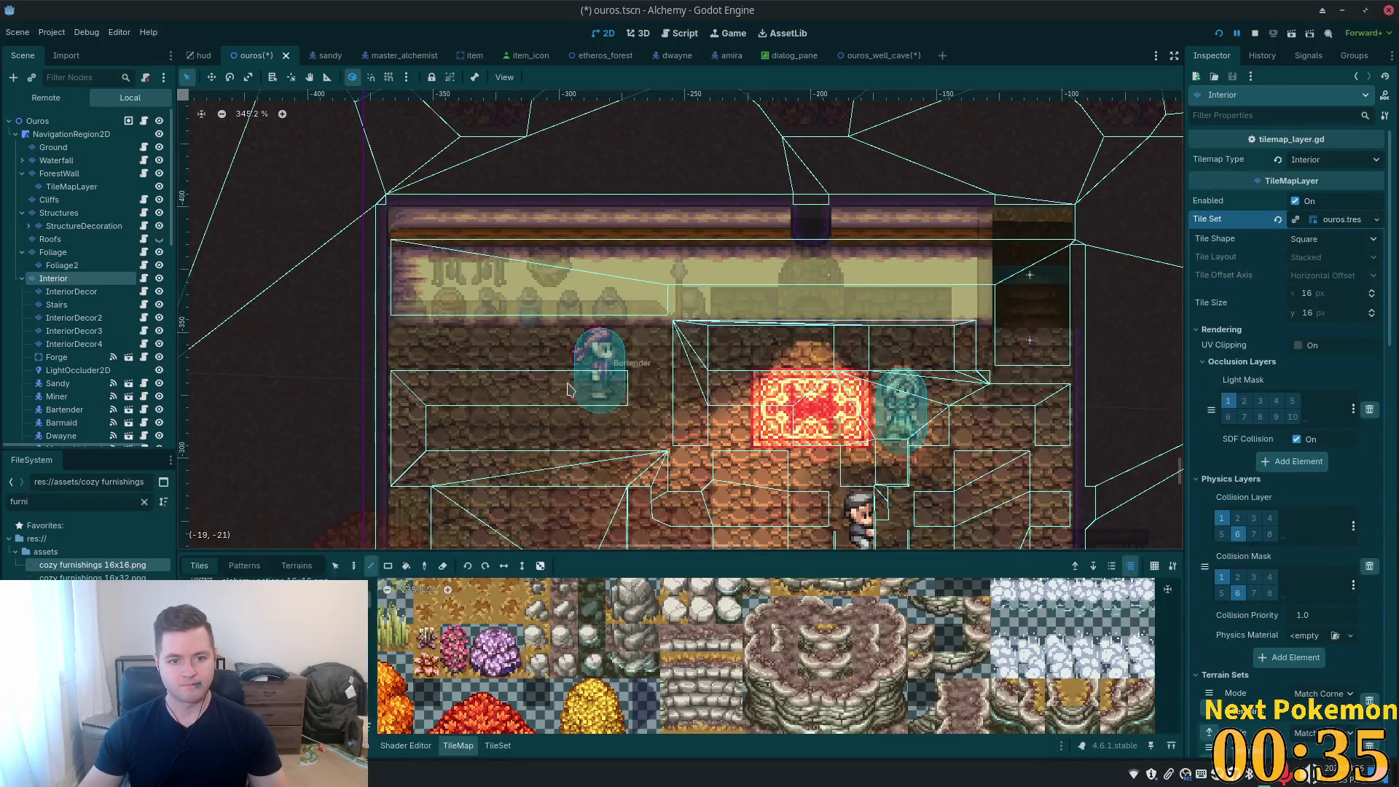
pyautogui.click(72, 291)
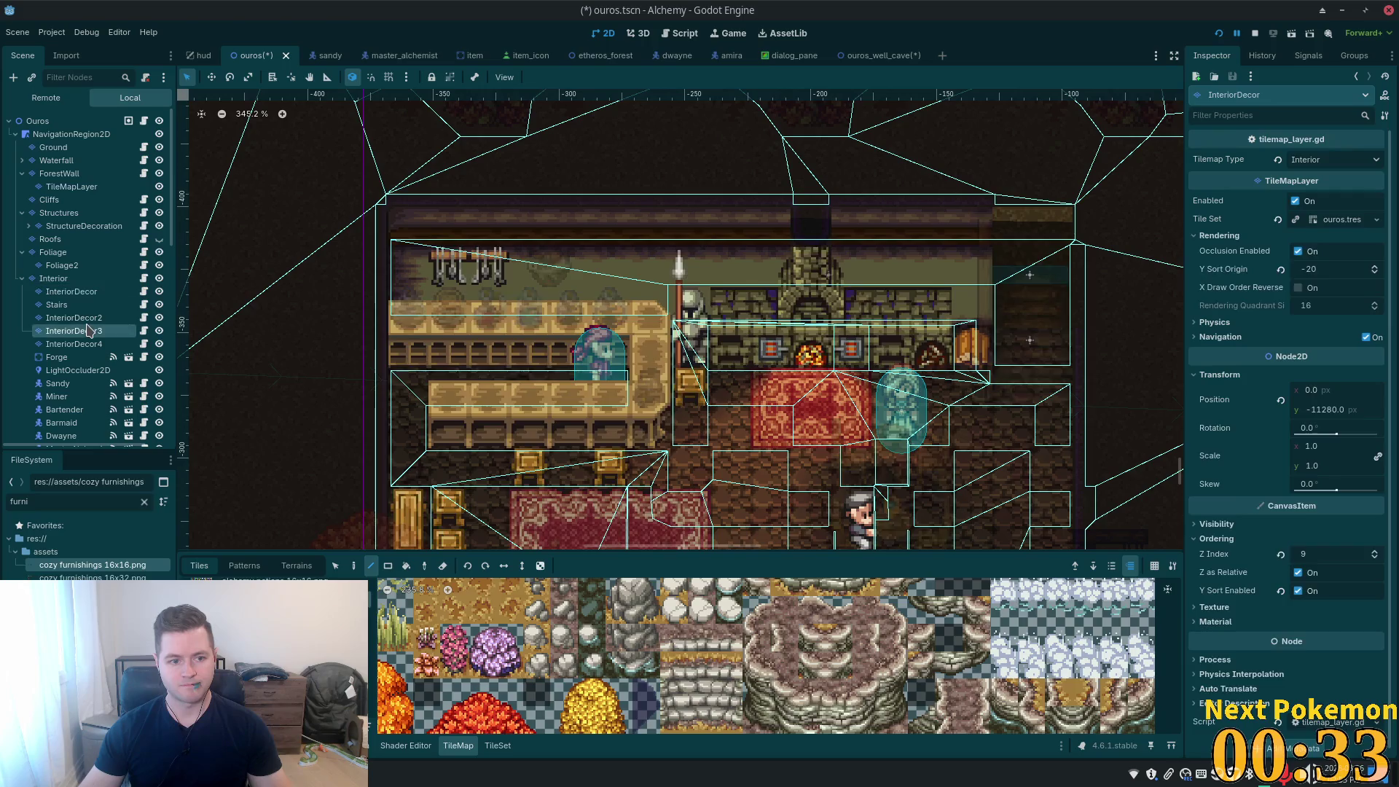
pyautogui.click(87, 329)
pyautogui.click(80, 319)
pyautogui.click(83, 332)
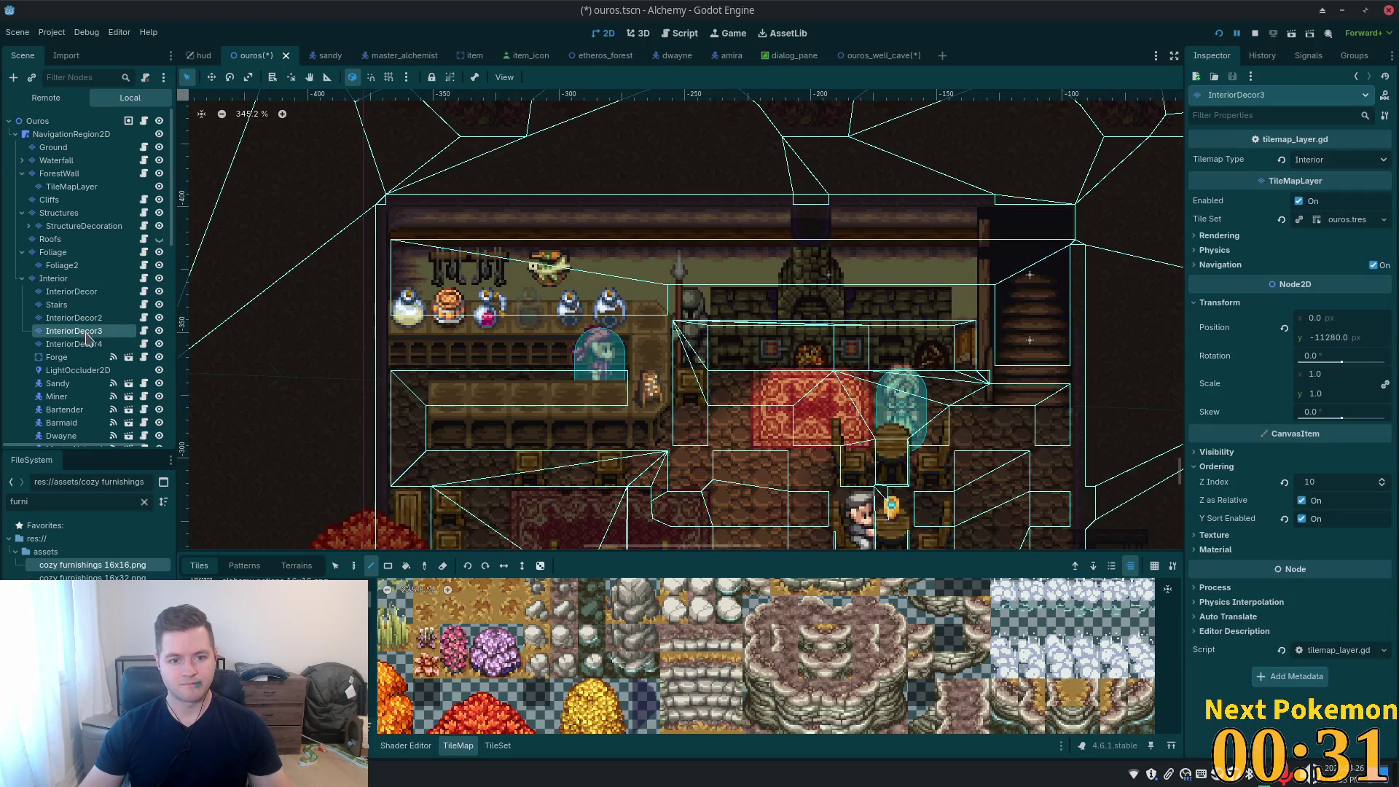
pyautogui.scroll(2, 556, 358)
pyautogui.scroll(2, 556, 358)
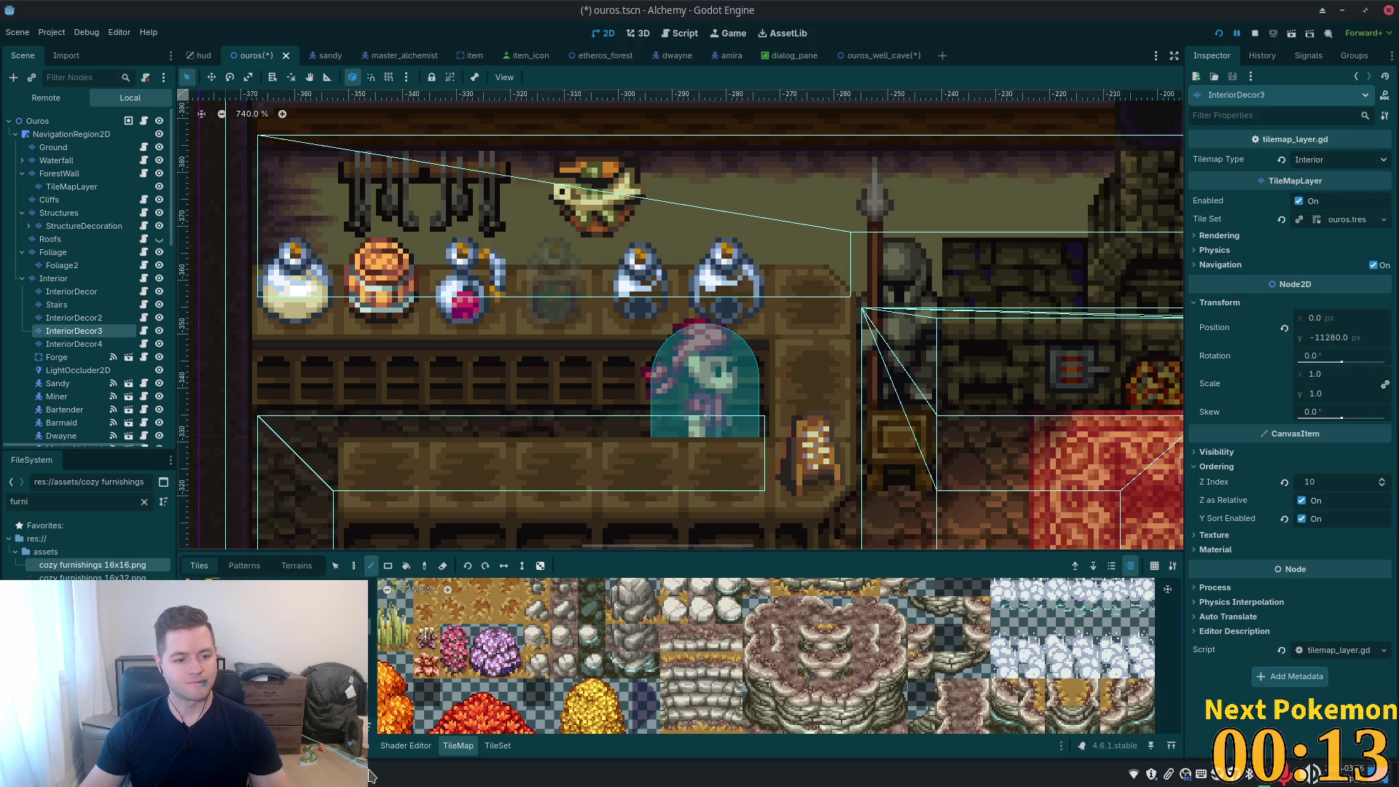
# Add cozy furnishings 16x16.png to ouros.tres as atlas 46 with auto-created tiles.
pyautogui.click(499, 746)
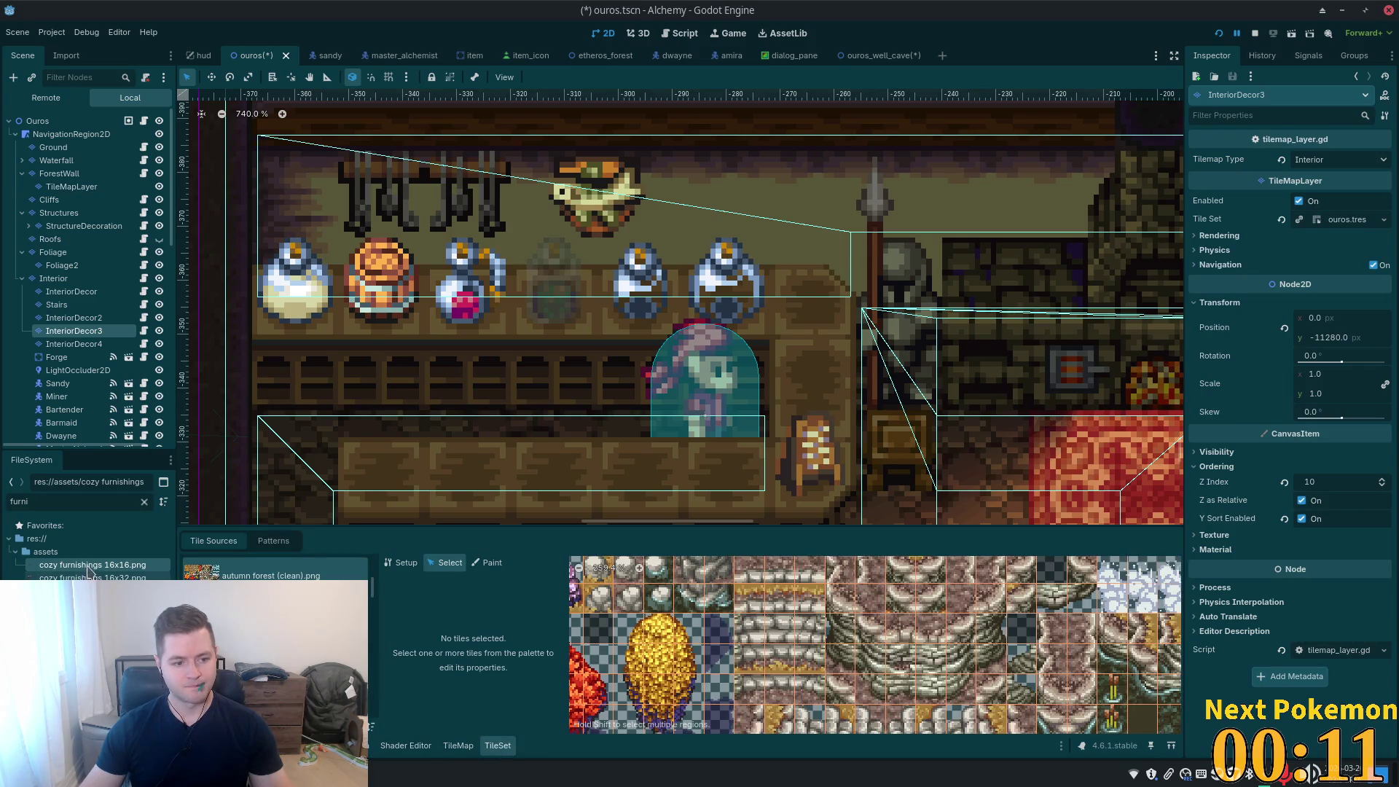
pyautogui.moveTo(92, 573); pyautogui.dragTo(277, 572)
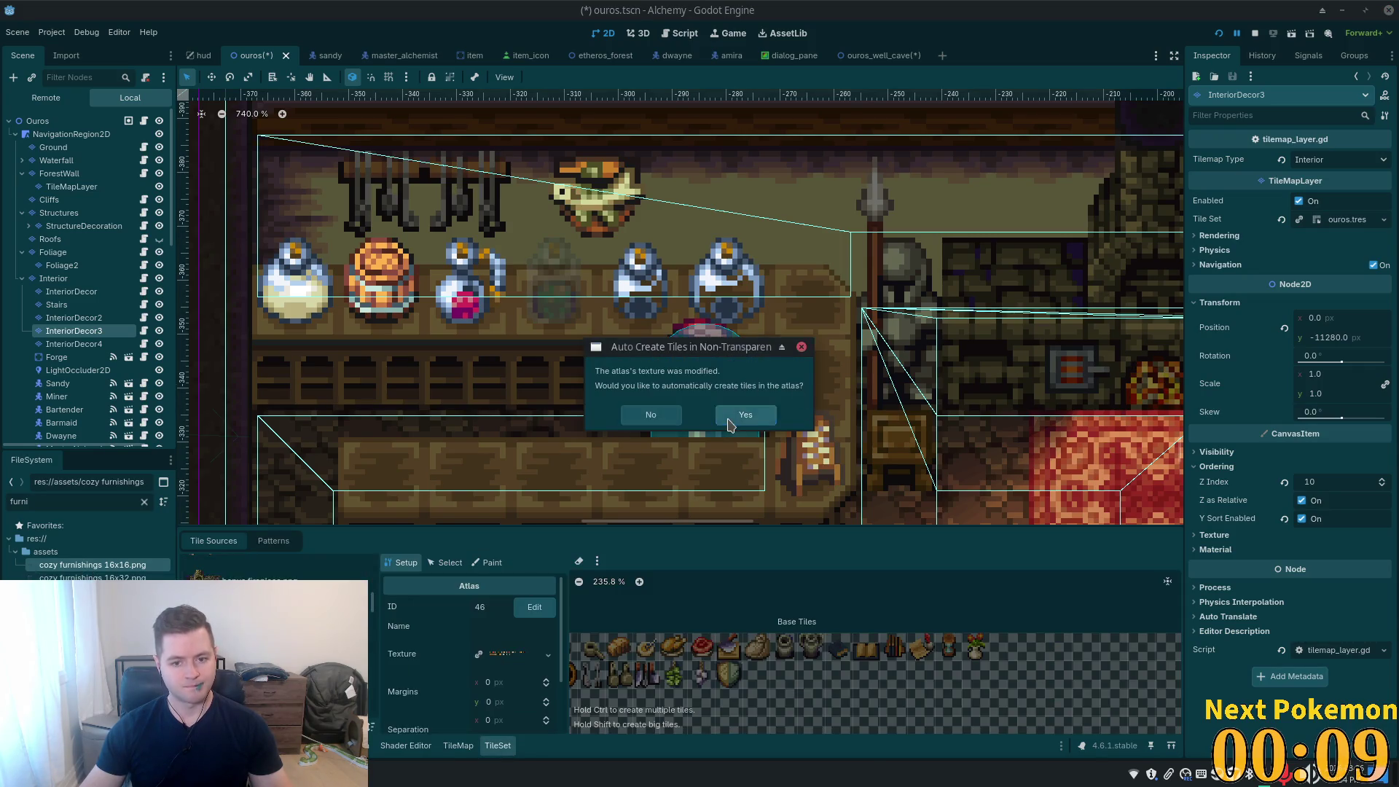
pyautogui.click(730, 421)
pyautogui.scroll(2, 851, 664)
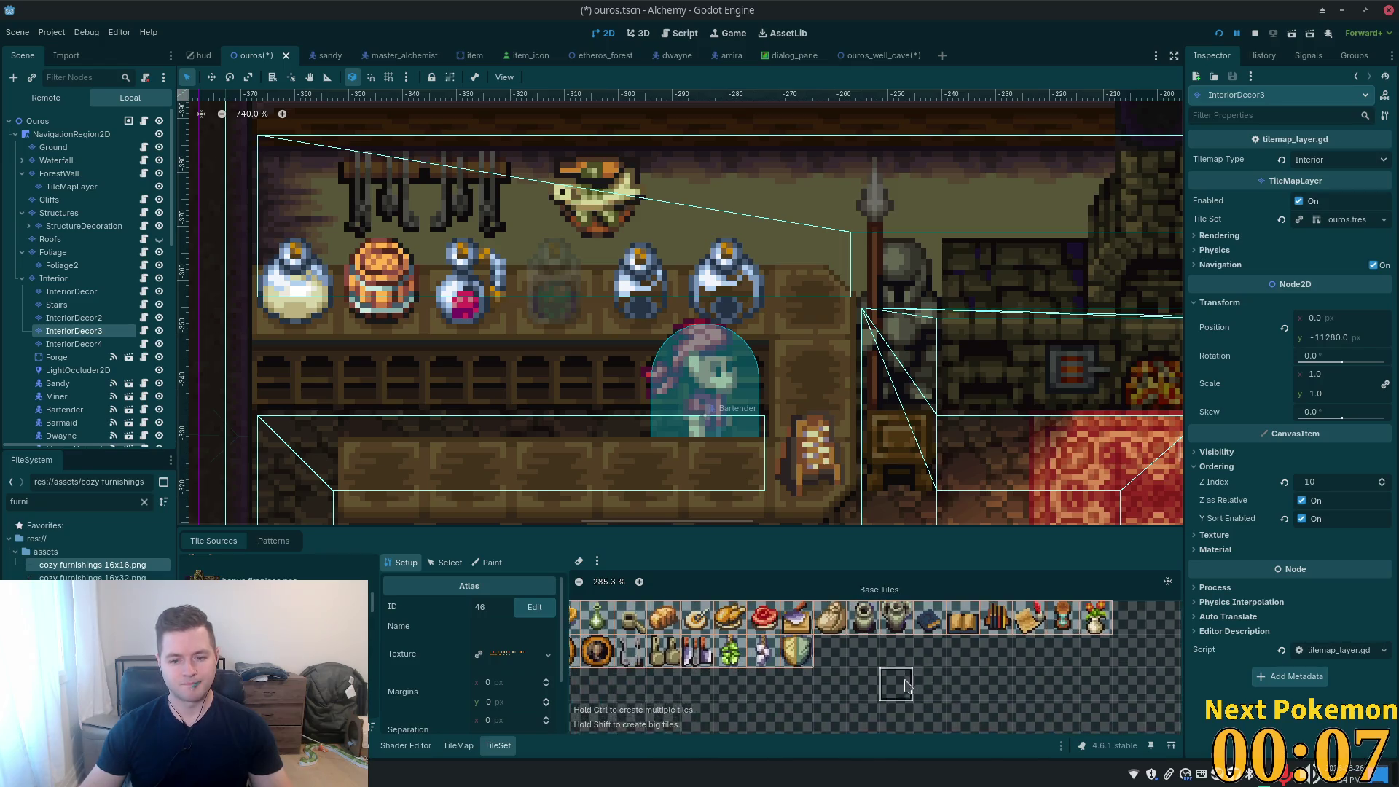
pyautogui.rightClick(731, 303)
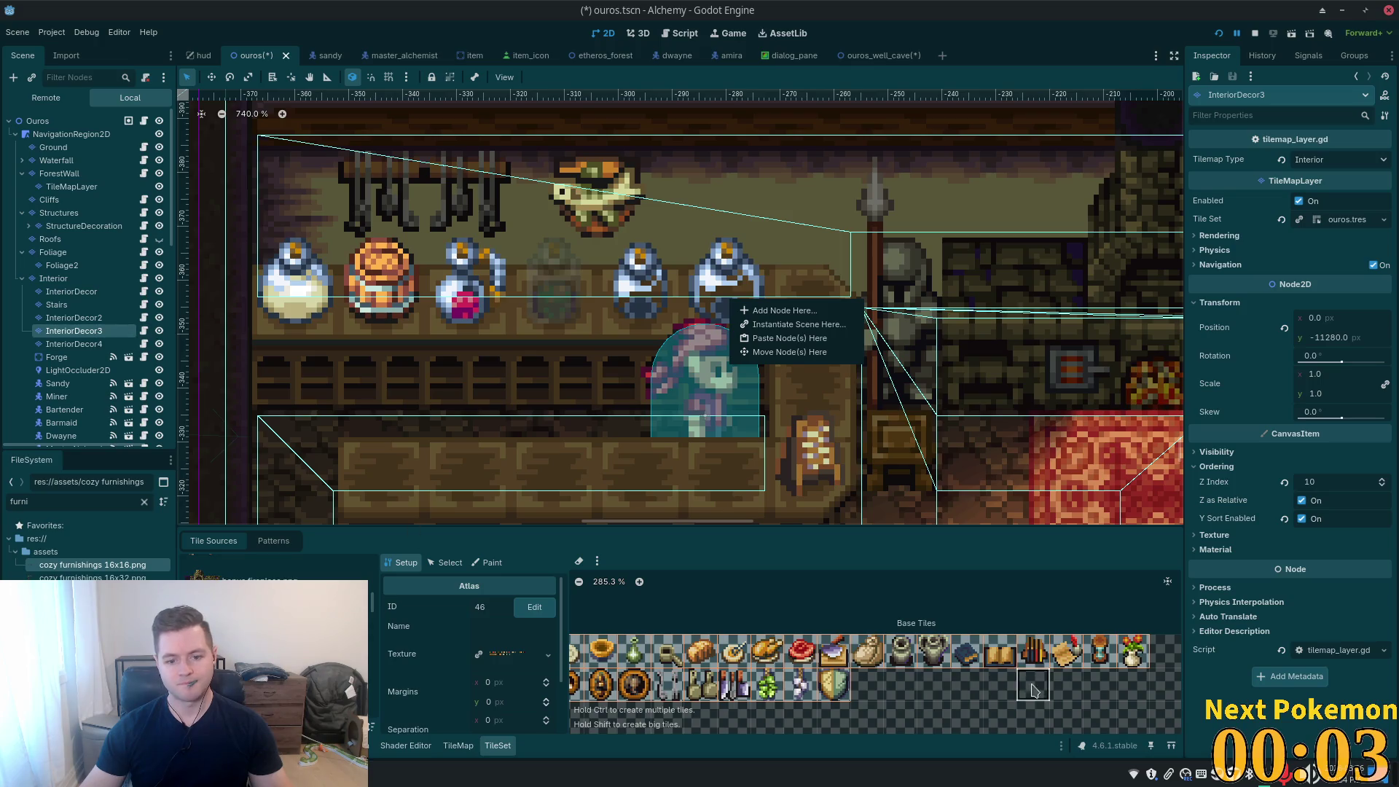
pyautogui.click(836, 698)
pyautogui.click(453, 749)
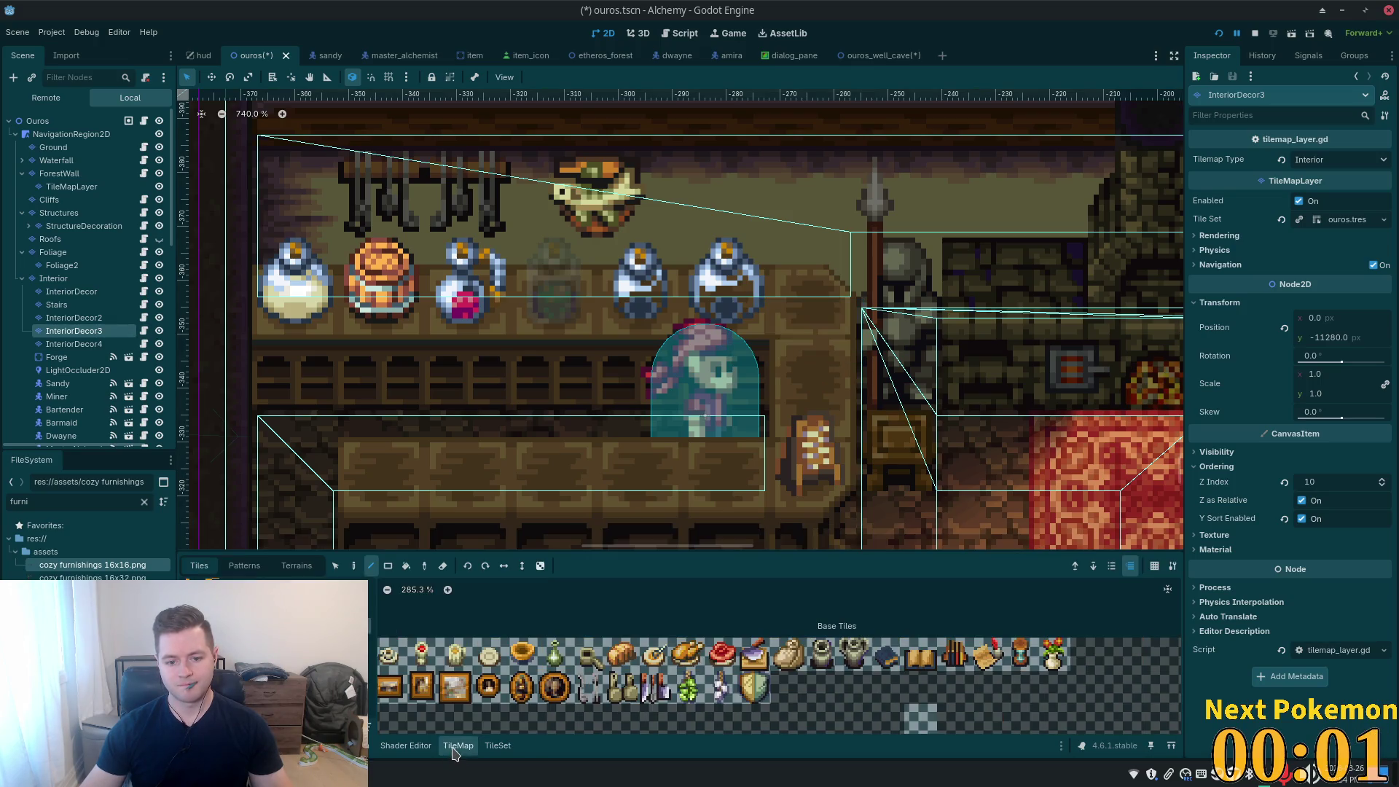
# Erase the two rightmost potion jars on the counter shelf and paint a bread loaf there.
pyautogui.rightClick(735, 308)
pyautogui.rightClick(641, 295)
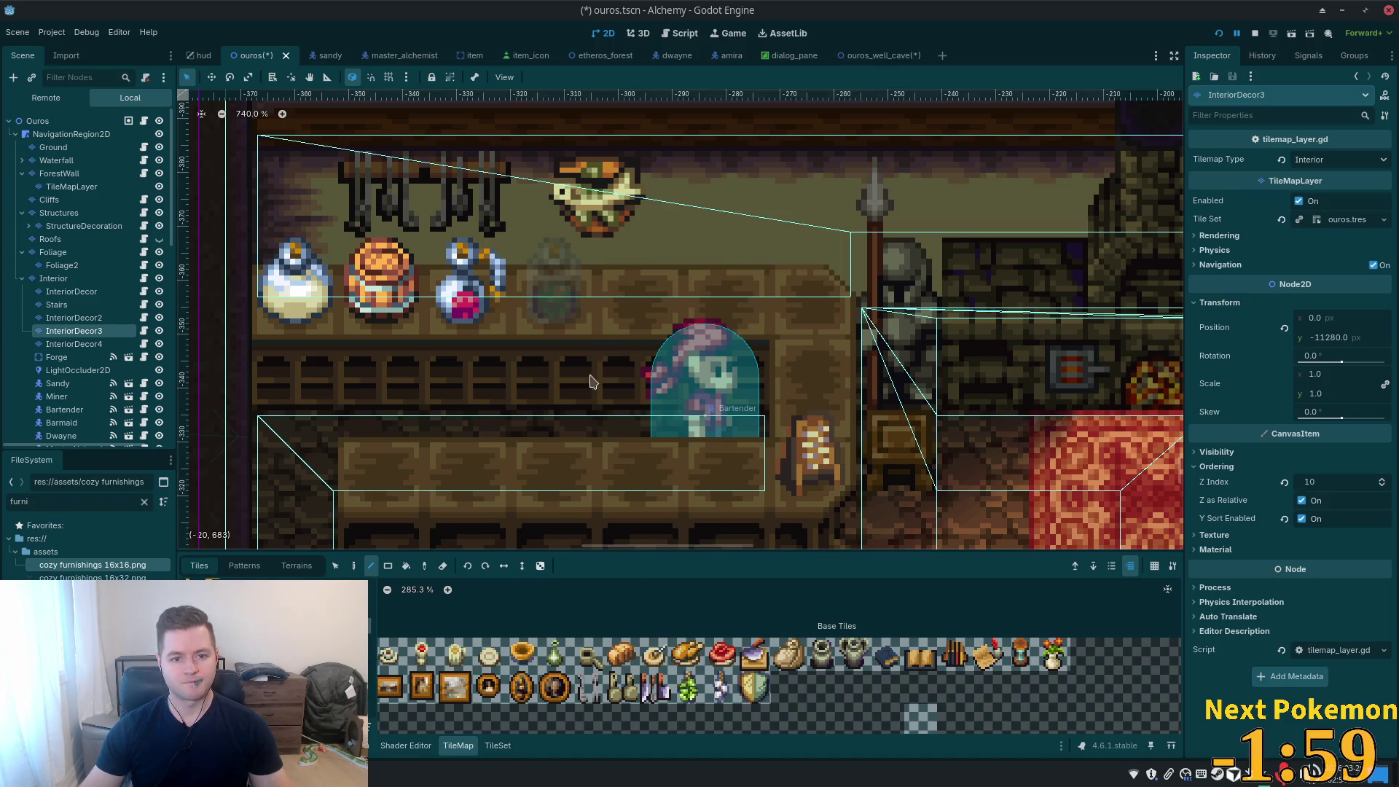
pyautogui.click(621, 654)
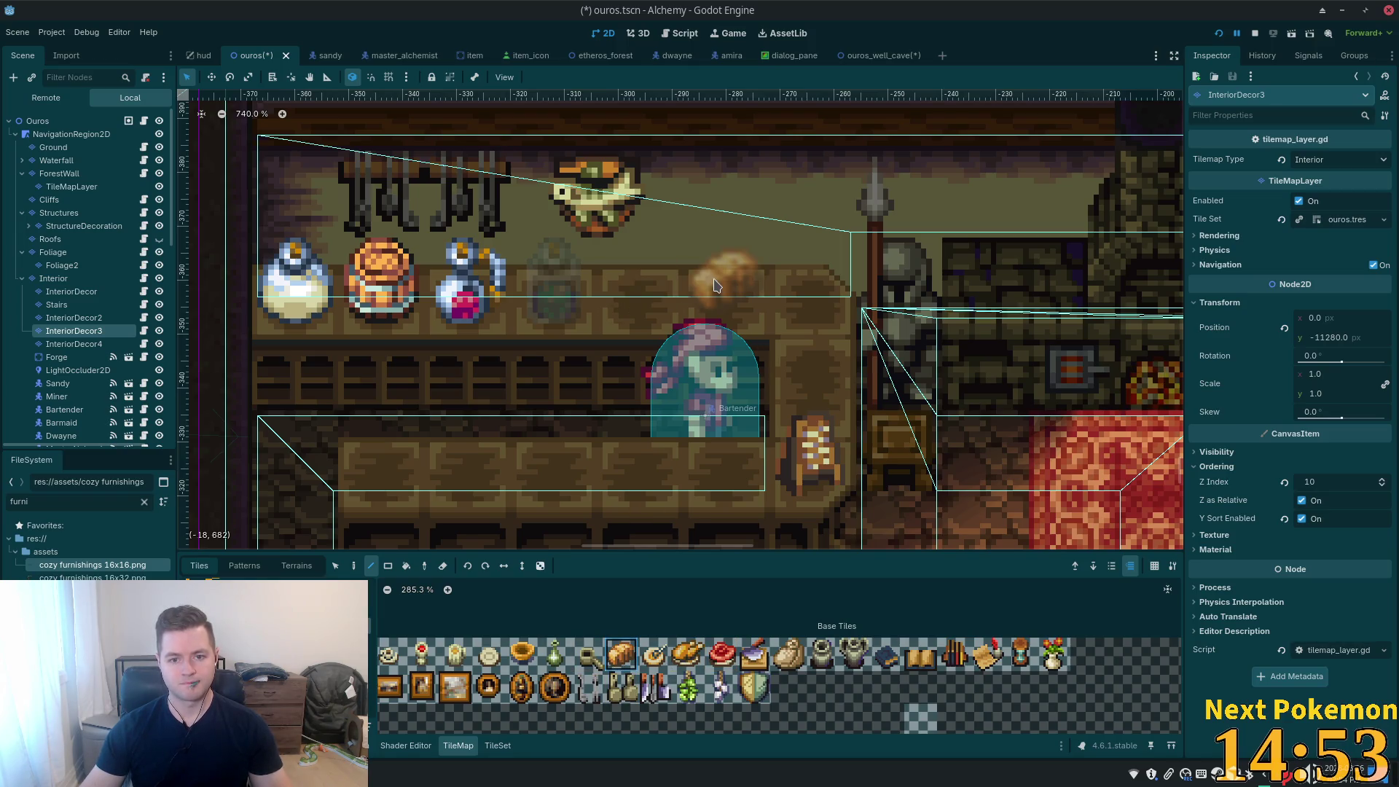
pyautogui.click(714, 284)
# Check the other decor layers and pick the lamp tile, ending back on InteriorDecor3.
pyautogui.click(73, 317)
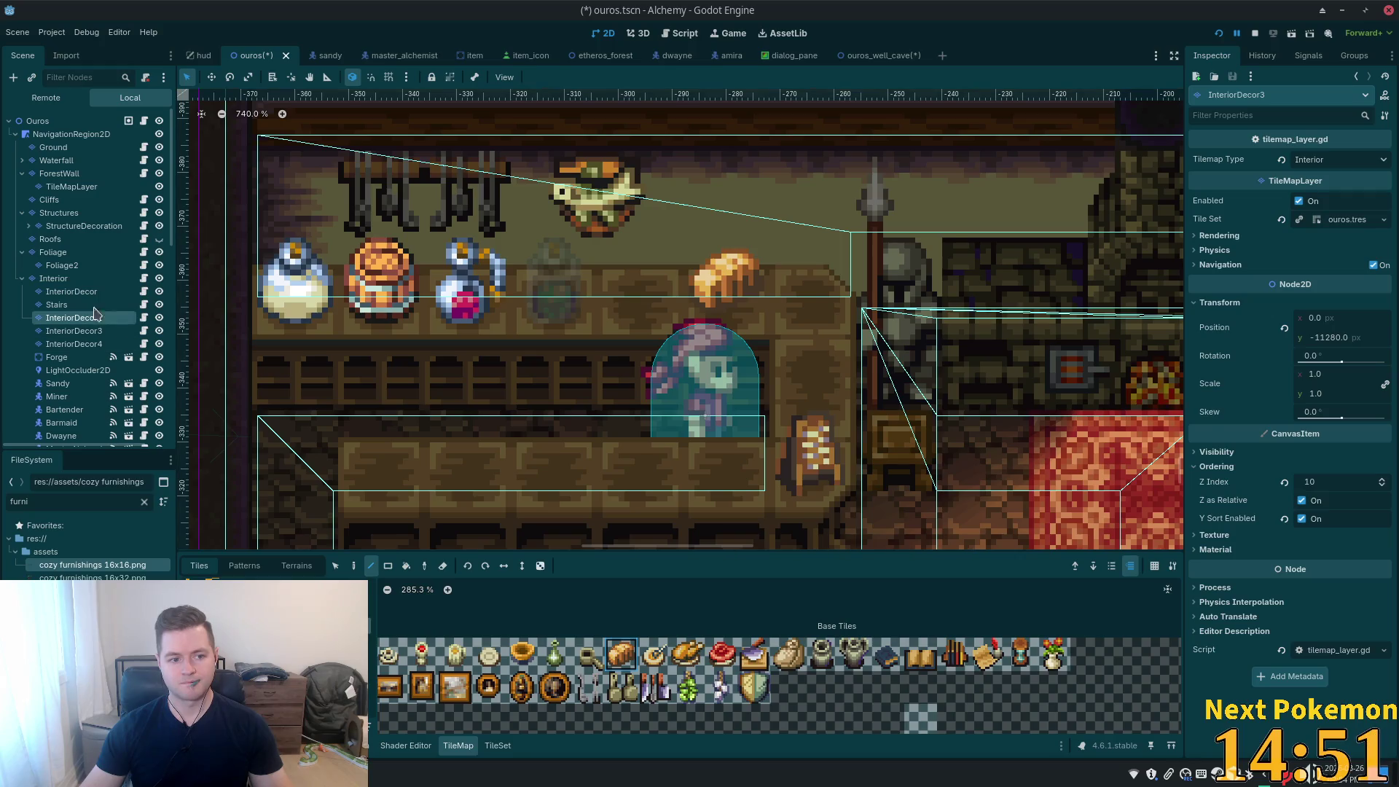
pyautogui.click(71, 292)
pyautogui.press('Down')
pyautogui.press('Down')
pyautogui.press('Down')
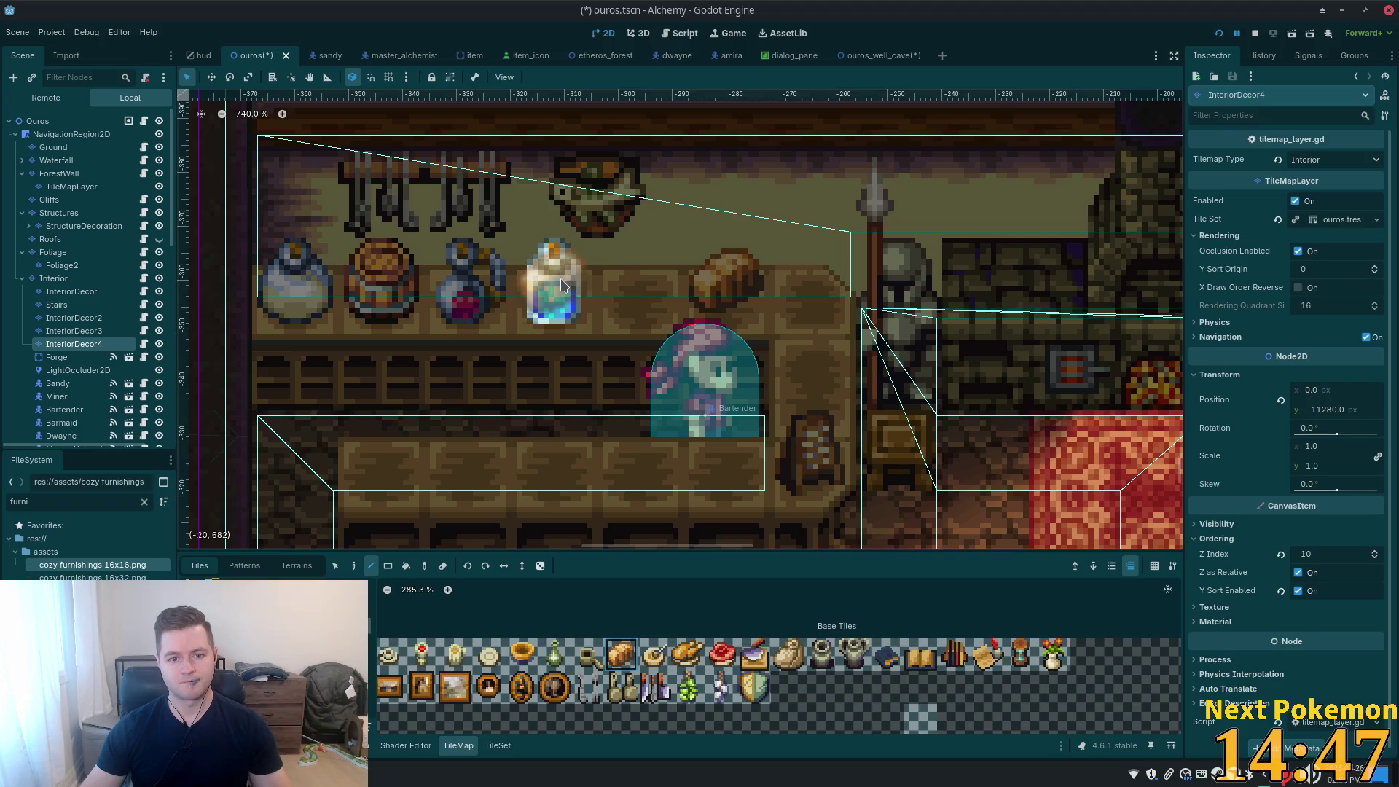
pyautogui.moveTo(556, 379); pyautogui.dragTo(668, 352)
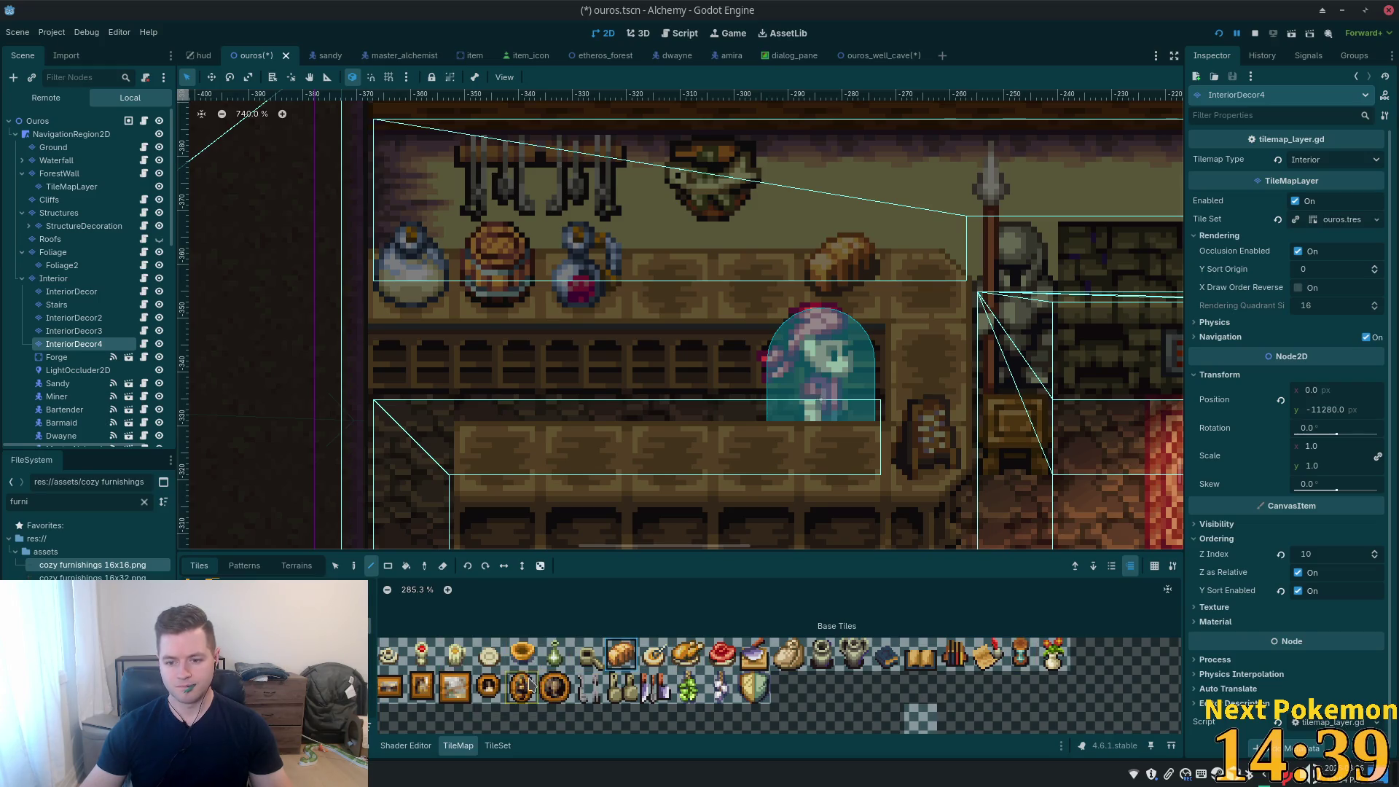
pyautogui.hscroll(-1, 589, 694)
pyautogui.hscroll(-4, 589, 694)
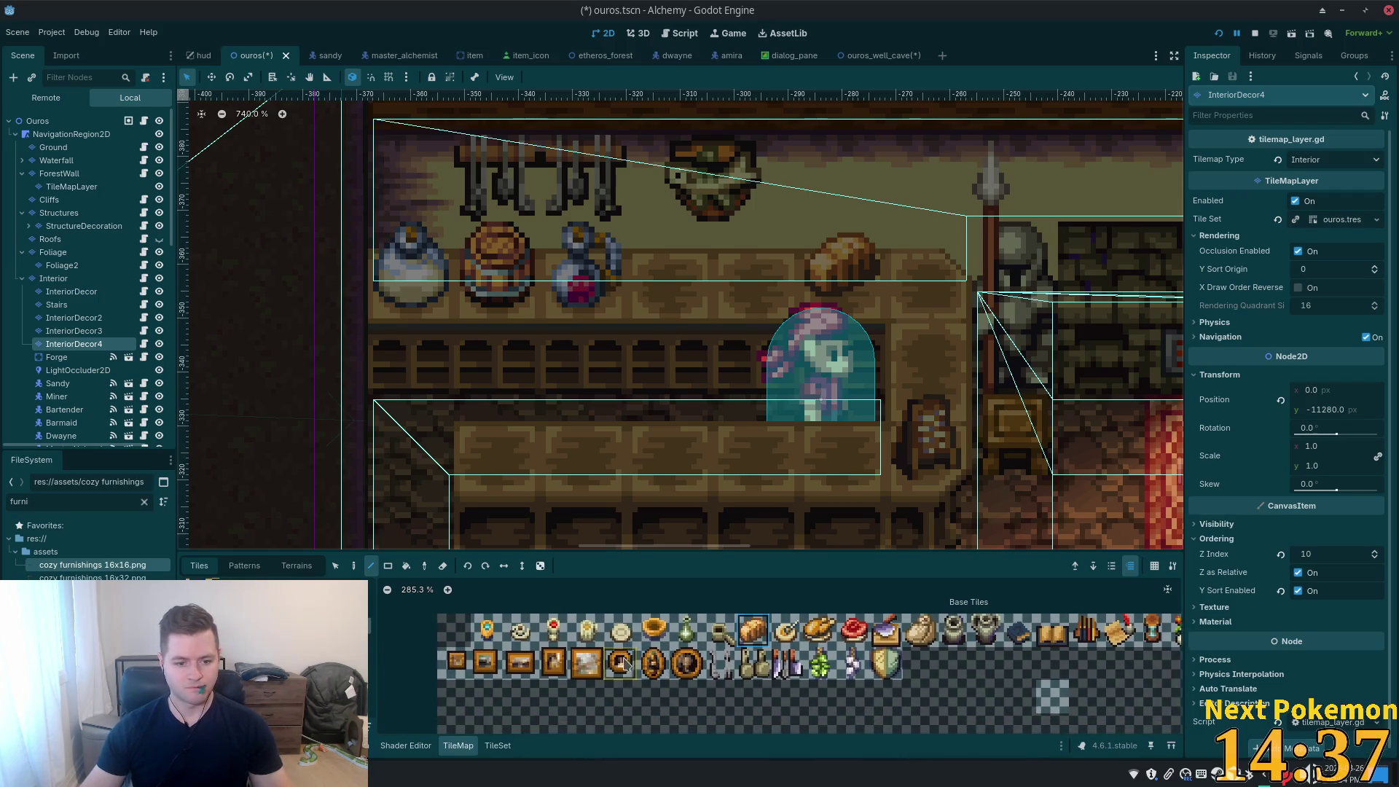
pyautogui.click(578, 627)
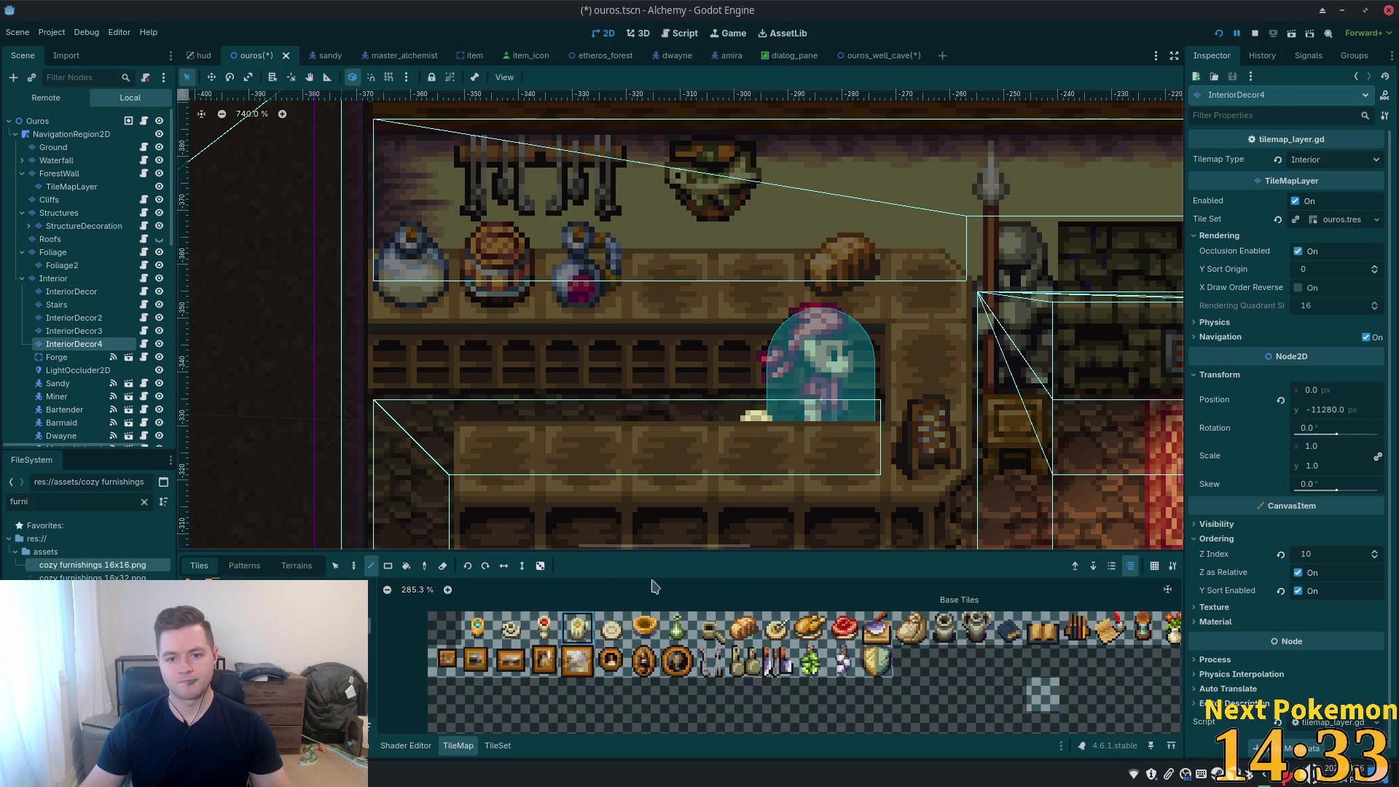
pyautogui.click(71, 319)
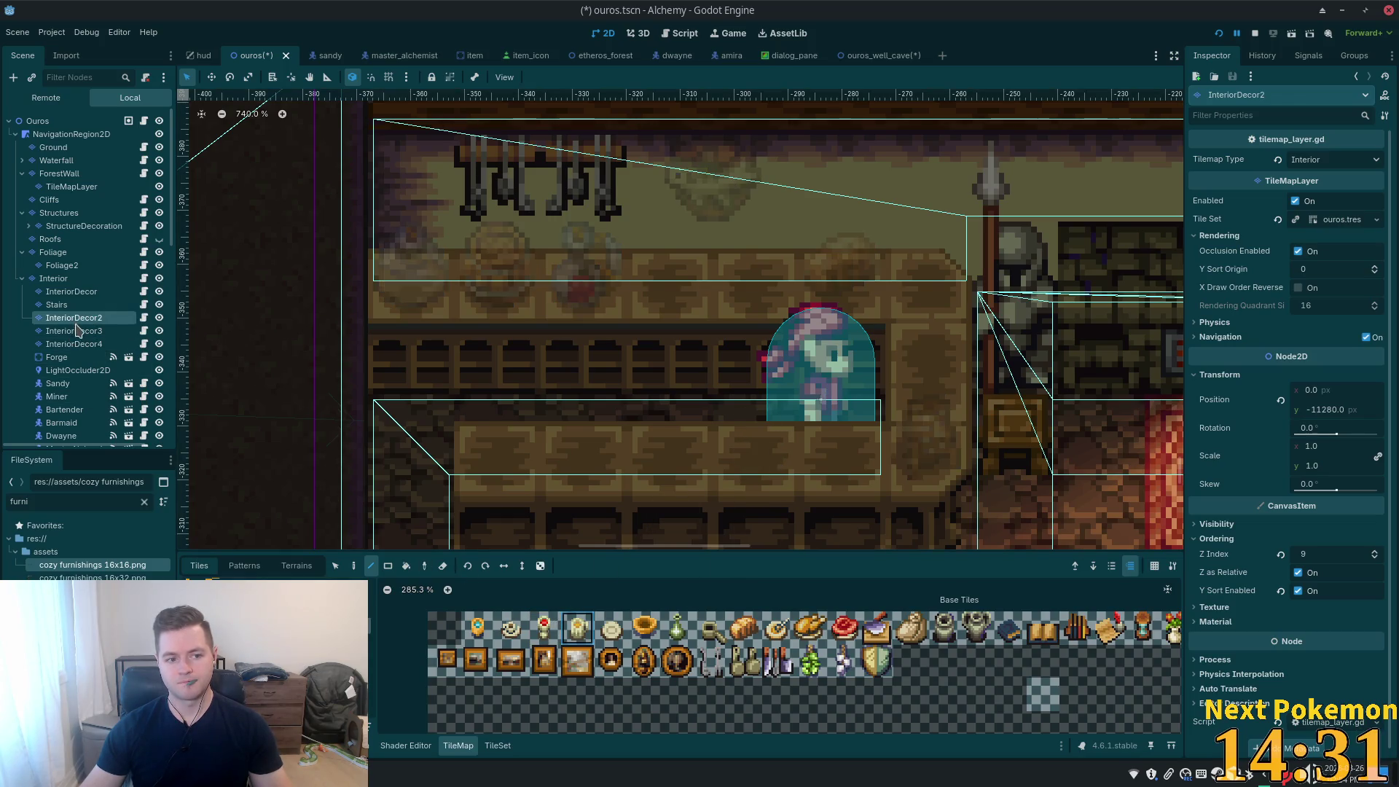
pyautogui.click(69, 331)
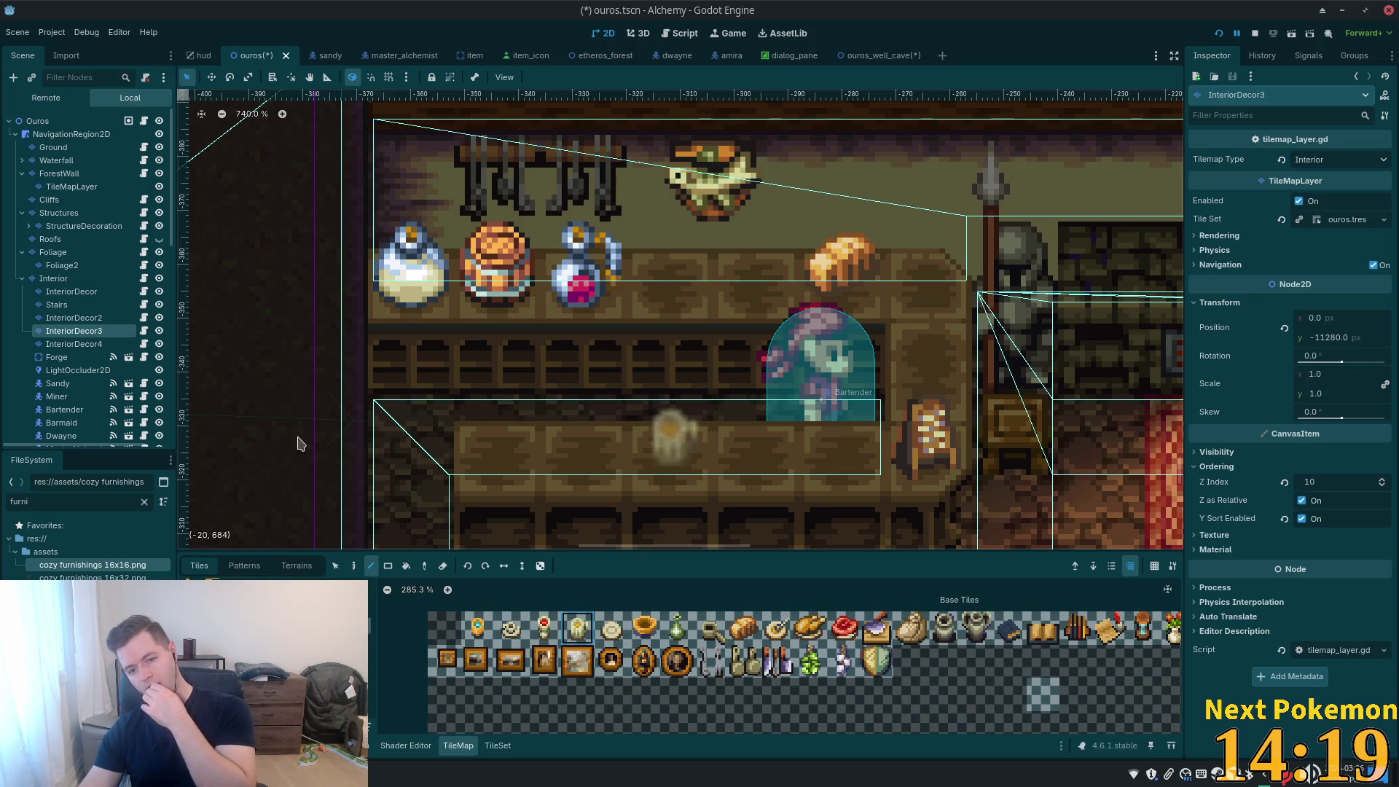
# Select the Bartender and expand Visibility and Ordering to view its Z Index.
pyautogui.click(60, 292)
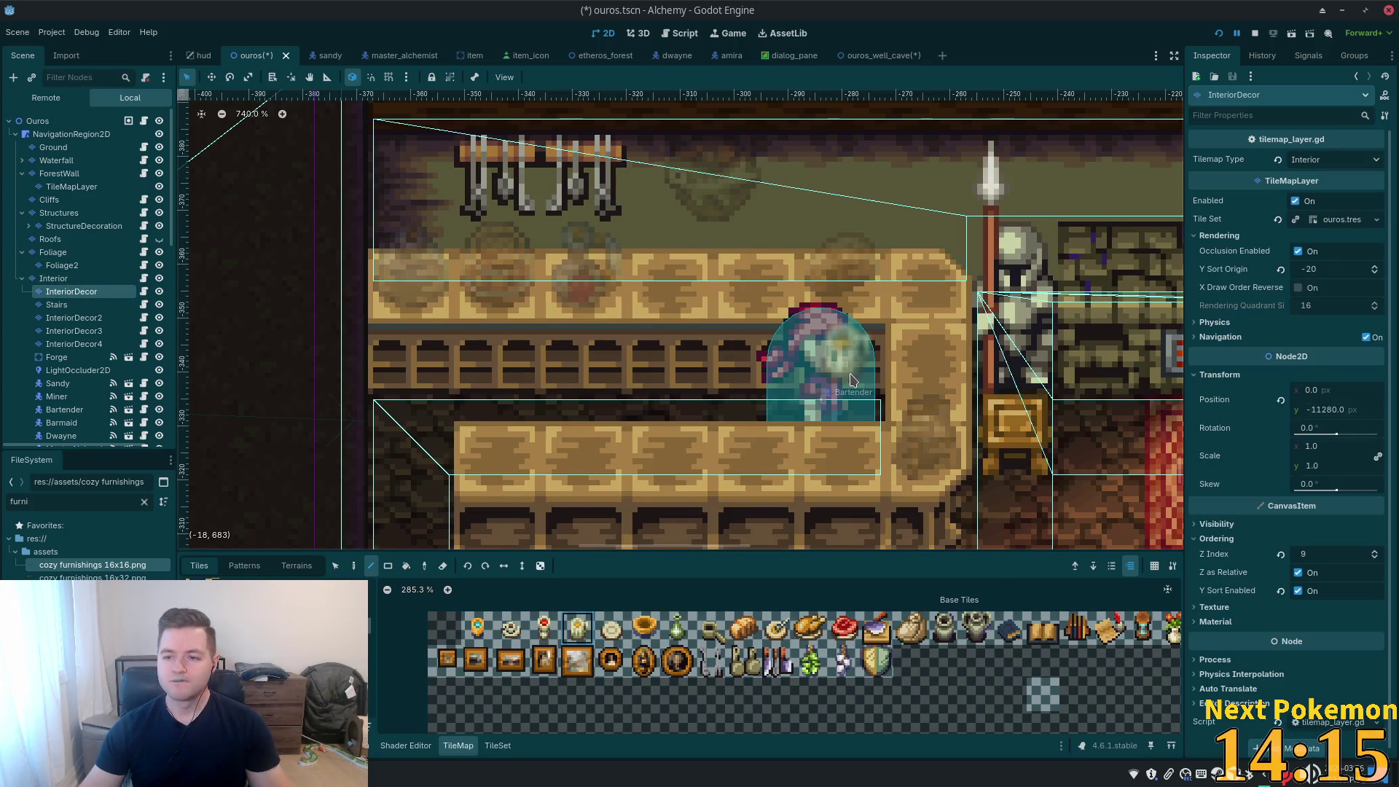
pyautogui.scroll(-5, 1009, 500)
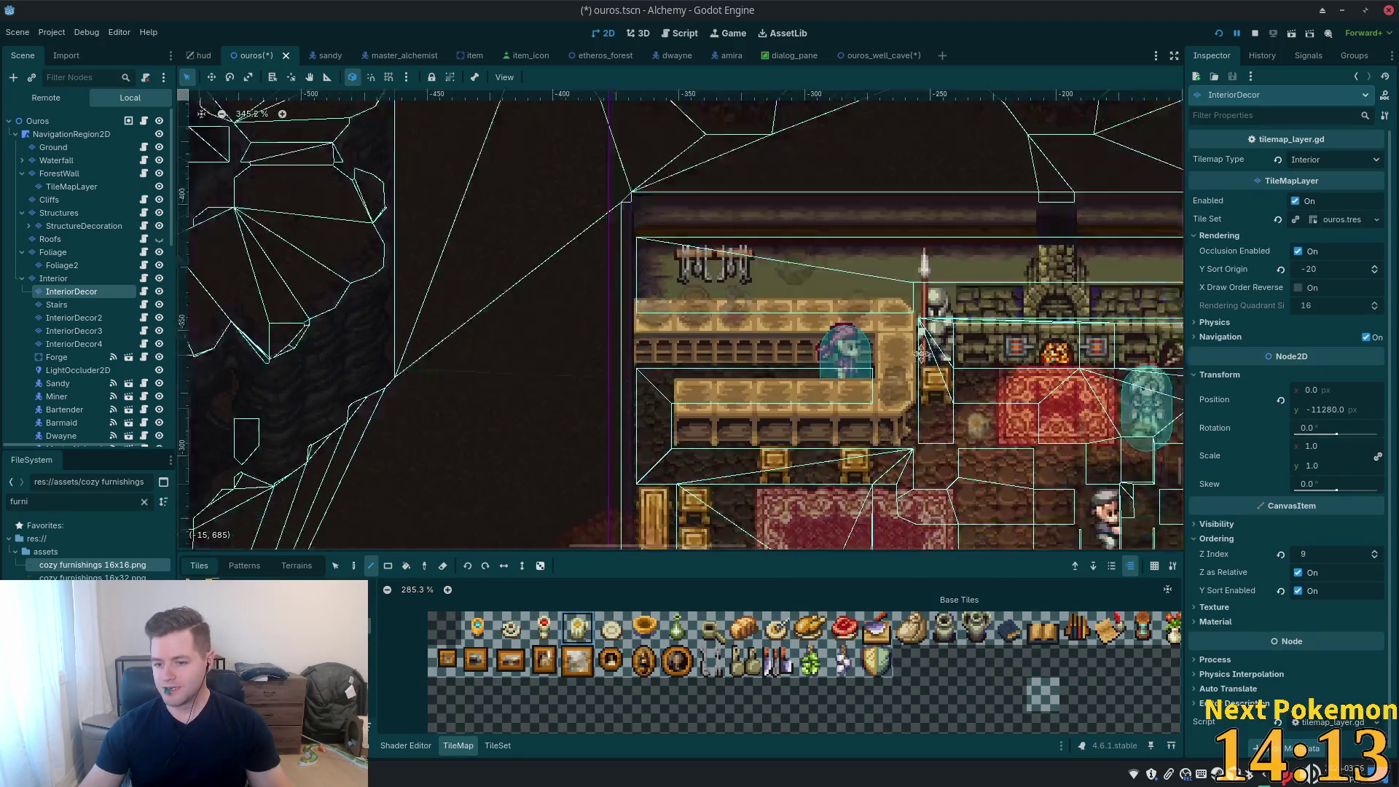
pyautogui.scroll(-2, 1010, 499)
pyautogui.scroll(-3, 111, 324)
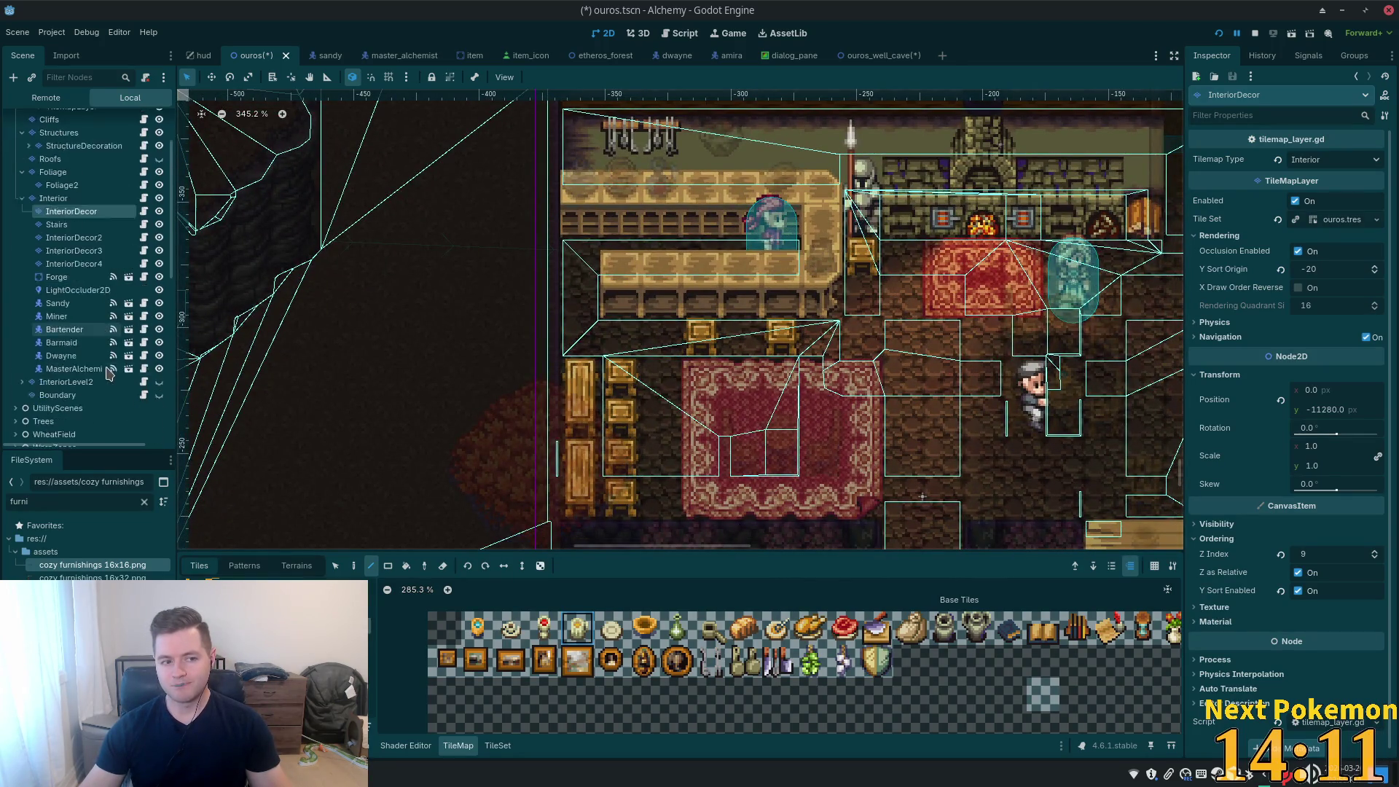
pyautogui.click(94, 332)
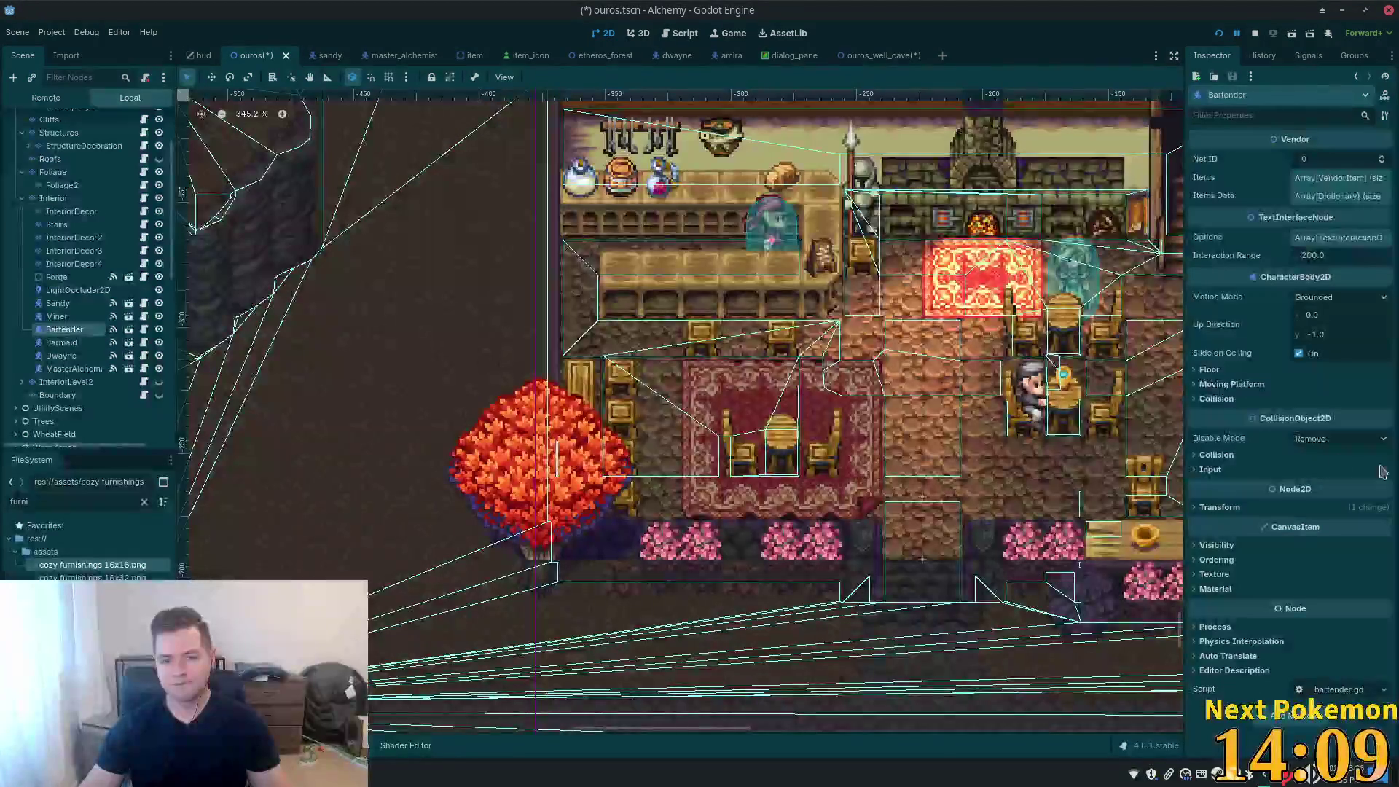
pyautogui.click(1216, 545)
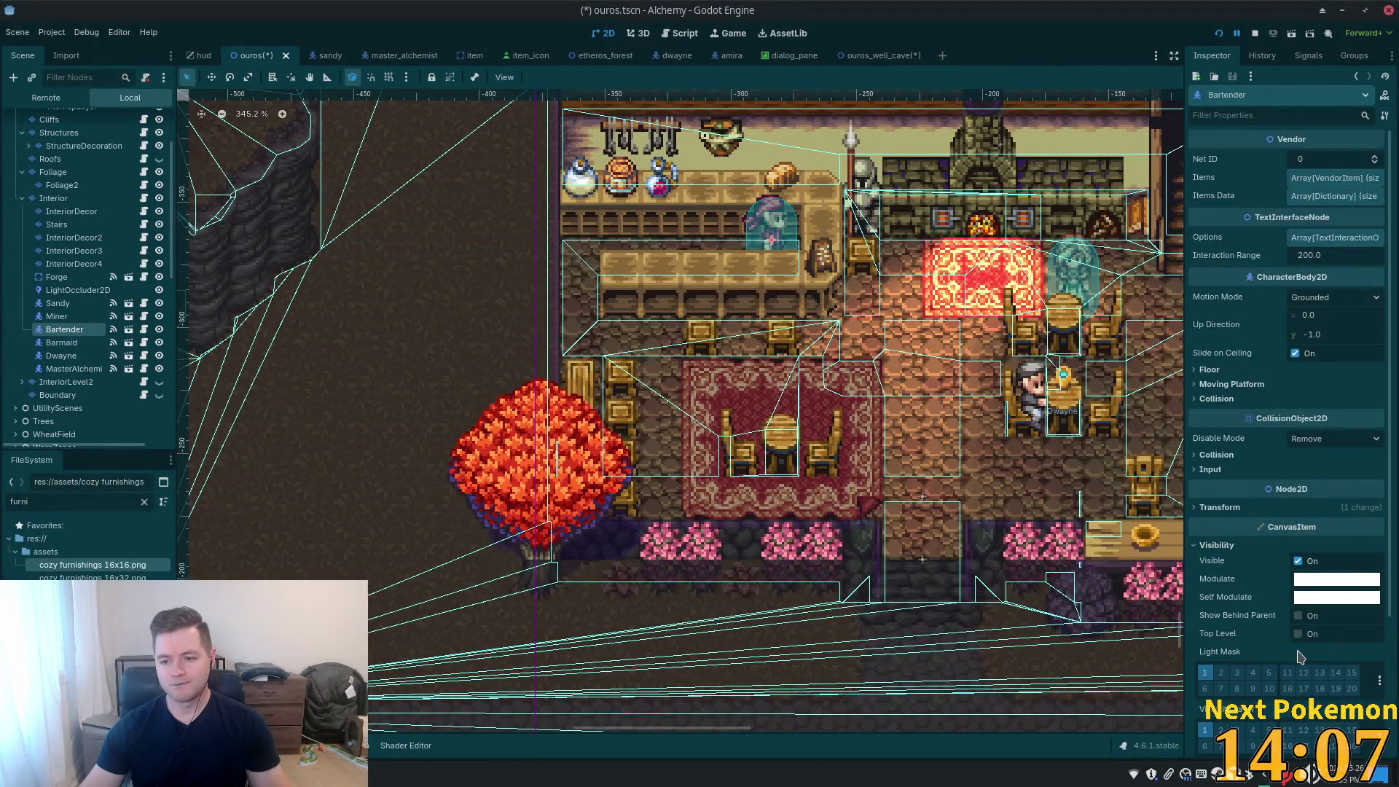
pyautogui.click(1216, 545)
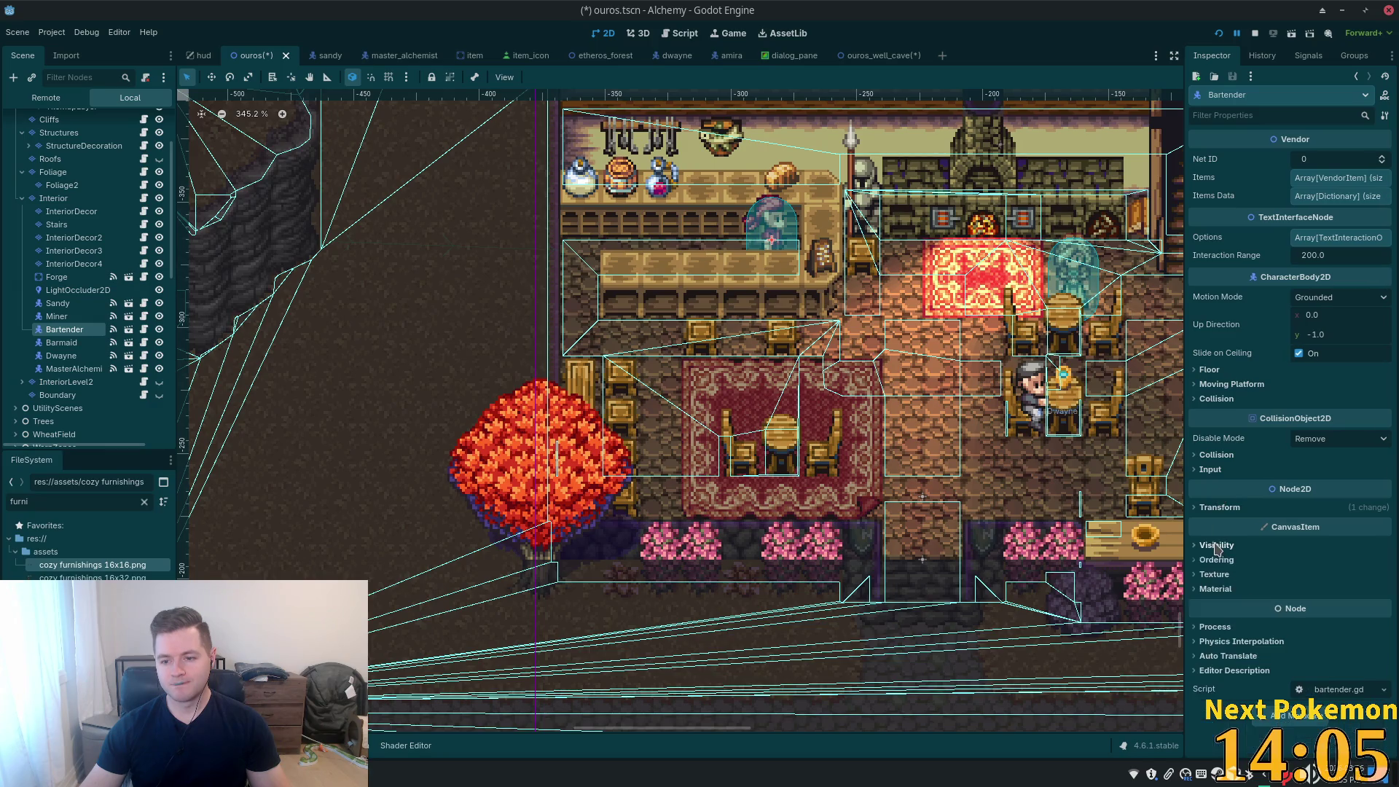
pyautogui.click(1214, 560)
pyautogui.click(1328, 575)
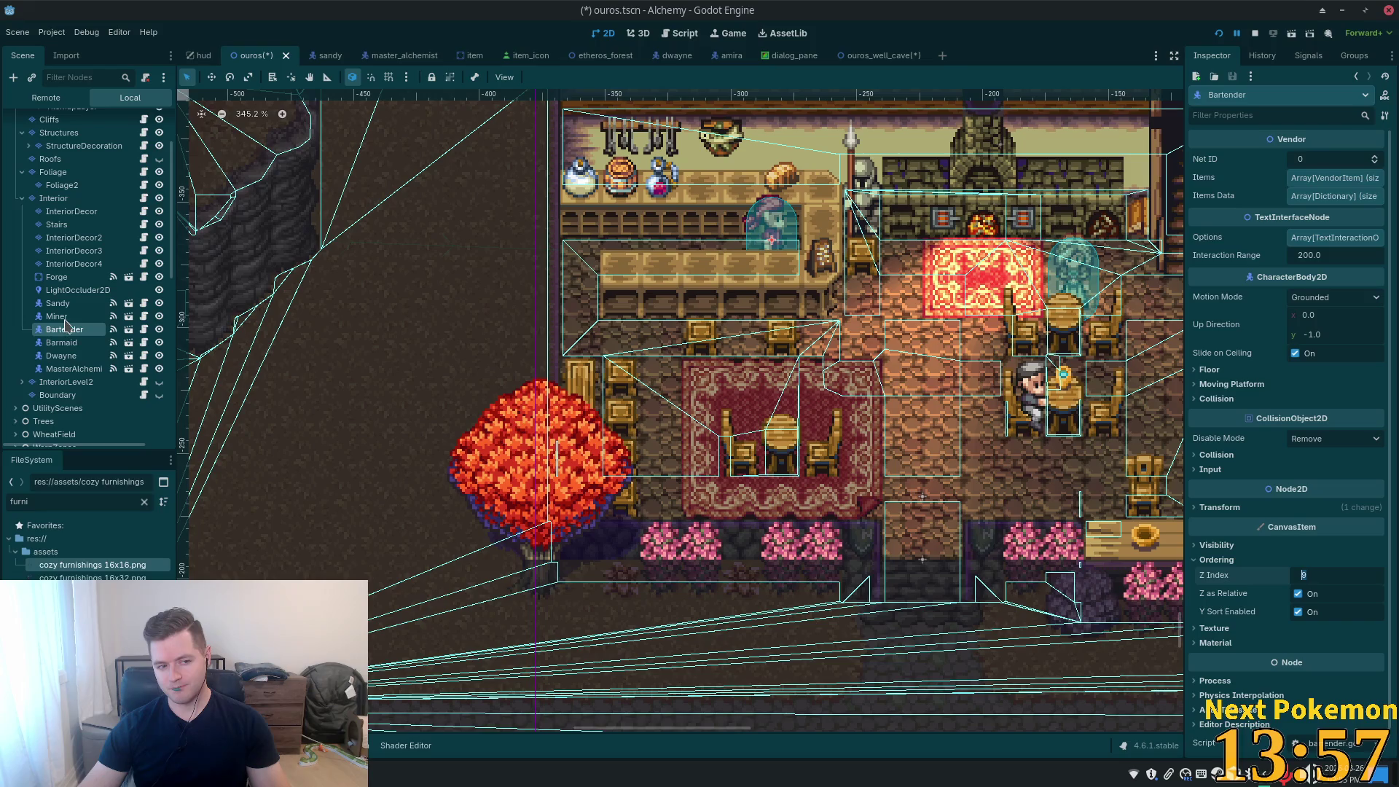
# Check the Z Index of InteriorDecor through InteriorDecor4 and zoom onto the counter.
pyautogui.click(67, 217)
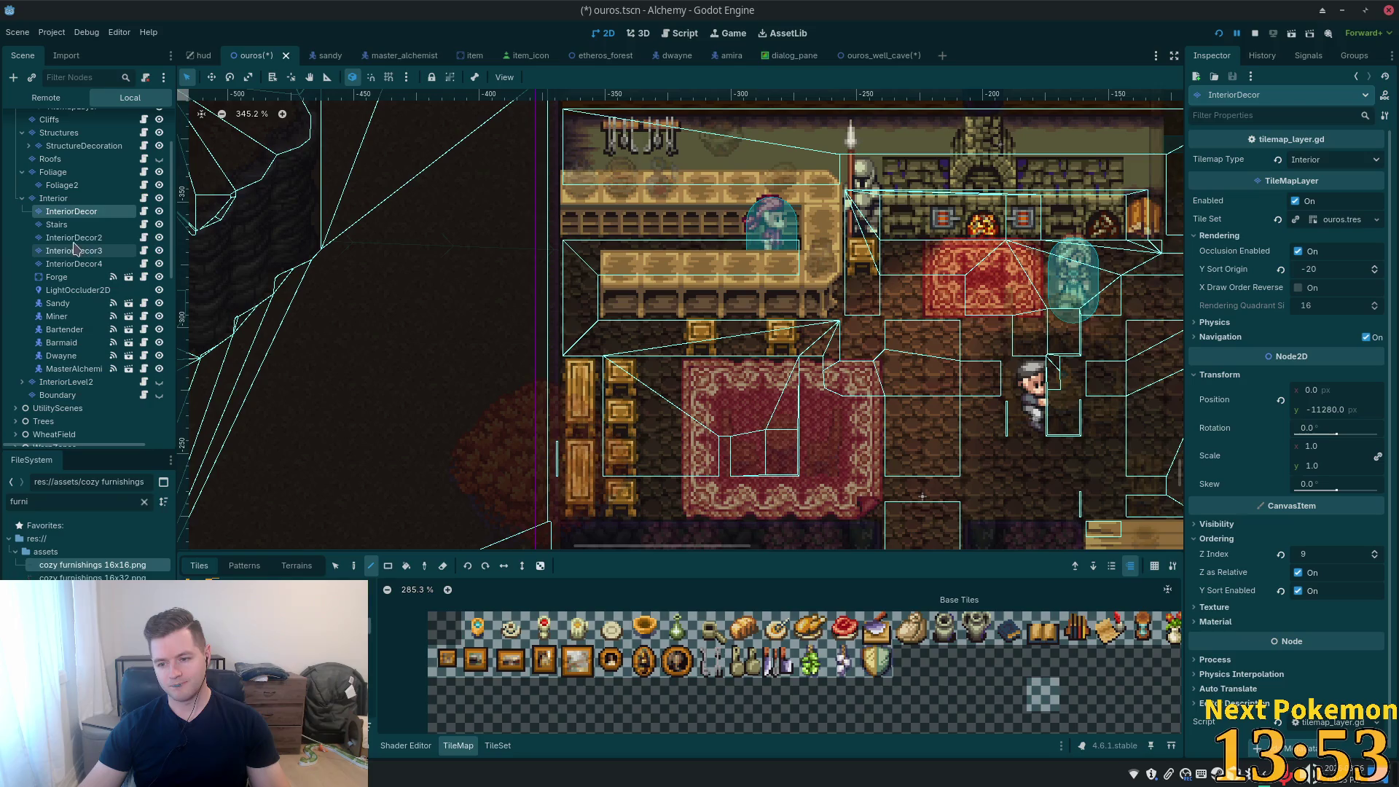
pyautogui.click(74, 237)
pyautogui.click(80, 251)
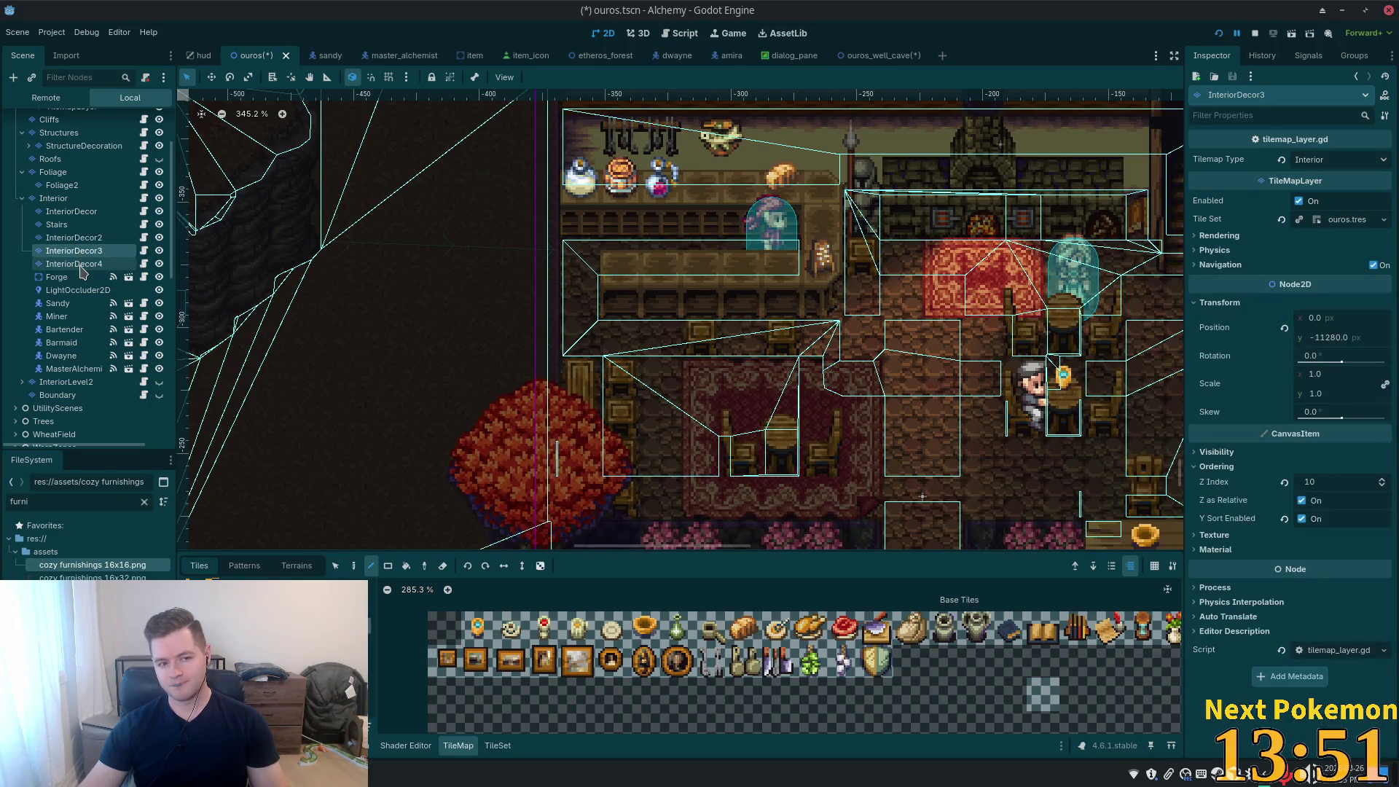
pyautogui.click(82, 264)
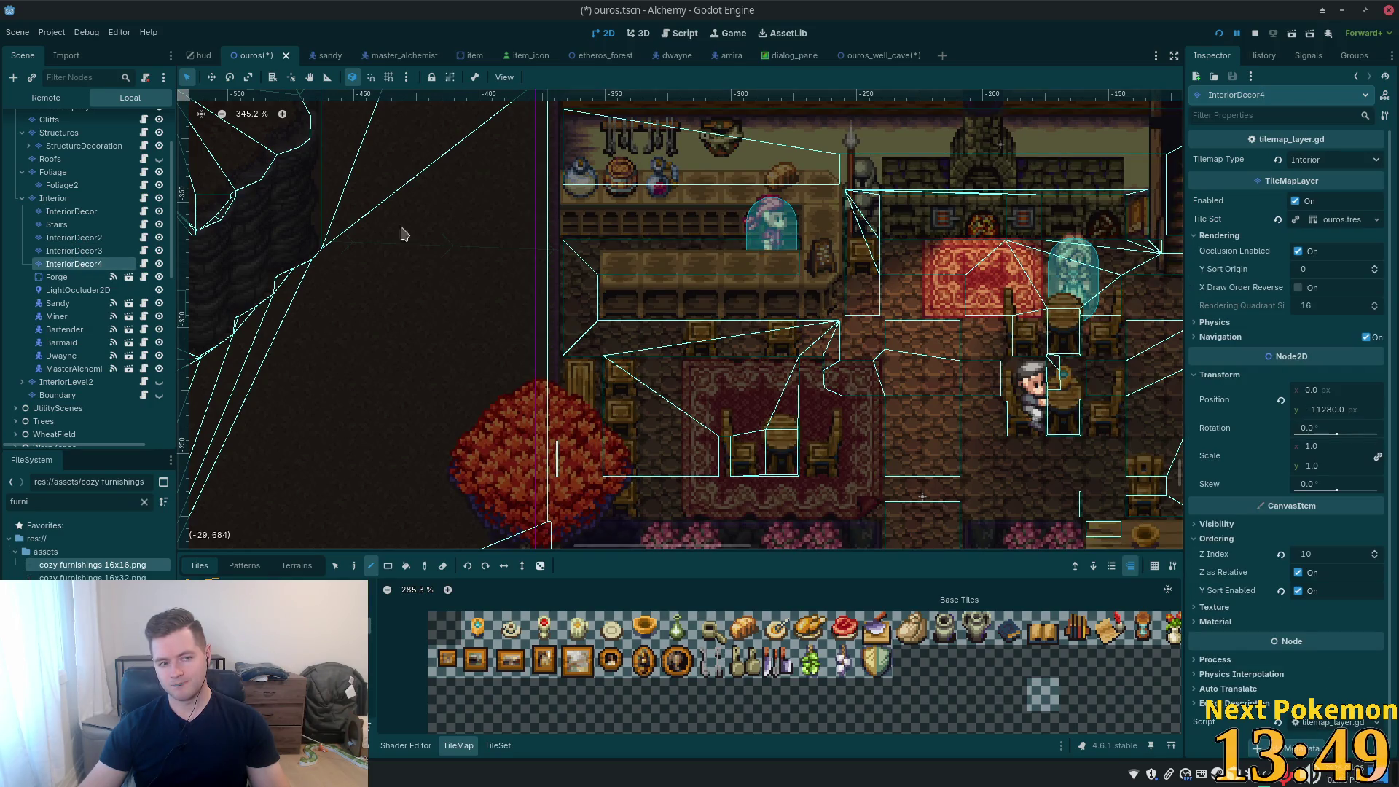
pyautogui.scroll(10, 680, 270)
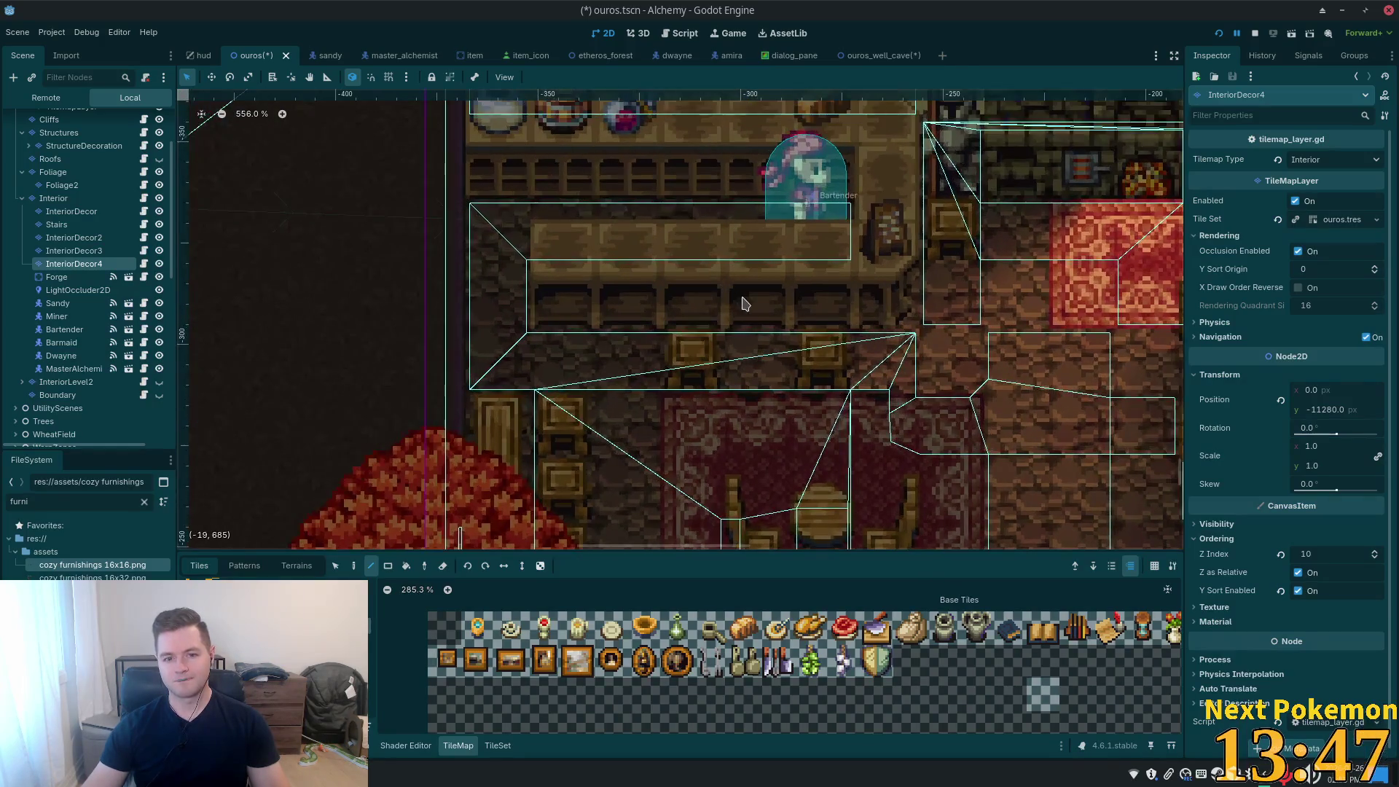
pyautogui.scroll(5, 775, 404)
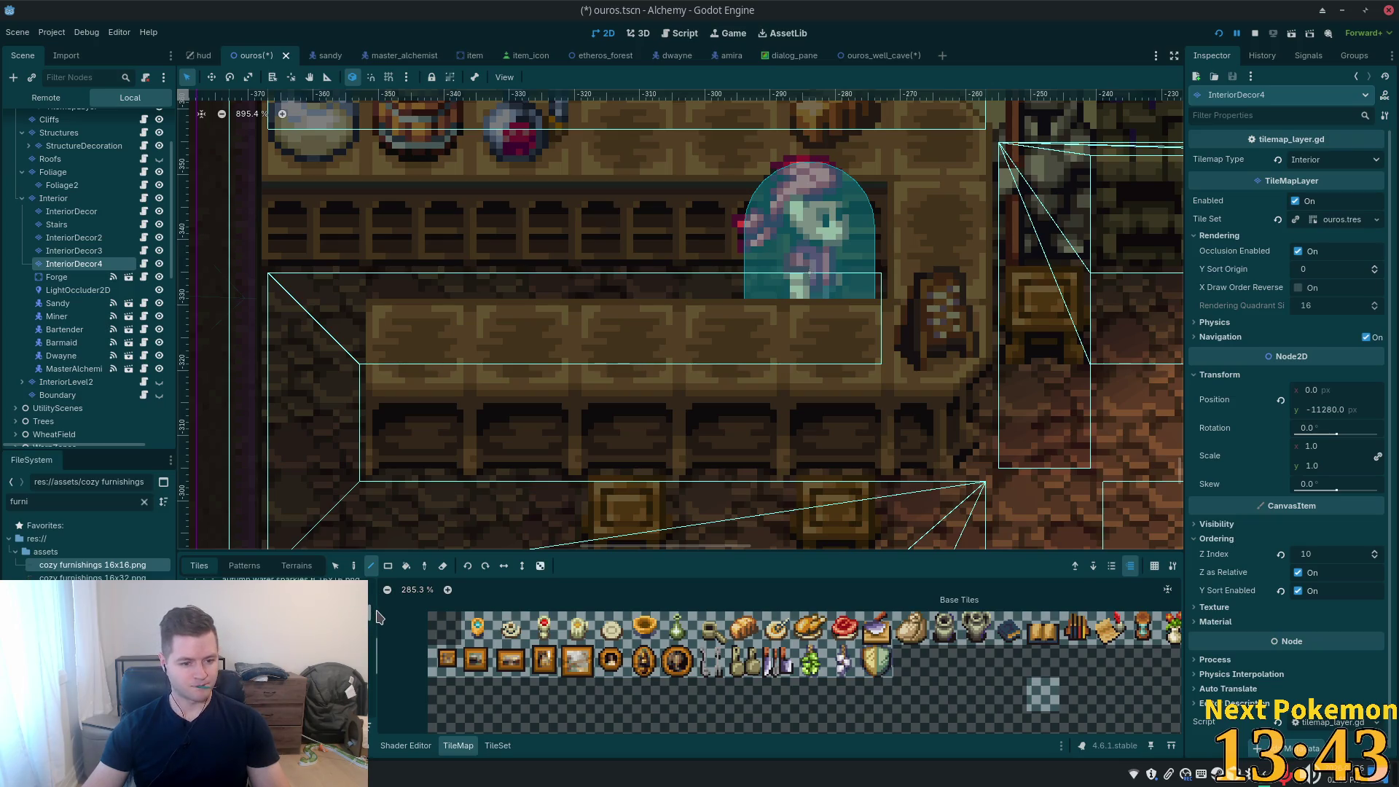
pyautogui.click(499, 746)
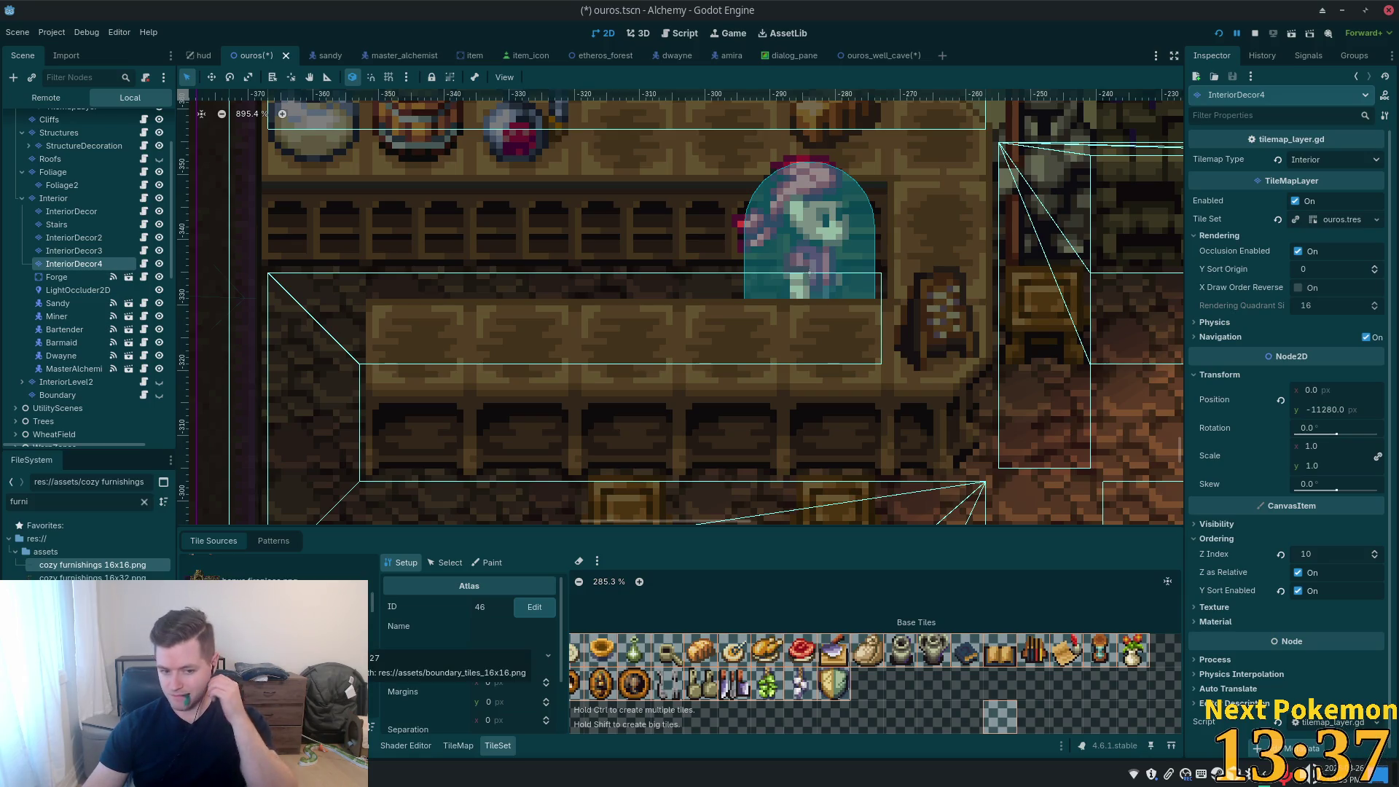
# Open the cozy furnishings 16x48 atlas in the TileSet editor.
pyautogui.scroll(3, 277, 572)
pyautogui.click(276, 576)
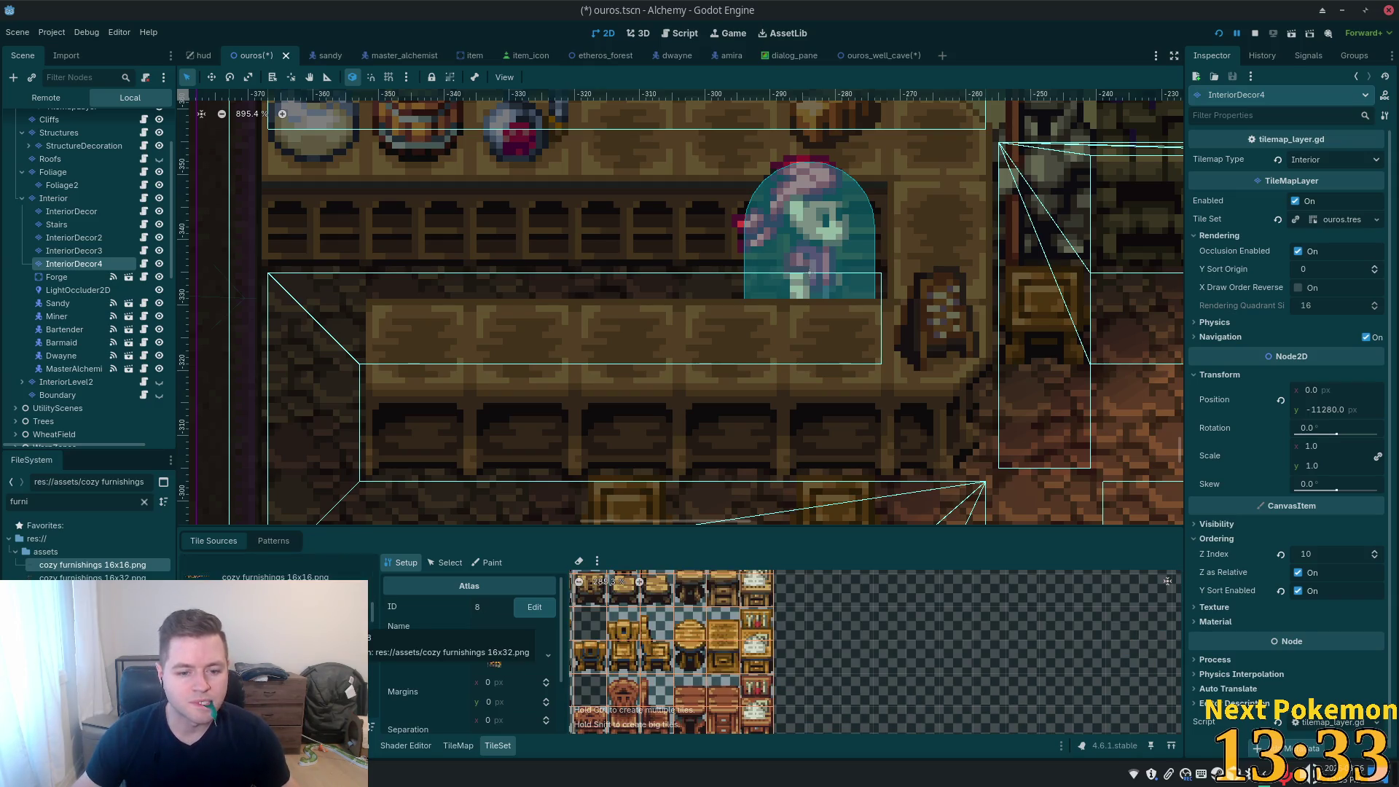
pyautogui.press('Down')
pyautogui.scroll(-2, 711, 664)
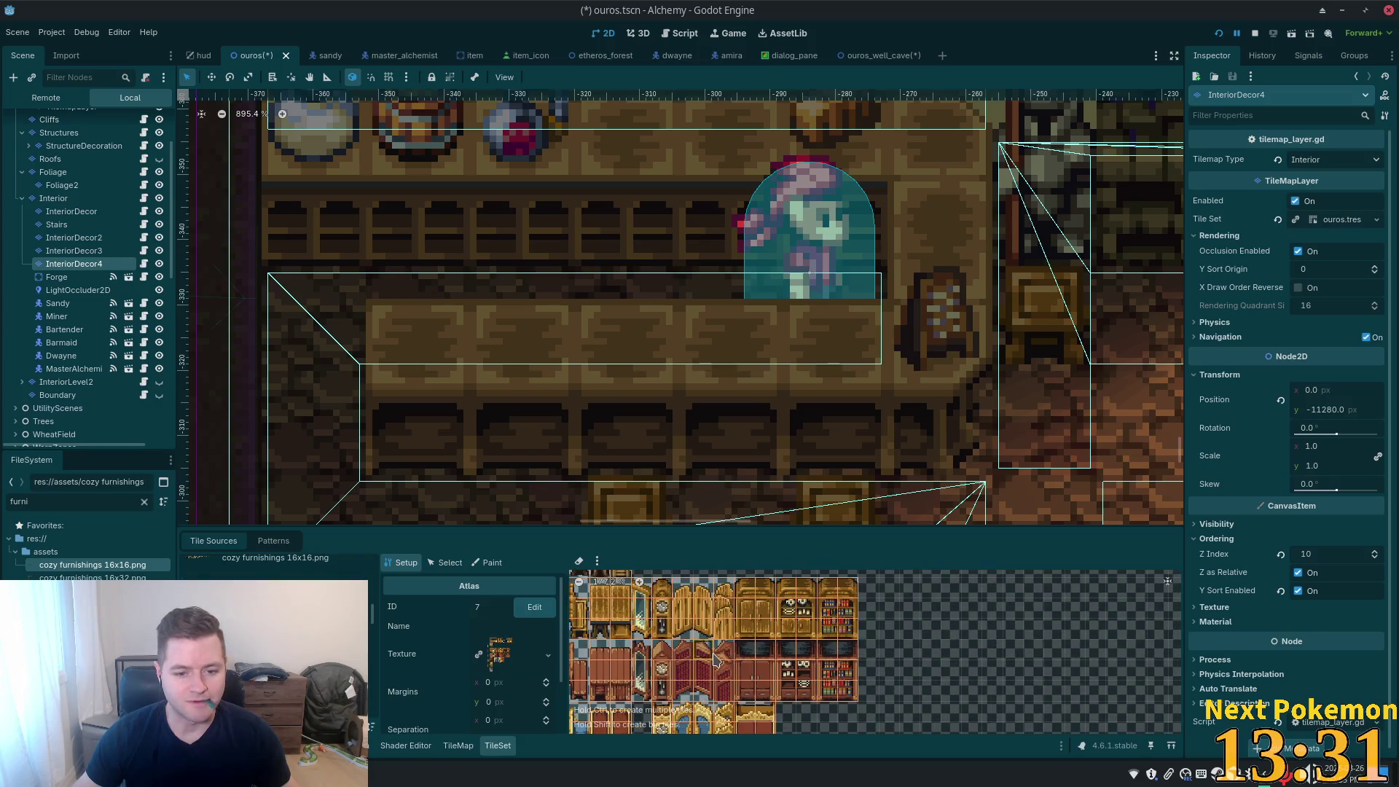
pyautogui.scroll(-1, 711, 665)
pyautogui.press('Down')
pyautogui.press('Down')
pyautogui.press('Down')
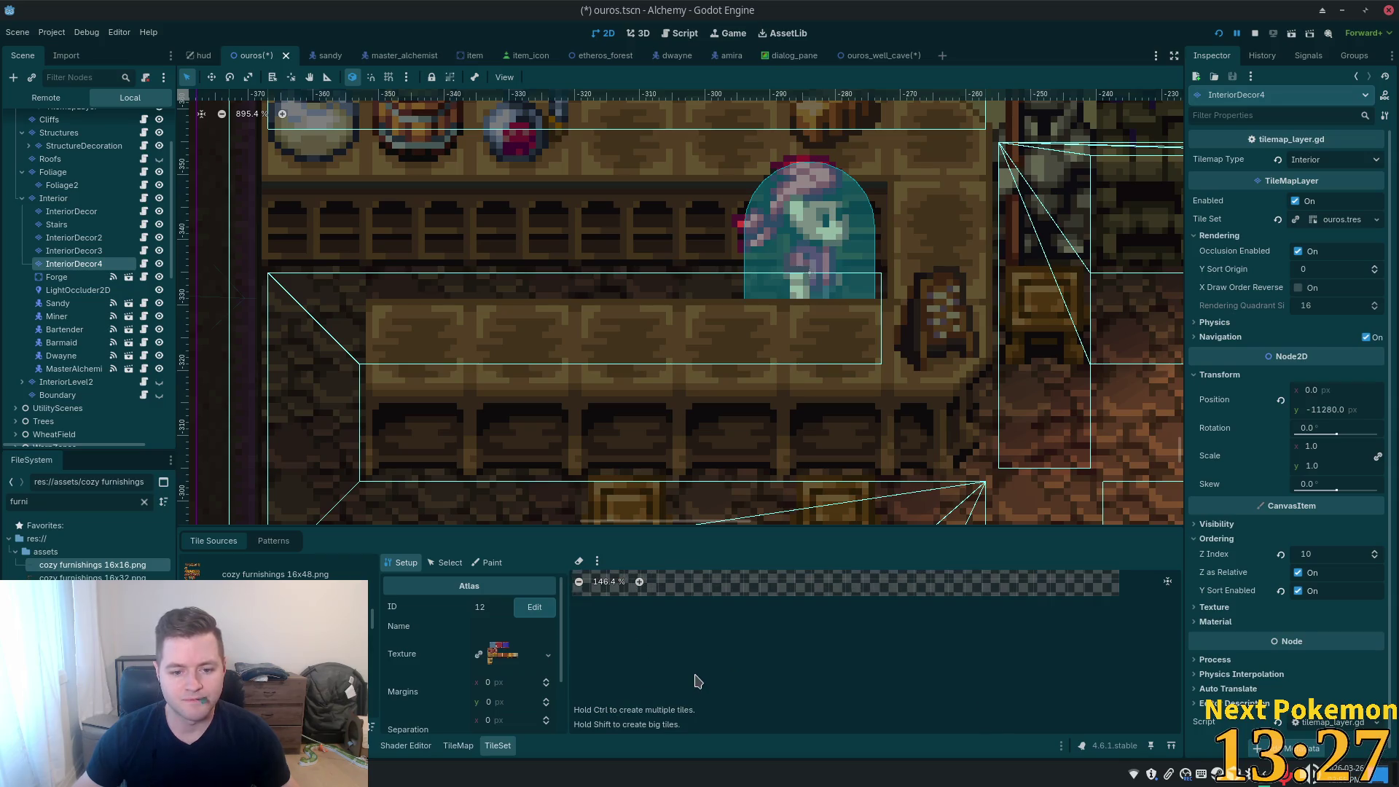
pyautogui.scroll(2, 854, 621)
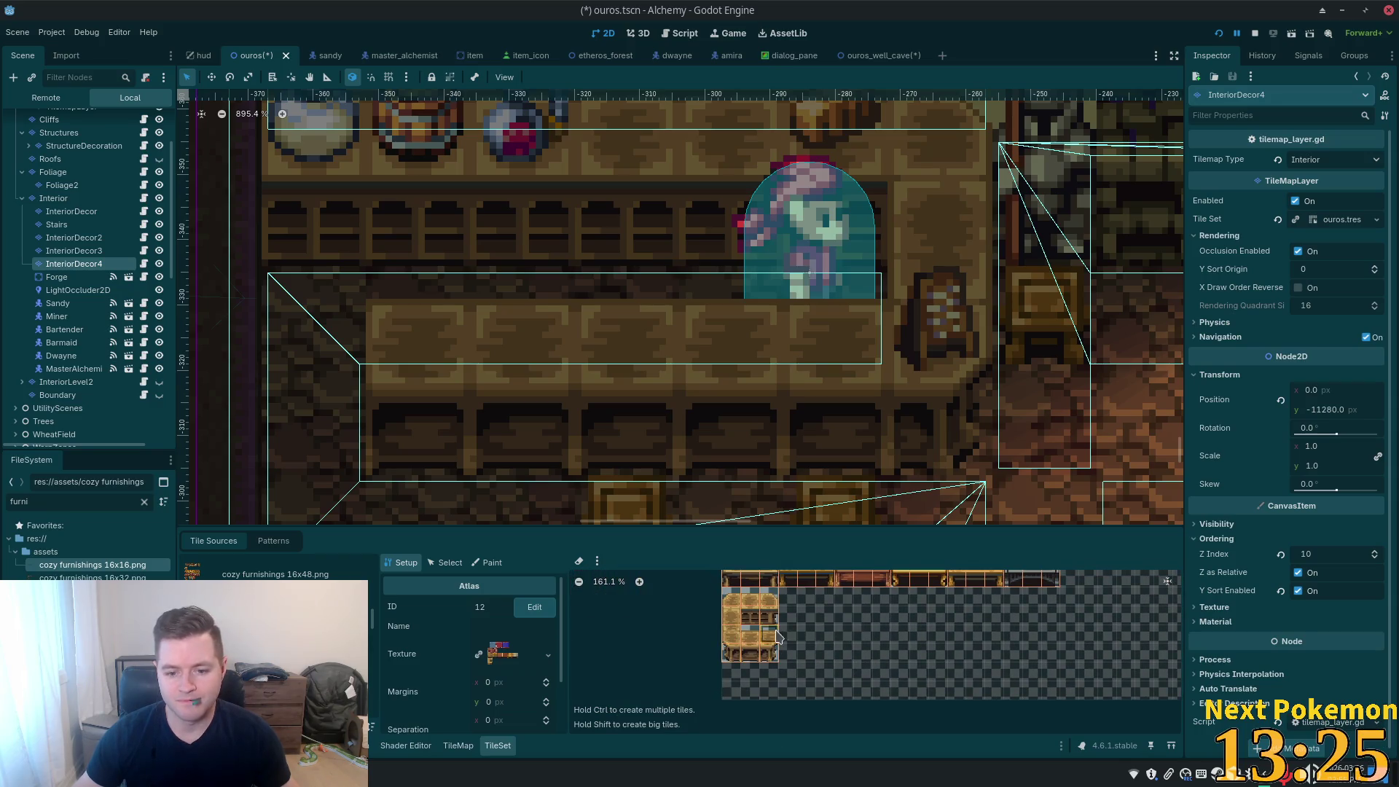
pyautogui.scroll(2, 773, 640)
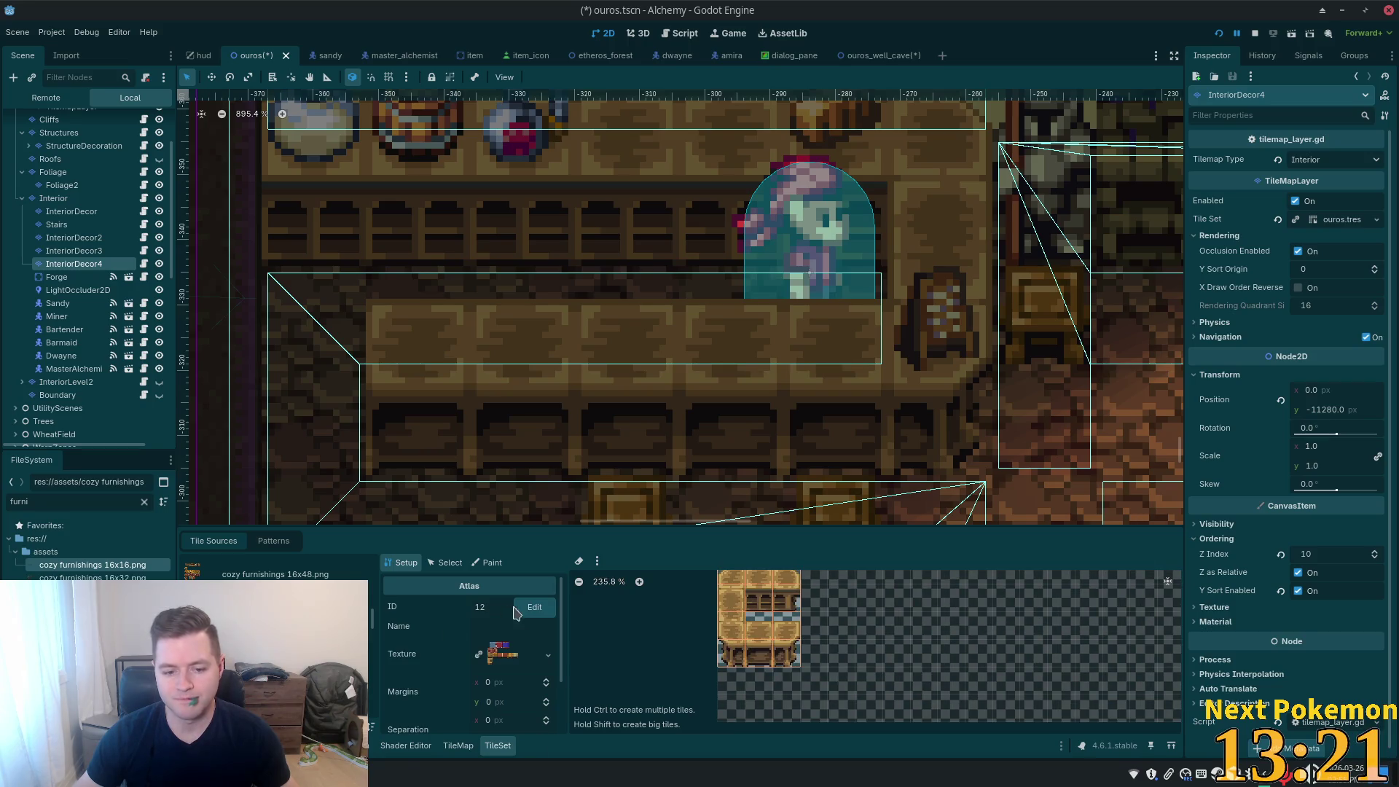
# Set the two selected counter tiles' Z Index to 0 and save the scene.
pyautogui.click(447, 563)
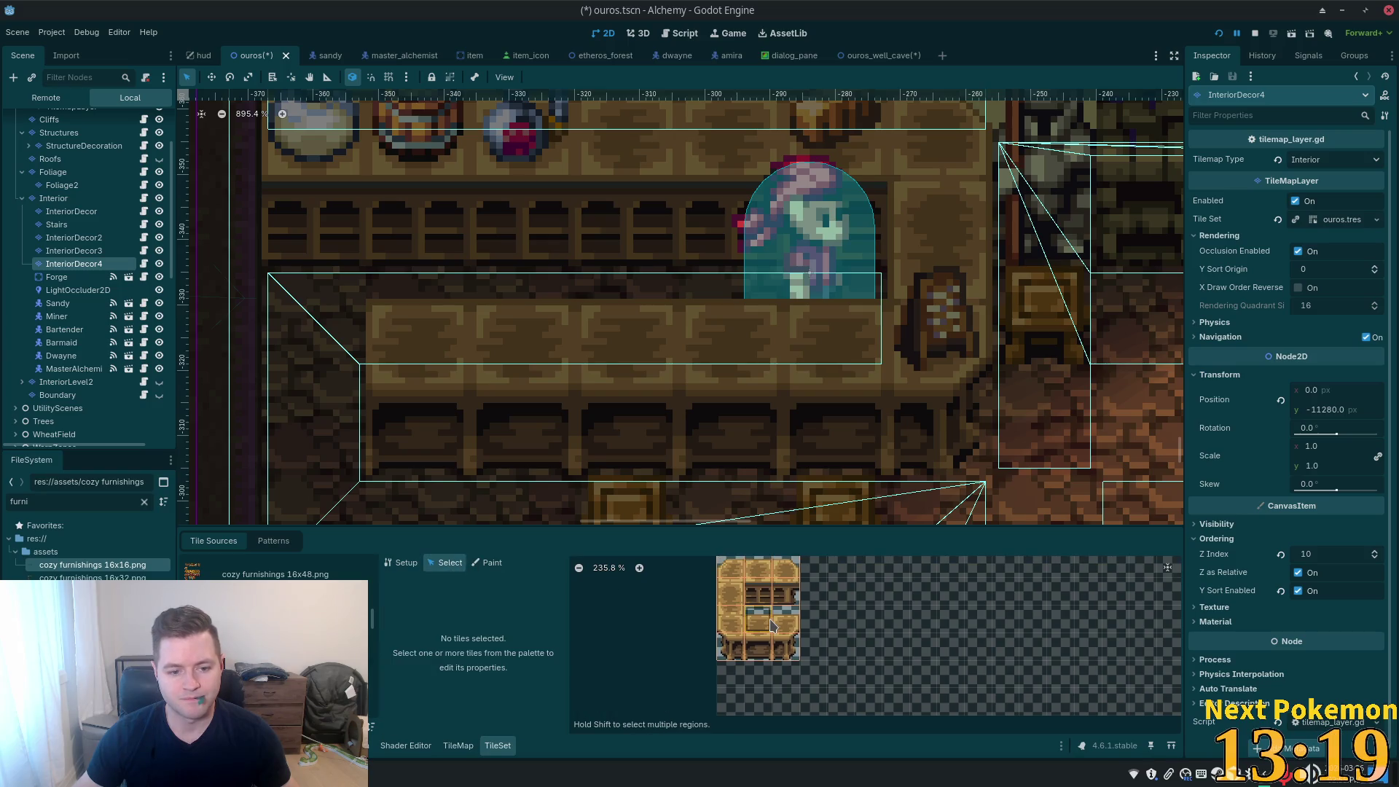
pyautogui.moveTo(758, 618); pyautogui.dragTo(778, 634)
pyautogui.scroll(-1, 508, 667)
pyautogui.click(503, 689)
pyautogui.write('0')
pyautogui.press('Tab')
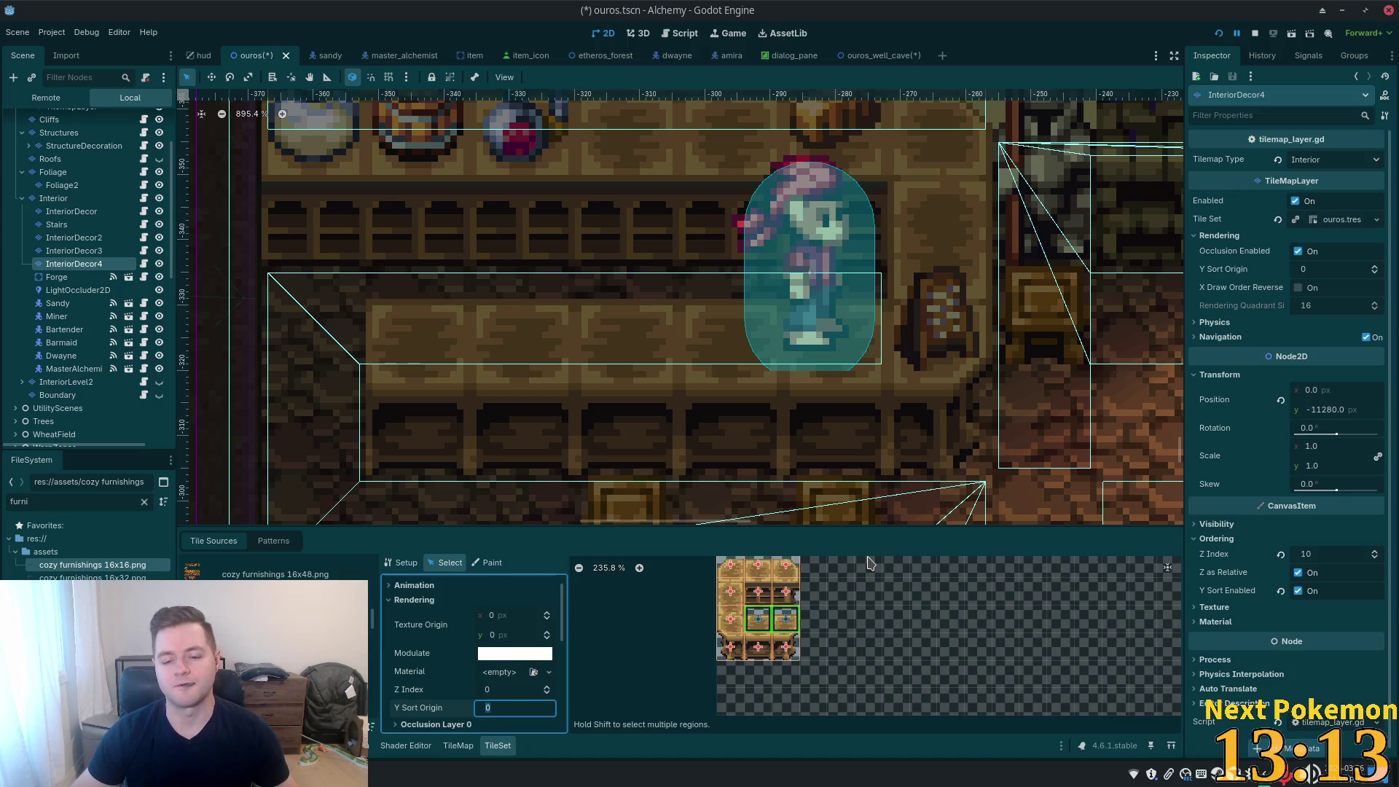
pyautogui.hotkey('ctrl', 's')
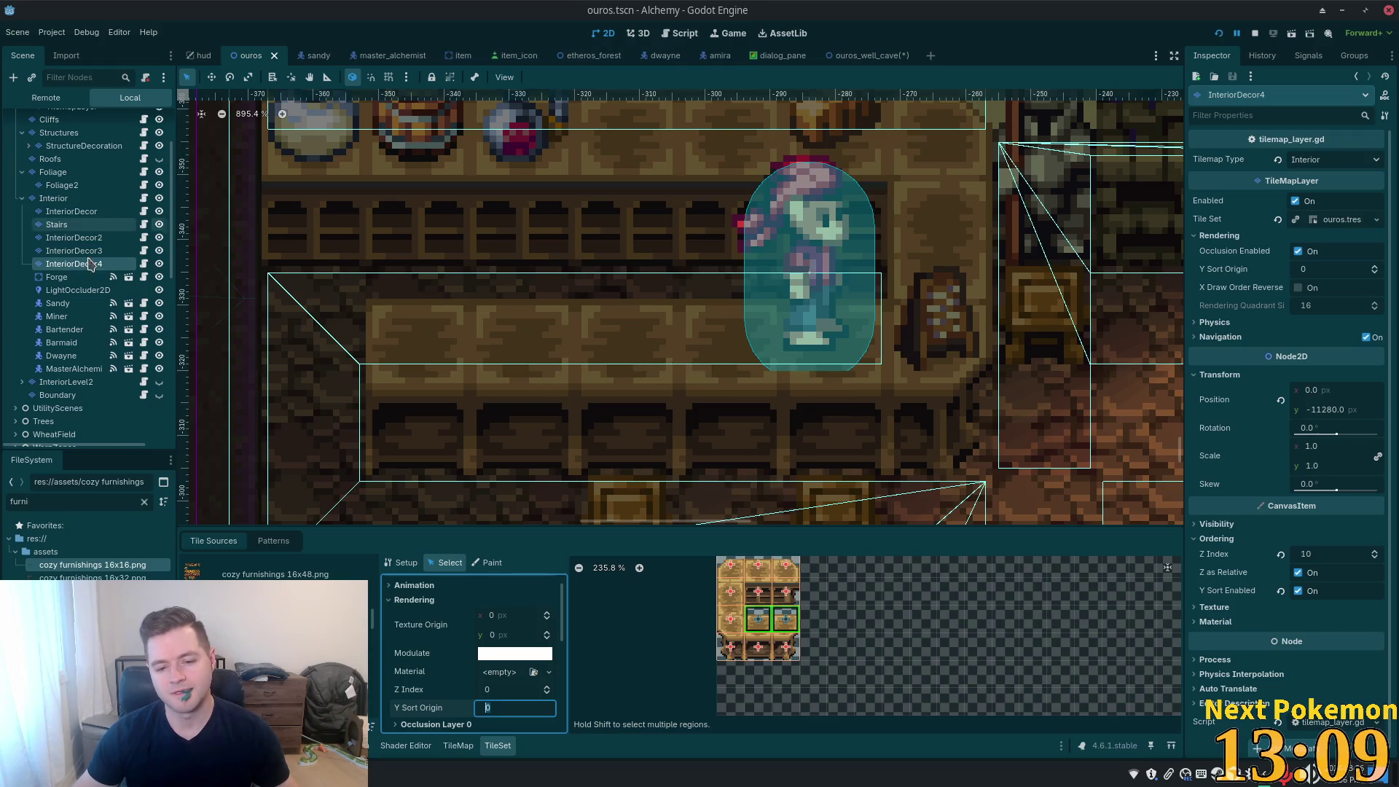
# Set the InteriorDecor layer's Z Index to 10.
pyautogui.click(58, 211)
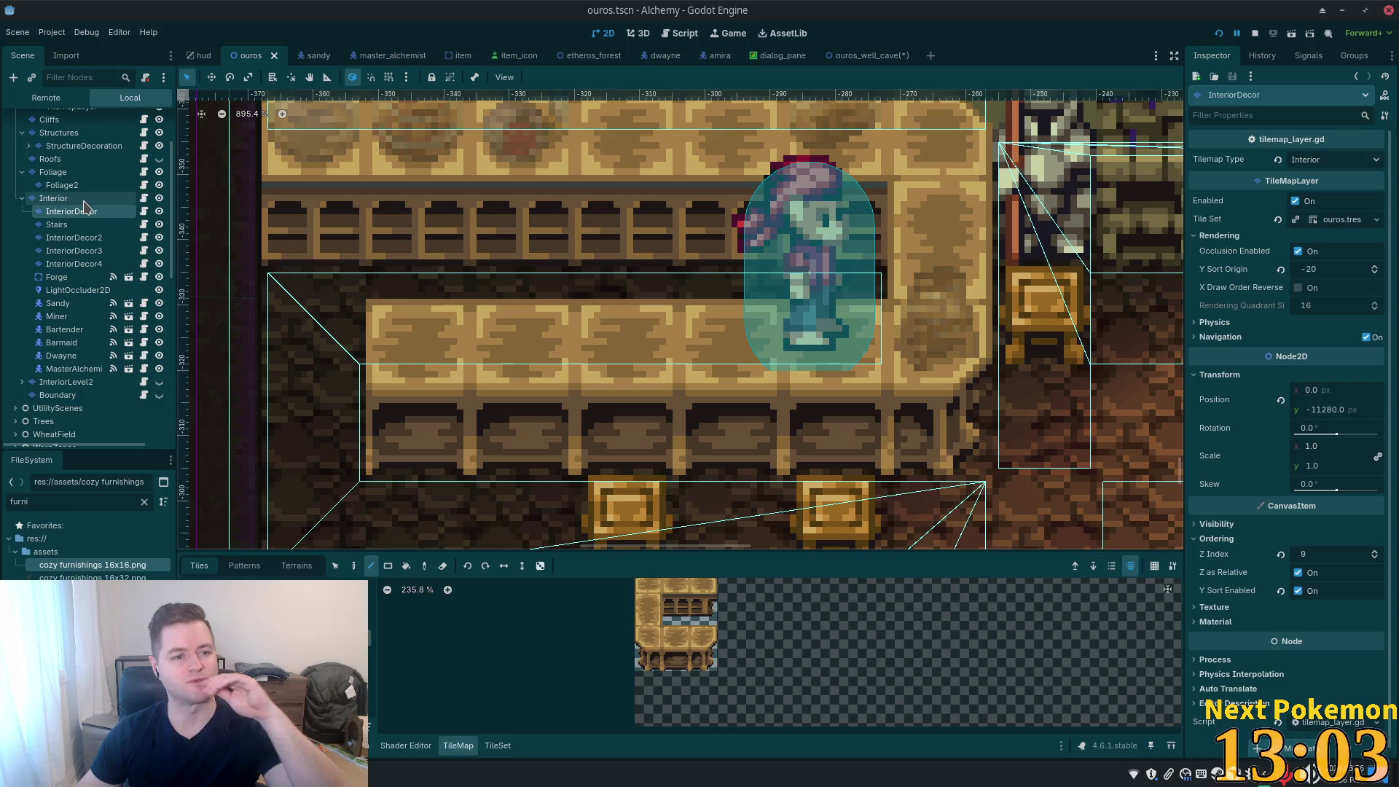
pyautogui.click(82, 199)
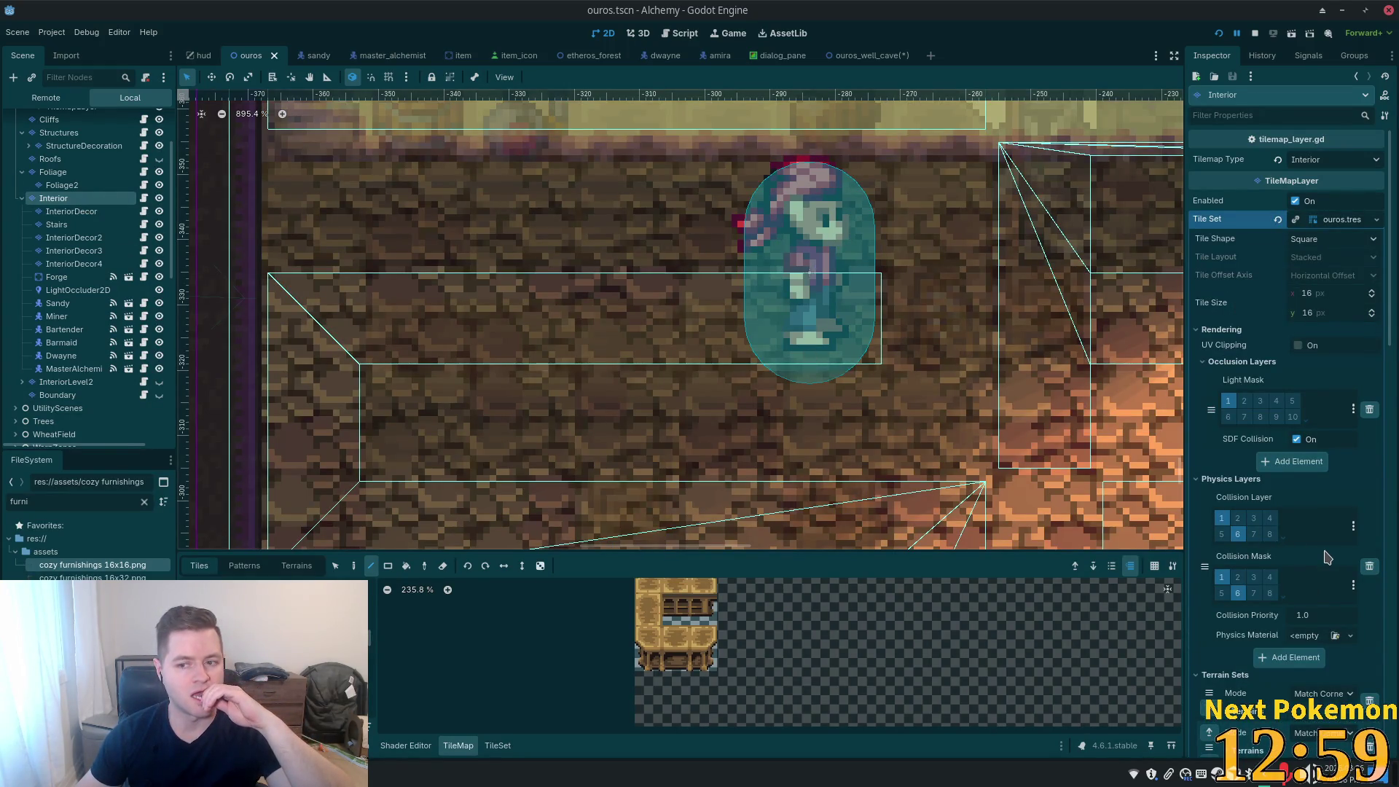
pyautogui.scroll(-5, 1328, 558)
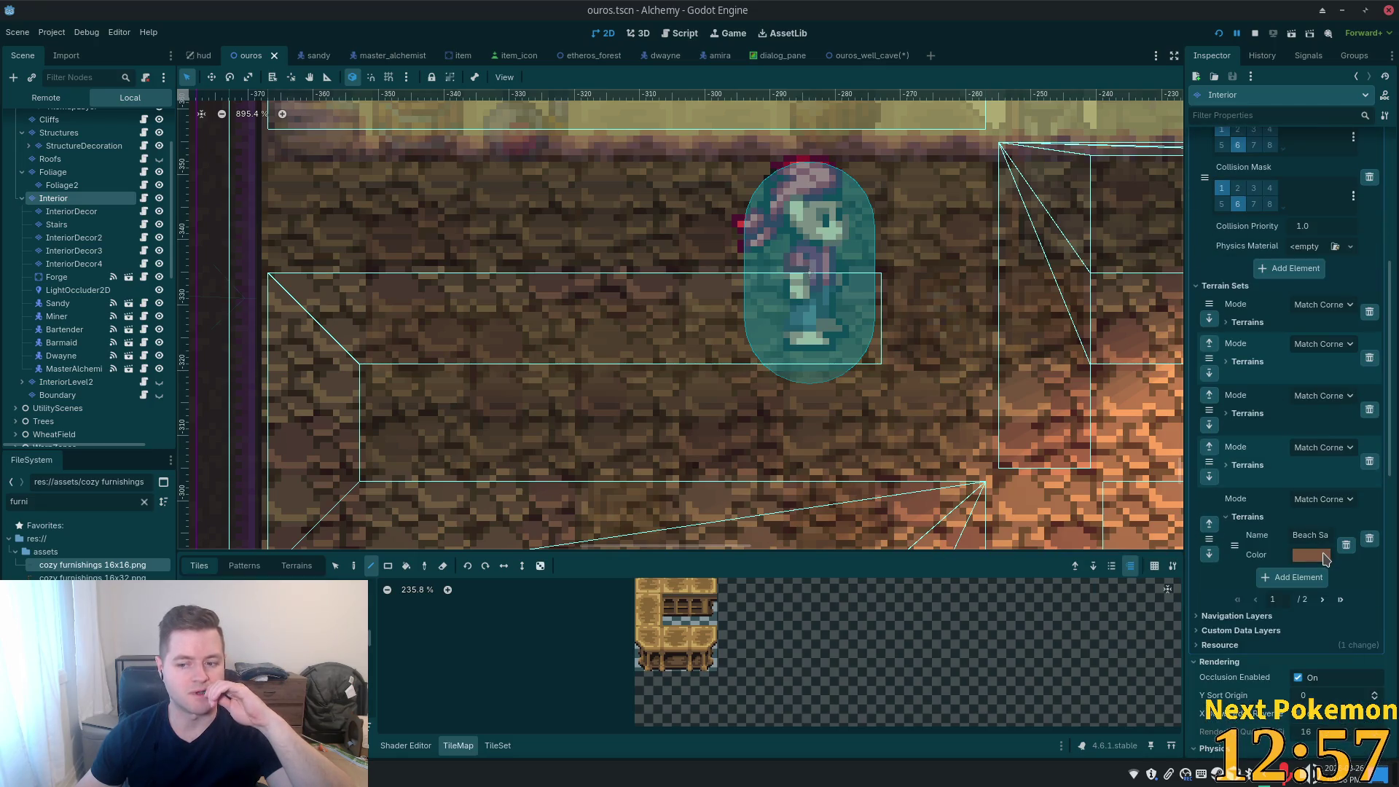
pyautogui.click(72, 212)
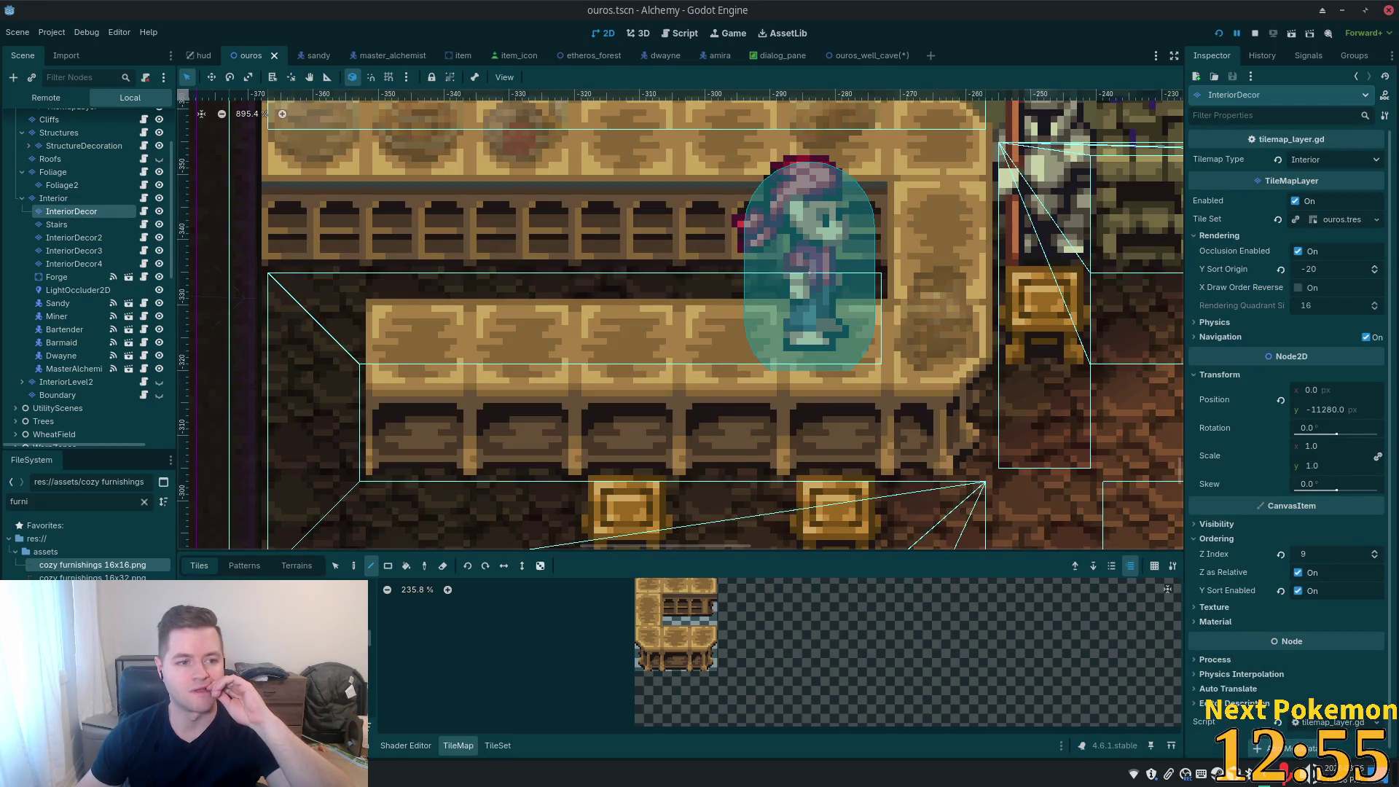
pyautogui.click(1324, 548)
pyautogui.write('10')
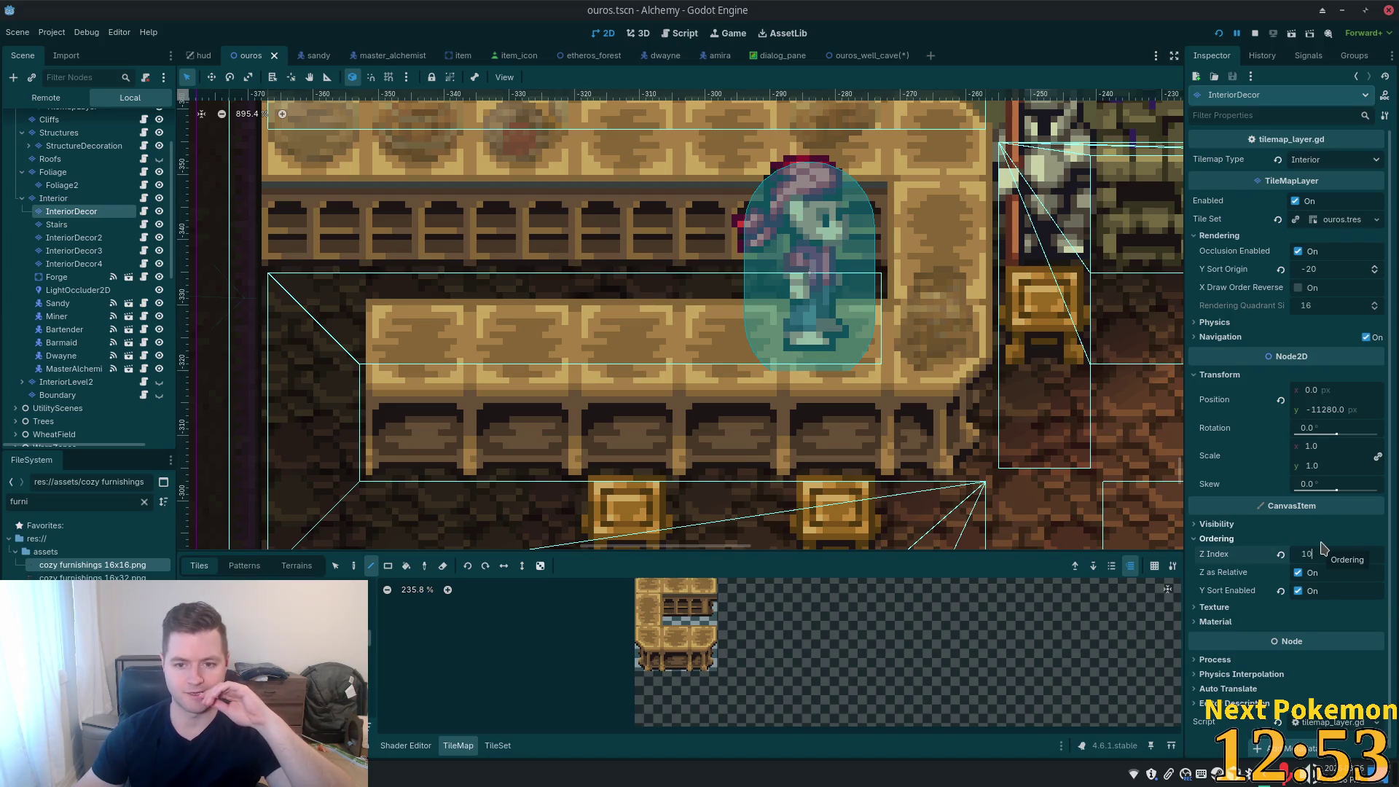
pyautogui.press('Tab')
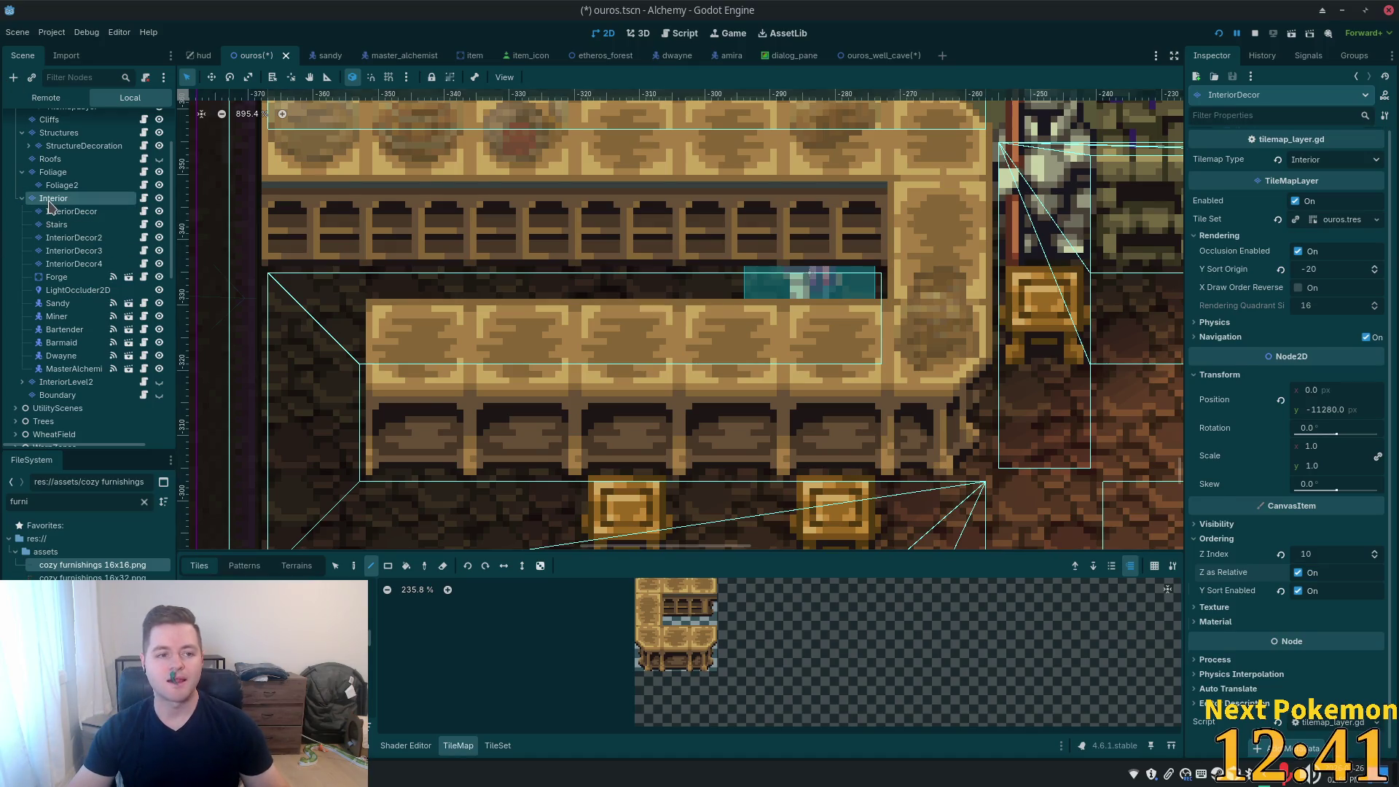
# Lower InteriorDecor's Z Index back to 9 and select the Bartender.
pyautogui.click(53, 199)
pyautogui.scroll(-2, 1308, 633)
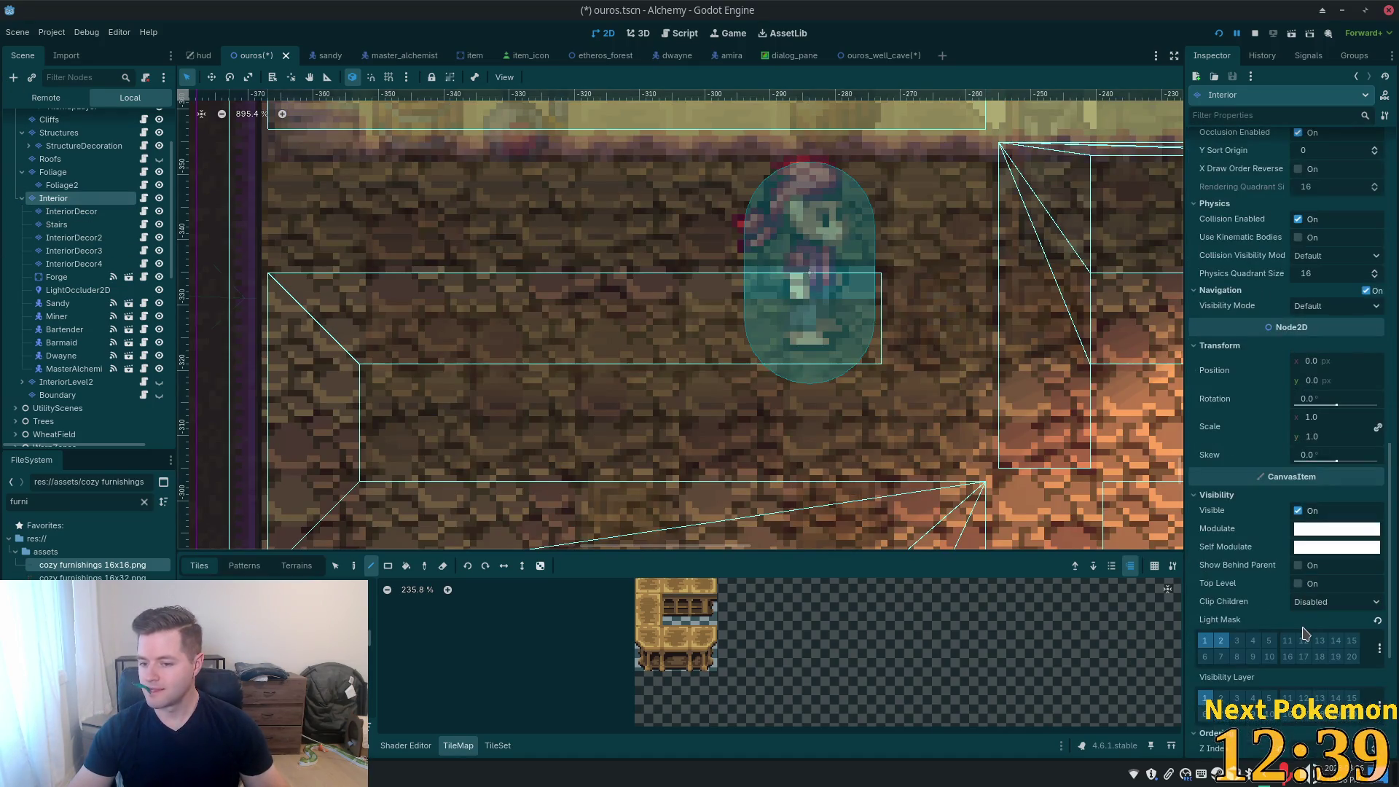
pyautogui.scroll(-4, 1309, 633)
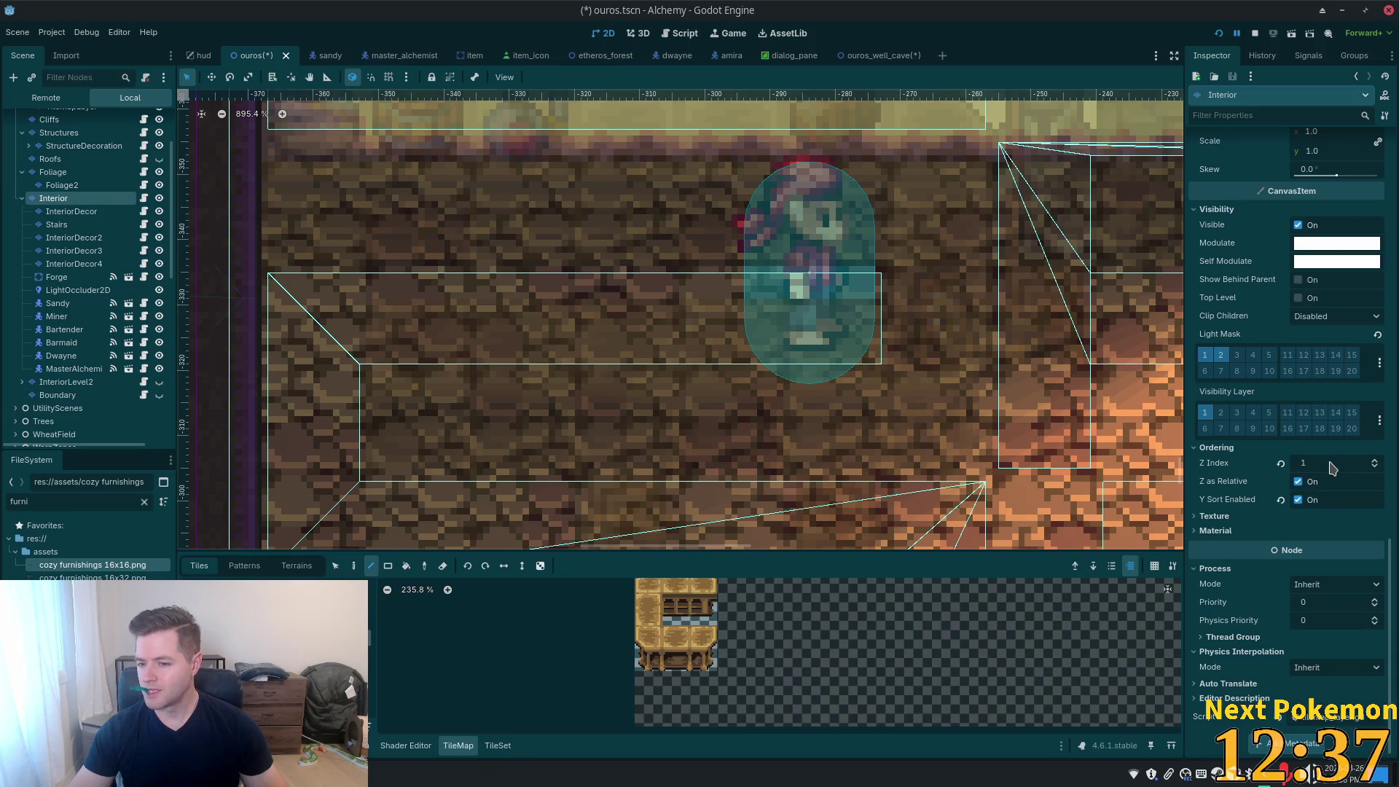
pyautogui.scroll(-3, 917, 448)
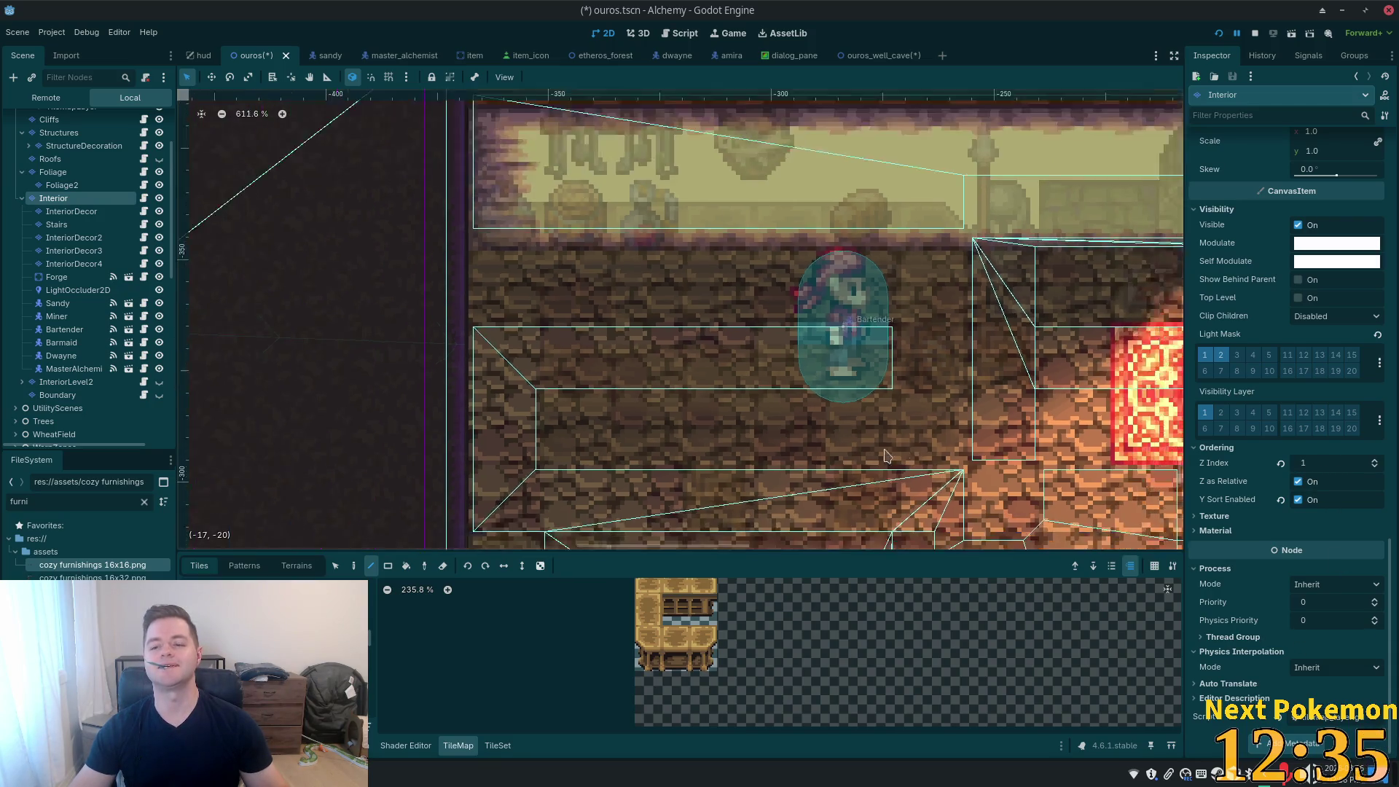
pyautogui.click(77, 211)
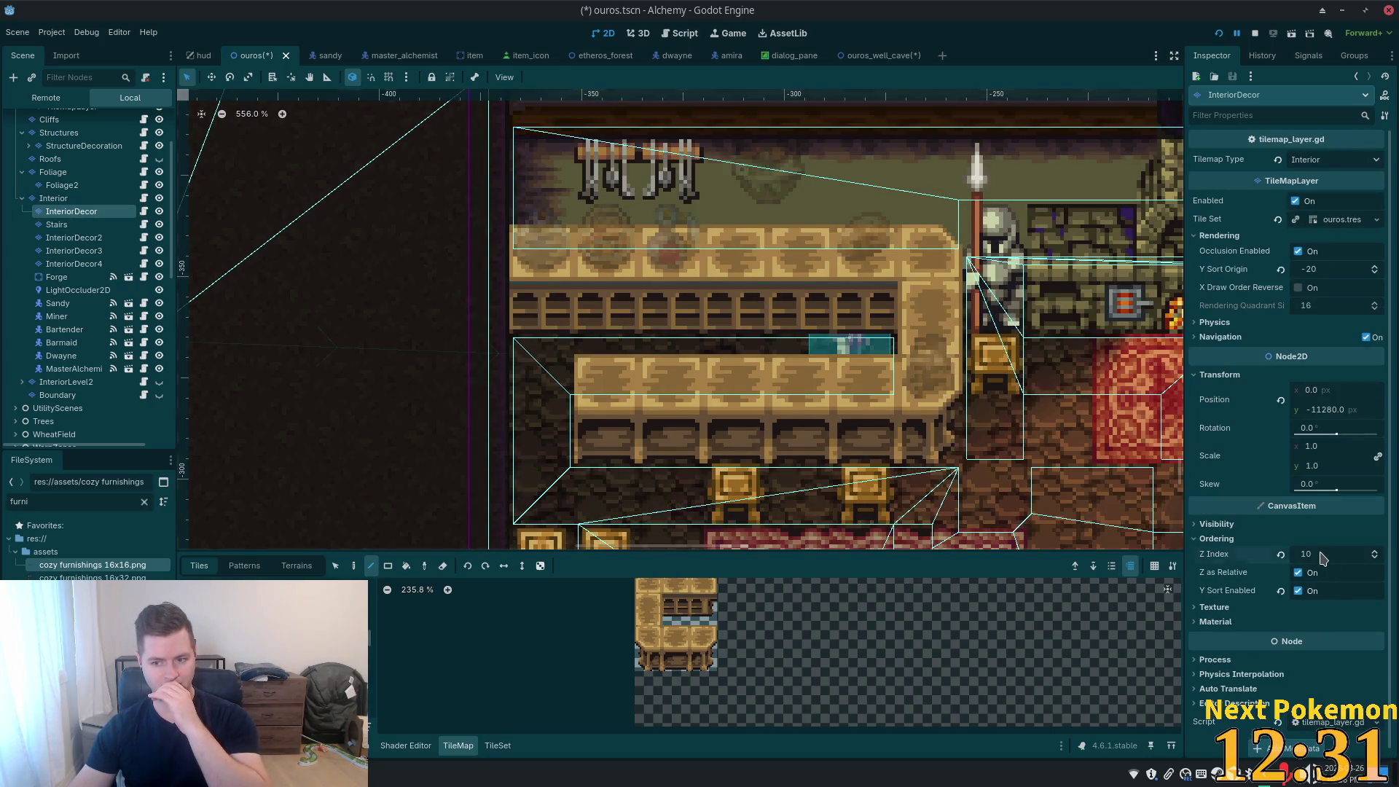
pyautogui.click(1305, 554)
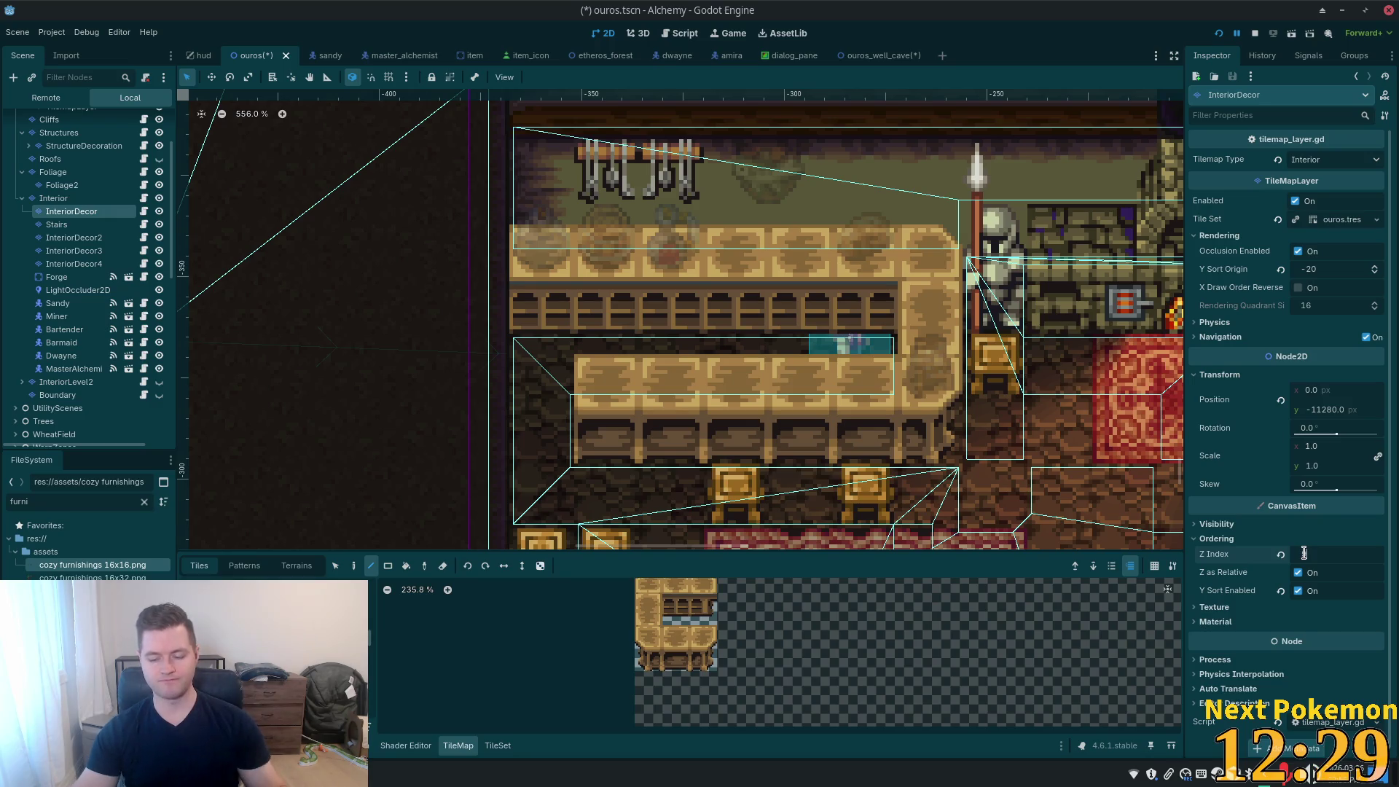
pyautogui.write('-1')
pyautogui.press('Tab')
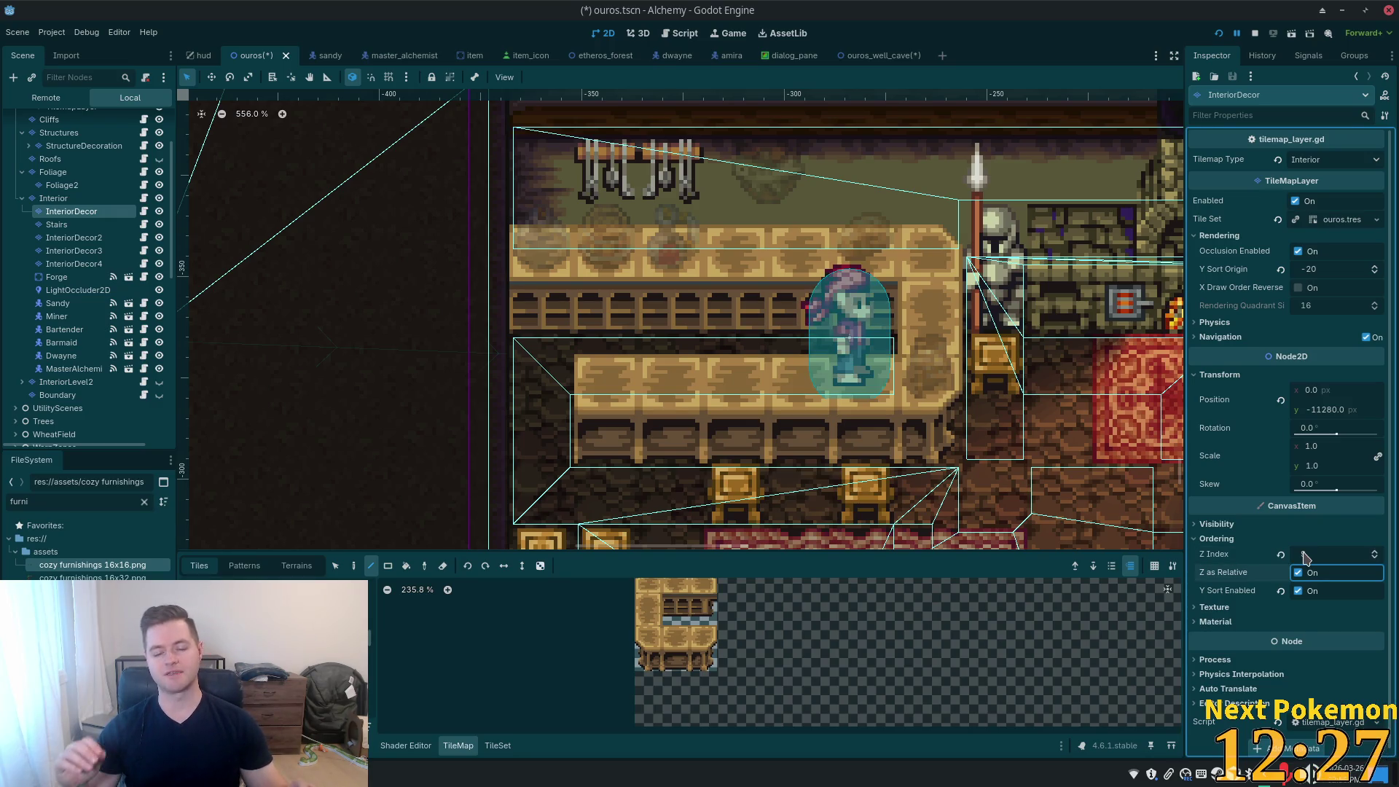
pyautogui.click(987, 436)
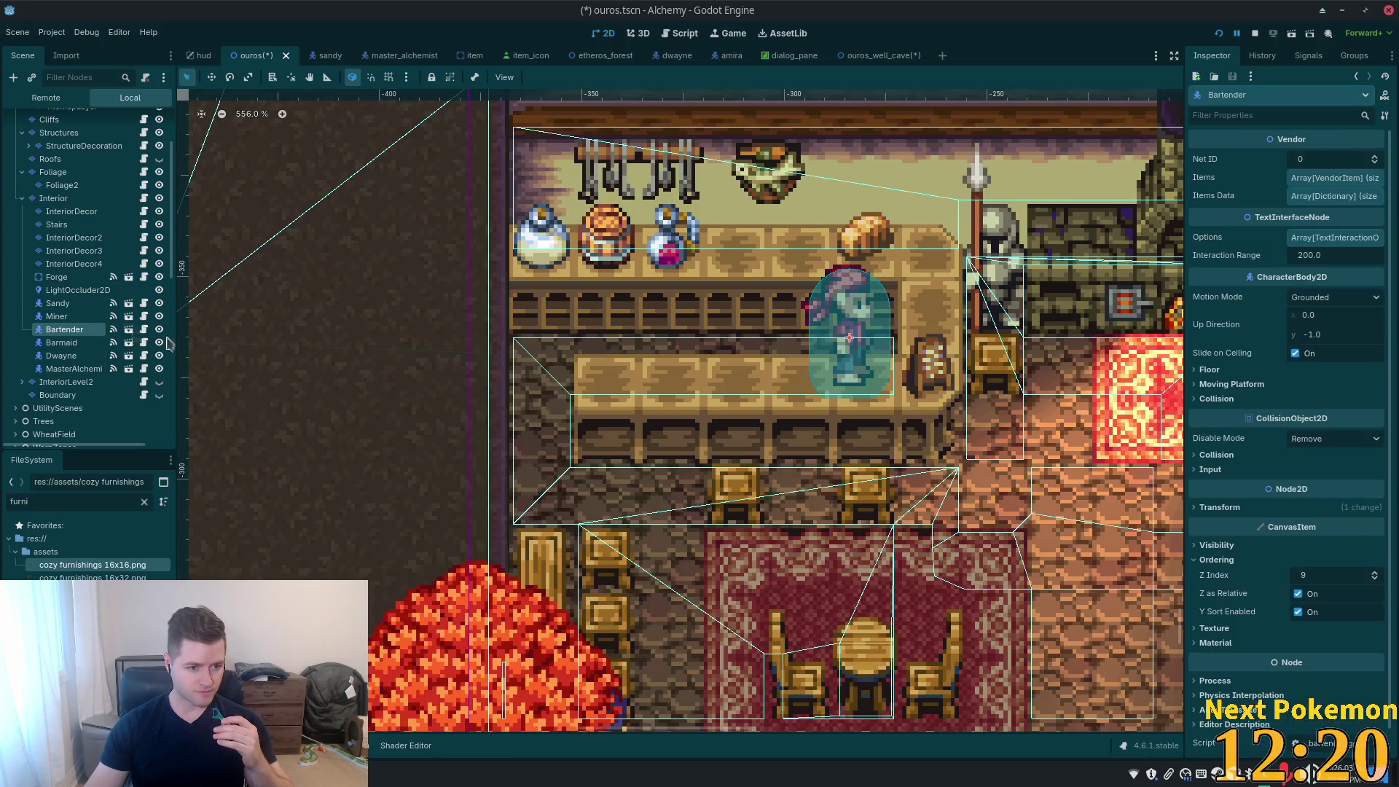
pyautogui.click(66, 330)
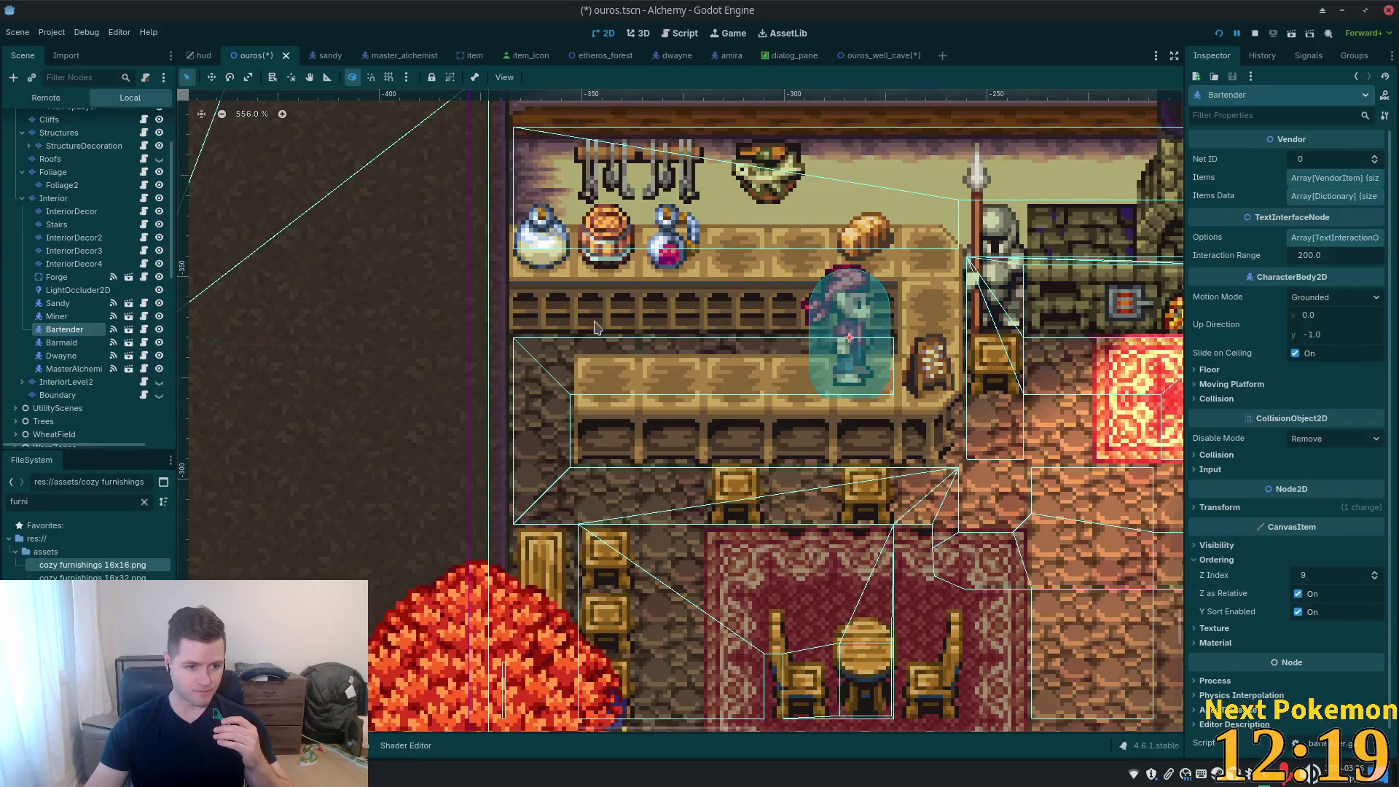
# Move the Bartender further down and select the two adjacent counter tiles on InteriorDecor.
pyautogui.press('w')
pyautogui.moveTo(447, 219)
pyautogui.mouseDown()
pyautogui.moveTo(486, 289)
pyautogui.moveTo(495, 390)
pyautogui.moveTo(515, 186)
pyautogui.moveTo(697, 375)
pyautogui.mouseUp()
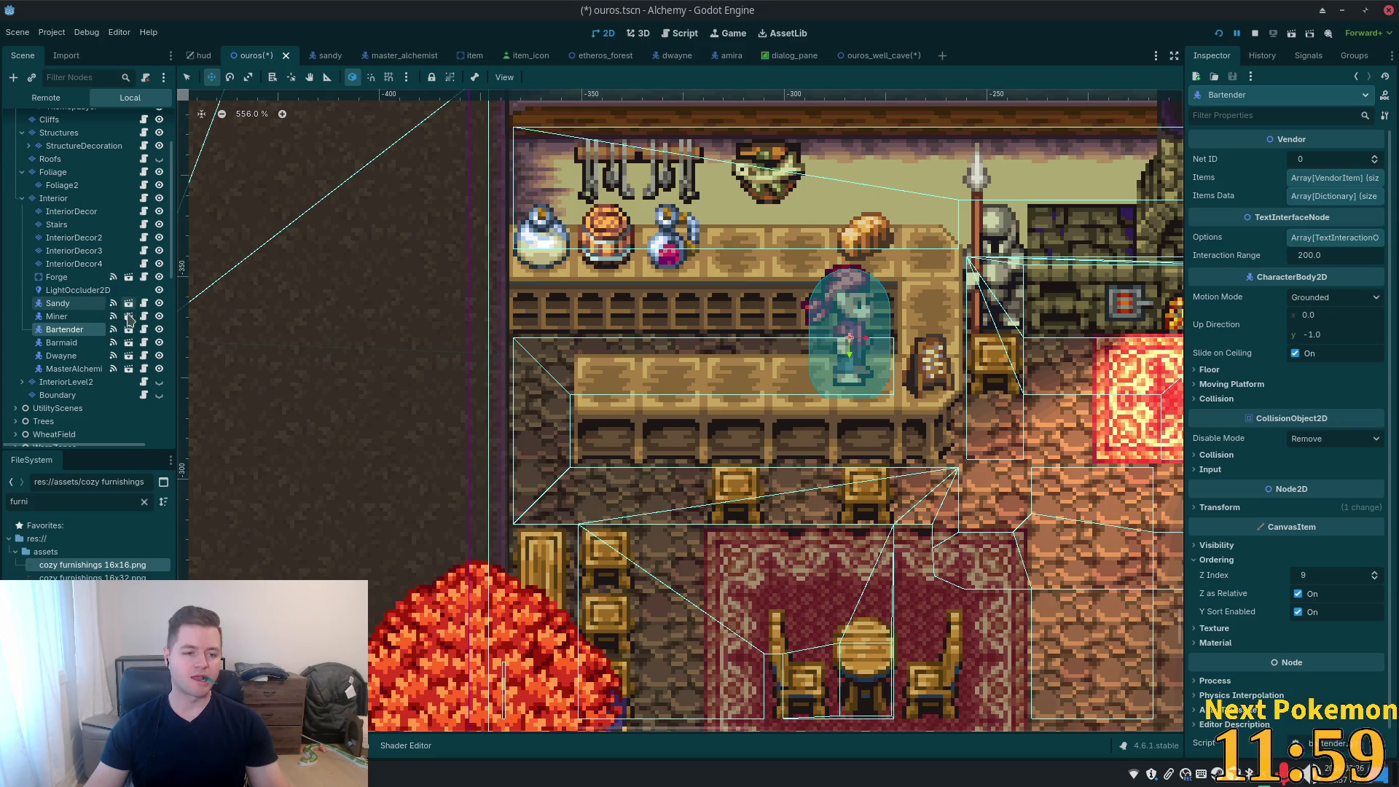
pyautogui.click(80, 211)
pyautogui.moveTo(672, 641); pyautogui.dragTo(729, 639)
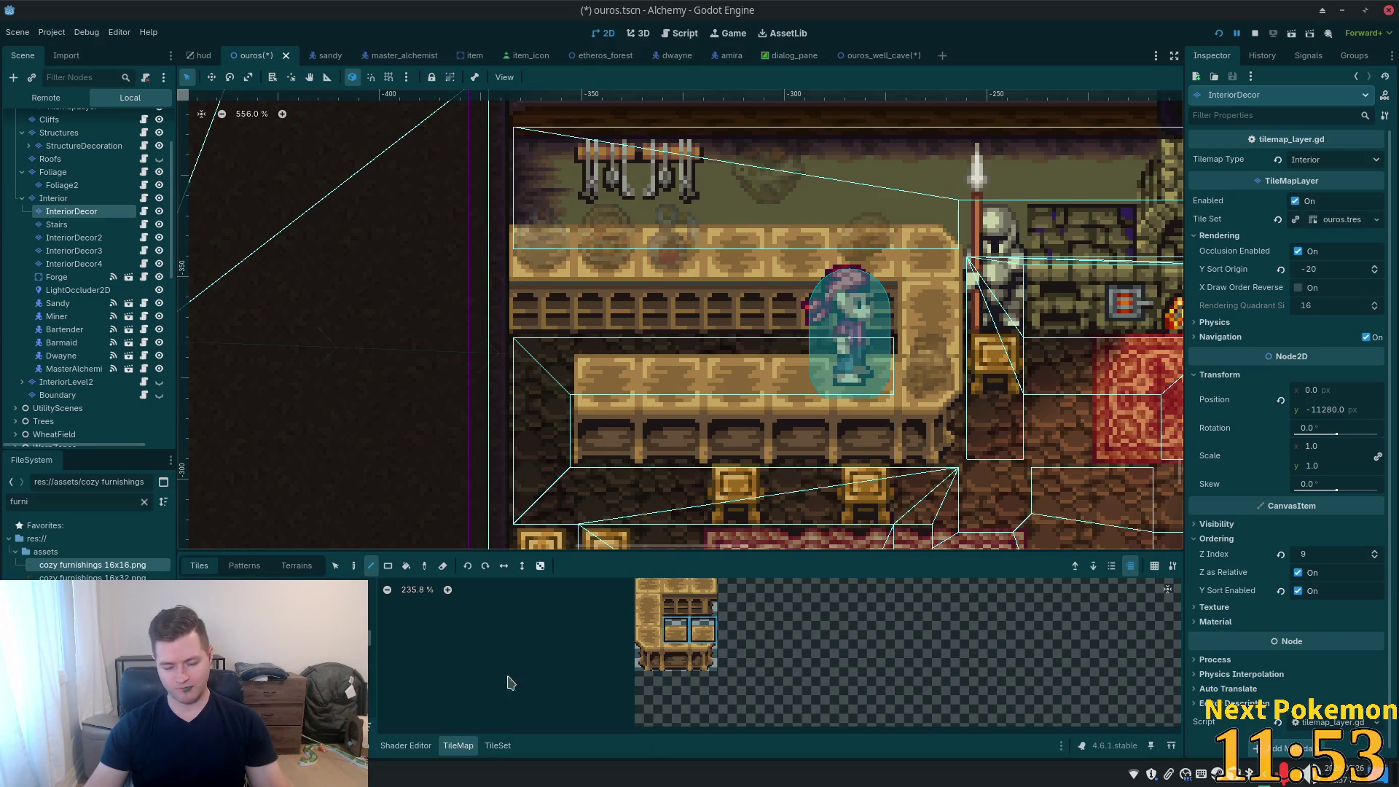
# Give those counter tiles Z Index 1 in the tileset and save ouros.tscn.
pyautogui.click(498, 746)
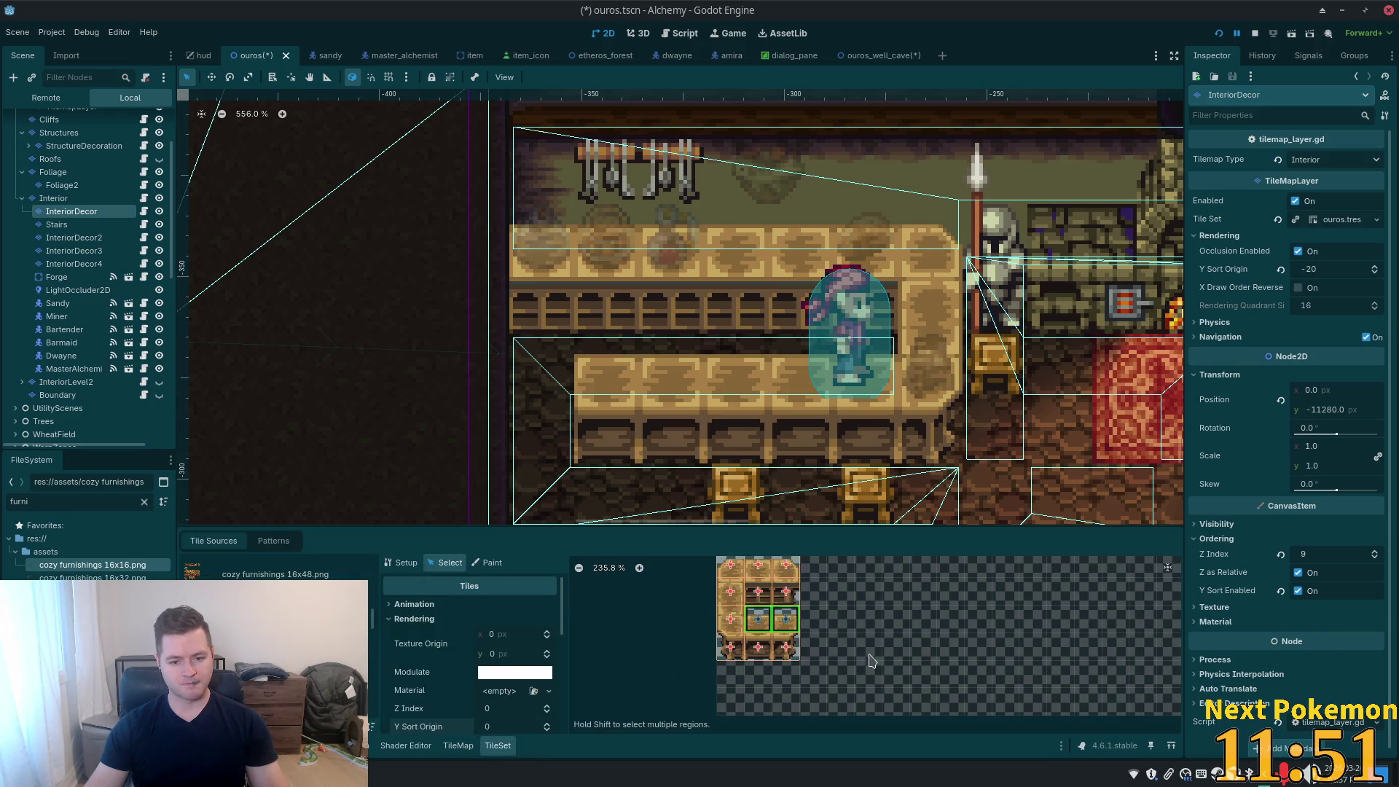
pyautogui.scroll(-1, 532, 665)
pyautogui.click(505, 672)
pyautogui.write('1')
pyautogui.press('Tab')
pyautogui.hotkey('ctrl', 's')
pyautogui.click(80, 251)
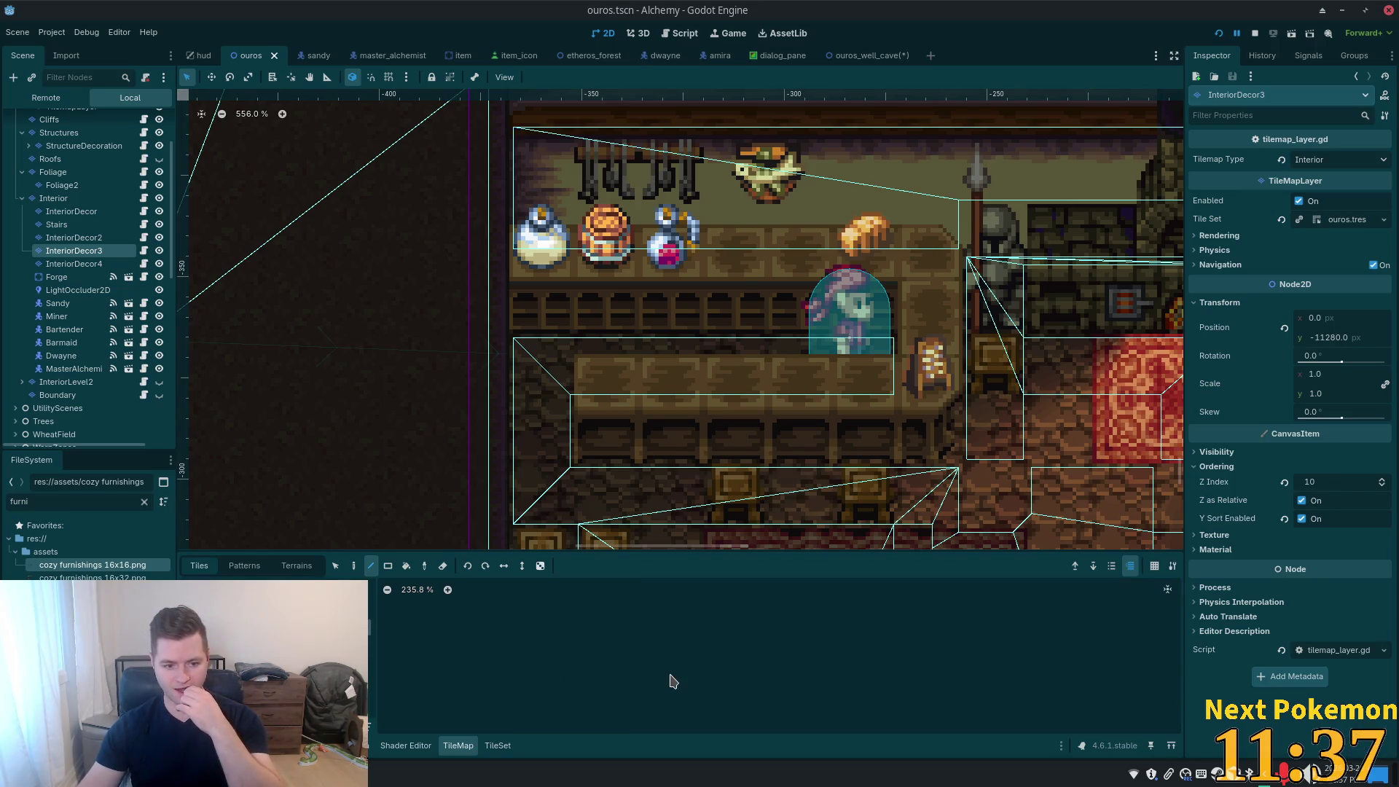
# Paint two candles on the lower counter and a red lamp on the upper shelf.
pyautogui.scroll(-5, 583, 663)
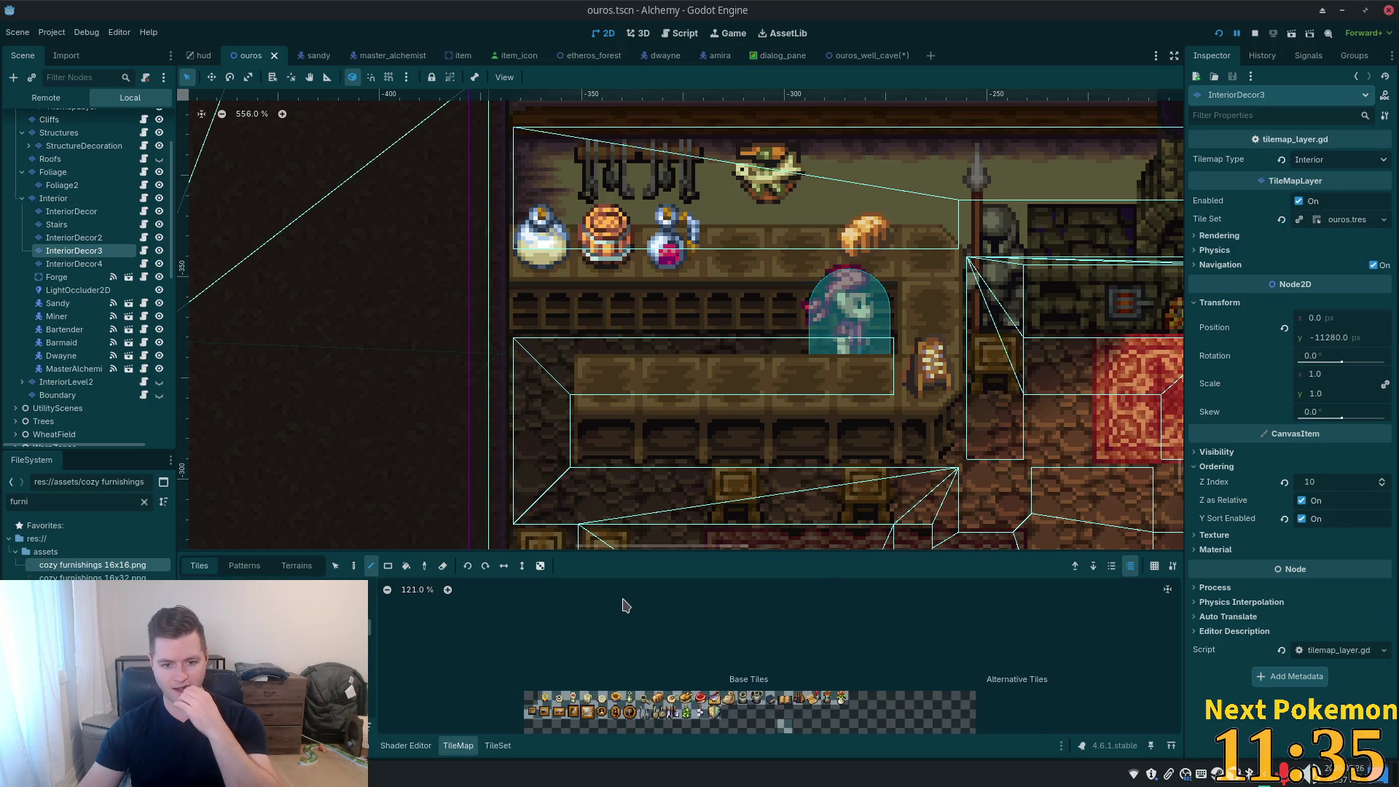
pyautogui.scroll(4, 671, 669)
pyautogui.click(584, 699)
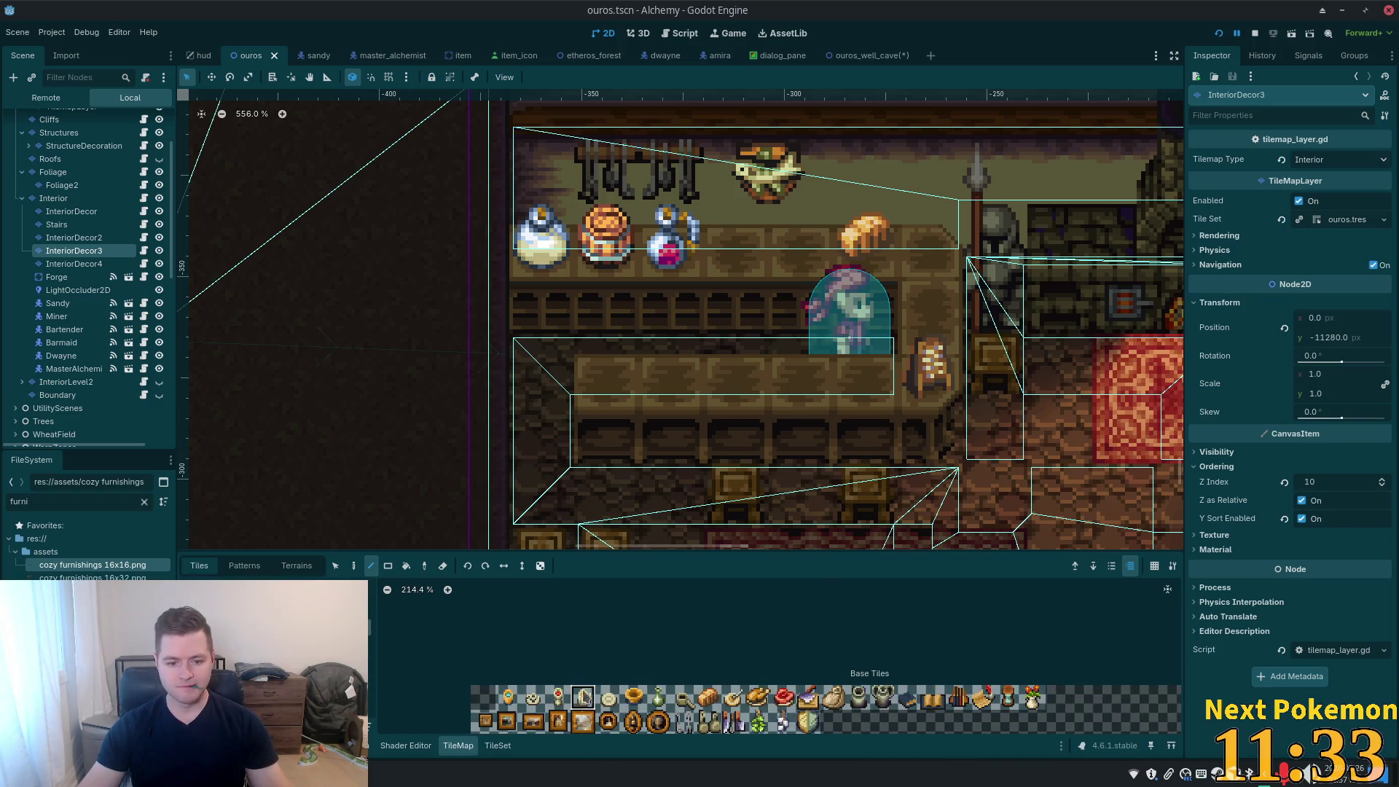
pyautogui.click(868, 368)
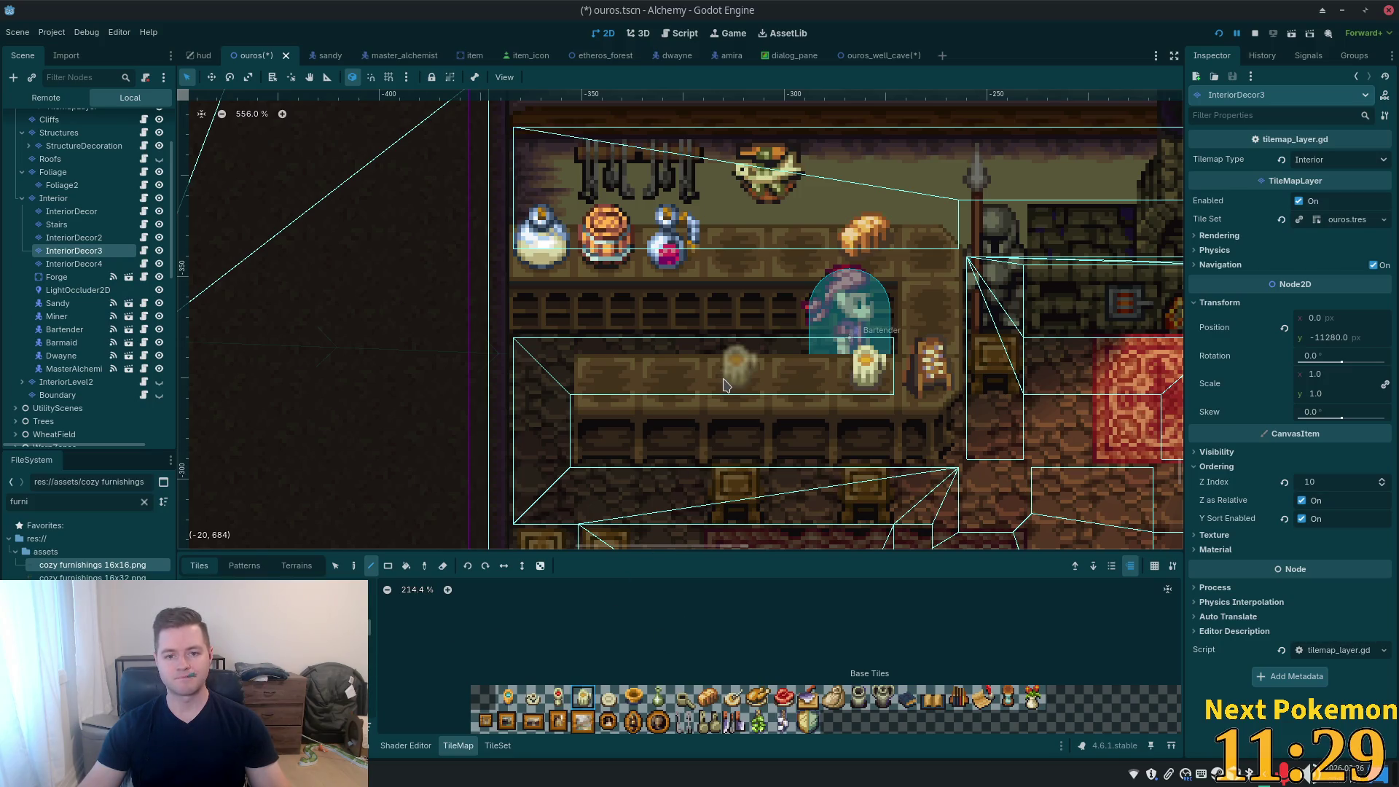
pyautogui.click(677, 375)
pyautogui.click(558, 698)
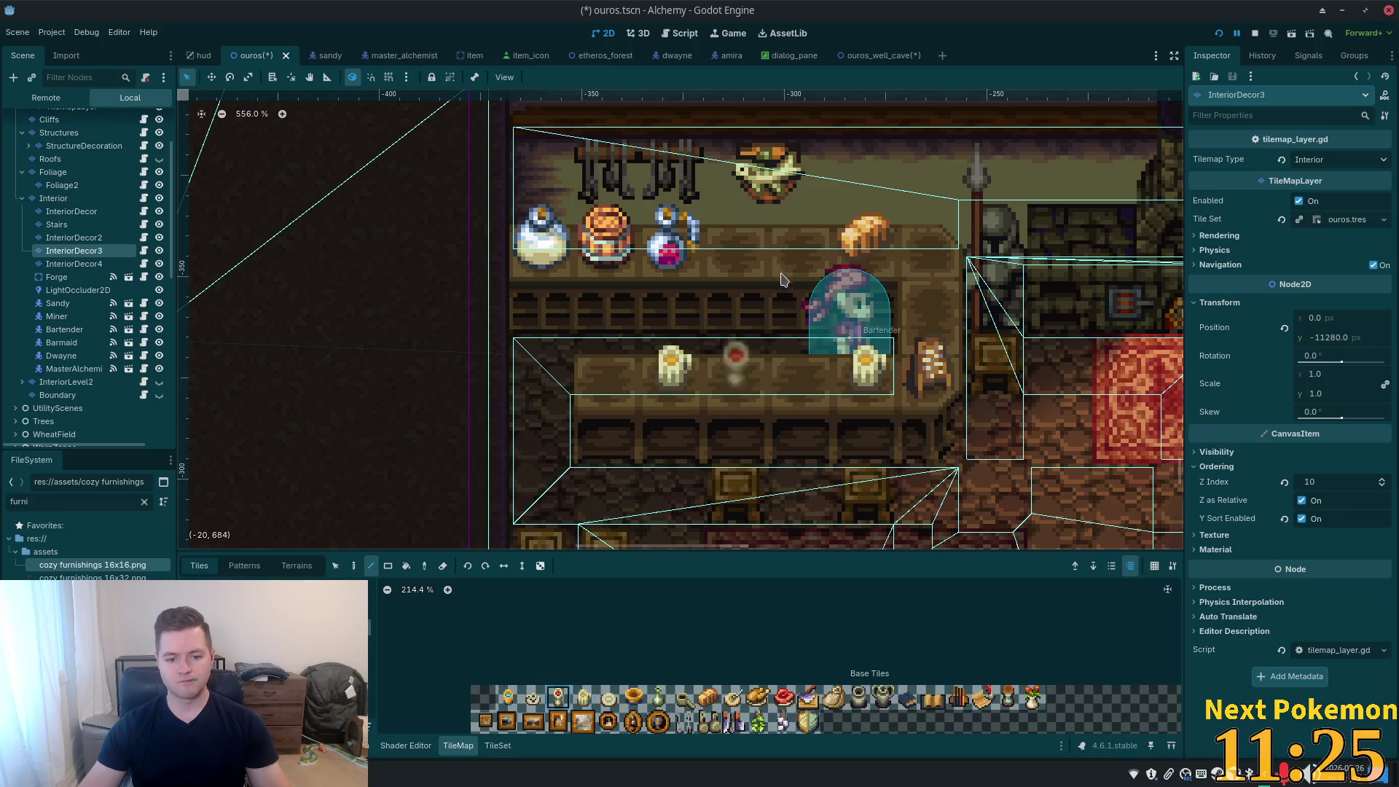
pyautogui.click(736, 234)
# Replace the barrel on the counter shelf with a green bottle tile.
pyautogui.scroll(-4, 1068, 430)
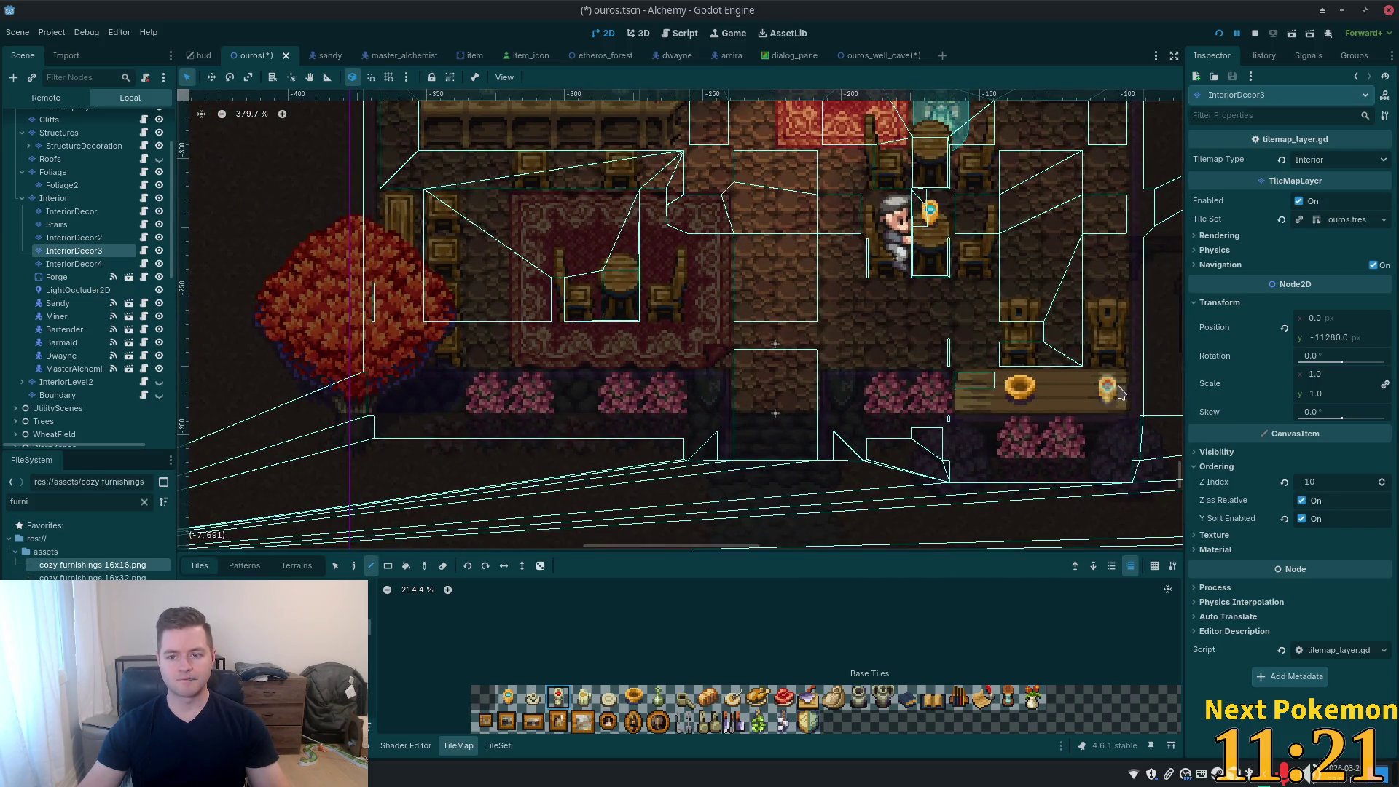
pyautogui.moveTo(973, 302); pyautogui.dragTo(953, 361)
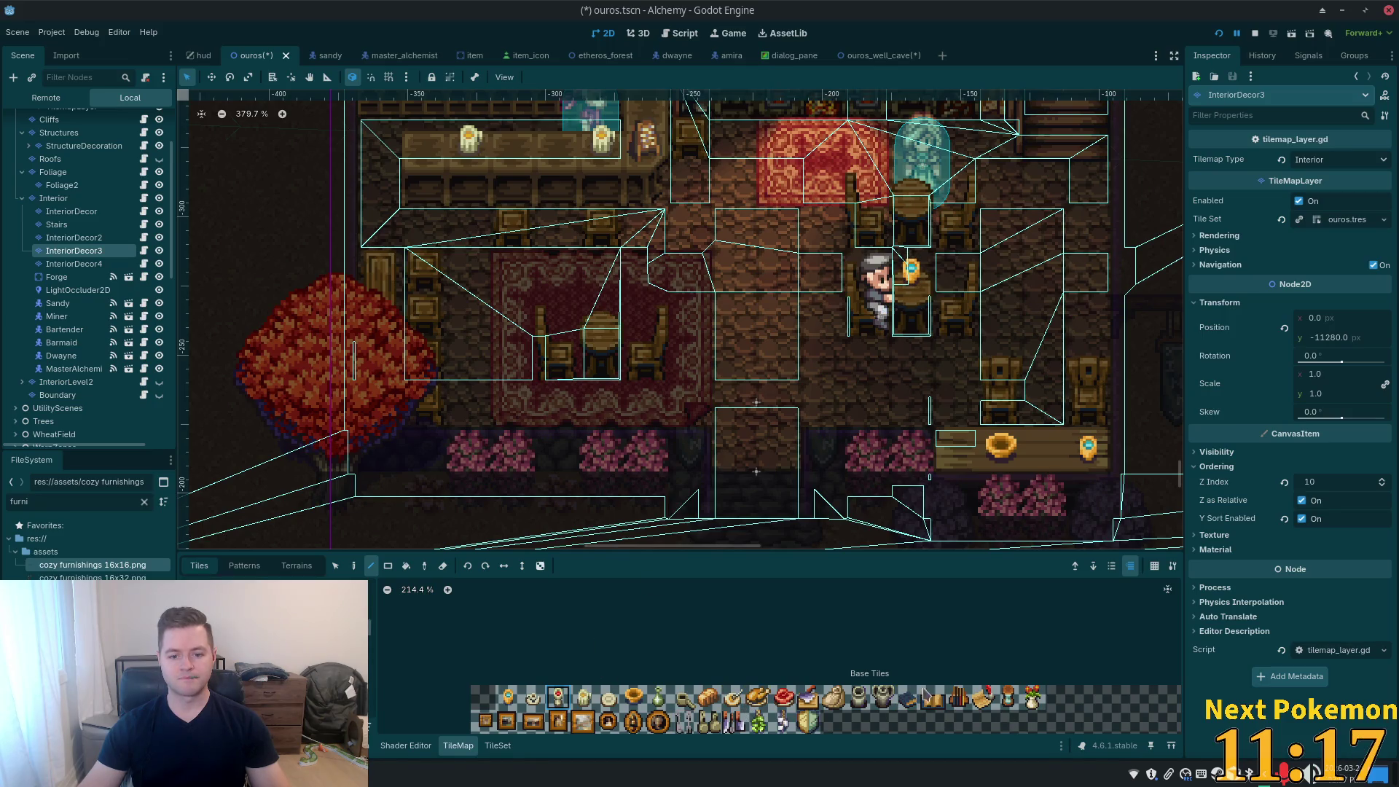
pyautogui.click(583, 697)
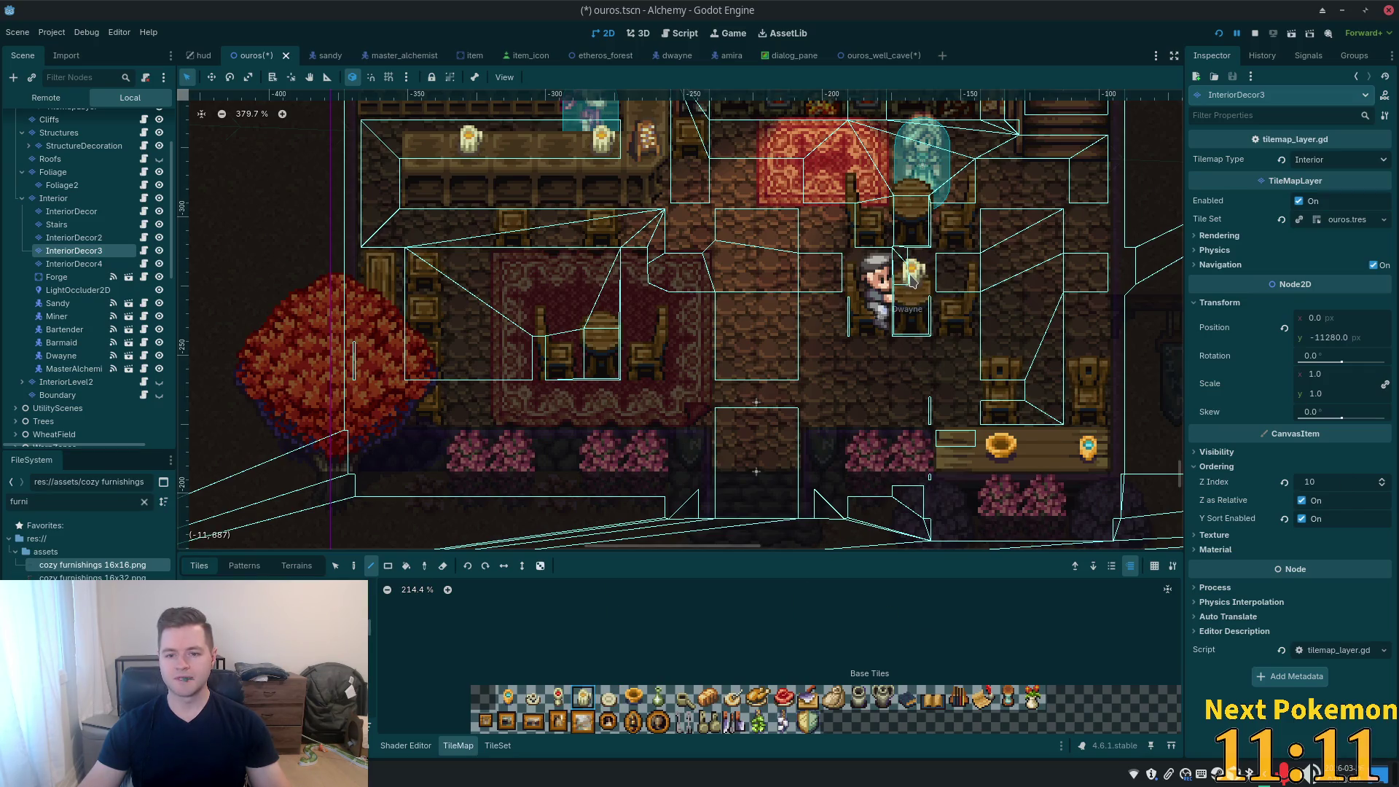
pyautogui.scroll(5, 729, 398)
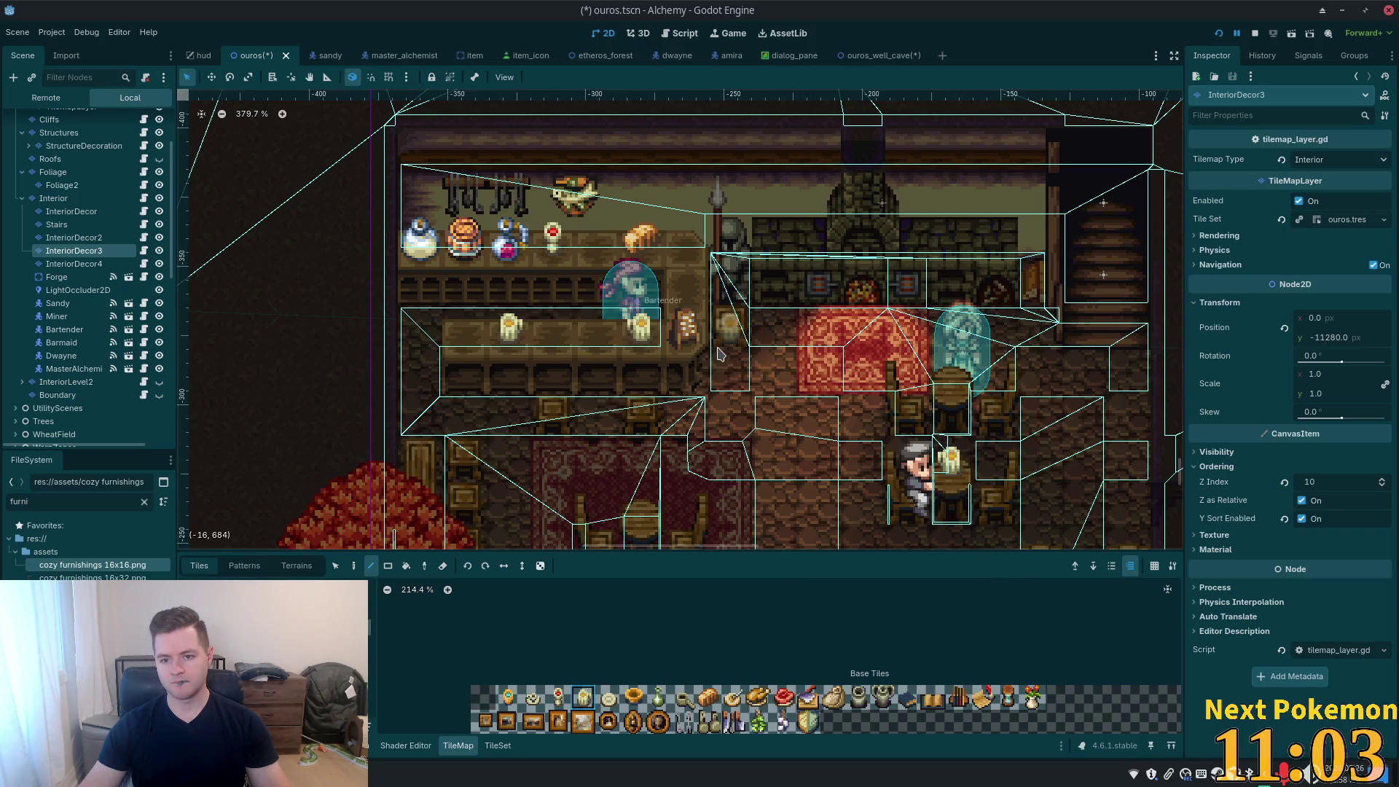
pyautogui.scroll(4, 718, 360)
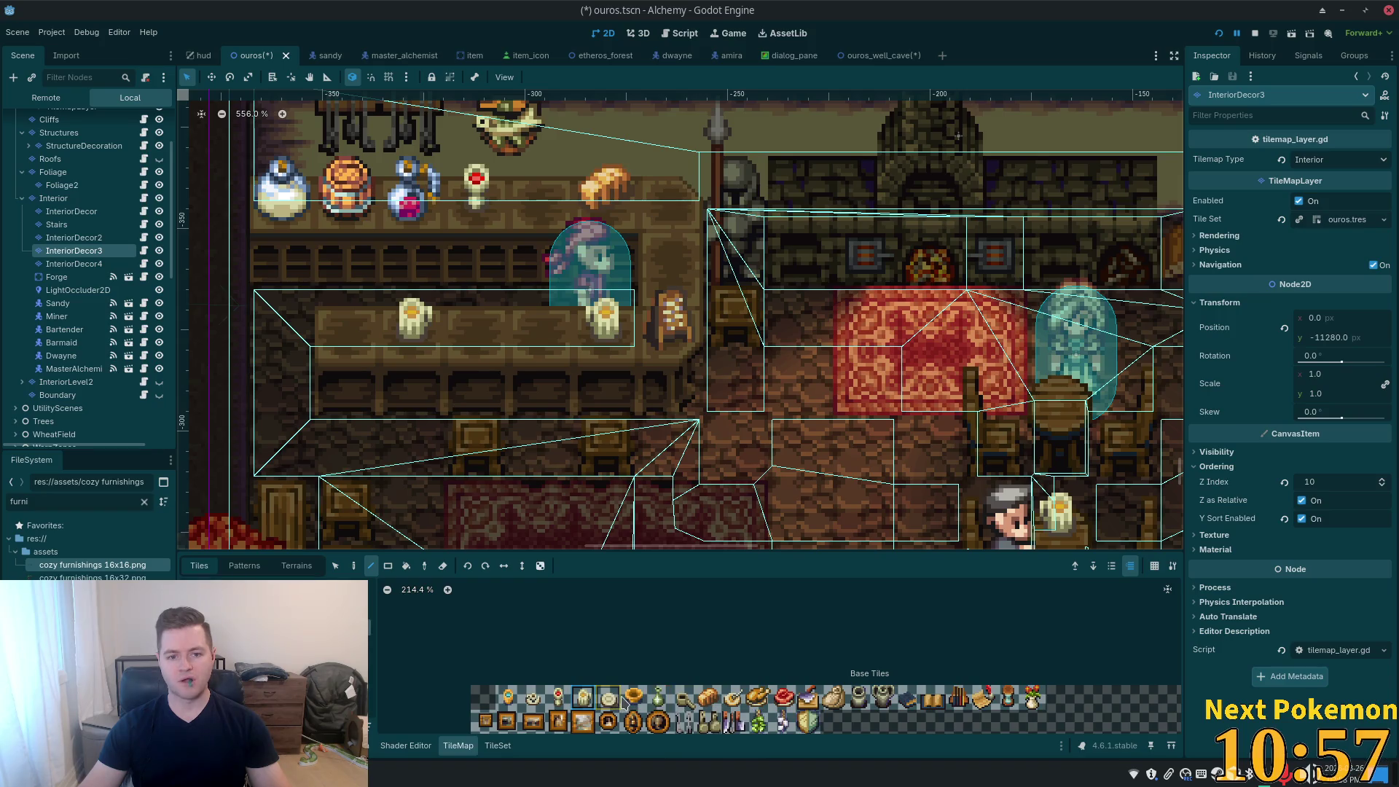
pyautogui.scroll(3, 646, 696)
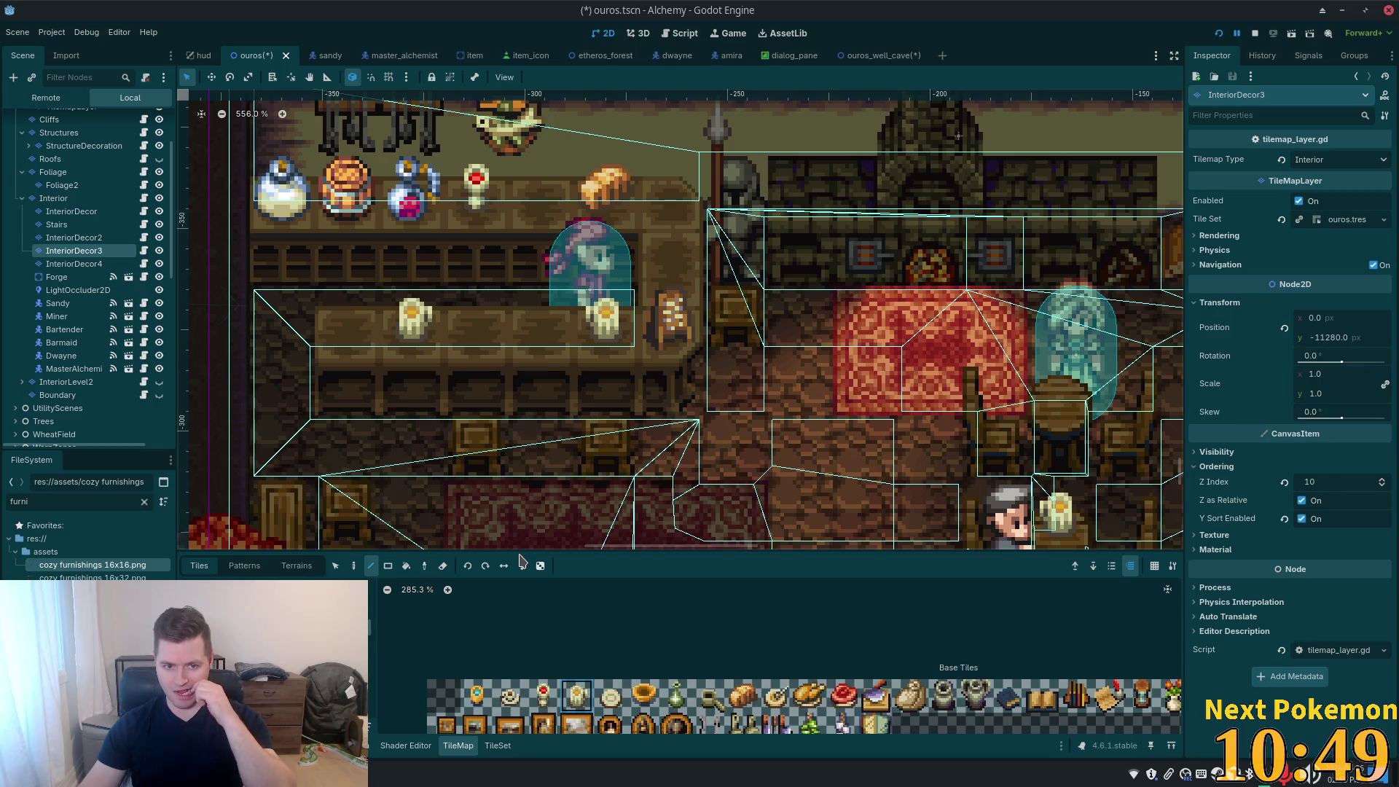
pyautogui.rightClick(313, 157)
pyautogui.click(676, 693)
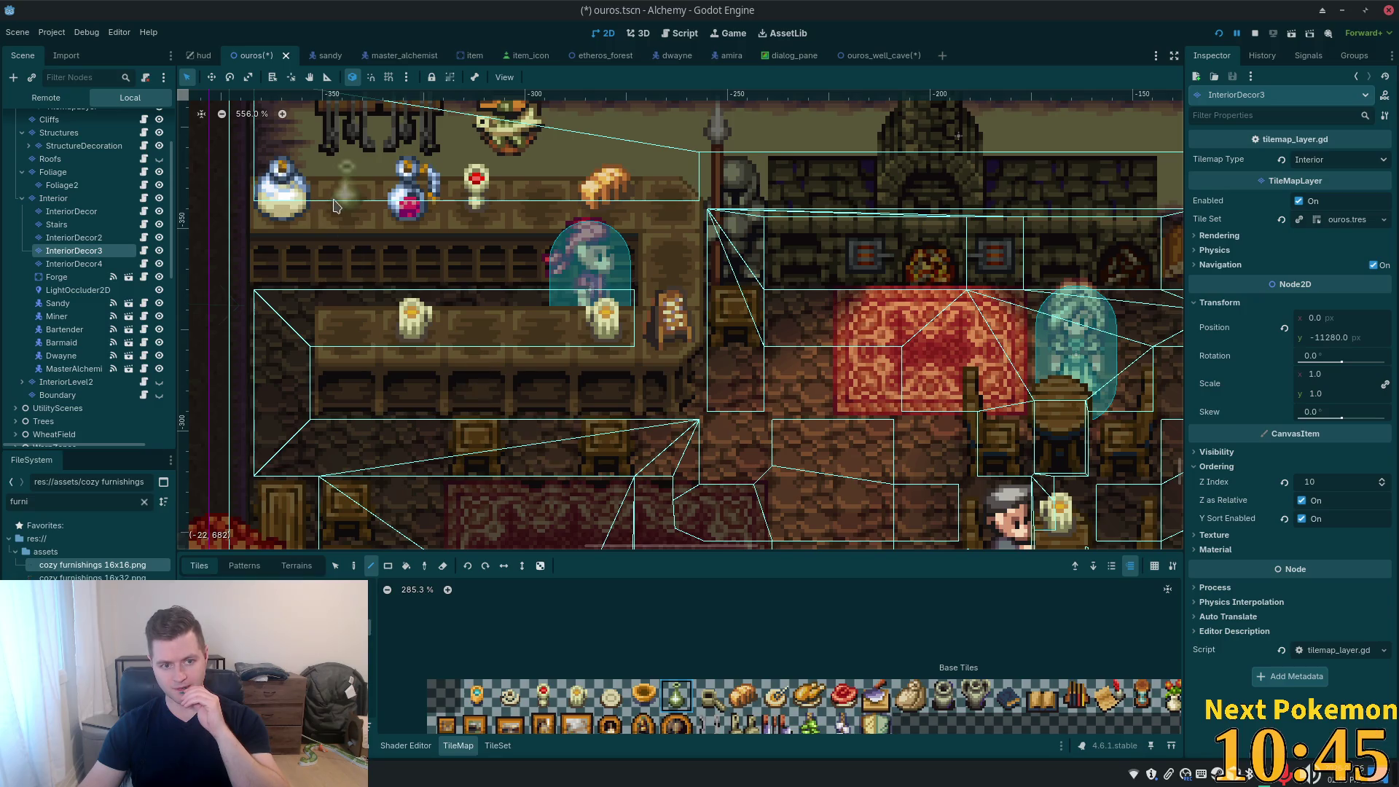
pyautogui.click(312, 153)
# Hang an oval framed picture and a round framed picture on the back wall.
pyautogui.scroll(-2, 711, 430)
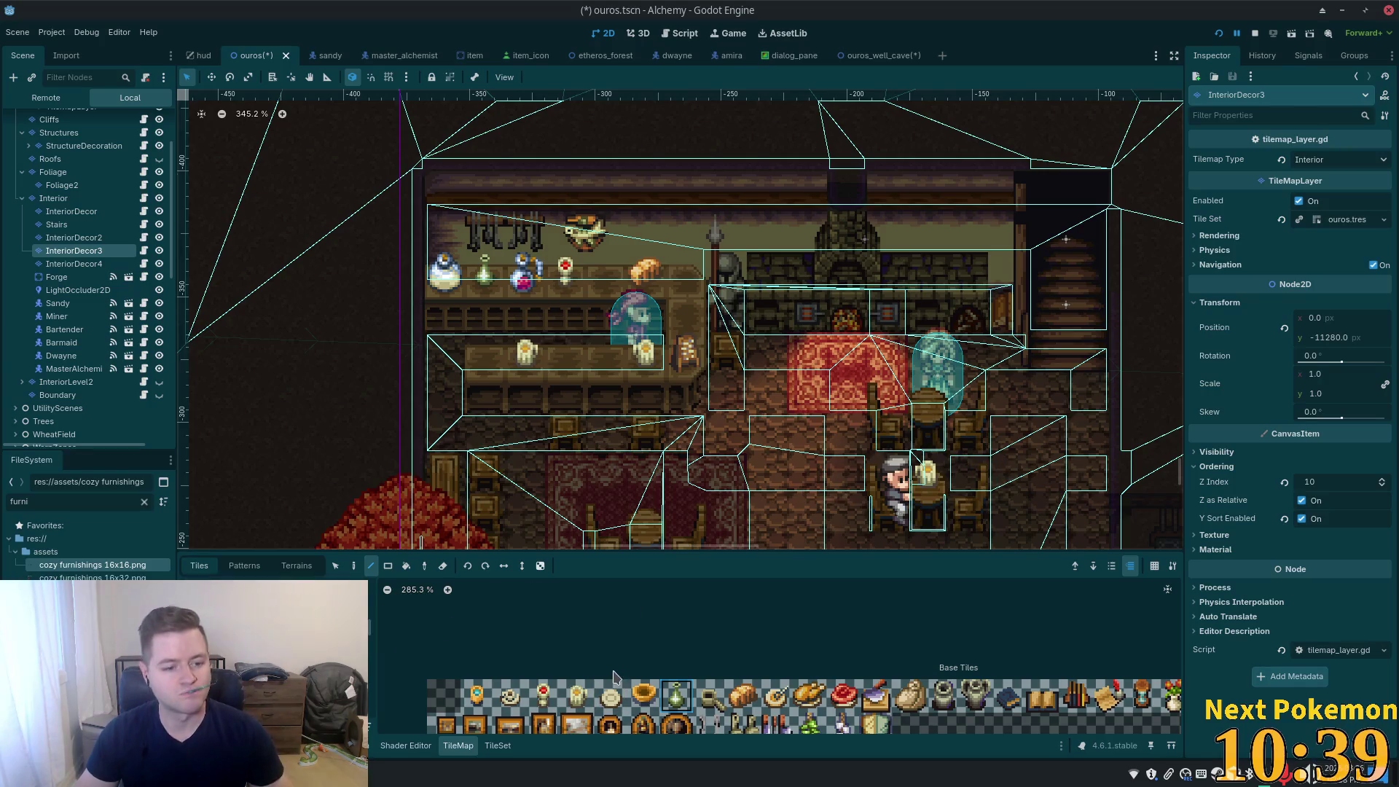
pyautogui.scroll(-1, 596, 689)
pyautogui.scroll(-3, 567, 645)
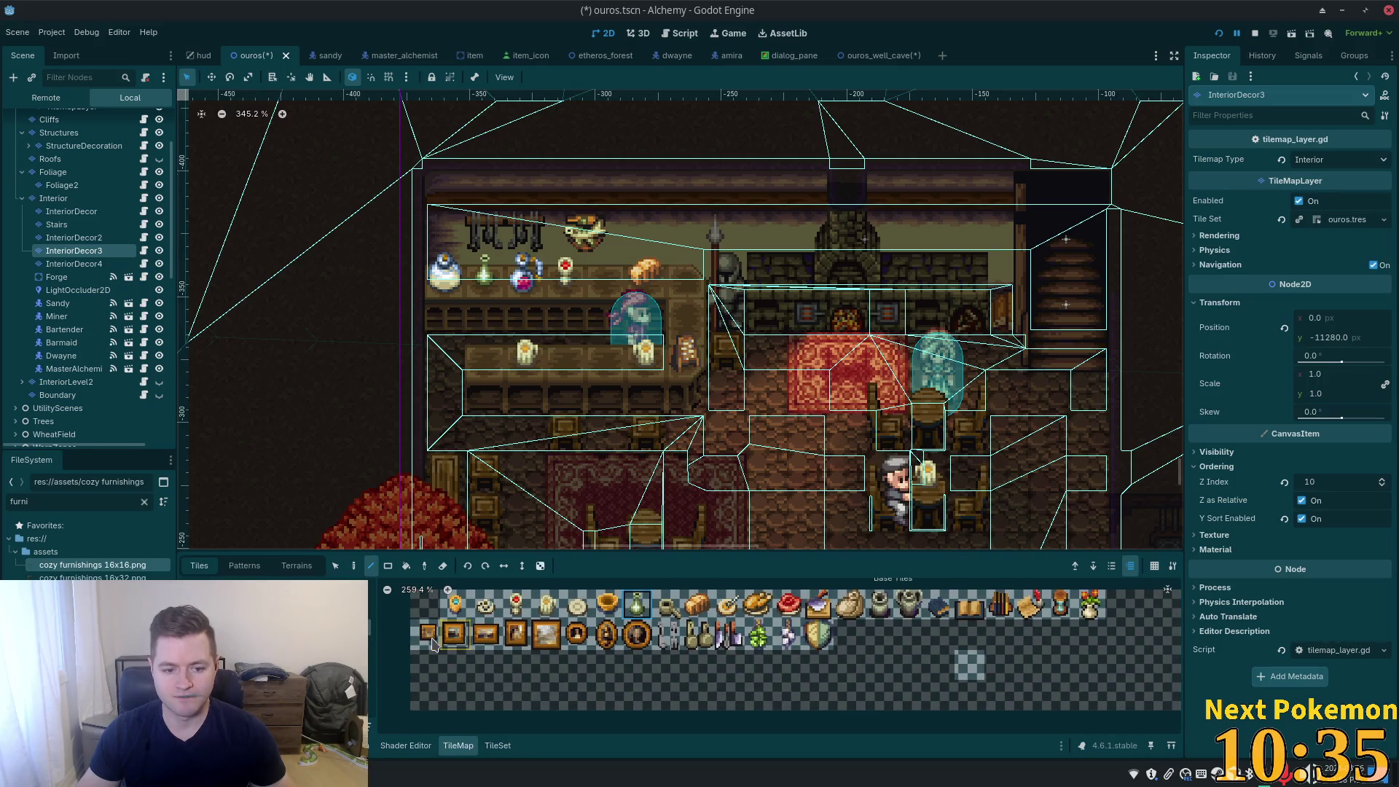
pyautogui.click(453, 640)
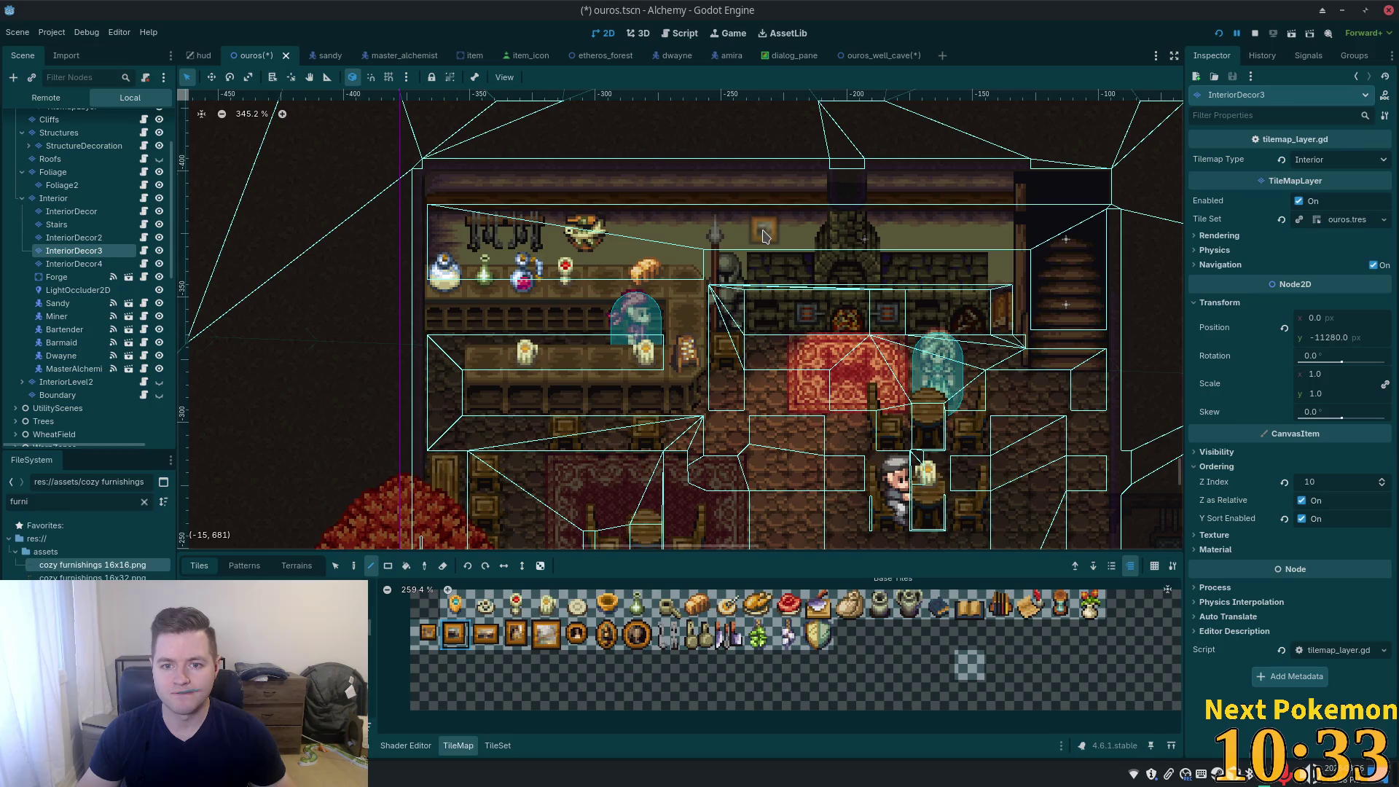
pyautogui.click(760, 237)
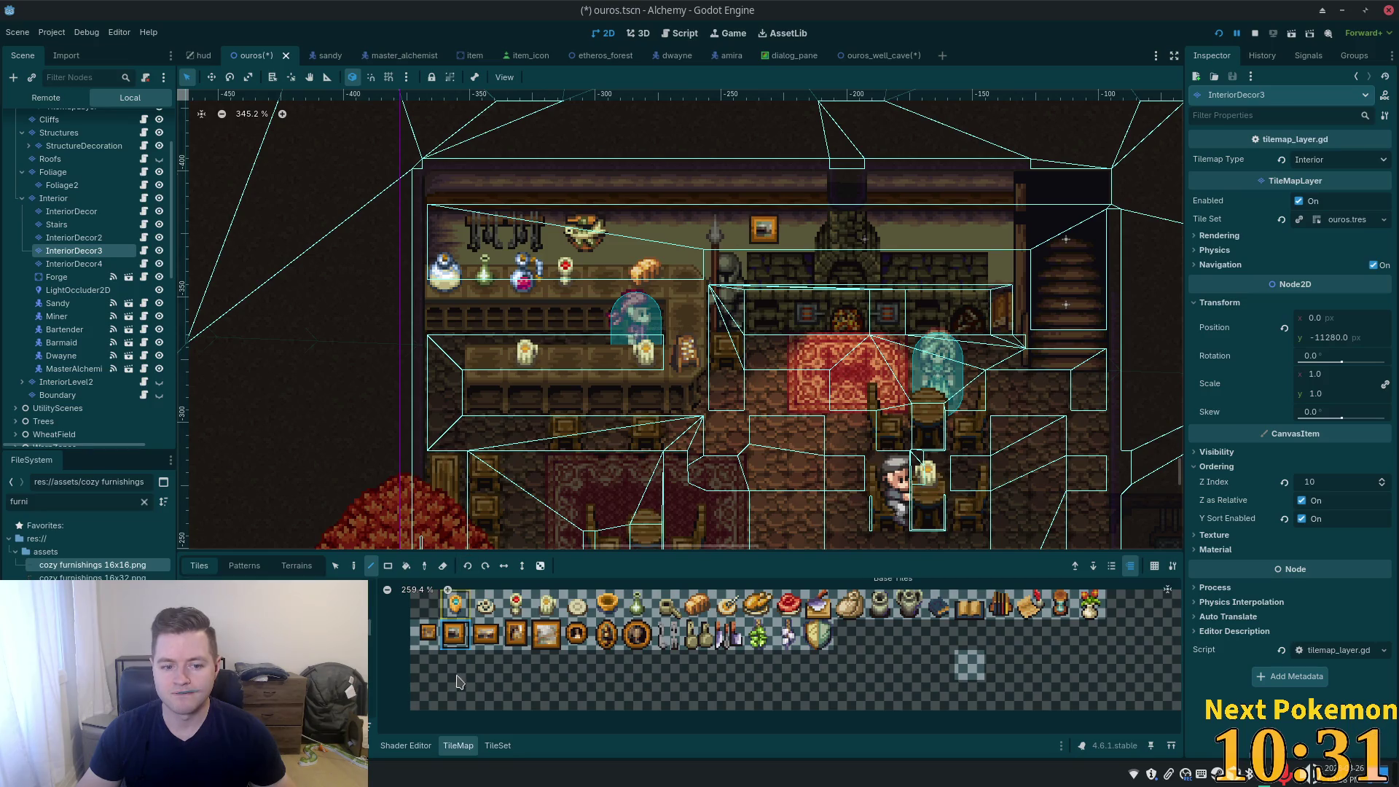
pyautogui.click(611, 638)
pyautogui.click(777, 228)
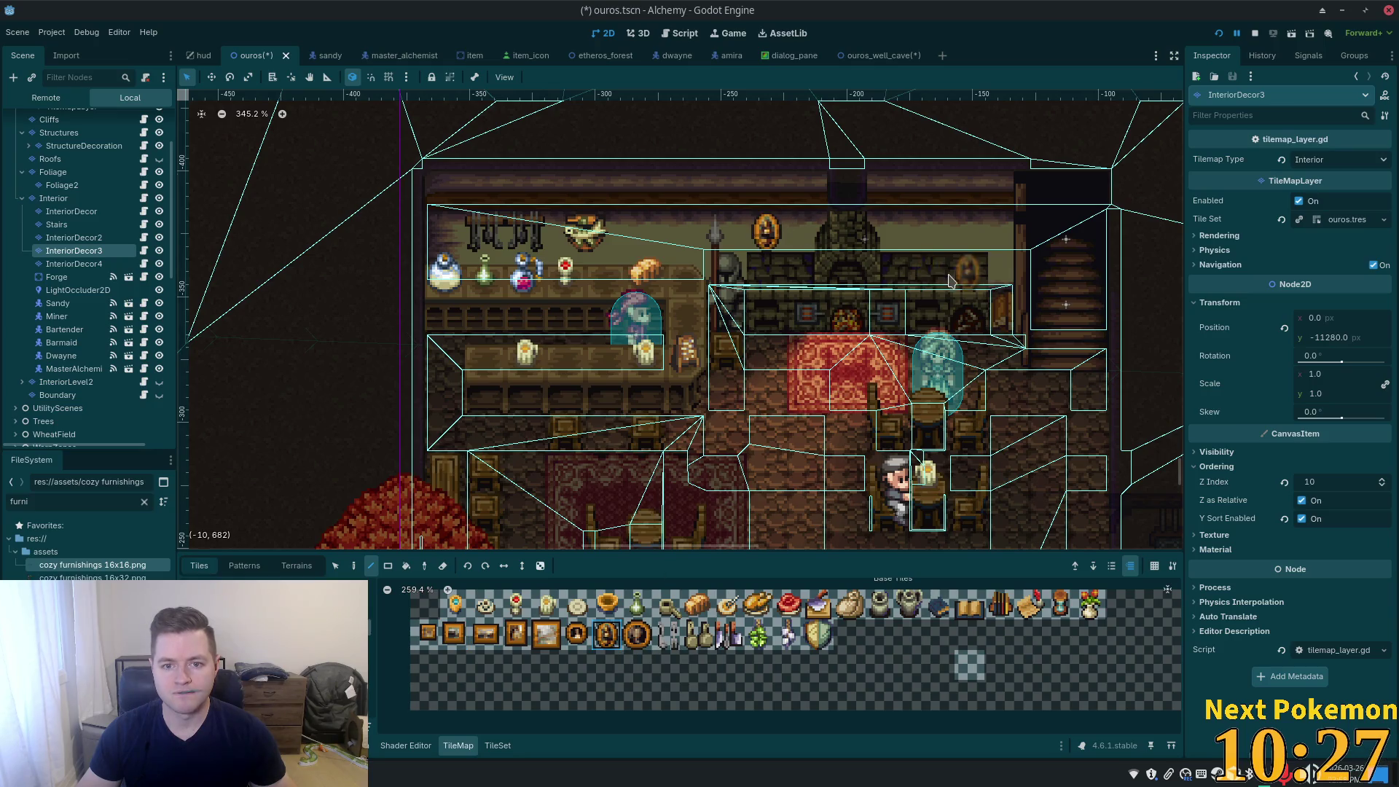
pyautogui.click(637, 634)
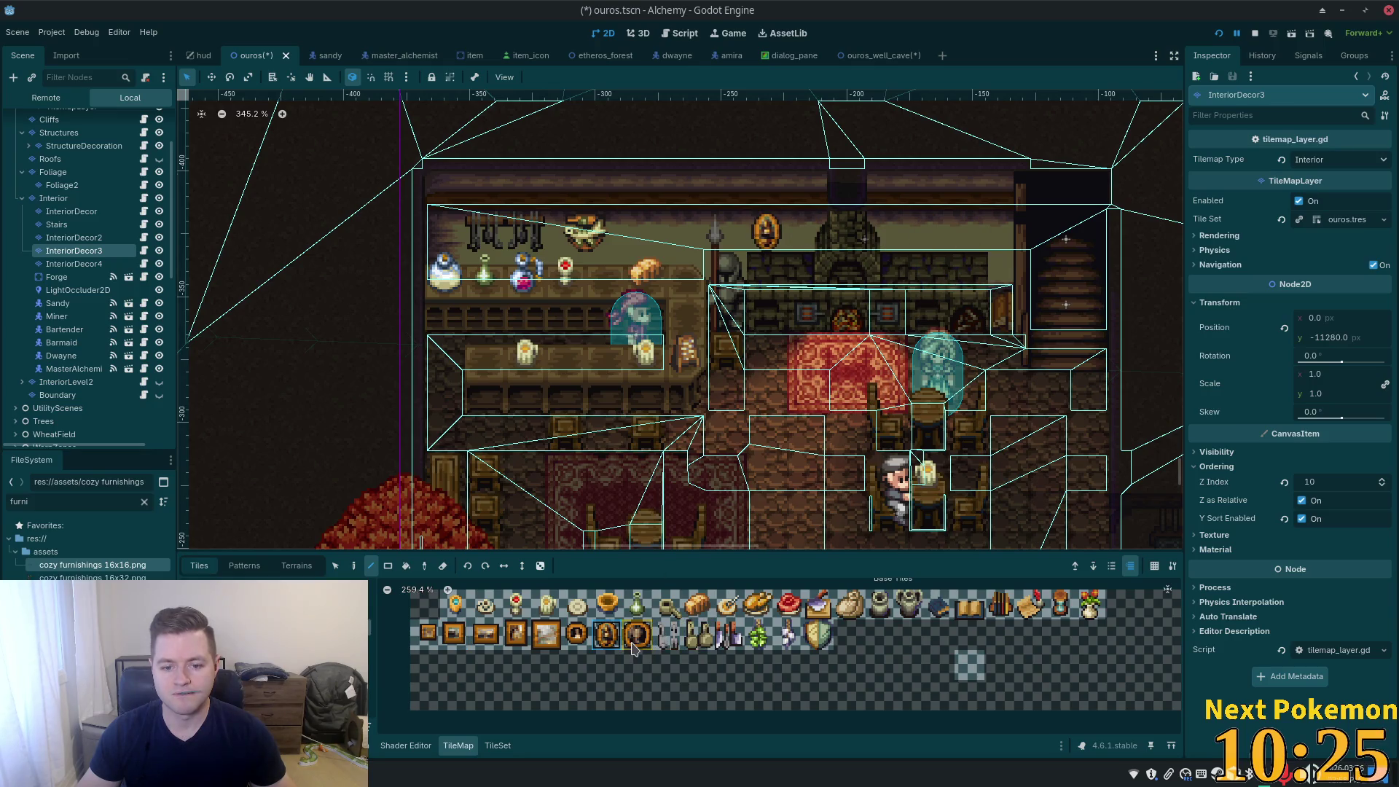
pyautogui.click(940, 230)
# Save the scene and run the game with F5.
pyautogui.hotkey('ctrl', 's')
pyautogui.scroll(-2, 762, 415)
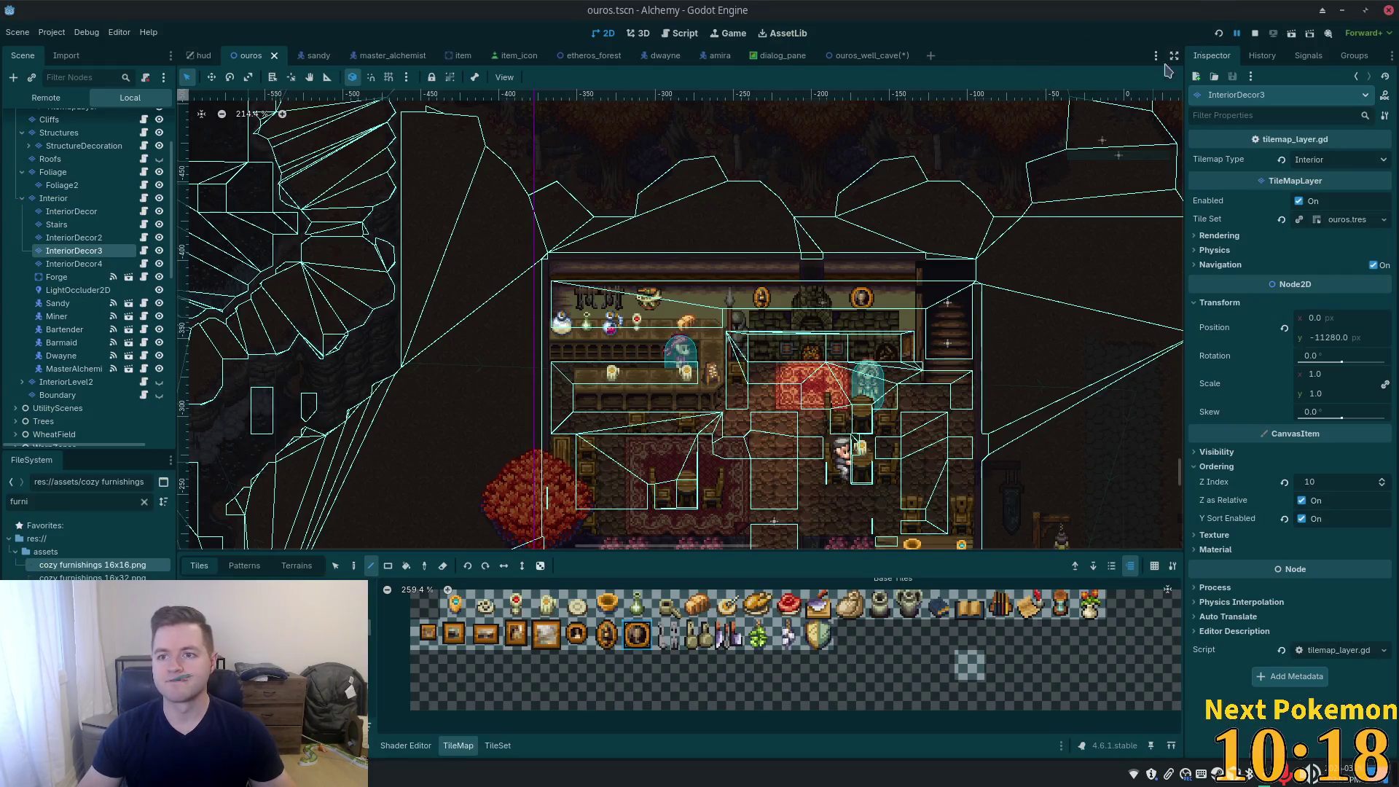
pyautogui.press('F5')
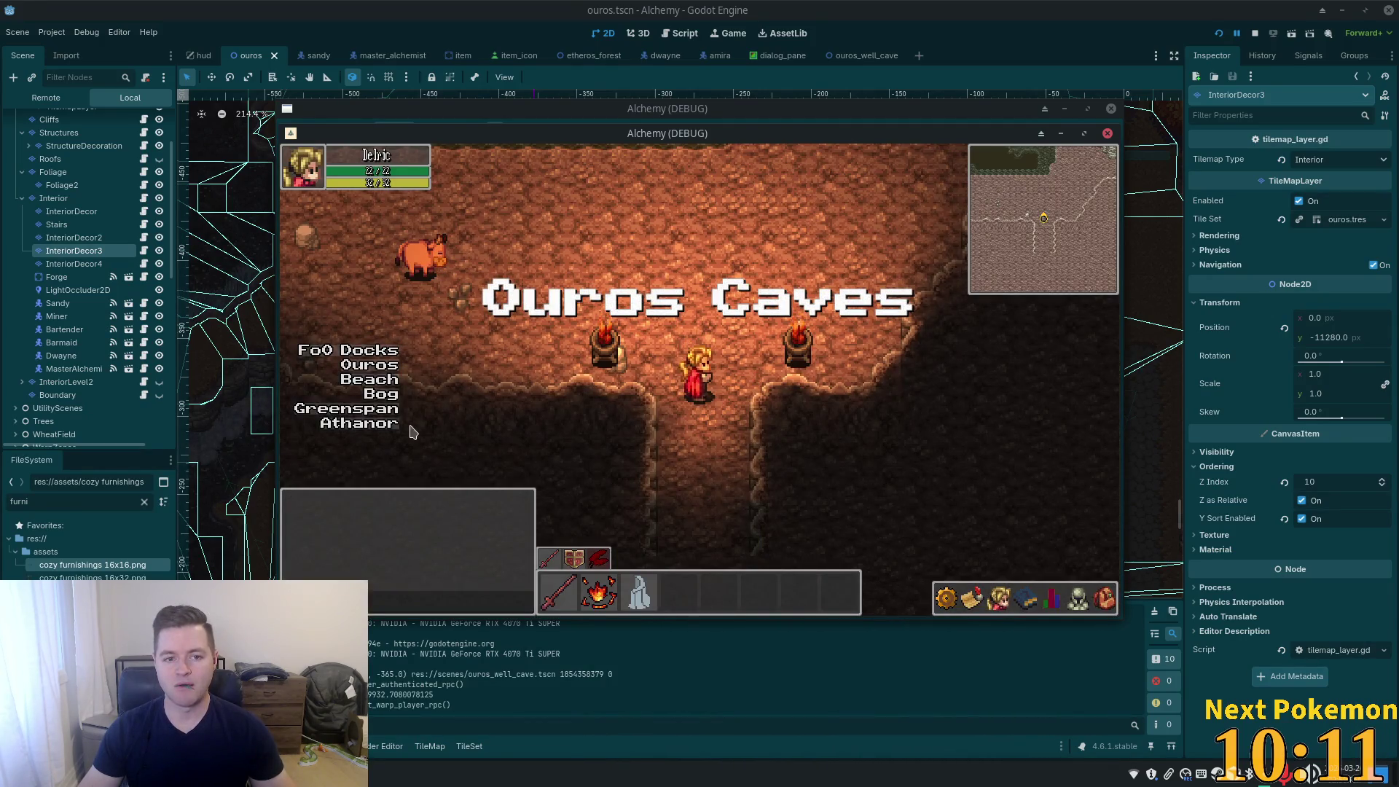
# Walk the character left and up into the Ouros inn, then close the game with F8.
pyautogui.press('Left')
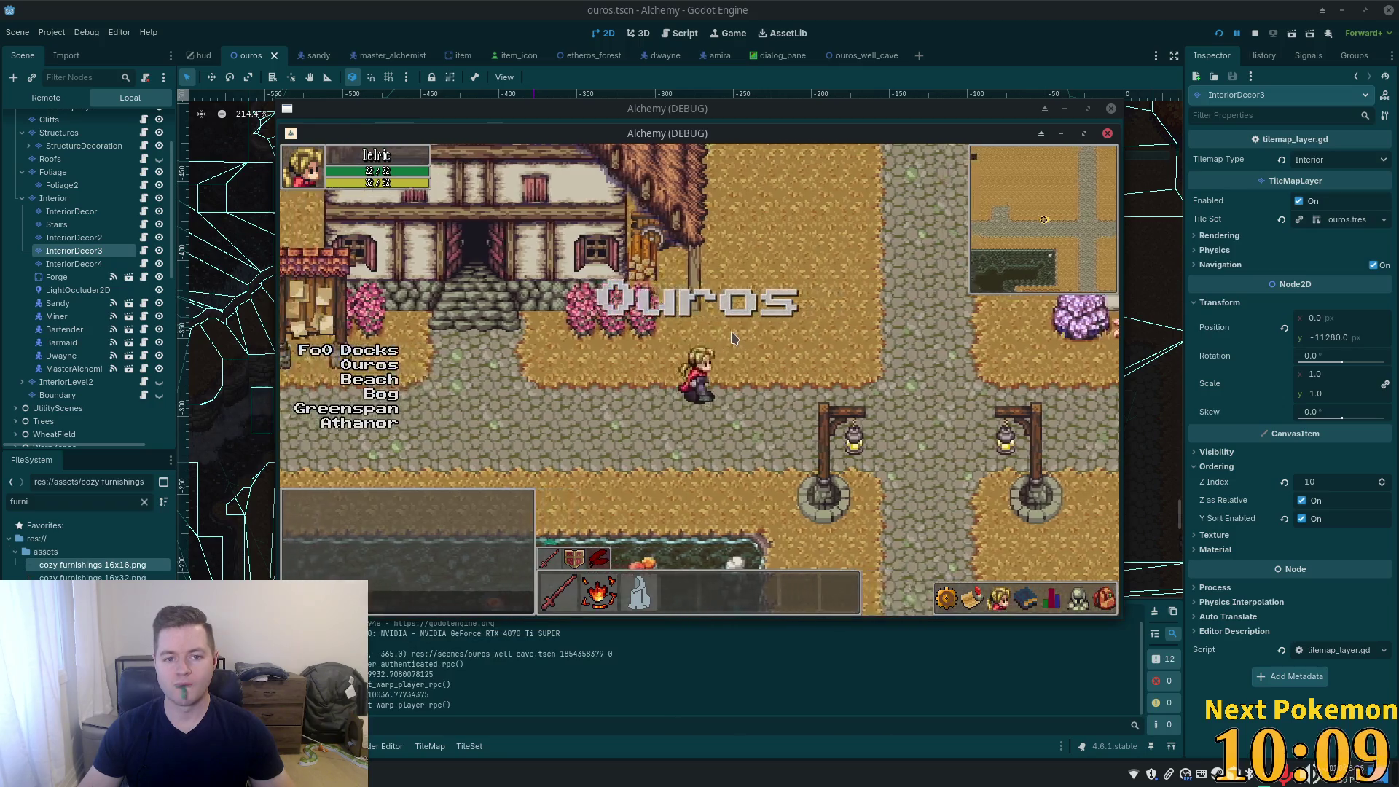
pyautogui.press('Up')
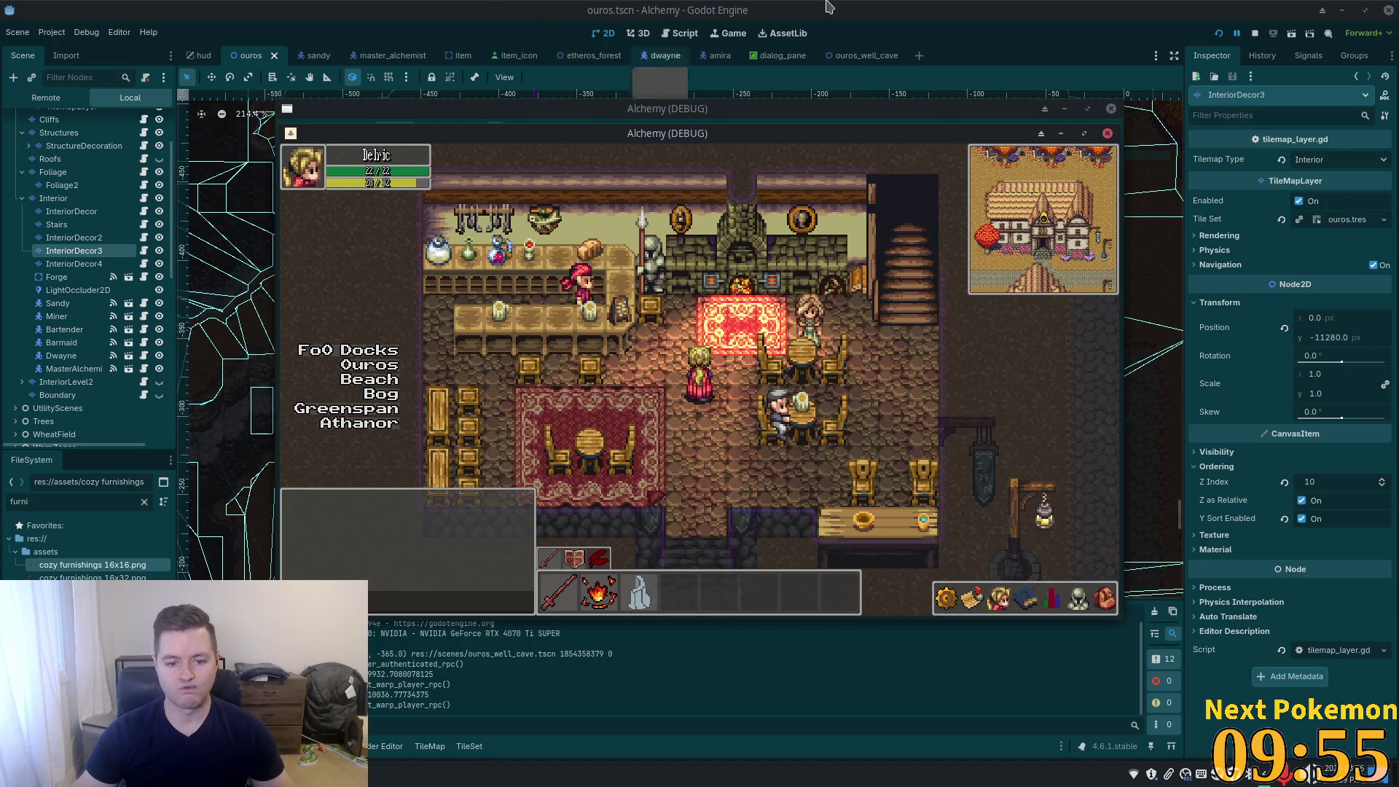
pyautogui.press('F8')
pyautogui.scroll(-1, 774, 435)
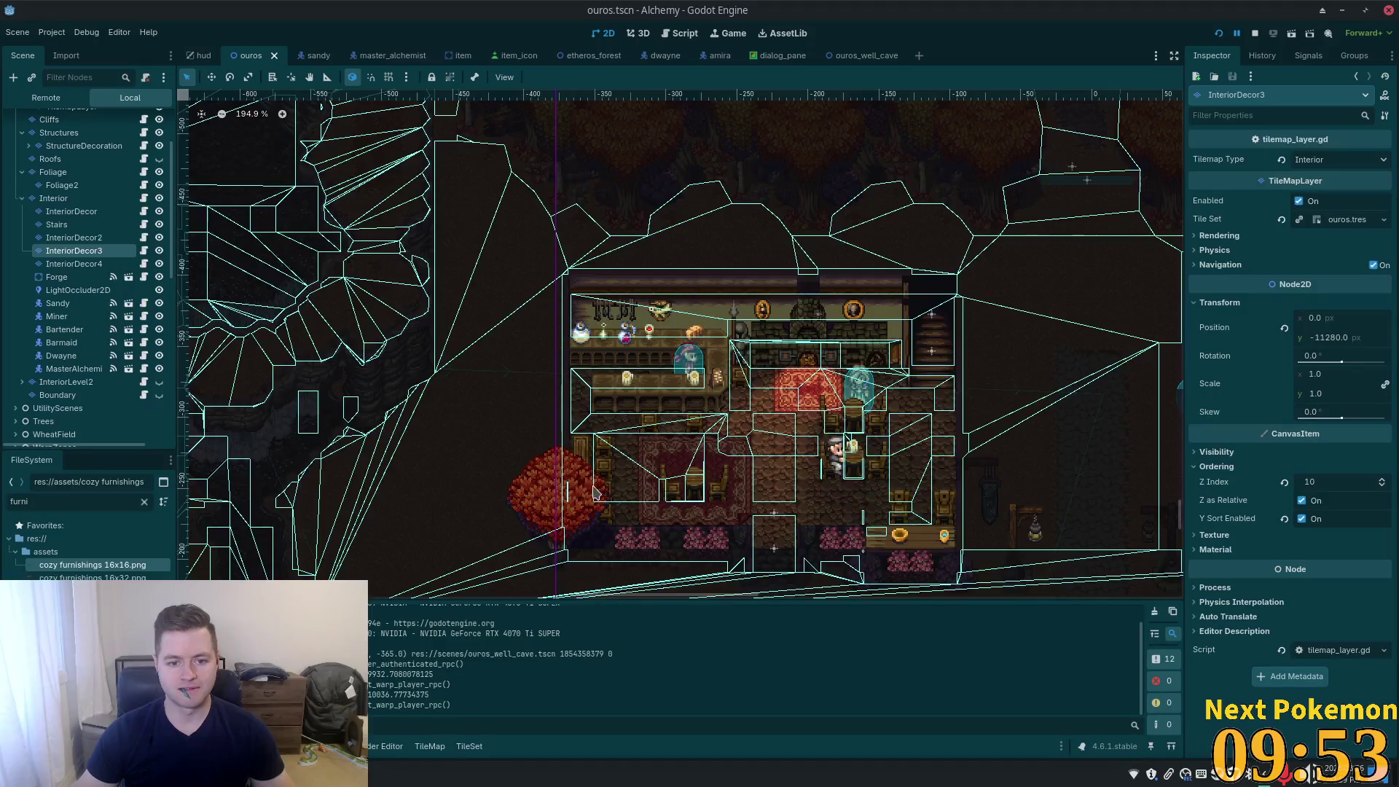
# On InteriorDecor2, try plate tiles on the left shelf and undo the second plate.
pyautogui.scroll(2, 591, 452)
pyautogui.scroll(1, 765, 467)
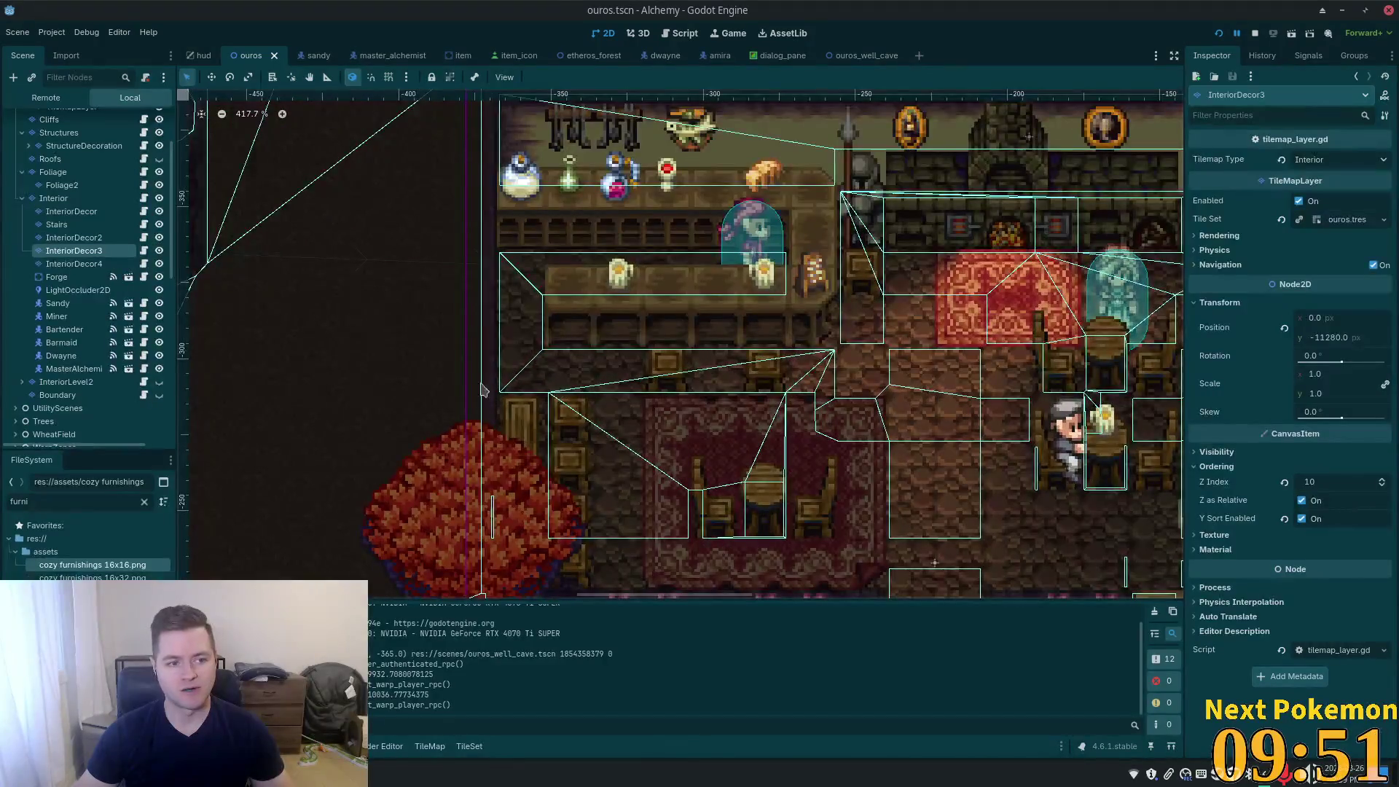
pyautogui.click(66, 211)
pyautogui.click(73, 238)
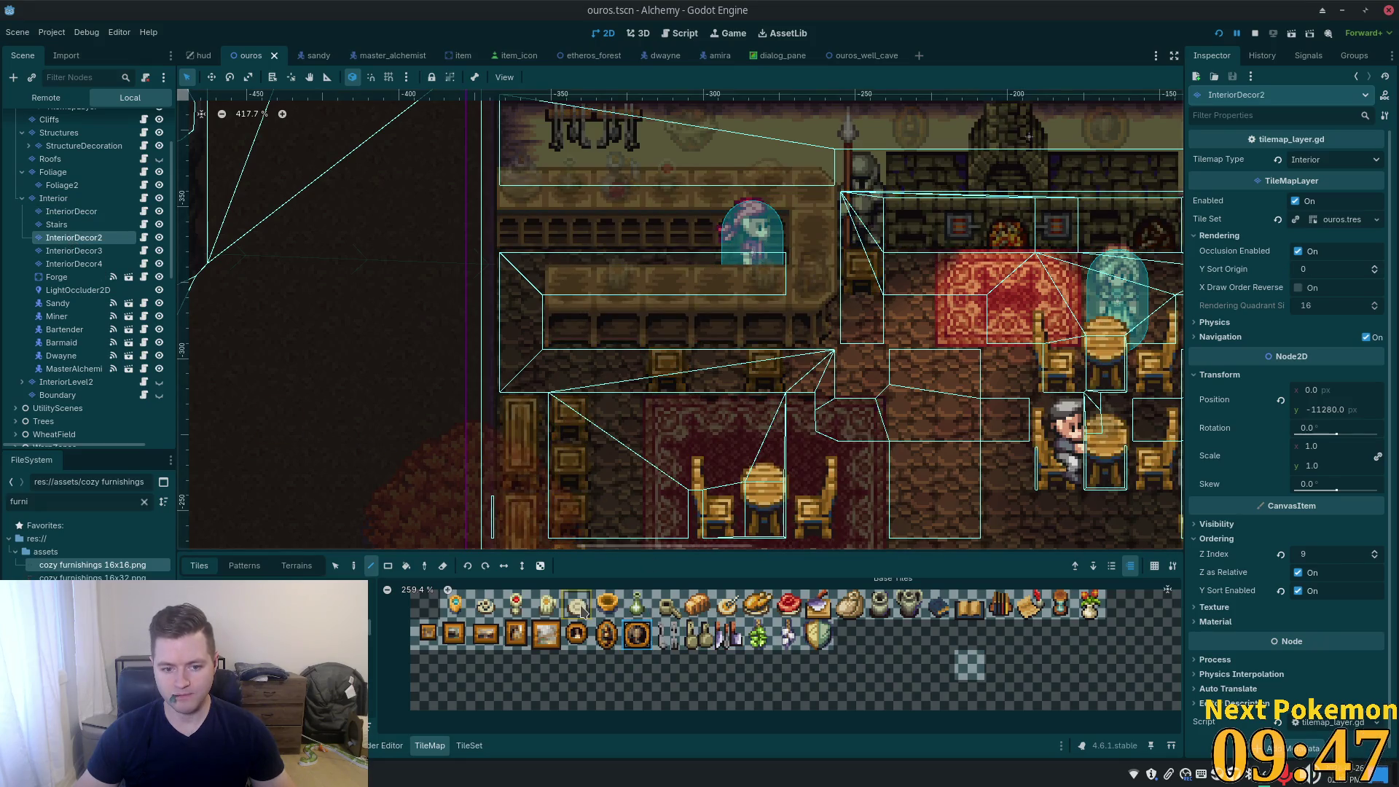
pyautogui.click(587, 606)
pyautogui.click(525, 442)
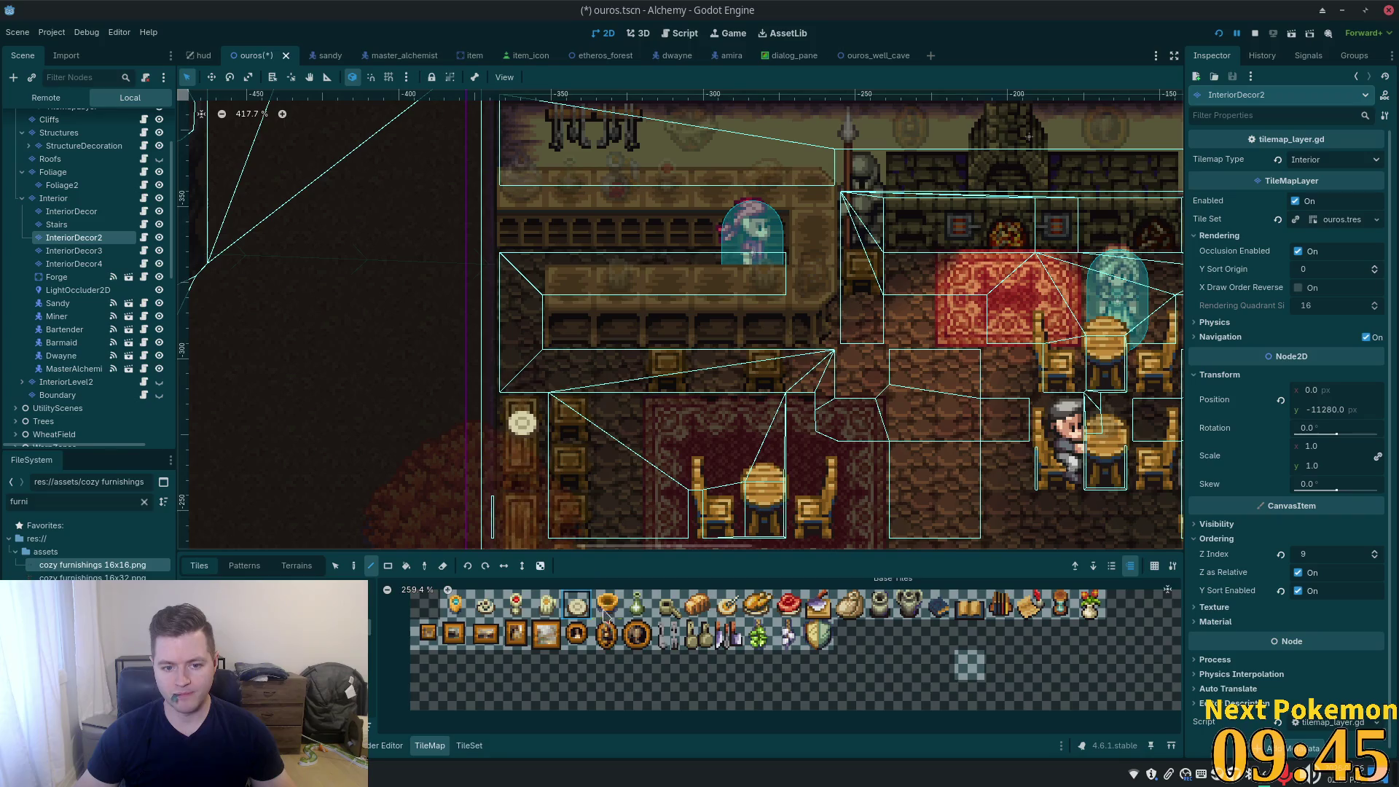
pyautogui.click(525, 522)
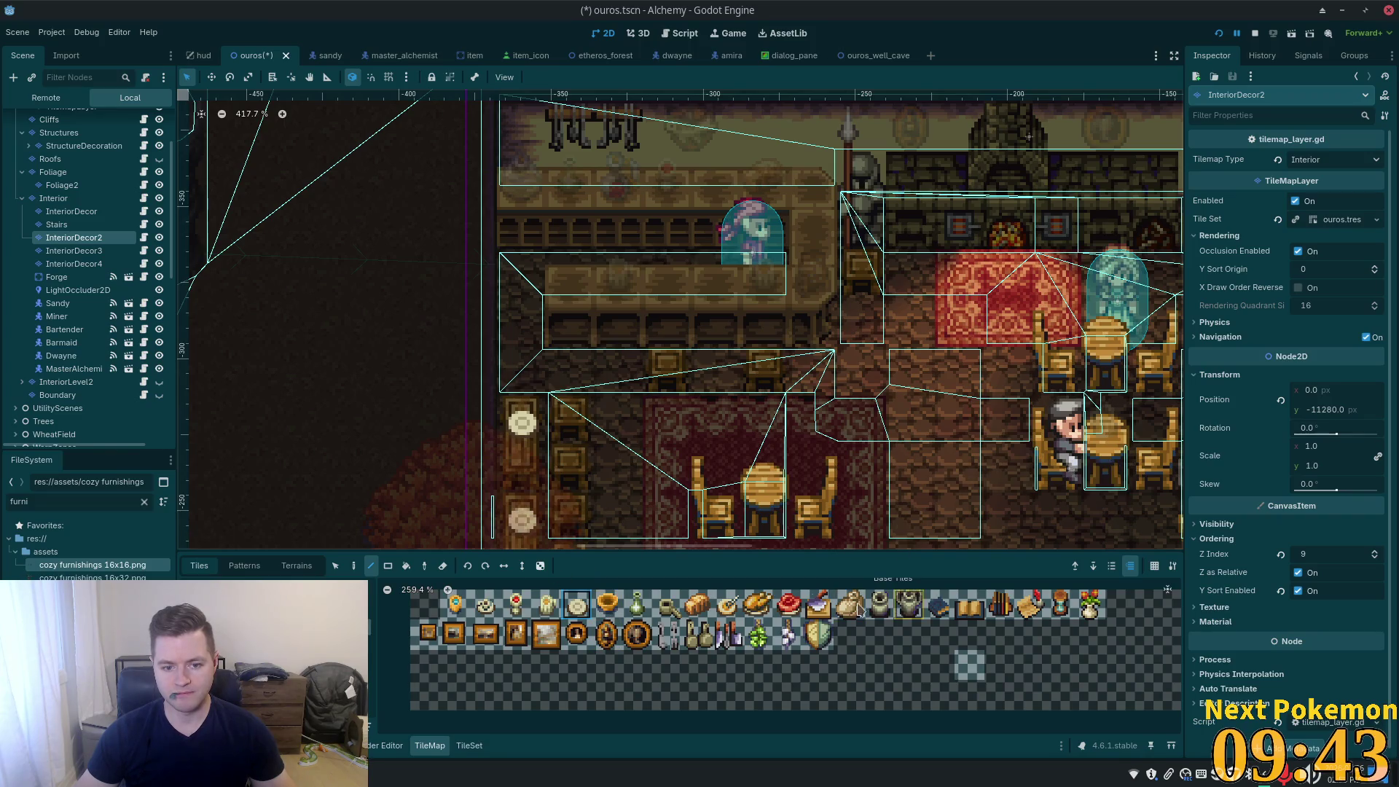
pyautogui.hotkey('ctrl', 'z')
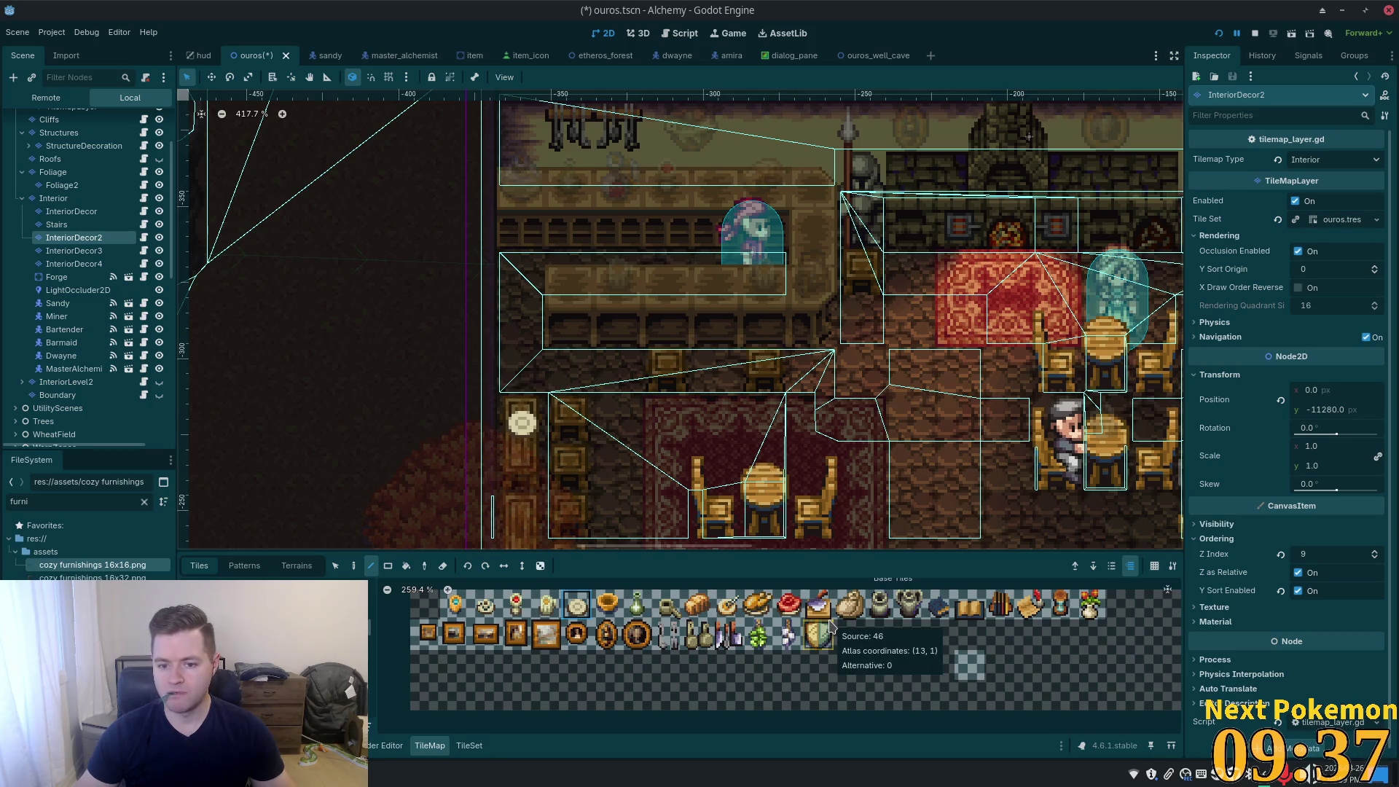
# Place the cleaver-and-board tile on the back counter and save ouros.tscn.
pyautogui.click(818, 604)
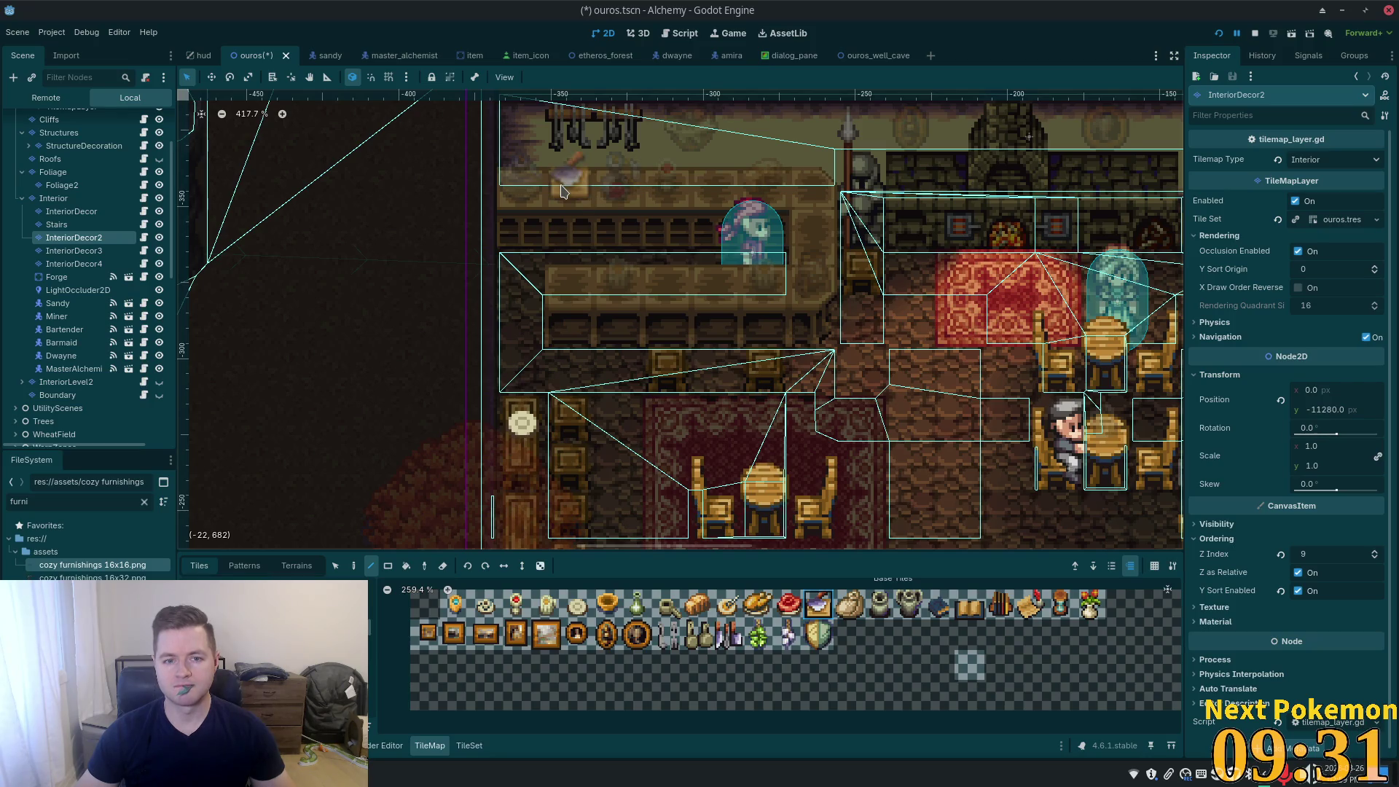
pyautogui.click(561, 191)
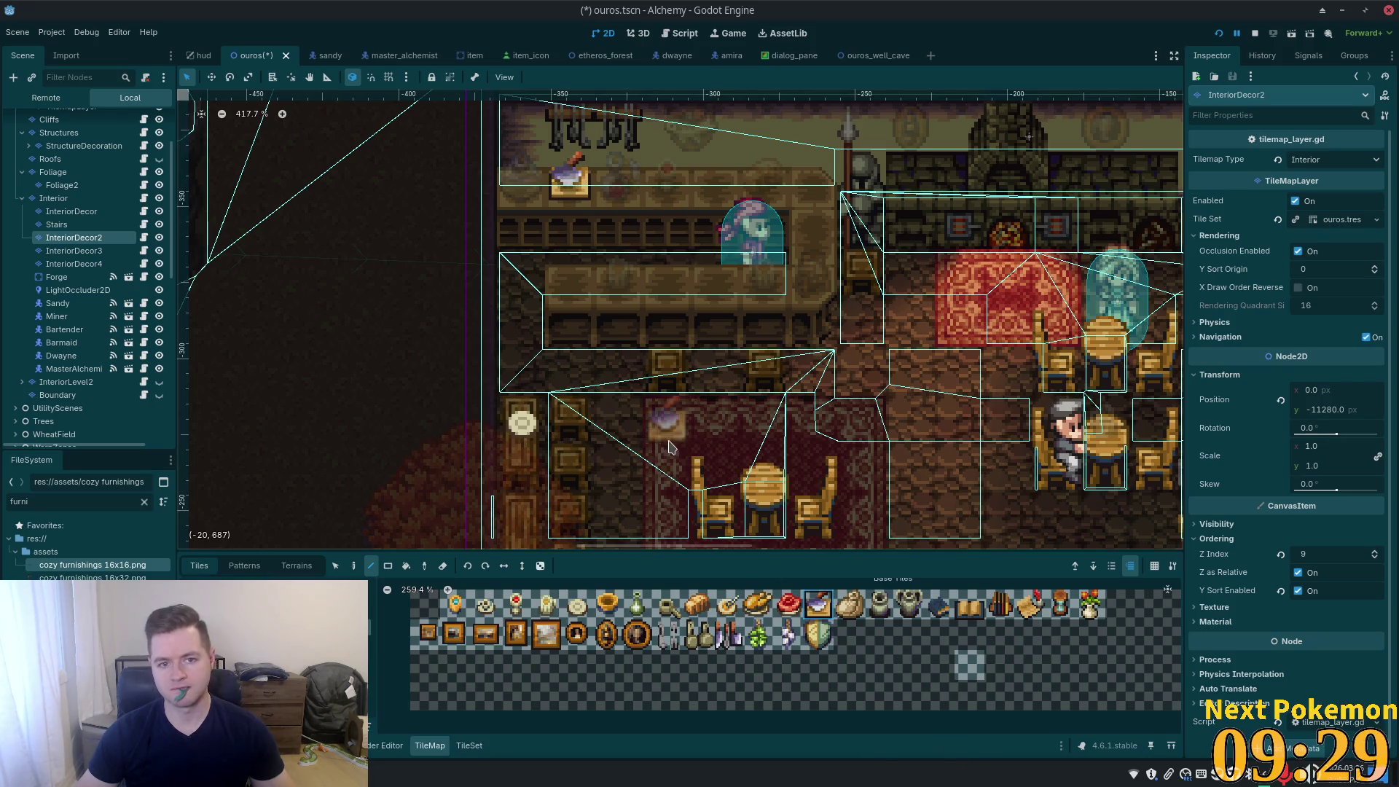
pyautogui.hotkey('ctrl', 's')
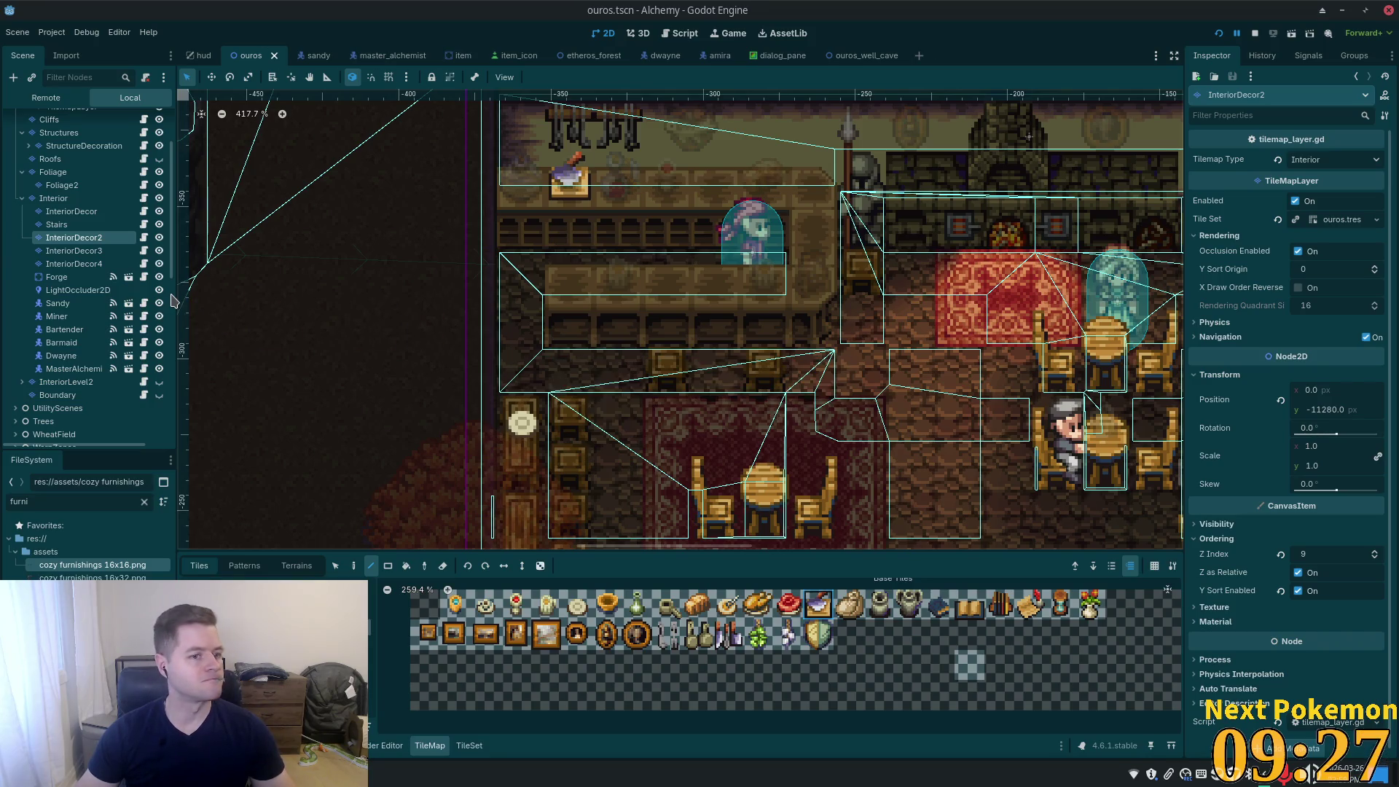
pyautogui.click(62, 199)
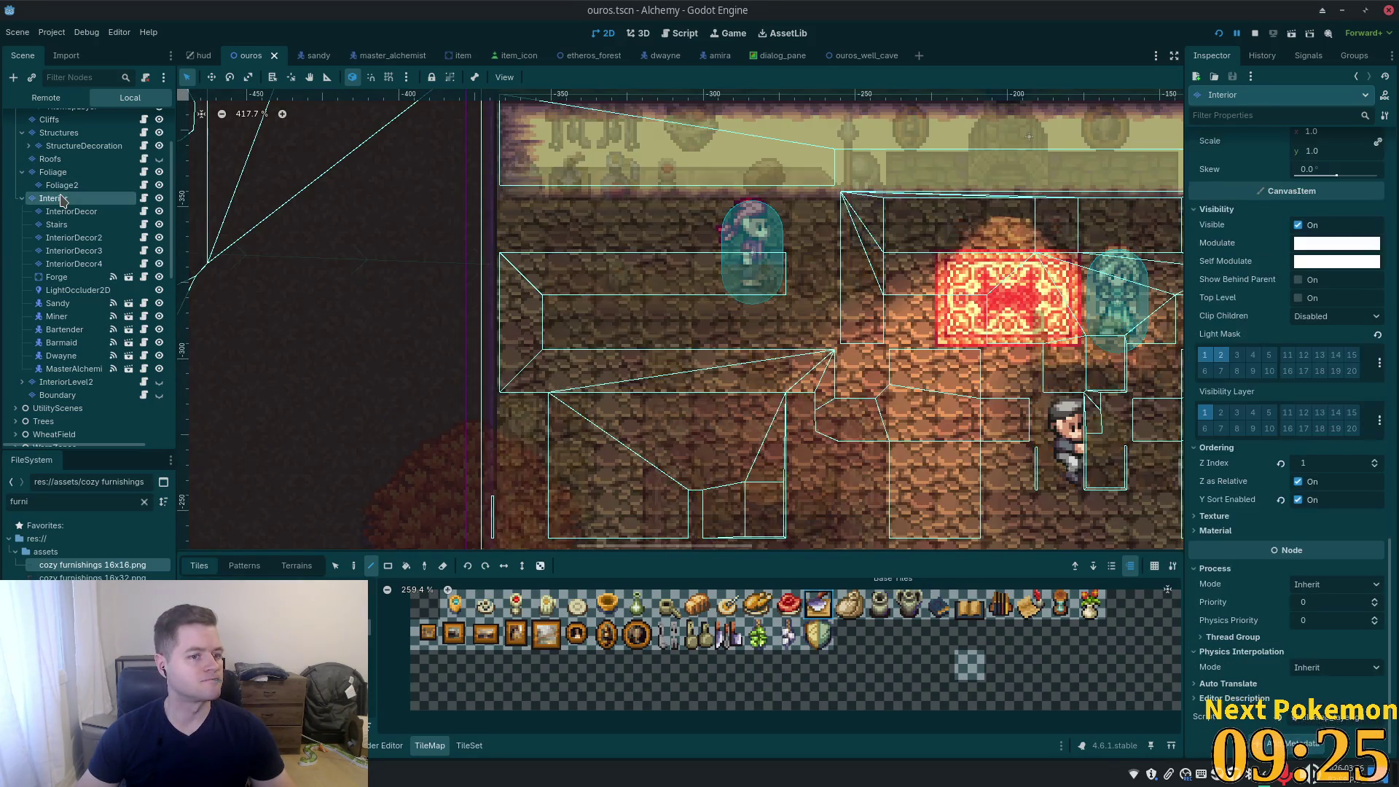
# Select the Ouros root node, zoom out, run the game and walk the player south.
pyautogui.scroll(3, 62, 190)
pyautogui.click(53, 120)
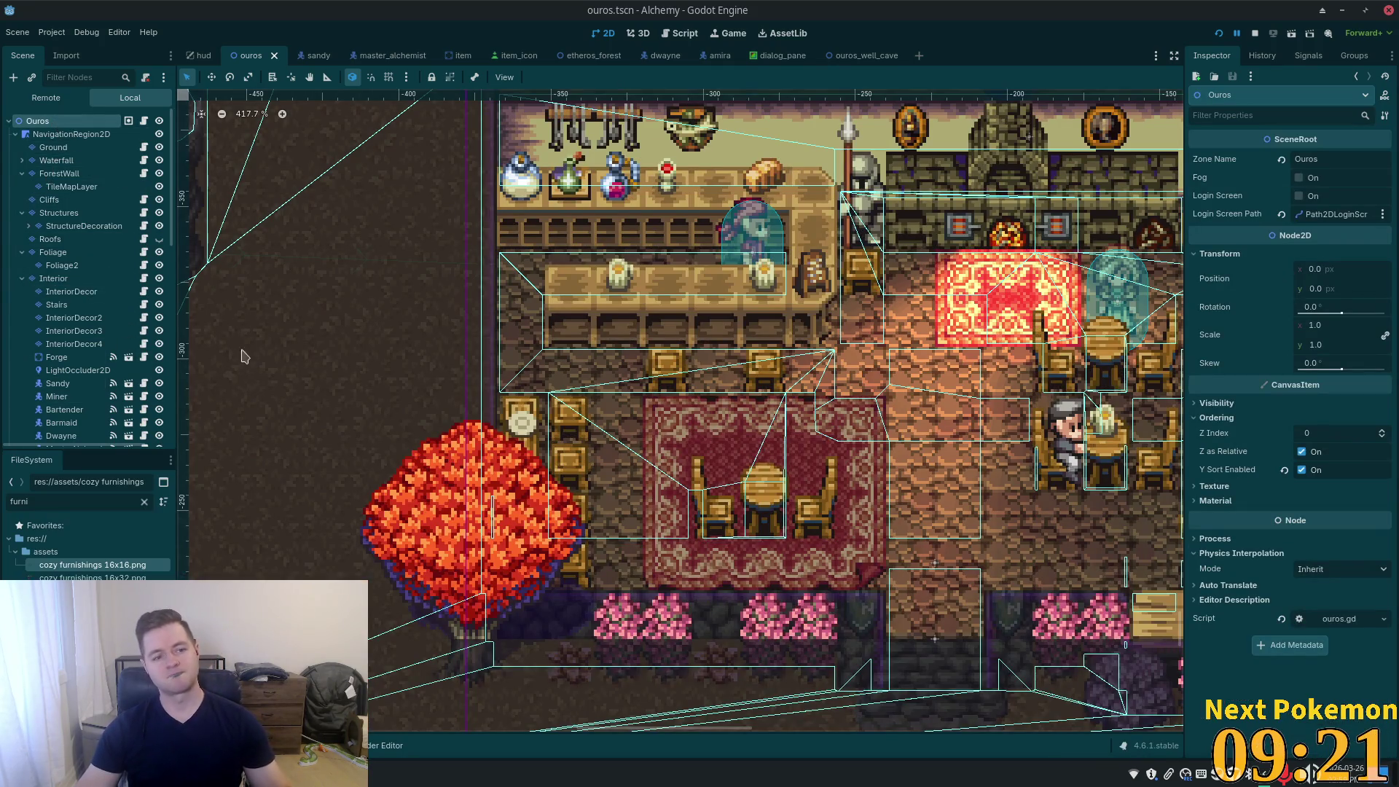
pyautogui.scroll(-3, 112, 312)
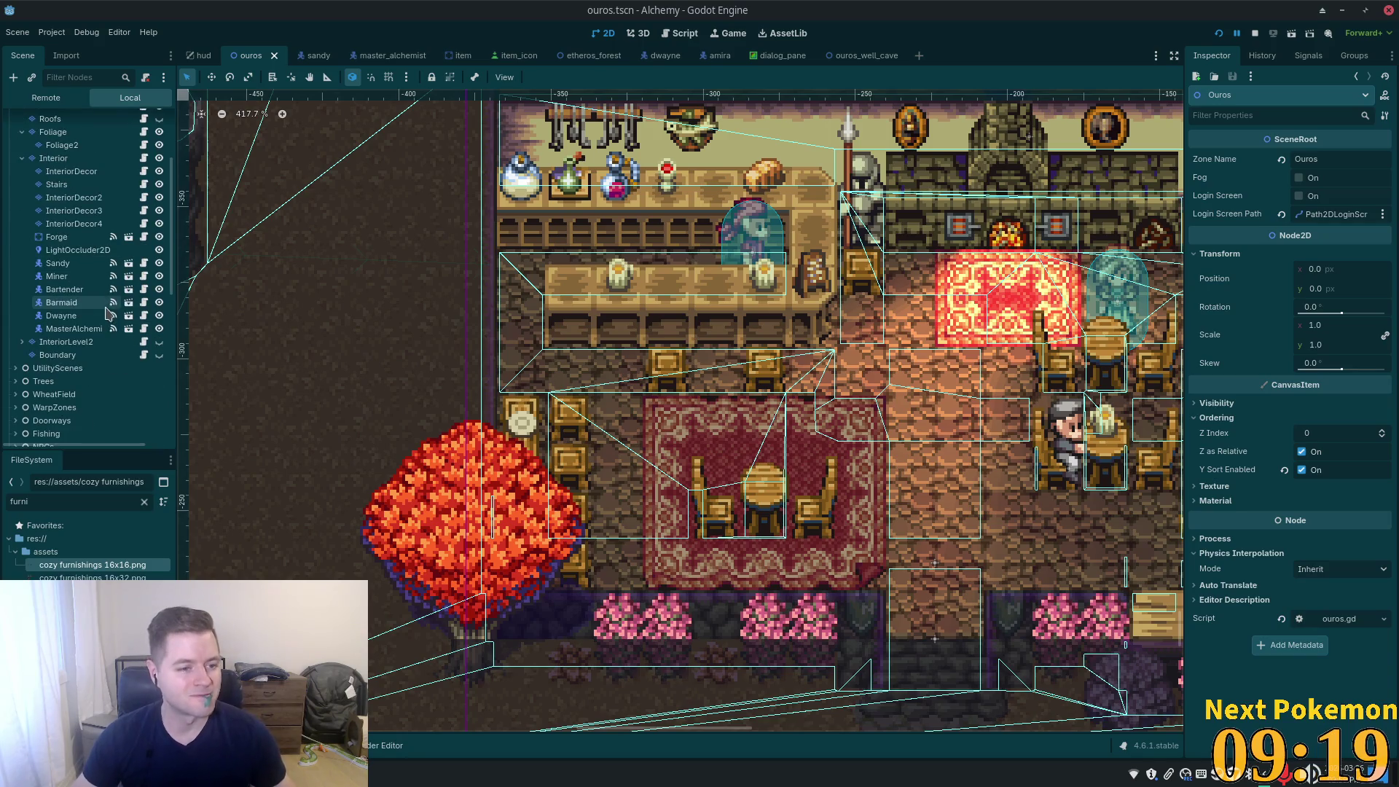
pyautogui.click(87, 199)
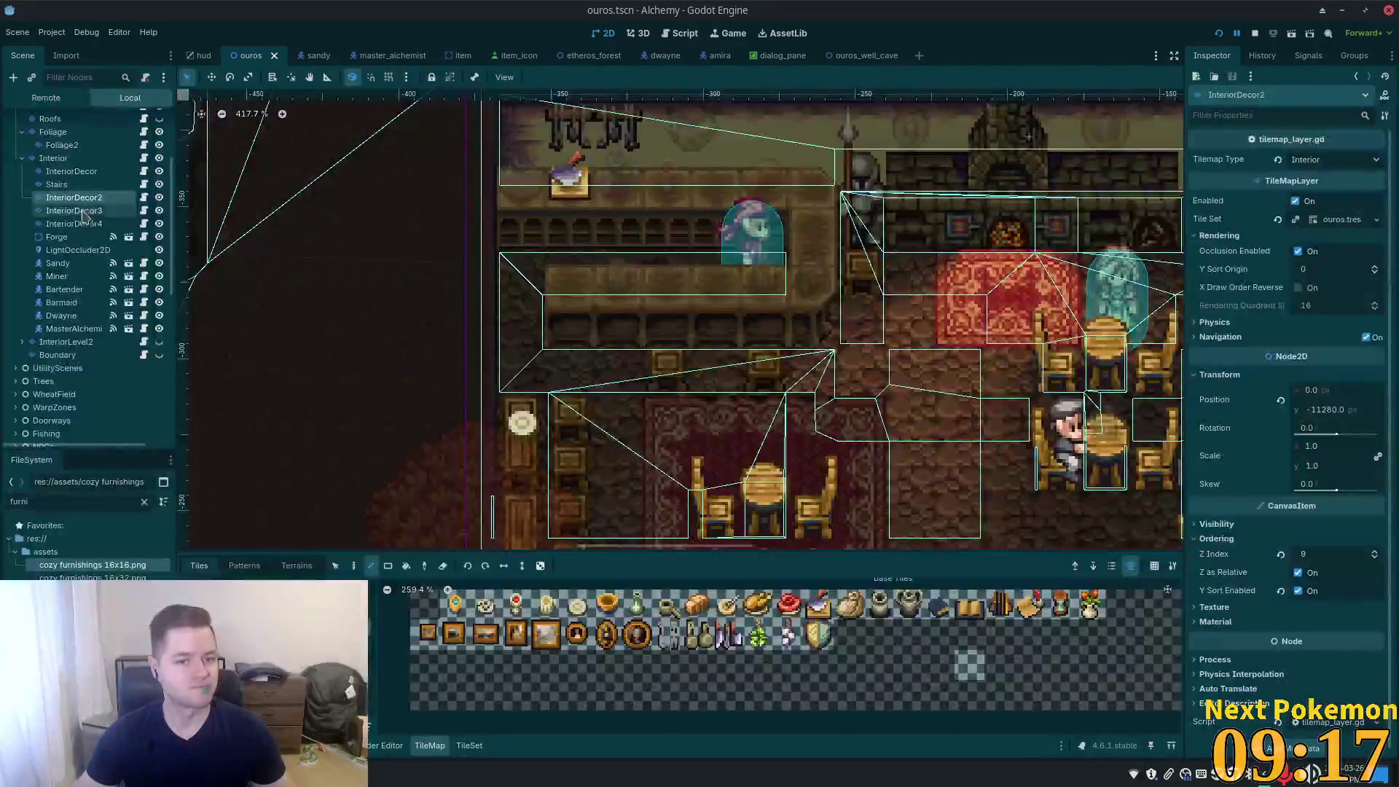
pyautogui.click(84, 212)
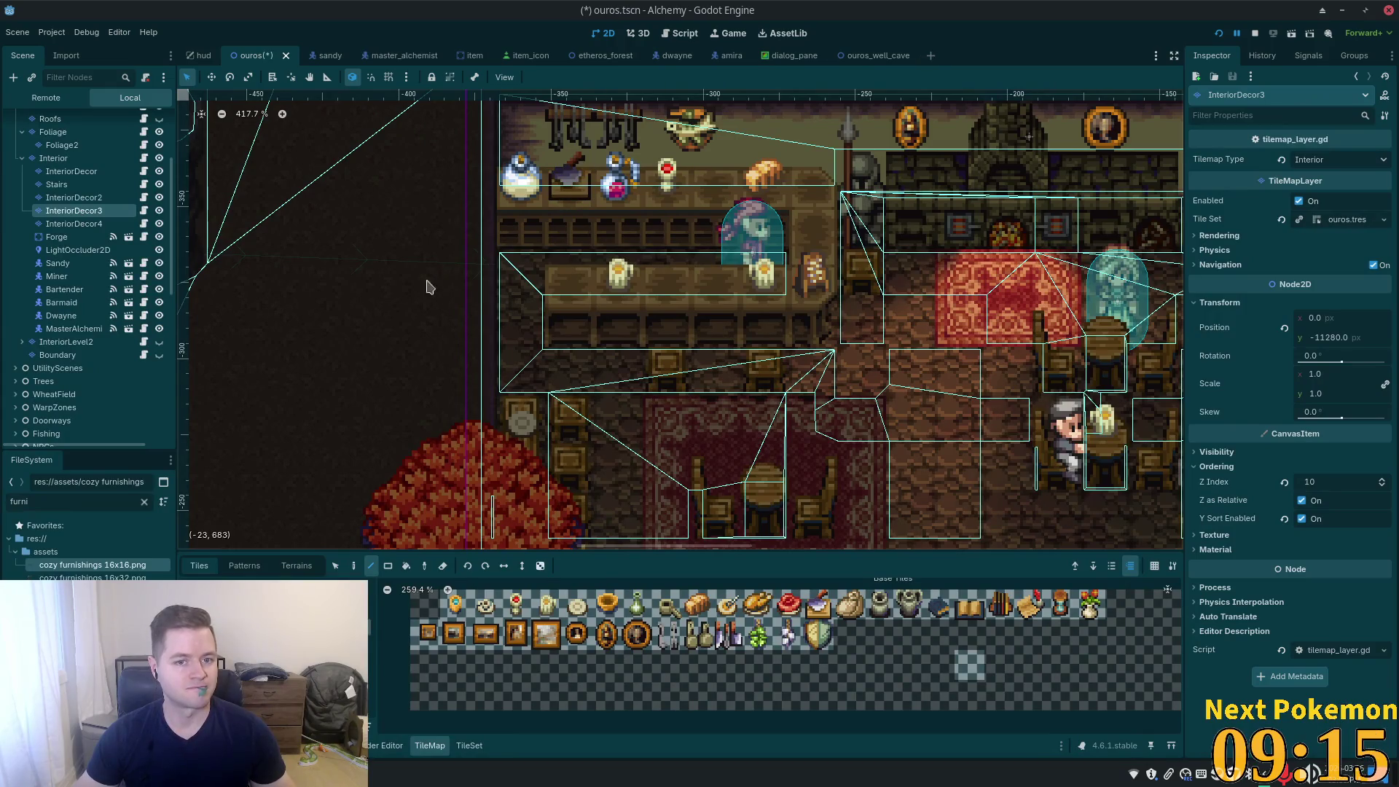
pyautogui.scroll(3, 88, 160)
pyautogui.click(75, 126)
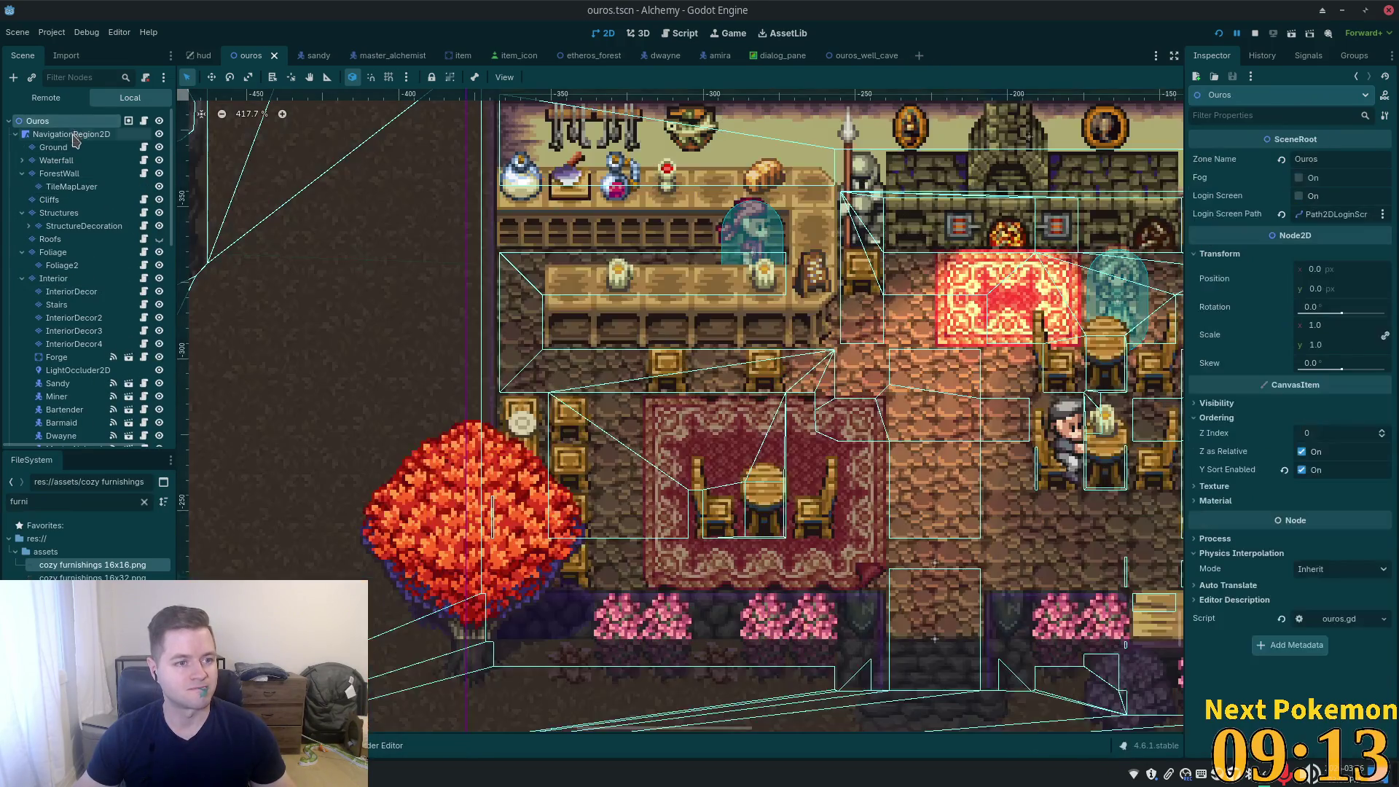
pyautogui.scroll(-1, 622, 437)
pyautogui.scroll(-1, 622, 437)
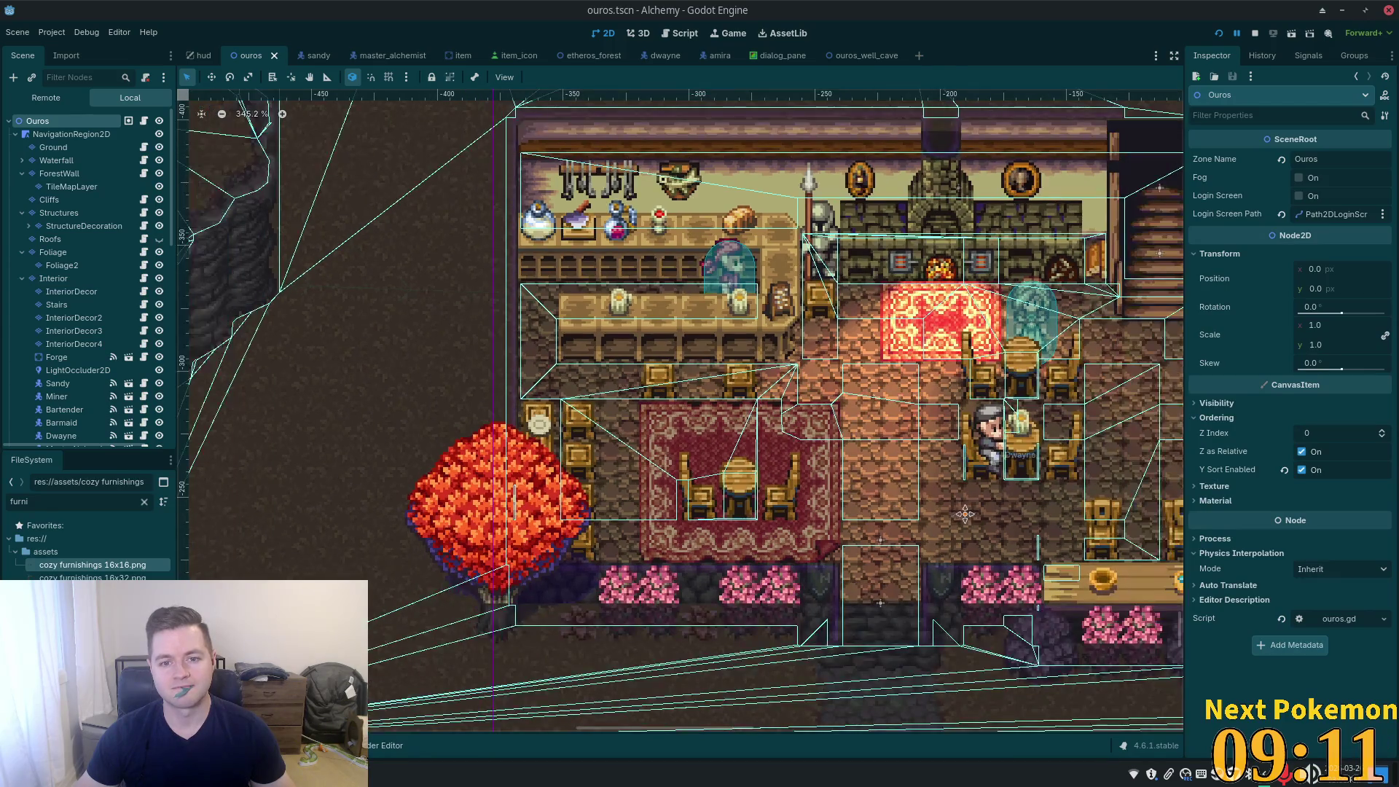
pyautogui.hscroll(3, 802, 436)
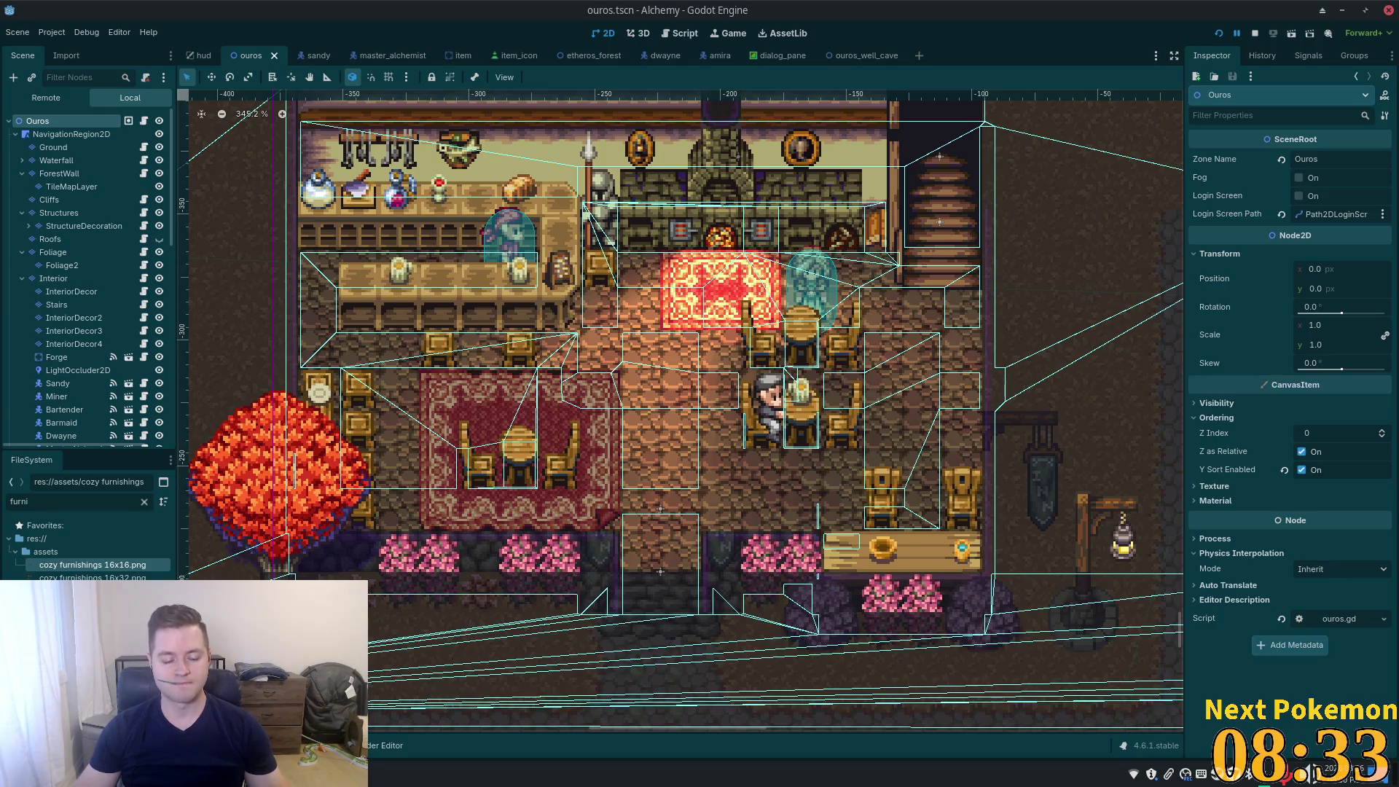
pyautogui.press('Down')
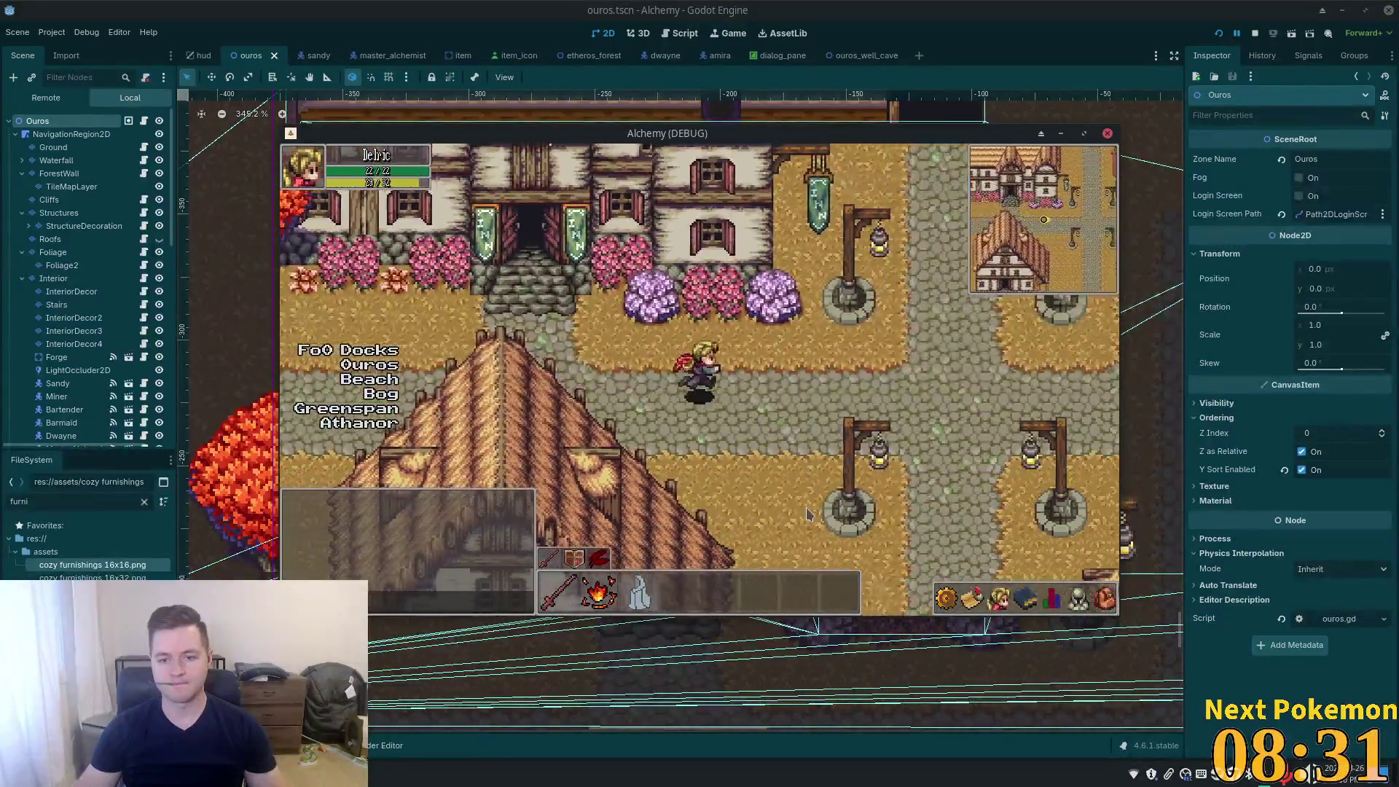
# In the running game, walk south past the Ouros Well and descend into it.
pyautogui.press('Down')
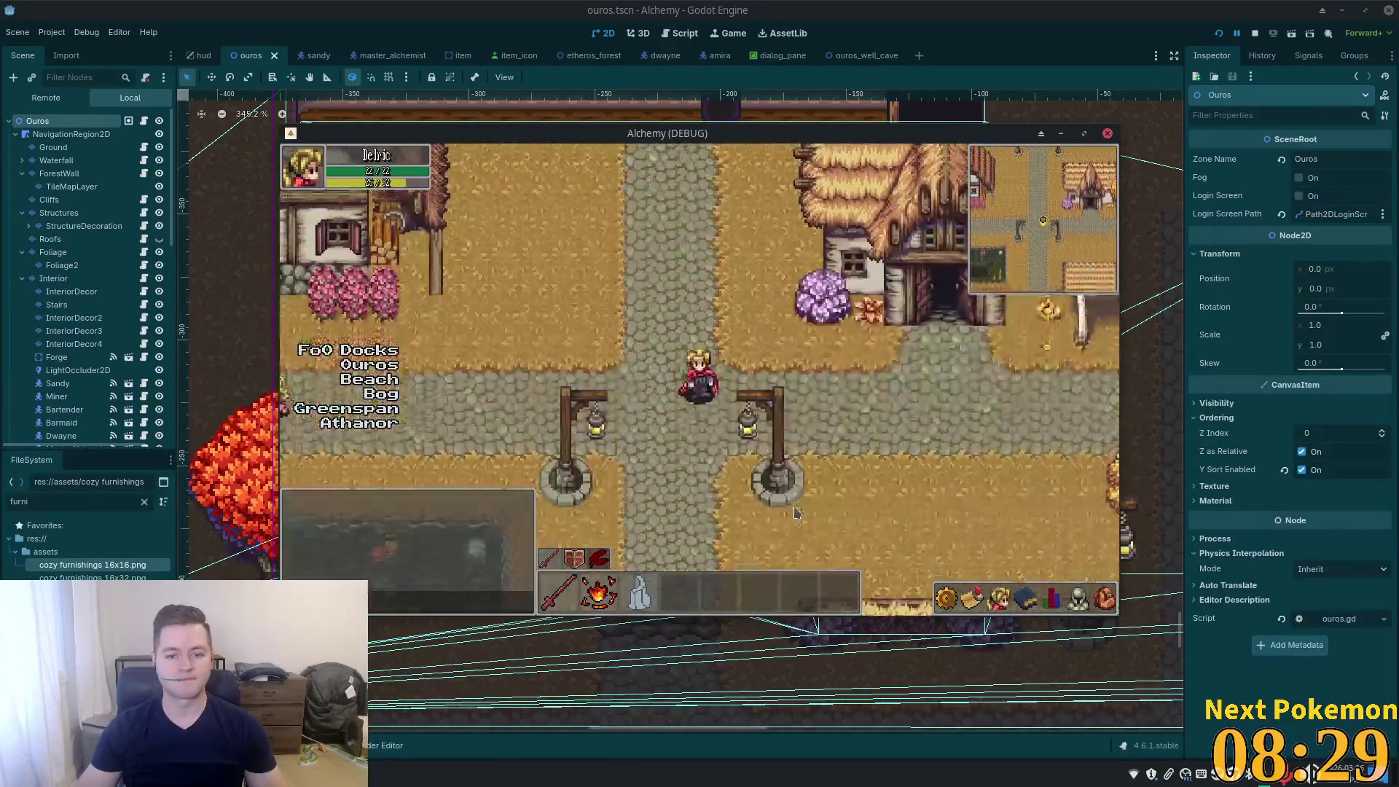
pyautogui.press('Right')
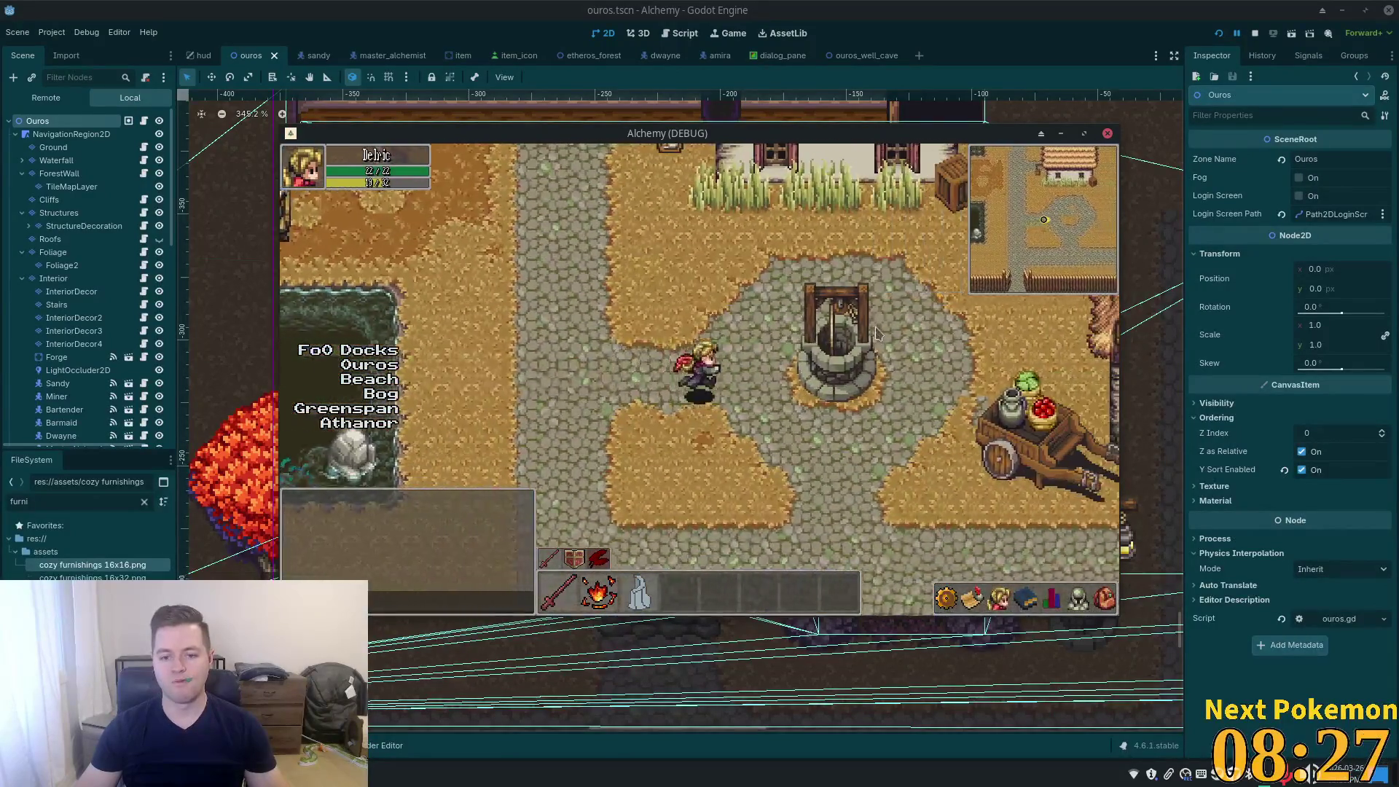
pyautogui.click(758, 349)
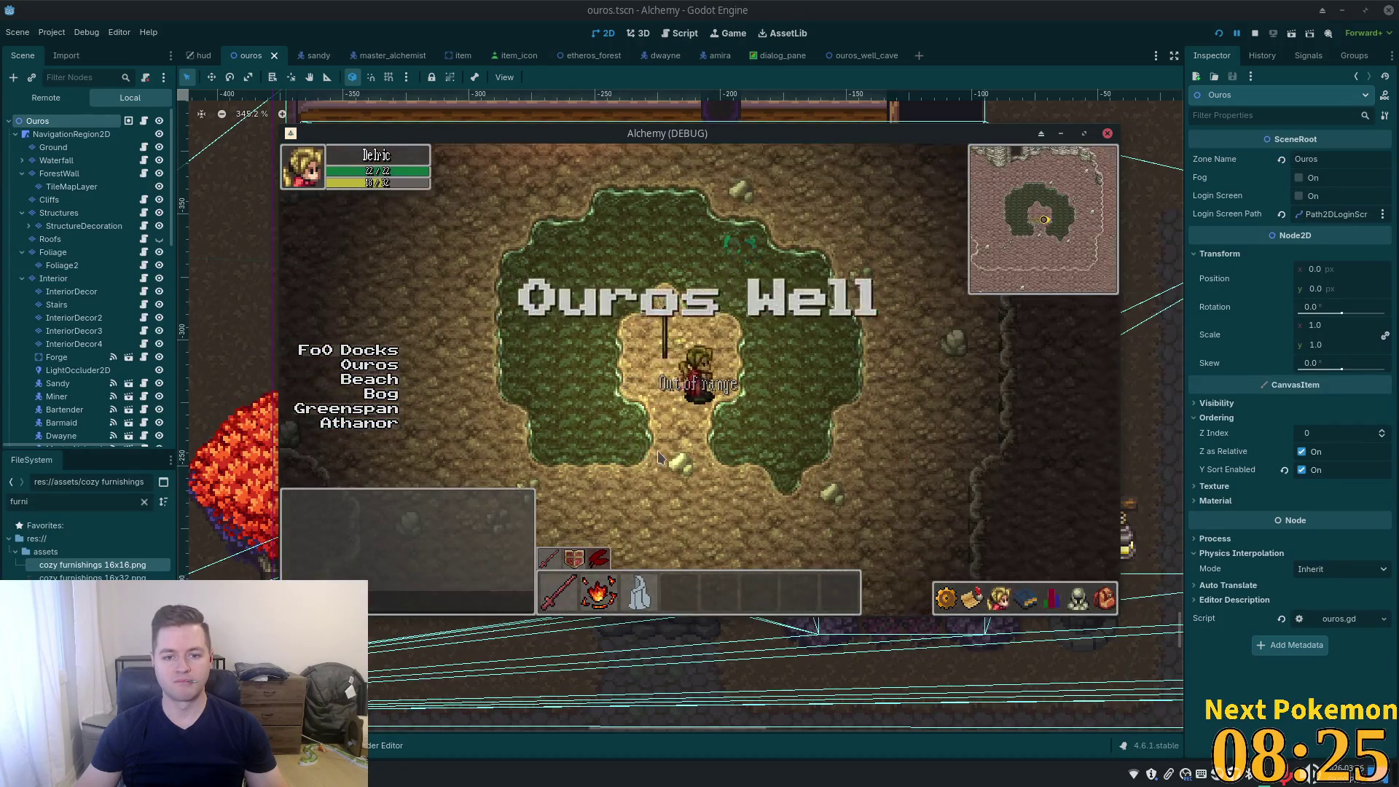
# Walk the character up and left through the Ouros Caves toward the pot.
pyautogui.press('Left')
pyautogui.press('Up')
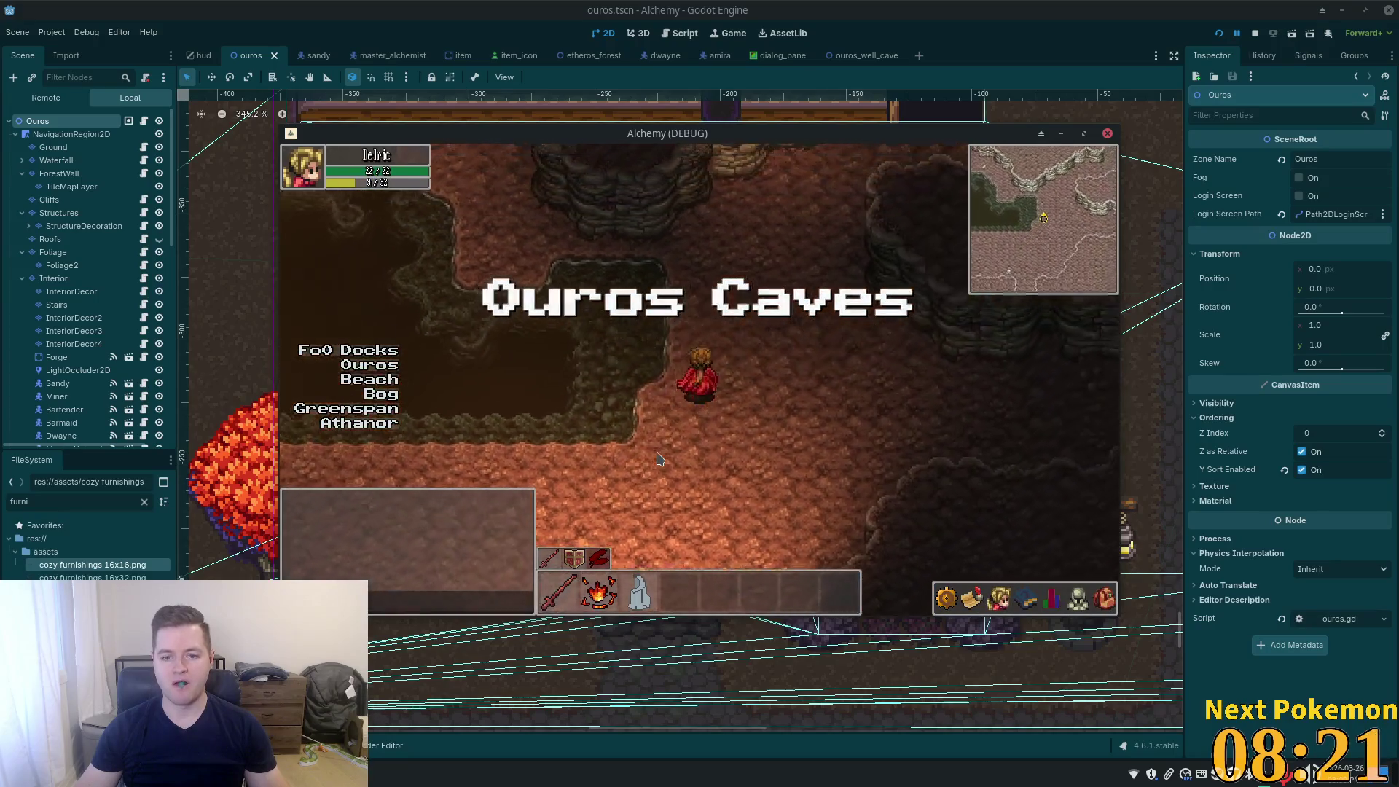
pyautogui.press('Up')
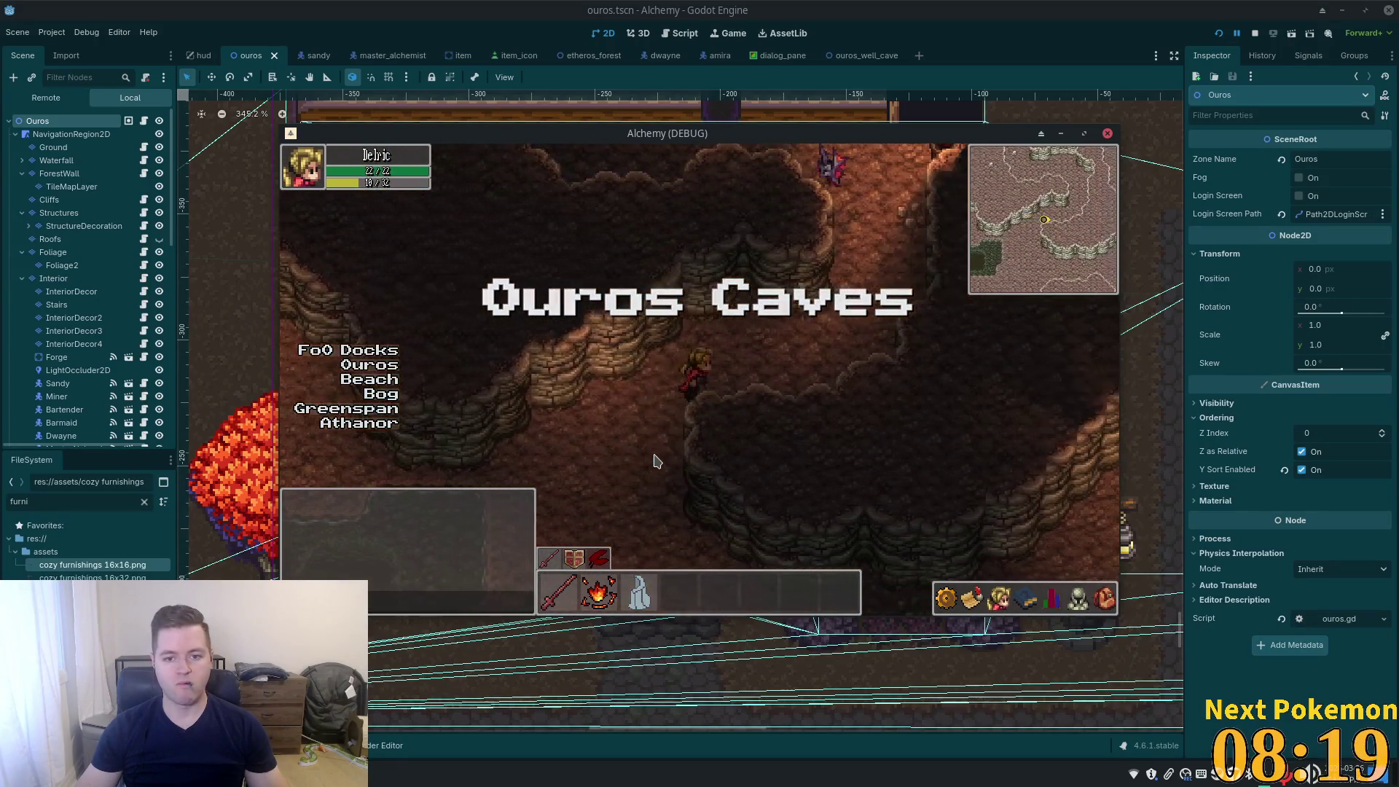
pyautogui.press('Up')
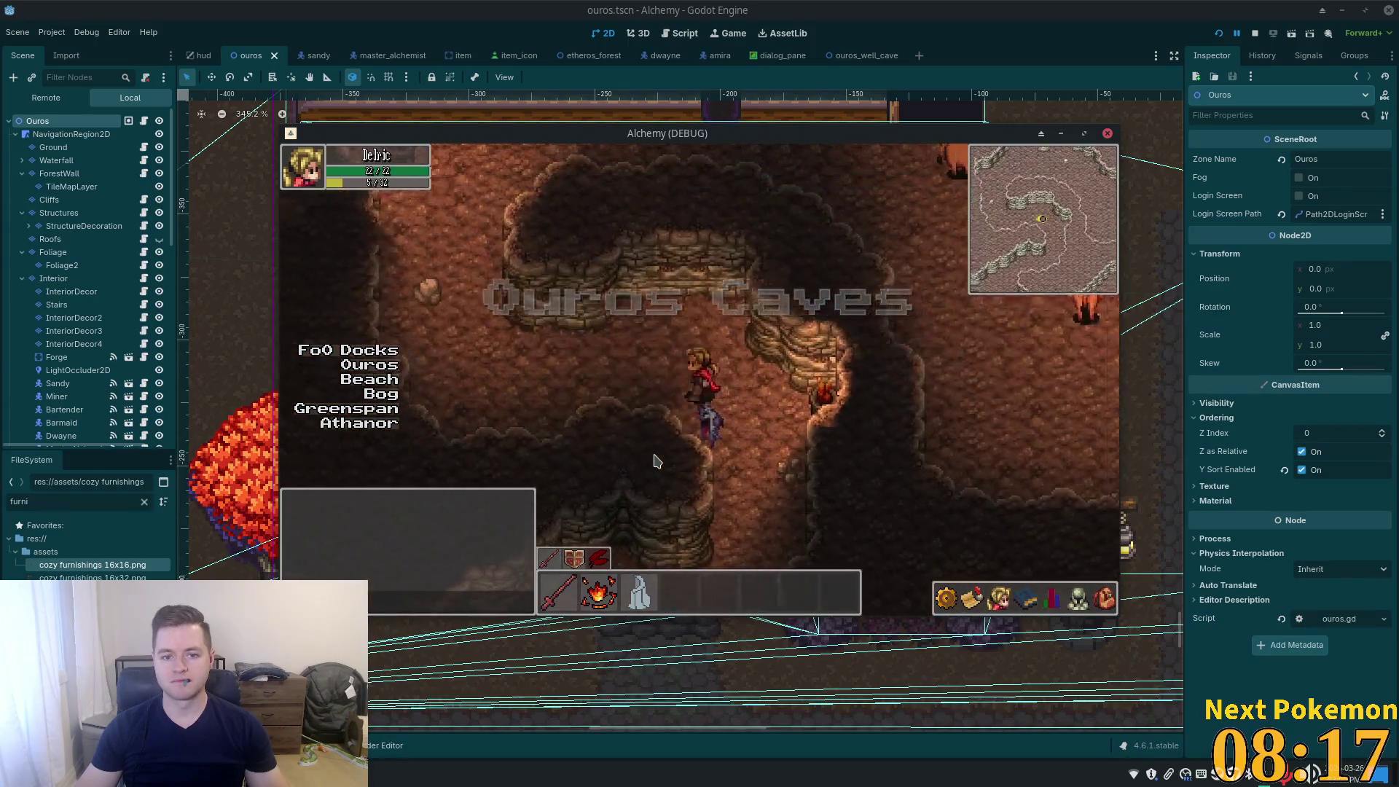
pyautogui.press('Up')
pyautogui.press('Left')
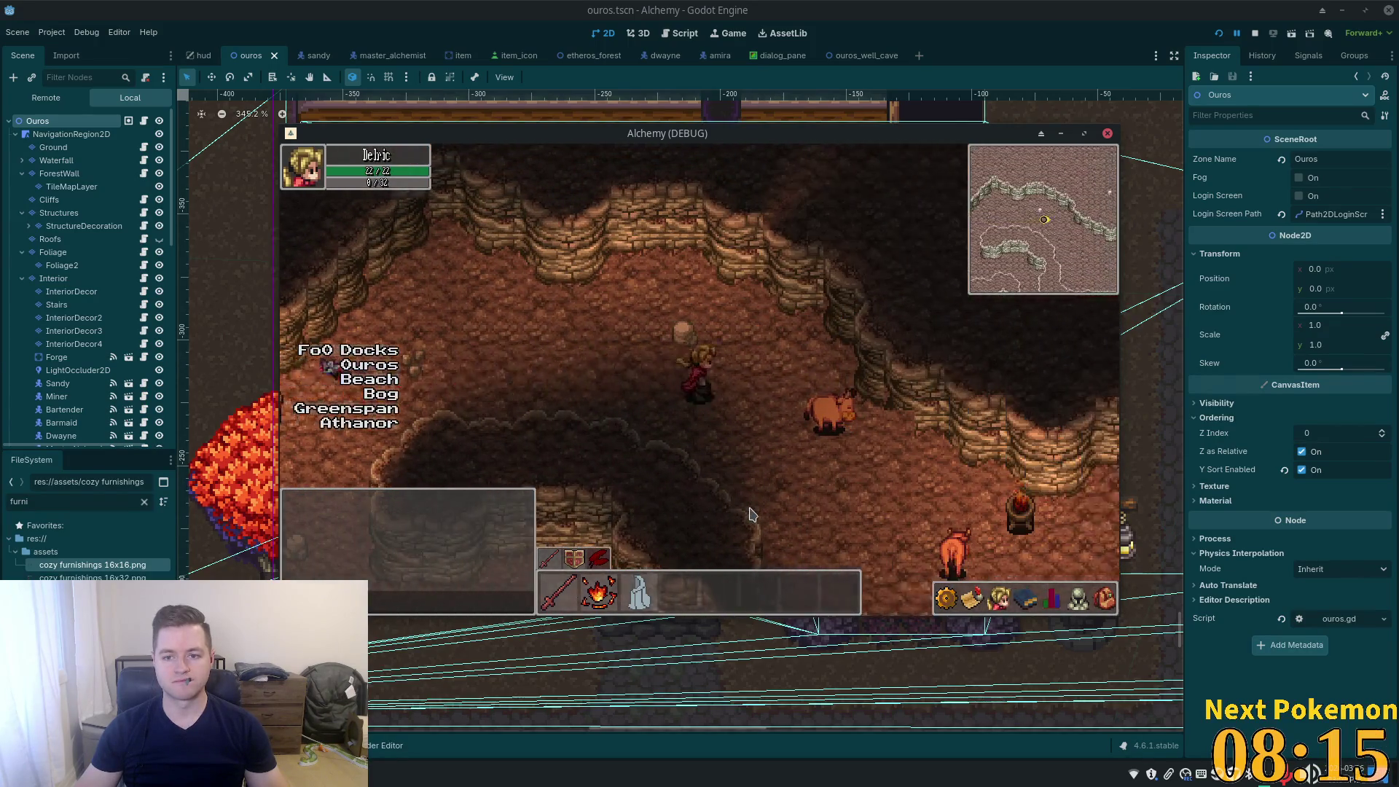
pyautogui.press('Left')
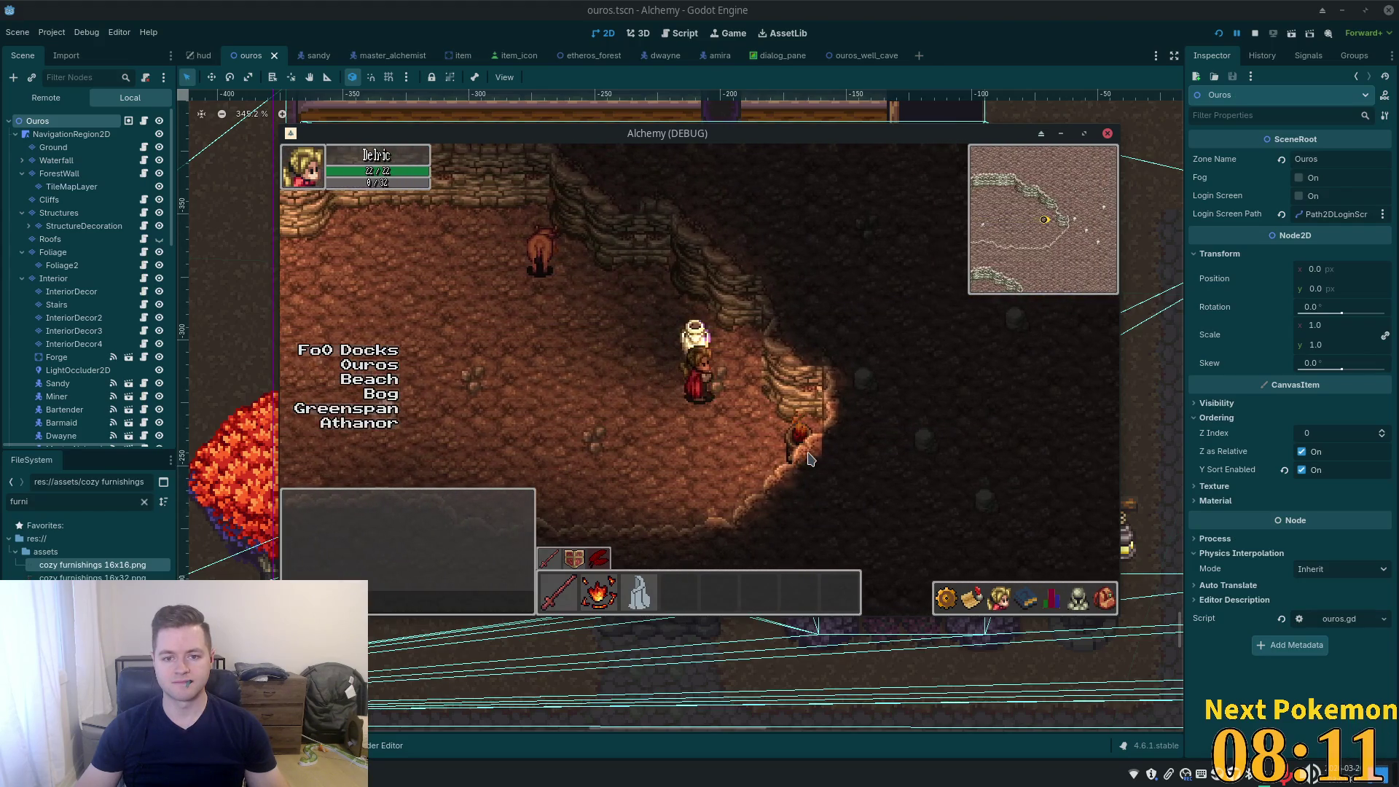
# Walk around the pale cave pot to check its shading, then return to the editor.
pyautogui.press('Up')
pyautogui.press('Down')
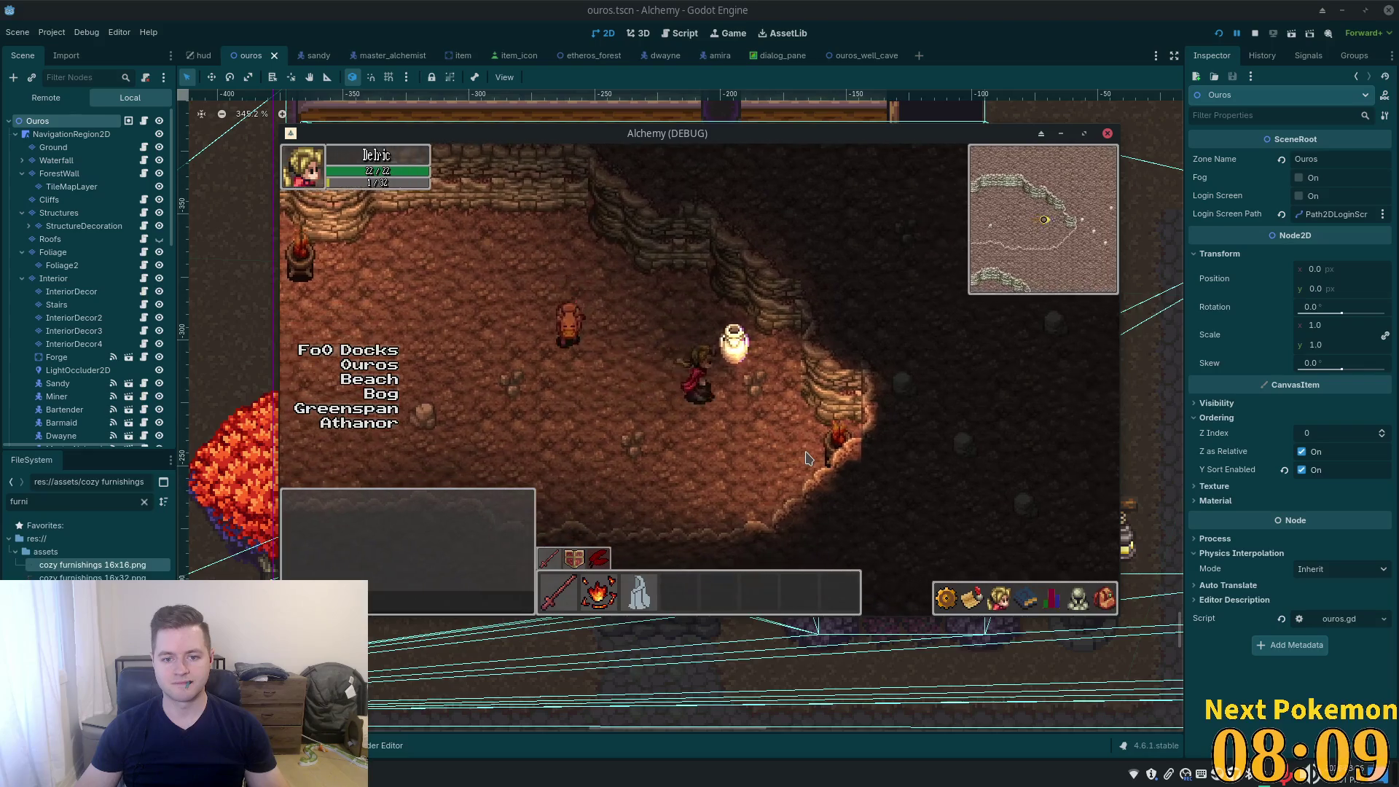
pyautogui.press('Down')
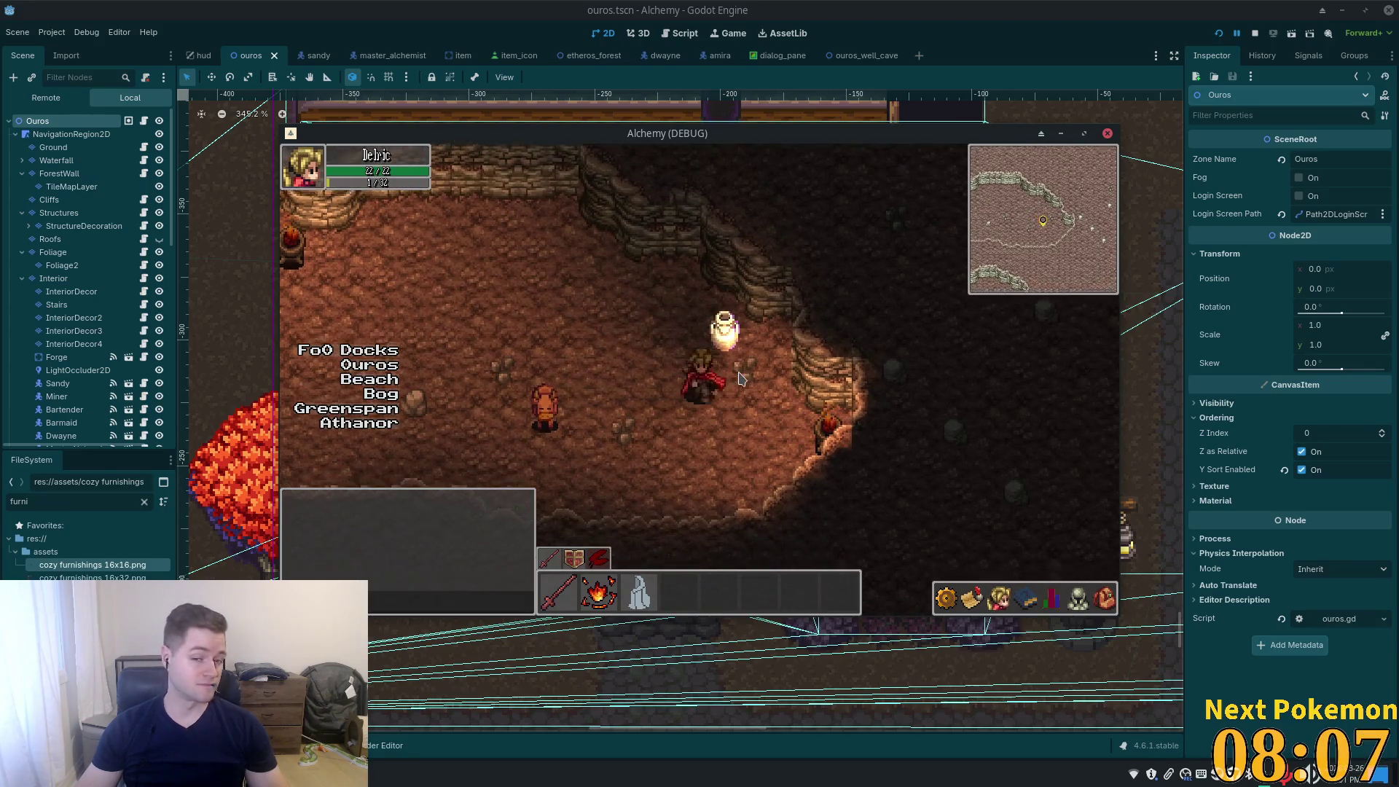
pyautogui.press('Up')
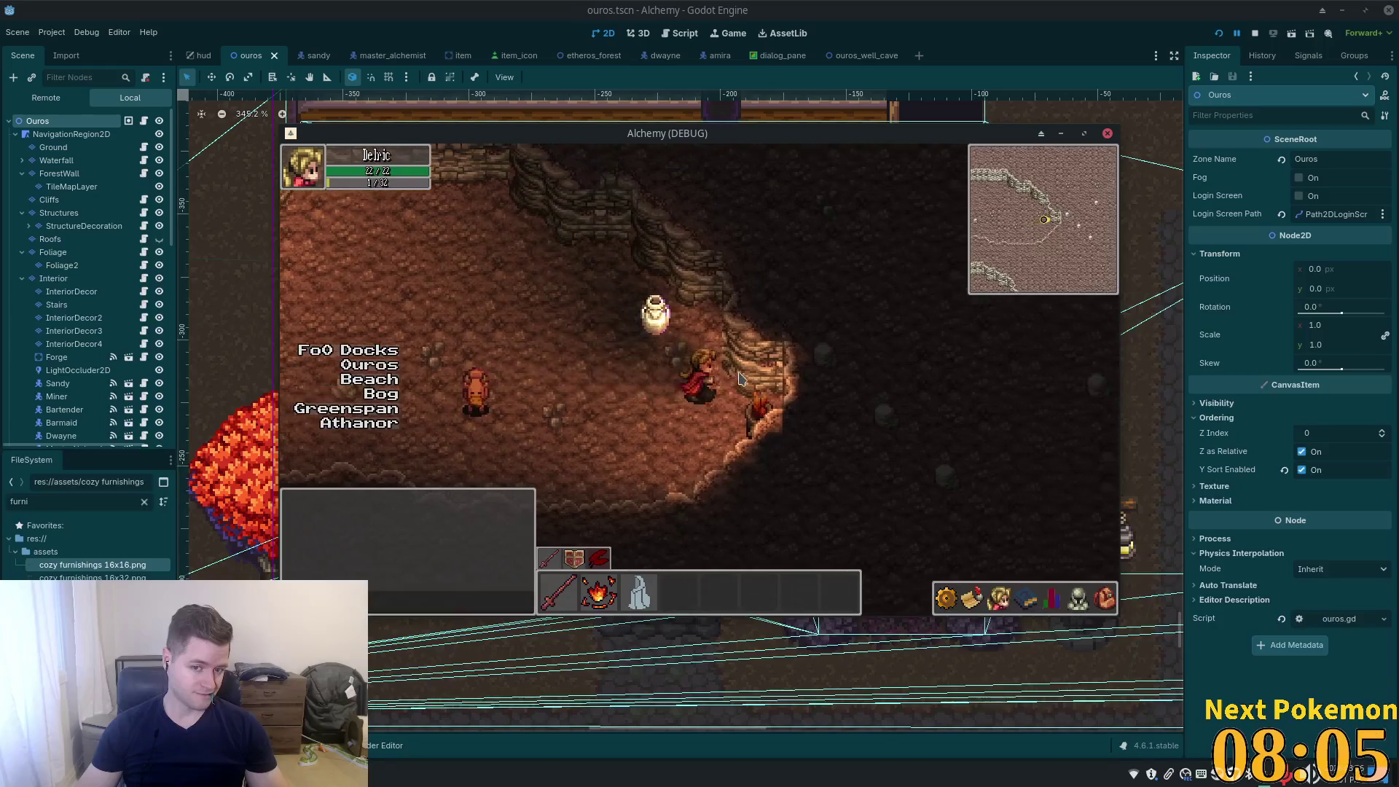
pyautogui.press('Left')
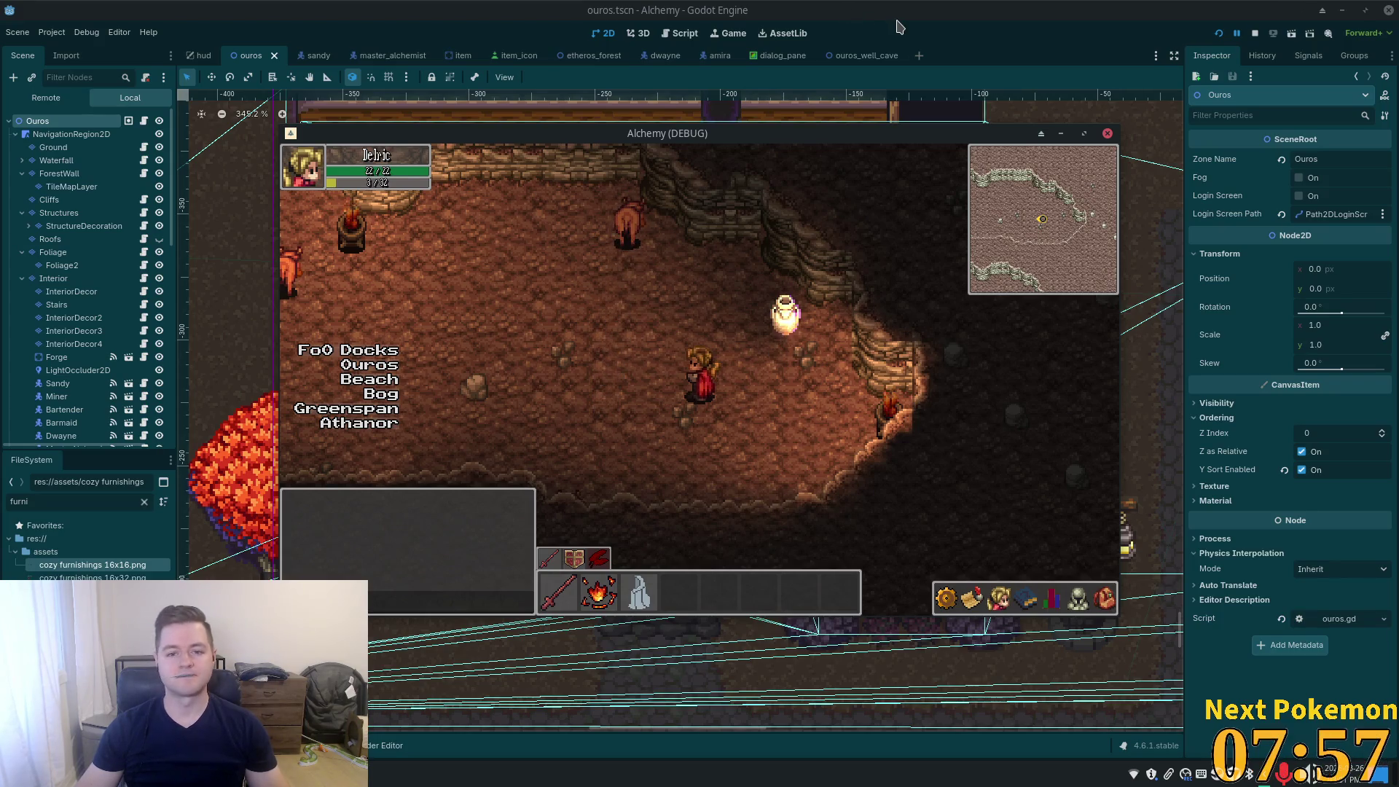
pyautogui.click(824, 115)
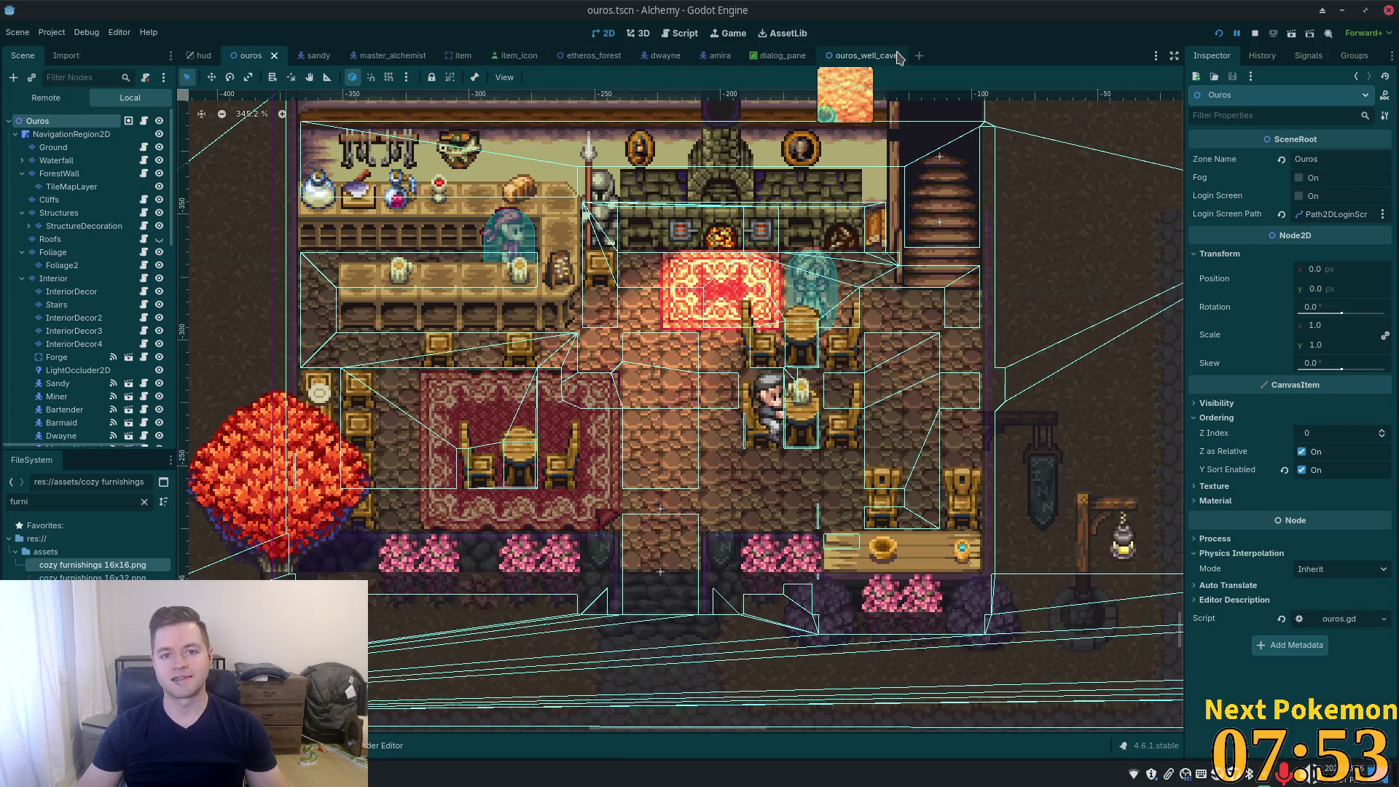
# In the ouros_well_cave scene, select StaticBody2DPot and open the darkness_region.gd script.
pyautogui.click(852, 55)
pyautogui.click(73, 318)
pyautogui.click(69, 306)
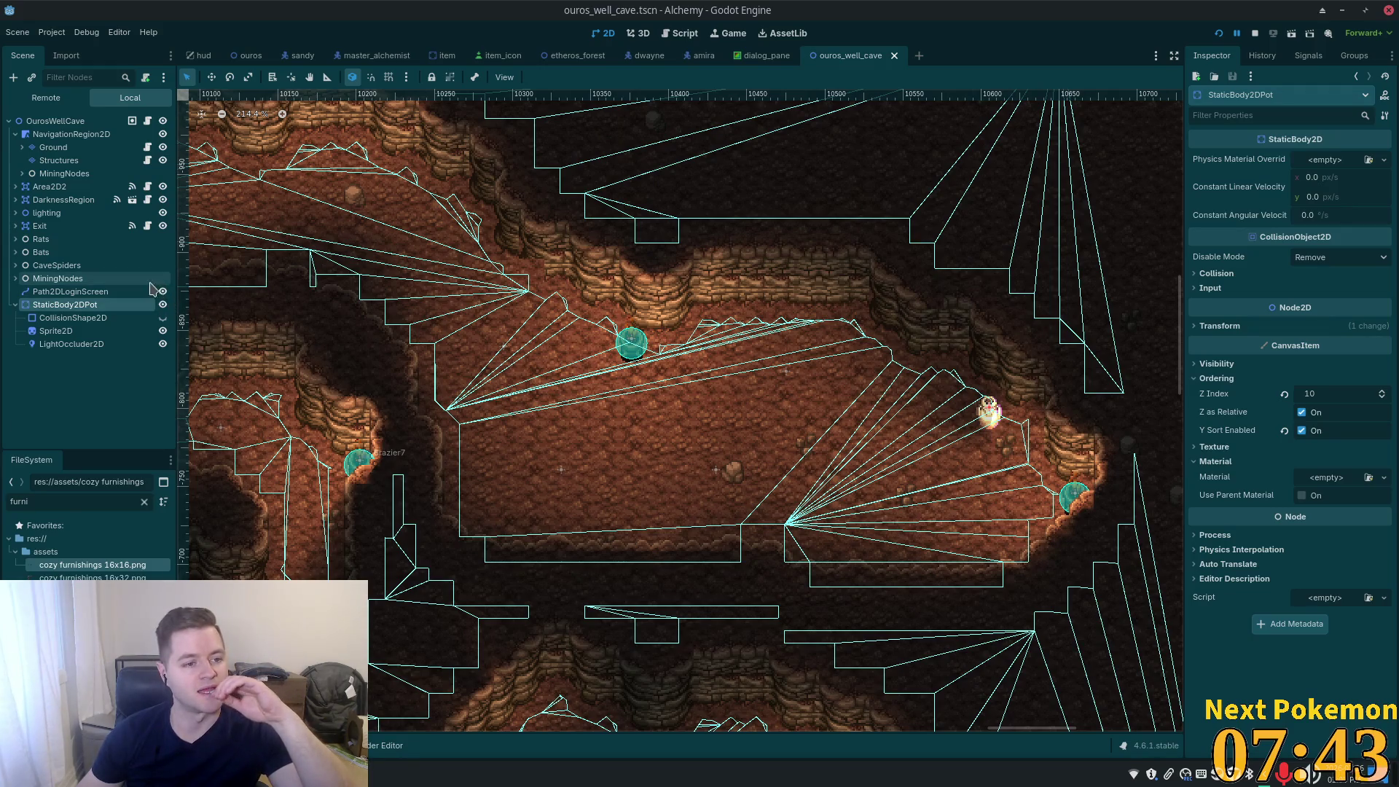
pyautogui.click(116, 199)
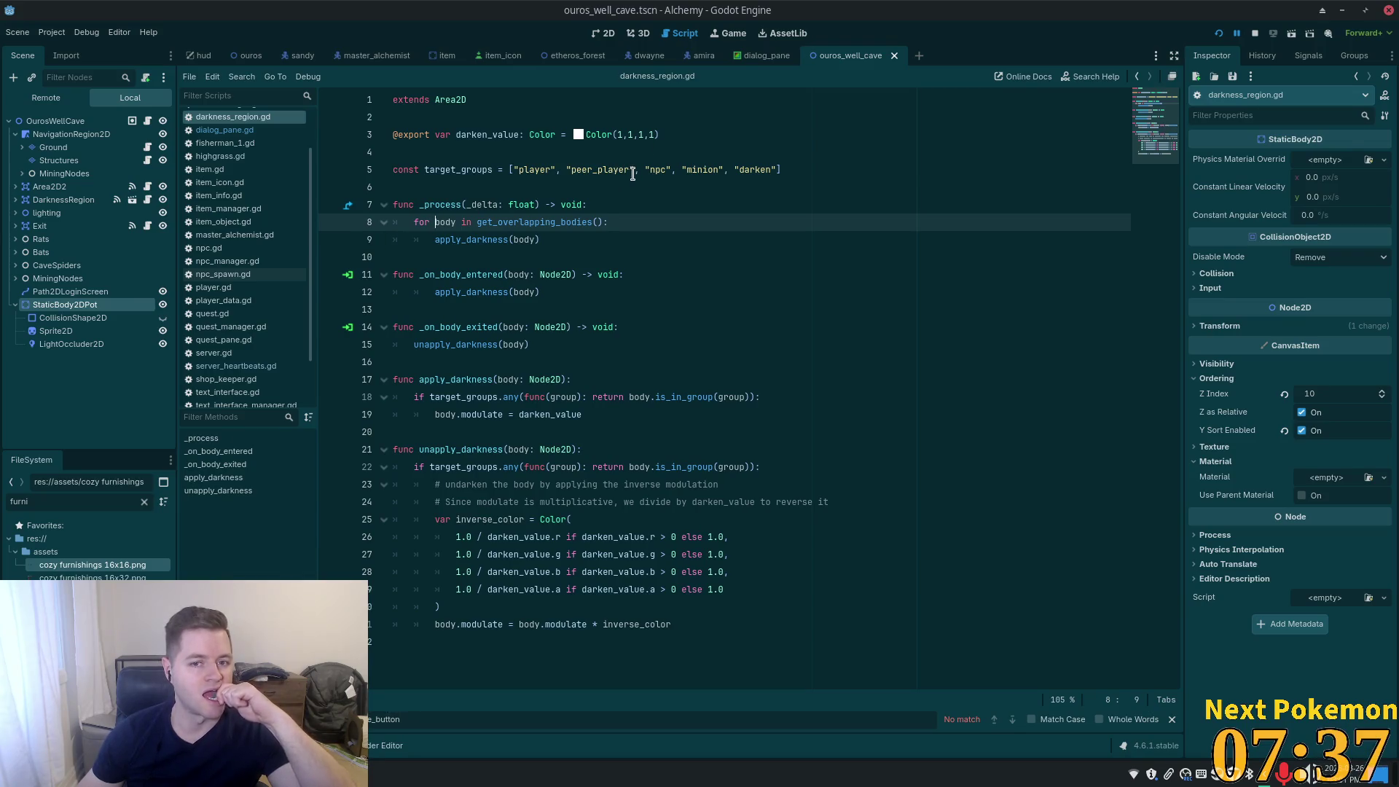
# Add StaticBody2DPot to the 'darken' global group and rerun the game with F5.
pyautogui.doubleClick(757, 165)
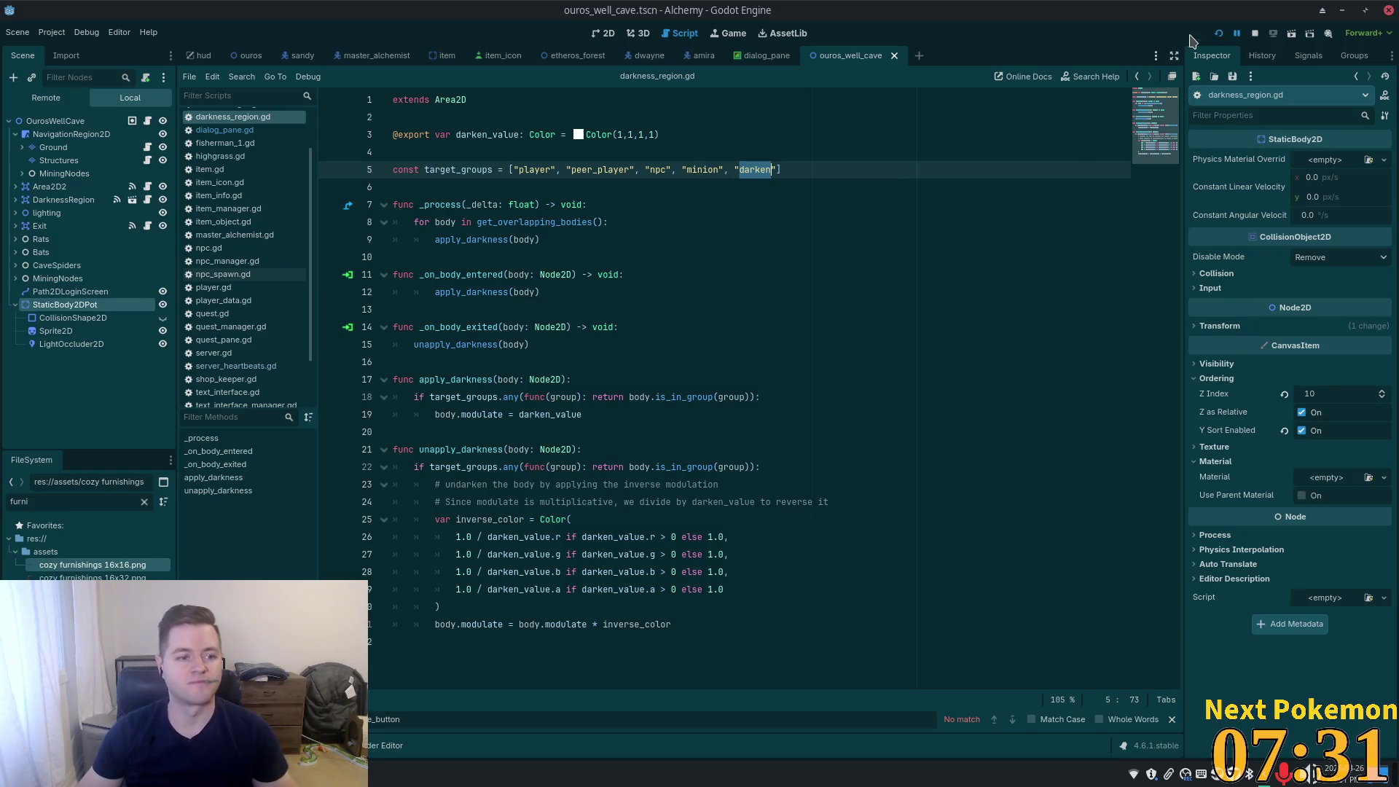
pyautogui.click(1356, 57)
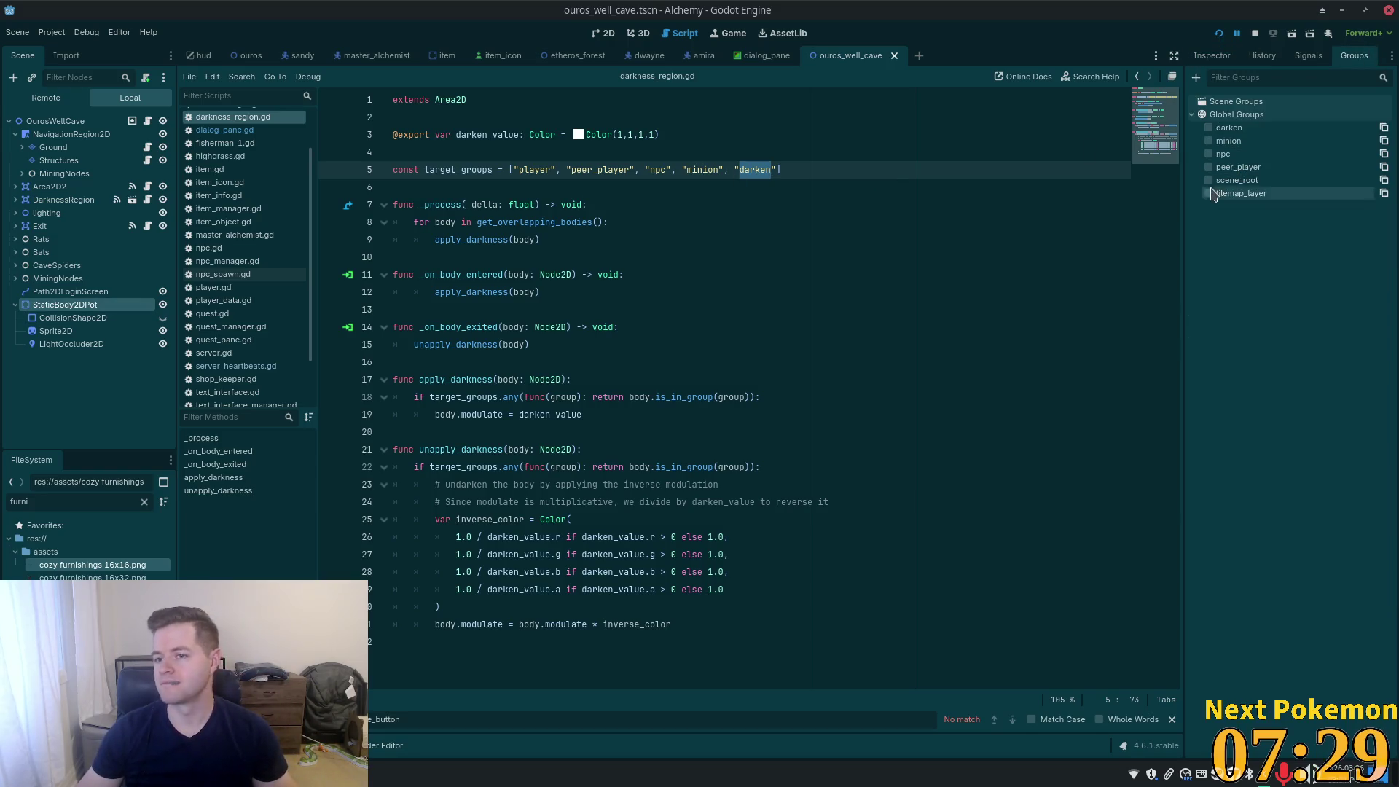
pyautogui.click(1209, 128)
pyautogui.press('F5')
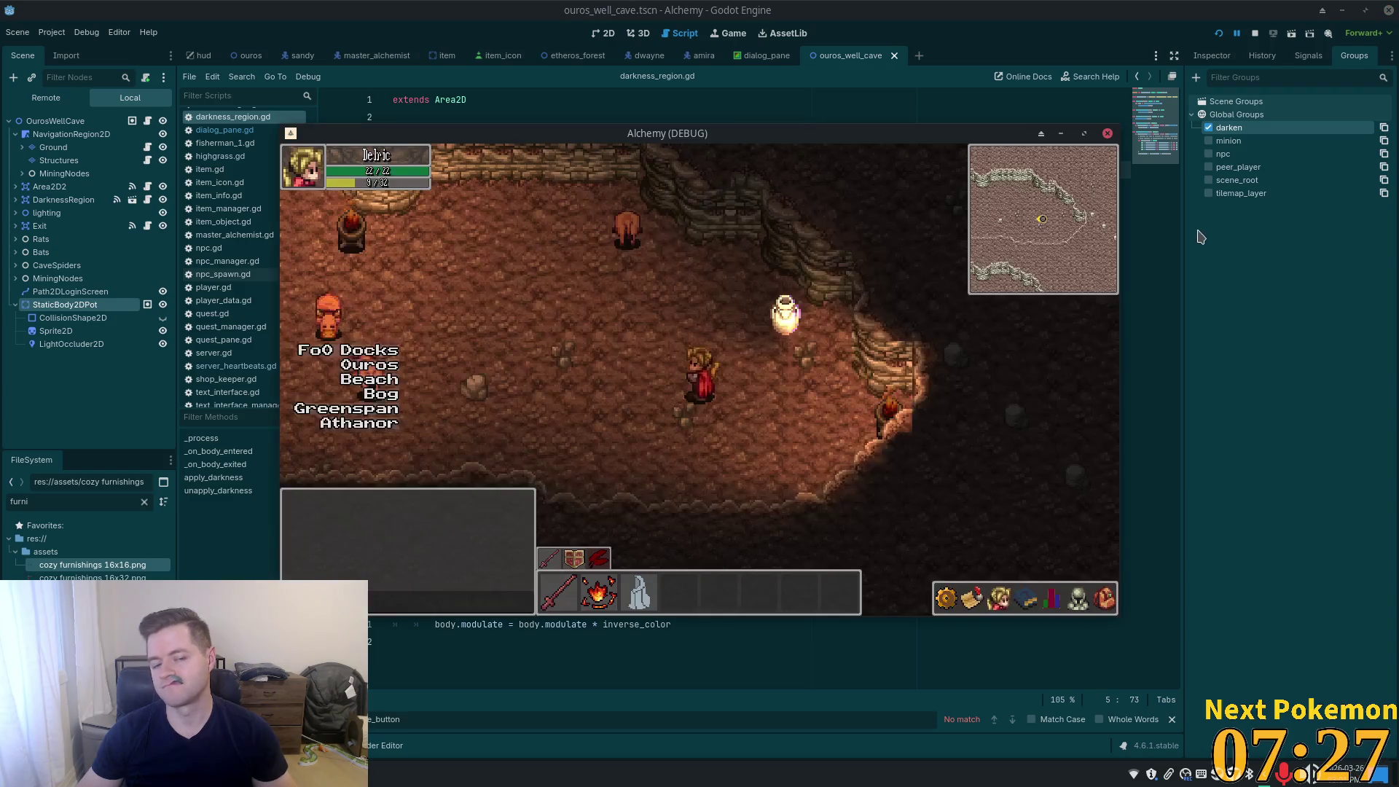
pyautogui.press('F5')
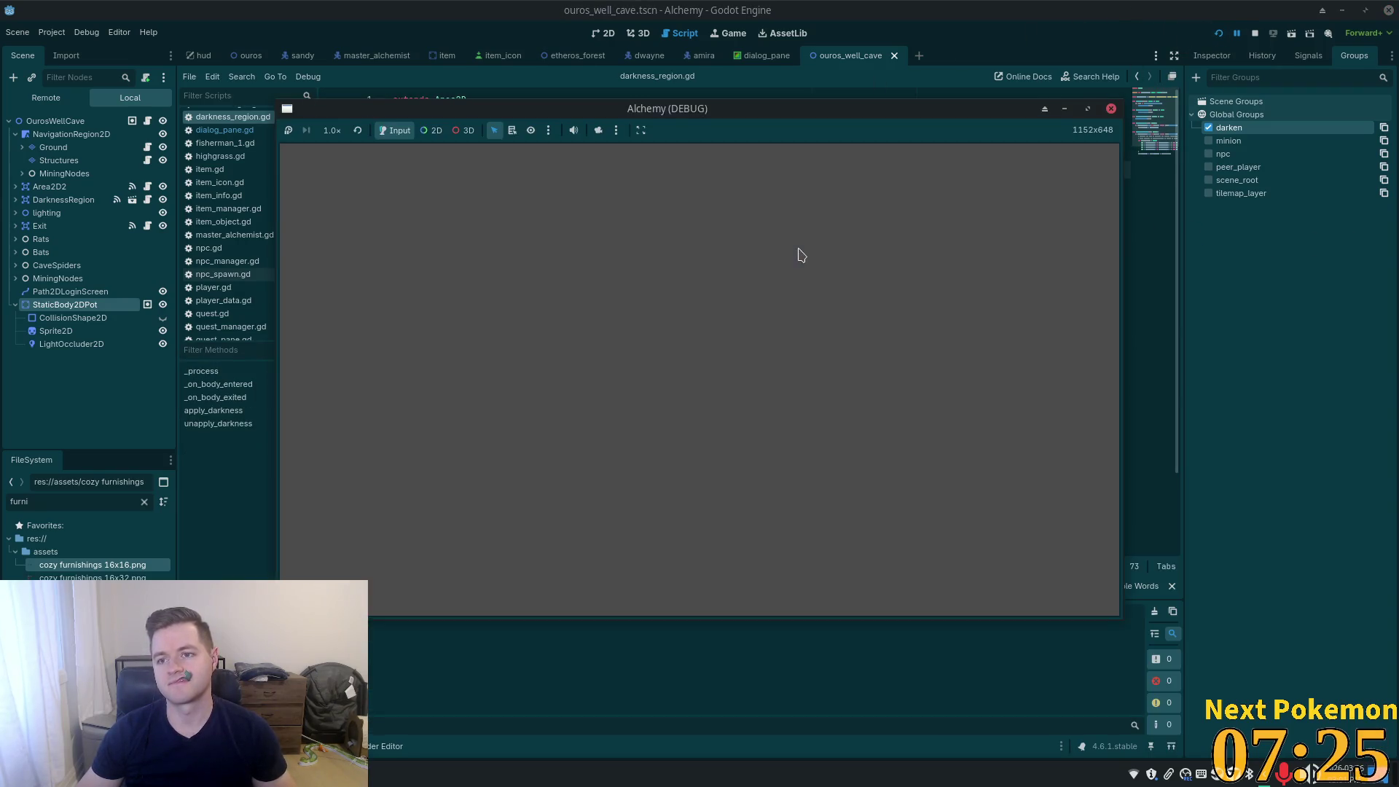
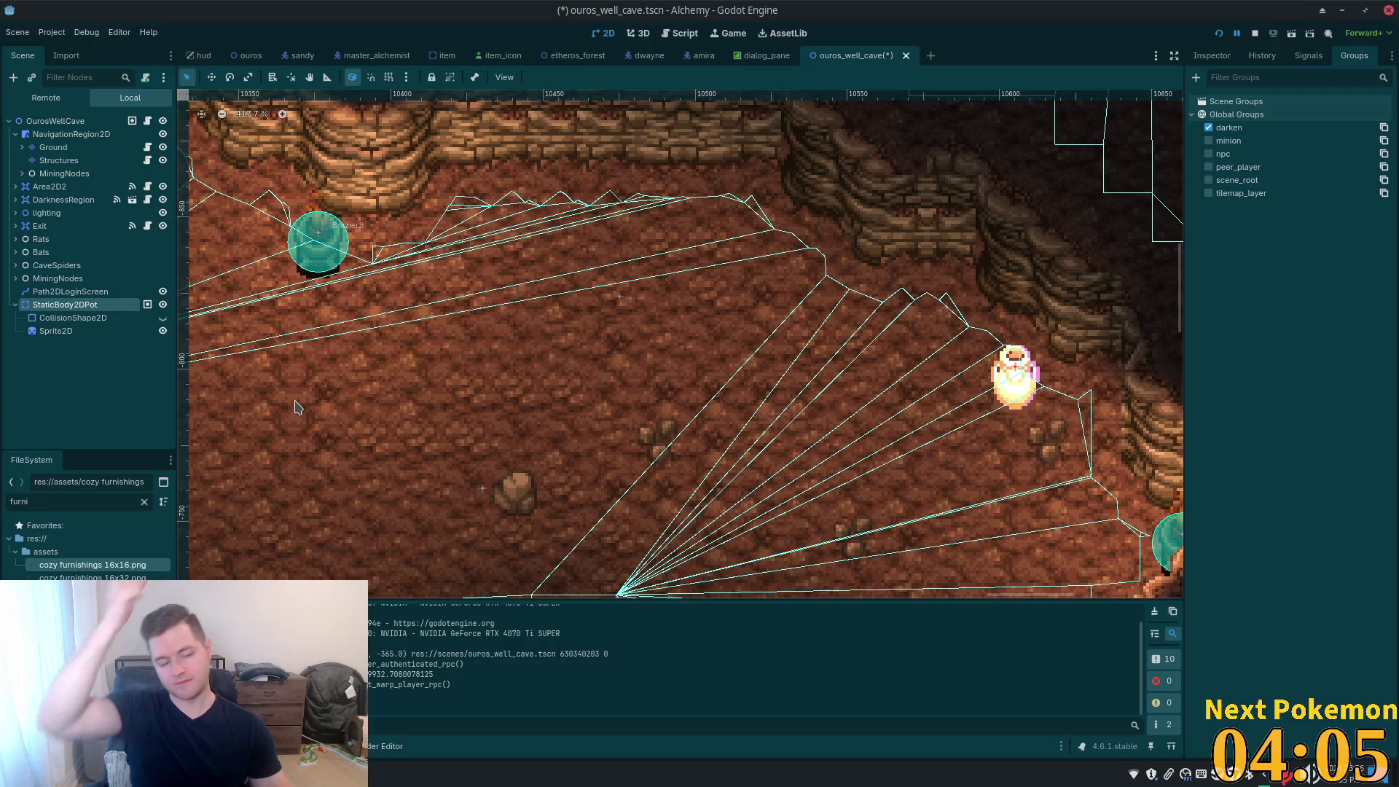
# Duplicate the StaticBody2DPot node with Ctrl+D to create StaticBody2DPot2 in the ouros_well_cave scene.
pyautogui.click(1212, 55)
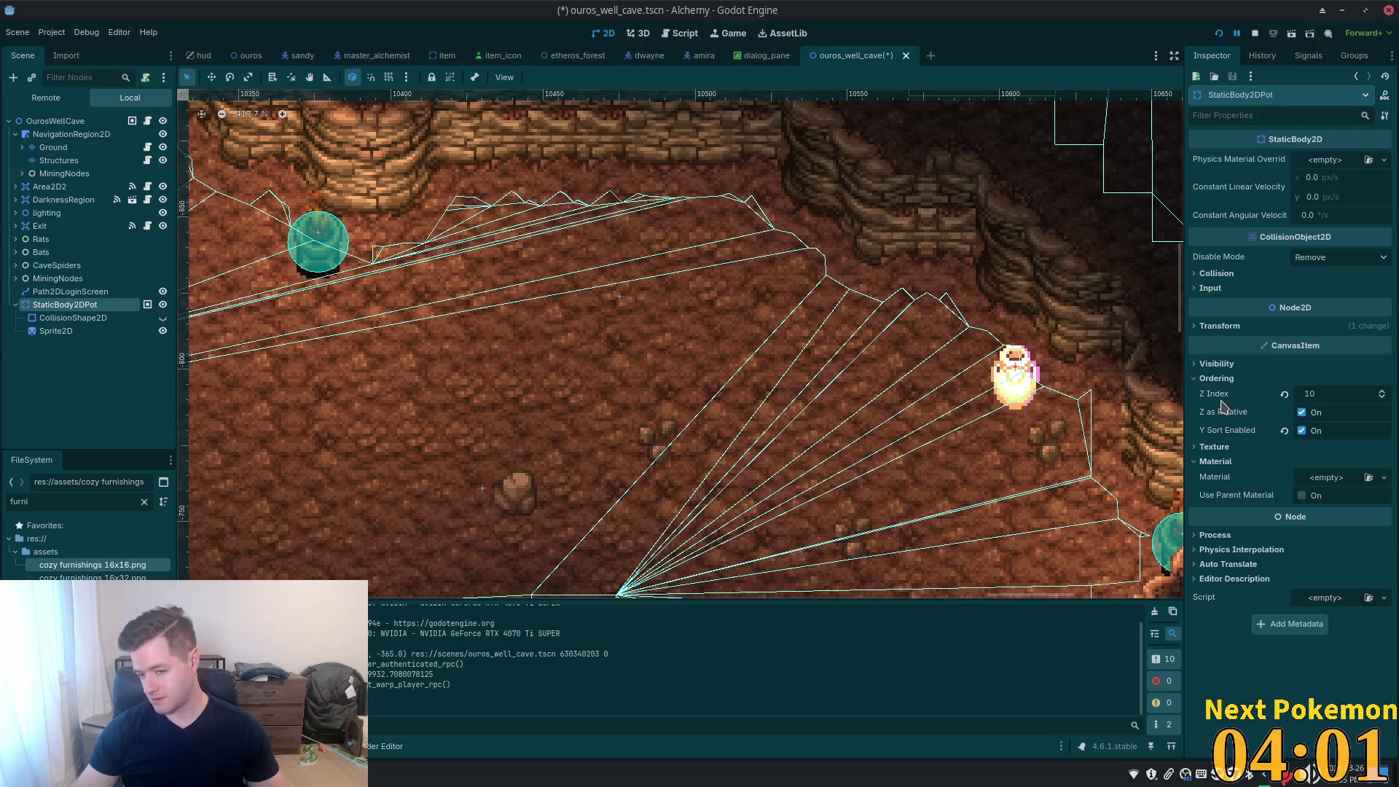
pyautogui.click(63, 123)
pyautogui.hotkey('ctrl', 'a')
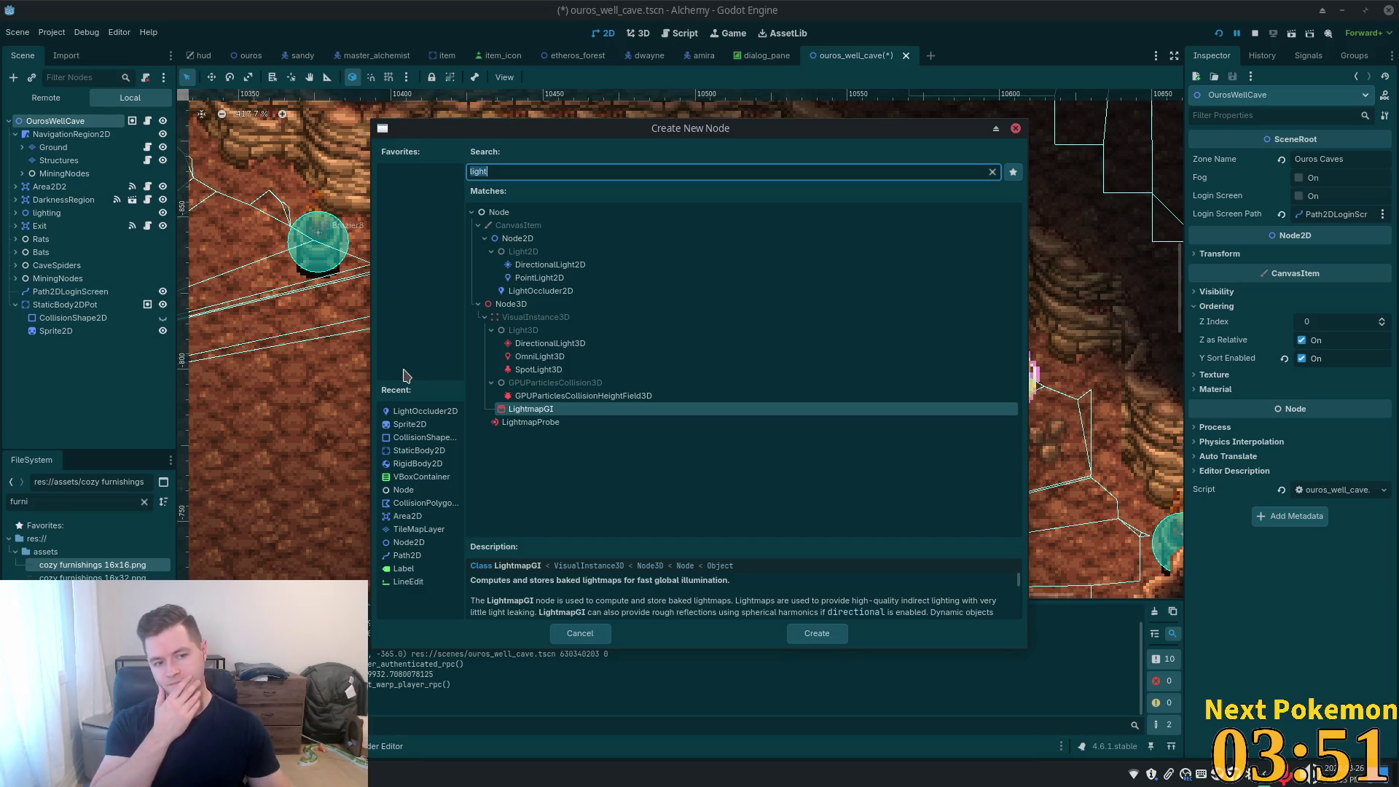
pyautogui.click(1016, 128)
pyautogui.click(8, 305)
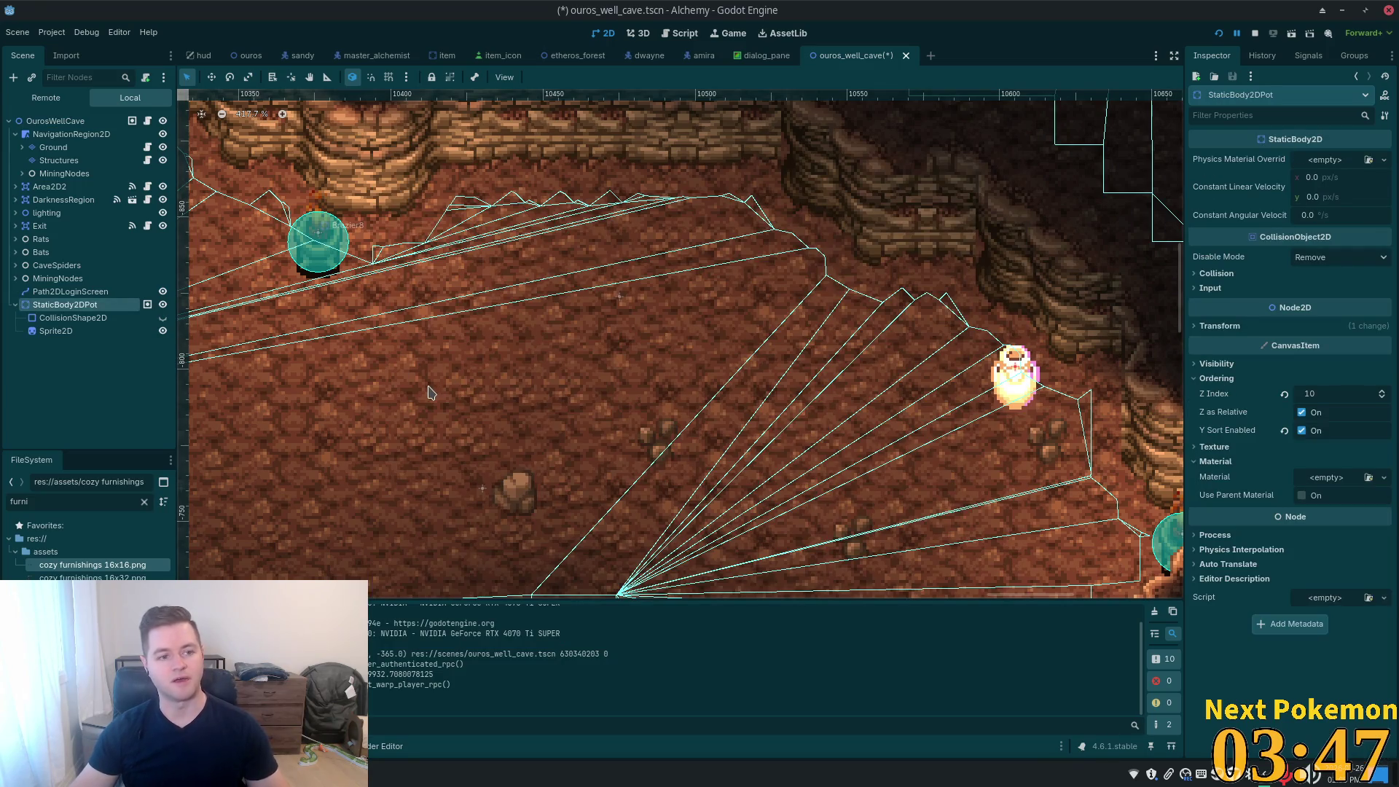
pyautogui.hotkey('ctrl', 'd')
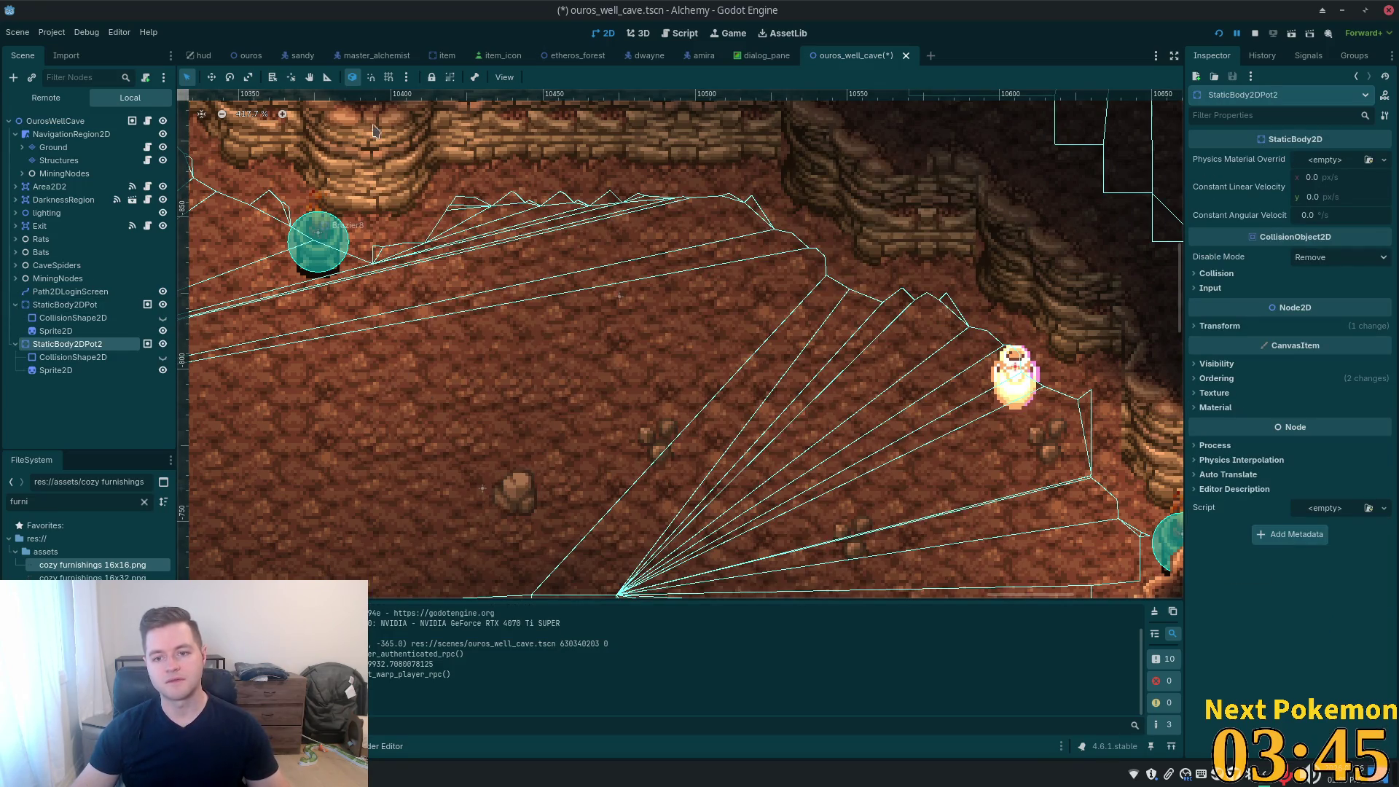
# Nudge StaticBody2DPot2 up-left, then duplicate it as StaticBody2DPot3 and nudge that up-right.
pyautogui.click(212, 77)
pyautogui.hotkey('shift', 'Up')
pyautogui.hotkey('shift', 'Up')
pyautogui.hotkey('shift', 'Left')
pyautogui.hotkey('shift', 'Left')
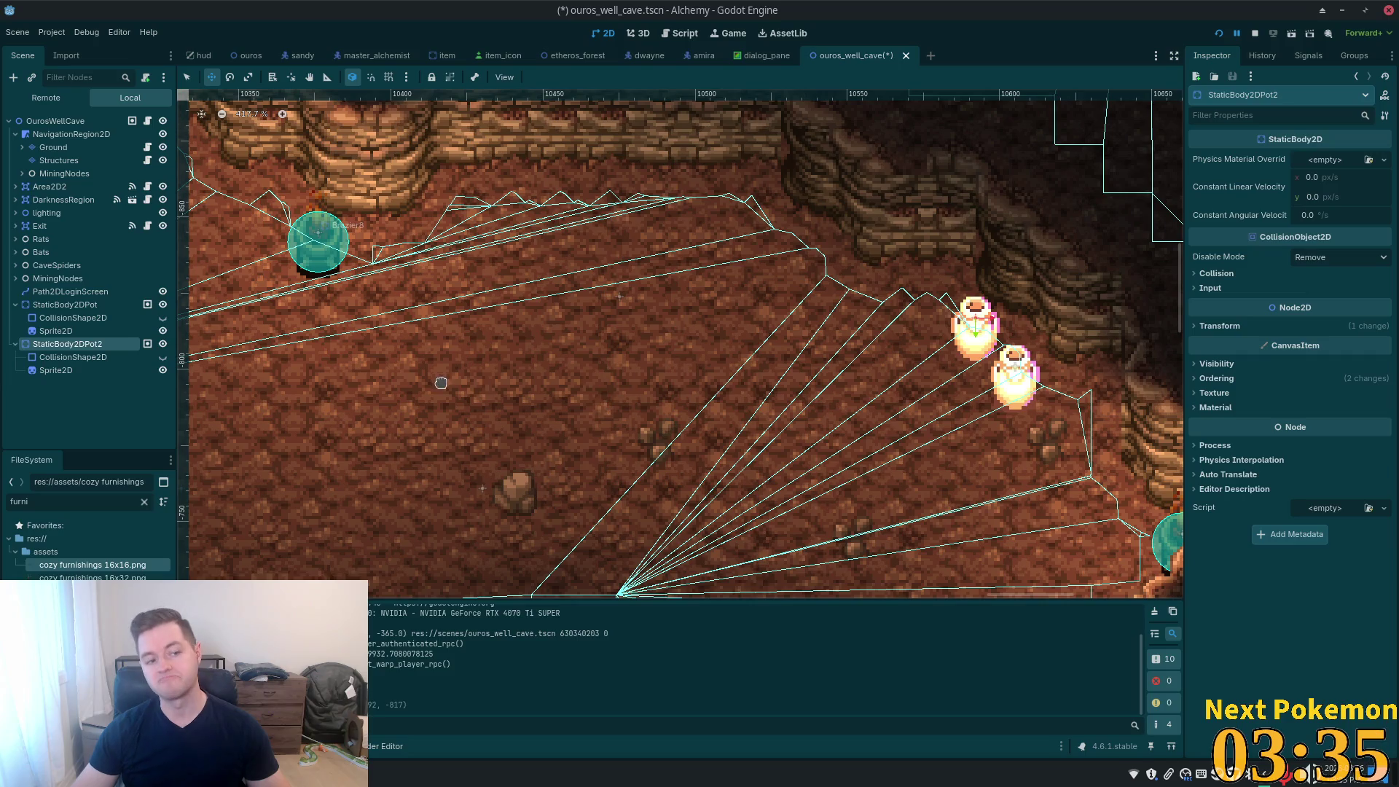
pyautogui.hotkey('ctrl', 'd')
pyautogui.hotkey('shift', 'Up')
pyautogui.hotkey('shift', 'Right')
pyautogui.press('Up')
pyautogui.press('Up')
pyautogui.press('Up')
pyautogui.press('Left')
pyautogui.press('Left')
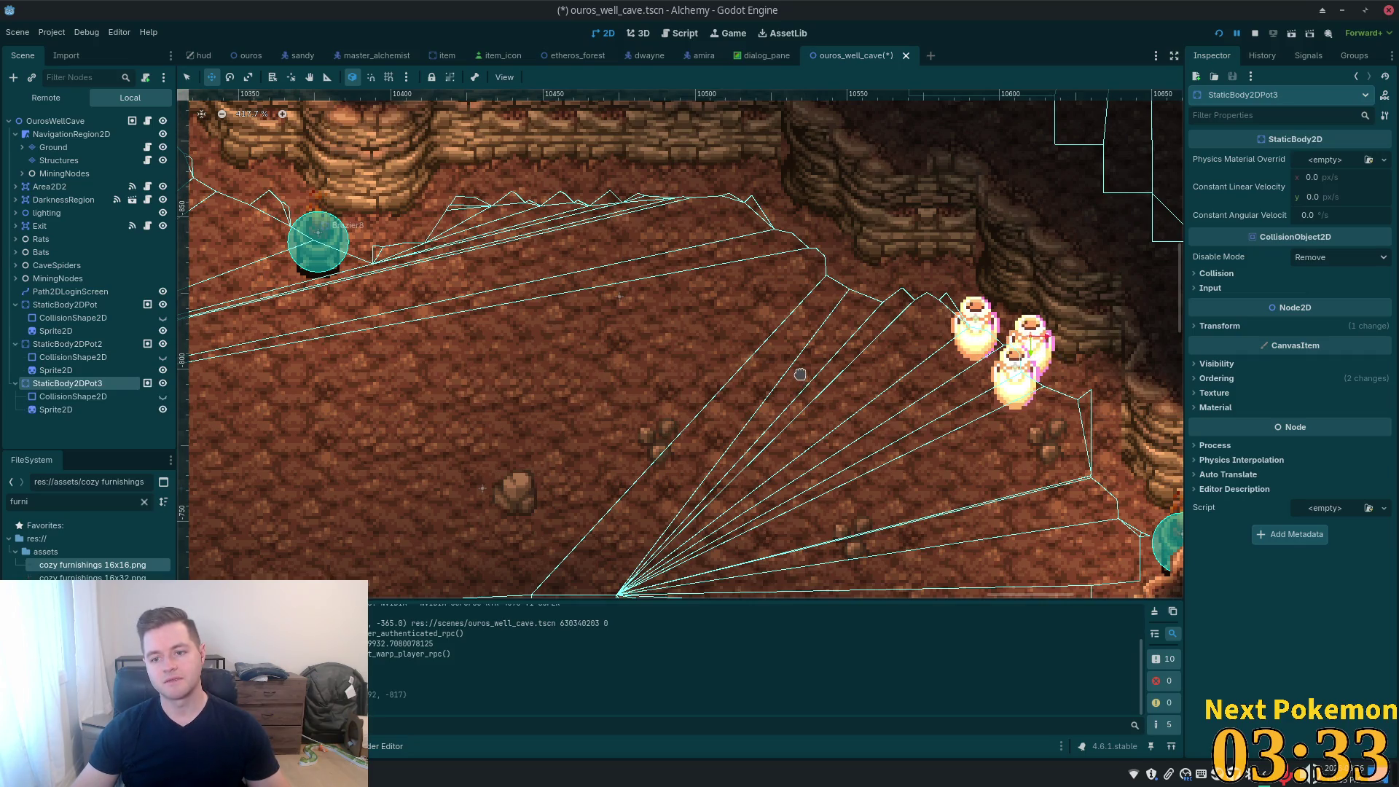
# Save the cave scene, test-run it with F5, then duplicate a fourth pot, StaticBody2DPot4.
pyautogui.hotkey('ctrl', 's')
pyautogui.press('F5')
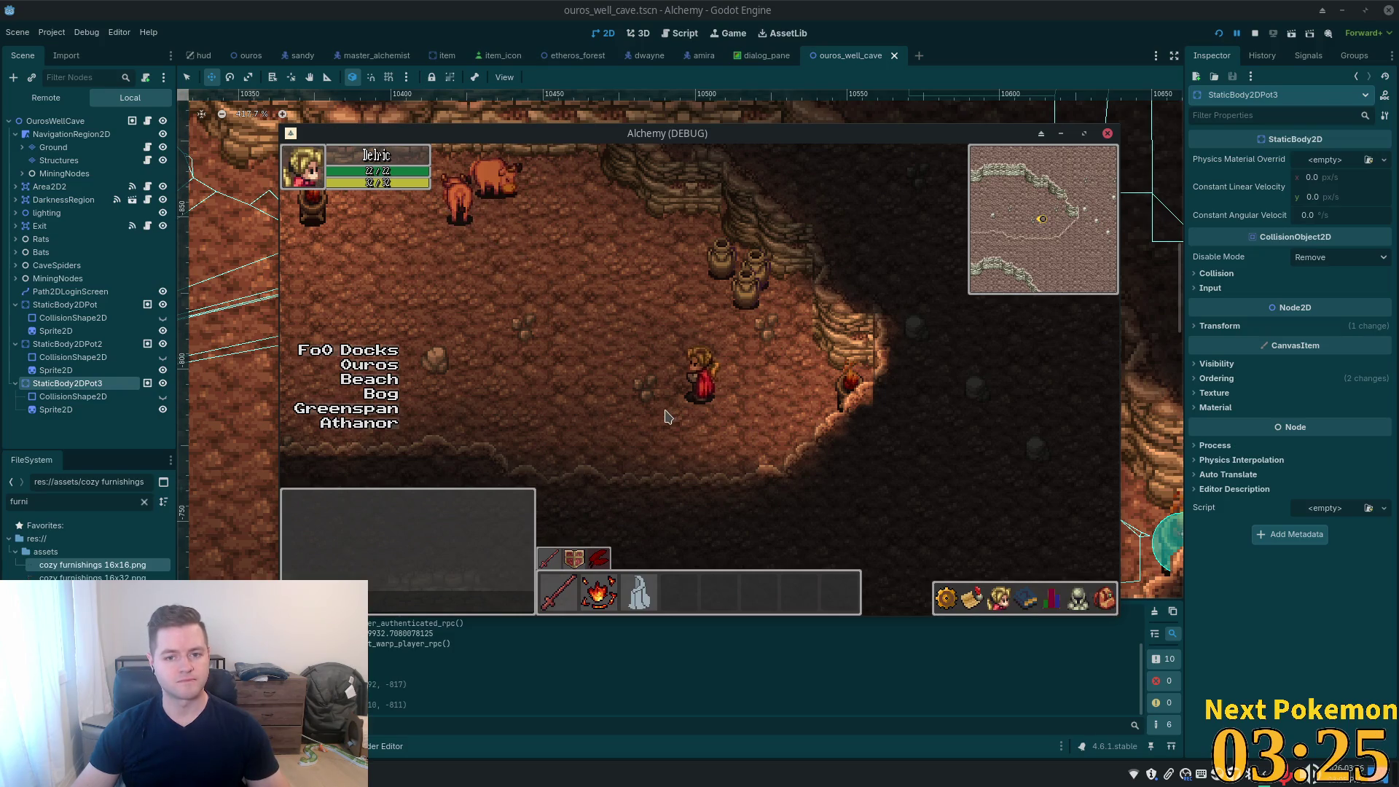
pyautogui.hotkey('alt', 'Tab')
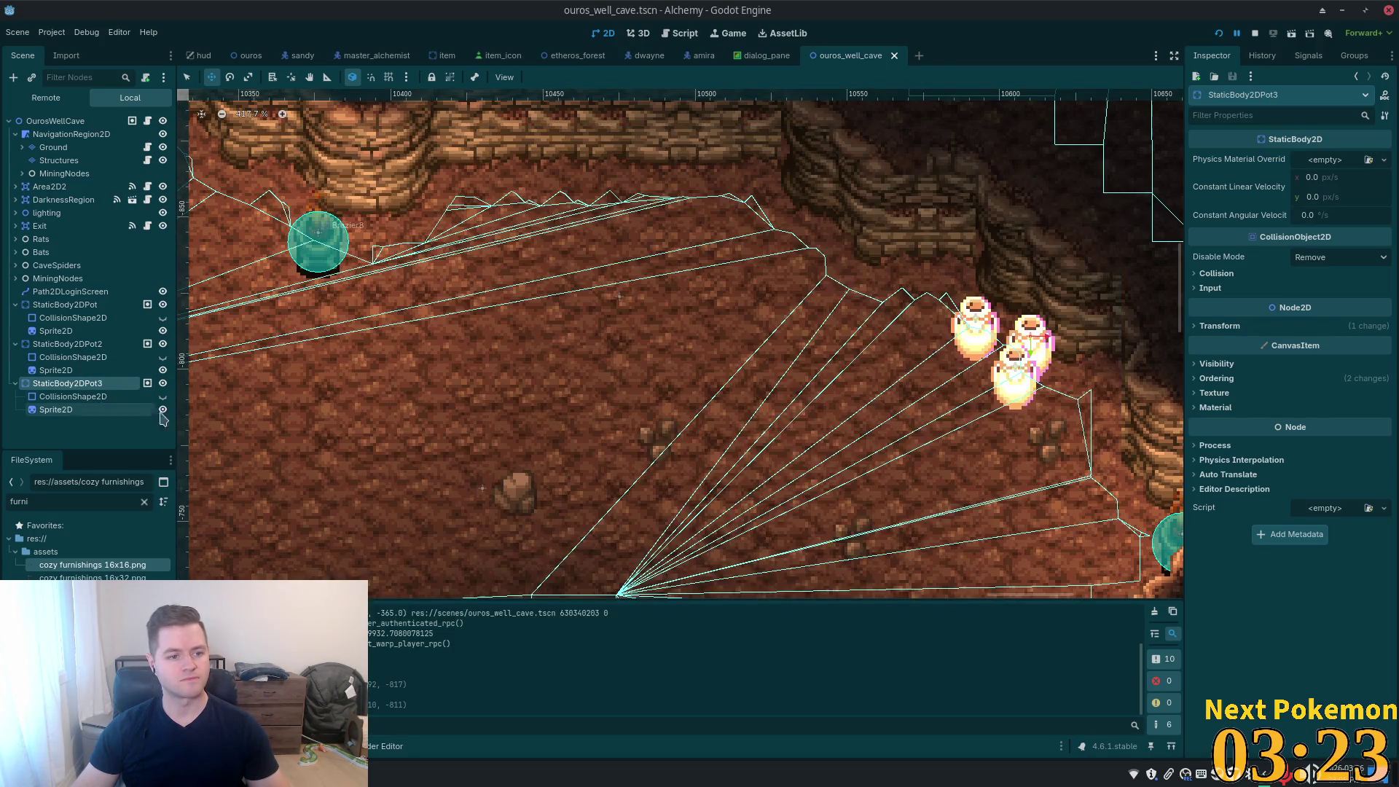
pyautogui.hotkey('ctrl', 'd')
pyautogui.scroll(-2, 376, 414)
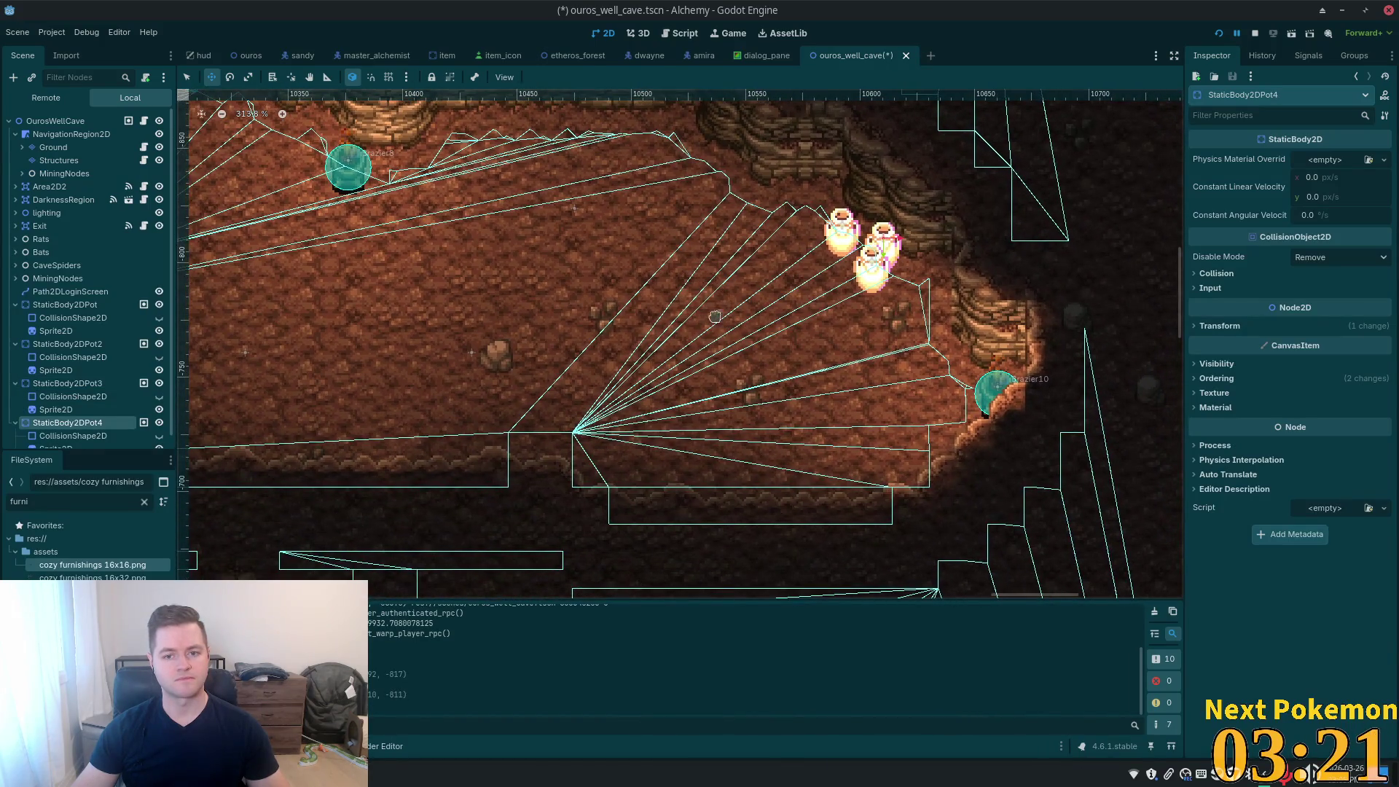
# Move StaticBody2DPot4 off the cluster and drop the cozy furnishings sheet onto its Sprite2D texture.
pyautogui.moveTo(754, 343)
pyautogui.mouseDown()
pyautogui.moveTo(675, 343)
pyautogui.moveTo(671, 291)
pyautogui.moveTo(699, 297)
pyautogui.mouseUp()
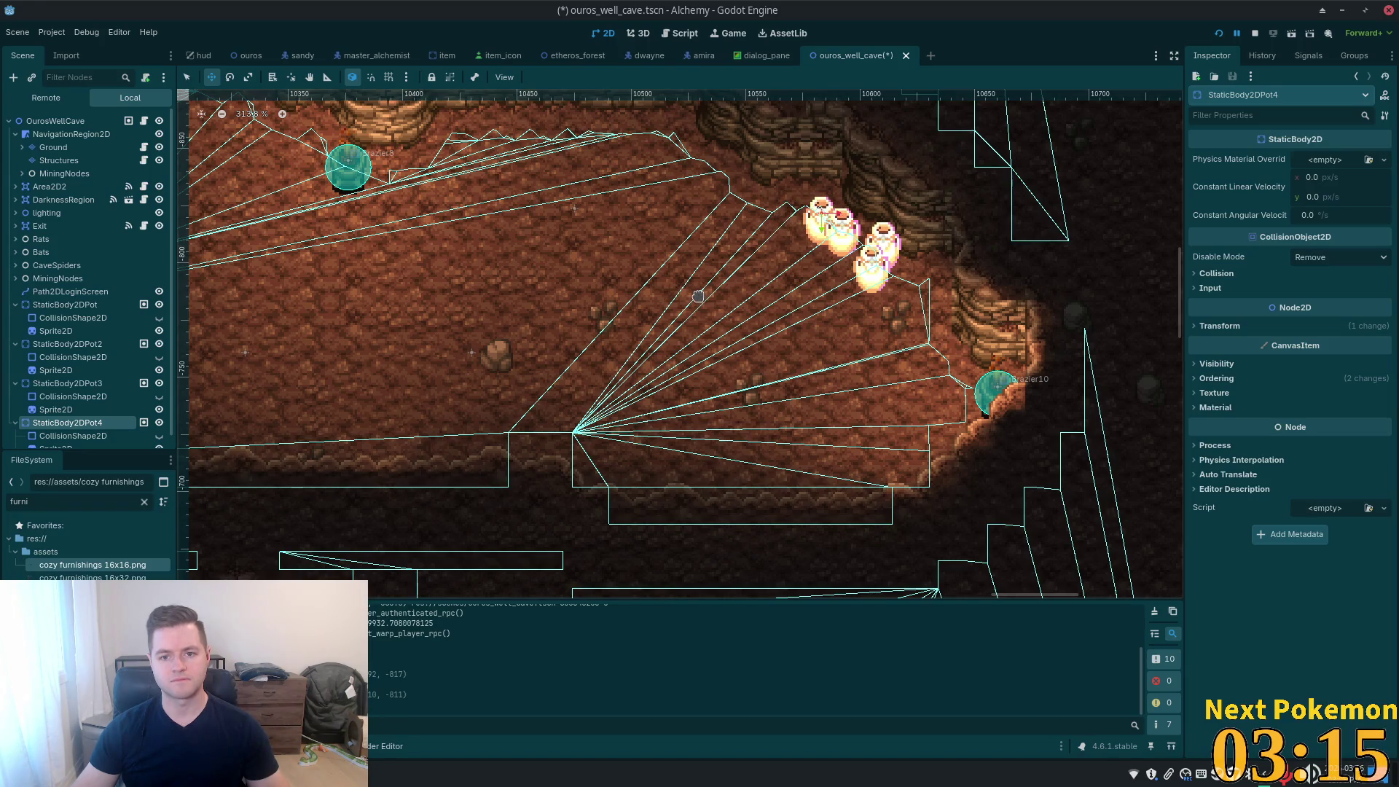
pyautogui.scroll(-1, 28, 441)
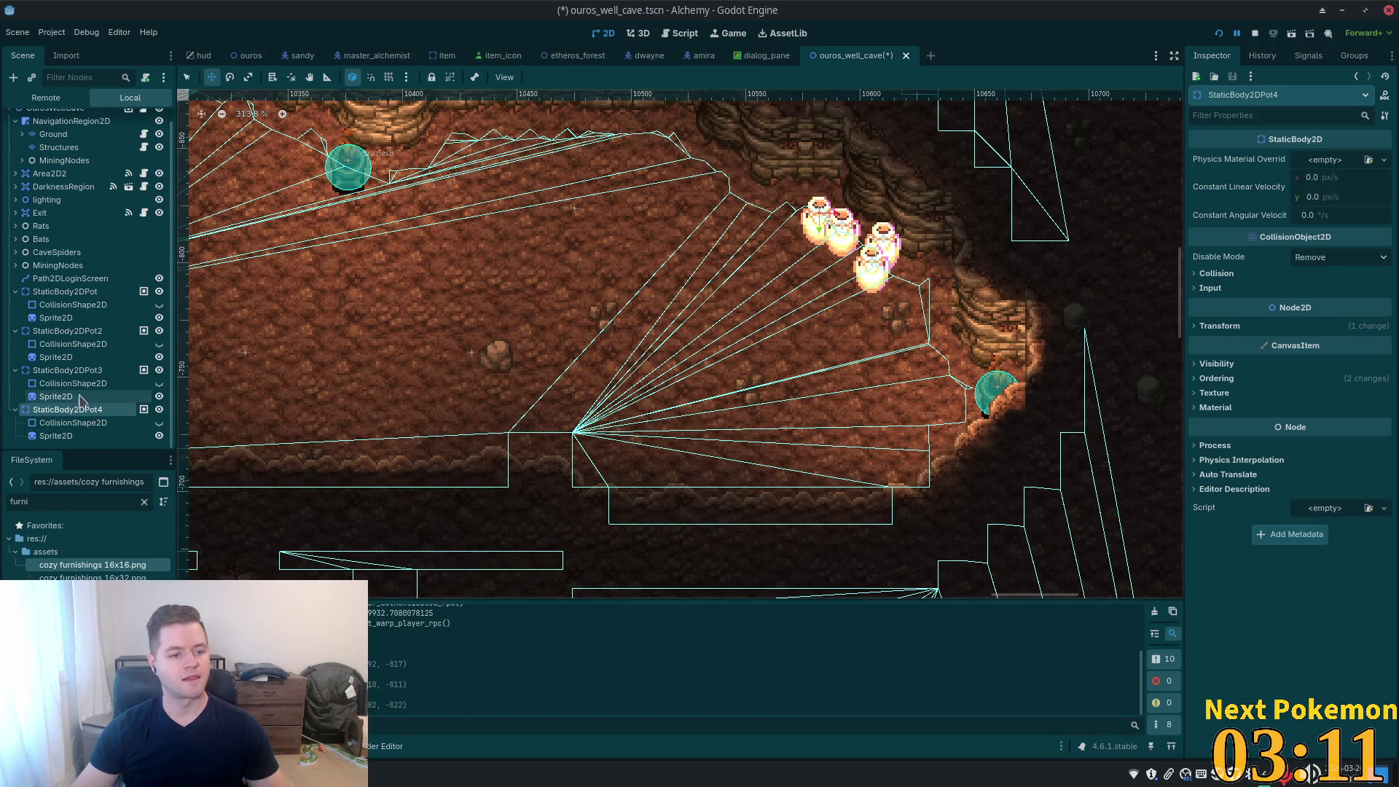
pyautogui.click(55, 435)
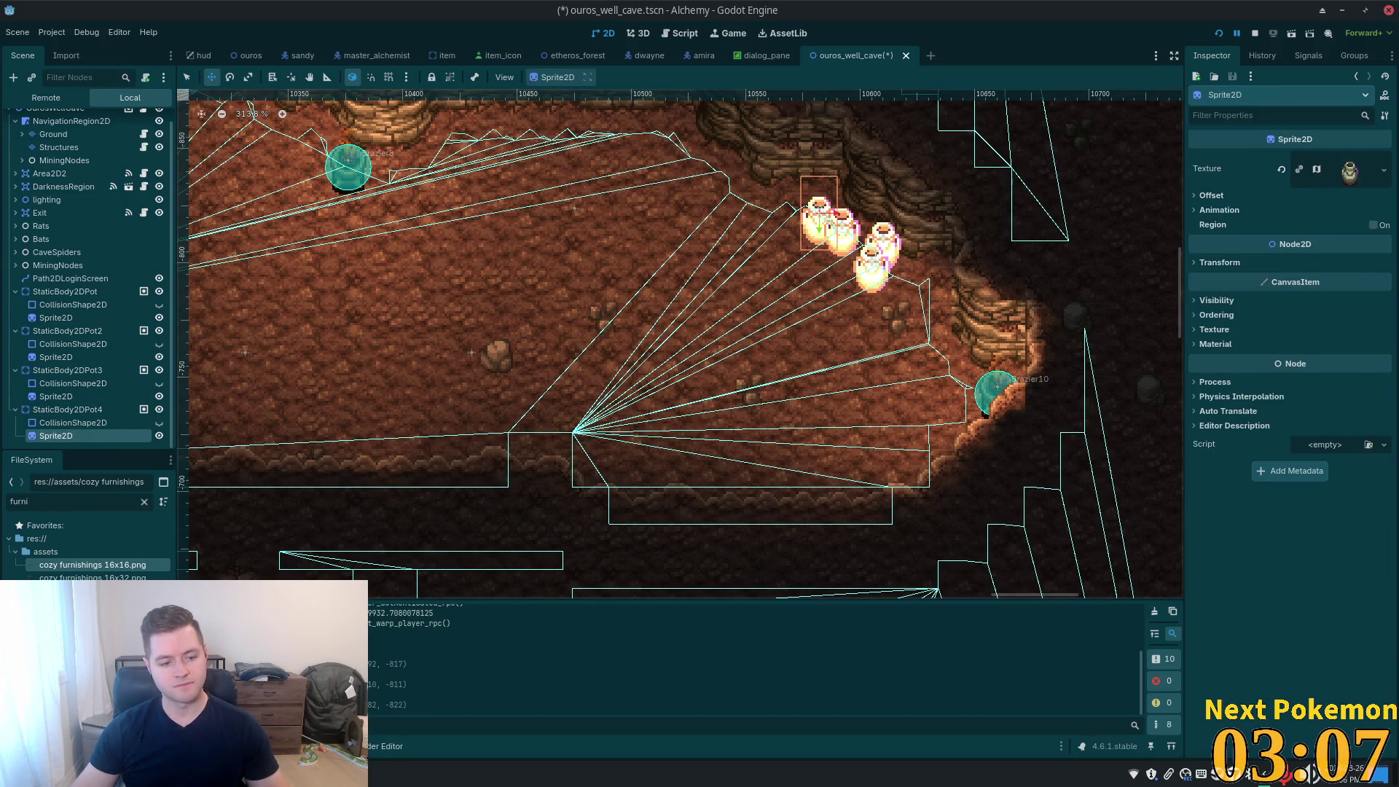
pyautogui.moveTo(79, 570)
pyautogui.mouseDown()
pyautogui.moveTo(772, 454)
pyautogui.moveTo(963, 497)
pyautogui.moveTo(1321, 330)
pyautogui.mouseUp()
pyautogui.moveTo(1317, 178); pyautogui.dragTo(1317, 179)
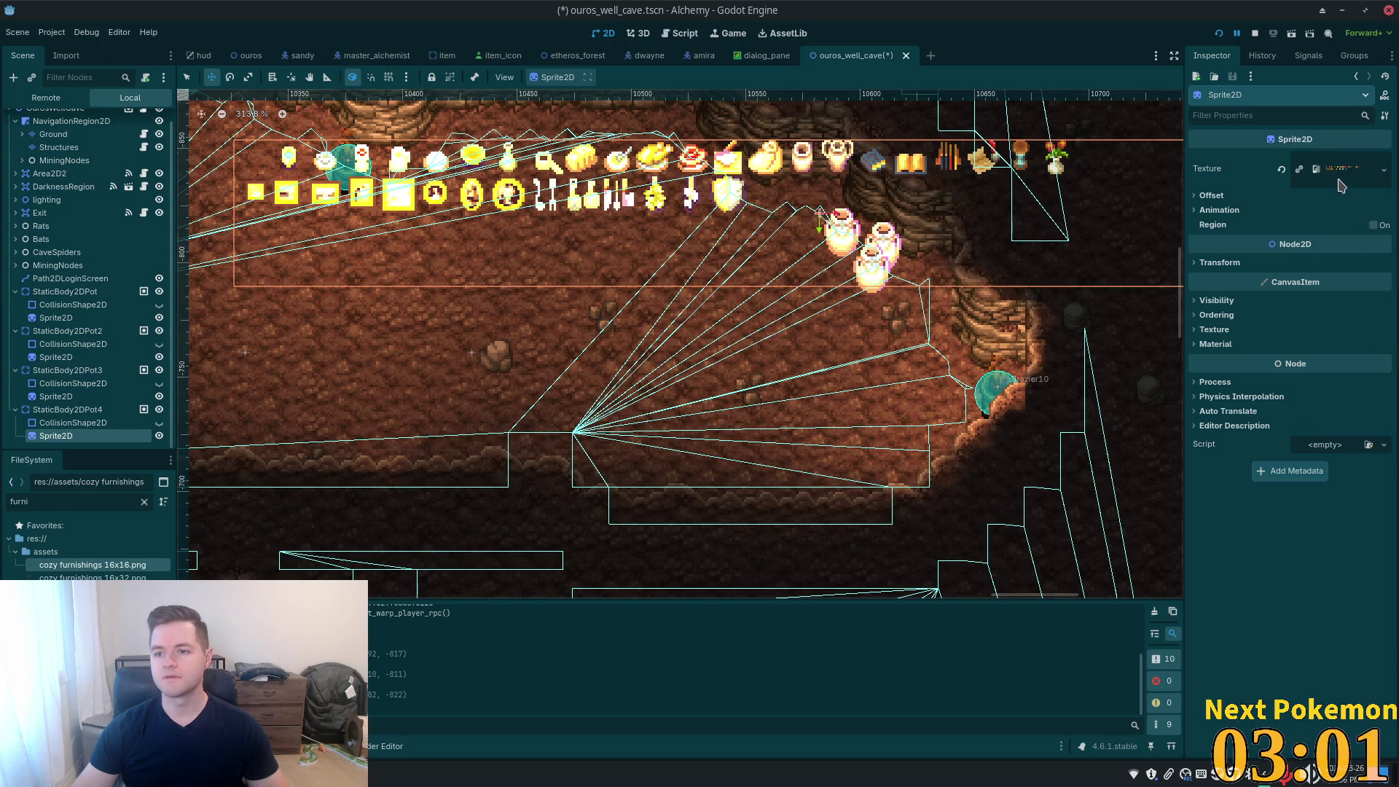
# Replace the sprite texture with a new AtlasTexture using cozy furnishings 16x16.png as its atlas.
pyautogui.click(1281, 176)
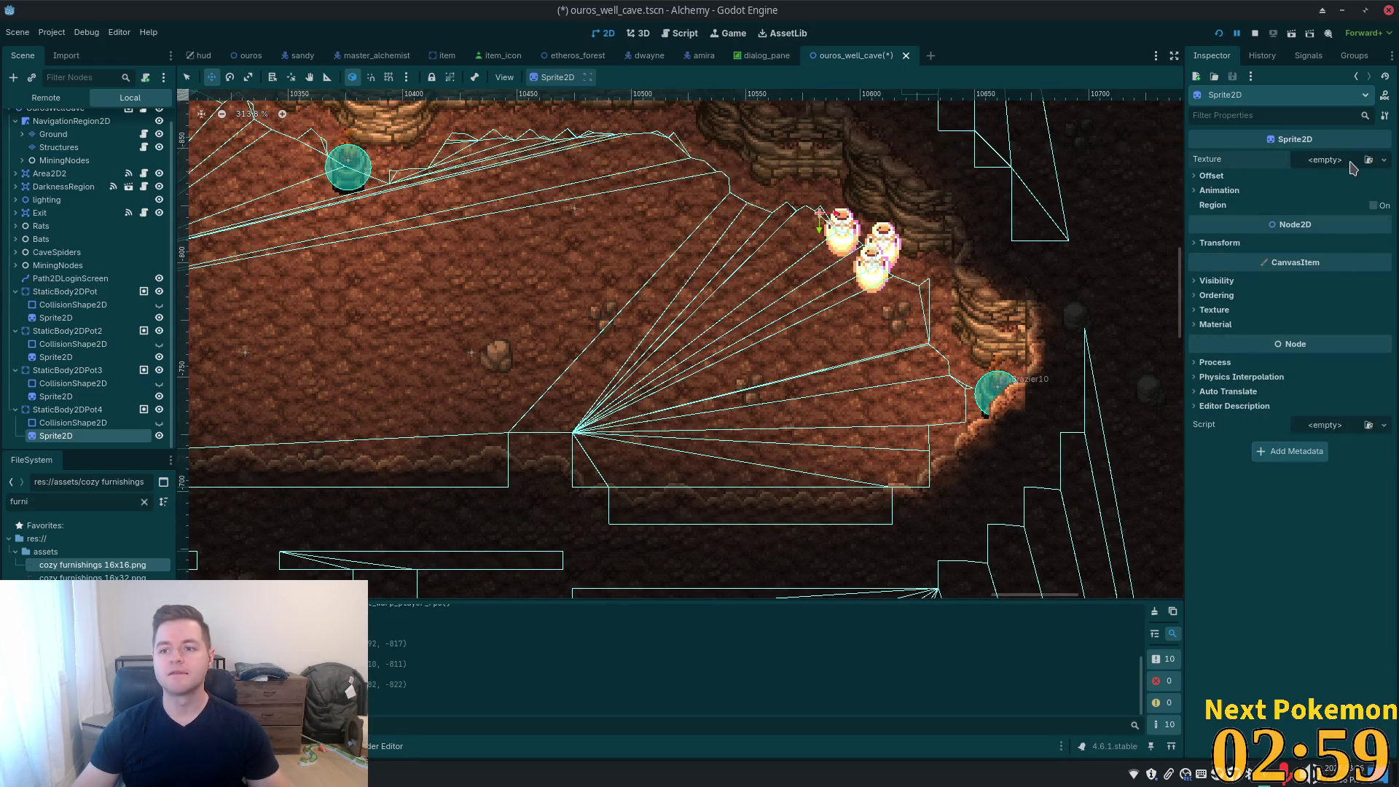
pyautogui.click(1384, 159)
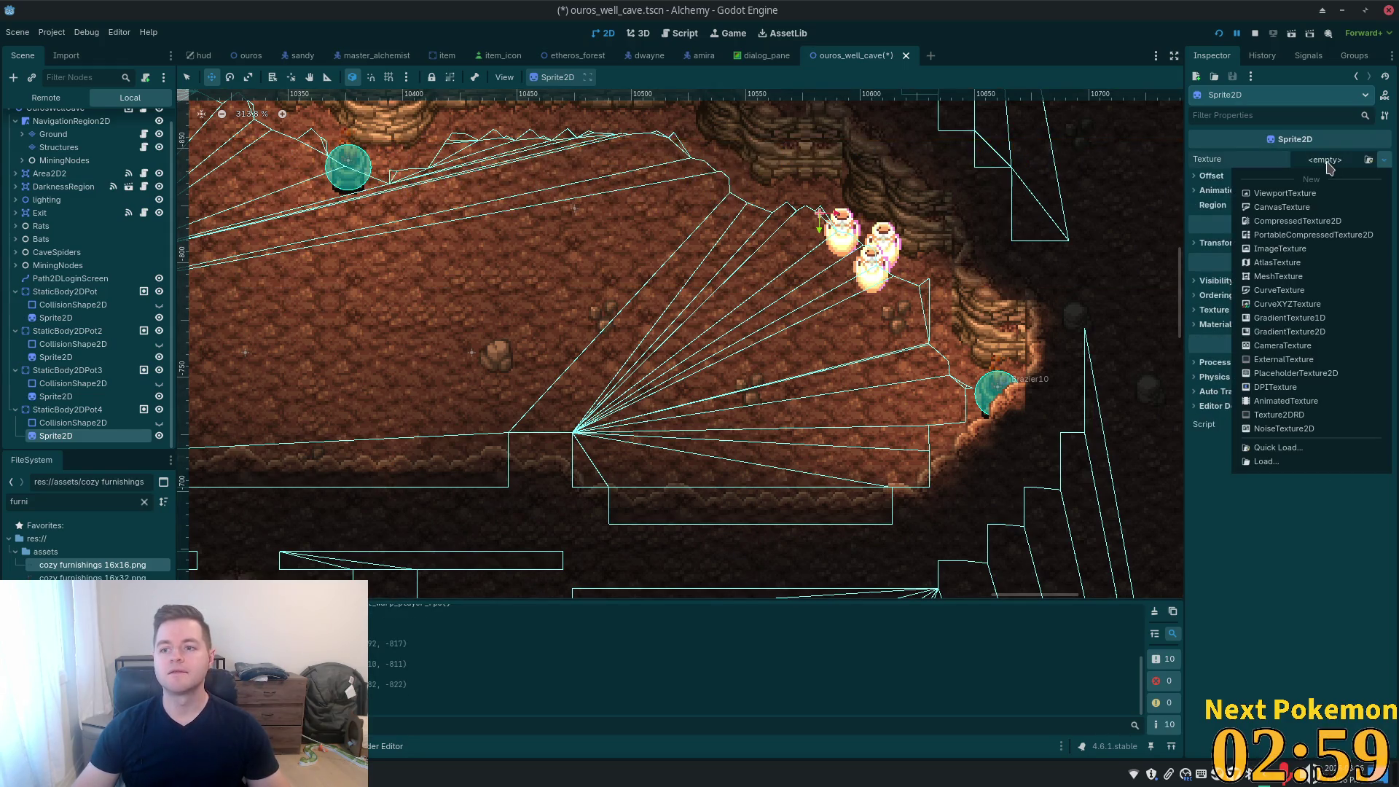
pyautogui.click(1303, 263)
pyautogui.click(1341, 160)
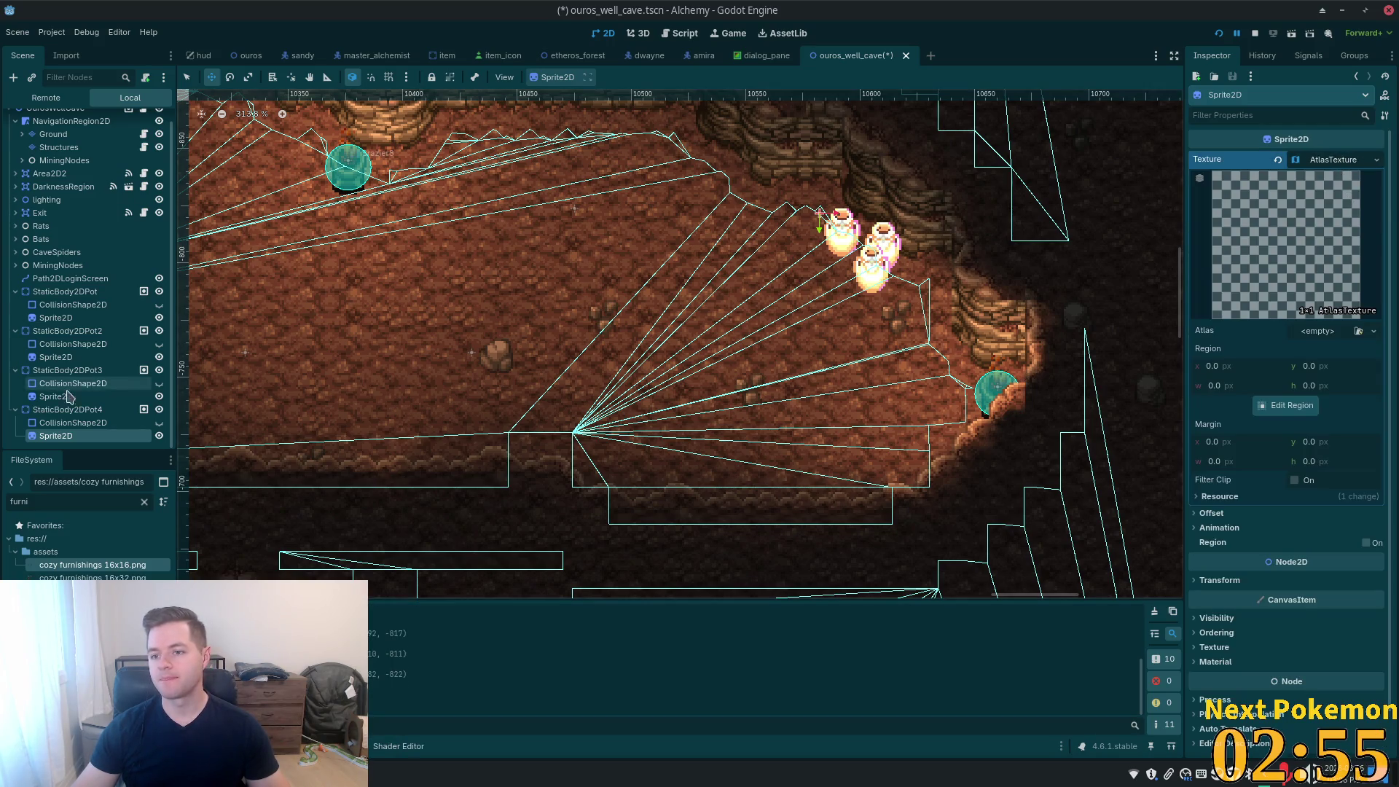
pyautogui.moveTo(86, 571)
pyautogui.mouseDown()
pyautogui.moveTo(948, 510)
pyautogui.moveTo(1338, 350)
pyautogui.moveTo(1334, 332)
pyautogui.mouseUp()
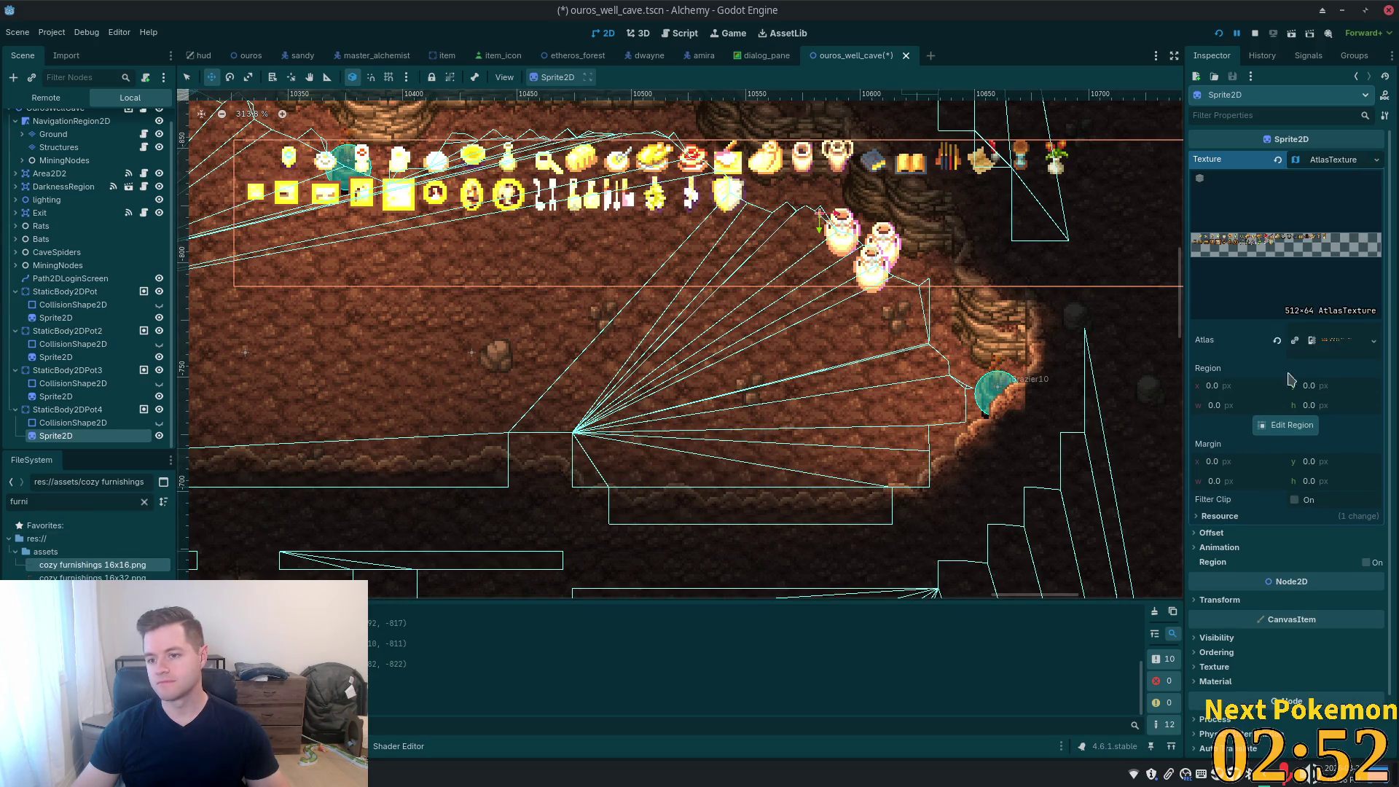
# Set the atlas region to the 11×14 pot at 243, 1 and nudge the sprite right and down.
pyautogui.click(1286, 425)
pyautogui.scroll(-3, 555, 455)
pyautogui.scroll(2, 797, 409)
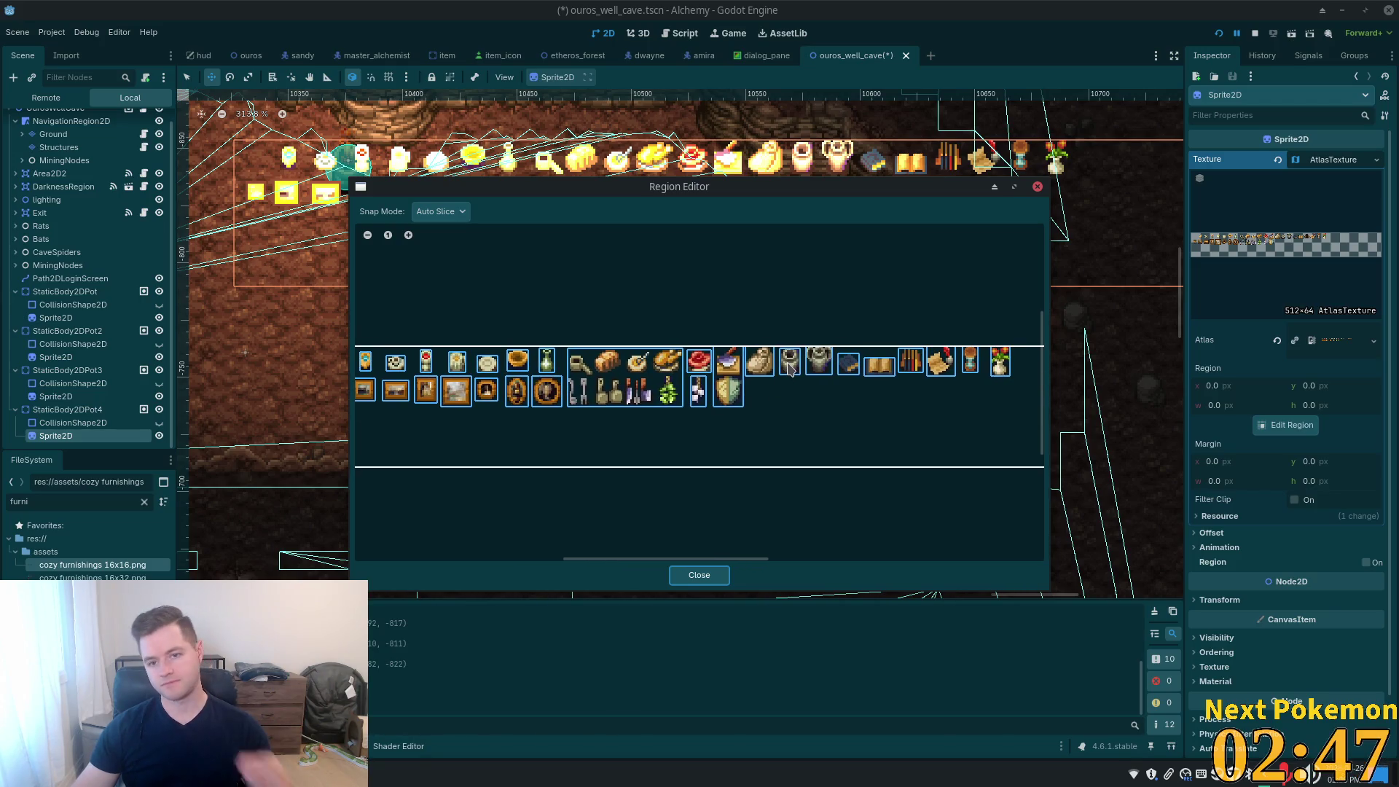
pyautogui.click(790, 365)
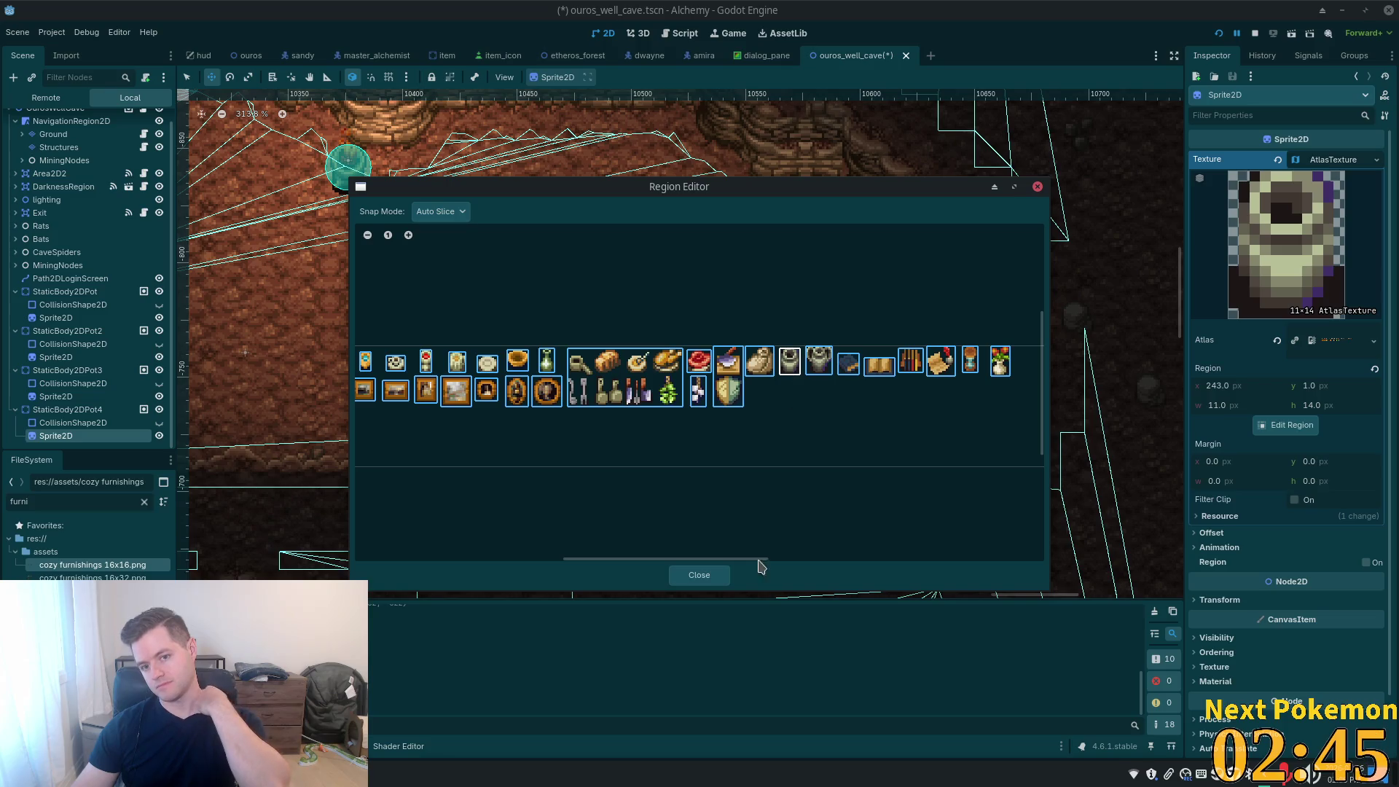
pyautogui.click(718, 575)
pyautogui.press('Down')
pyautogui.press('Down')
pyautogui.press('Right')
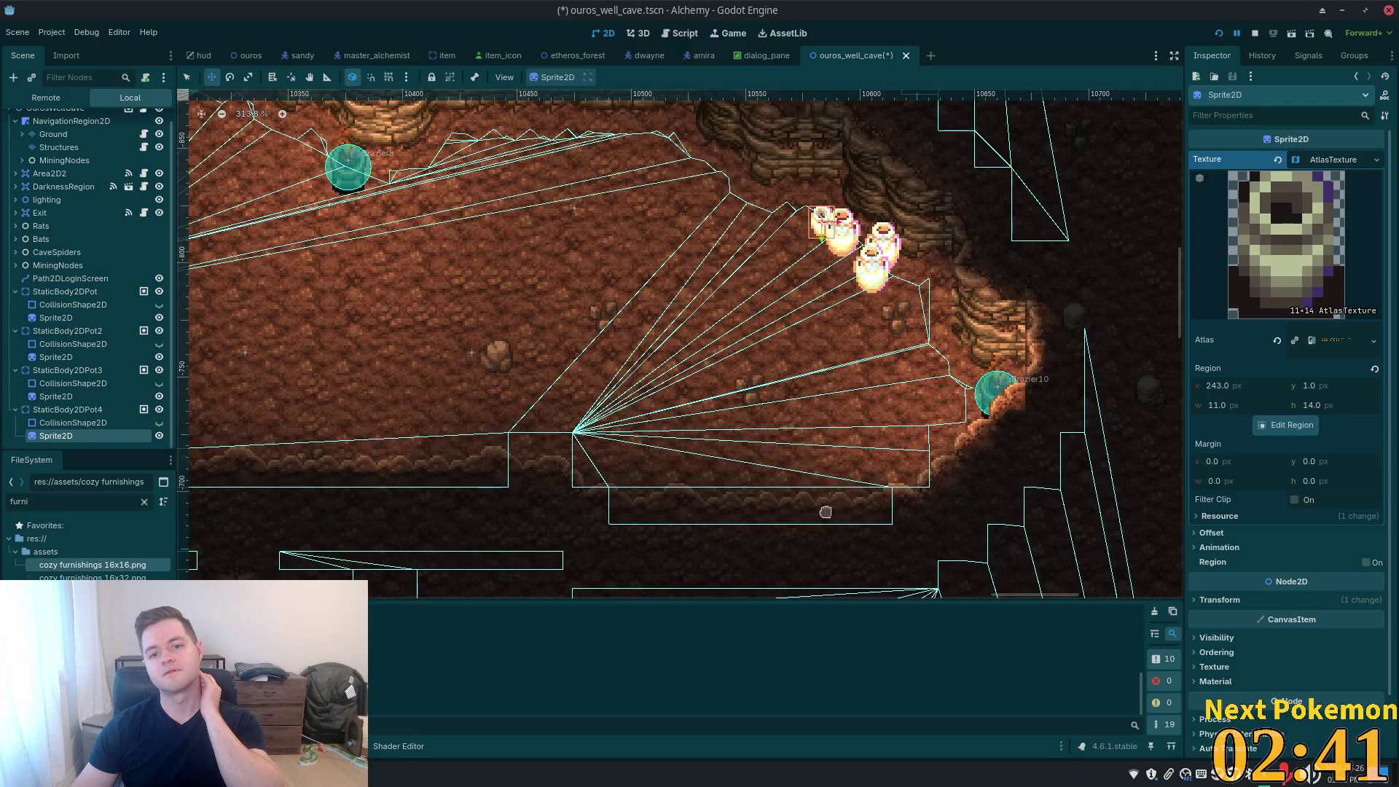
pyautogui.click(39, 412)
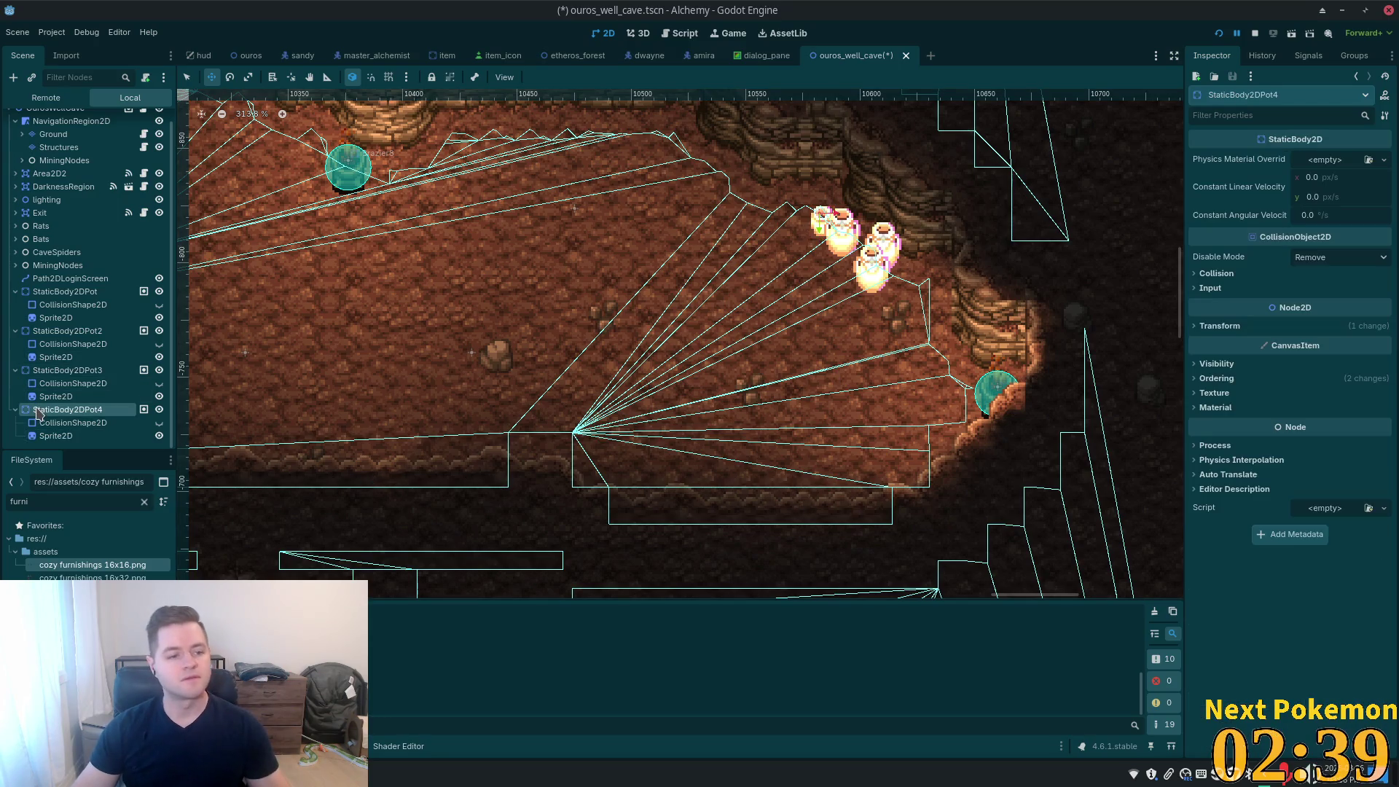
# Duplicate the fourth pot into StaticBody2DPot5 and StaticBody2DPot6, moving them out of the cluster.
pyautogui.hotkey('ctrl', 'd')
pyautogui.moveTo(650, 297); pyautogui.dragTo(641, 294)
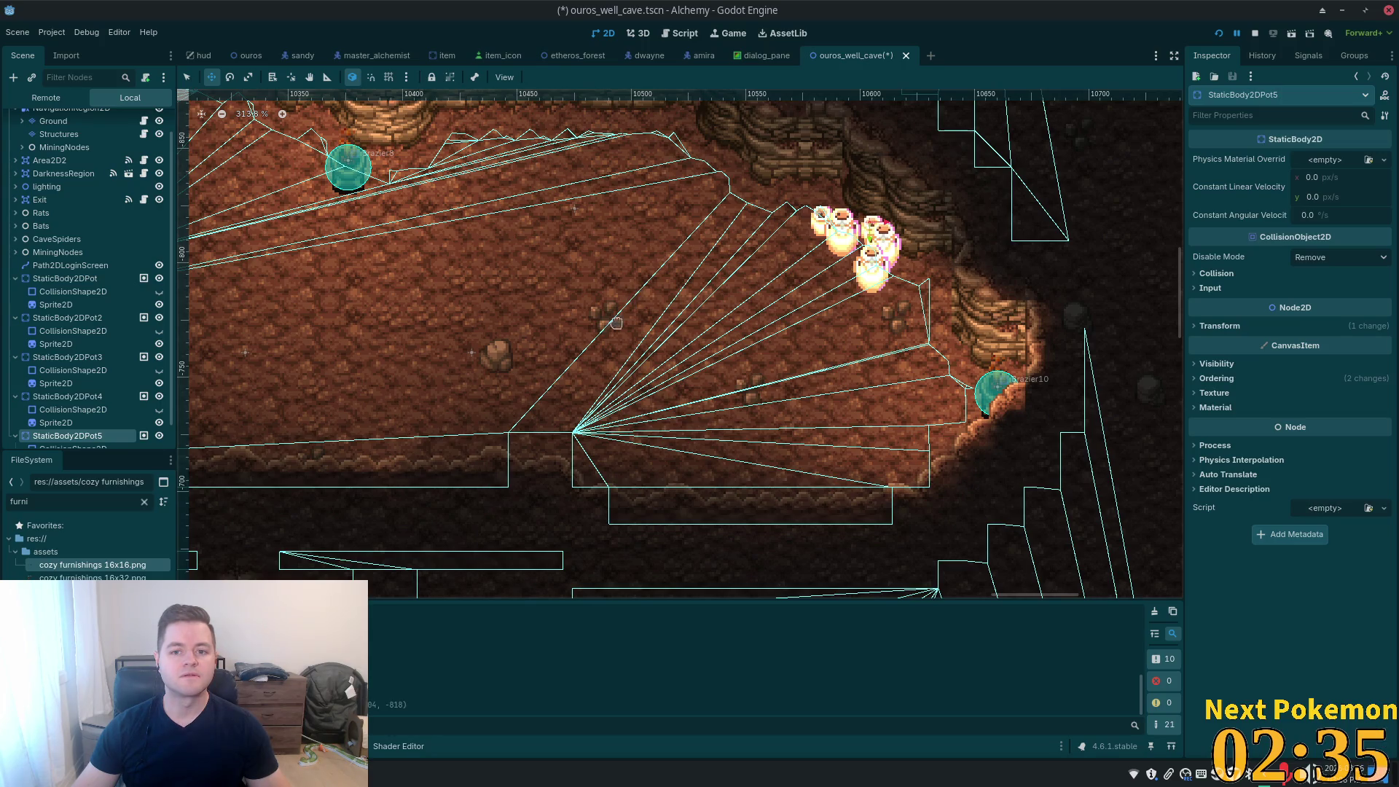
pyautogui.hotkey('ctrl', 'd')
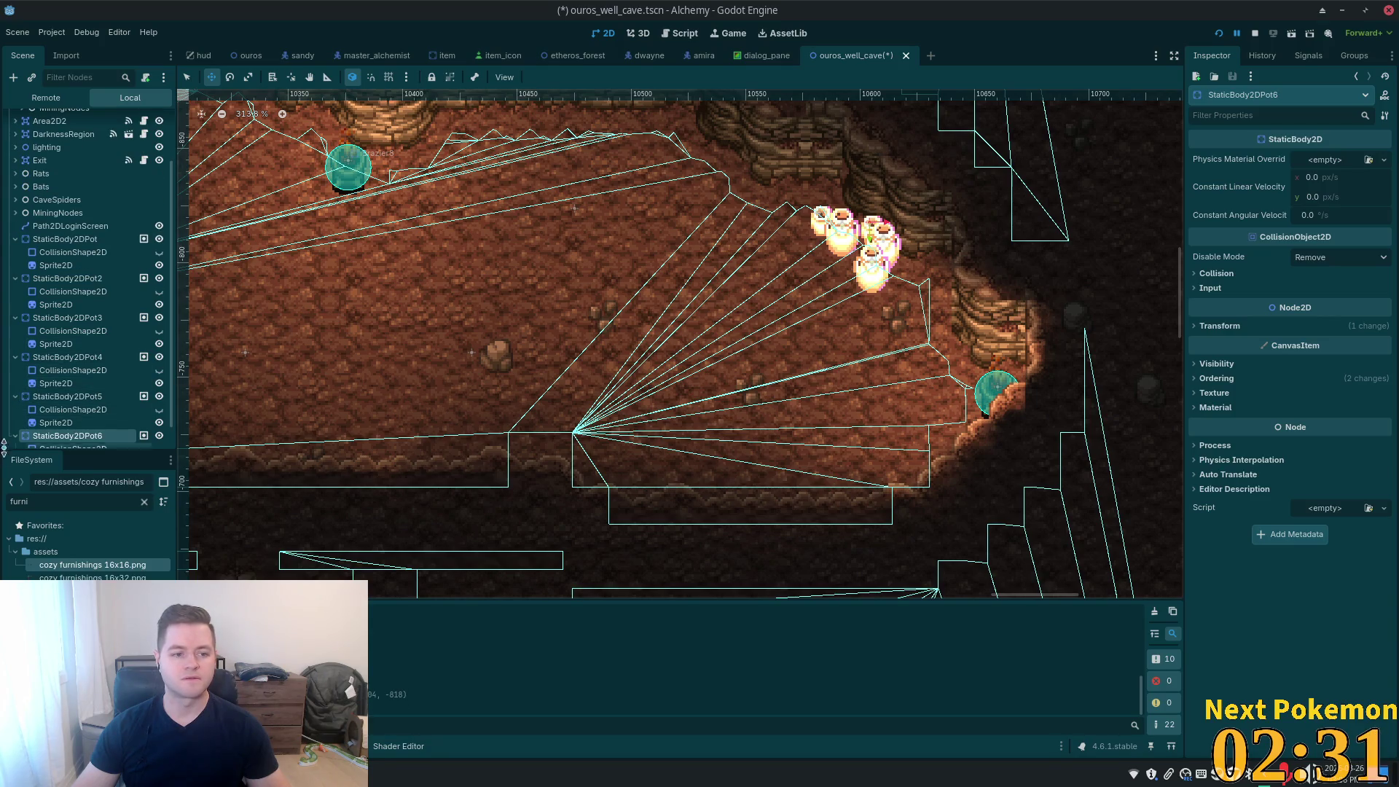
pyautogui.scroll(-1, 73, 430)
# Try the gray statue as StaticBody2DPot6's sprite region, then undo that region change.
pyautogui.click(55, 436)
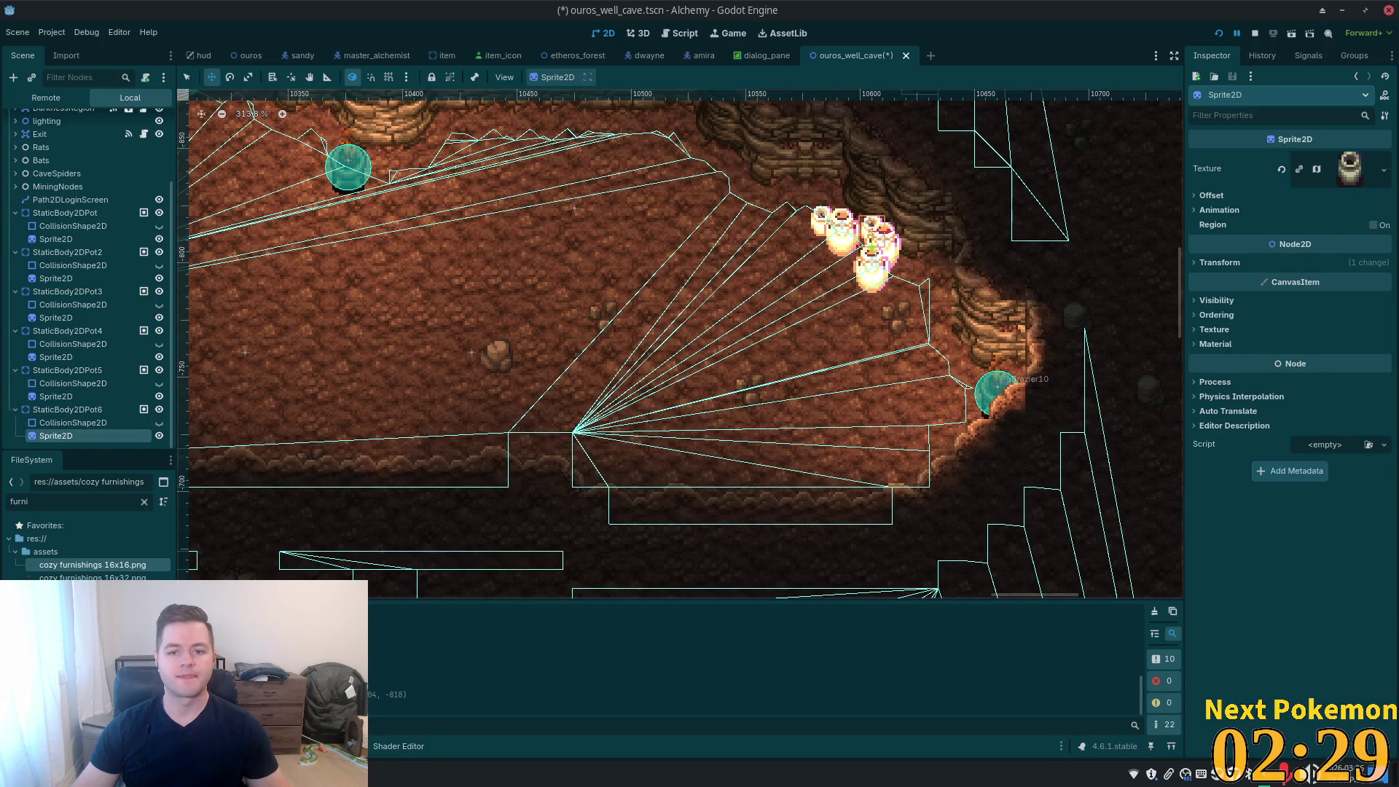
pyautogui.click(1355, 175)
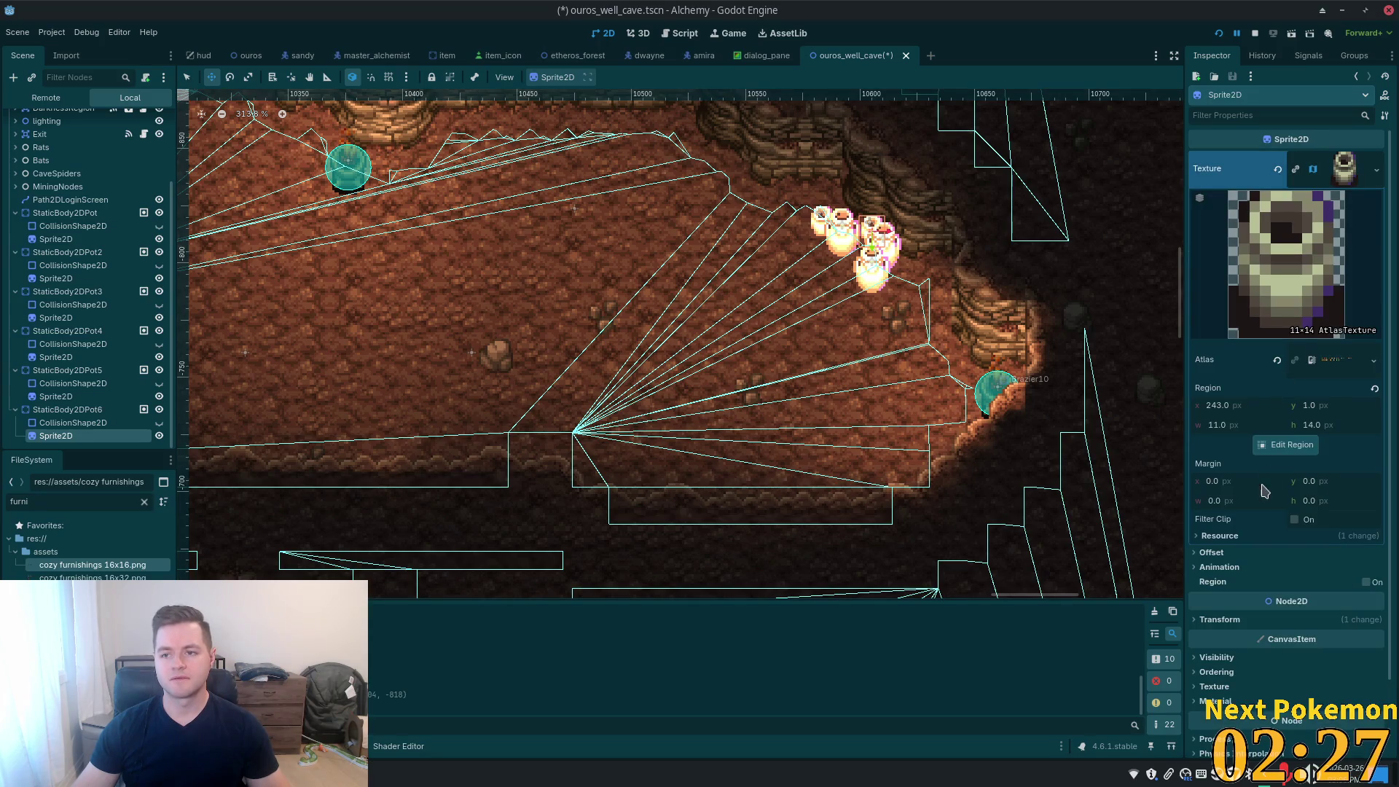
pyautogui.click(1261, 445)
pyautogui.scroll(2, 671, 401)
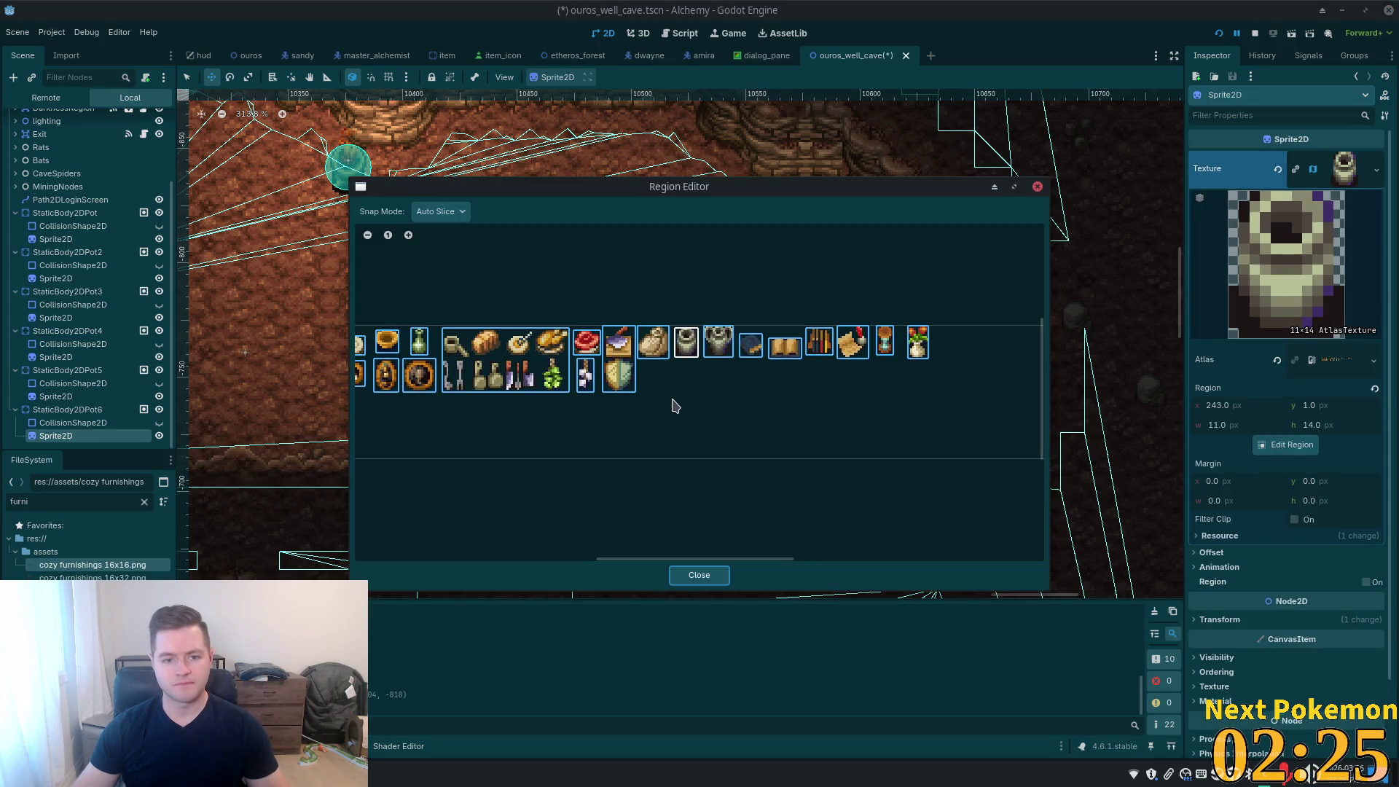
pyautogui.scroll(-2, 671, 400)
pyautogui.moveTo(775, 185)
pyautogui.mouseDown()
pyautogui.moveTo(813, 458)
pyautogui.moveTo(835, 313)
pyautogui.mouseUp()
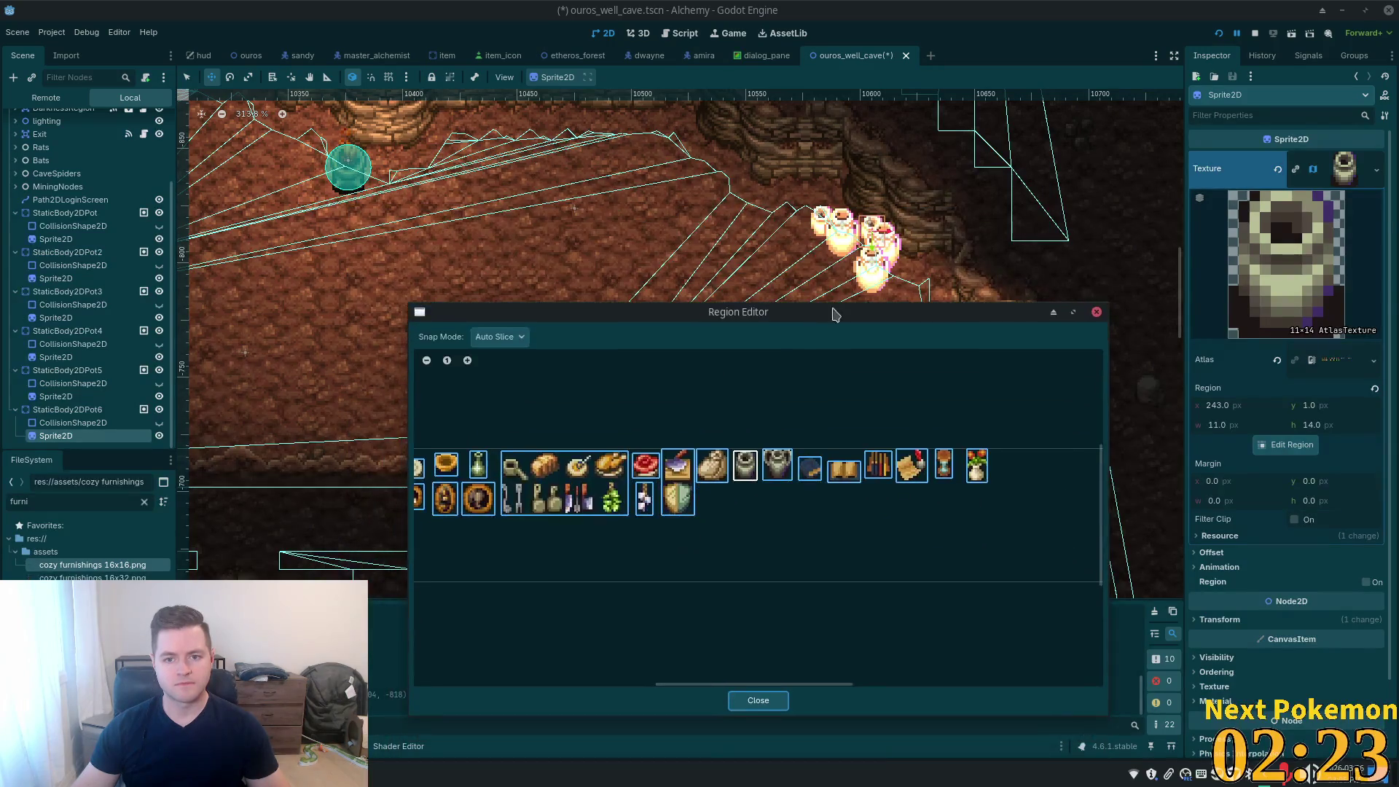
pyautogui.click(778, 466)
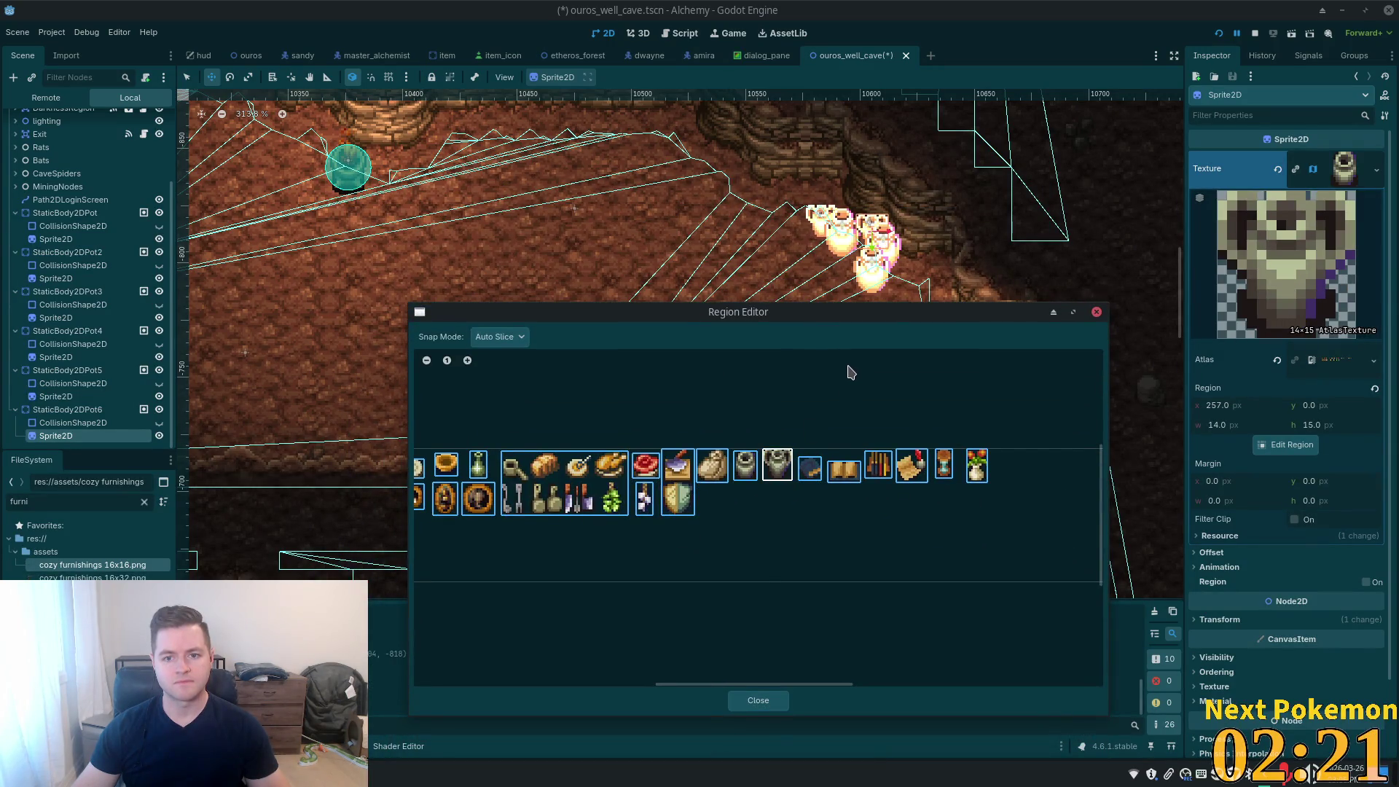
pyautogui.click(743, 701)
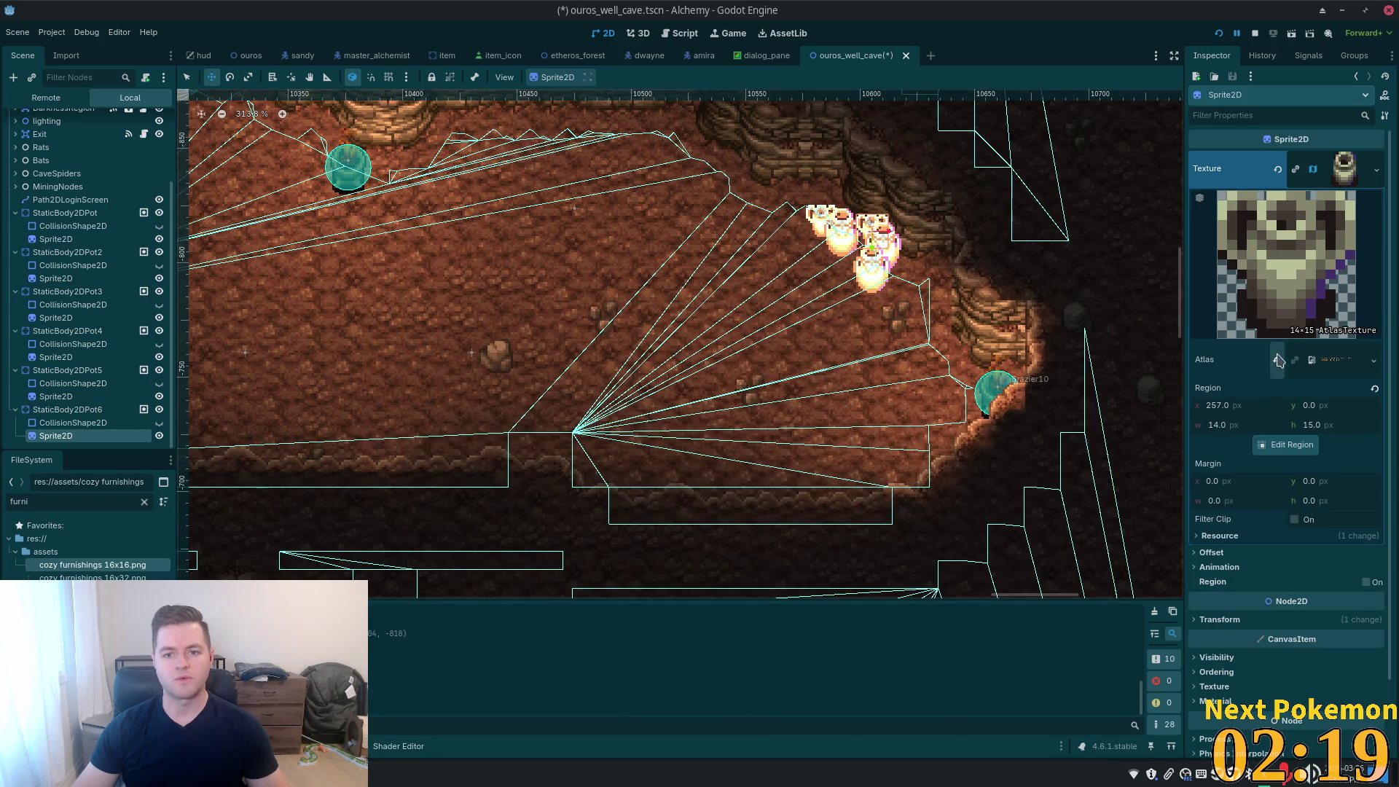
pyautogui.hotkey('ctrl', 'z')
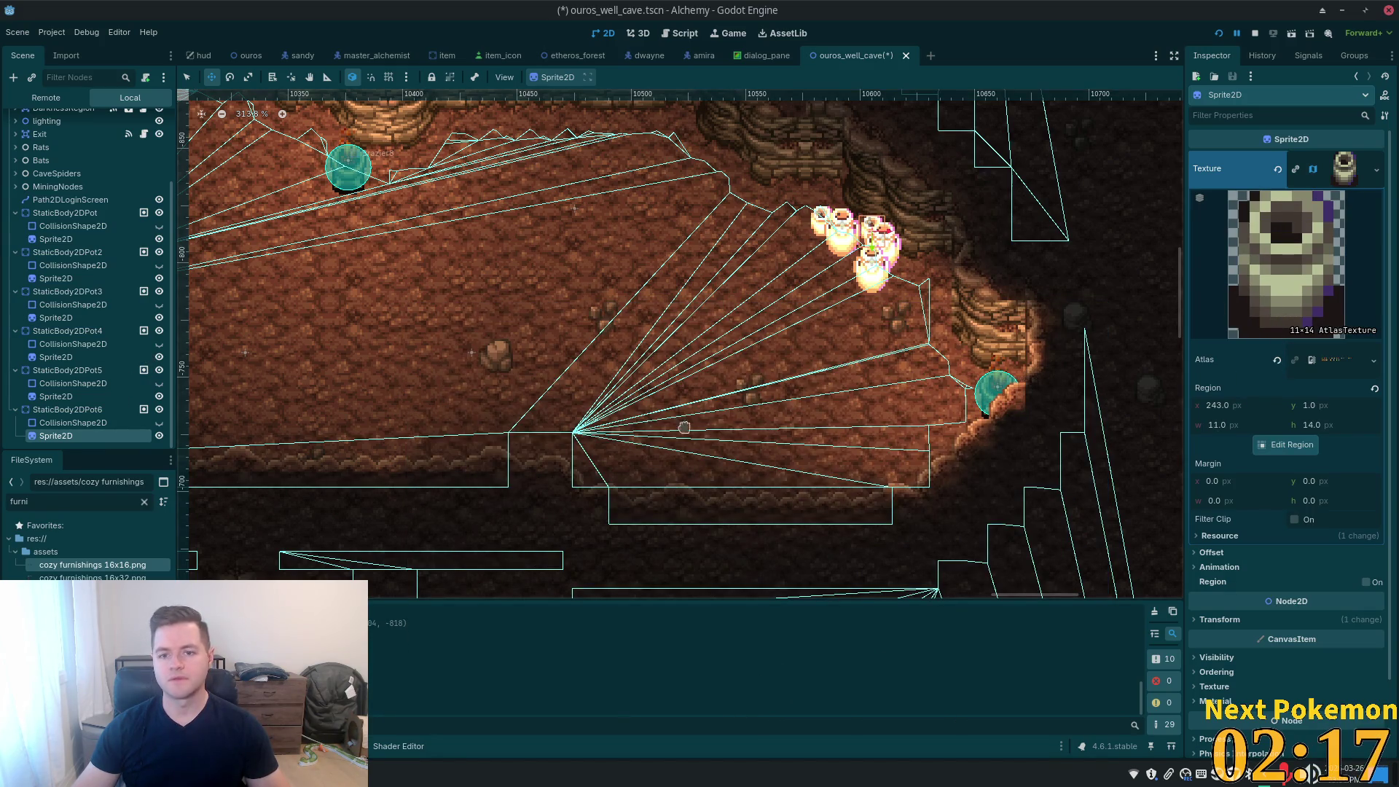
# Make the sprite's texture and atlas unique (recursive) and reopen its region editor.
pyautogui.rightClick(1334, 178)
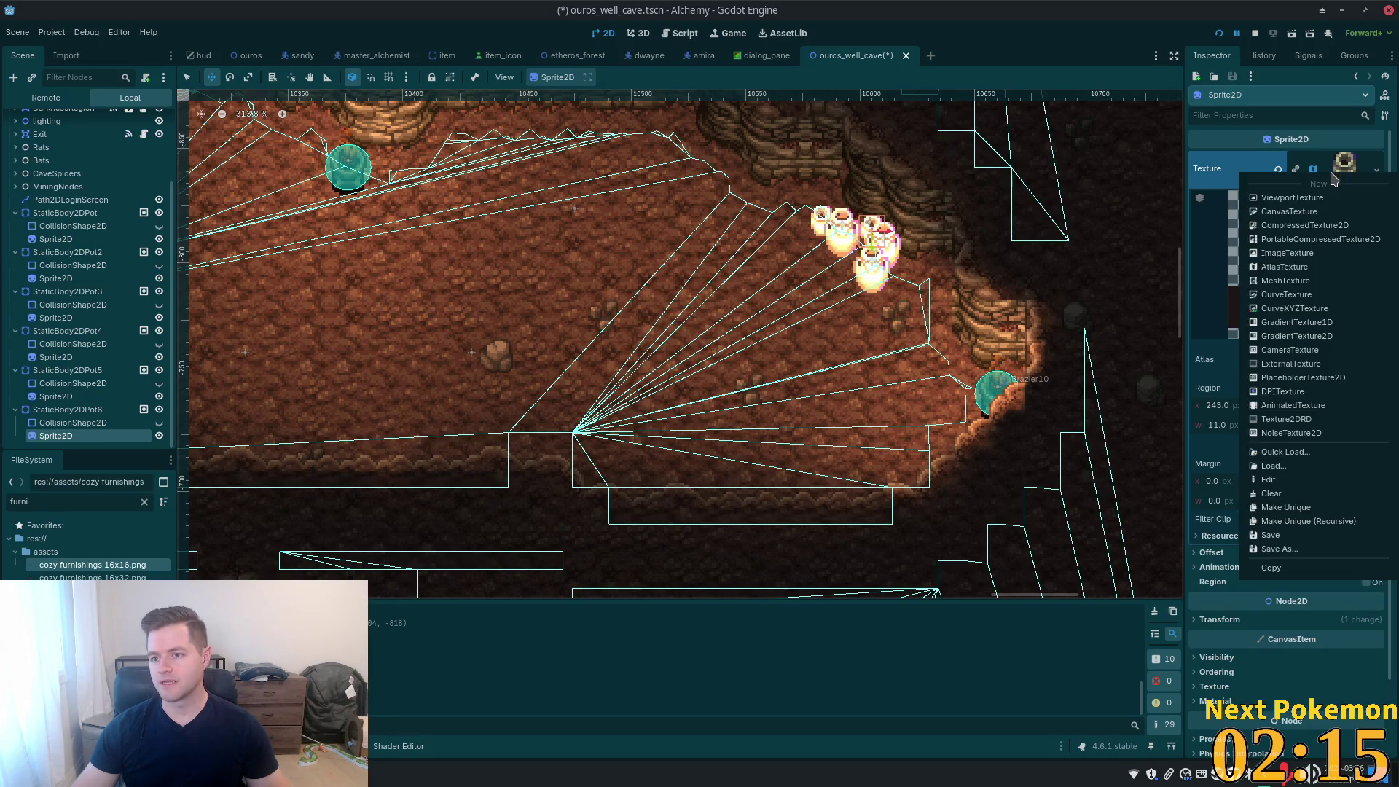
pyautogui.click(1291, 521)
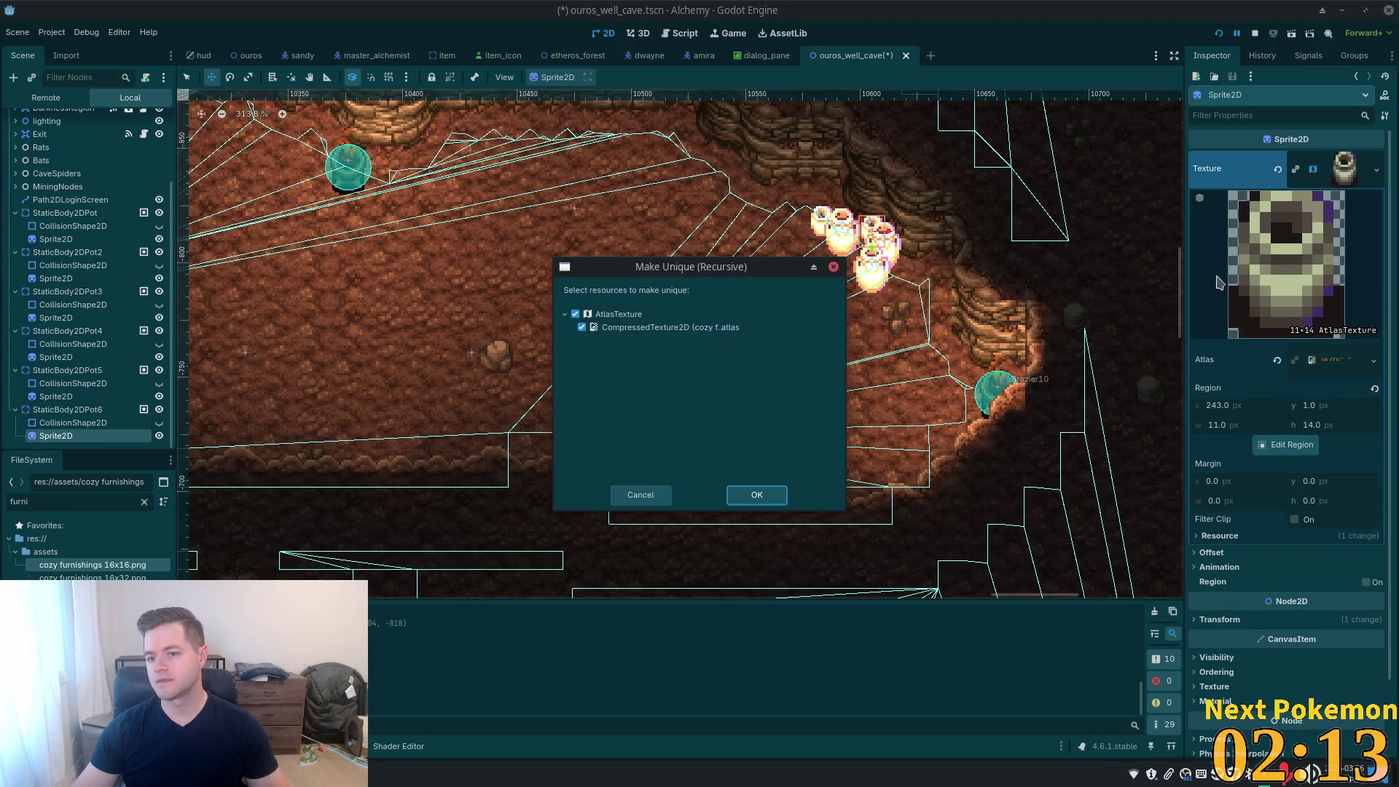
pyautogui.click(758, 496)
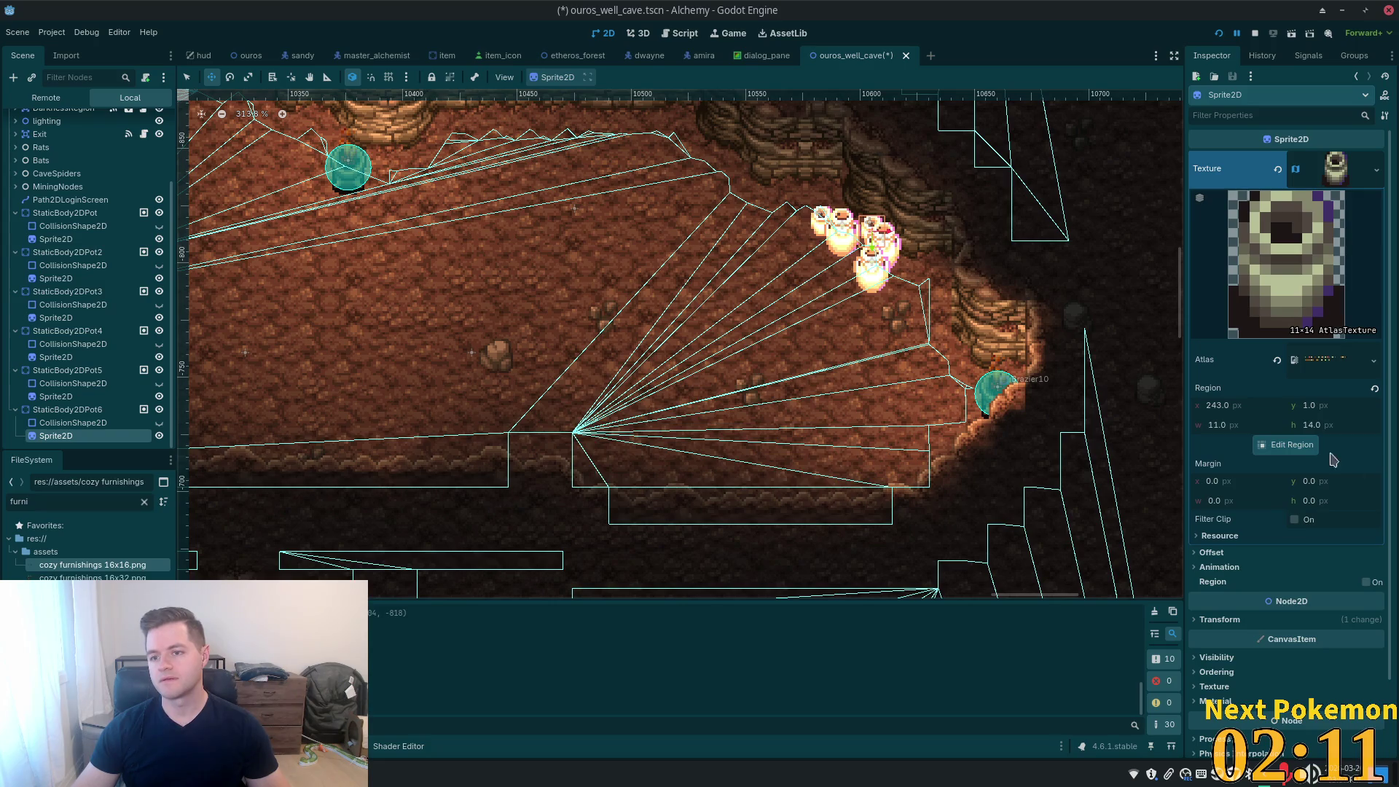
pyautogui.click(1291, 444)
pyautogui.moveTo(787, 406)
pyautogui.mouseDown()
pyautogui.moveTo(969, 397)
pyautogui.moveTo(446, 397)
pyautogui.moveTo(1016, 391)
pyautogui.moveTo(911, 393)
pyautogui.mouseUp()
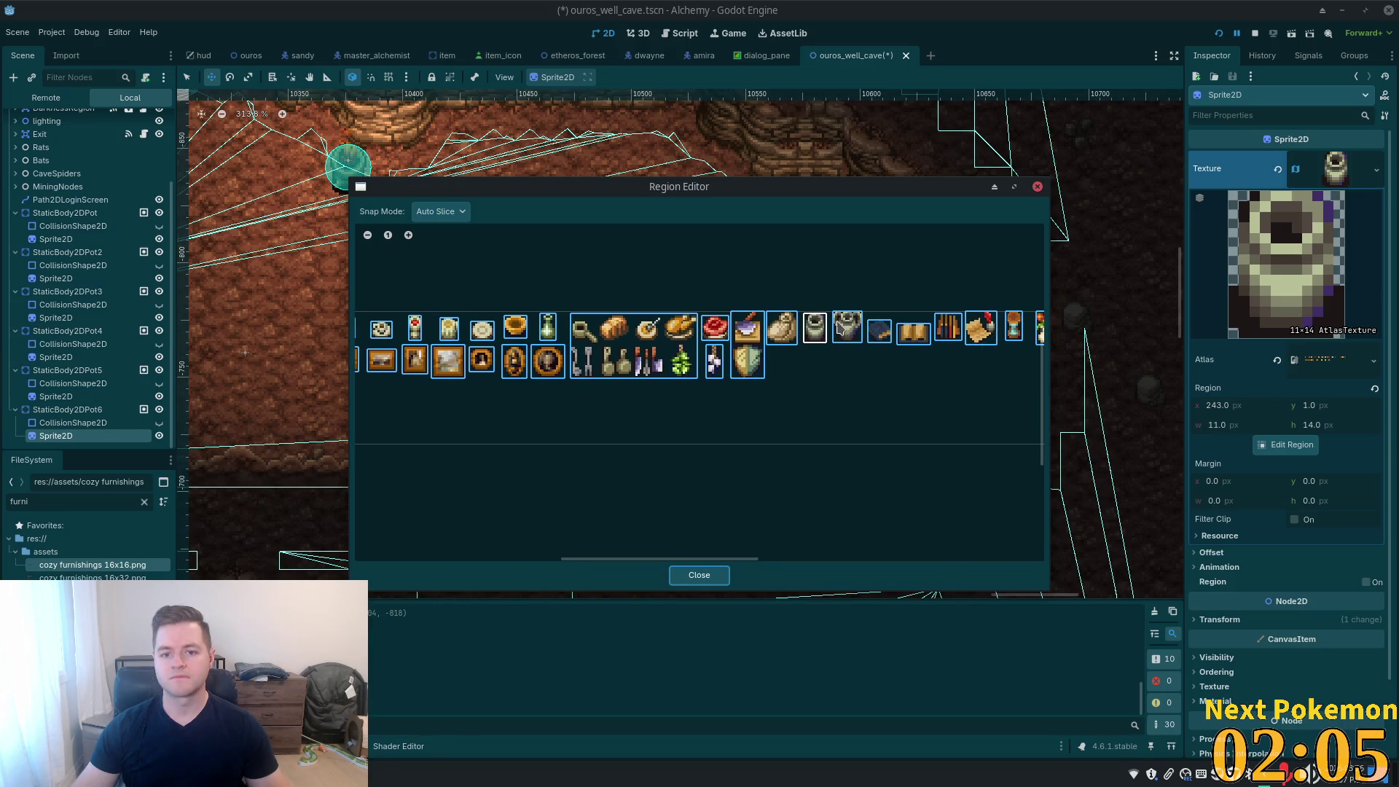
# Pick the 14×15 urn at 257, 0 as StaticBody2DPot6's sprite region, nudge it up-left, and run with F5.
pyautogui.click(699, 575)
pyautogui.moveTo(878, 237); pyautogui.dragTo(927, 267)
pyautogui.moveTo(979, 394); pyautogui.dragTo(967, 403)
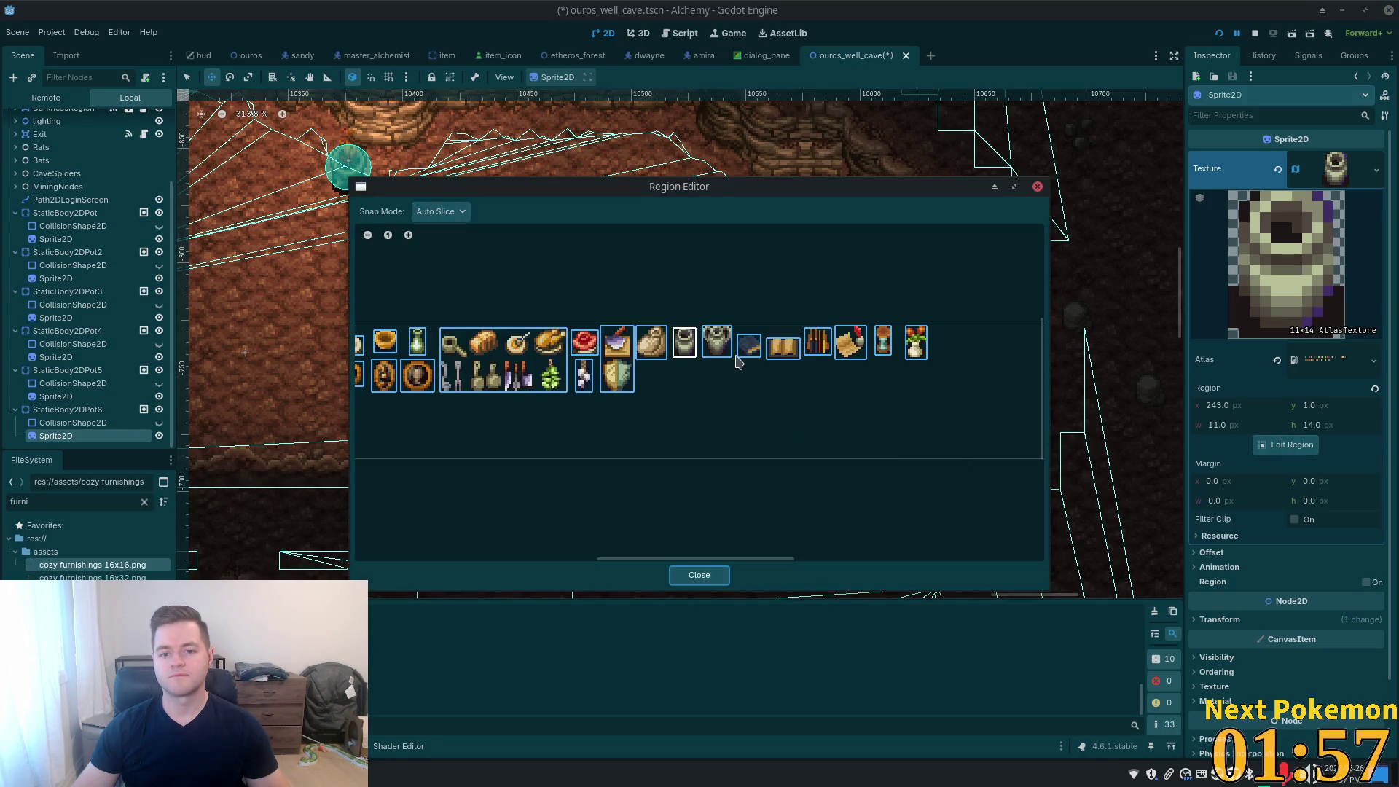
pyautogui.click(720, 343)
pyautogui.click(699, 575)
pyautogui.moveTo(938, 381); pyautogui.dragTo(929, 370)
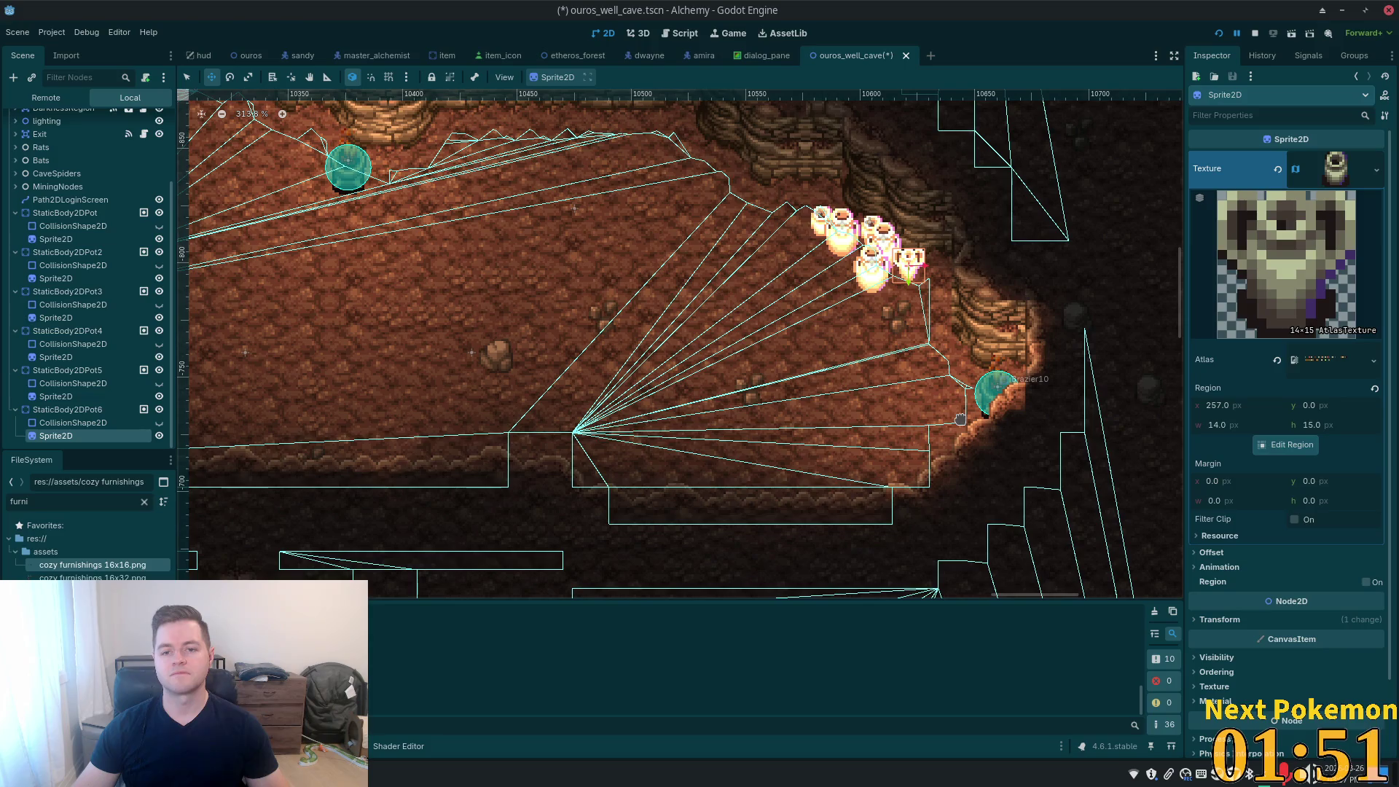
pyautogui.press('F5')
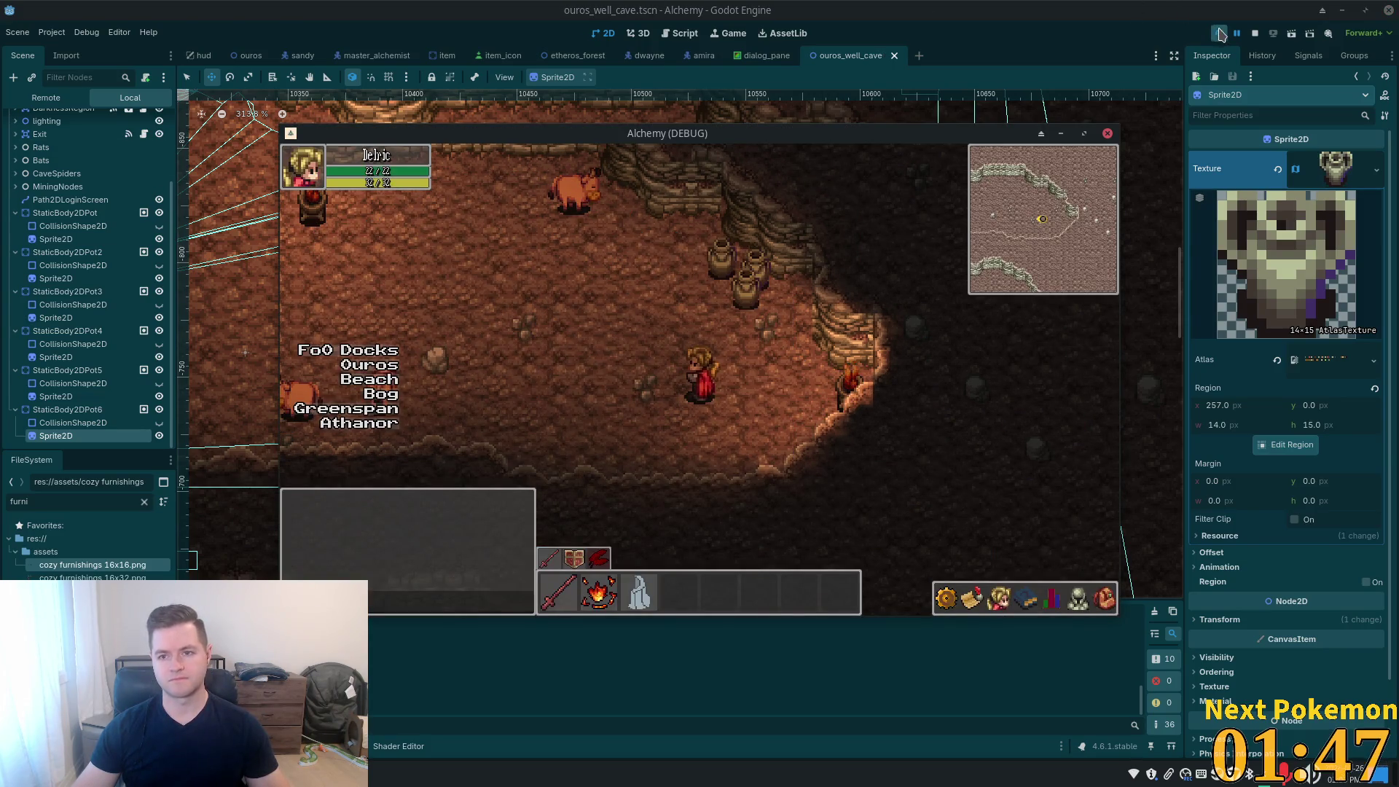
# Restart the game, walk the player through Ouros Caves to the pots, then return to StaticBody2DPot6.
pyautogui.press('F5')
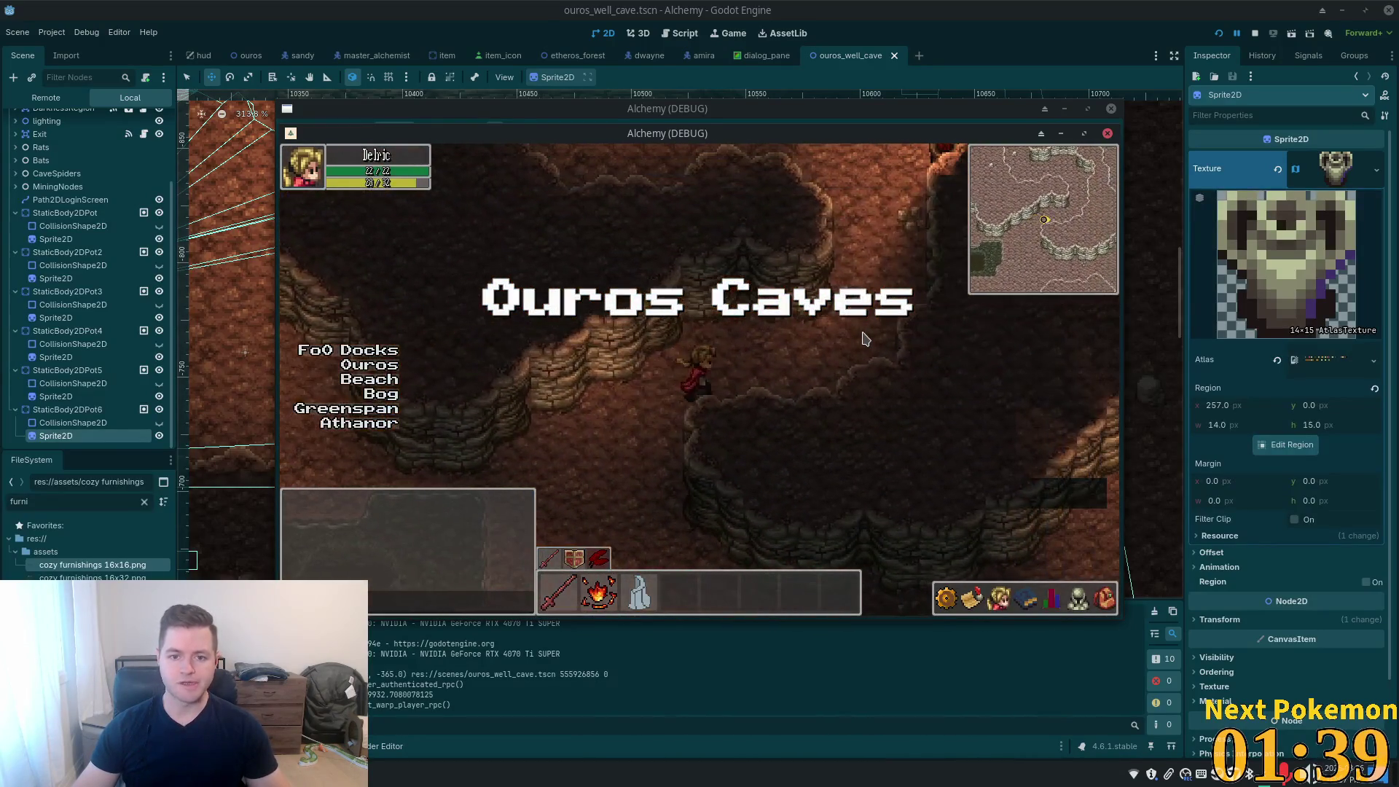
pyautogui.click(863, 340)
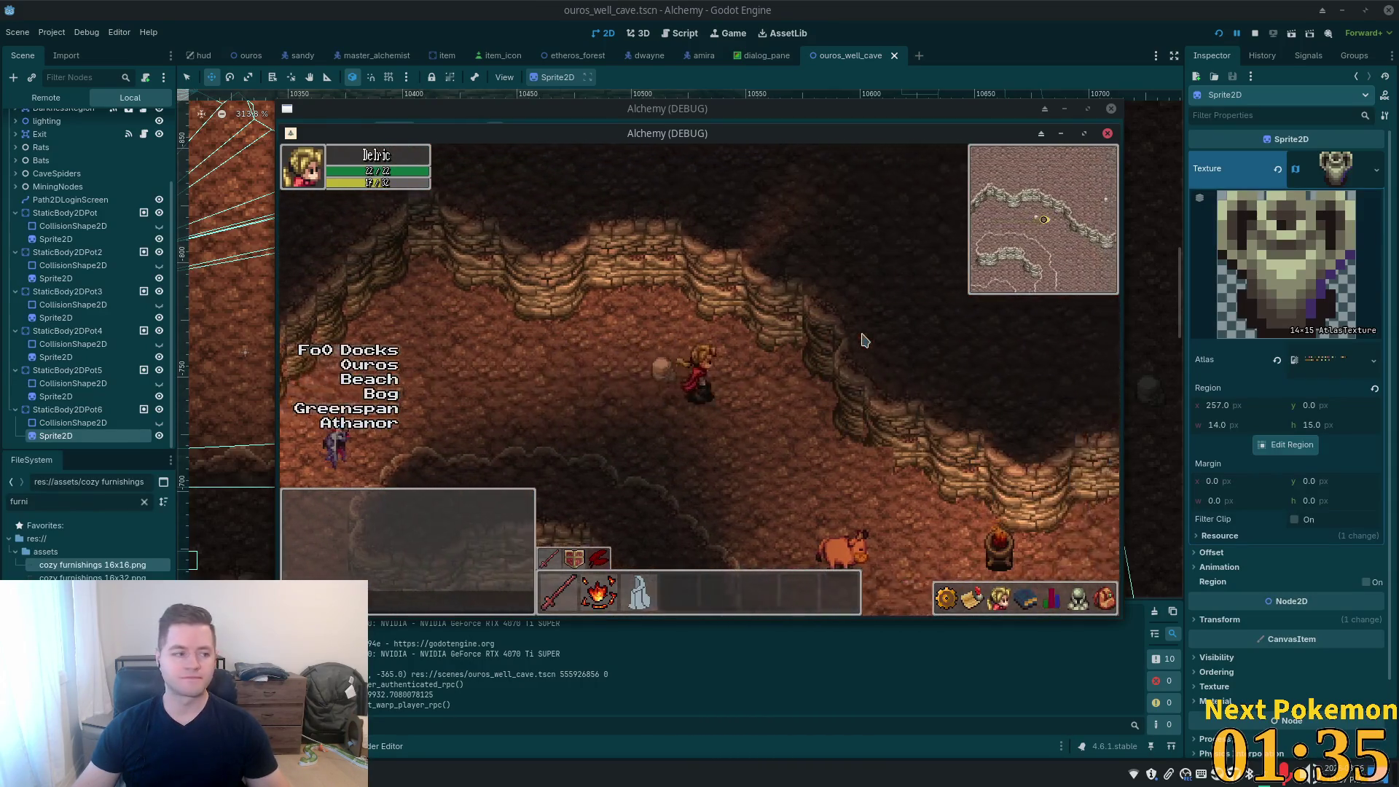
pyautogui.click(1067, 383)
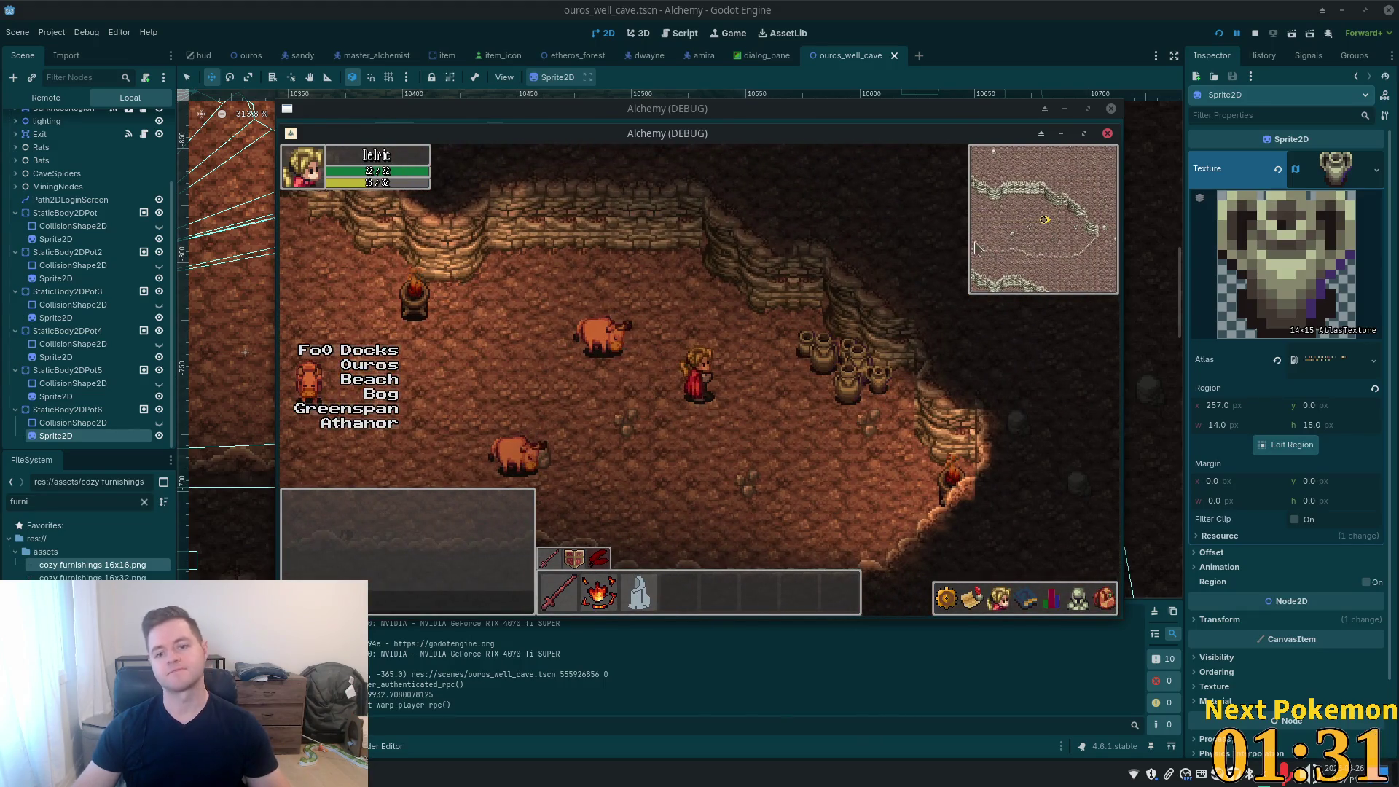
pyautogui.click(864, 362)
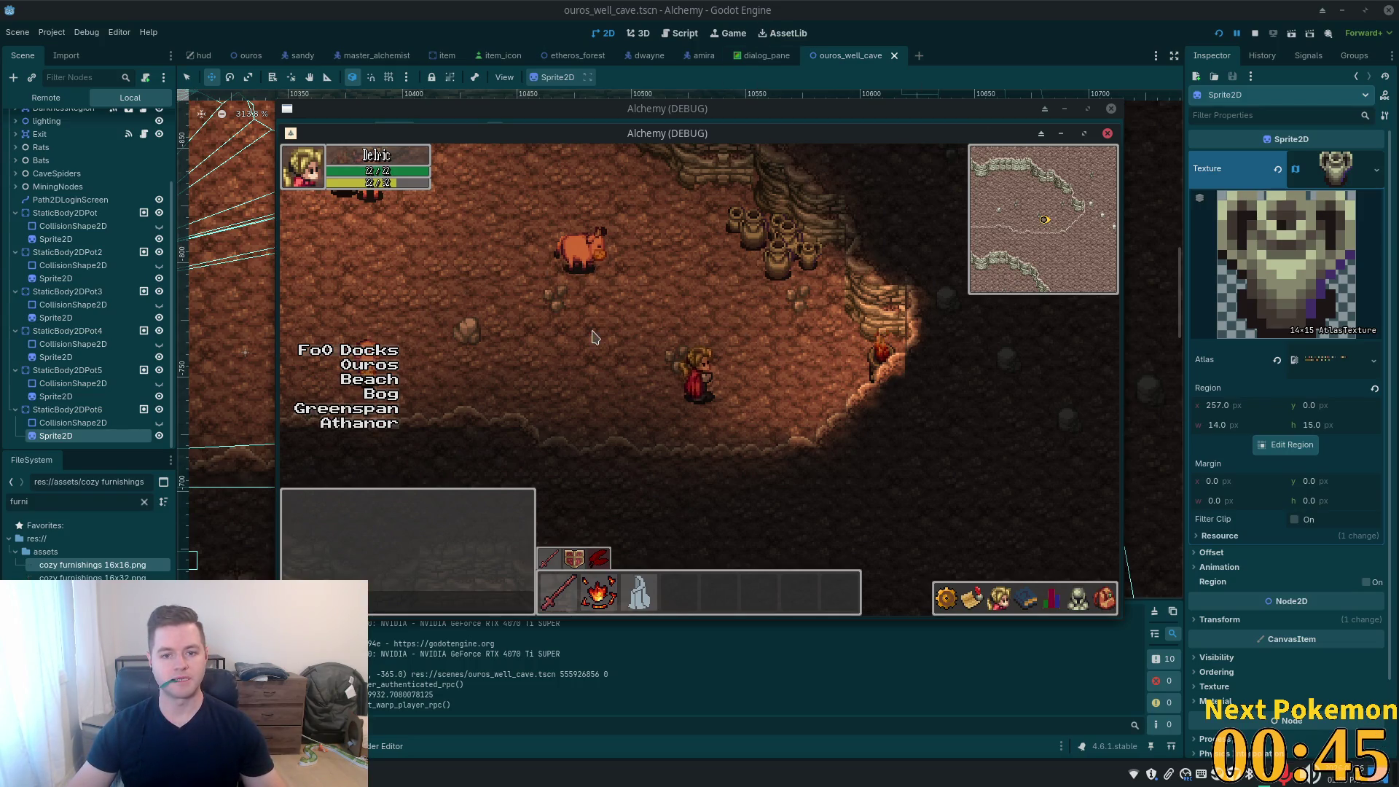
pyautogui.click(85, 411)
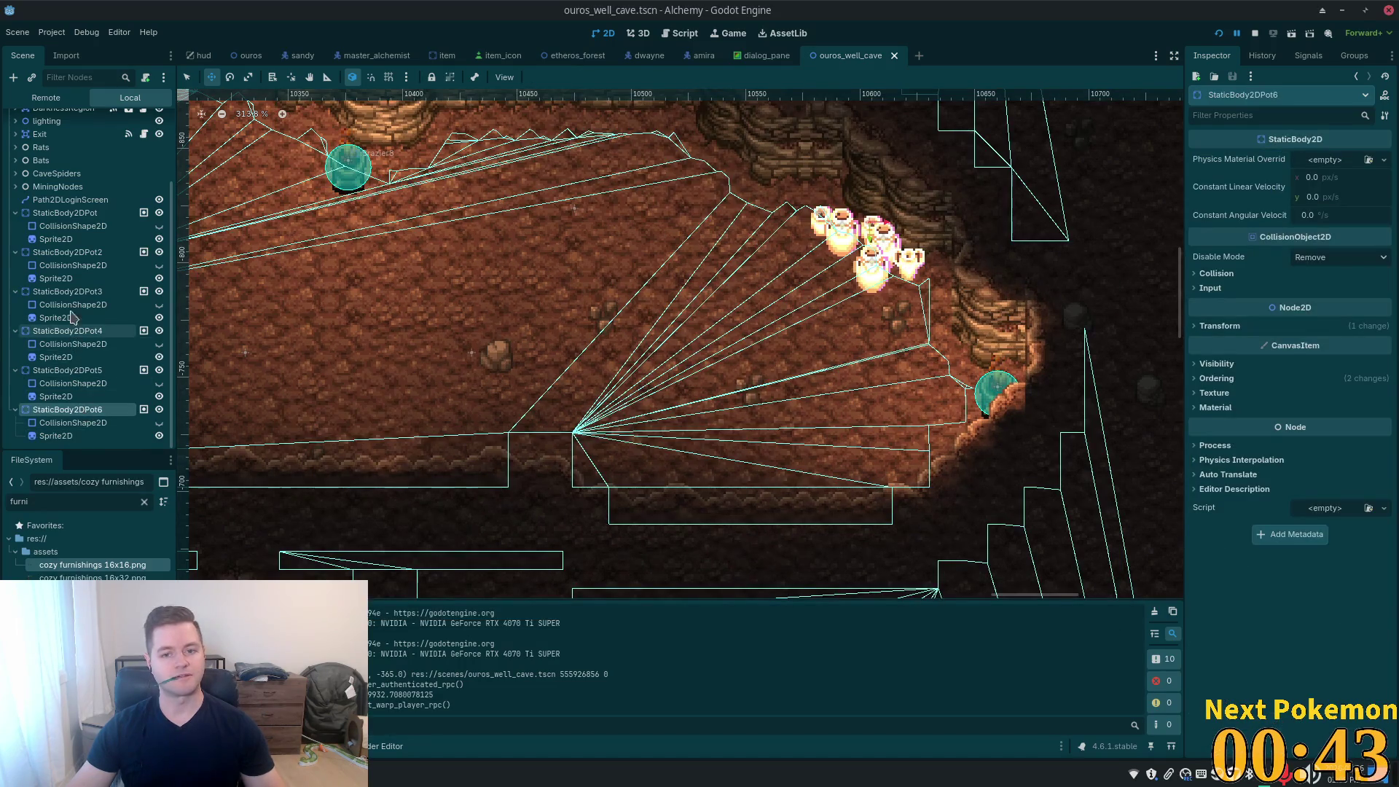
# Attach a new script to StaticBody2DPot named searchable.gd, stored in res://utility_scenes.
pyautogui.click(65, 213)
pyautogui.click(14, 77)
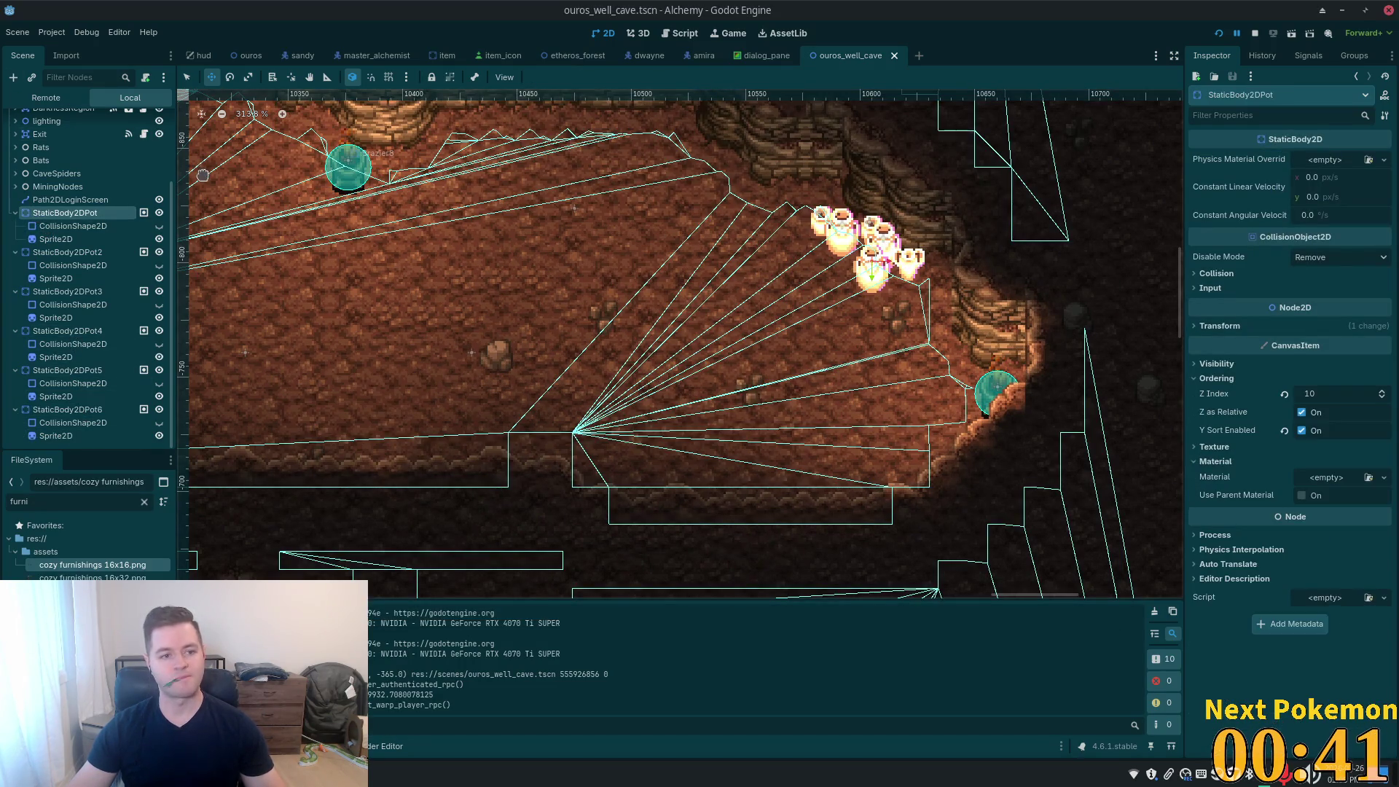
pyautogui.press('Escape')
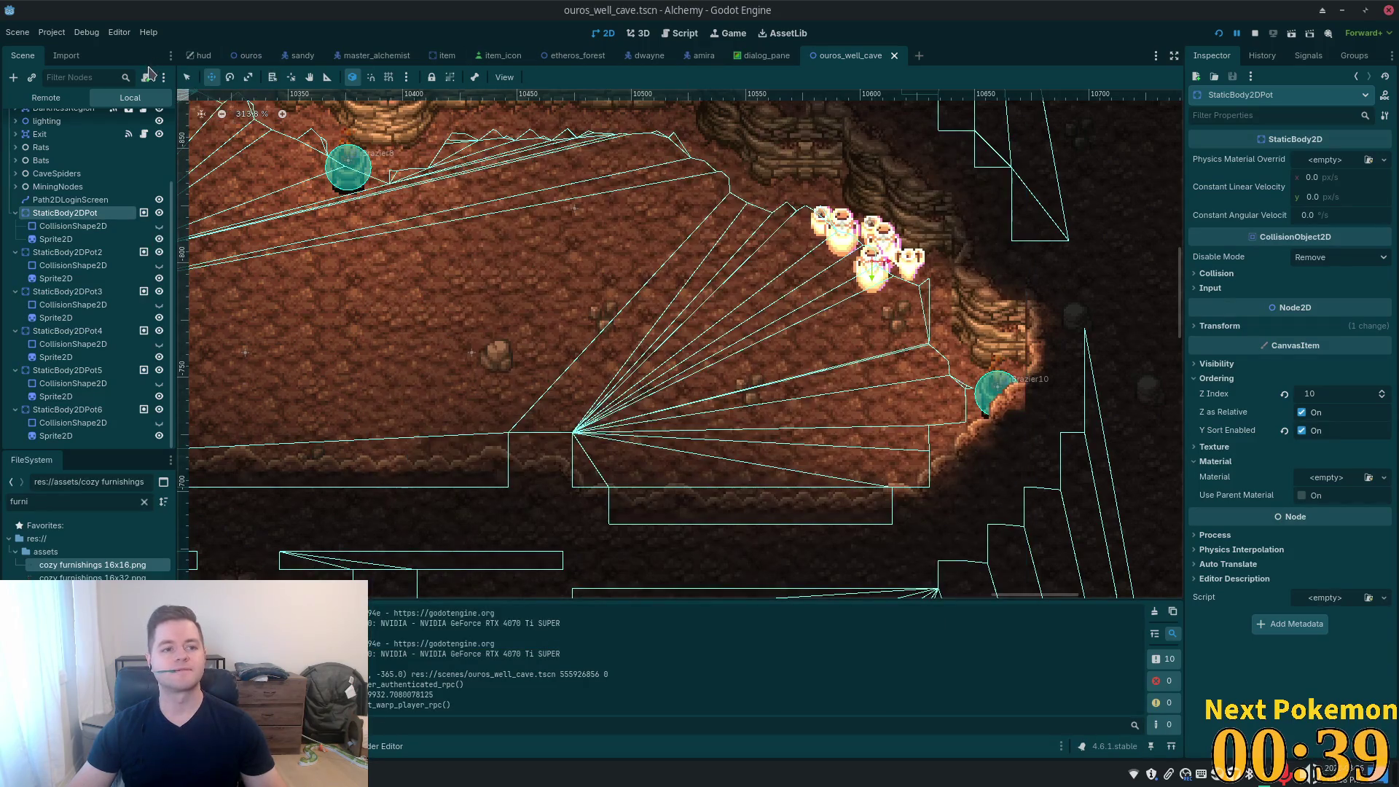
pyautogui.click(146, 77)
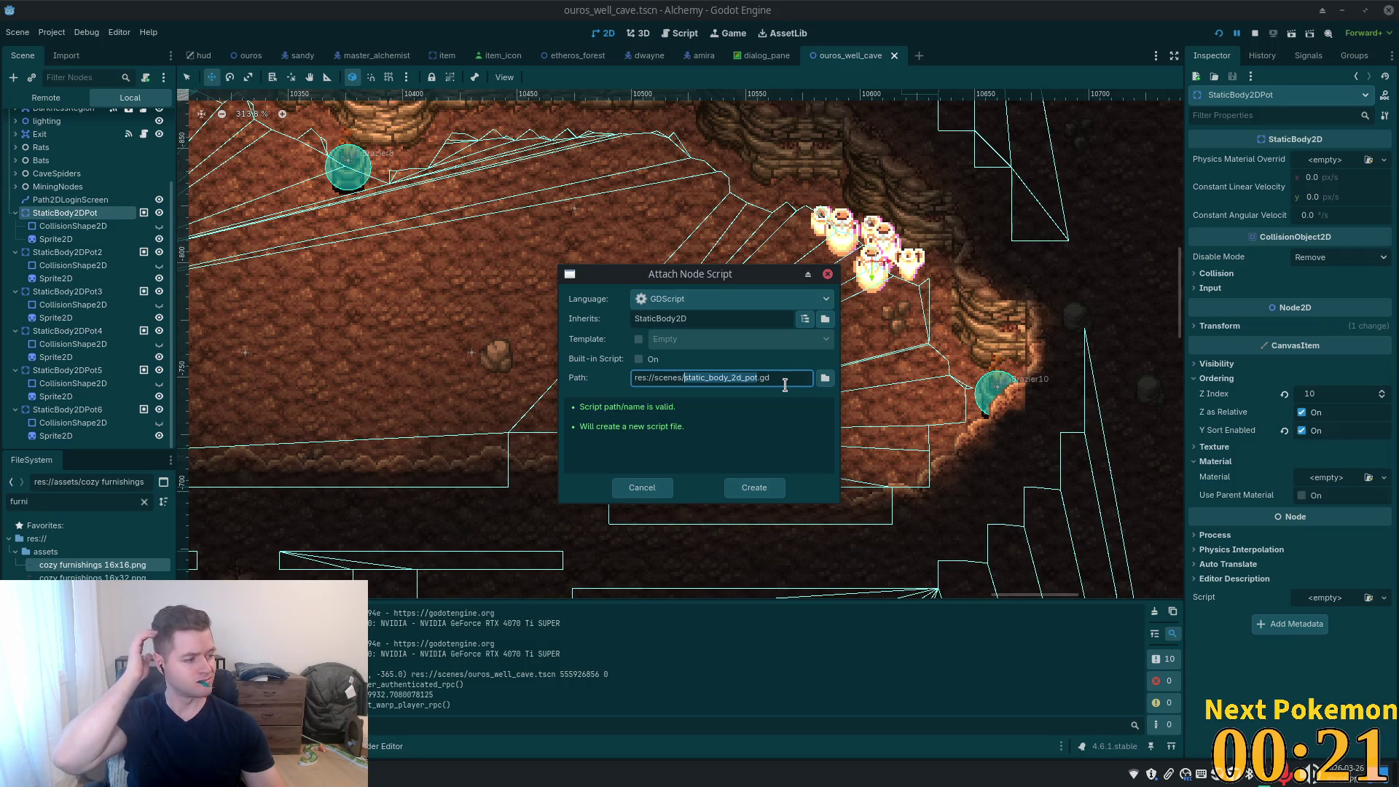
pyautogui.write('sear')
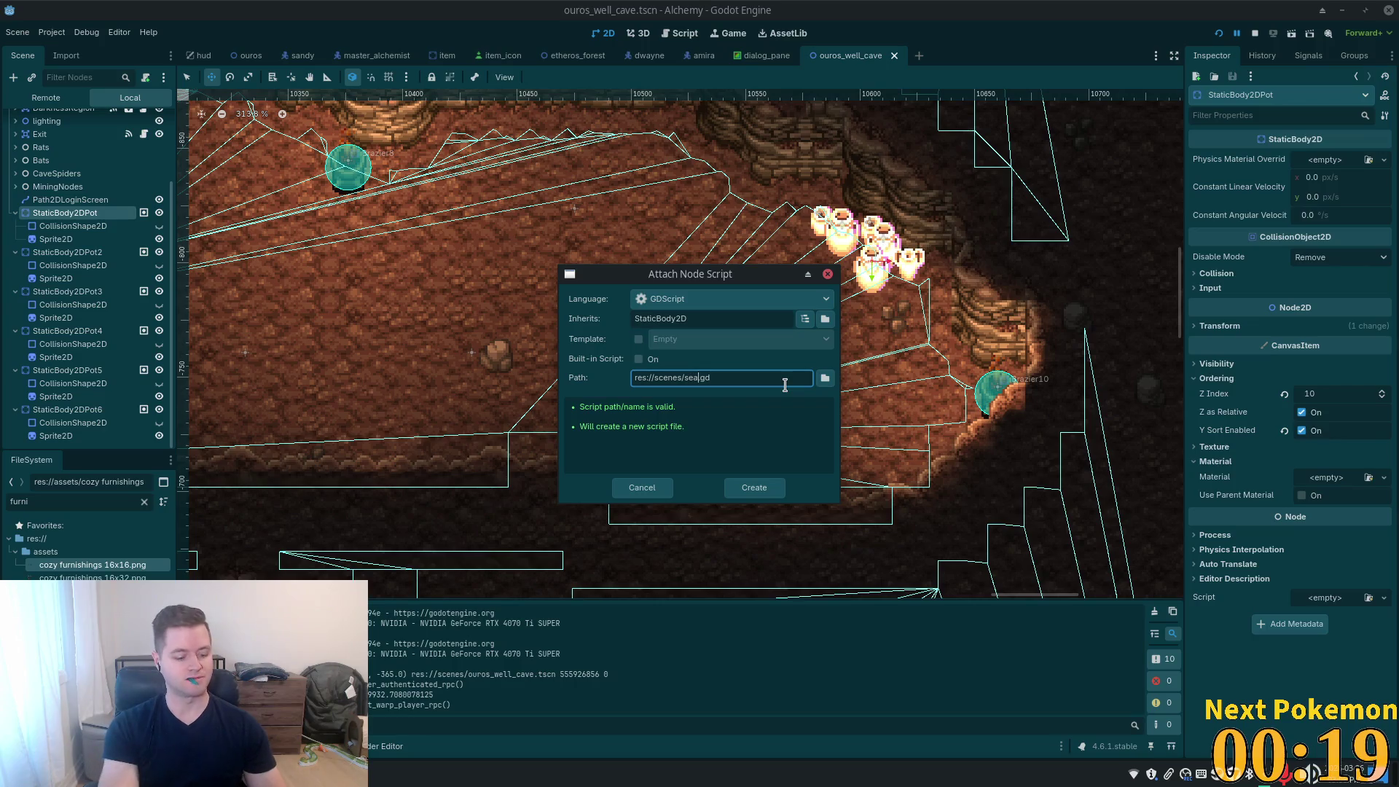
pyautogui.write('chable')
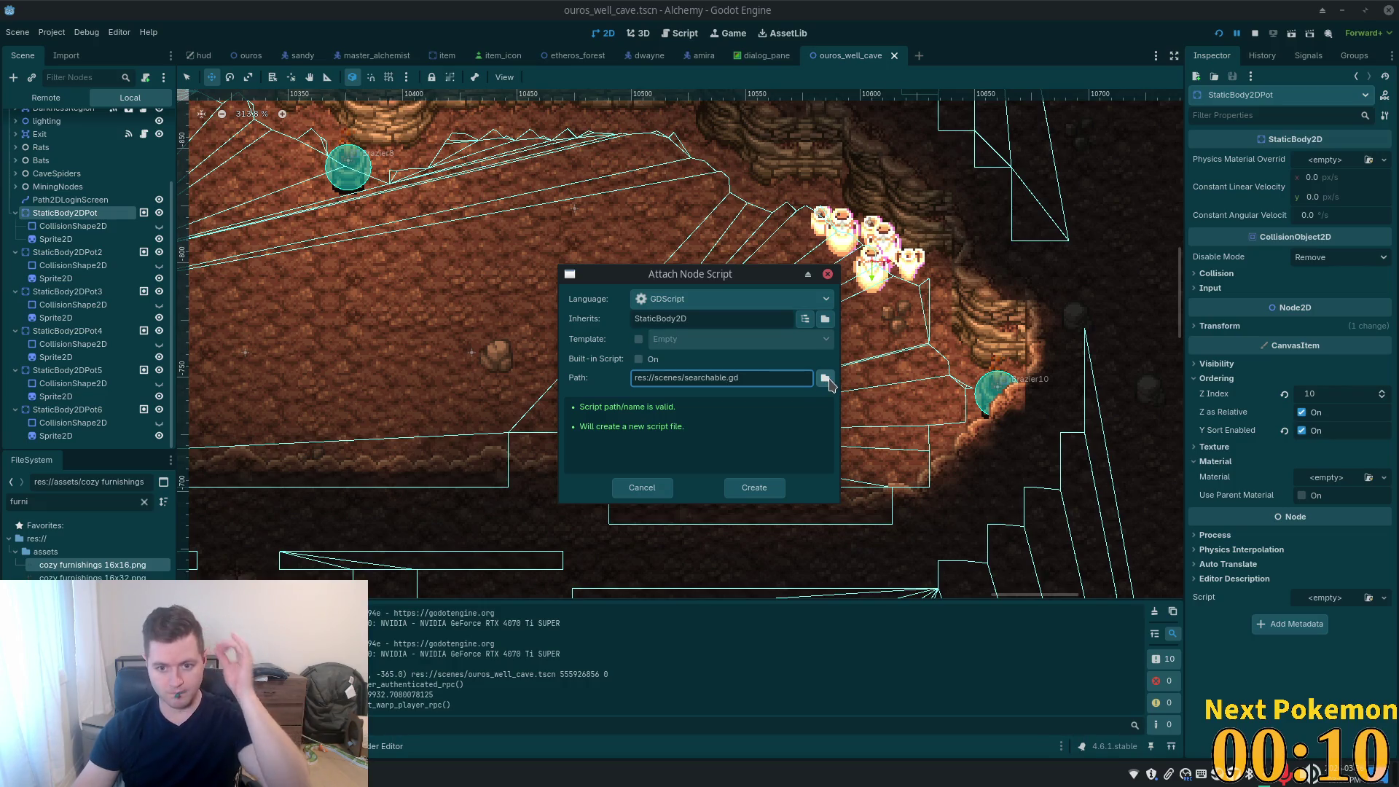
pyautogui.click(824, 380)
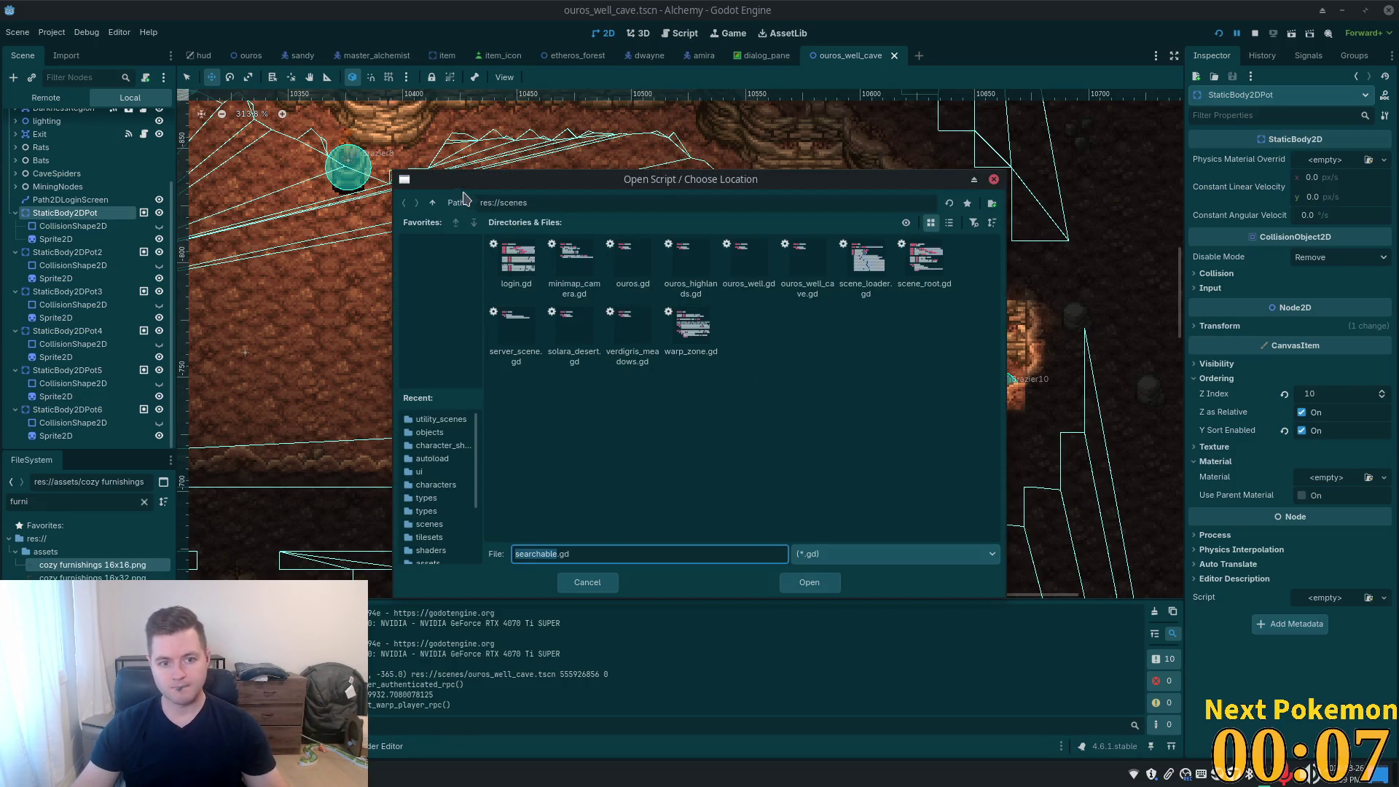
pyautogui.click(435, 203)
pyautogui.doubleClick(689, 317)
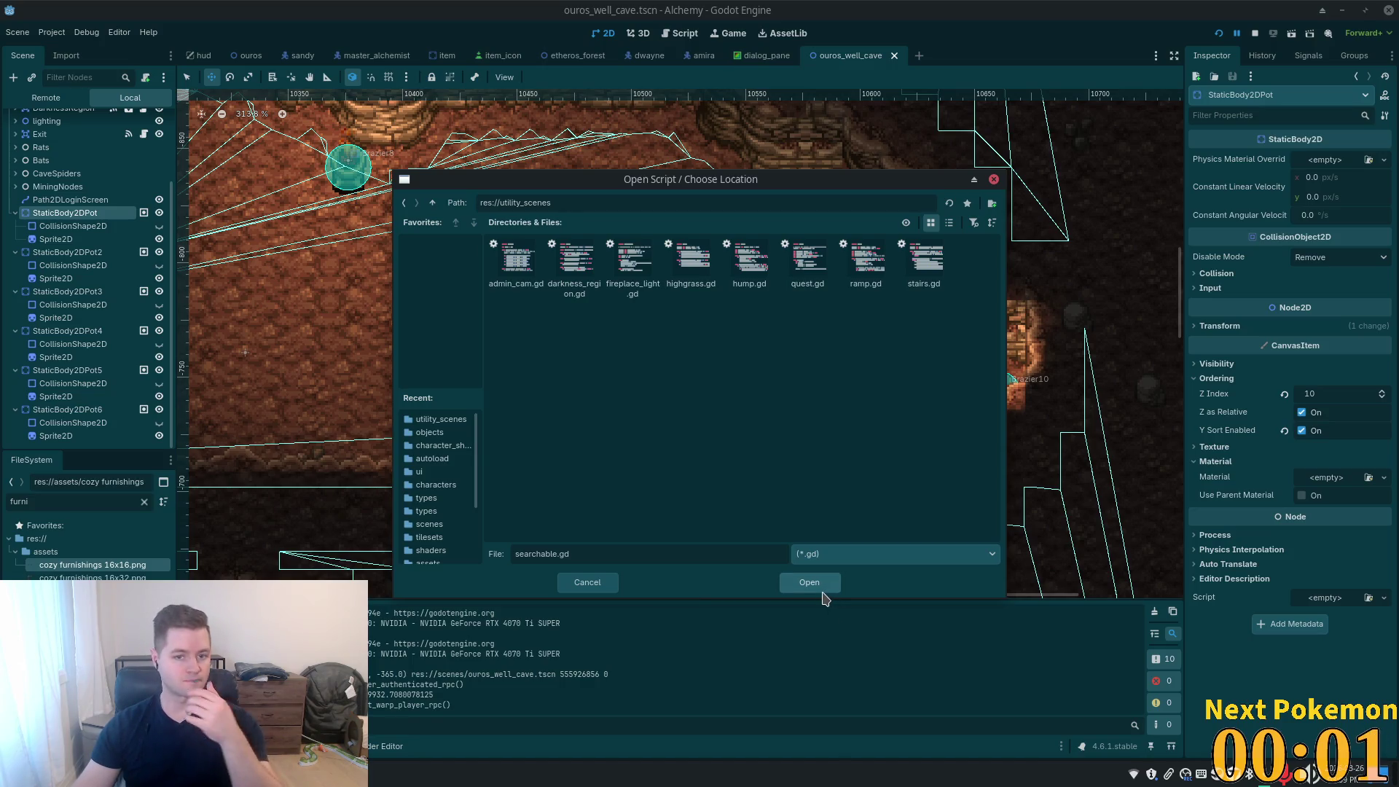
pyautogui.click(826, 588)
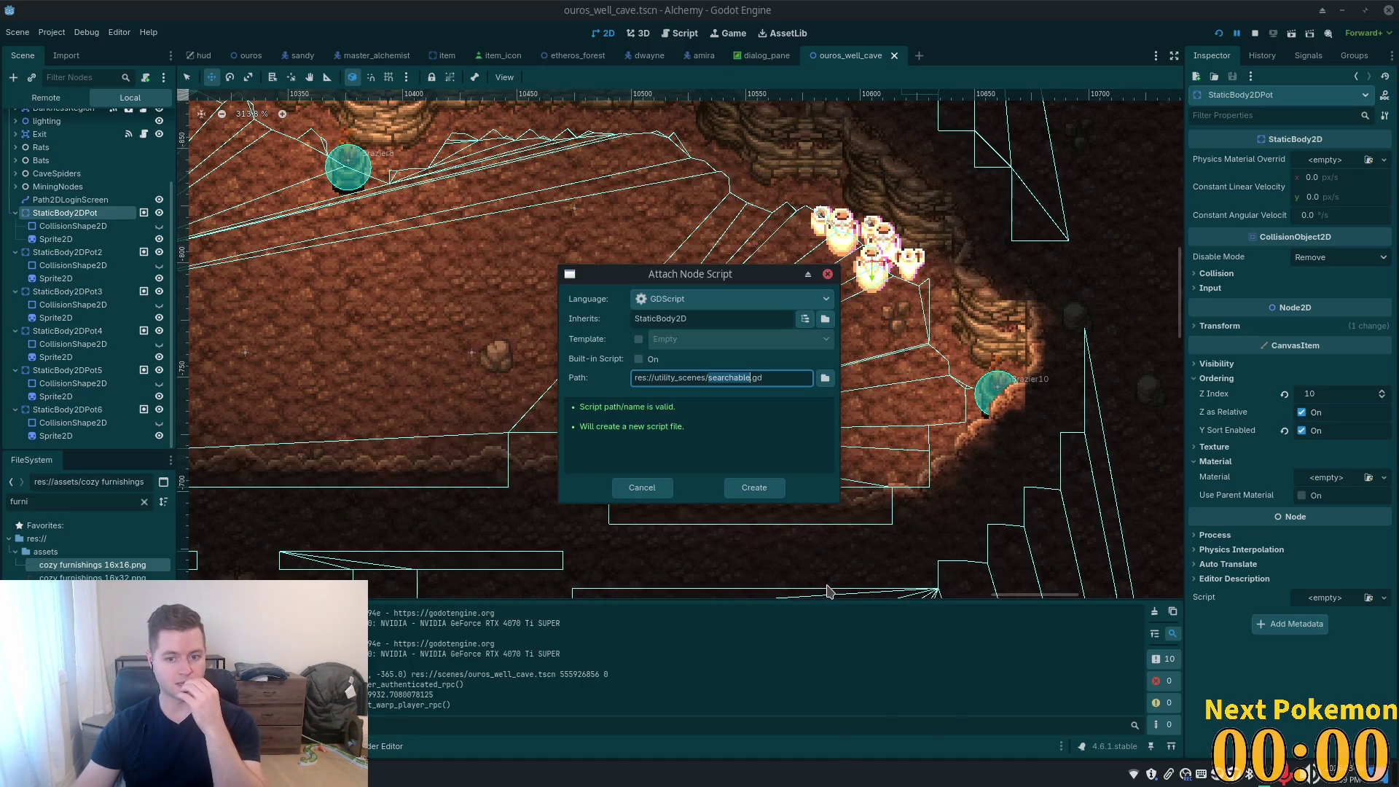
pyautogui.click(757, 489)
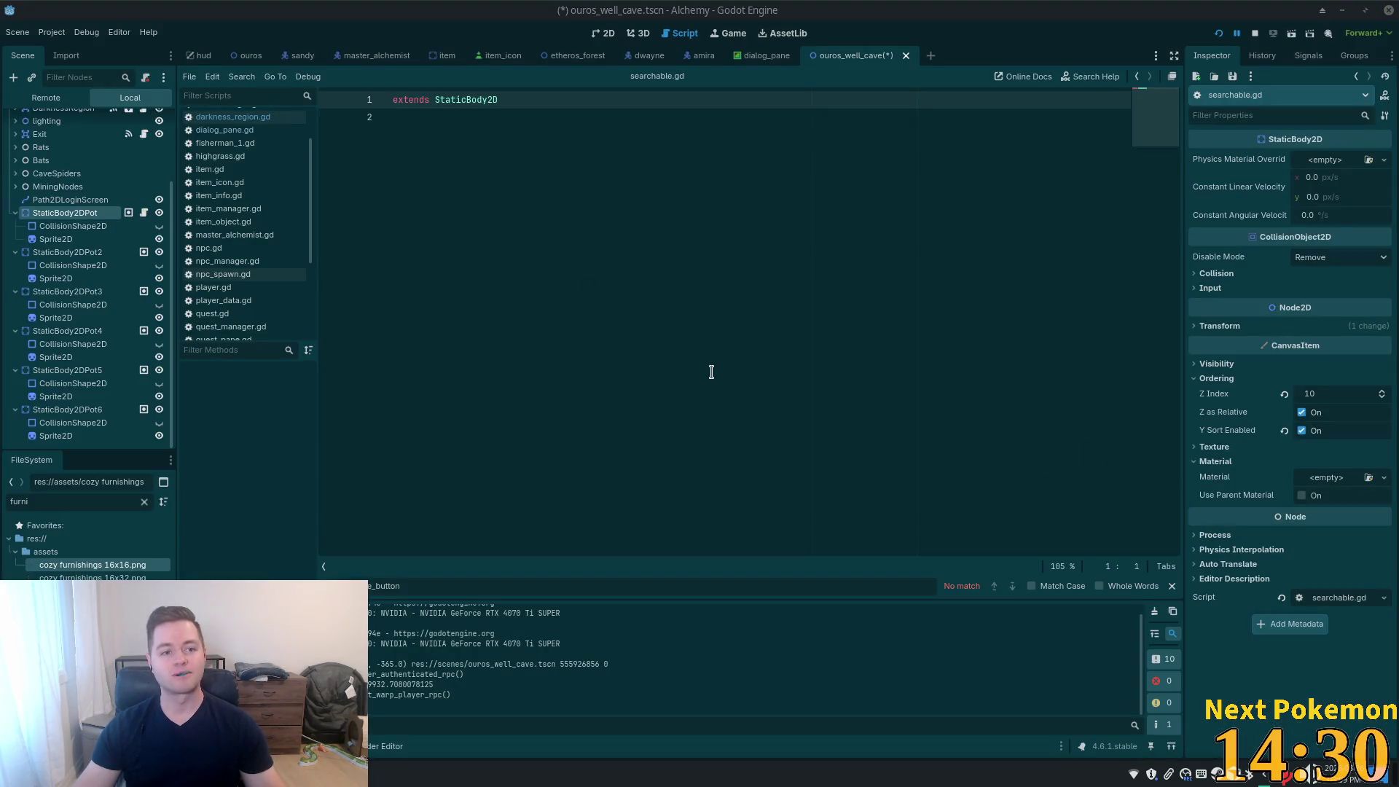
# Add a blank line below extends StaticBody2D in searchable.gd.
pyautogui.click(553, 186)
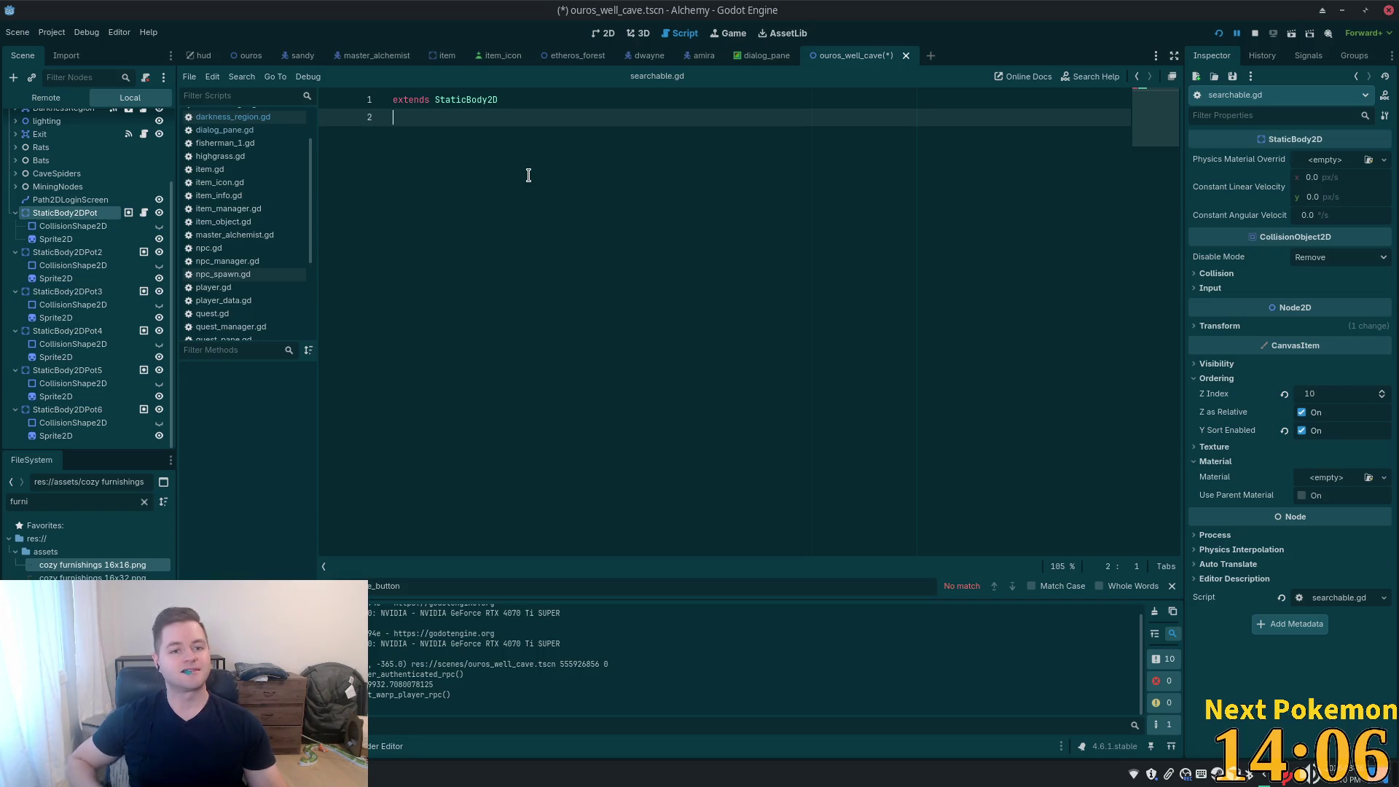
pyautogui.press('Return')
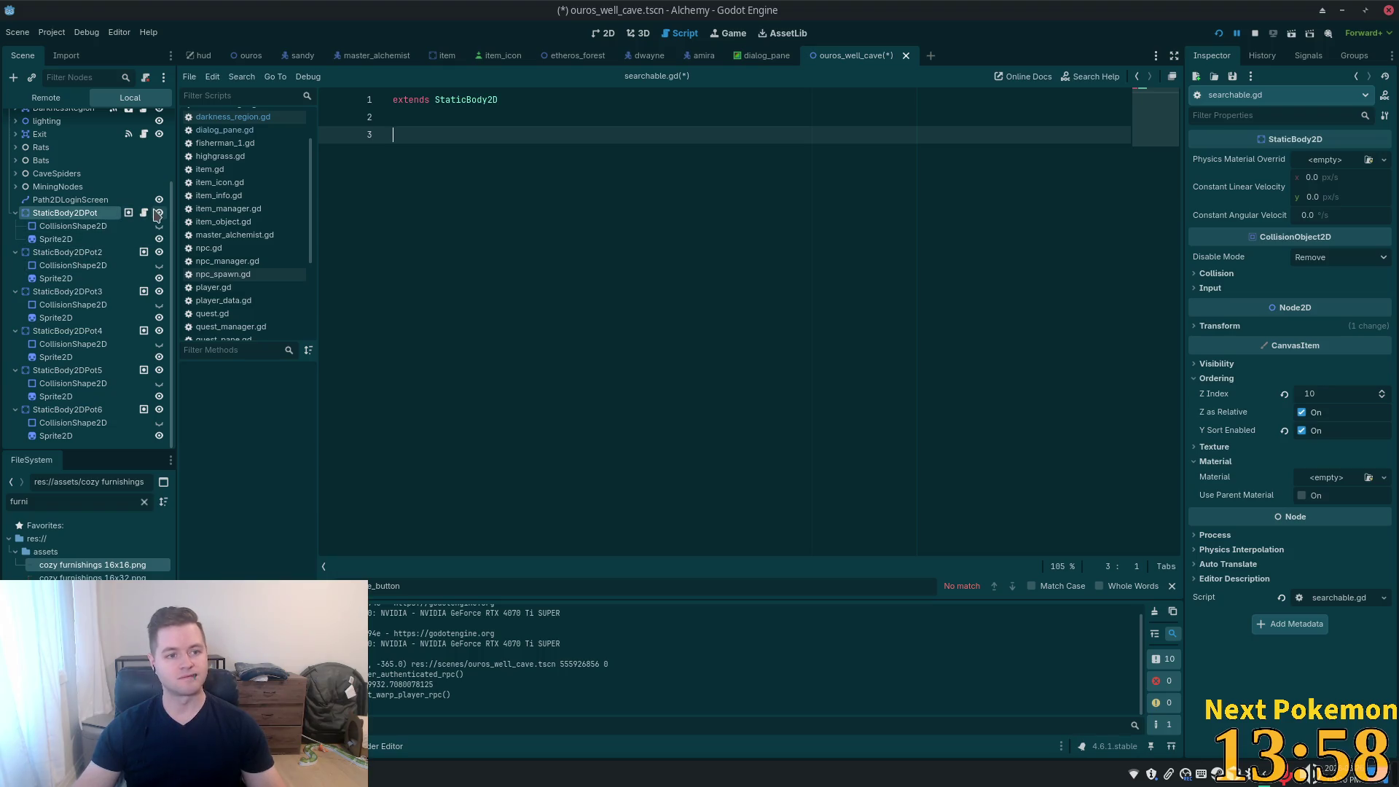
# Connect StaticBody2DPot's input_event signal to a new _on_input_event method in its script.
pyautogui.click(1309, 56)
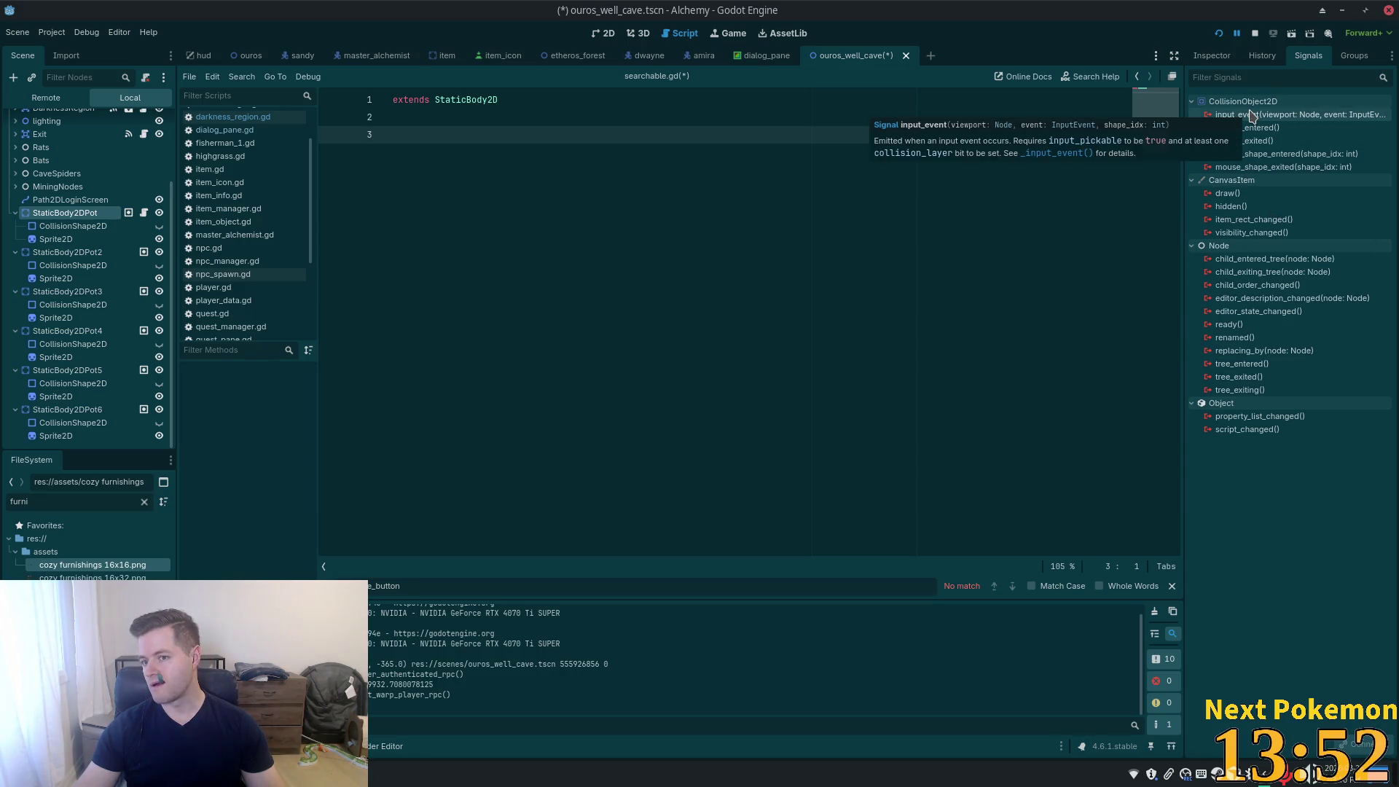
pyautogui.doubleClick(1251, 116)
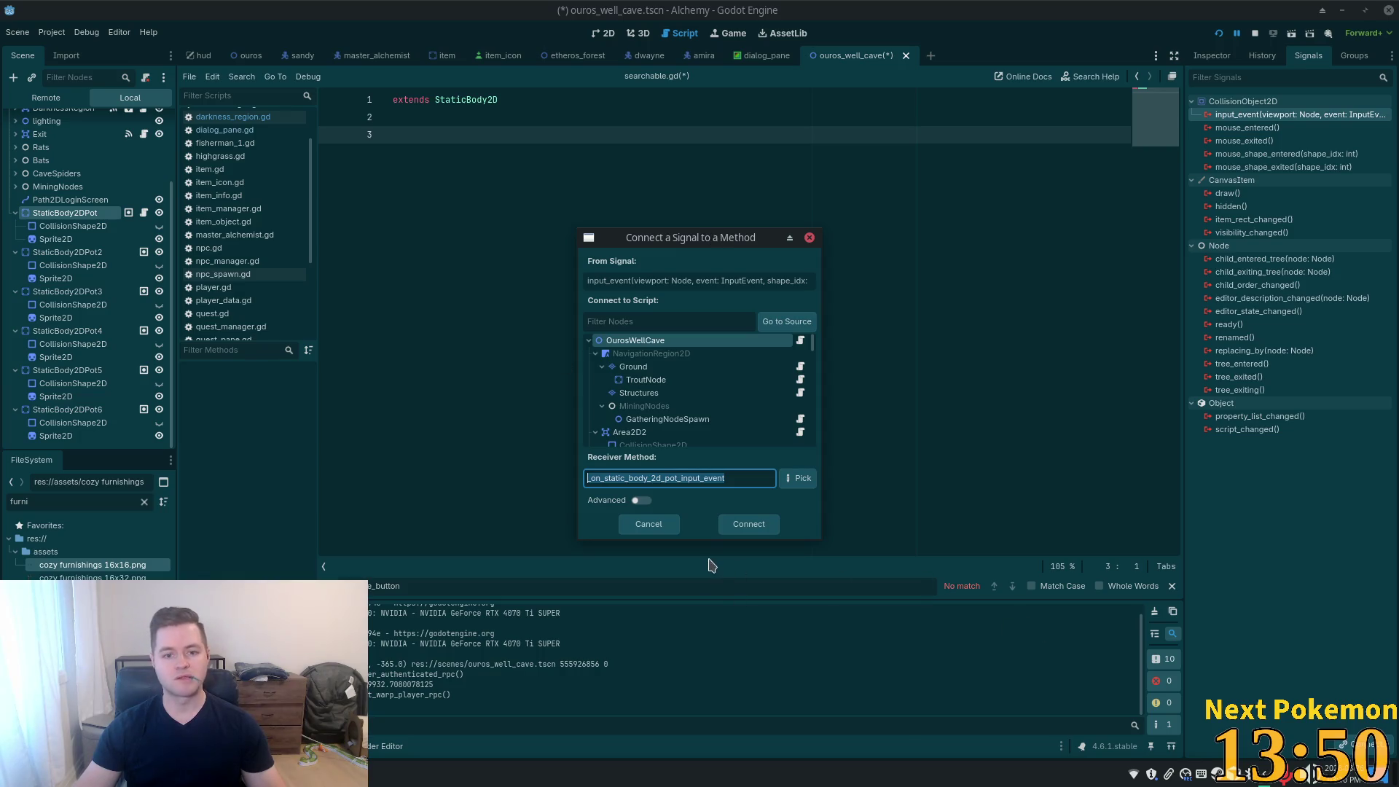
pyautogui.click(787, 321)
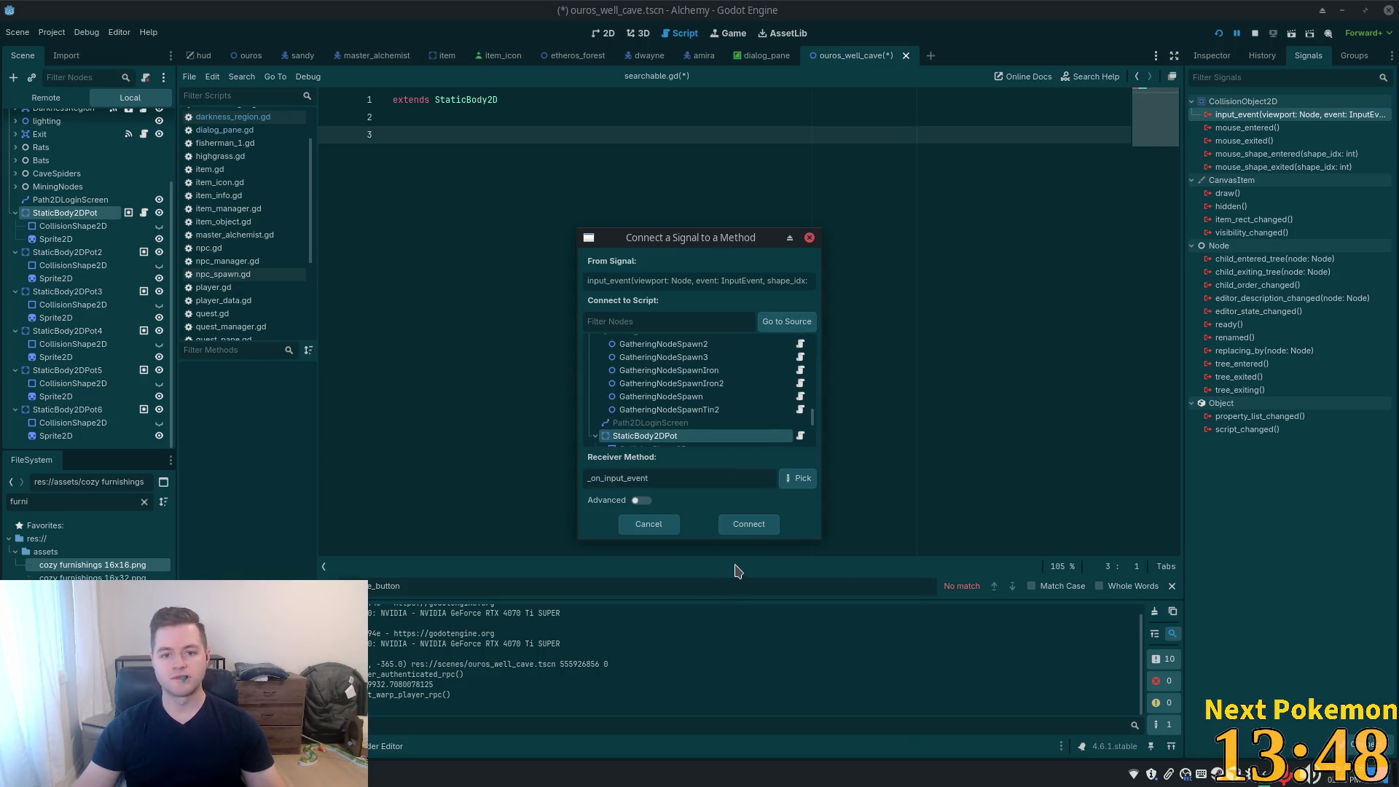
pyautogui.click(749, 526)
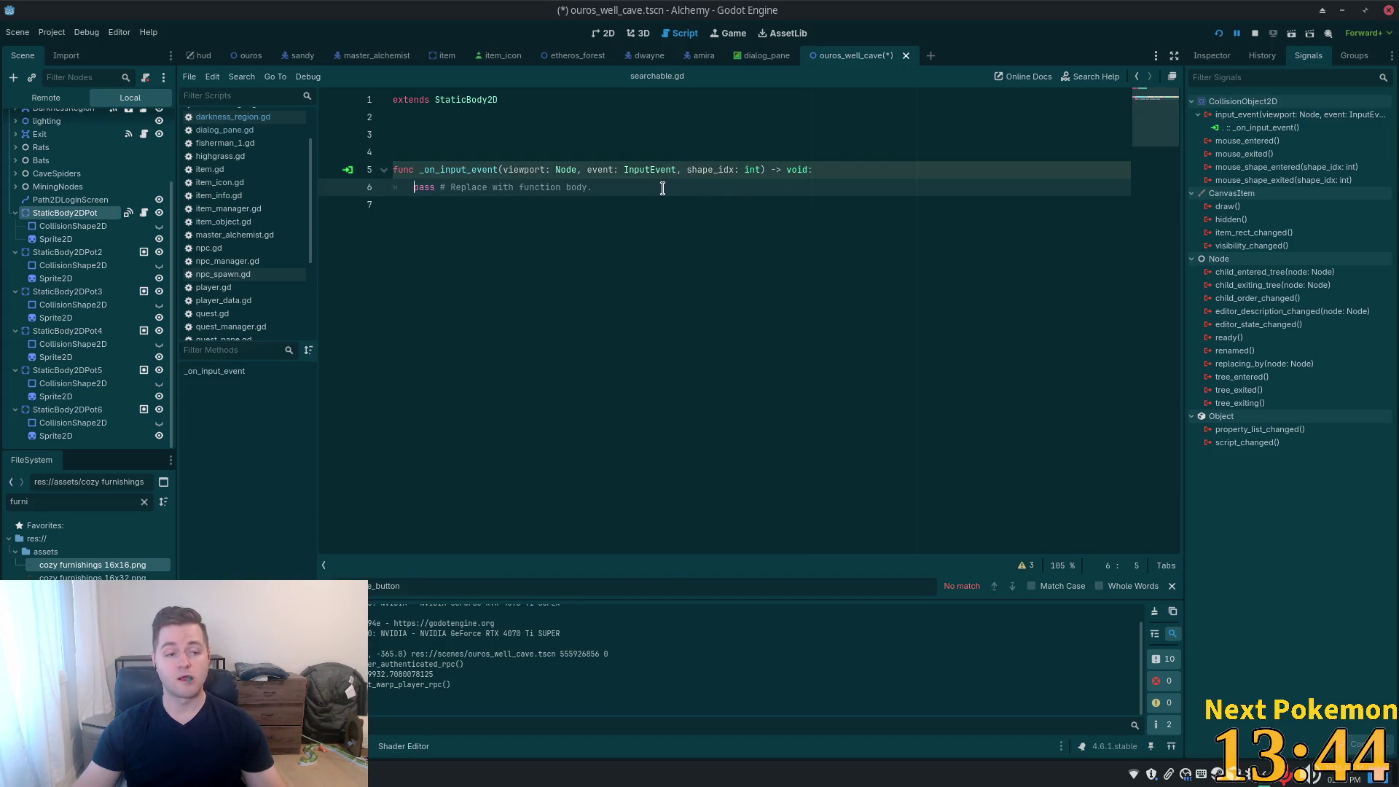
# Save the scene with the new handler and switch over to Cursor.
pyautogui.press('End')
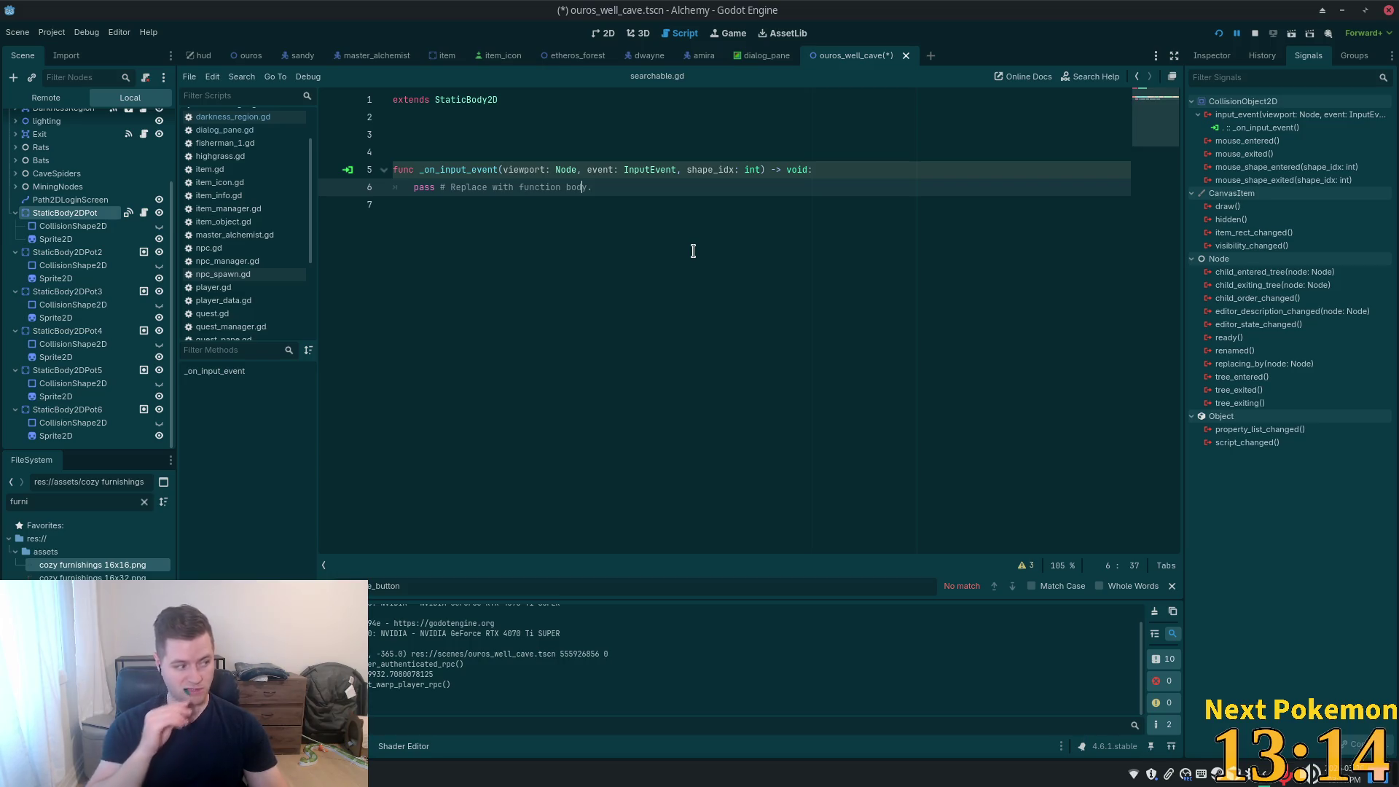
pyautogui.click(583, 154)
pyautogui.click(595, 196)
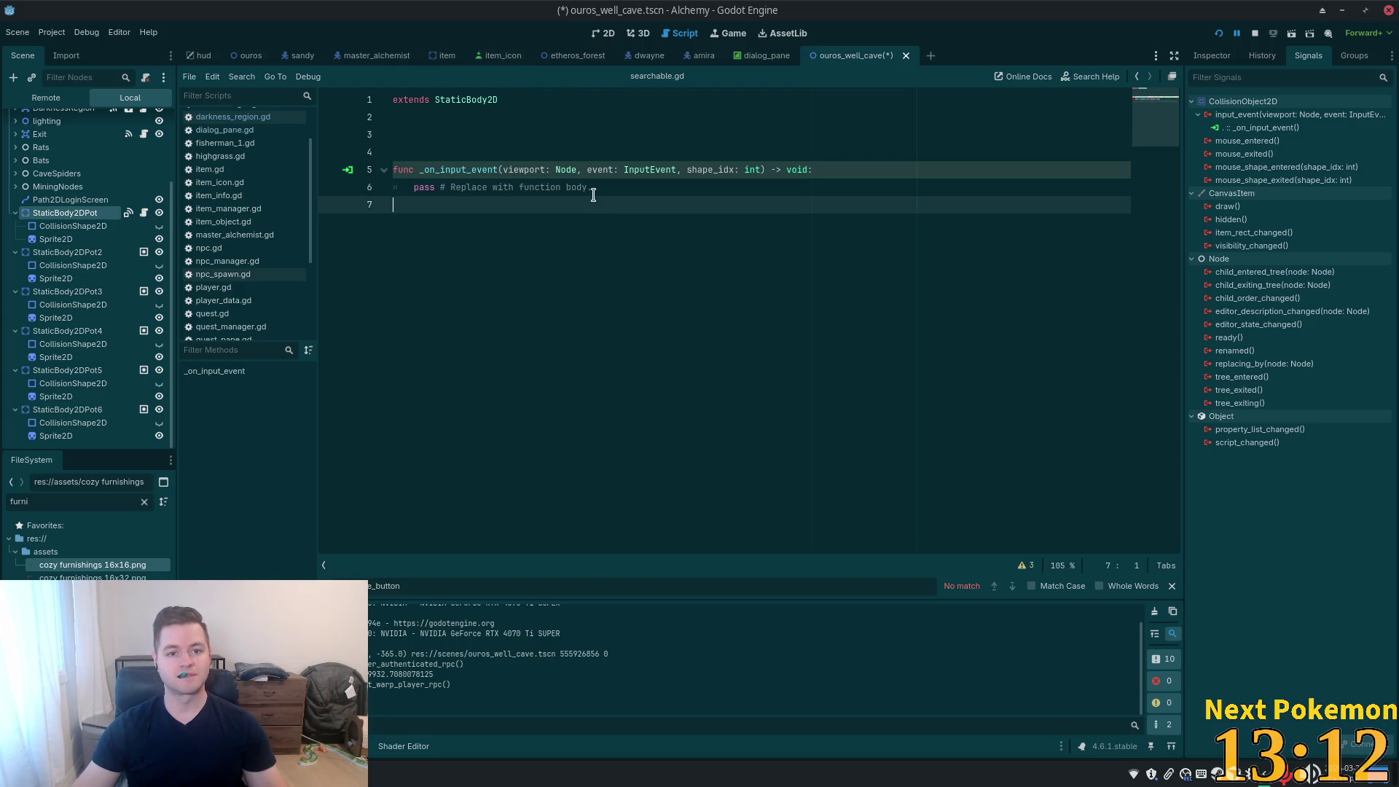
pyautogui.click(595, 193)
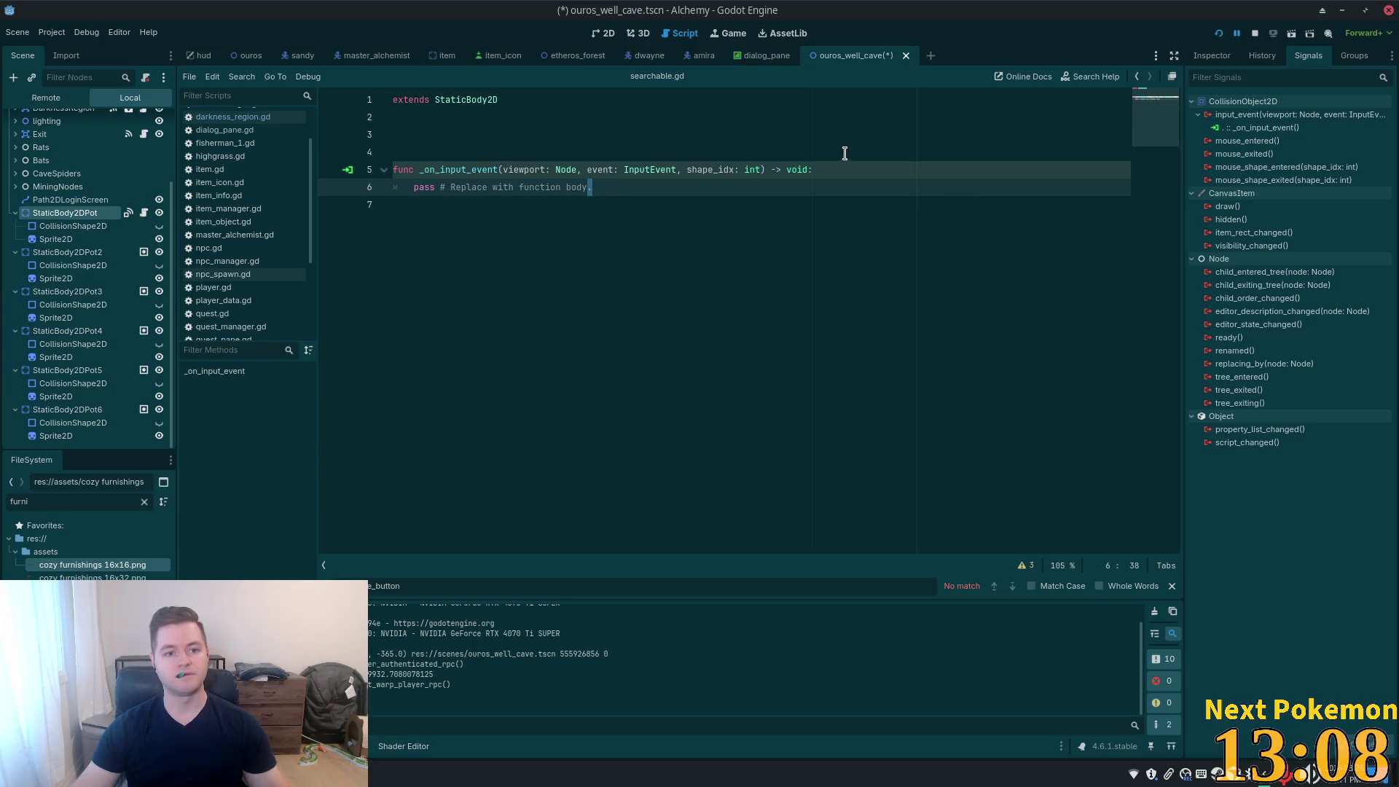
pyautogui.hotkey('ctrl', 's')
pyautogui.click(741, 151)
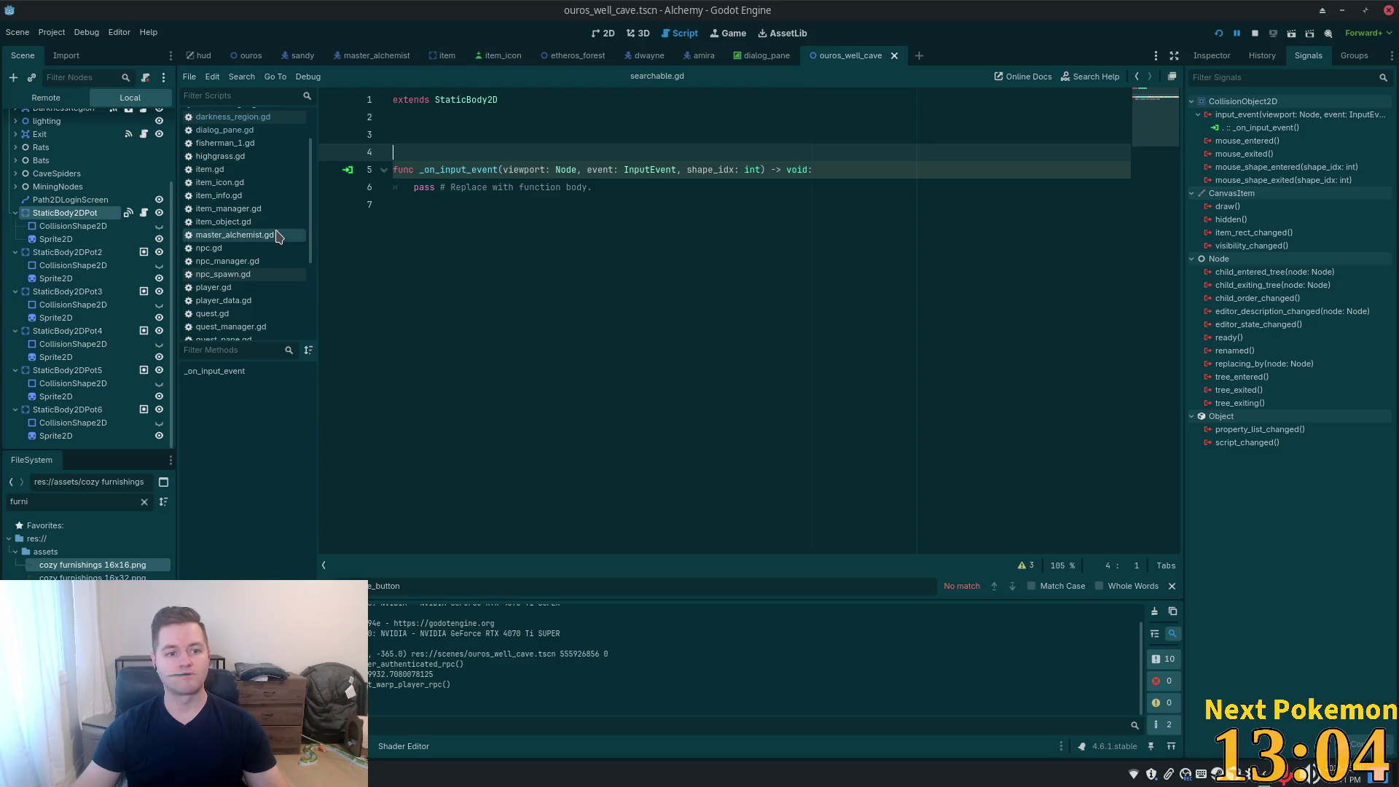
pyautogui.scroll(-5, 240, 230)
pyautogui.click(744, 230)
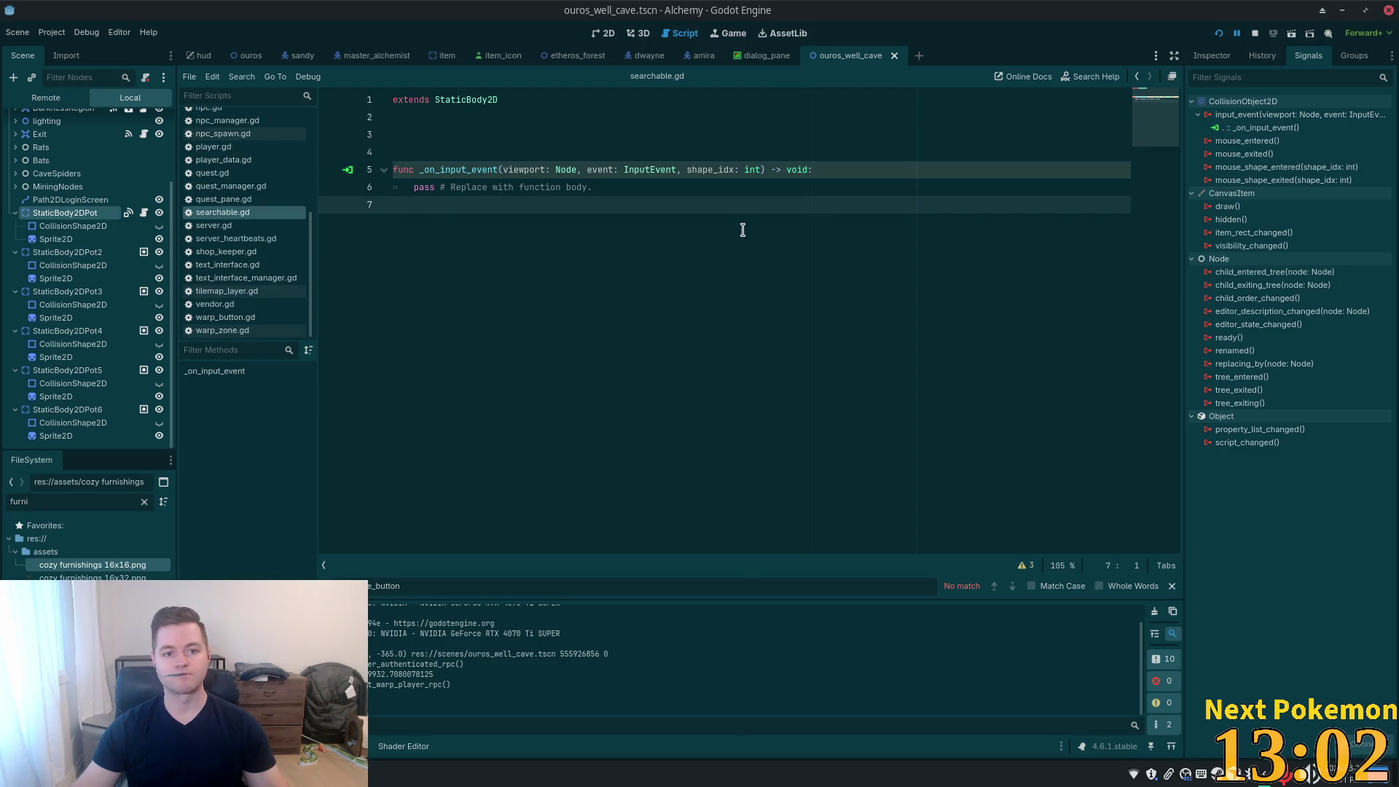
pyautogui.hotkey('alt', 'Tab')
pyautogui.click(625, 225)
# Open searchable.gd in Cursor and replace pass with a left-click check emitting search_started.
pyautogui.hotkey('ctrl', 'p')
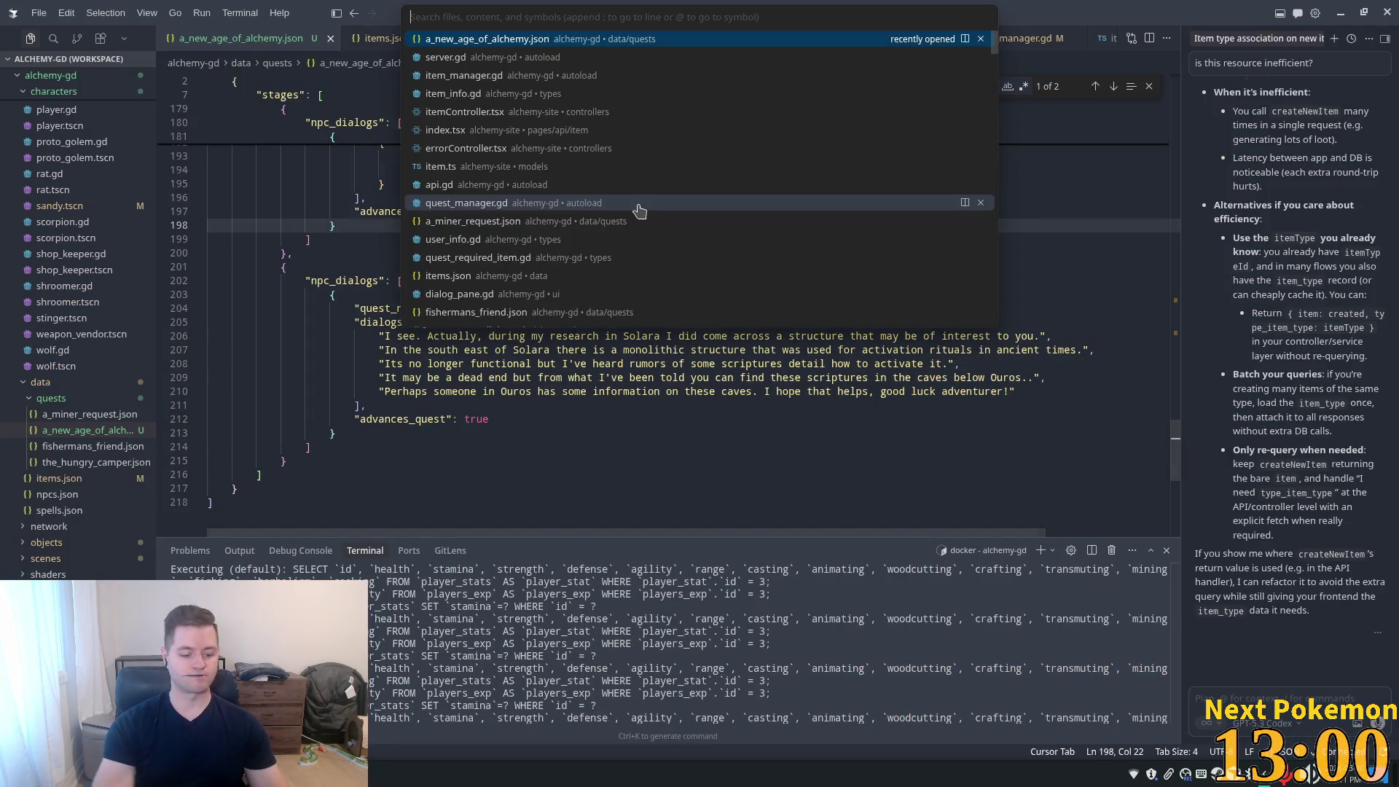
pyautogui.write('search')
pyautogui.press('Return')
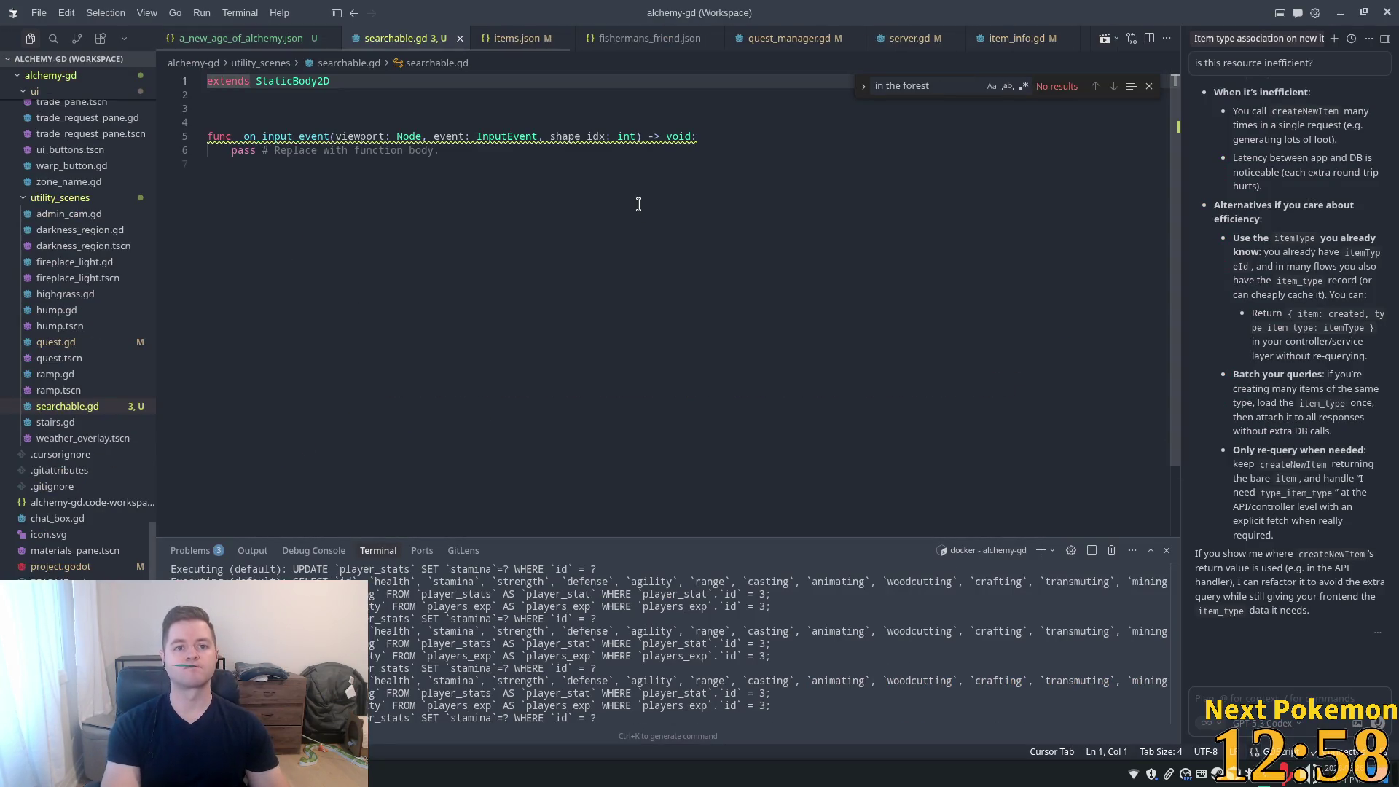
pyautogui.moveTo(484, 150); pyautogui.dragTo(232, 150)
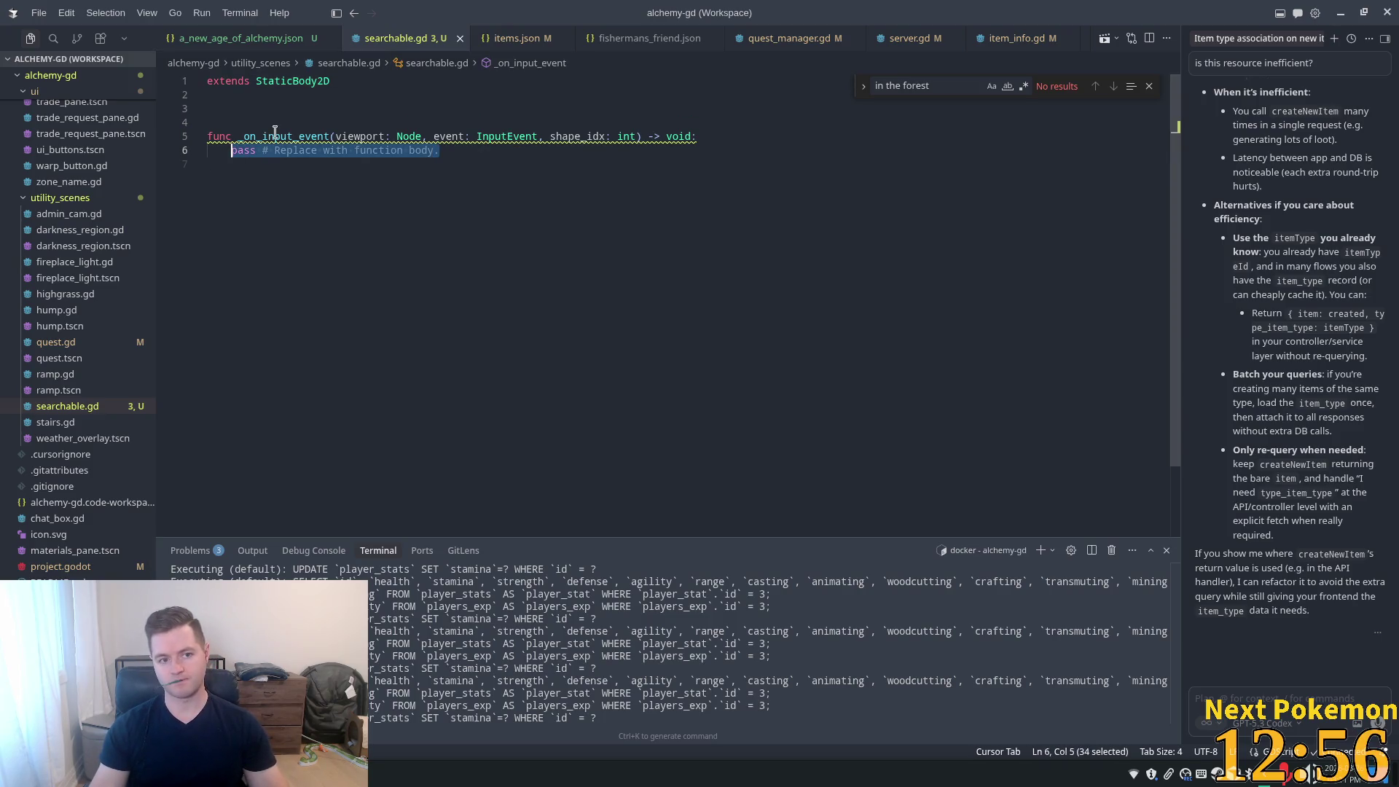
pyautogui.write('if')
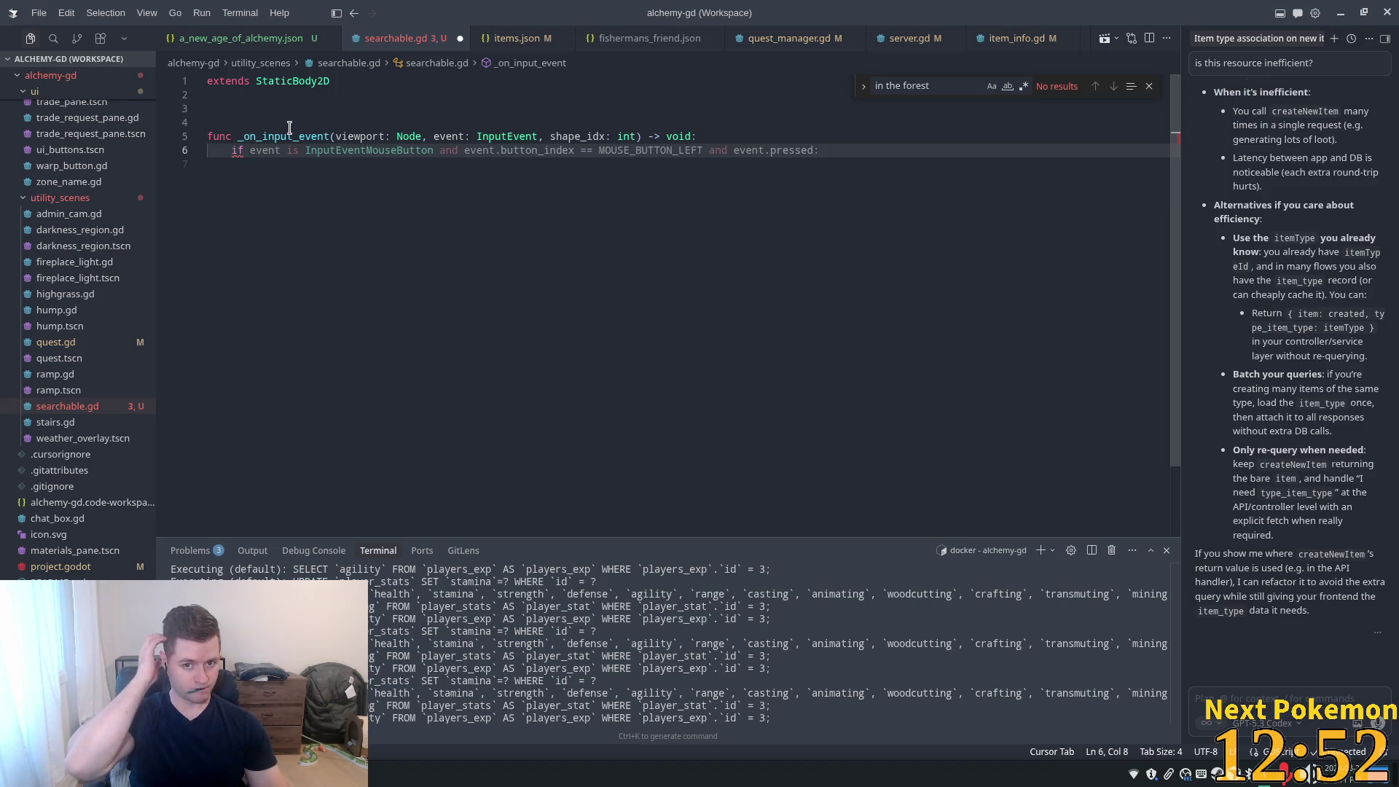
pyautogui.press('Tab')
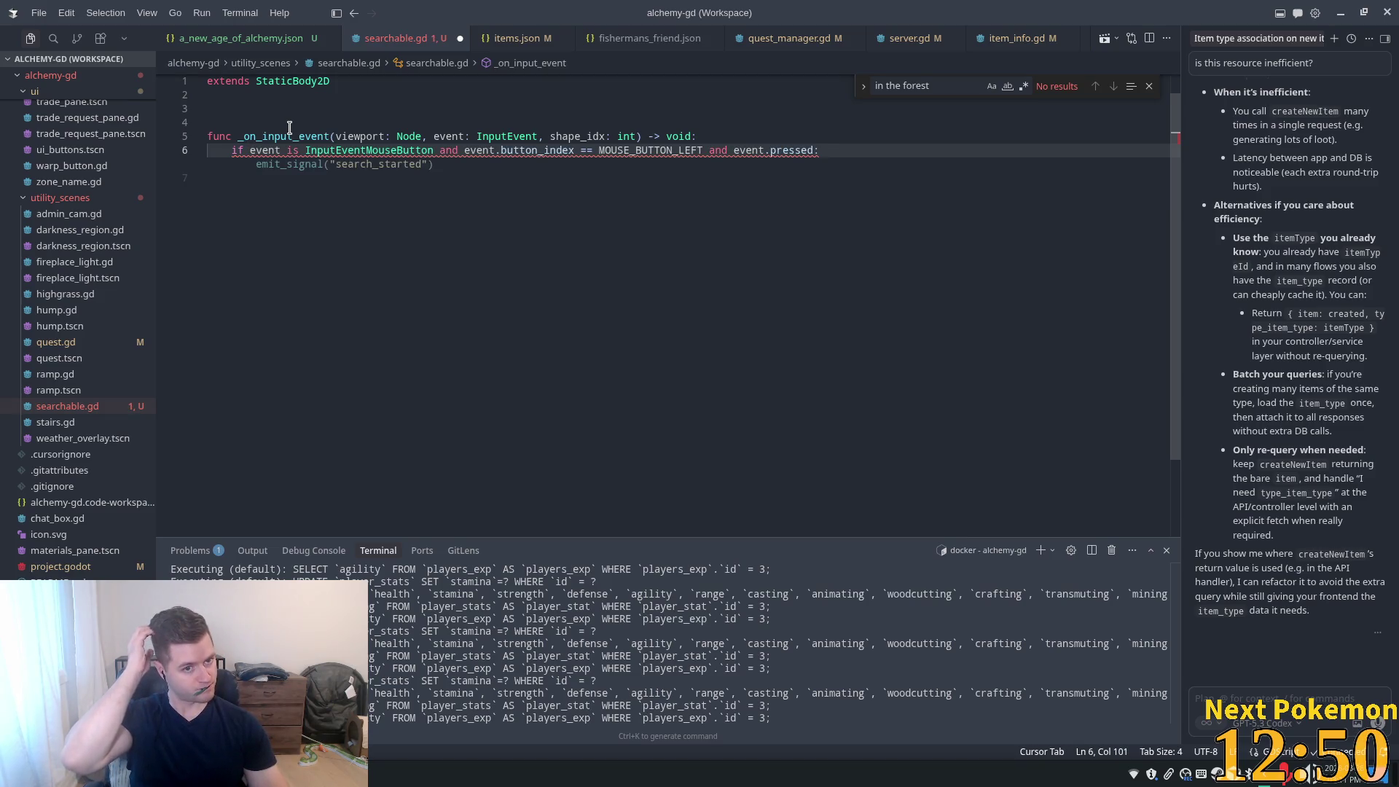
pyautogui.press('Tab')
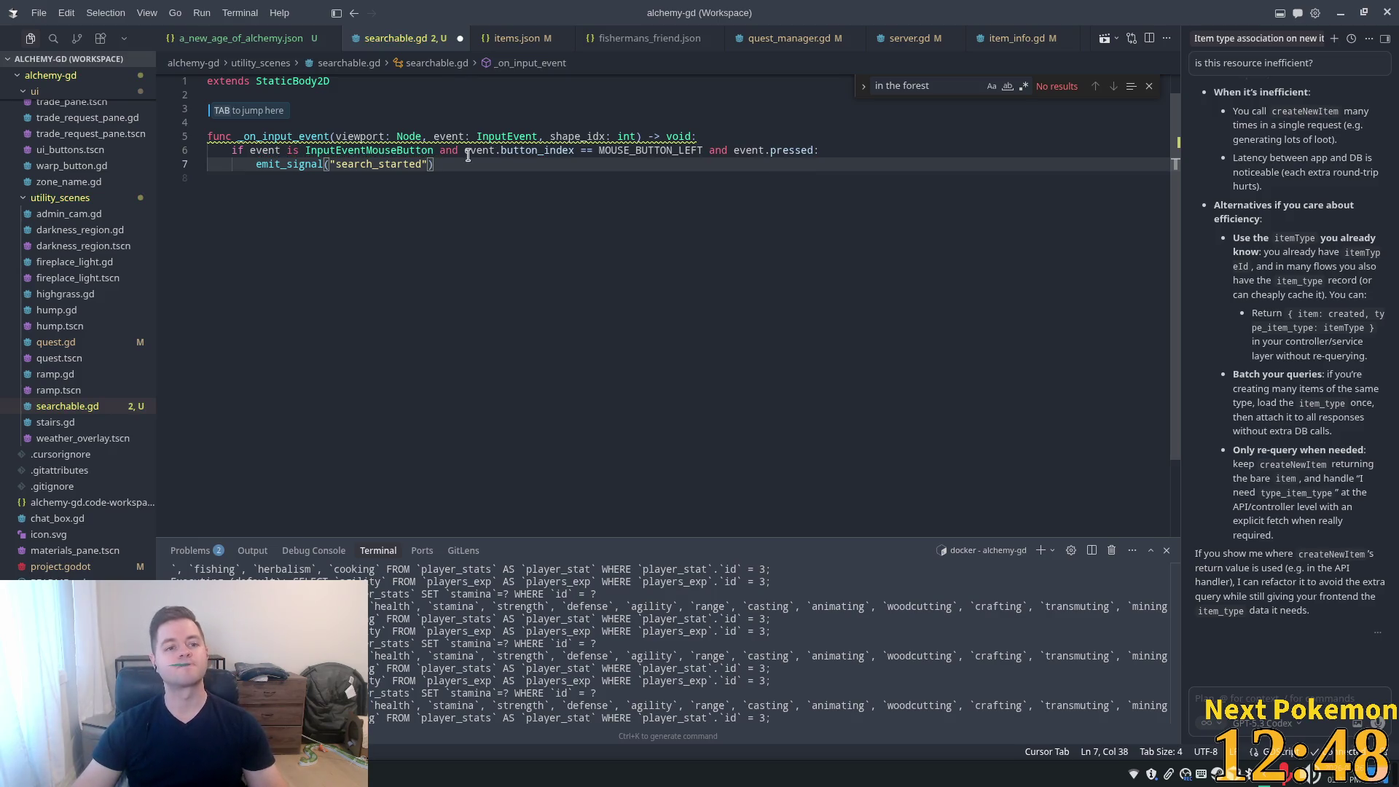
pyautogui.press('Tab')
pyautogui.write('_')
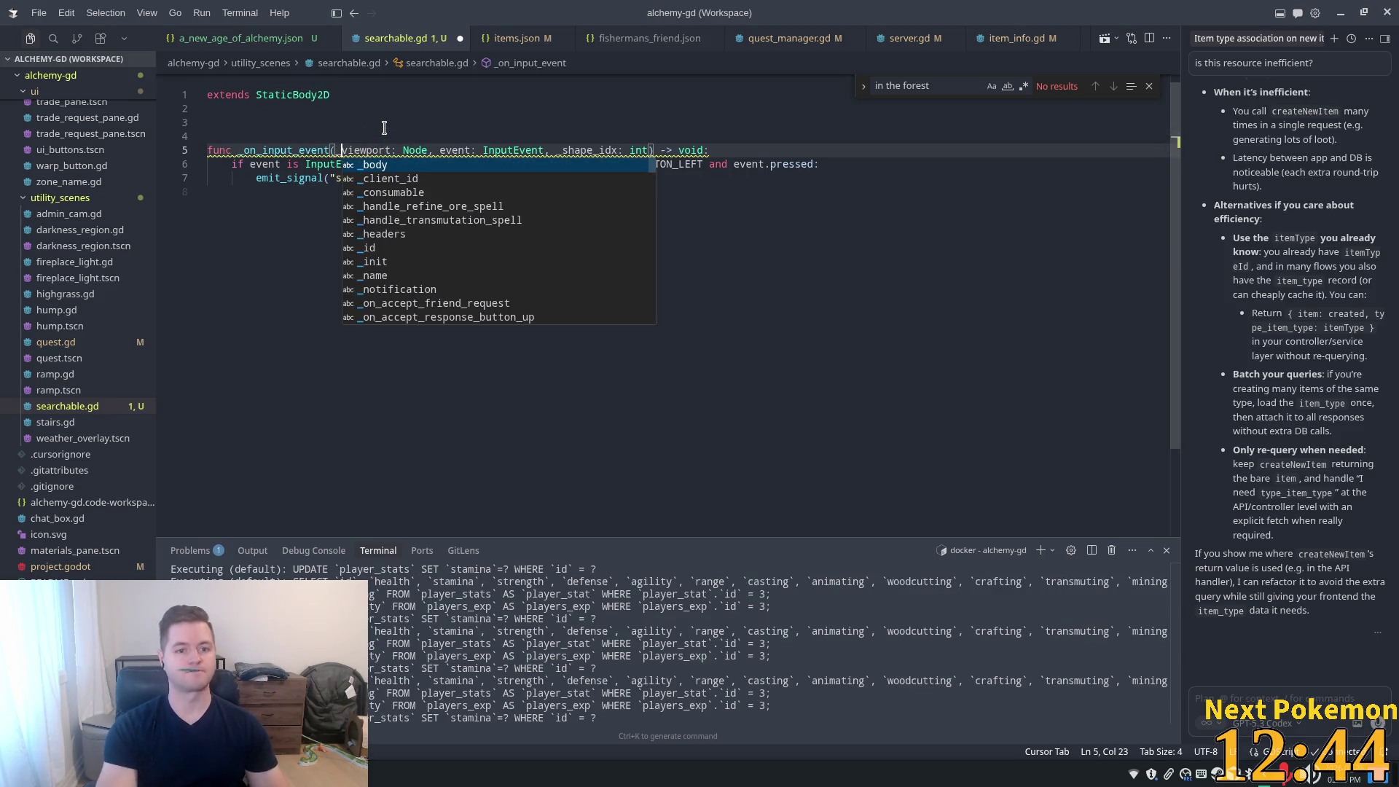
pyautogui.click(558, 151)
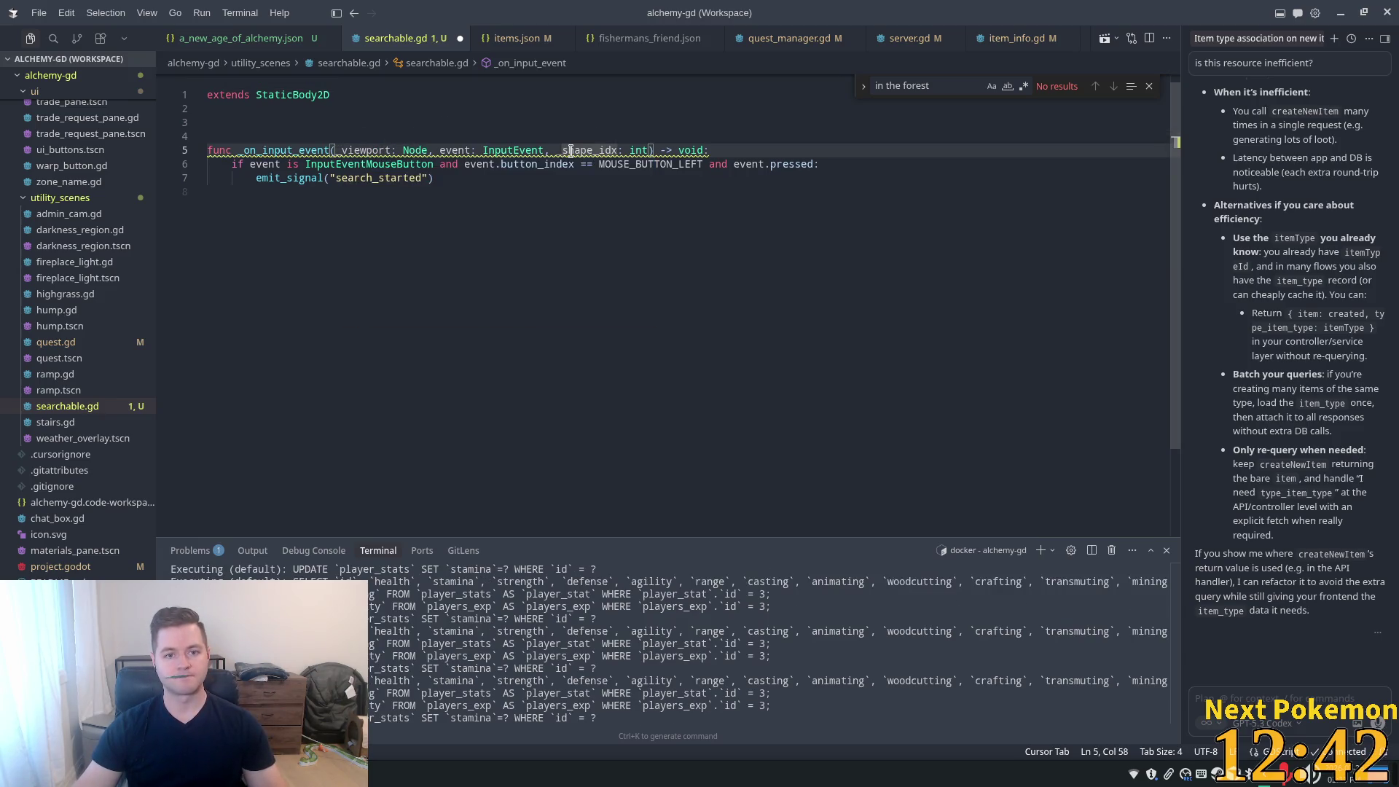
pyautogui.moveTo(565, 150); pyautogui.dragTo(572, 151)
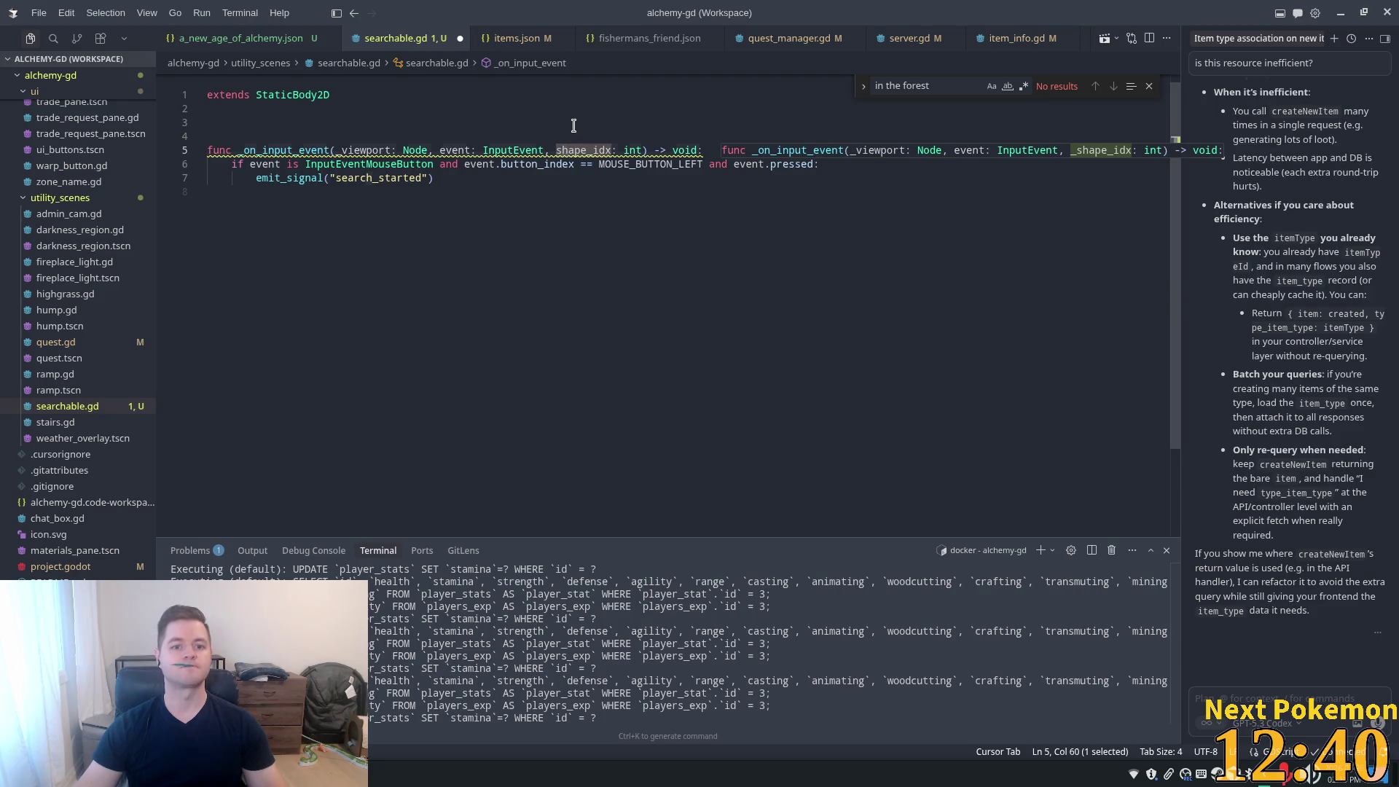
pyautogui.write('_')
pyautogui.hotkey('ctrl', 's')
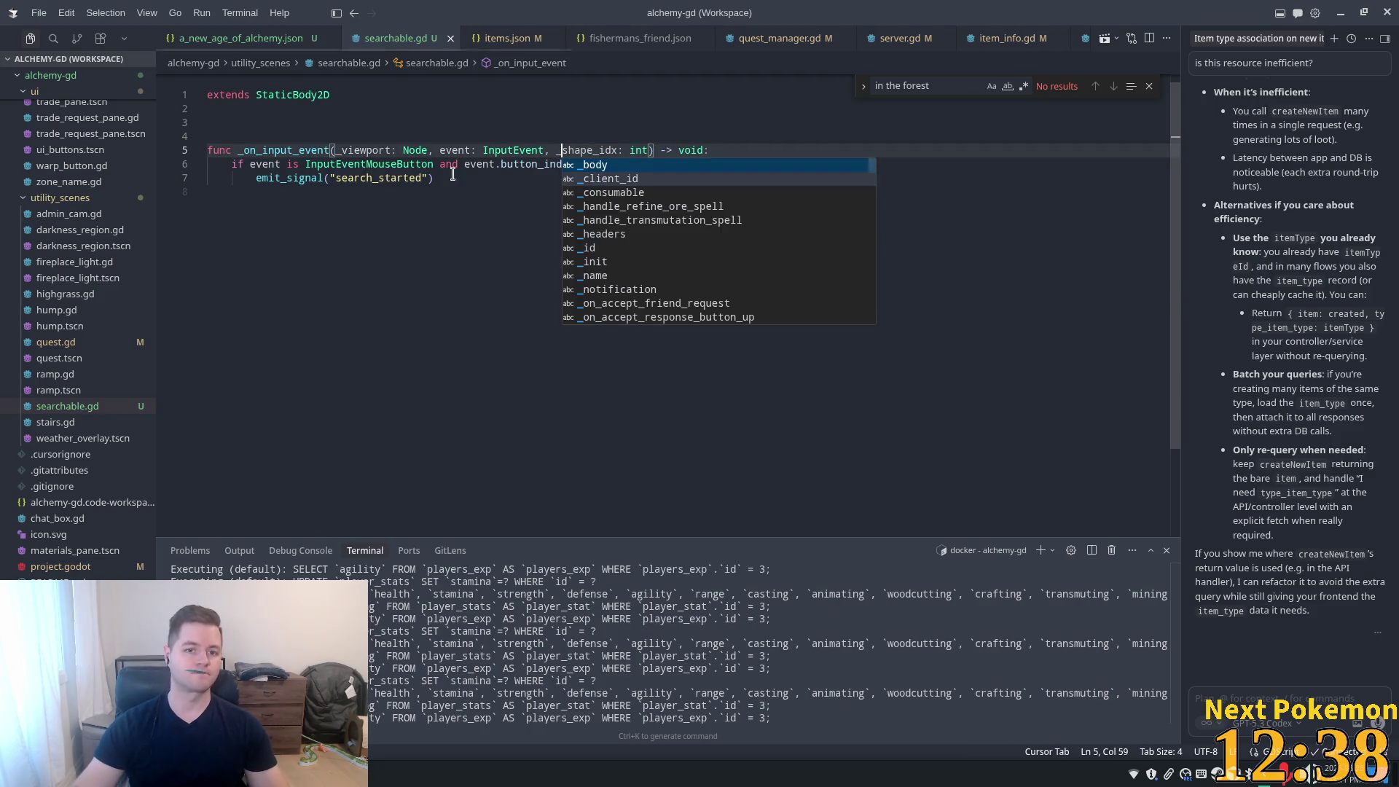
pyautogui.press('Escape')
pyautogui.click(284, 122)
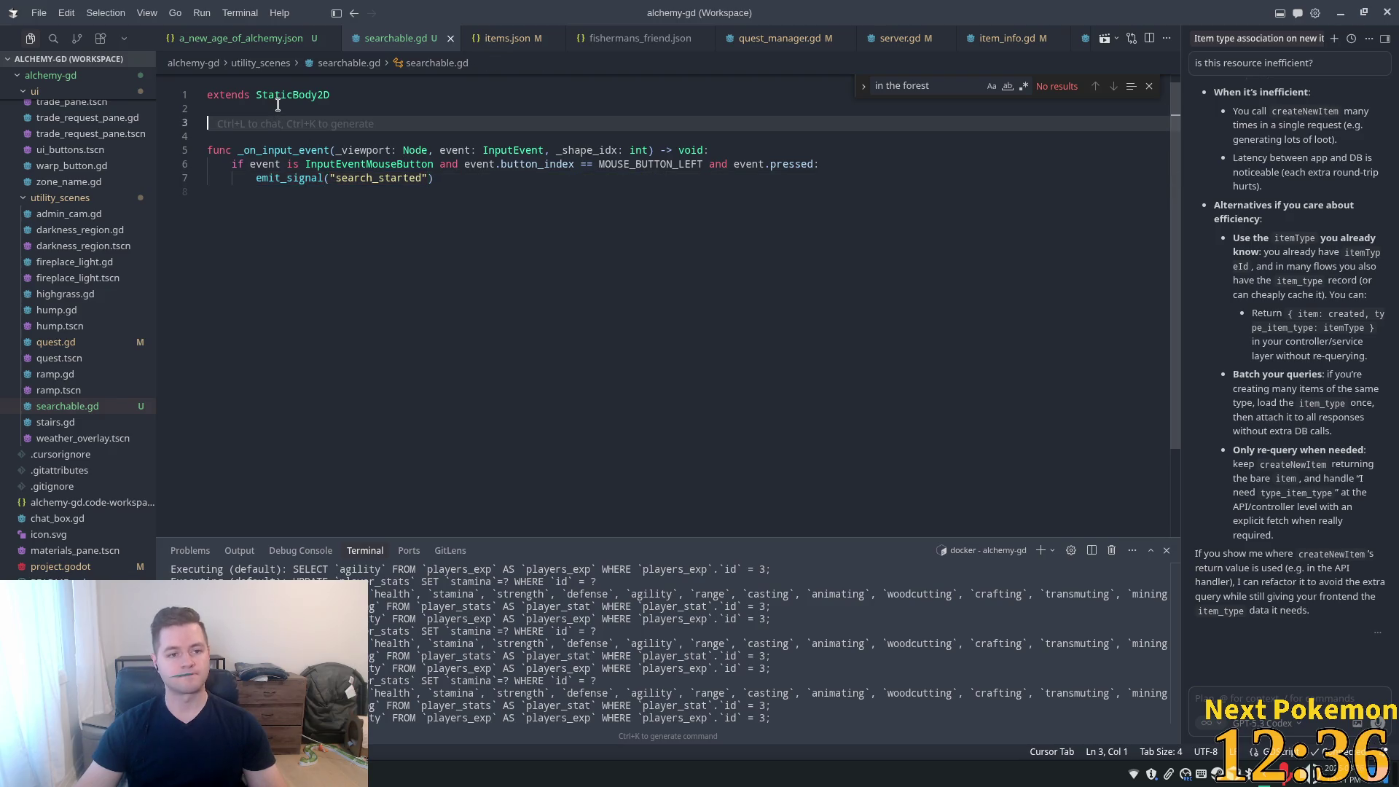
pyautogui.write('@')
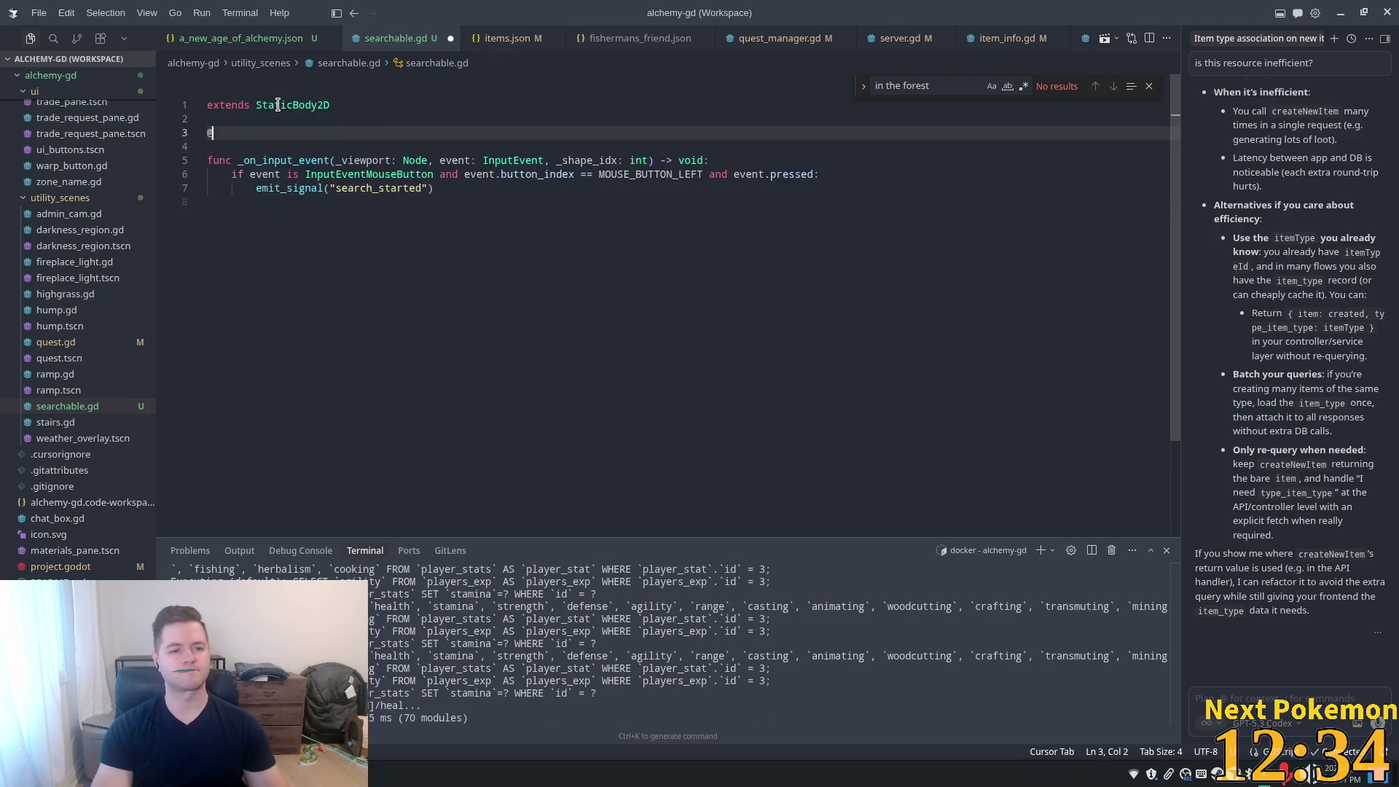
pyautogui.write('export')
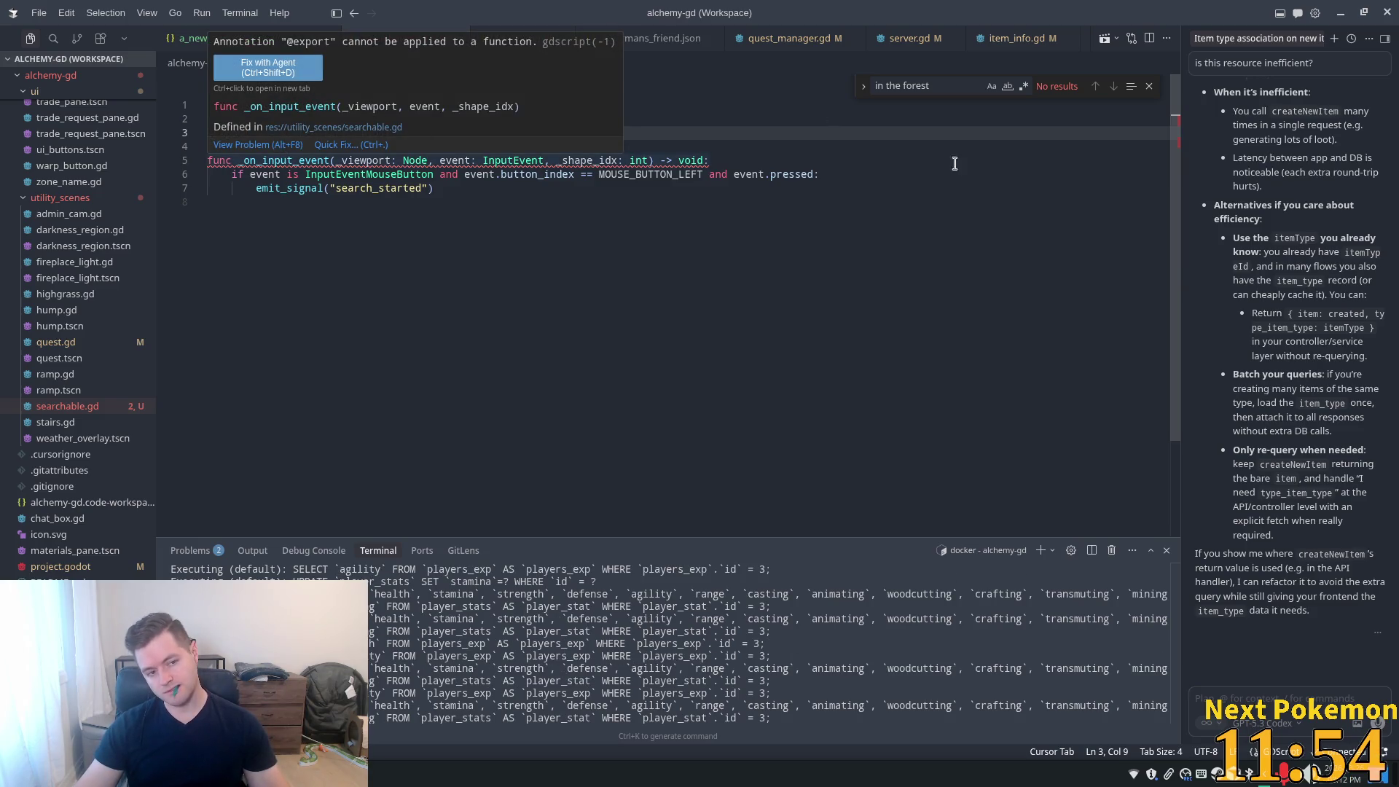
# Replace the contents variable with an exported item_type: int declaration.
pyautogui.write('var ')
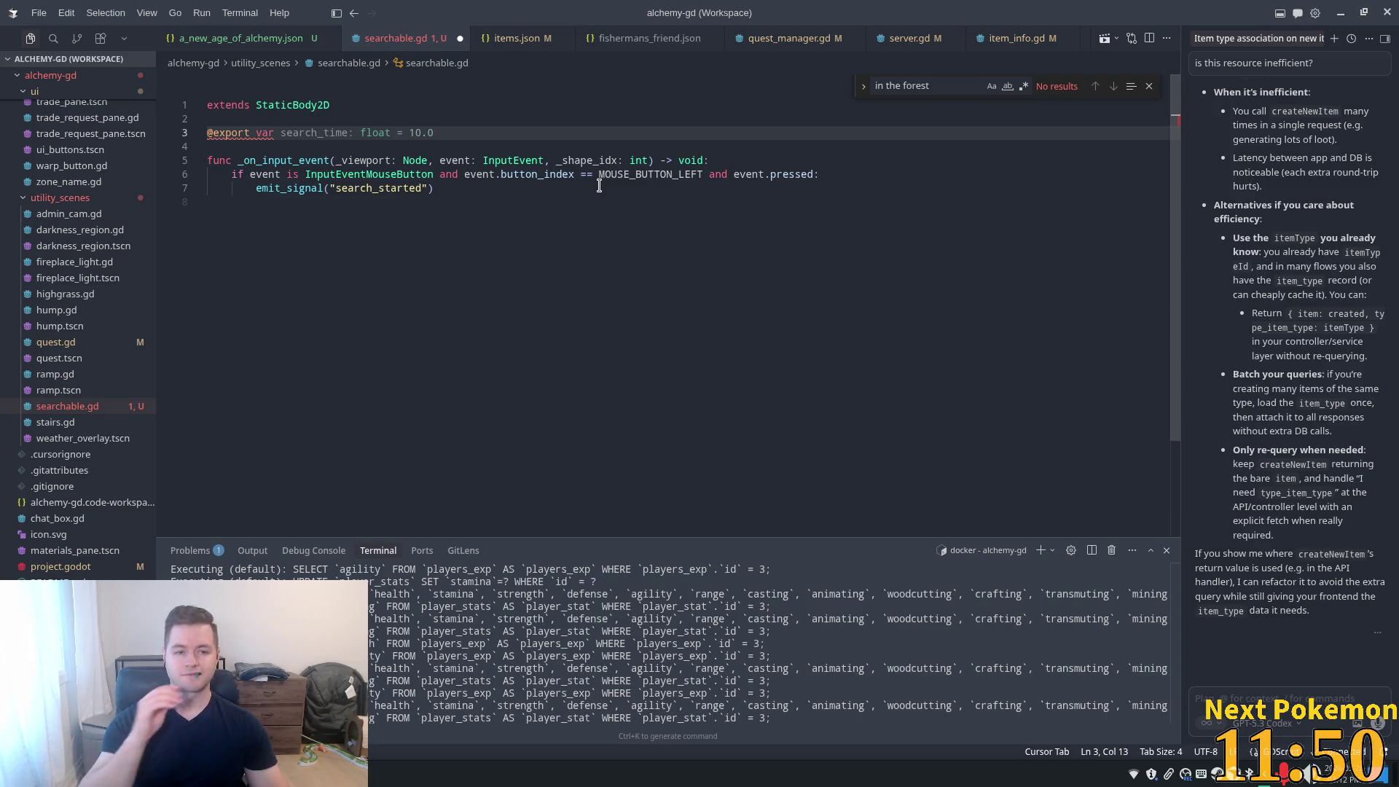
pyautogui.write('contents')
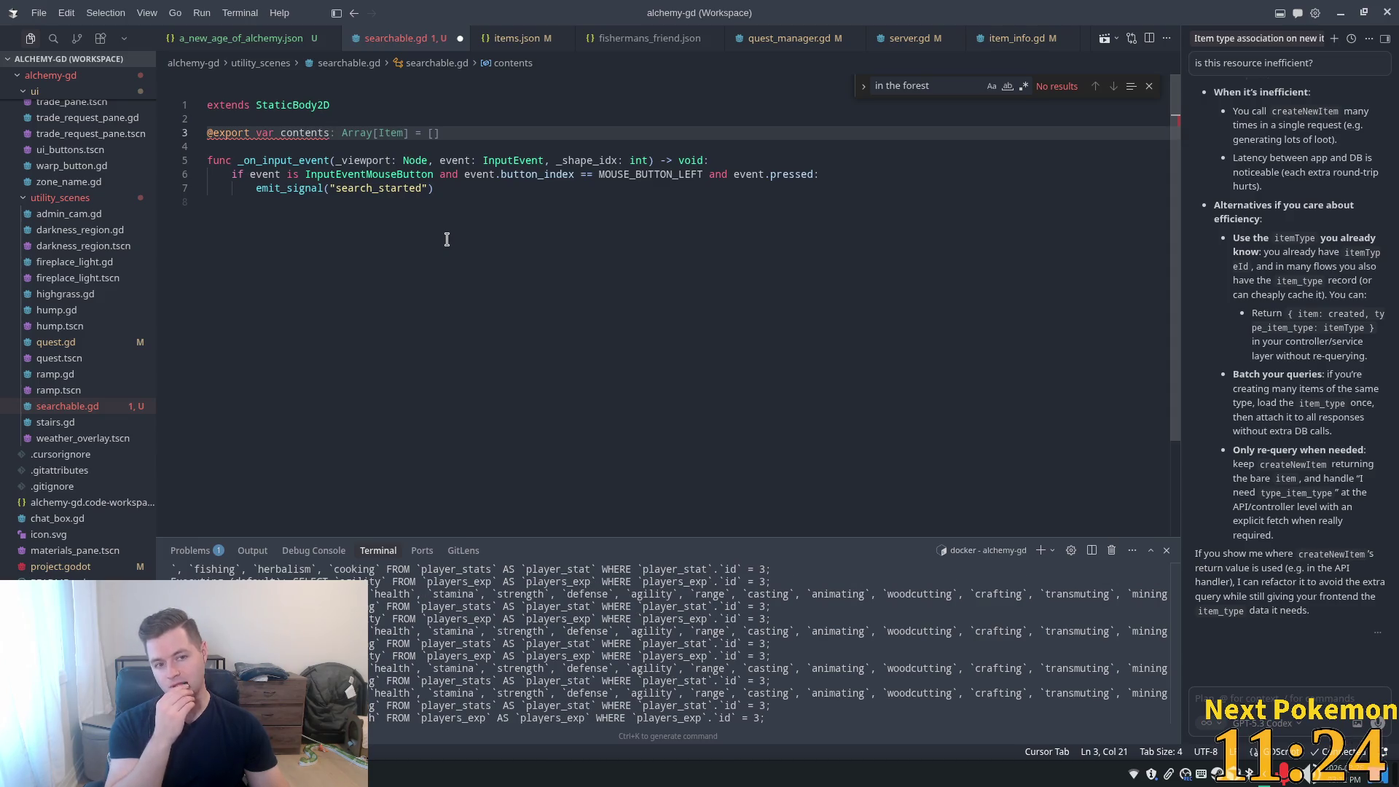
pyautogui.press('BackSpace')
pyautogui.press('BackSpace')
pyautogui.press('BackSpace')
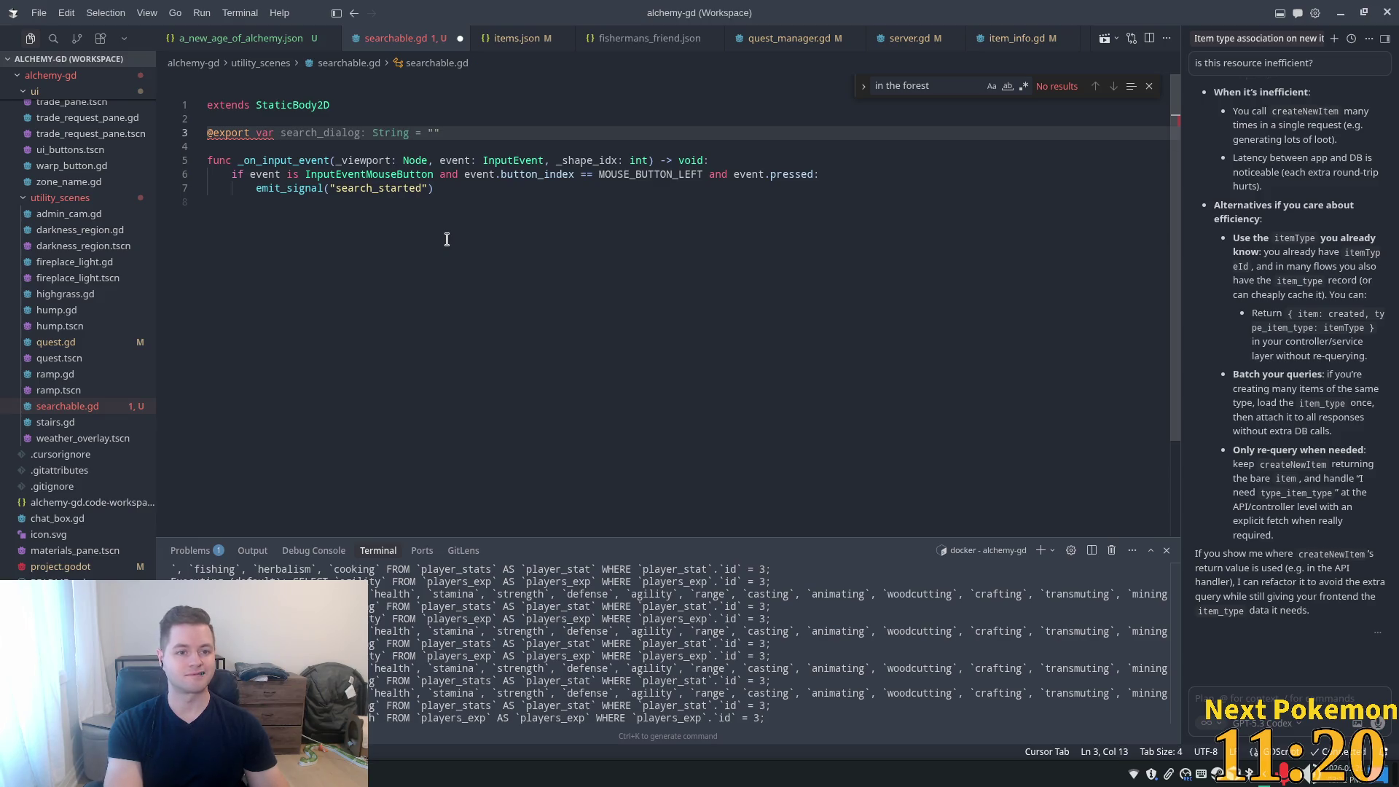
pyautogui.write('item')
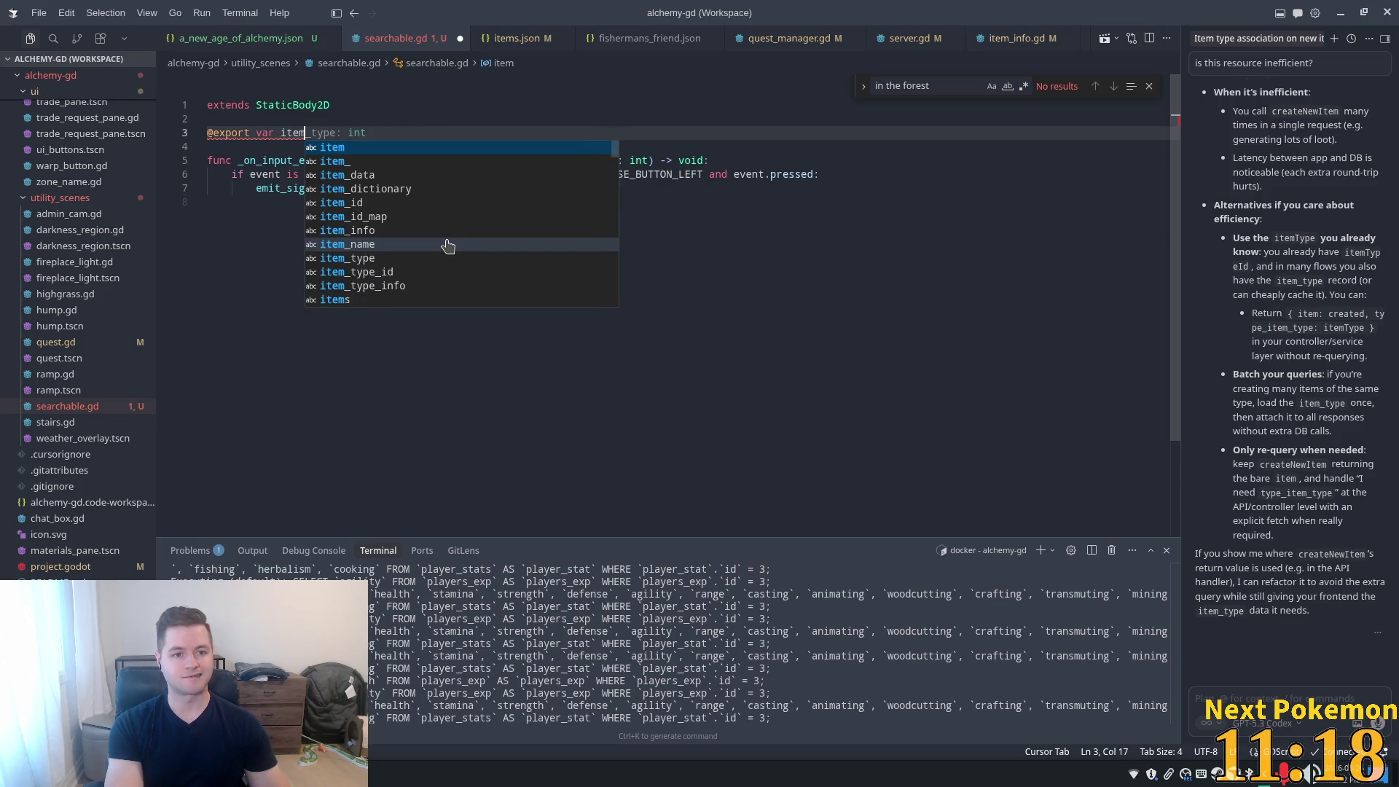
pyautogui.press('Tab')
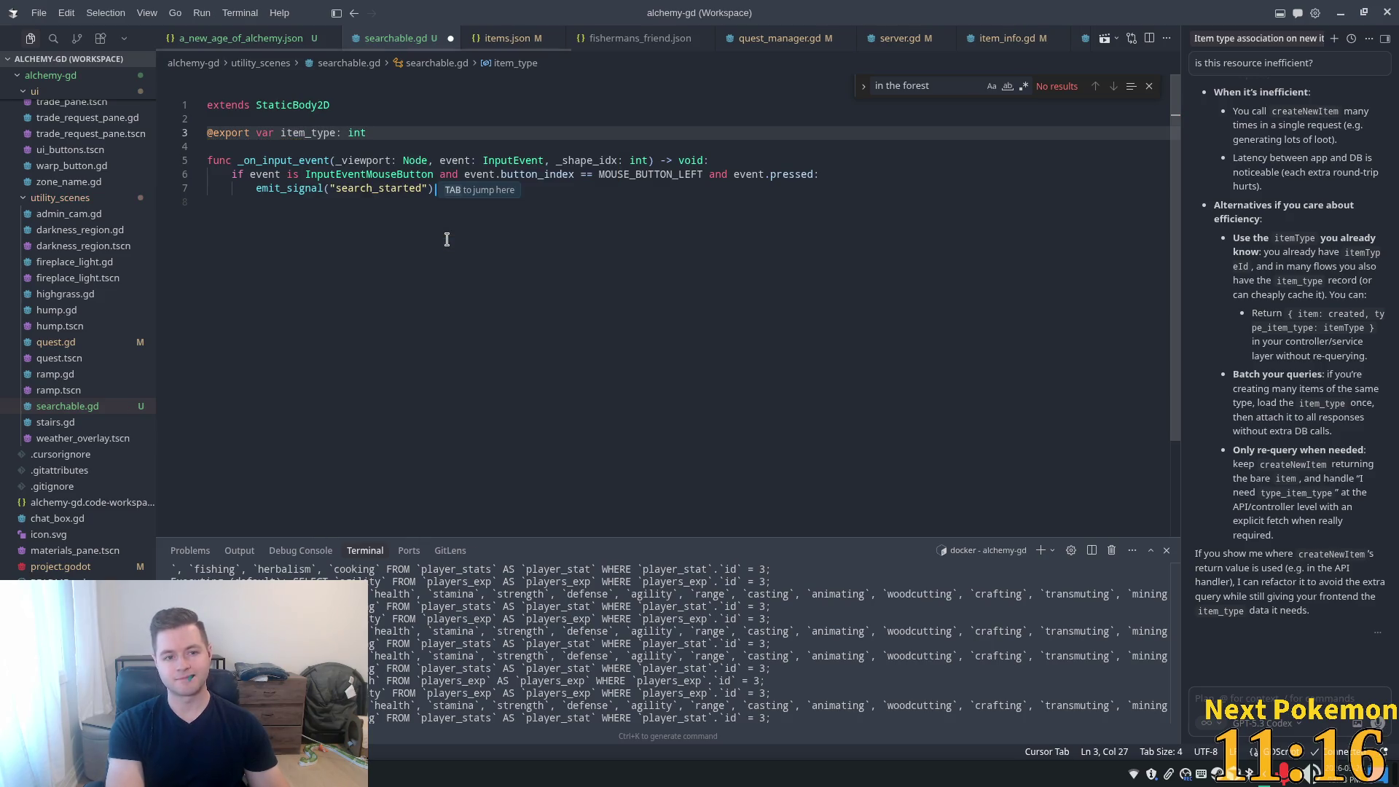
pyautogui.press('Return')
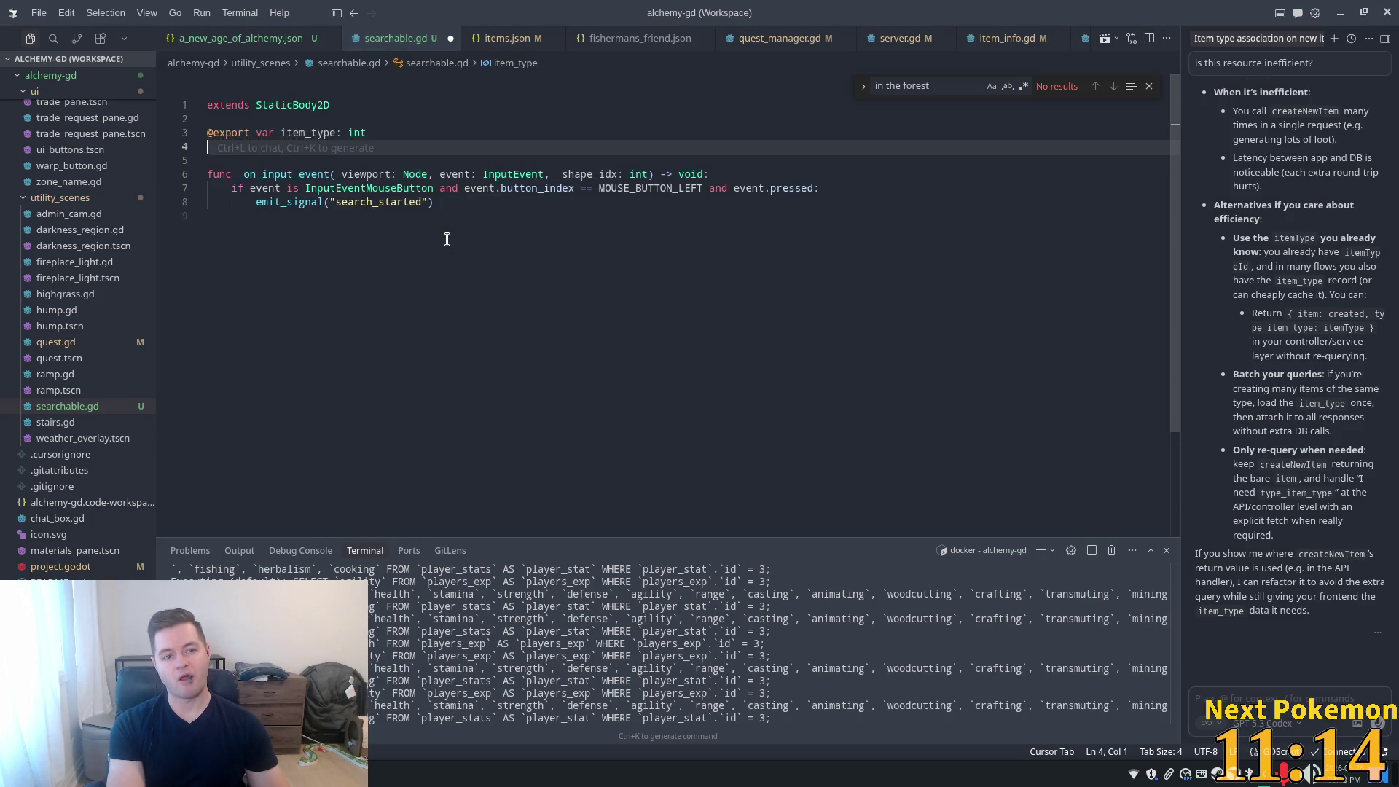
# Add exported quest_id: int and quest_stage: int declarations below item_type.
pyautogui.write('@export var')
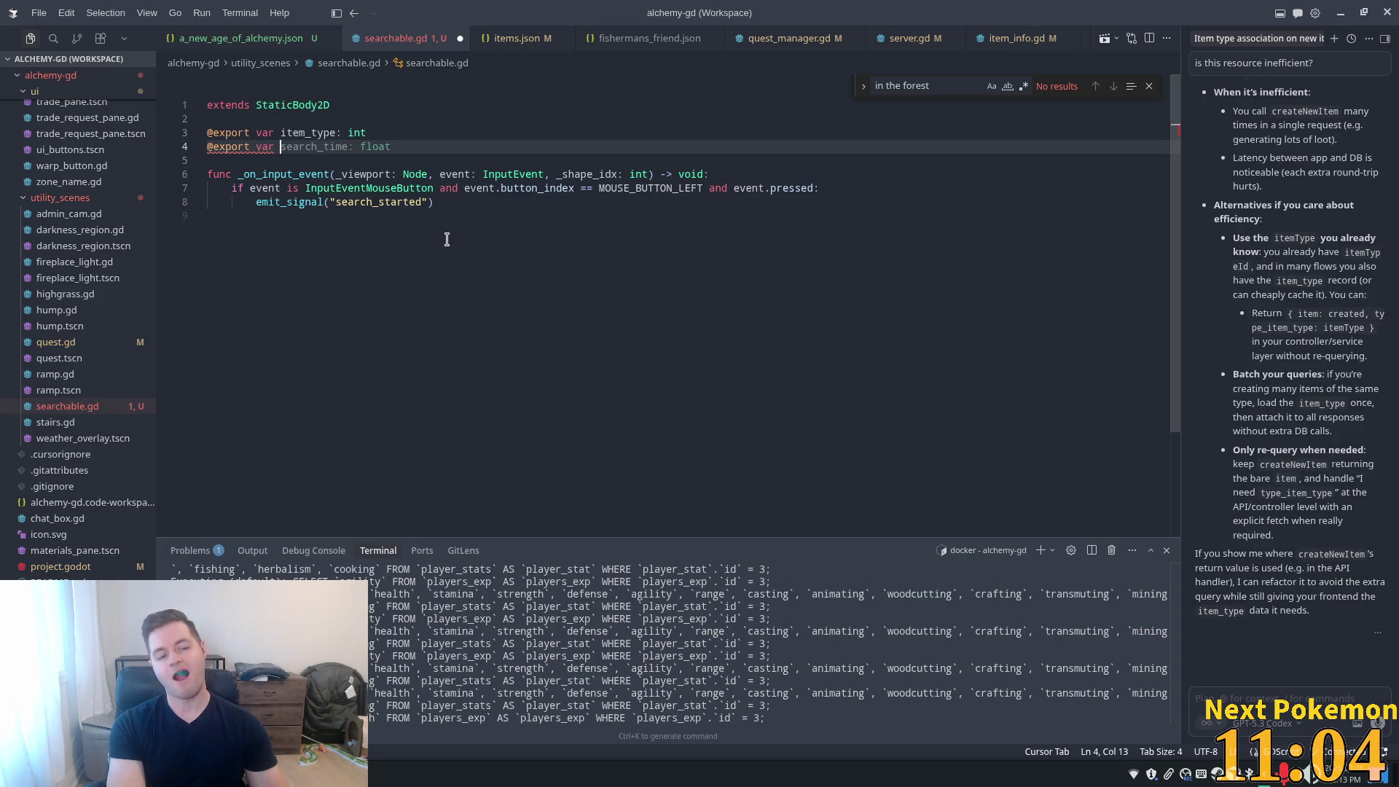
pyautogui.write('ques')
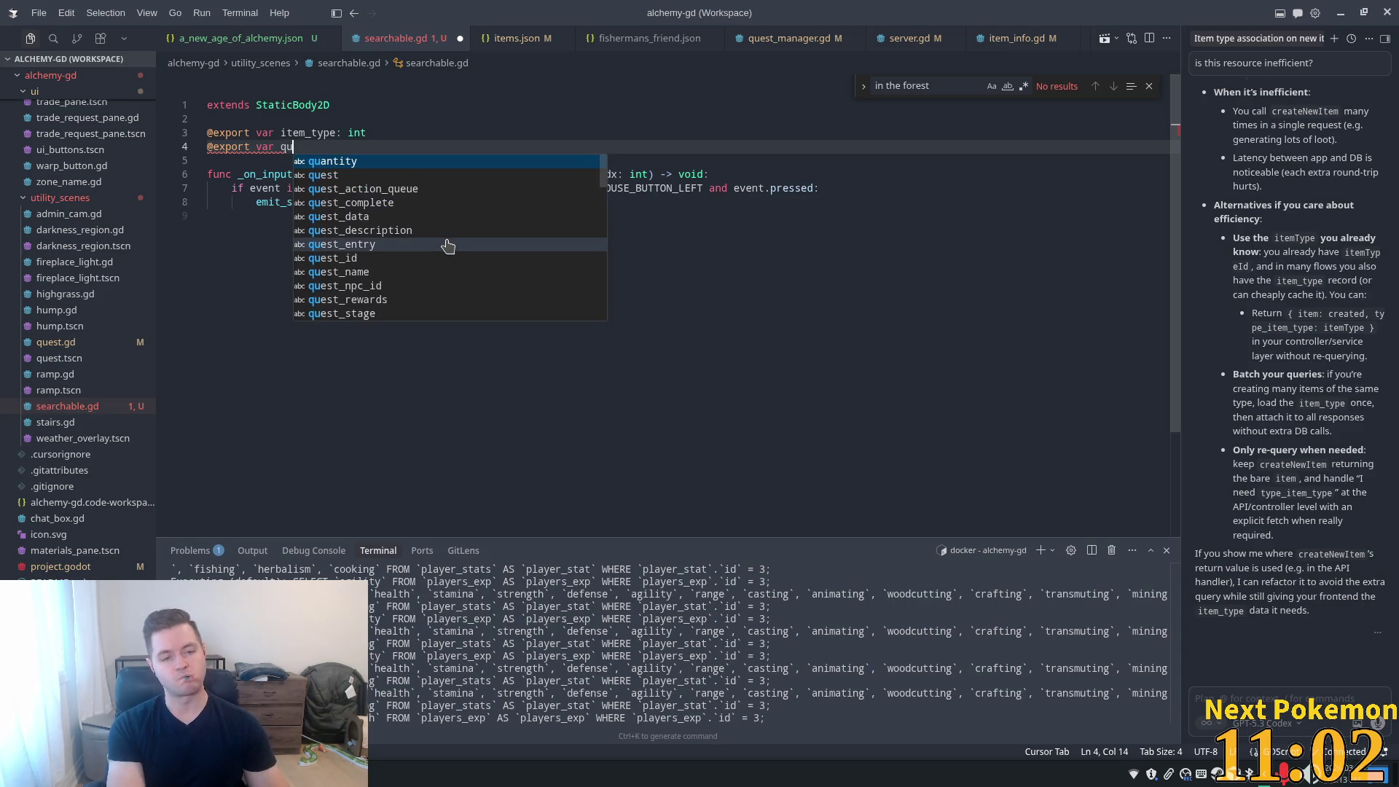
pyautogui.write('t')
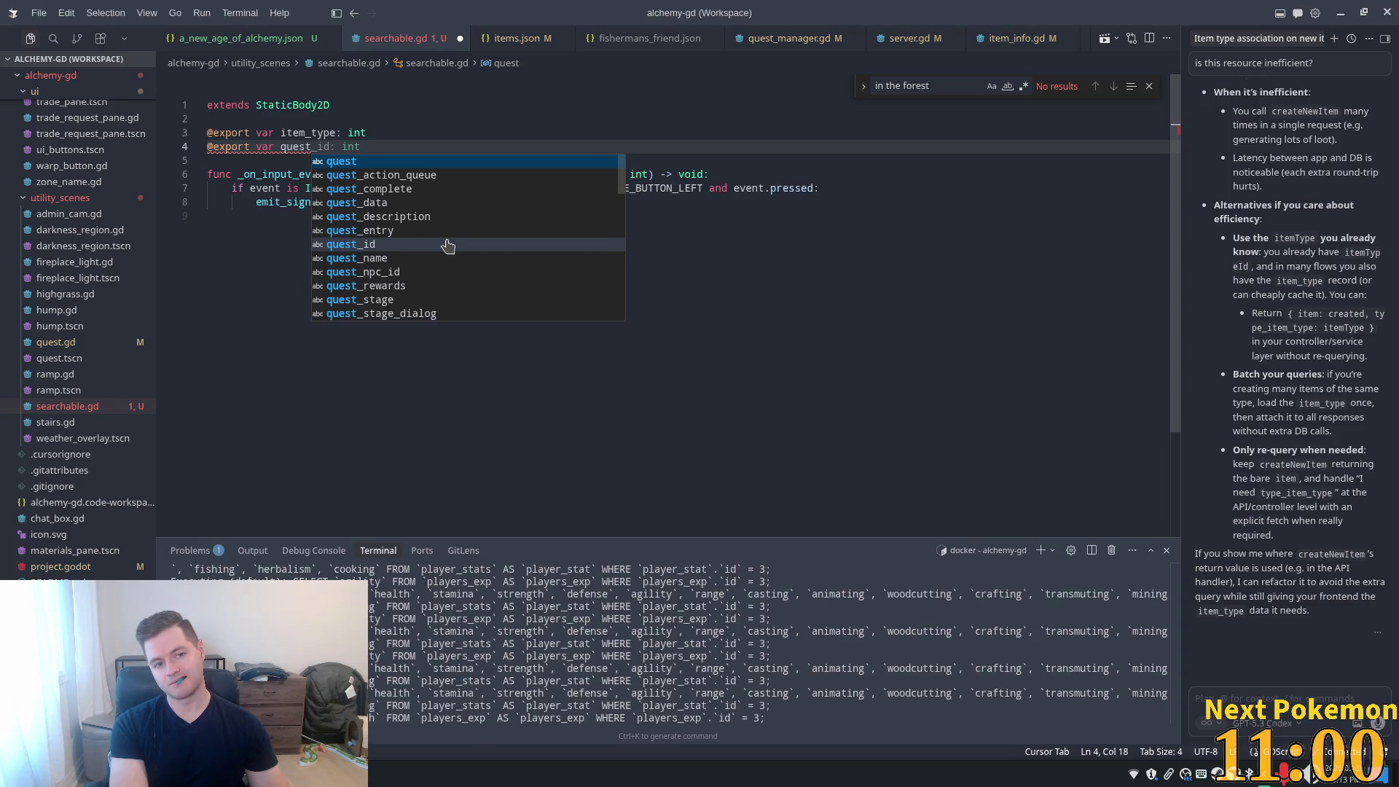
pyautogui.press('Tab')
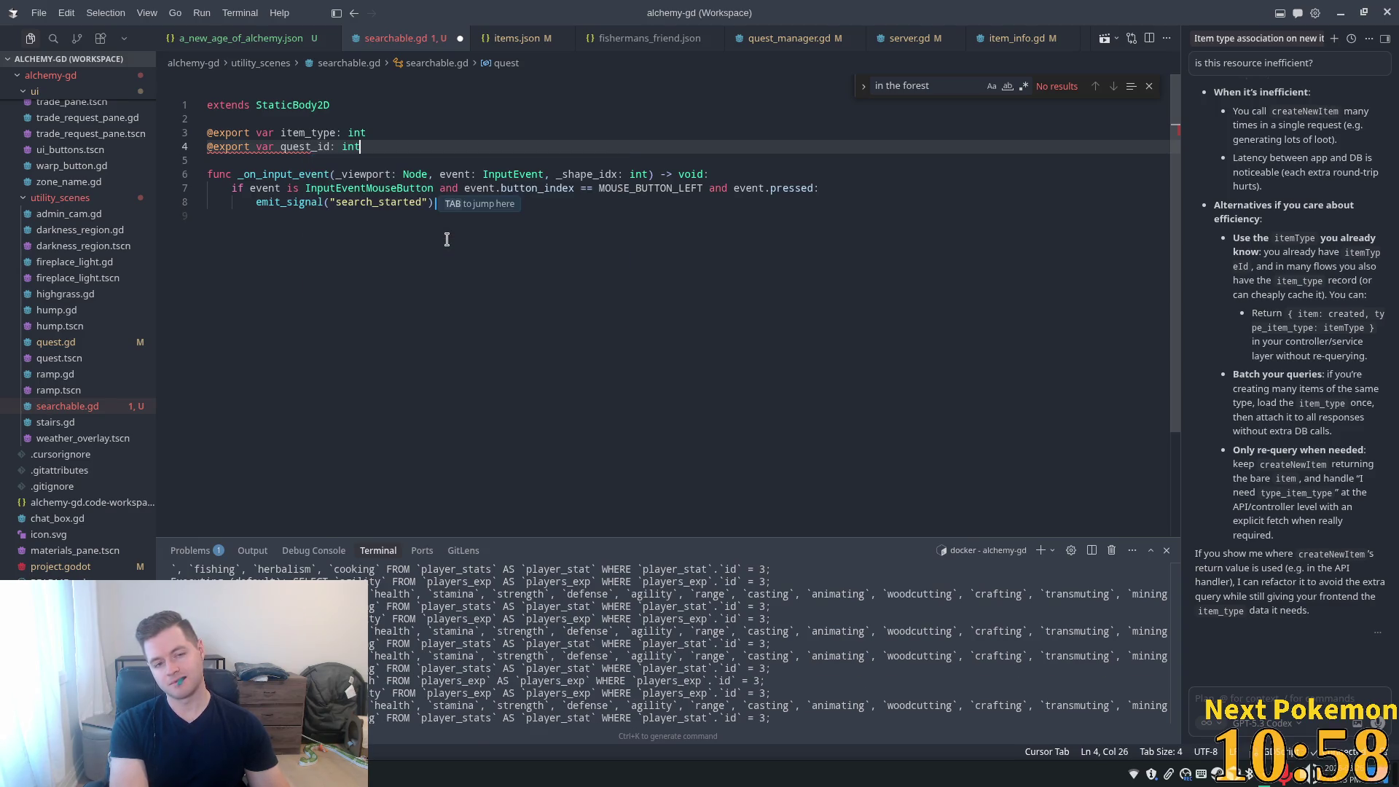
pyautogui.press('Return')
pyautogui.write('s')
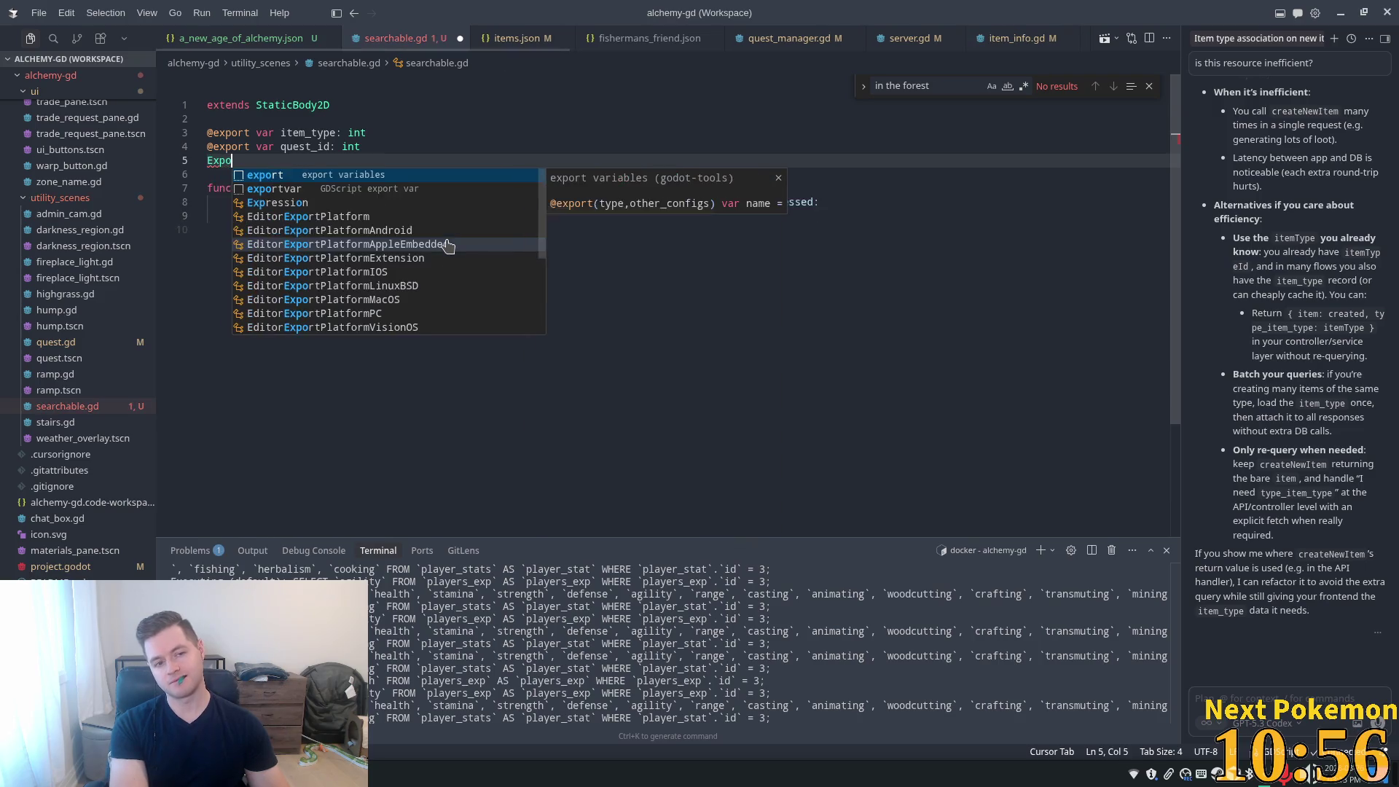
pyautogui.press('BackSpace')
pyautogui.write('@export var')
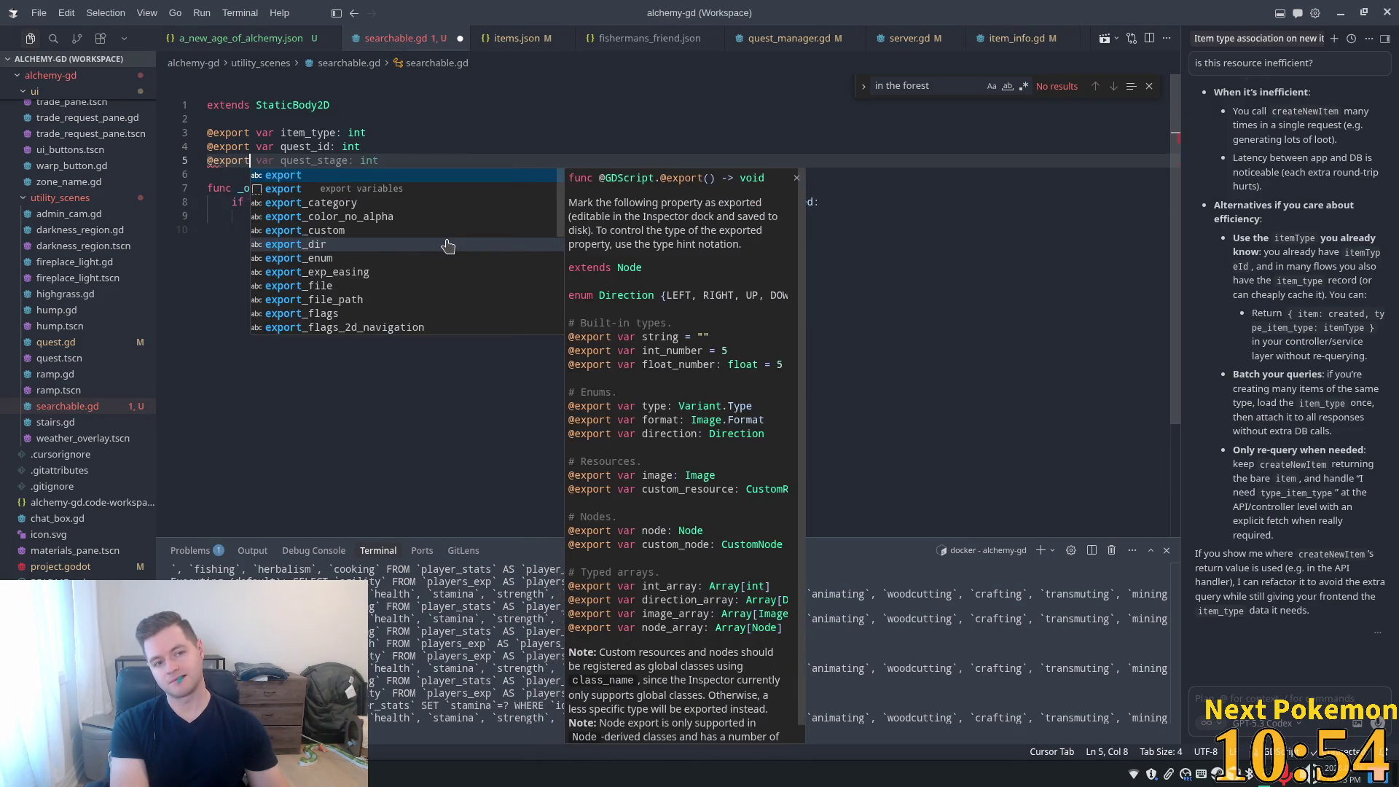
pyautogui.press('Tab')
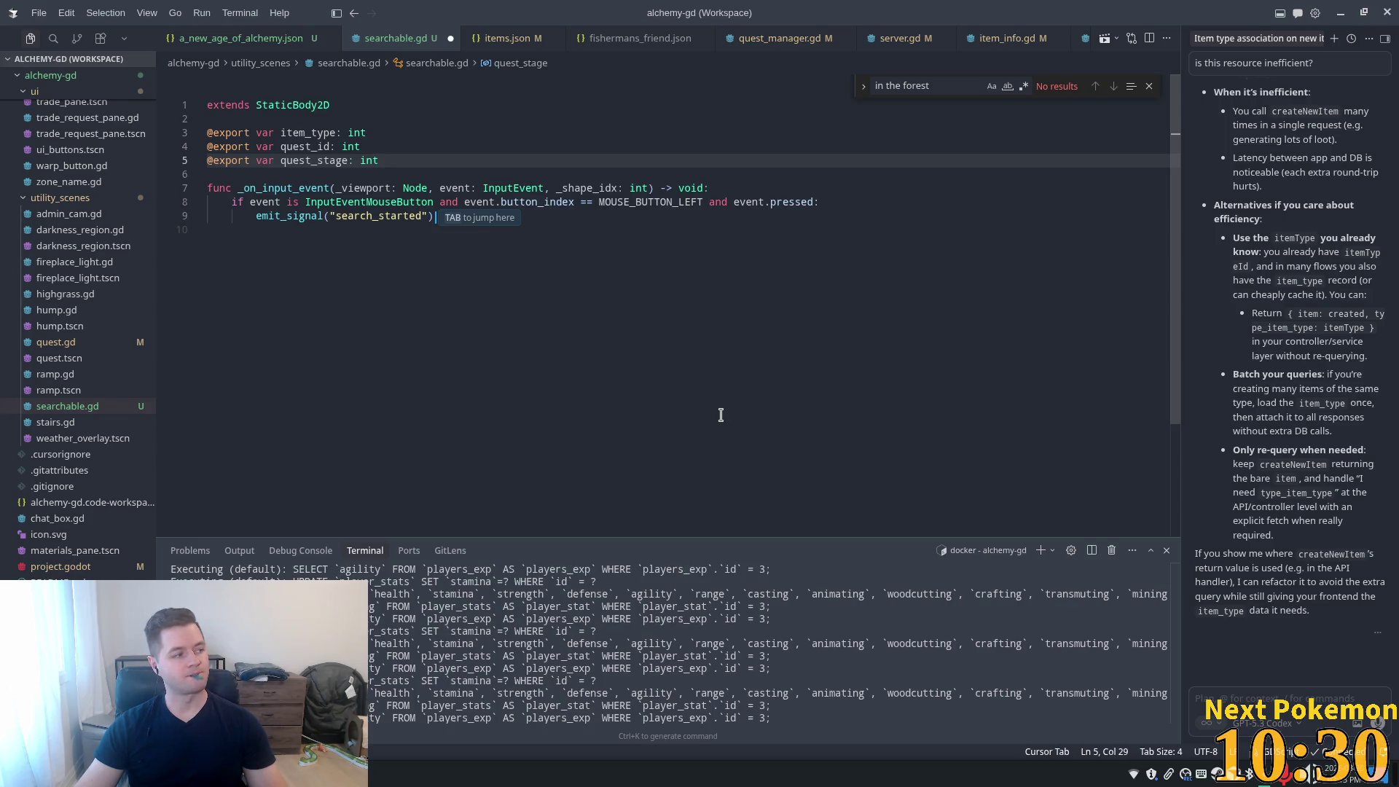
pyautogui.press('Tab')
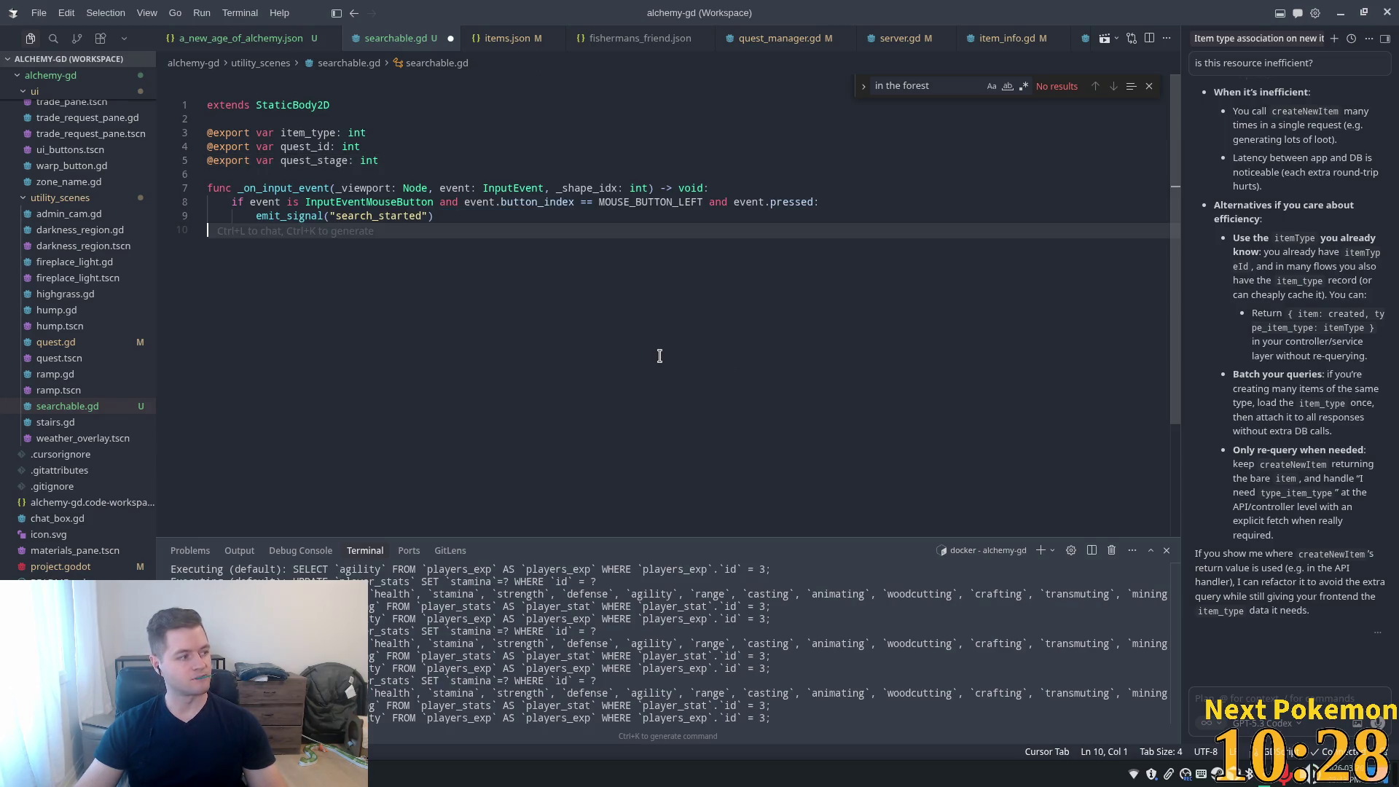
pyautogui.click(467, 202)
pyautogui.click(472, 215)
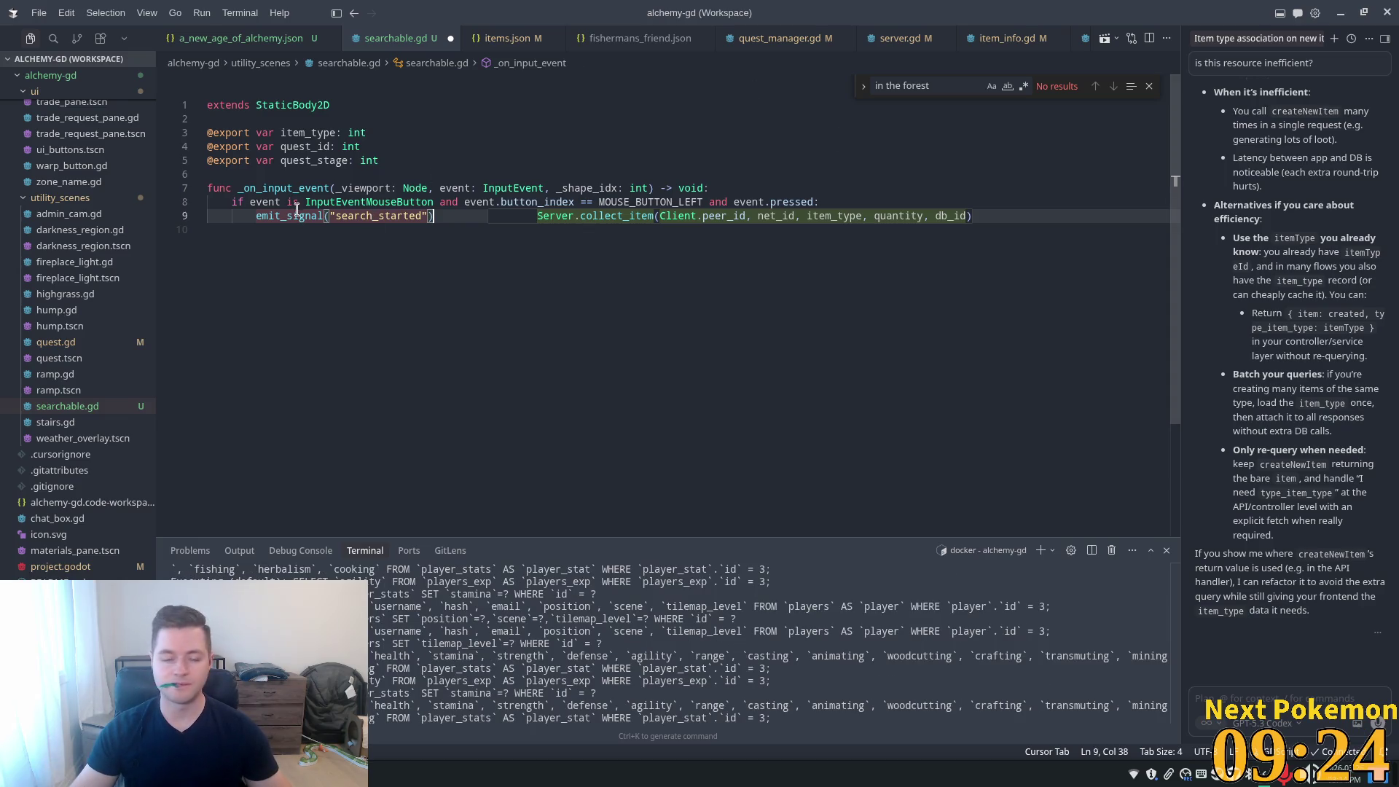
pyautogui.click(534, 202)
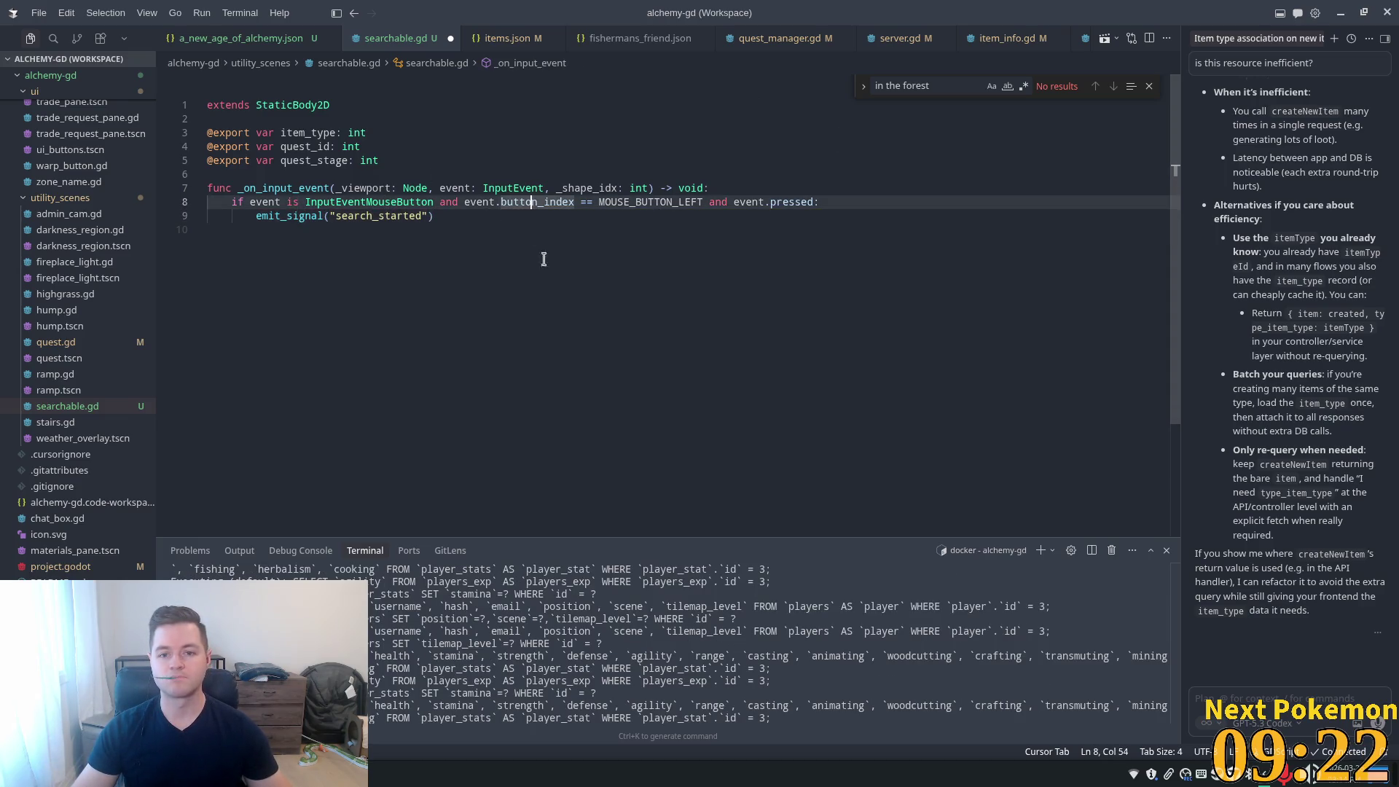
pyautogui.click(467, 217)
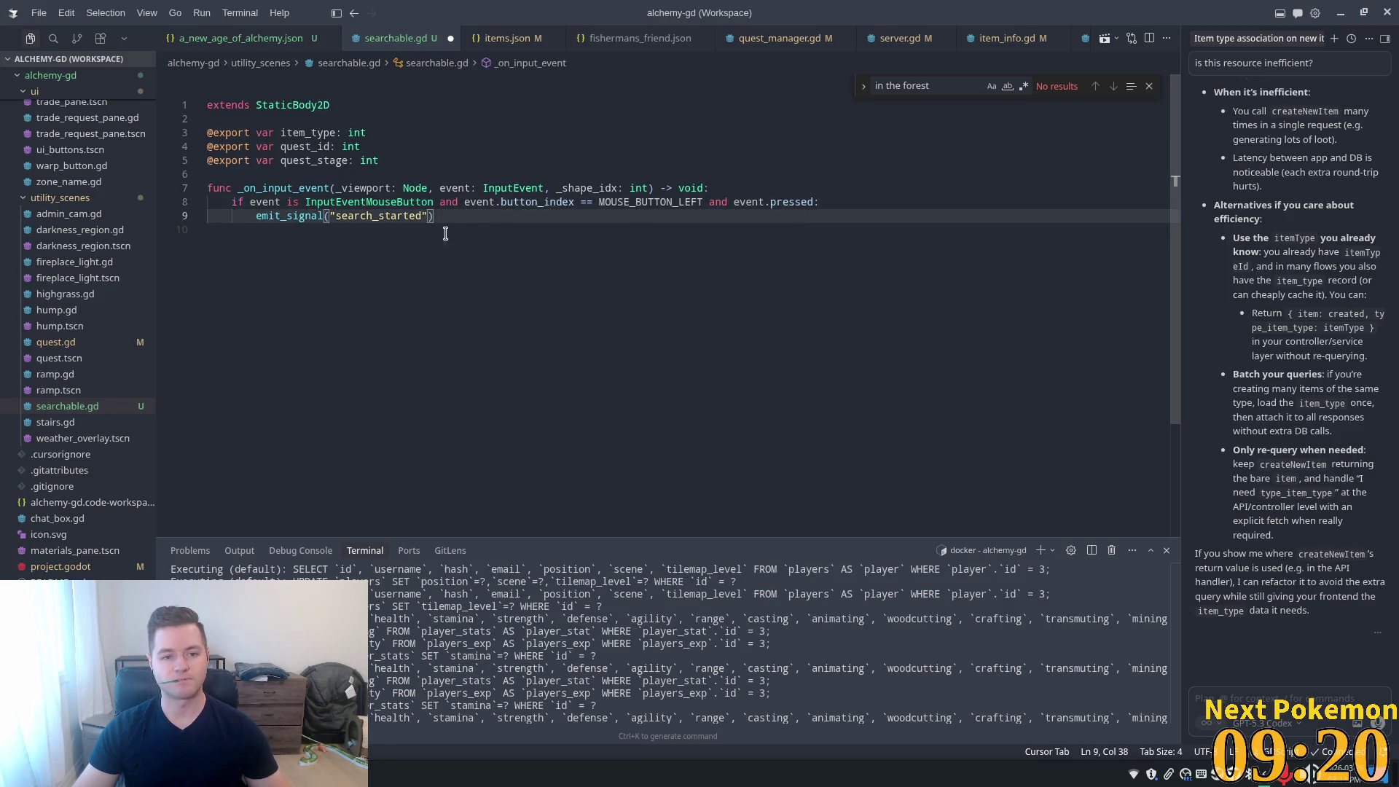
pyautogui.moveTo(459, 212)
pyautogui.mouseDown()
pyautogui.moveTo(241, 204)
pyautogui.moveTo(256, 216)
pyautogui.mouseUp()
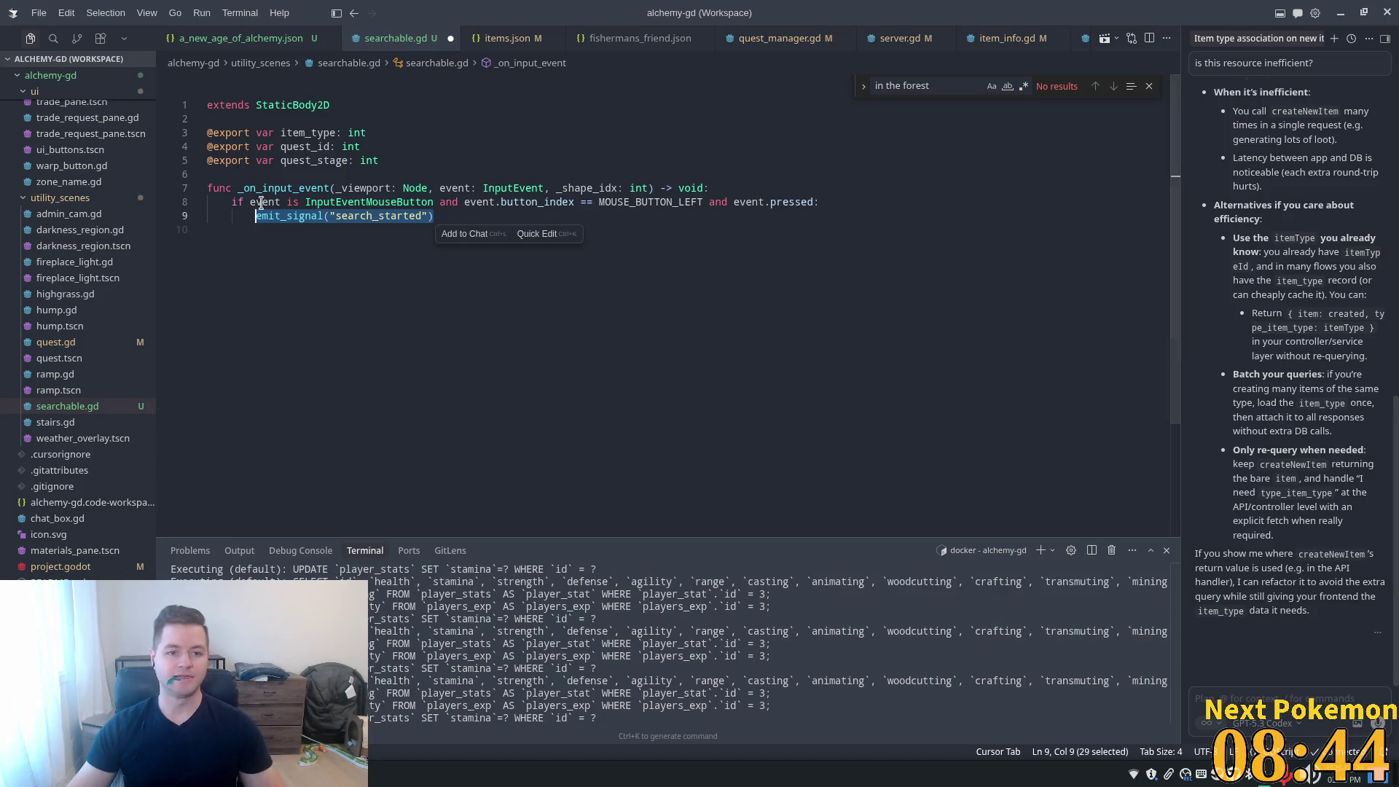
pyautogui.click(462, 343)
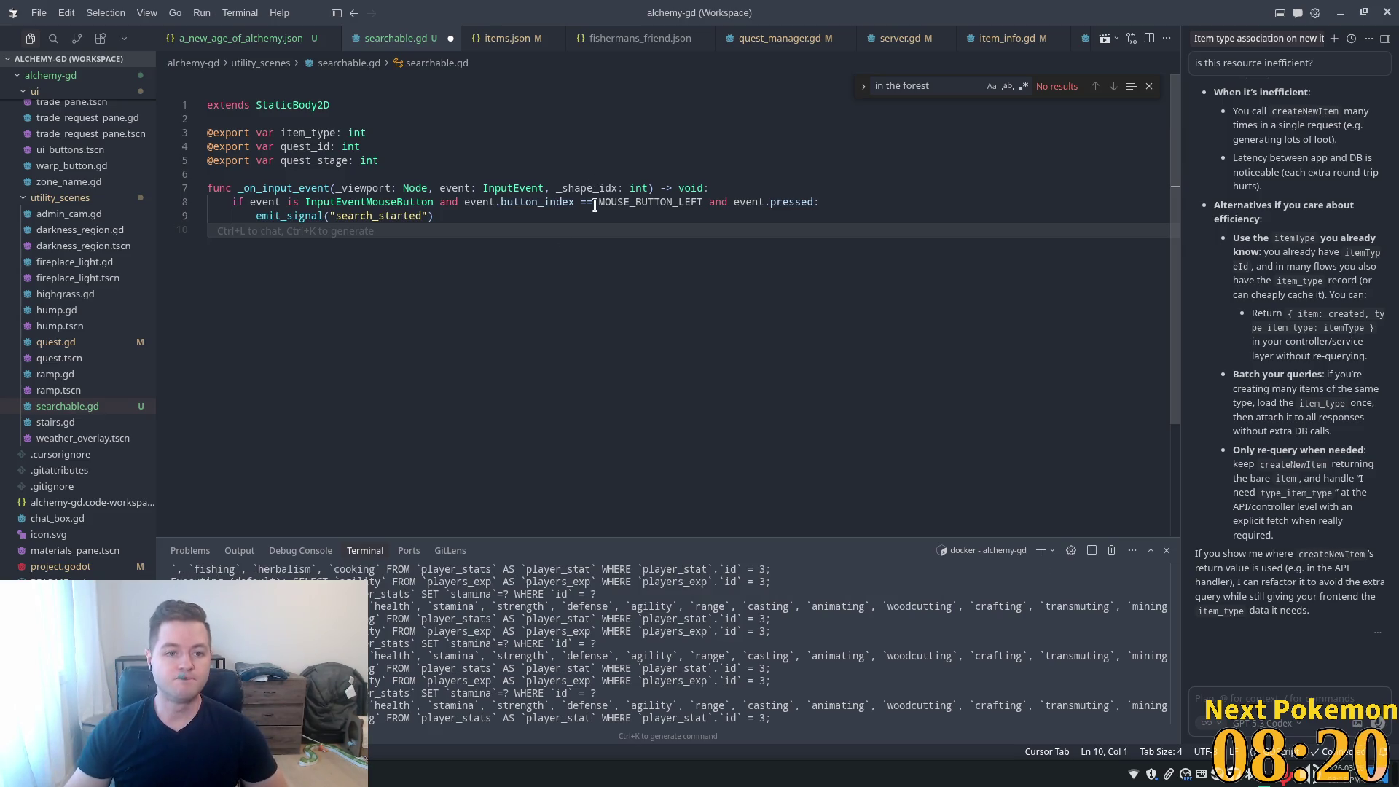
pyautogui.moveTo(436, 216); pyautogui.dragTo(243, 213)
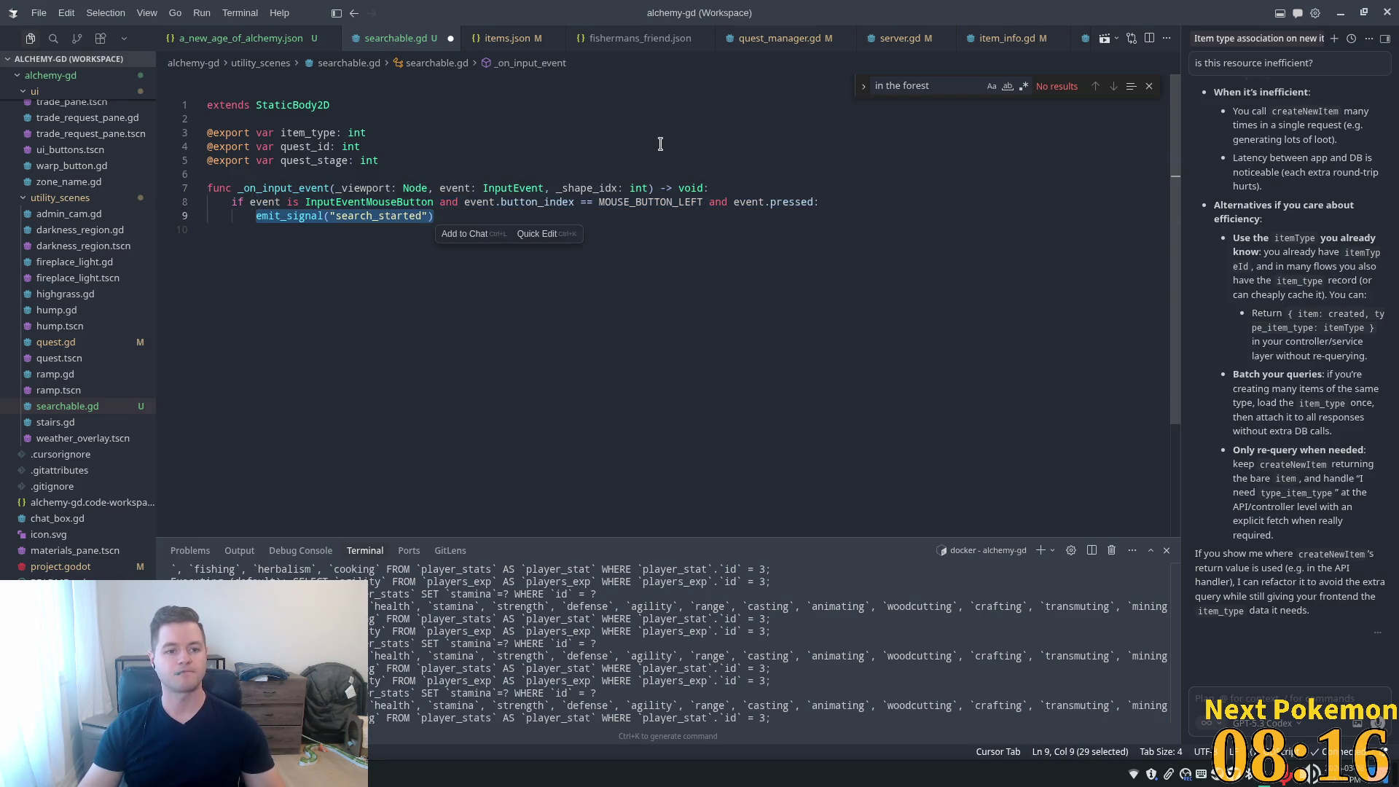
# Write the condition 'if quest_id != null and quest_stage != null:' and begin its indented body.
pyautogui.write('if ')
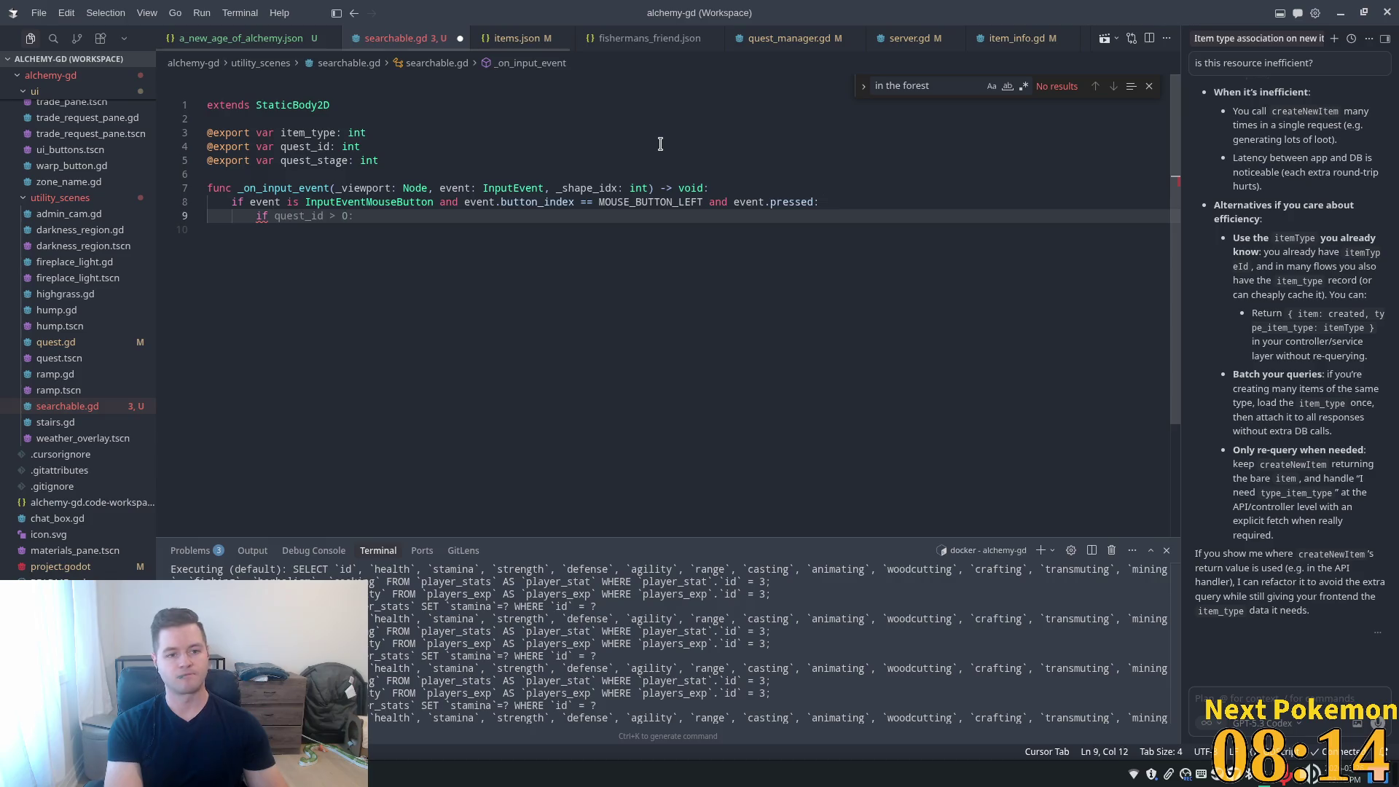
pyautogui.write('quest')
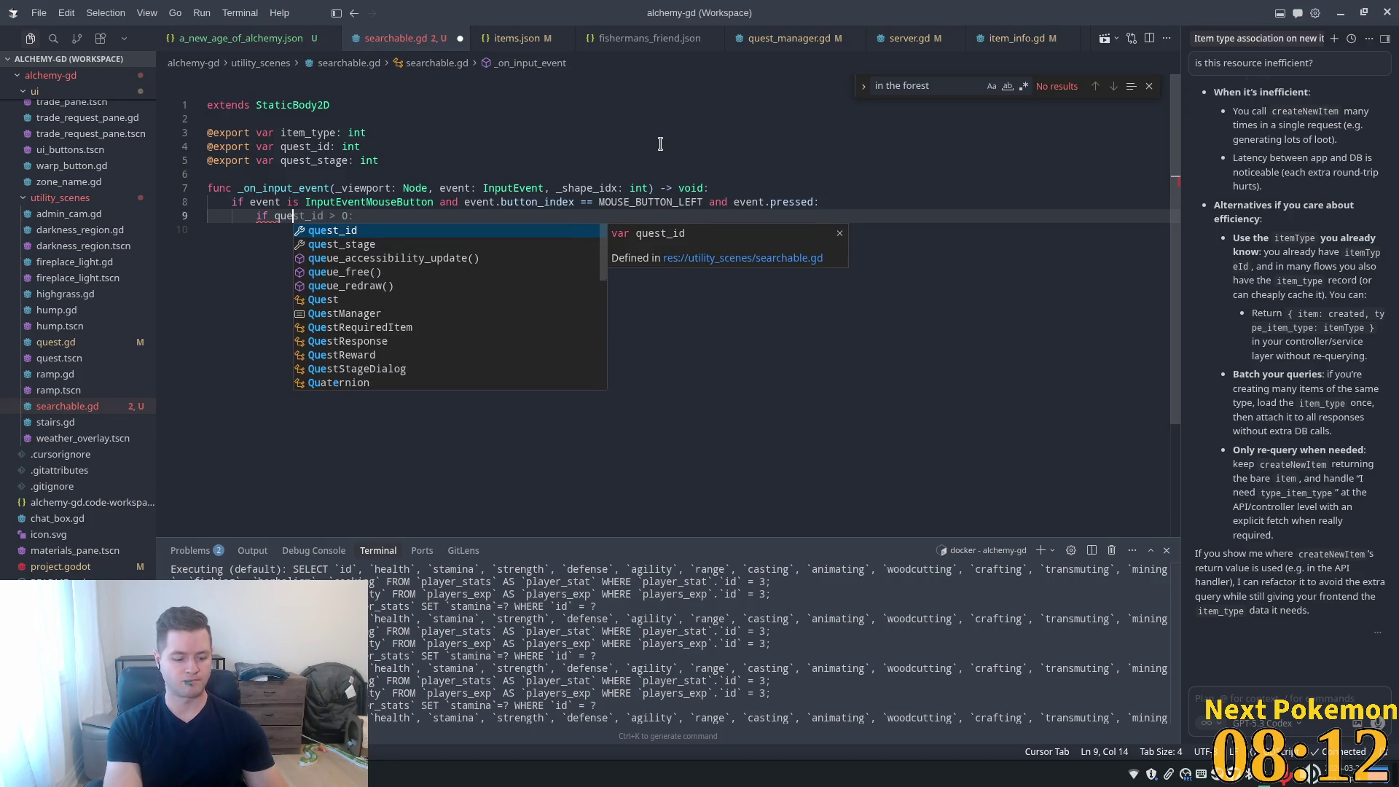
pyautogui.write('_id ')
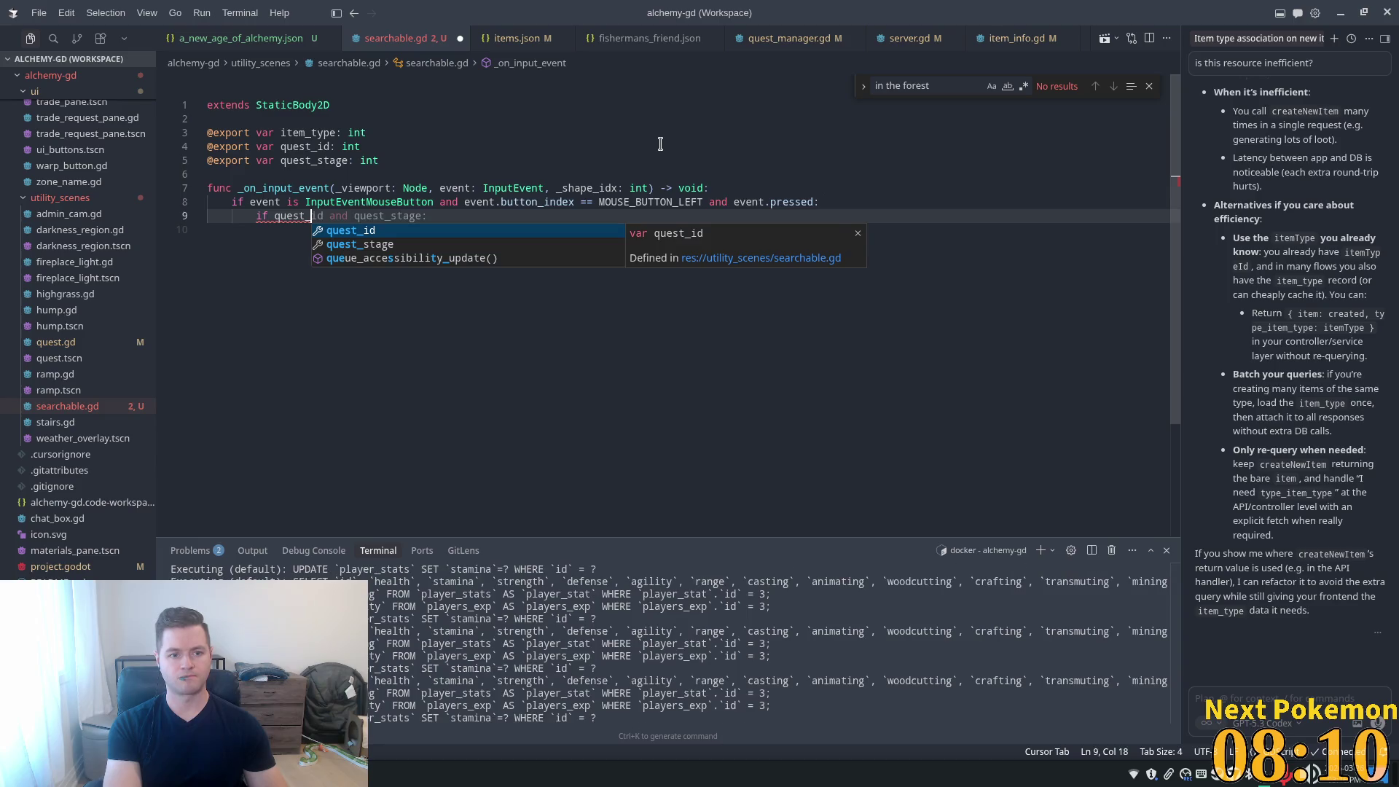
pyautogui.write('!= m')
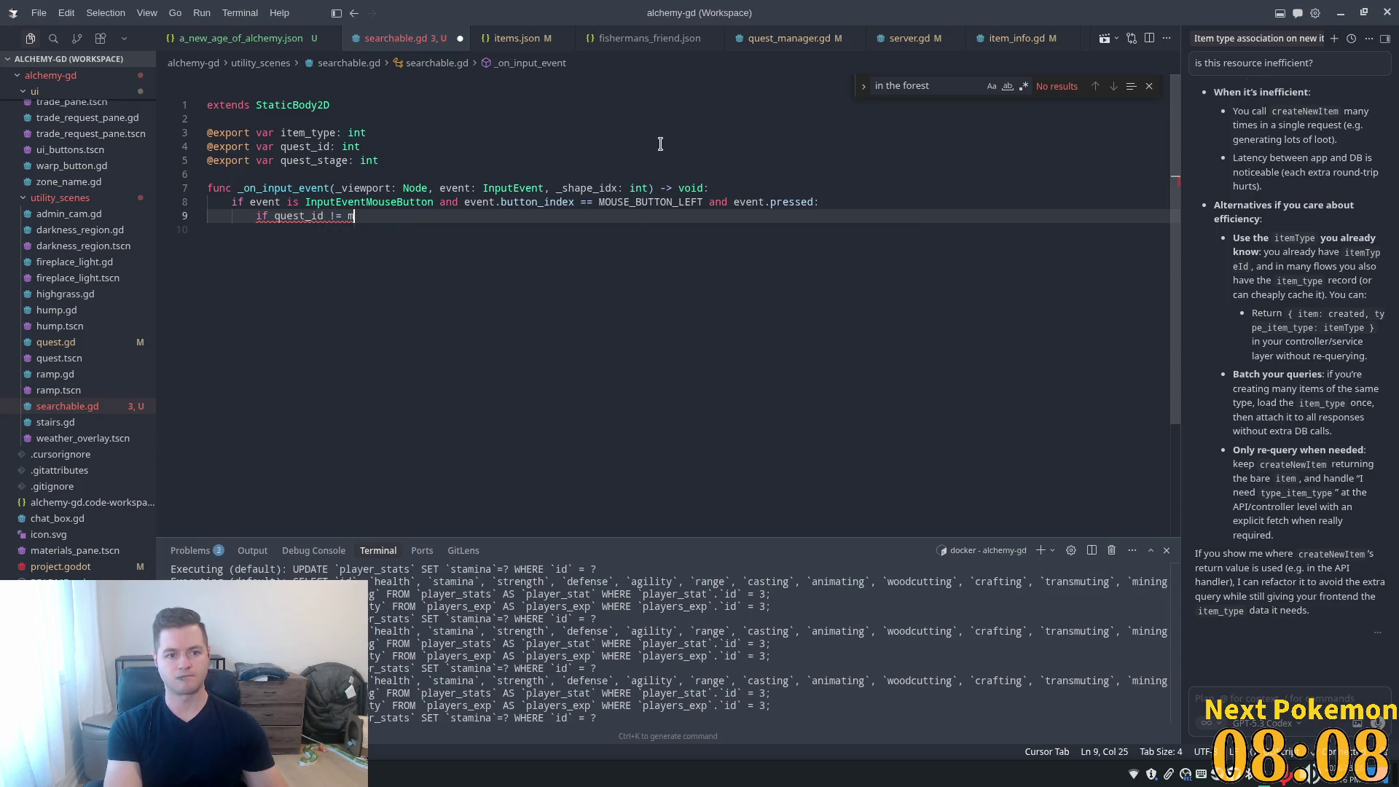
pyautogui.write('n')
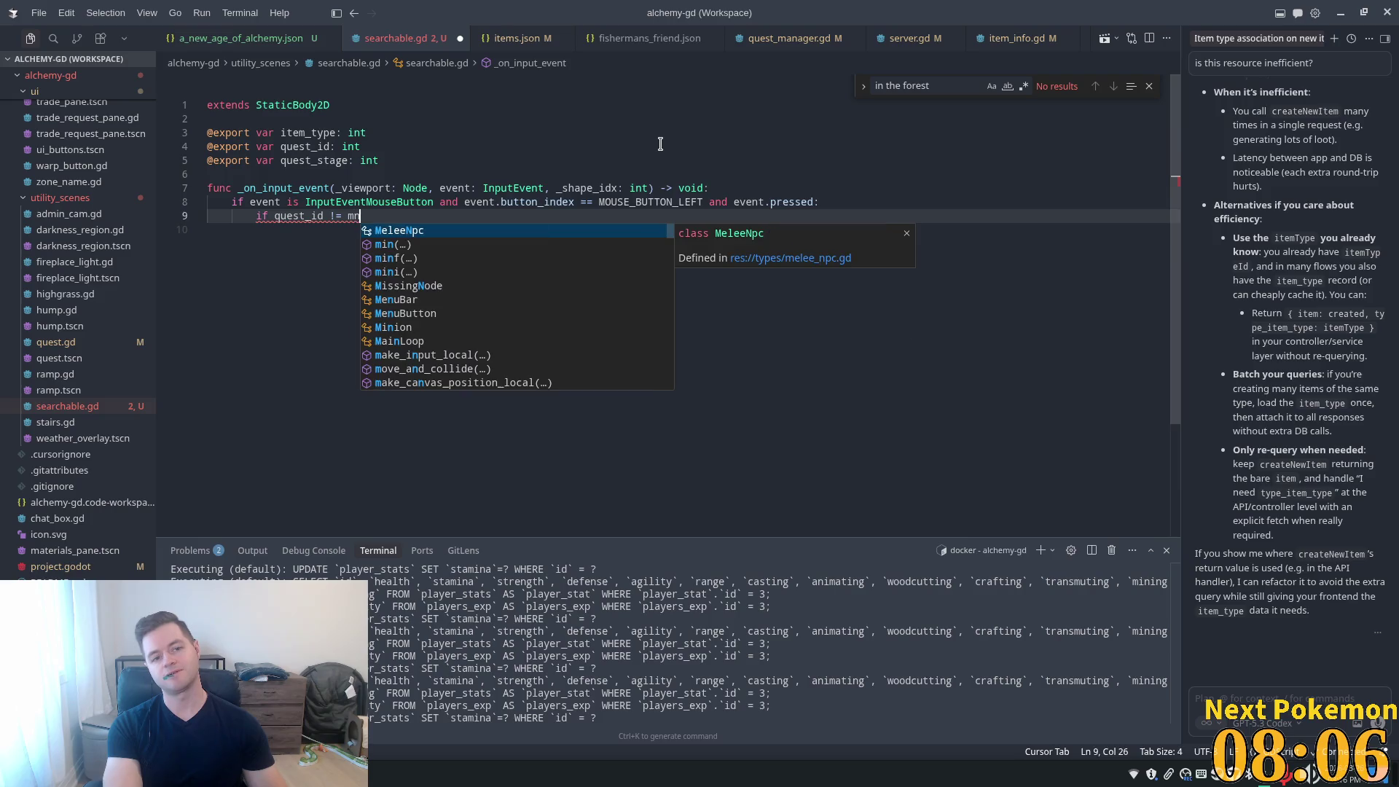
pyautogui.press('BackSpace')
pyautogui.press('BackSpace')
pyautogui.write('null')
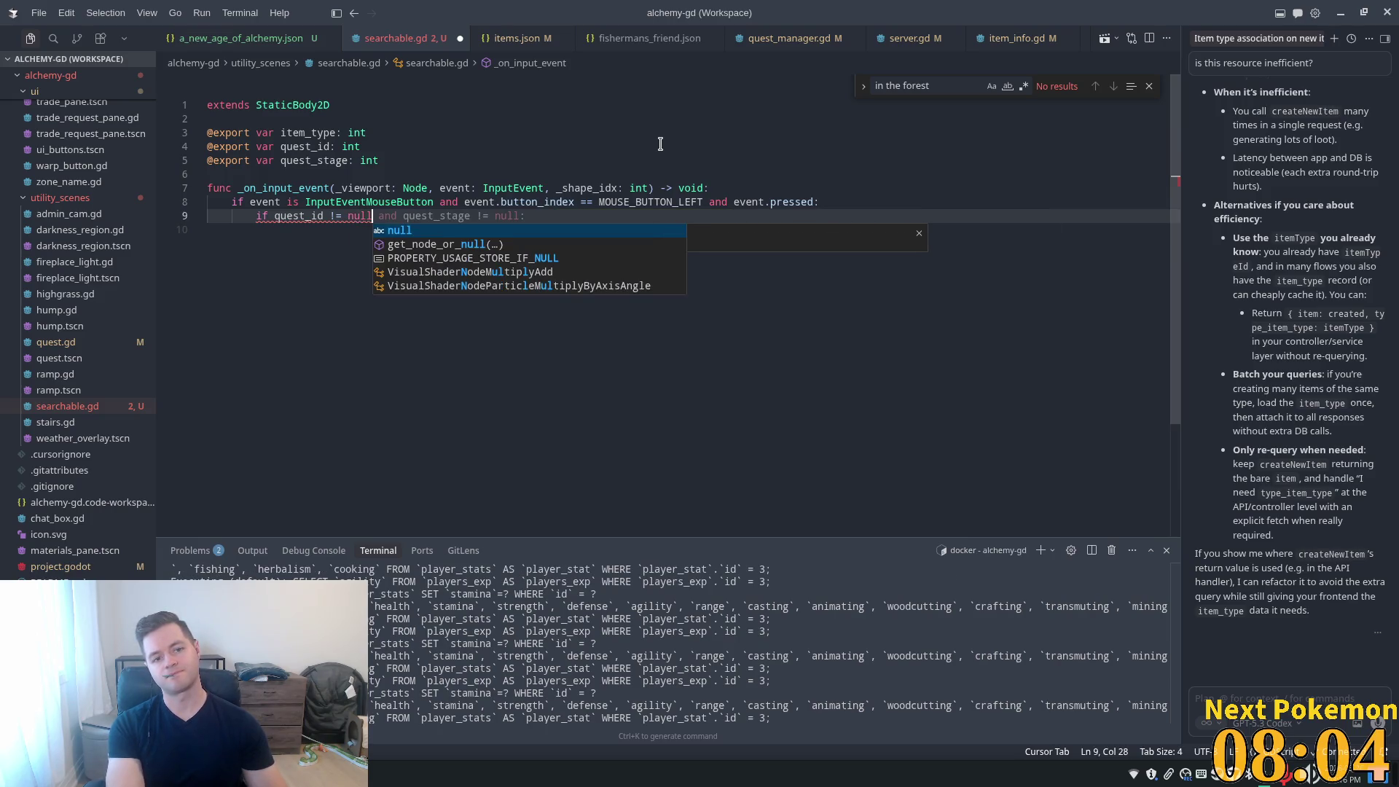
pyautogui.press('Tab')
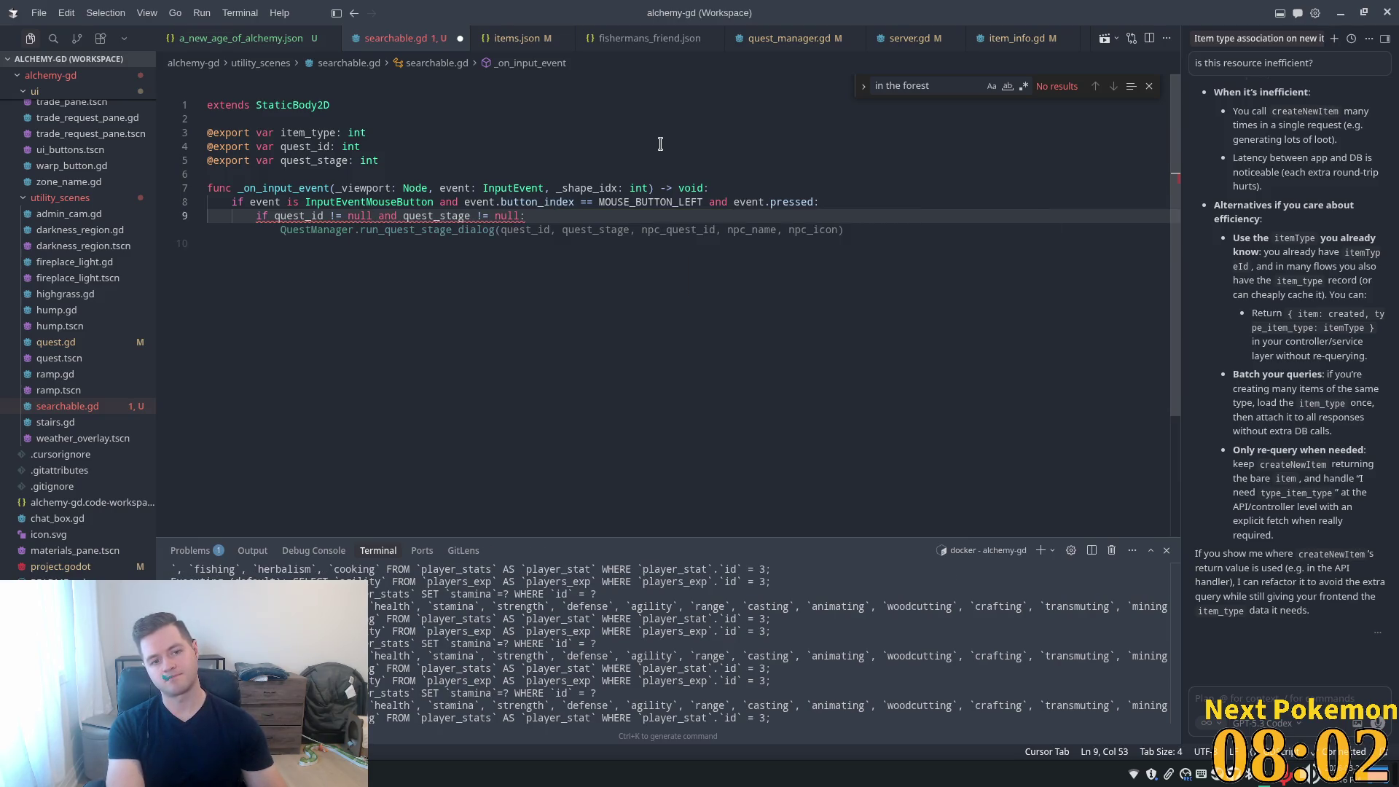
pyautogui.press('Return')
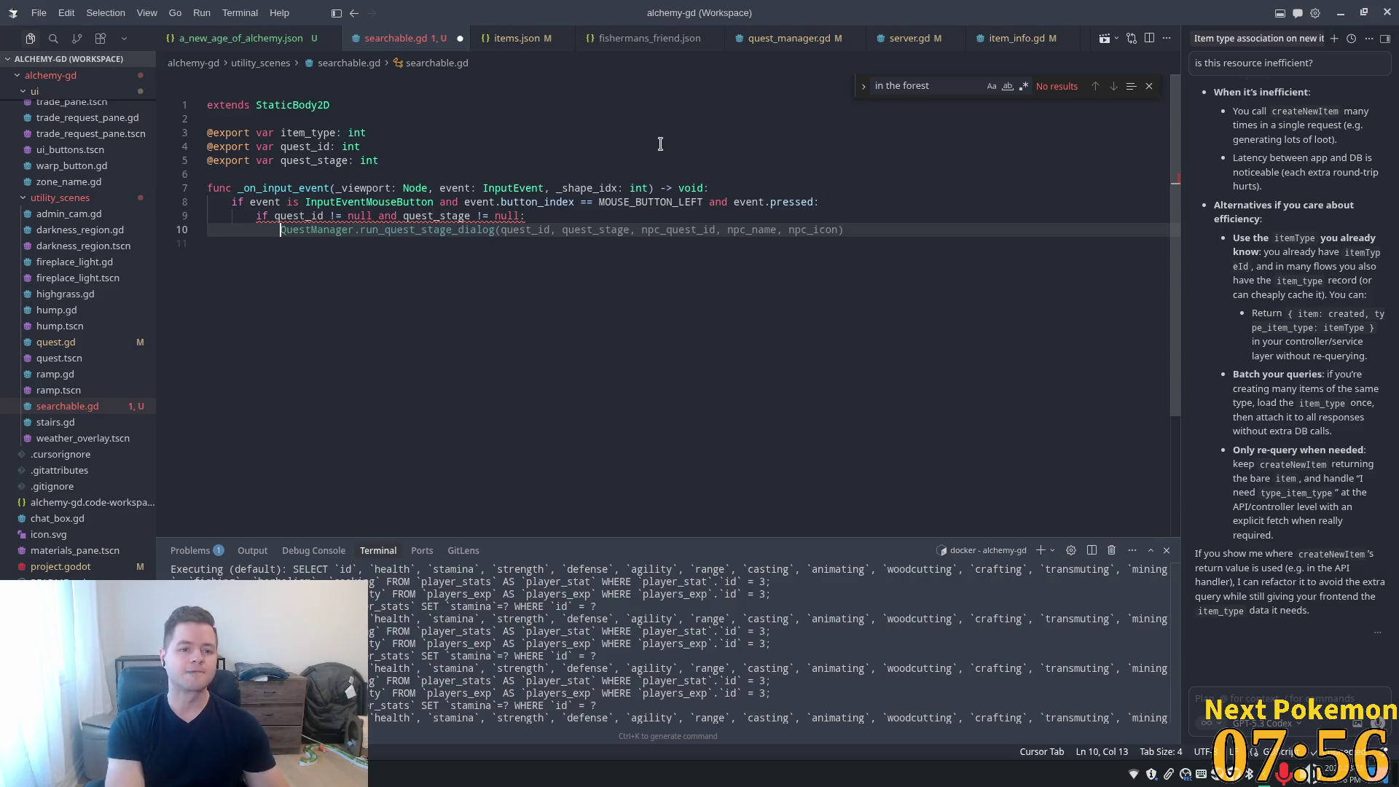
# Open quest.gd with the quick file finder by searching 'quest'.
pyautogui.click(751, 38)
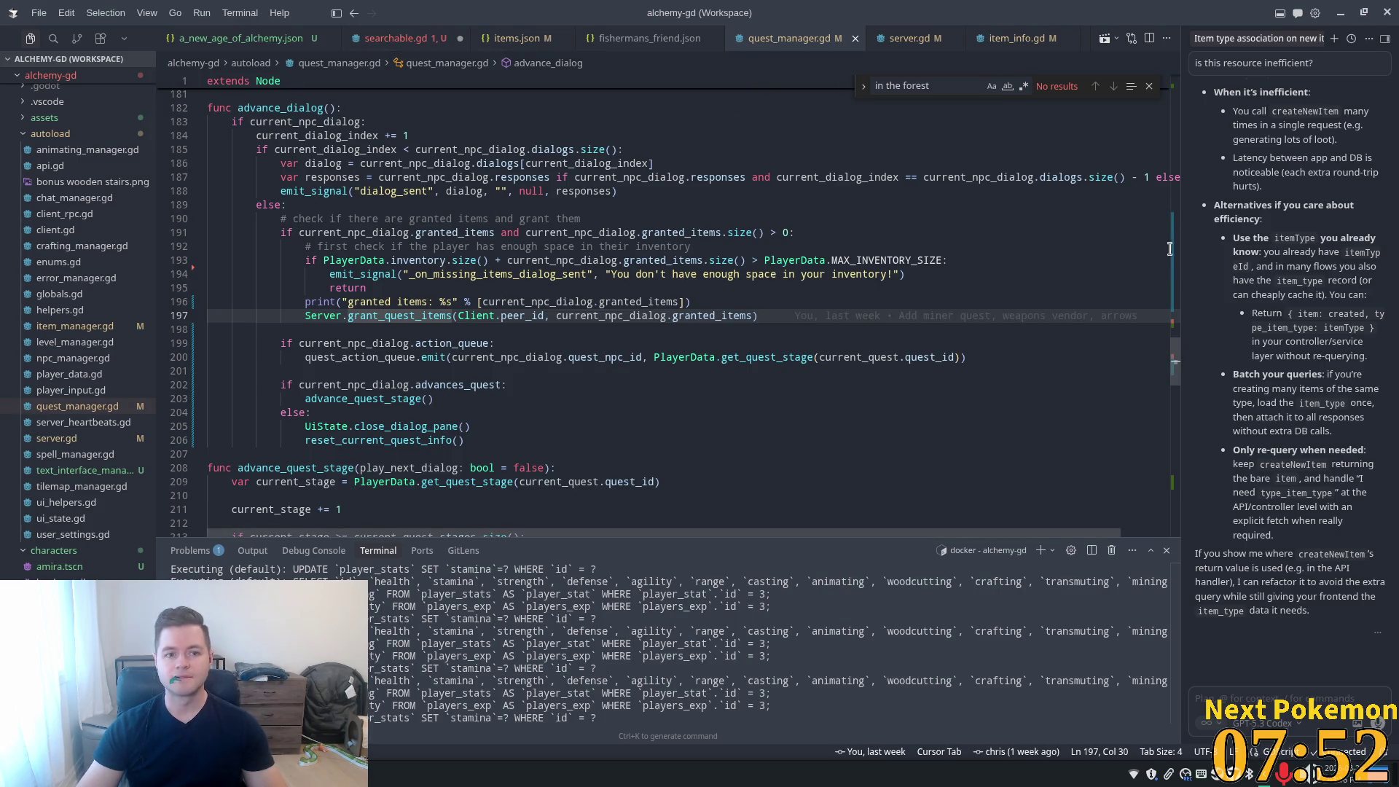
pyautogui.scroll(-3, 1181, 384)
pyautogui.moveTo(1180, 384)
pyautogui.mouseDown()
pyautogui.moveTo(1184, 461)
pyautogui.moveTo(1057, 240)
pyautogui.moveTo(886, 29)
pyautogui.mouseUp()
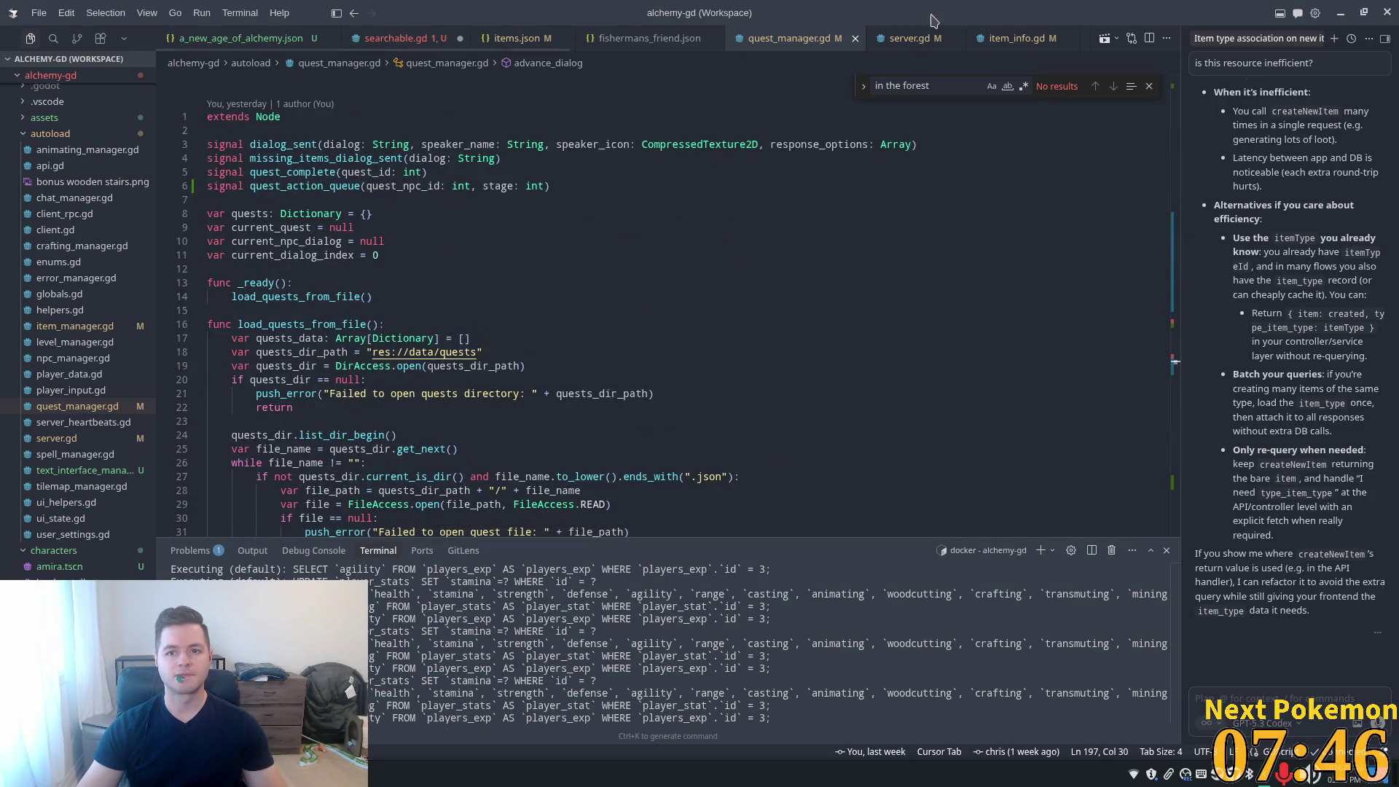
pyautogui.hotkey('ctrl', 'p')
pyautogui.write('quest')
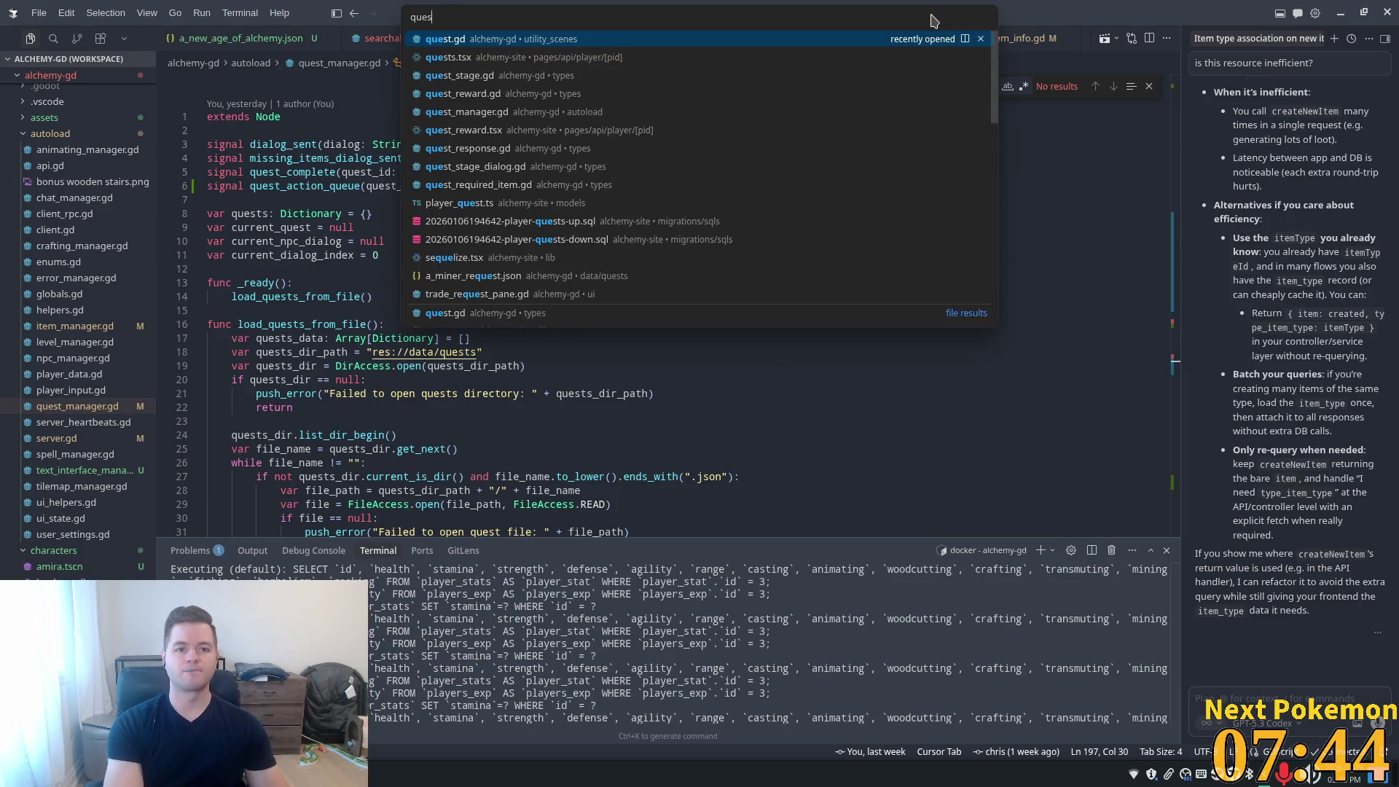
pyautogui.press('Return')
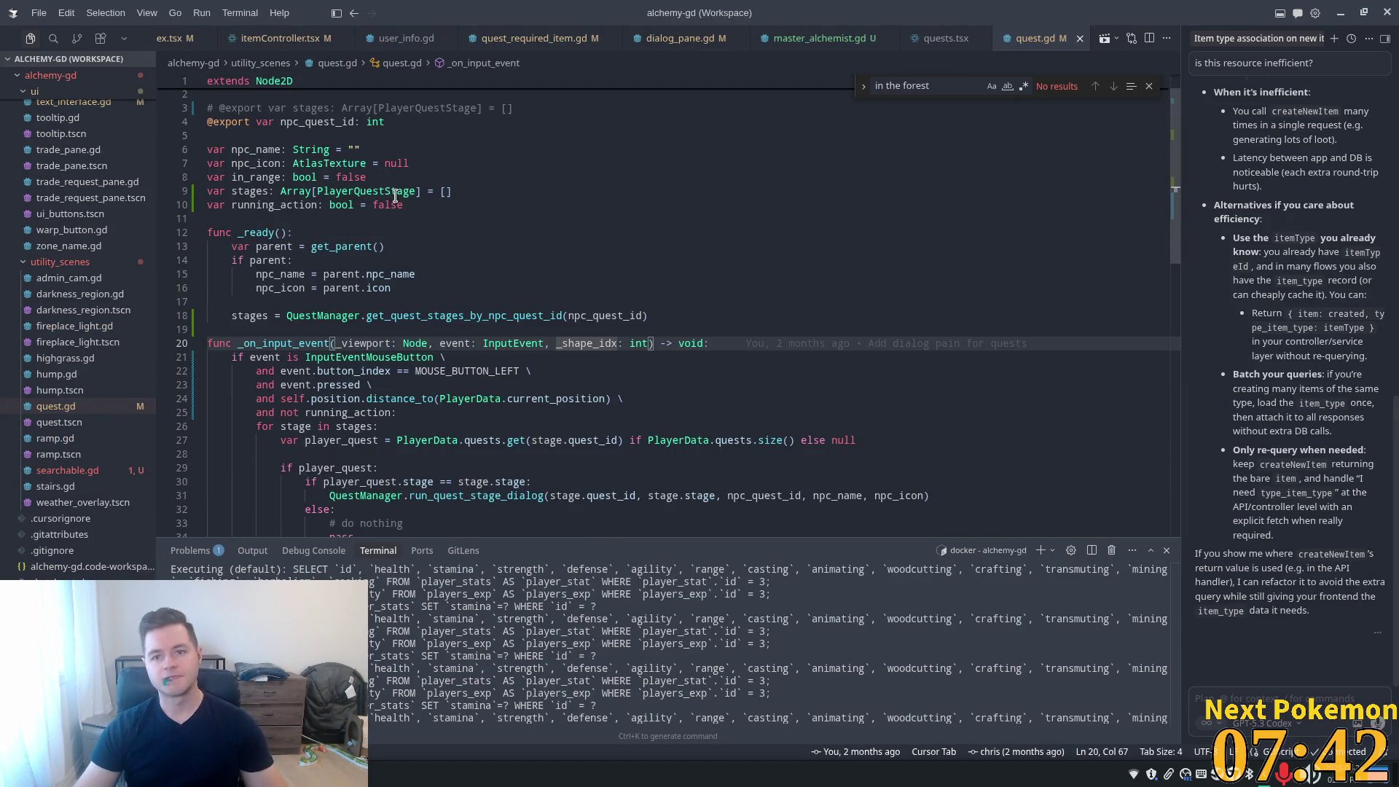
# Select the player_quest stage check on lines 27–30 of quest.gd, then return to searchable.gd.
pyautogui.scroll(-3, 330, 275)
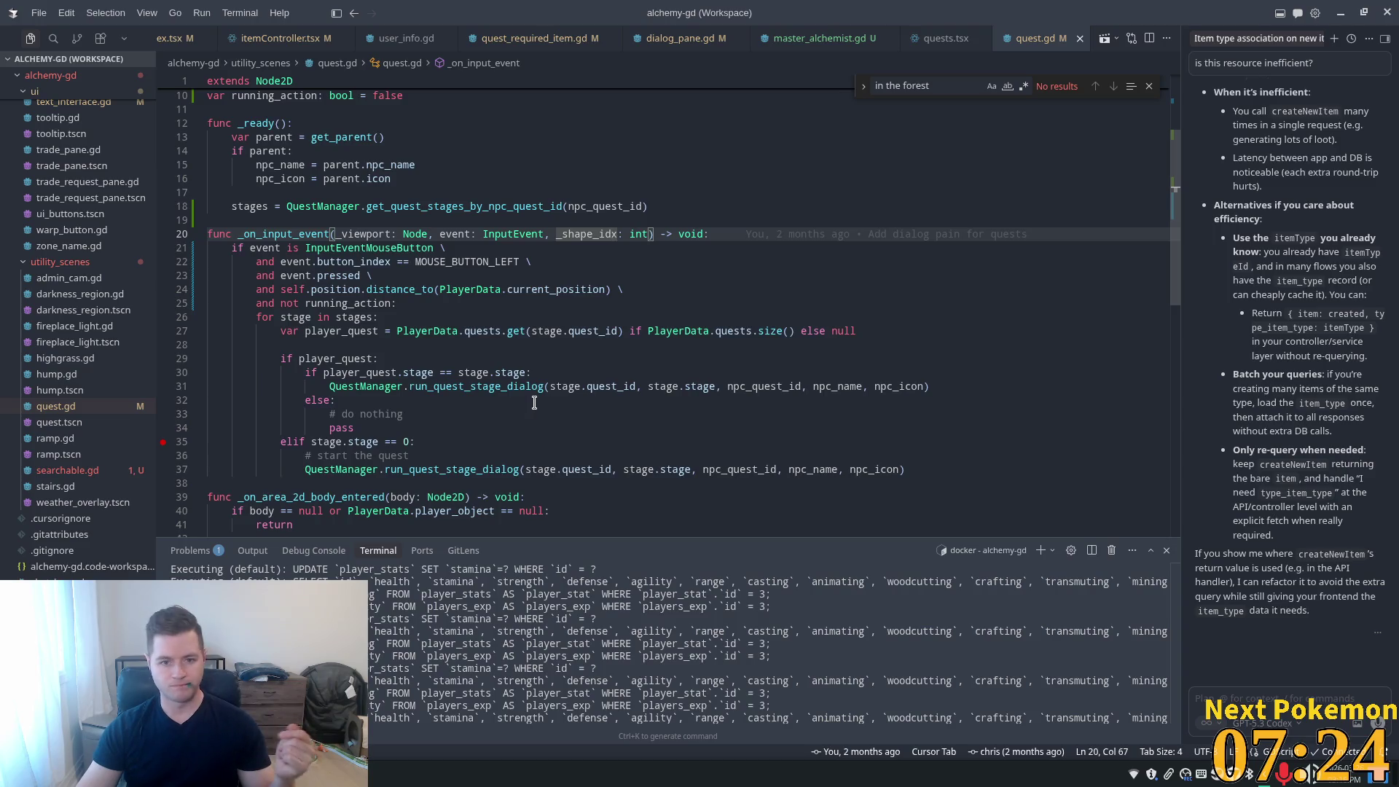
pyautogui.moveTo(860, 331); pyautogui.dragTo(280, 331)
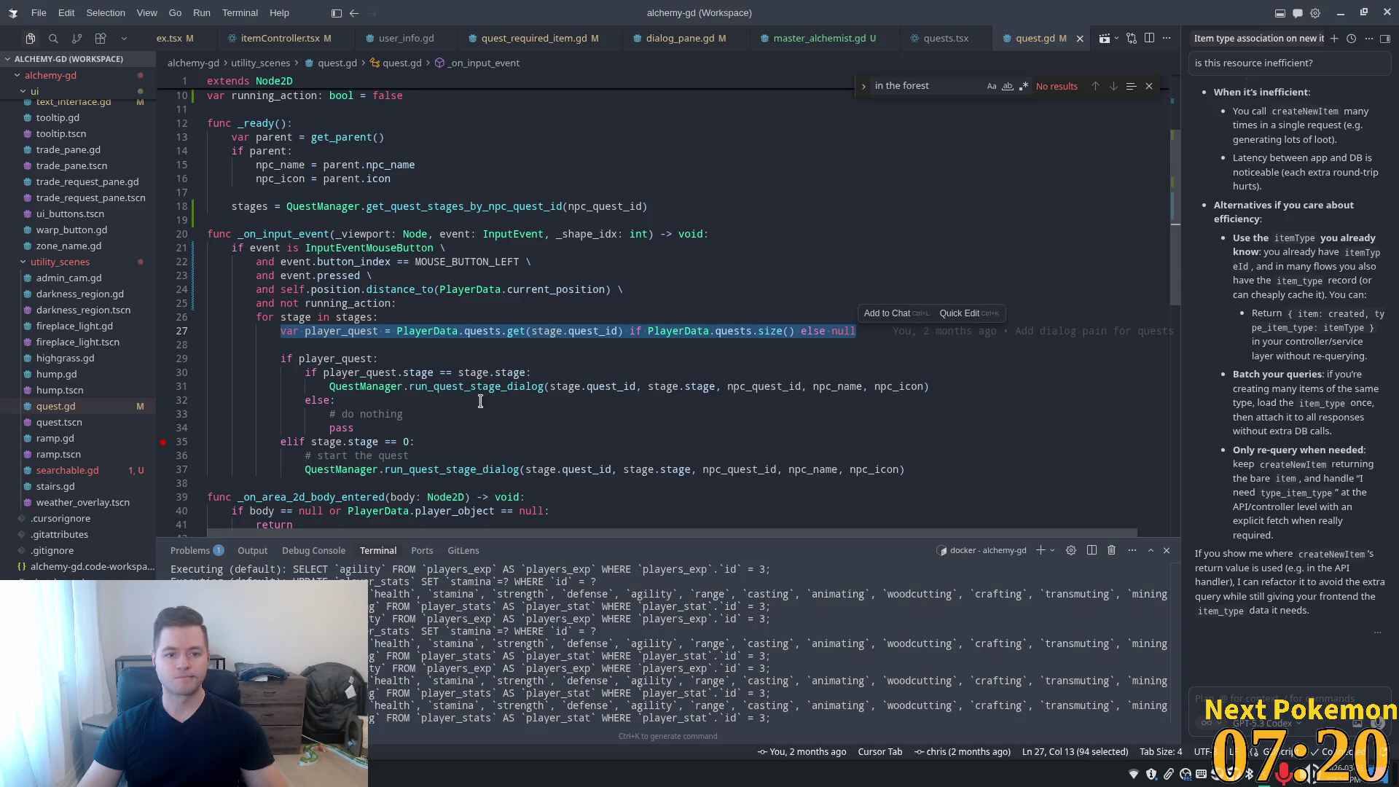
pyautogui.click(539, 362)
pyautogui.click(639, 371)
pyautogui.hotkey('shift', 'Up')
pyautogui.hotkey('shift', 'Up')
pyautogui.hotkey('shift', 'Up')
pyautogui.hotkey('shift', 'Home')
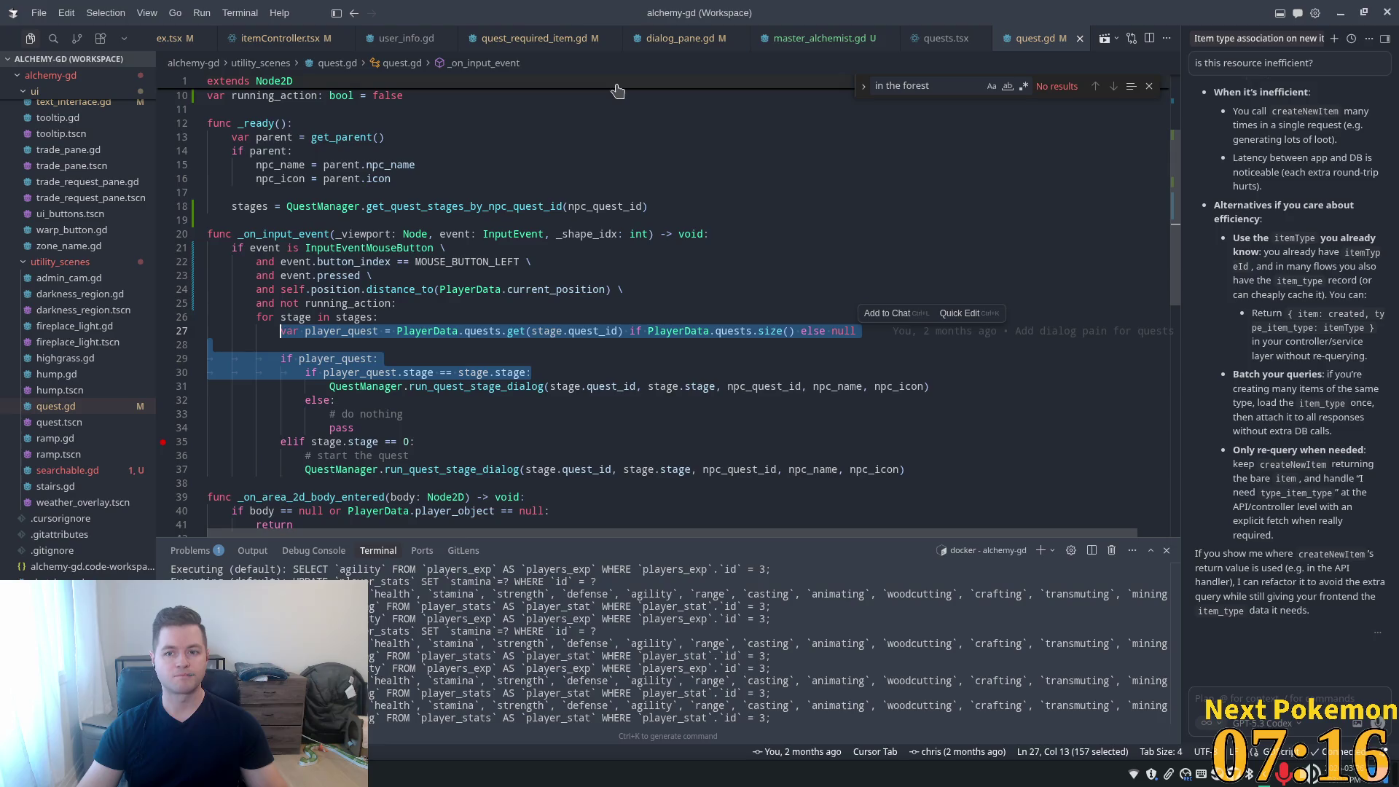
pyautogui.scroll(5, 298, 42)
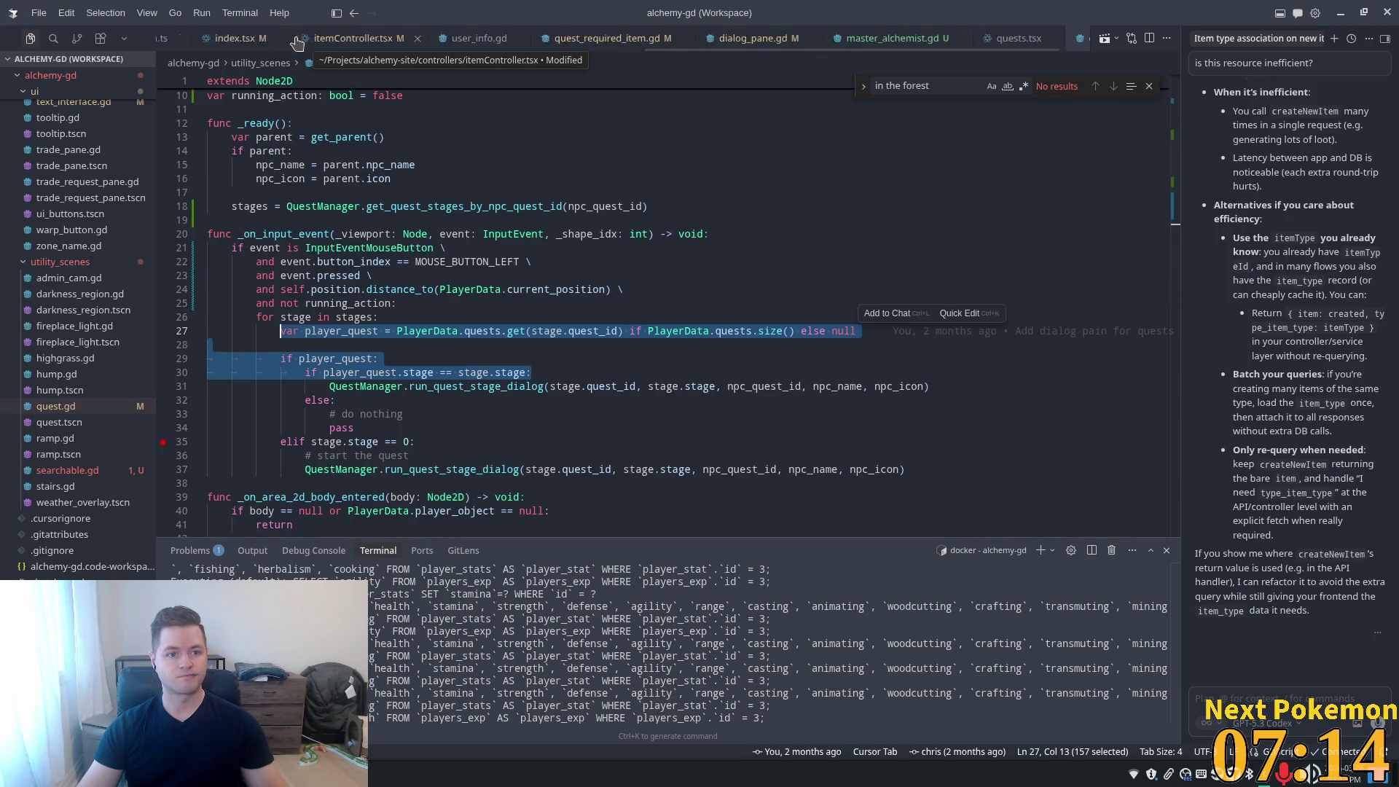
pyautogui.scroll(5, 298, 42)
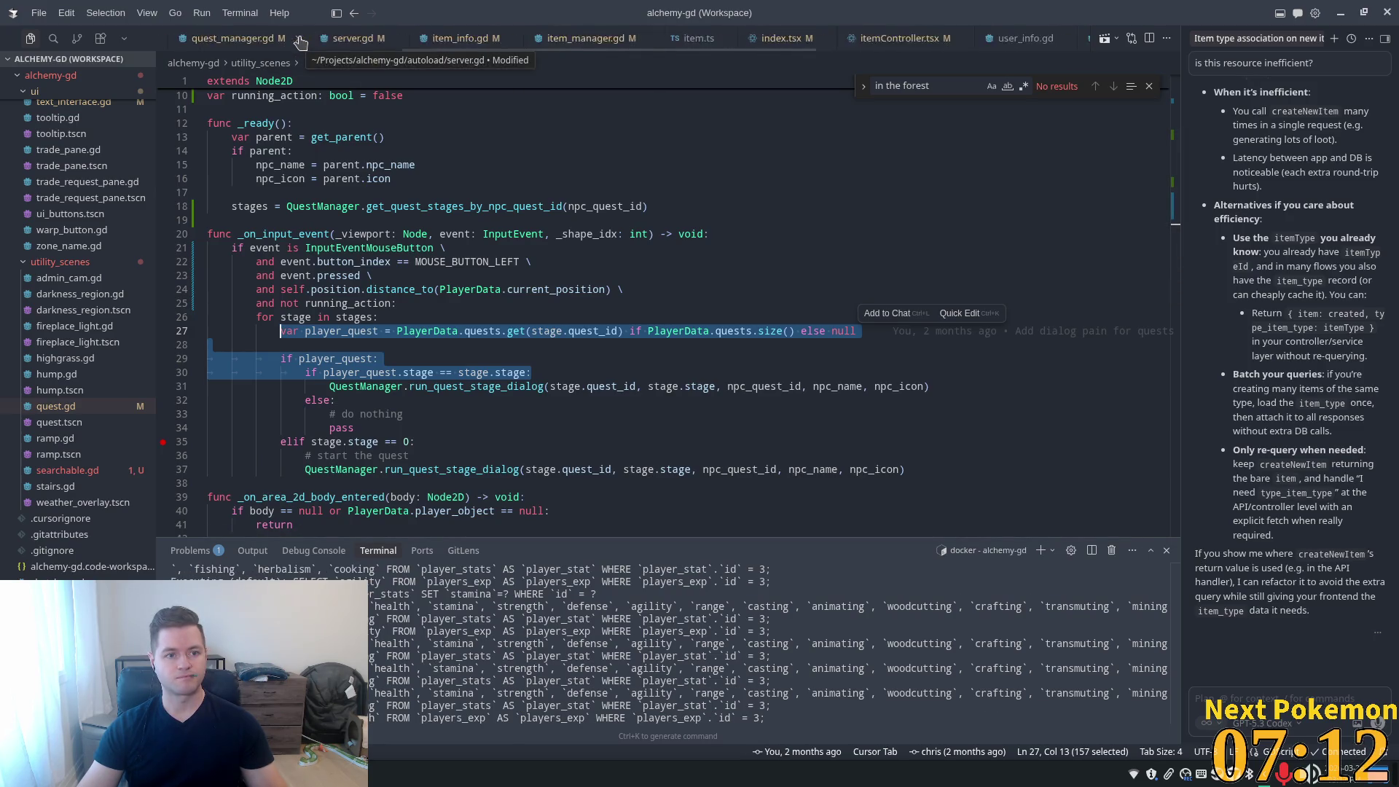
pyautogui.scroll(2, 298, 42)
pyautogui.click(262, 38)
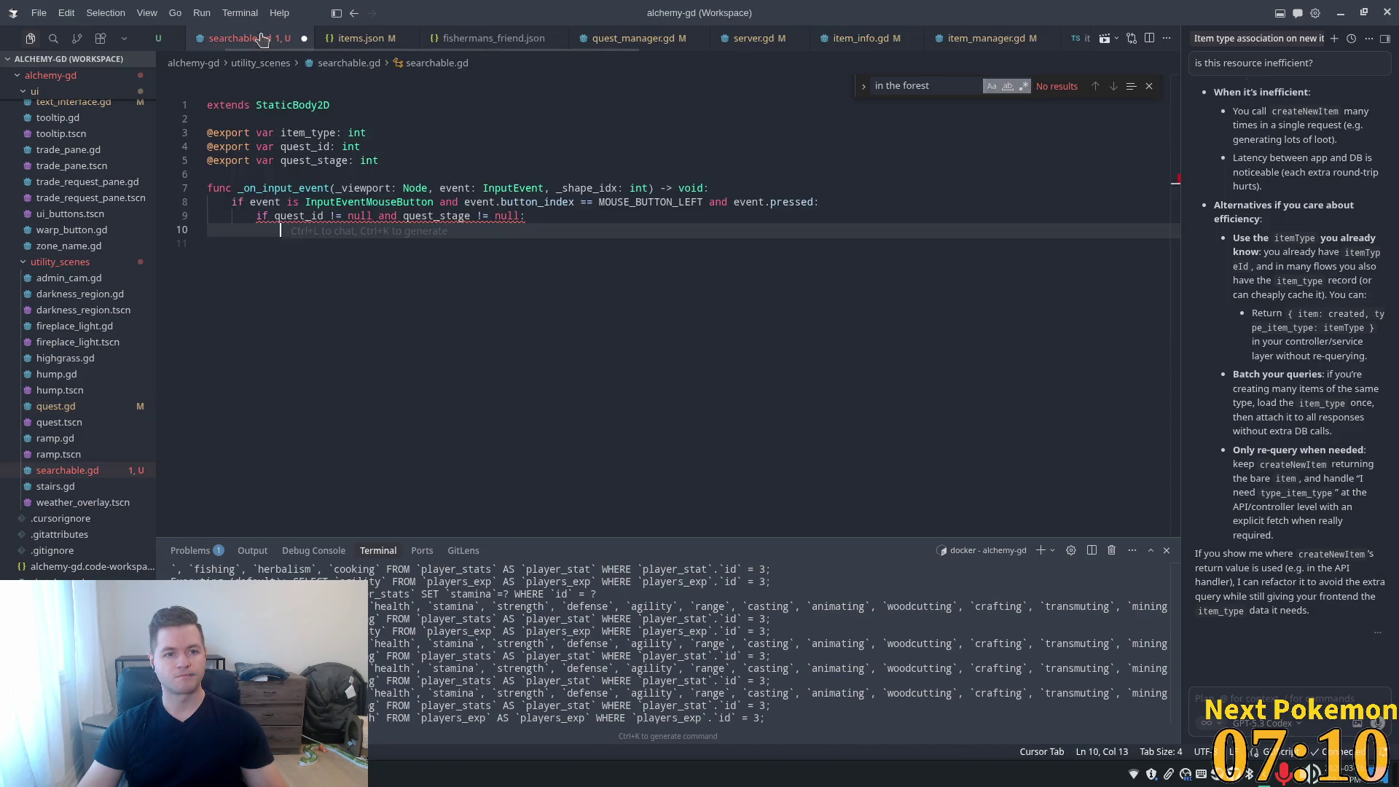
# Insert the player_quest lookup and change its stage.stage comparison to quest_stage.
pyautogui.click(329, 229)
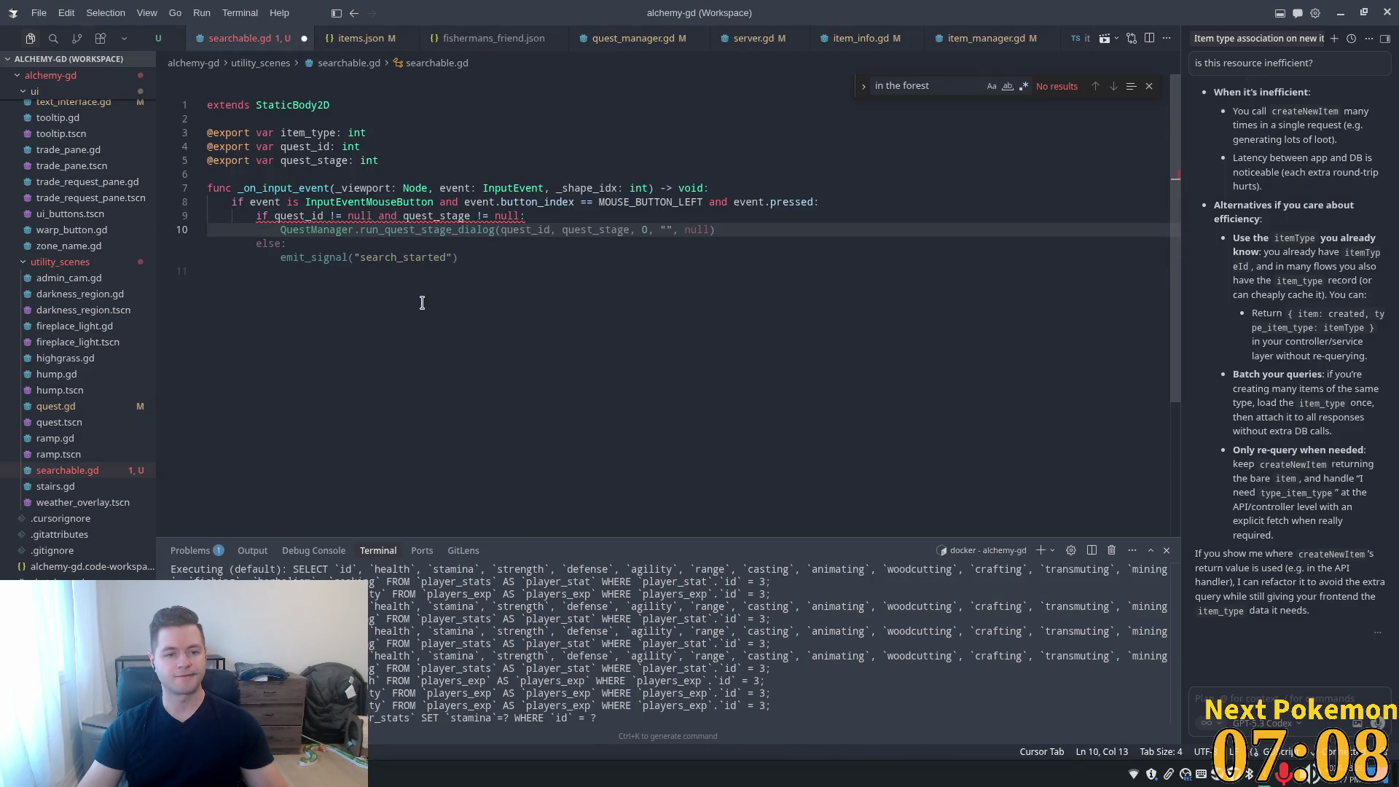
pyautogui.press('Tab')
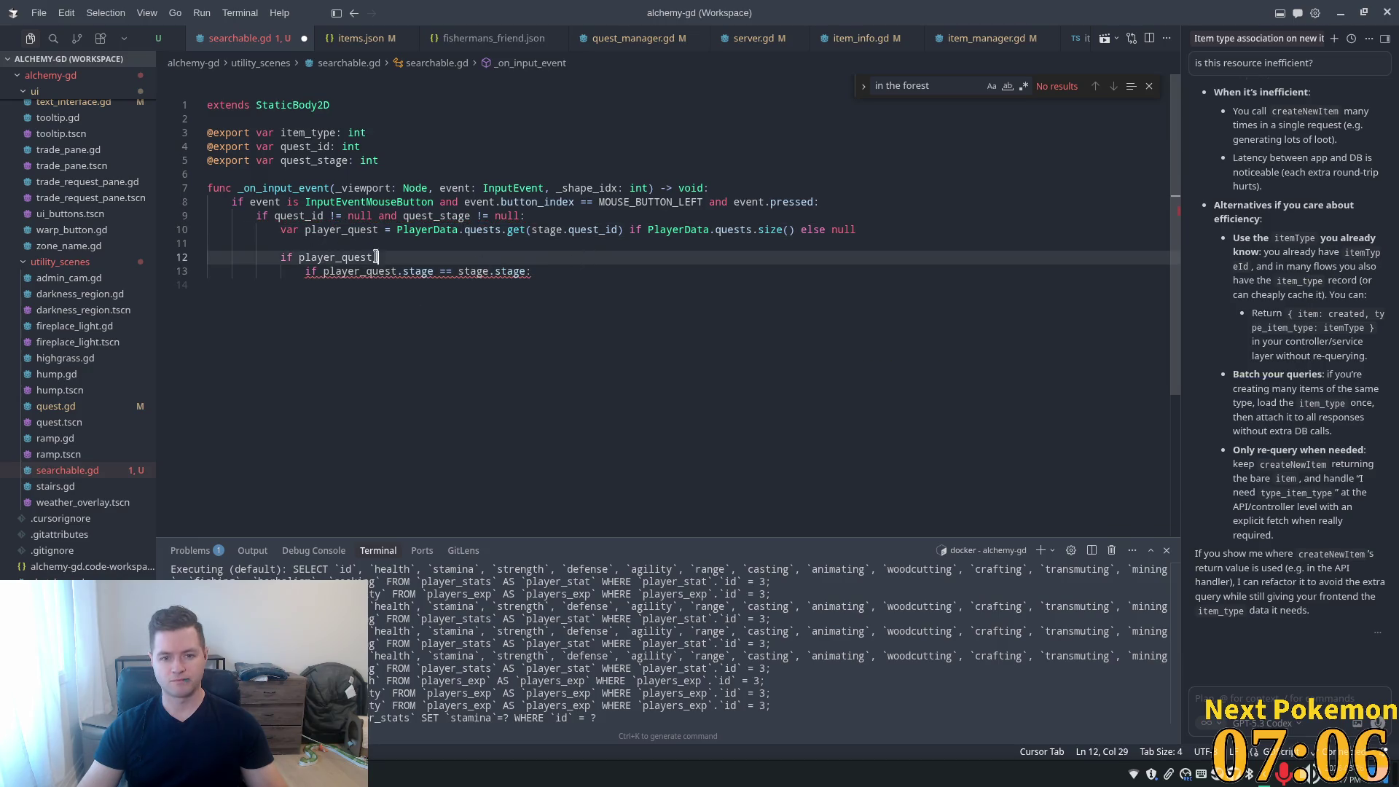
pyautogui.write(':')
pyautogui.doubleClick(372, 273)
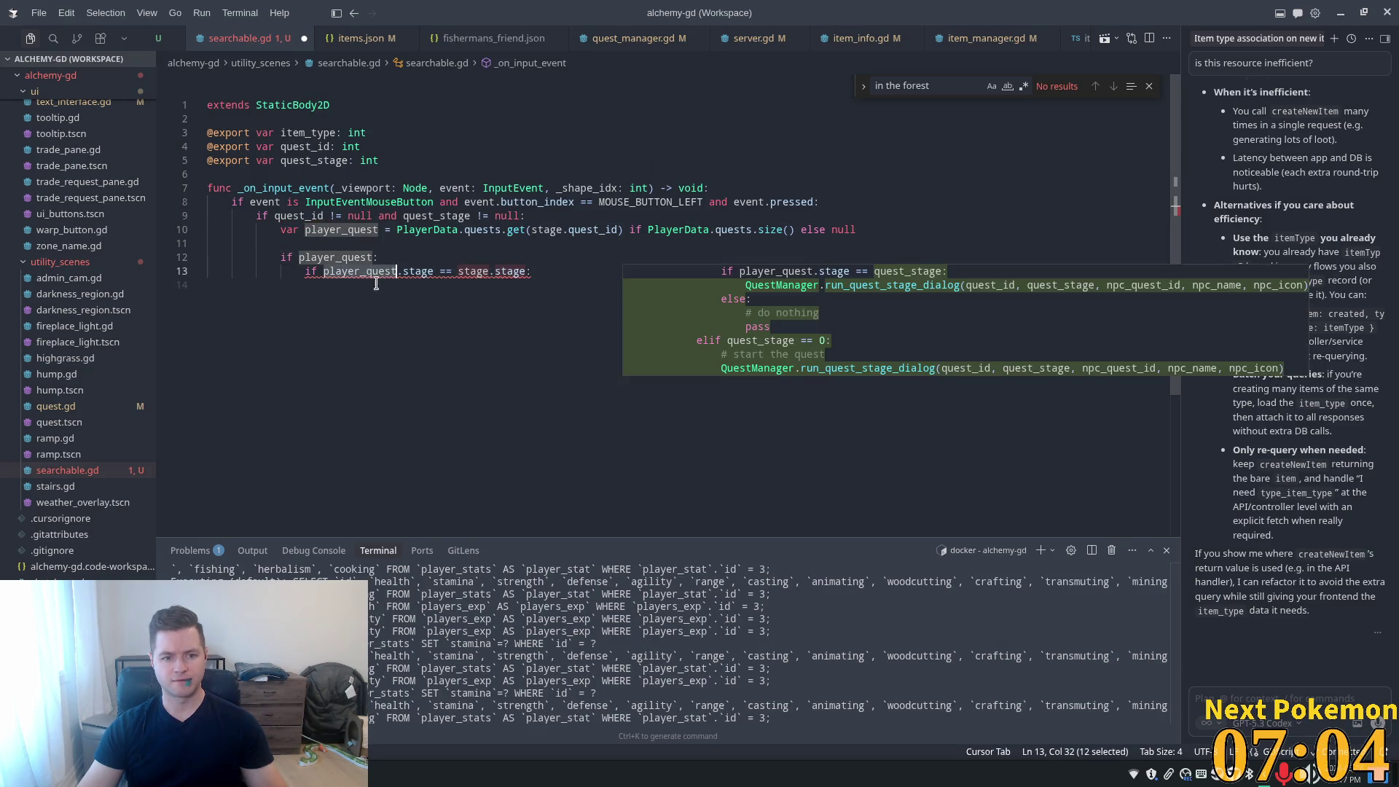
pyautogui.doubleClick(473, 274)
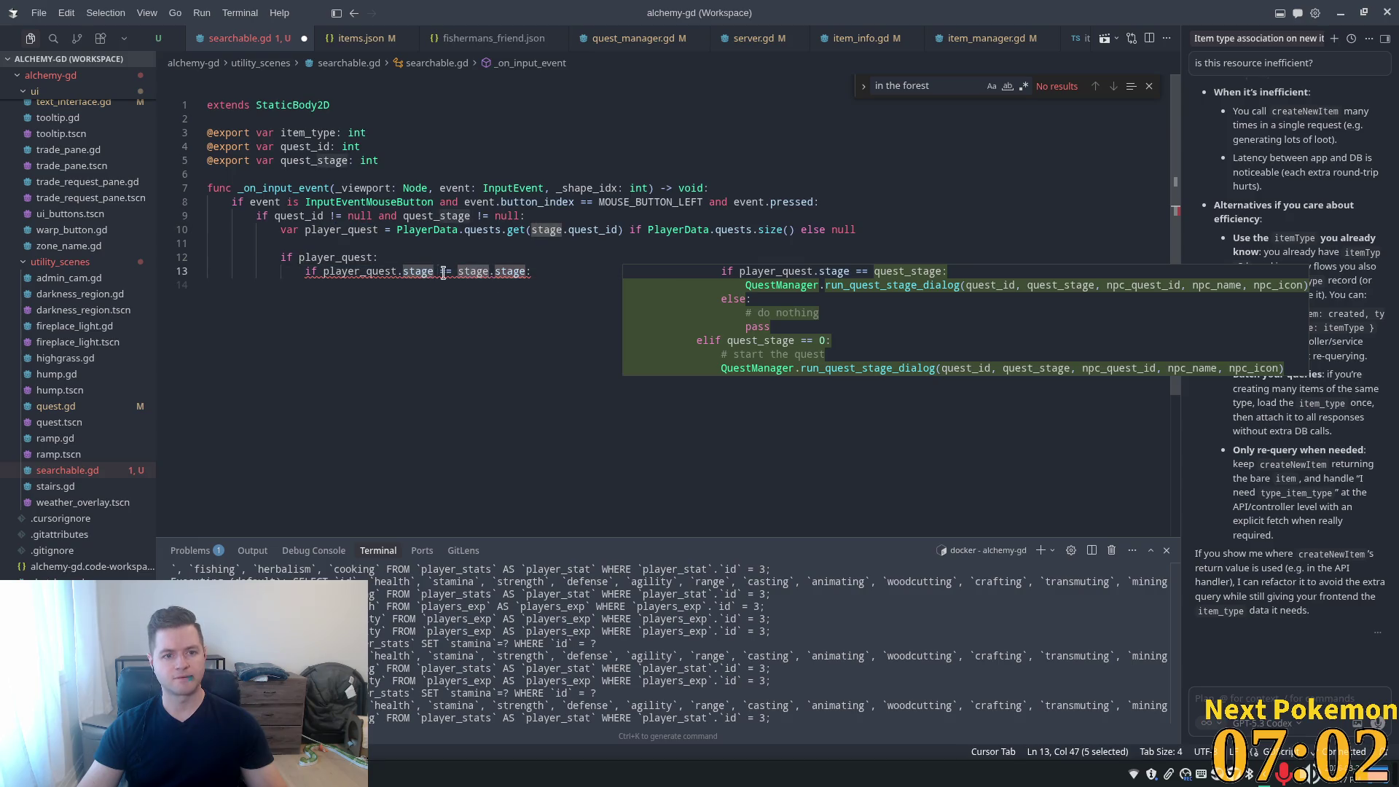
pyautogui.click(528, 272)
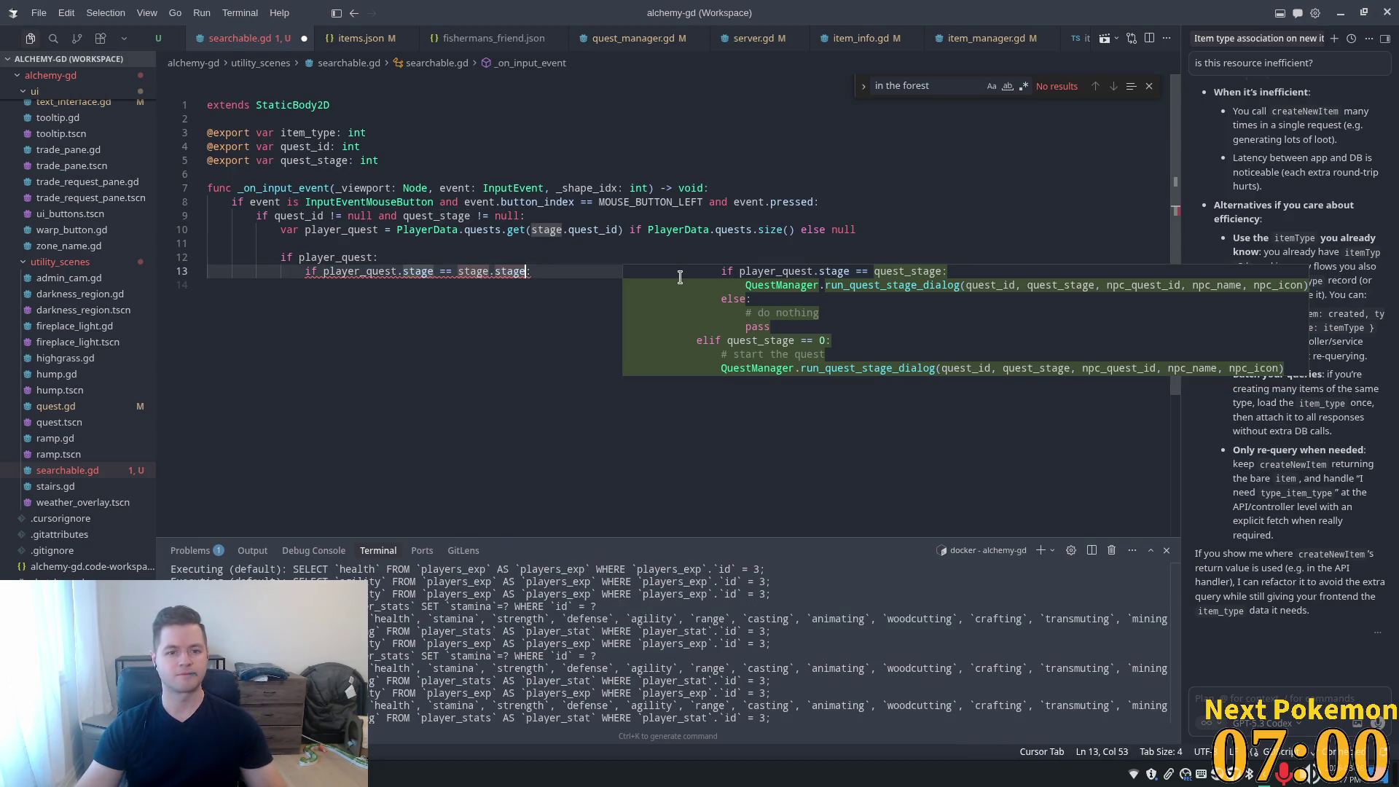
pyautogui.hotkey('ctrl', 'shift', 'Left')
pyautogui.hotkey('ctrl', 'shift', 'Left')
pyautogui.hotkey('ctrl', 'shift', 'Left')
pyautogui.write('que')
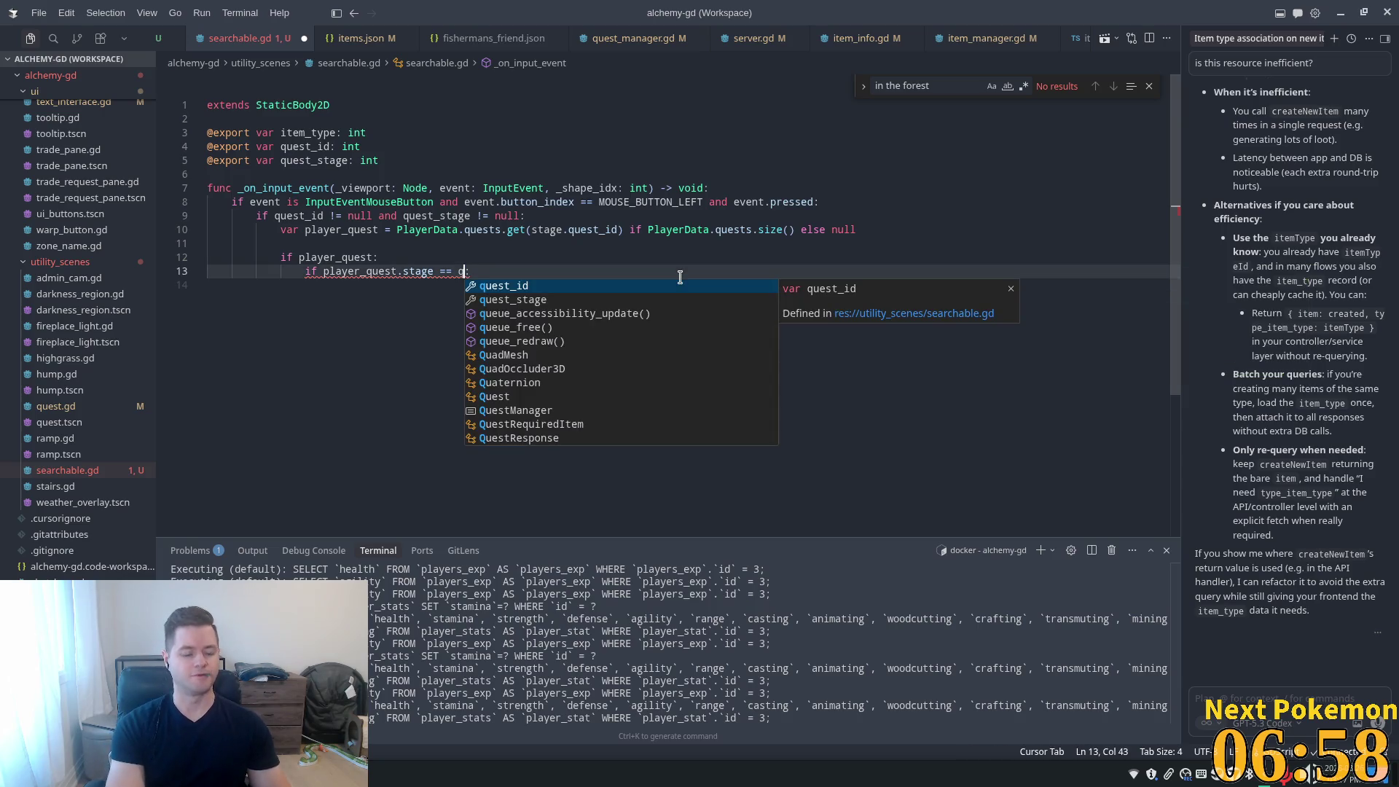
pyautogui.press('Tab')
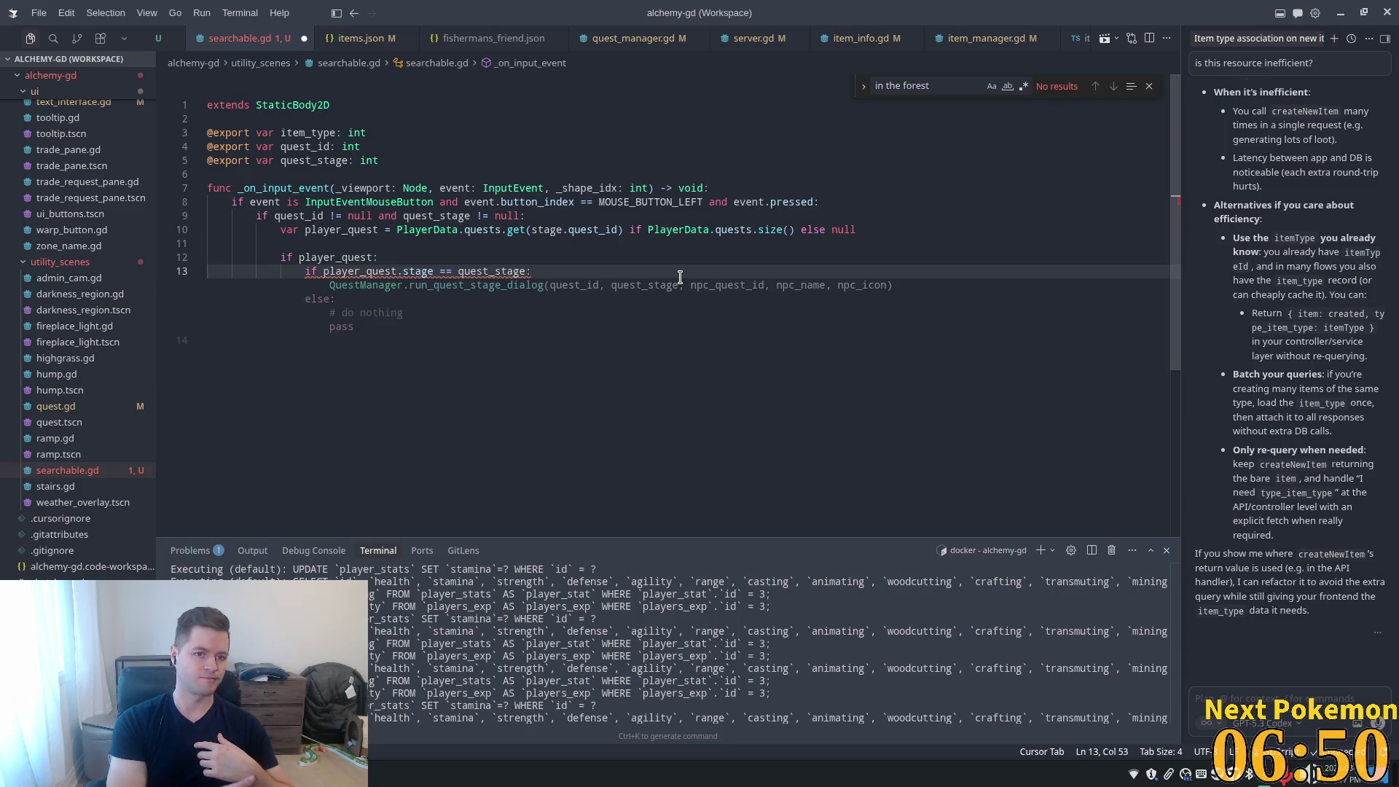
pyautogui.press('Return')
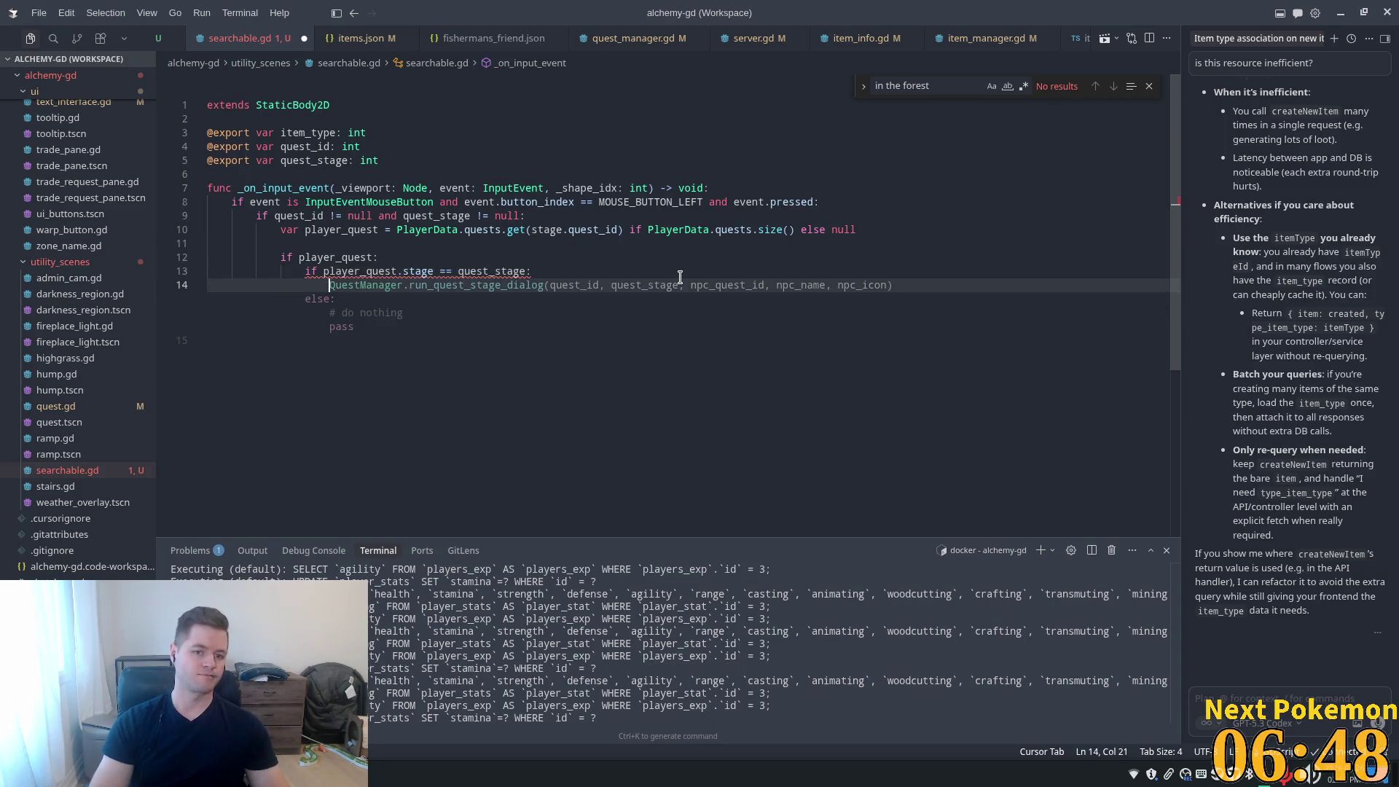
# Add Server.collect_item(Client.peer_id, item_type) inside the stage-match branch and select collect_item.
pyautogui.write('Server')
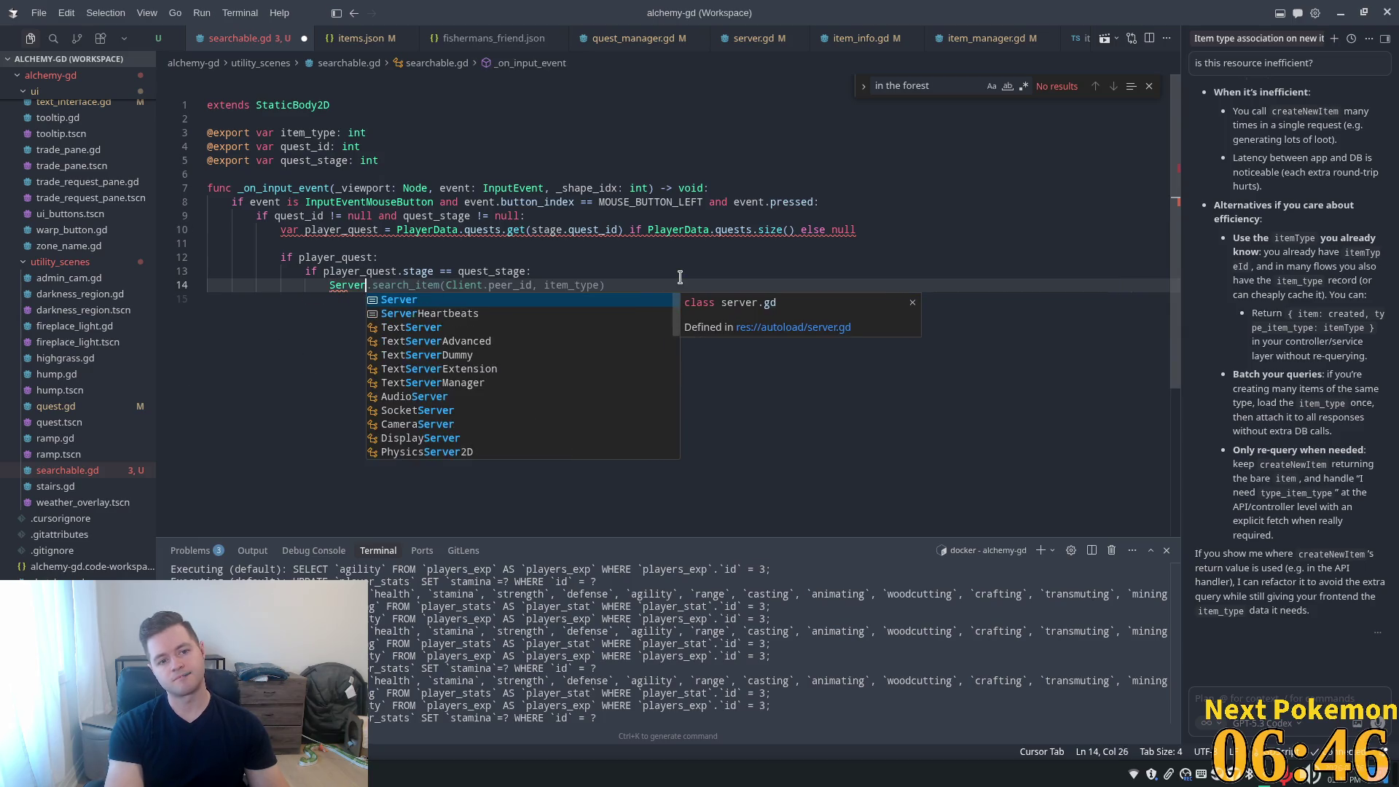
pyautogui.write('.coll')
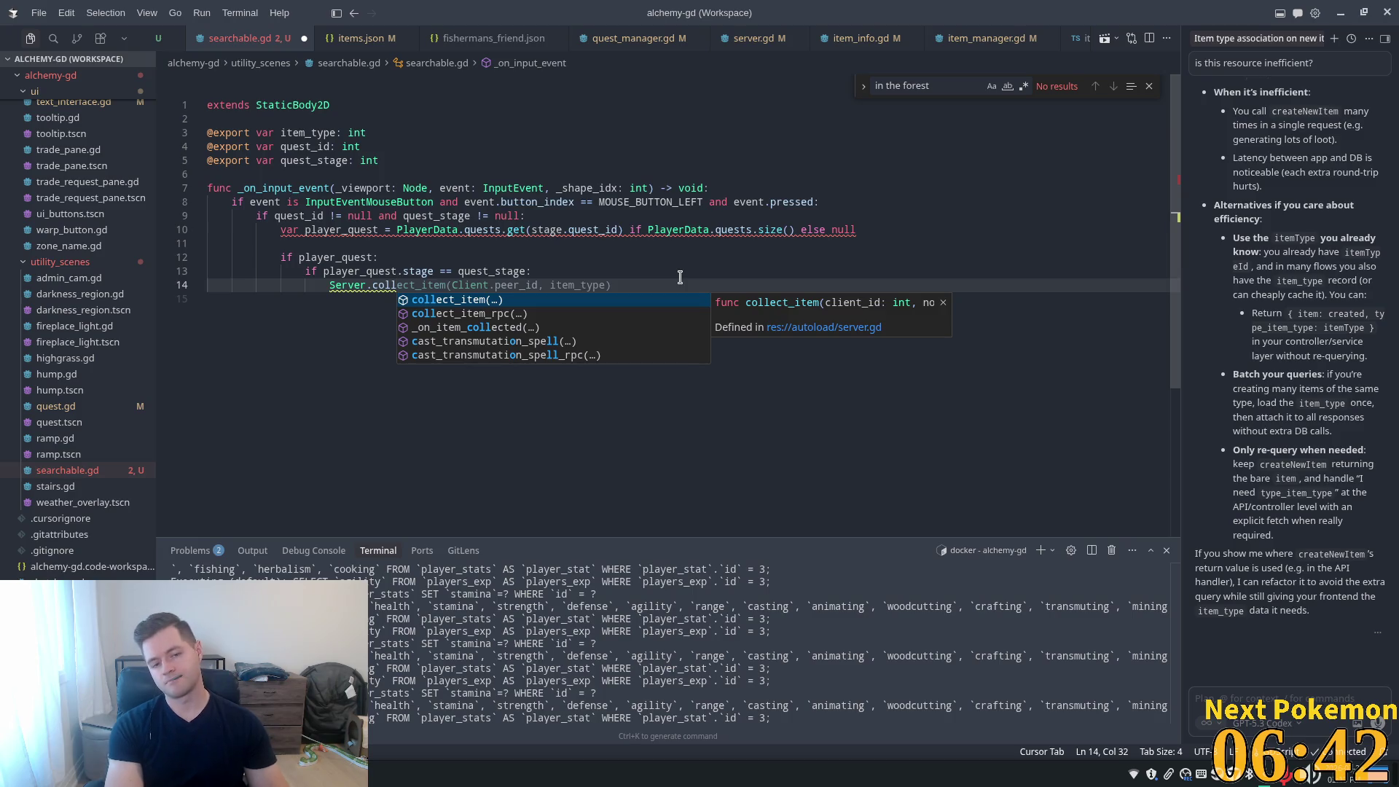
pyautogui.press('Tab')
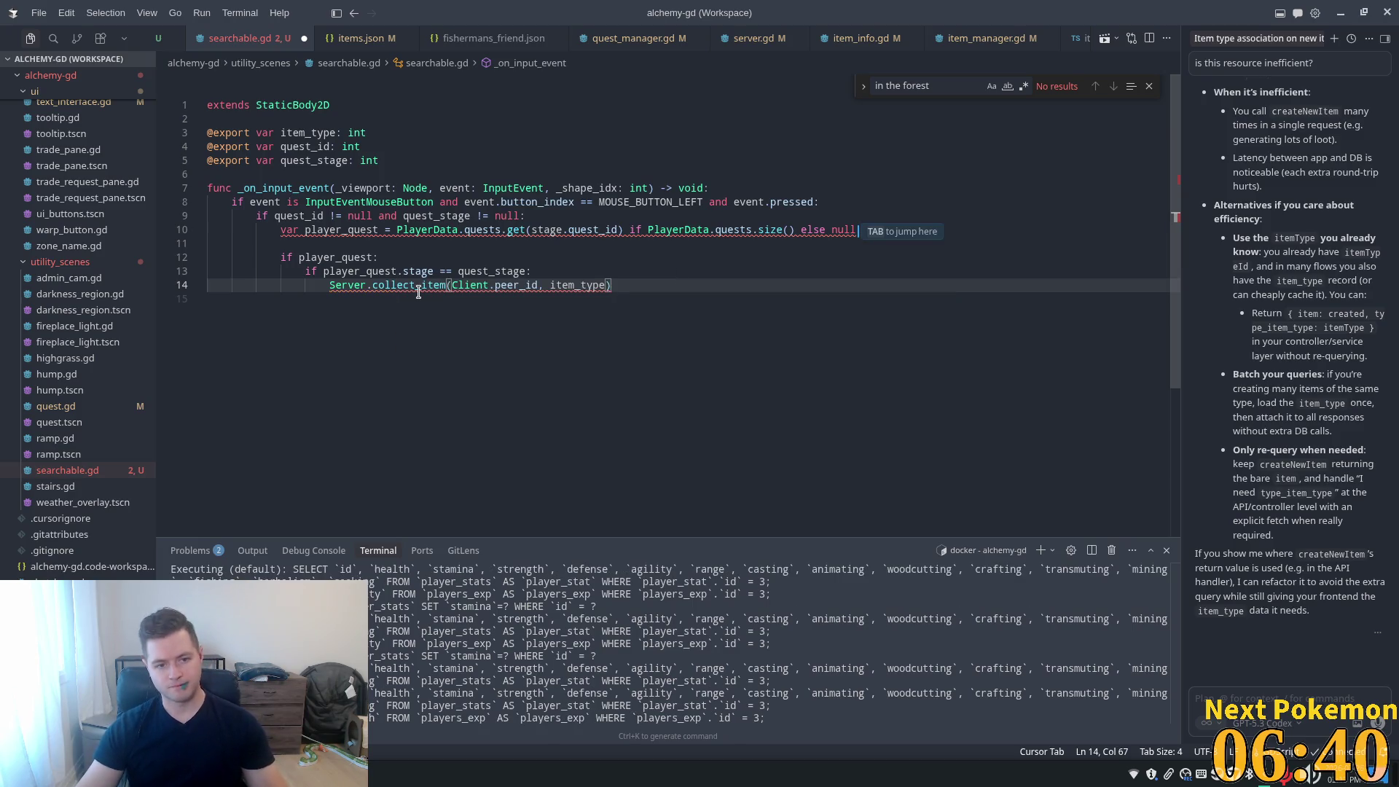
pyautogui.moveTo(416, 289)
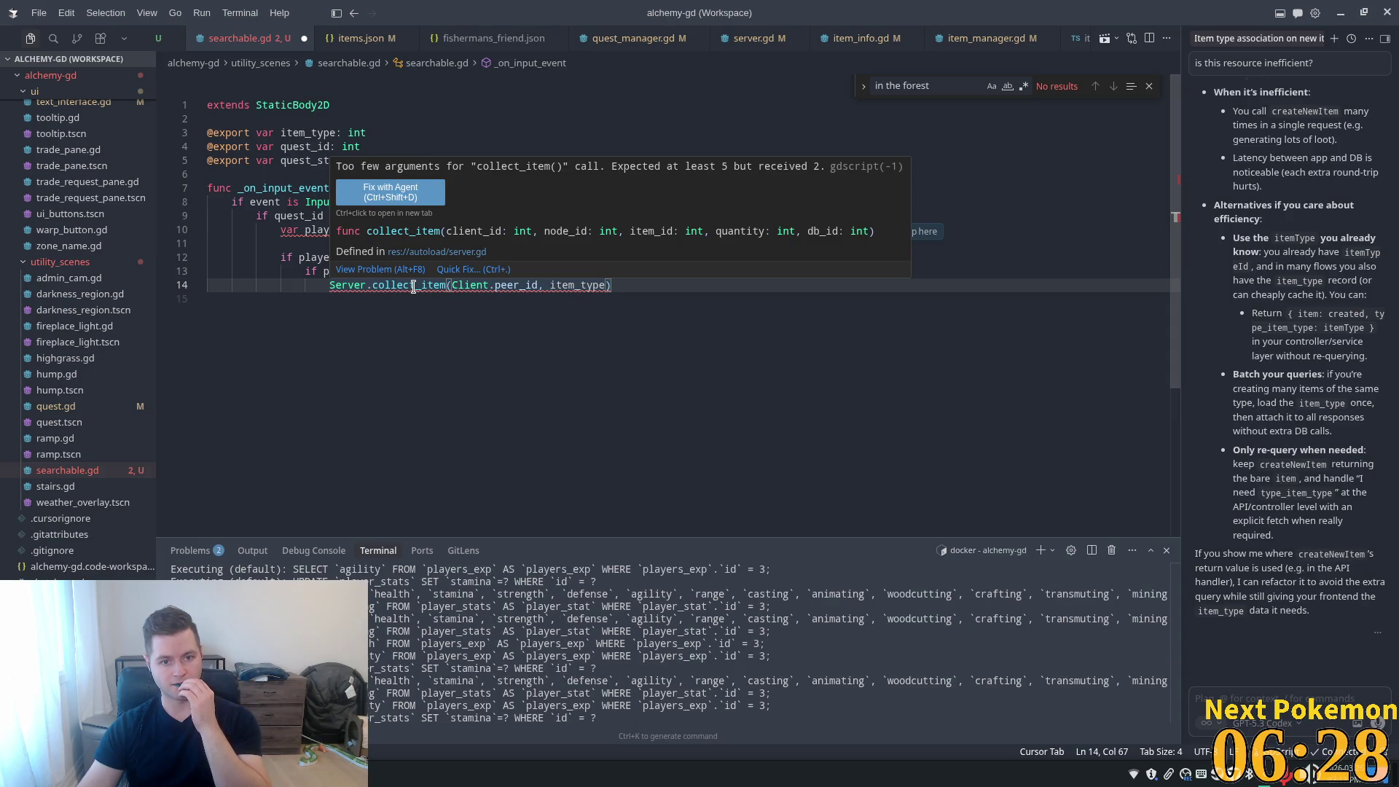
pyautogui.doubleClick(413, 287)
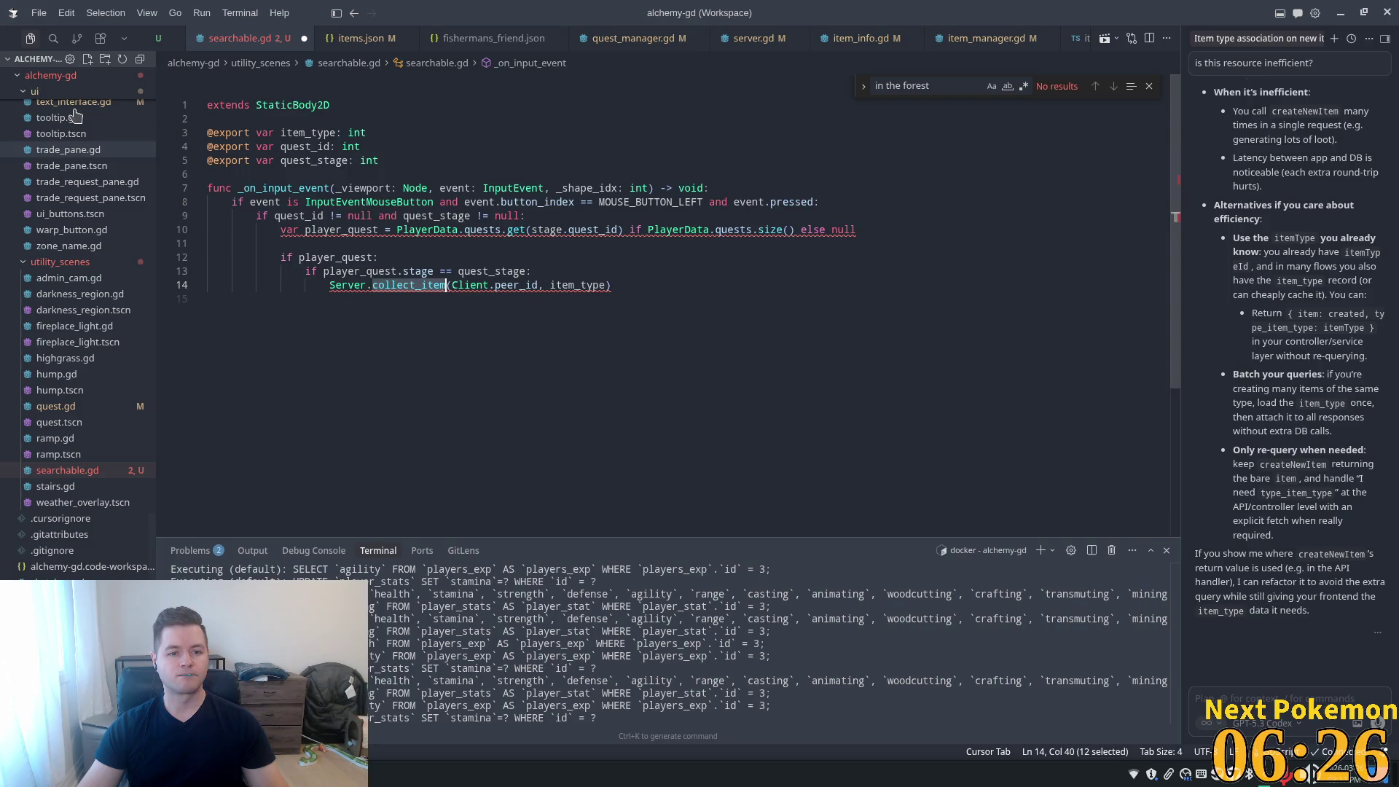
# Search for 'server.collect' and jump to the collect_item definition on line 373 of server.gd.
pyautogui.hotkey('ctrl', 'shift', 'f')
pyautogui.write('ser')
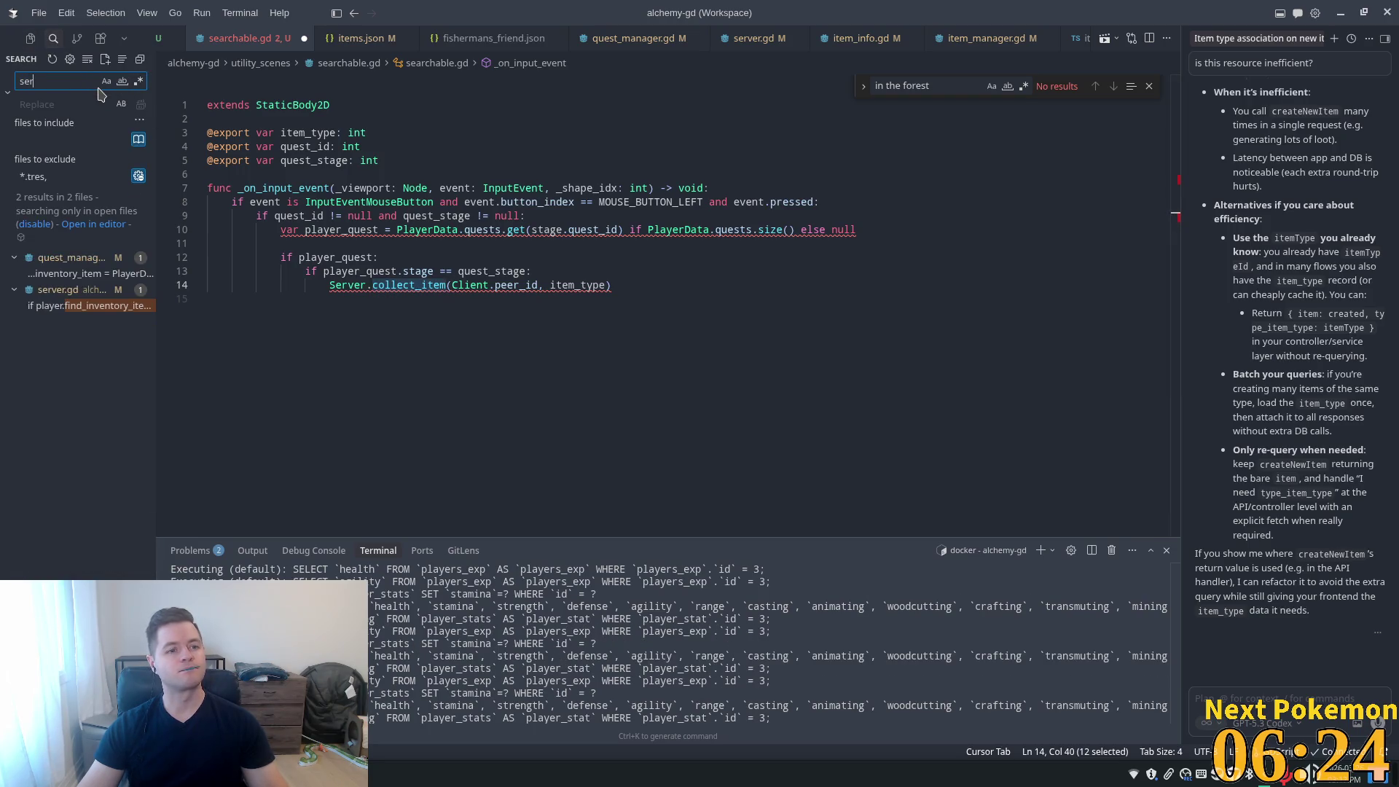
pyautogui.write('ver')
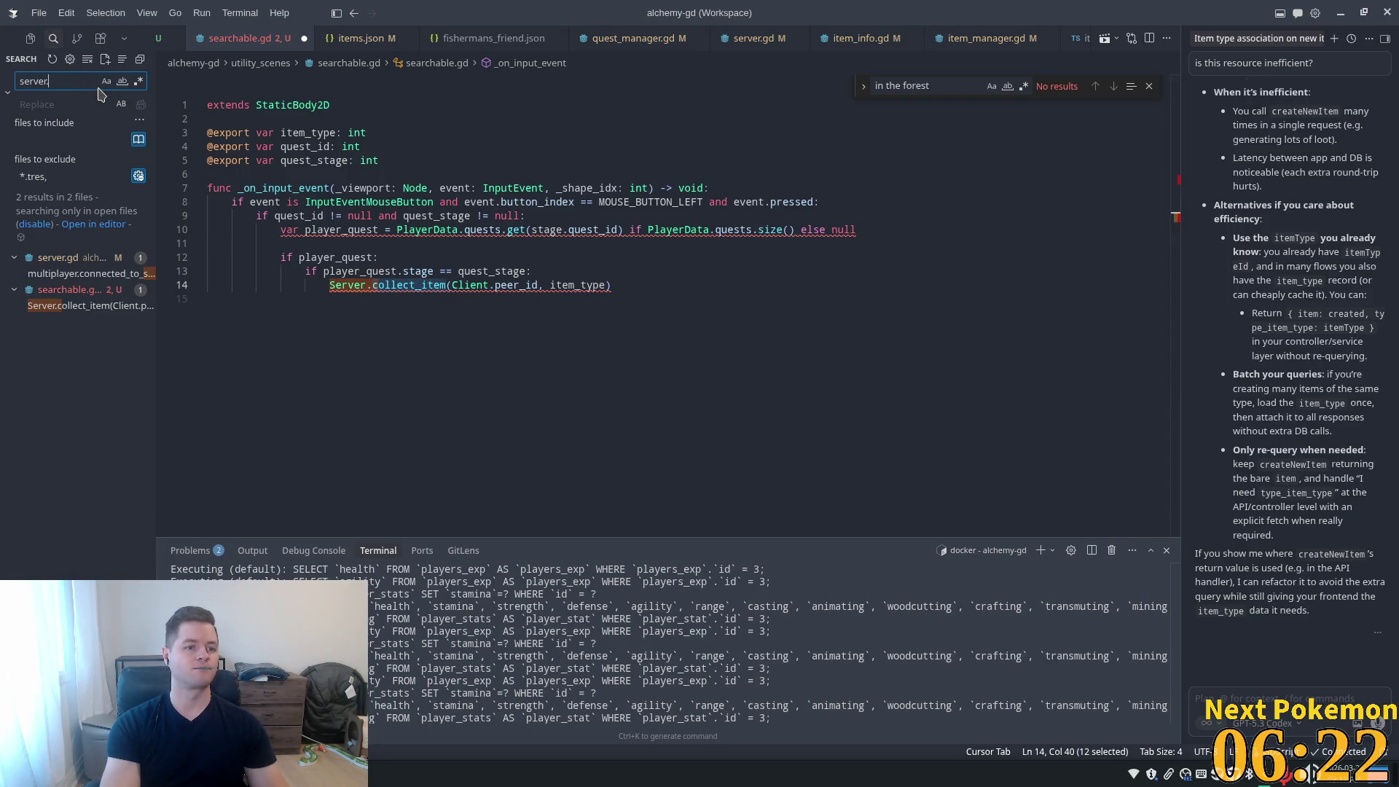
pyautogui.write('.collect')
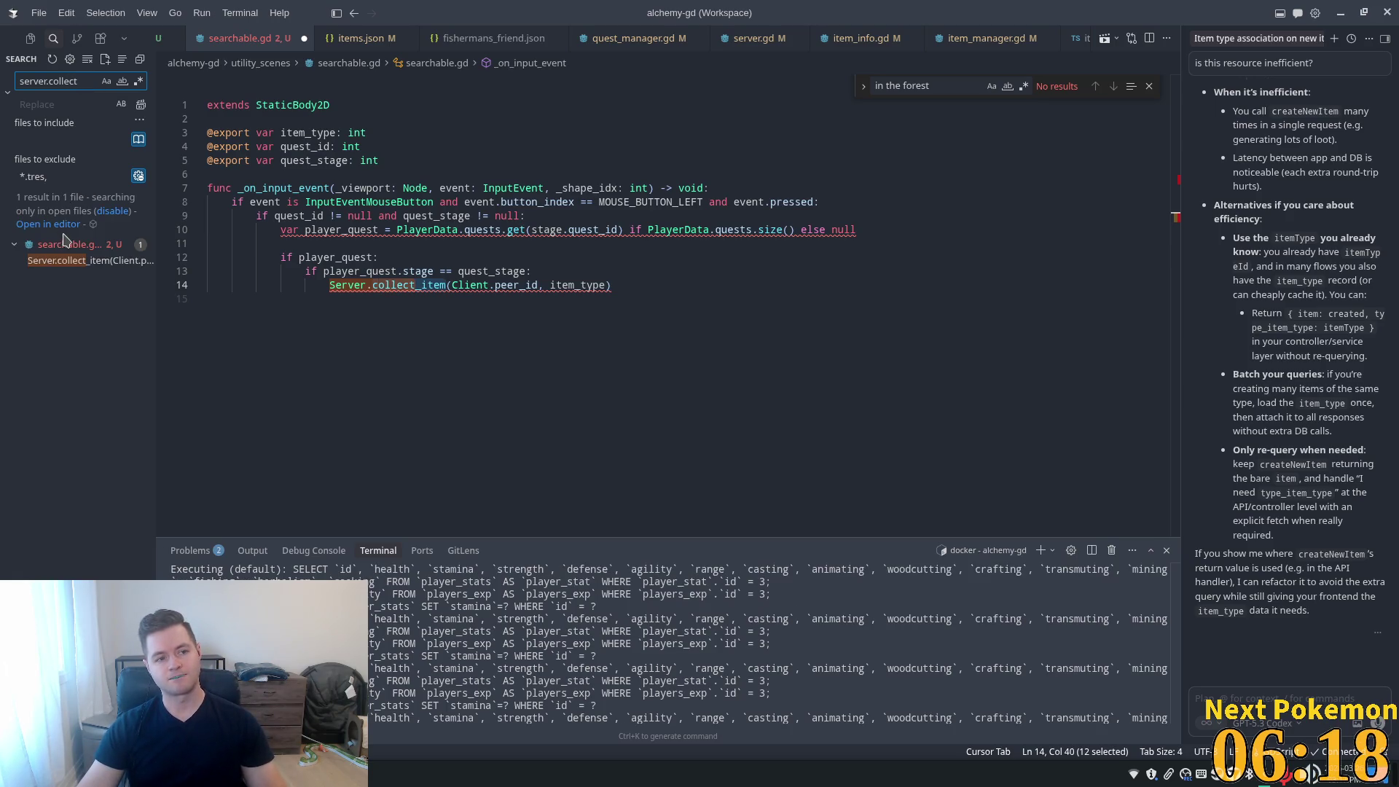
pyautogui.click(77, 262)
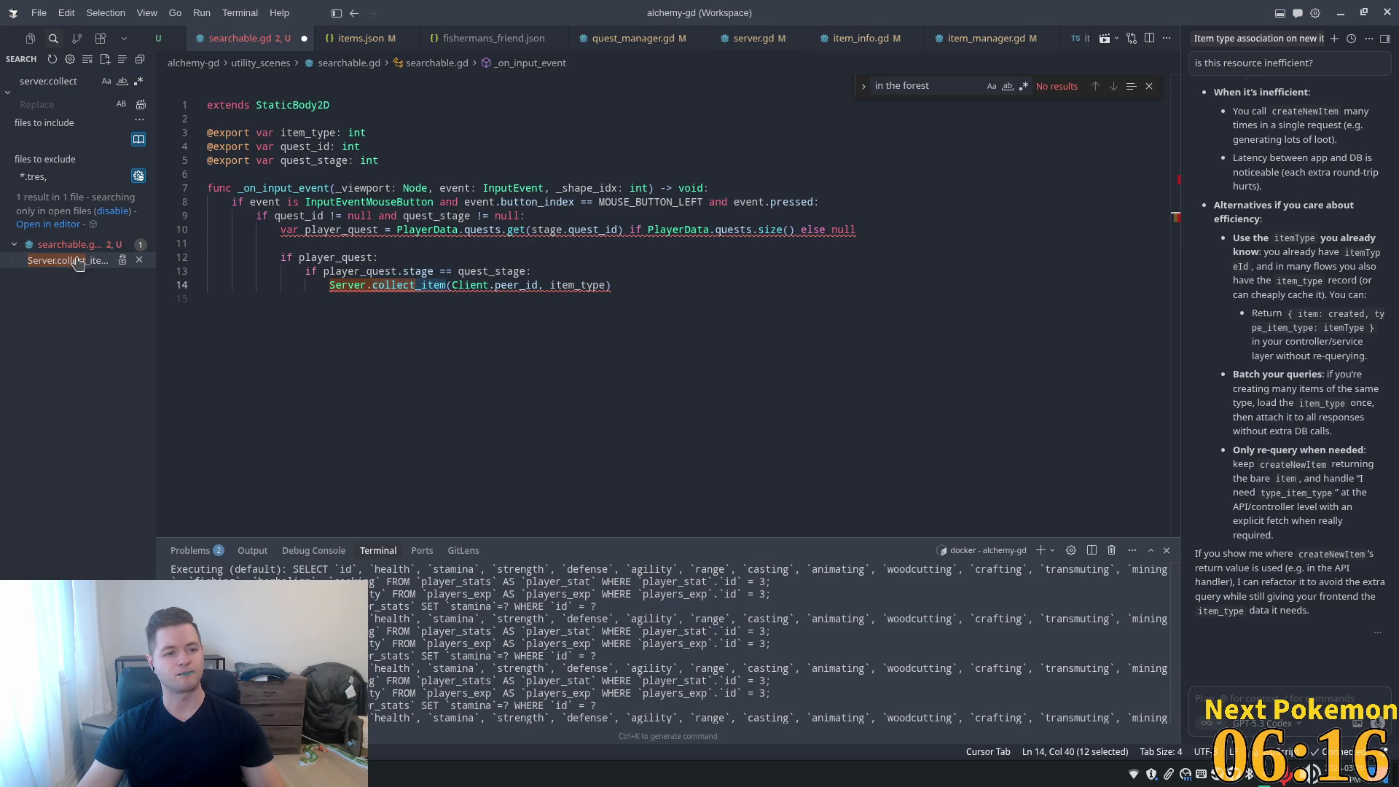
pyautogui.click(415, 285)
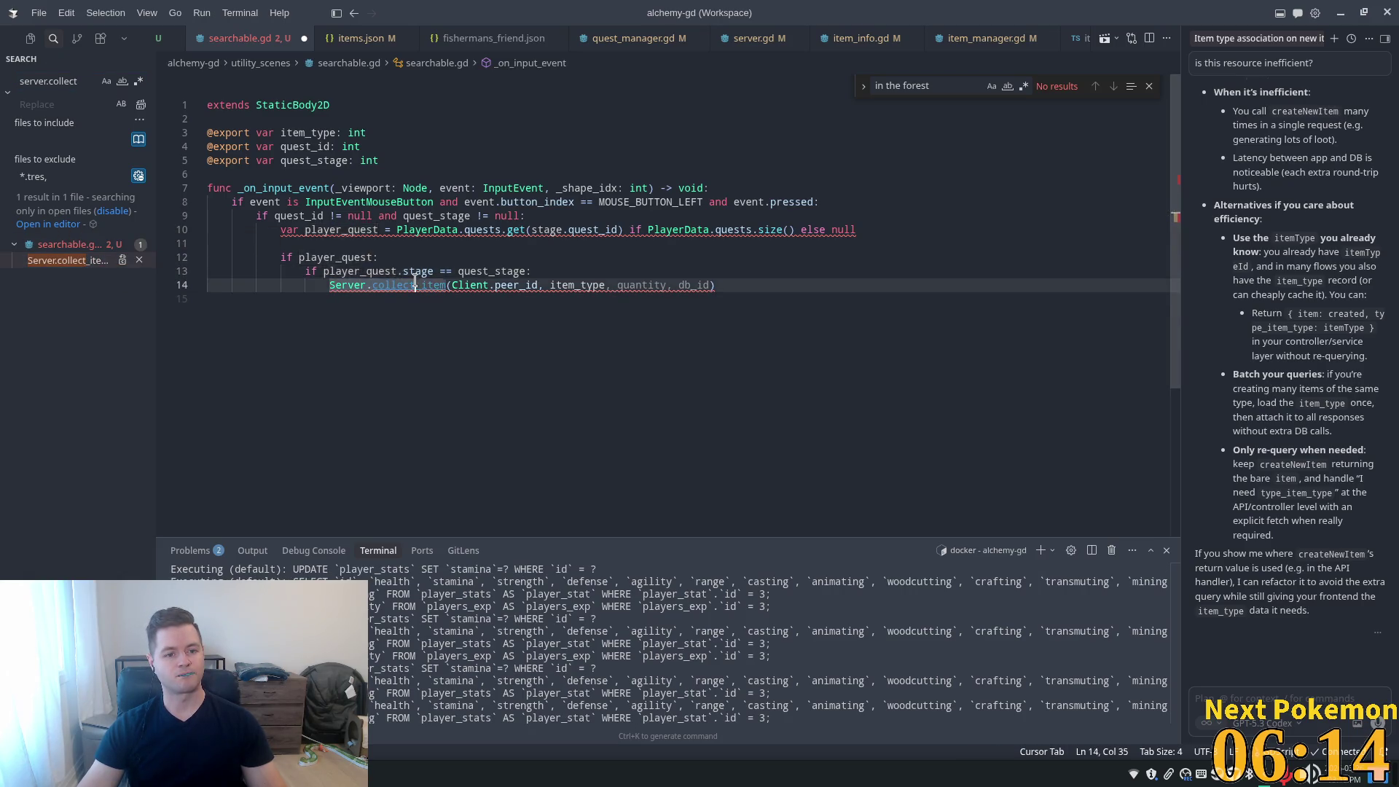
pyautogui.keyDown('ctrl'); pyautogui.click(416, 285); pyautogui.keyUp('ctrl')
pyautogui.hotkey('ctrl', 'f')
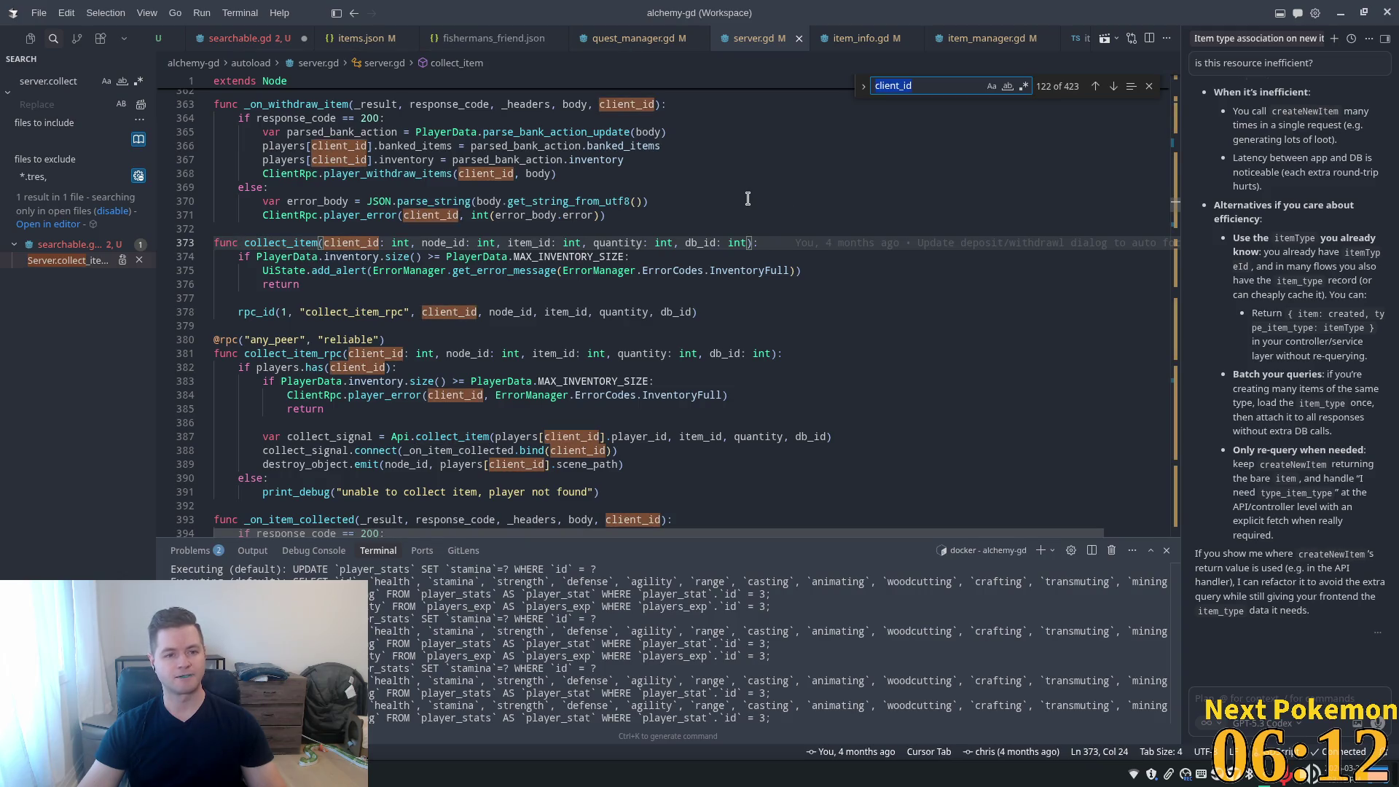
pyautogui.write('collect_i')
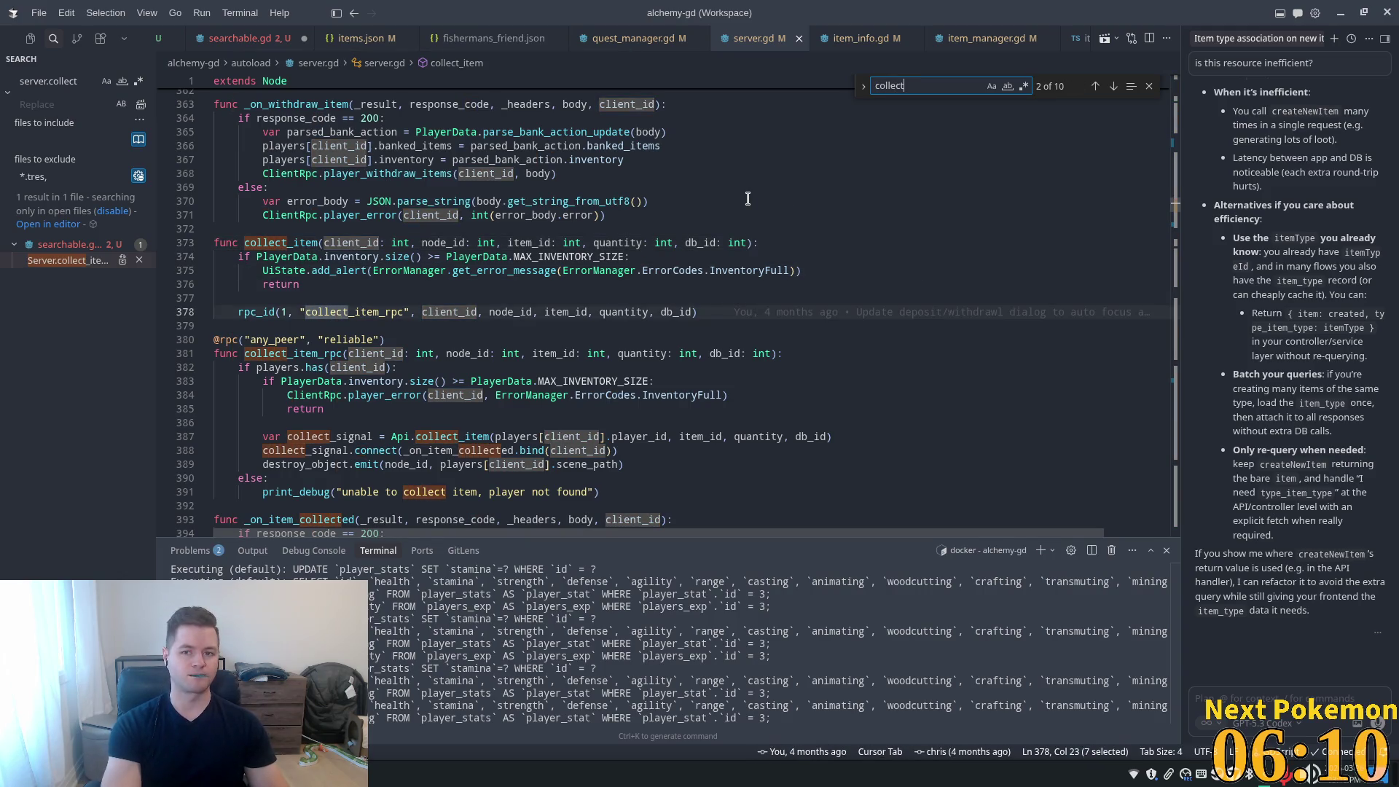
pyautogui.write('tem')
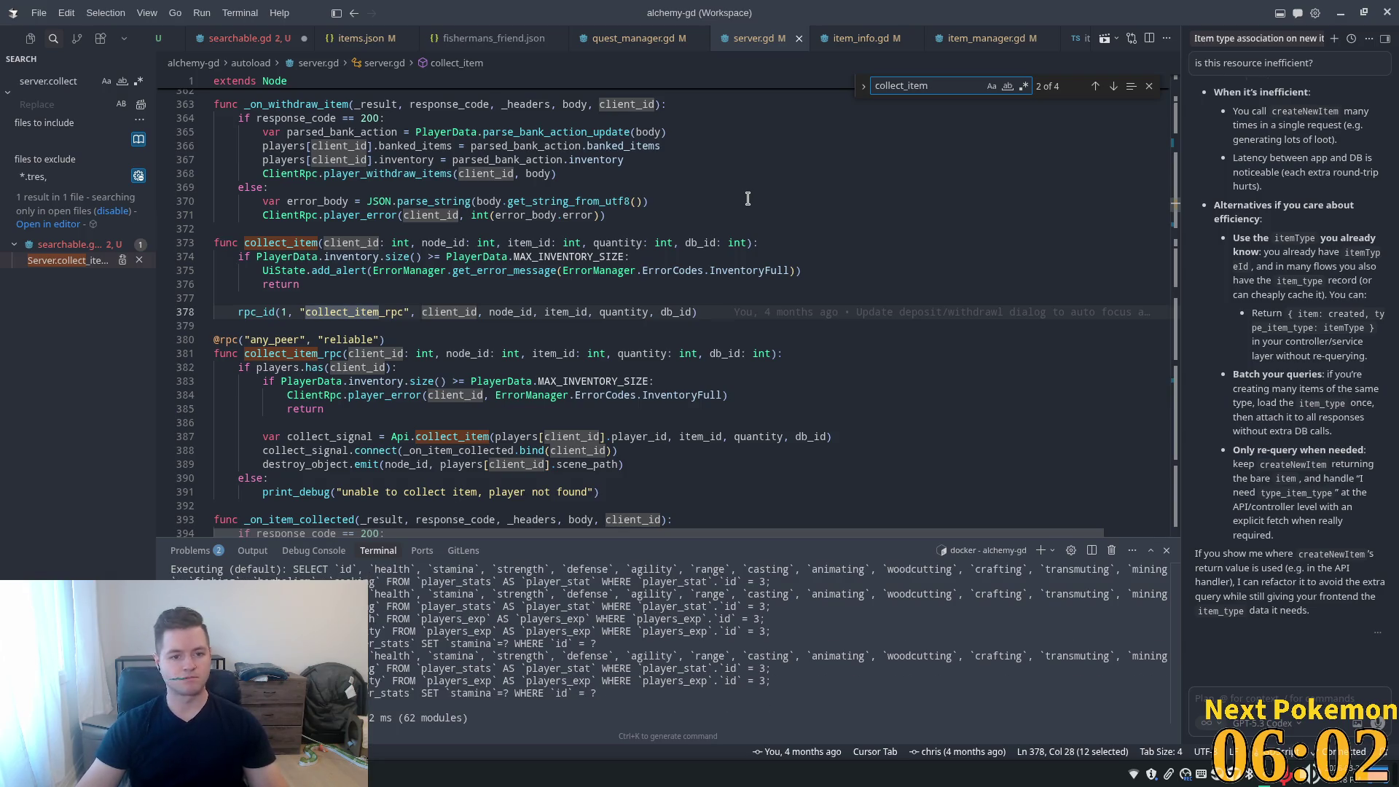
pyautogui.hotkey('shift', 'Return')
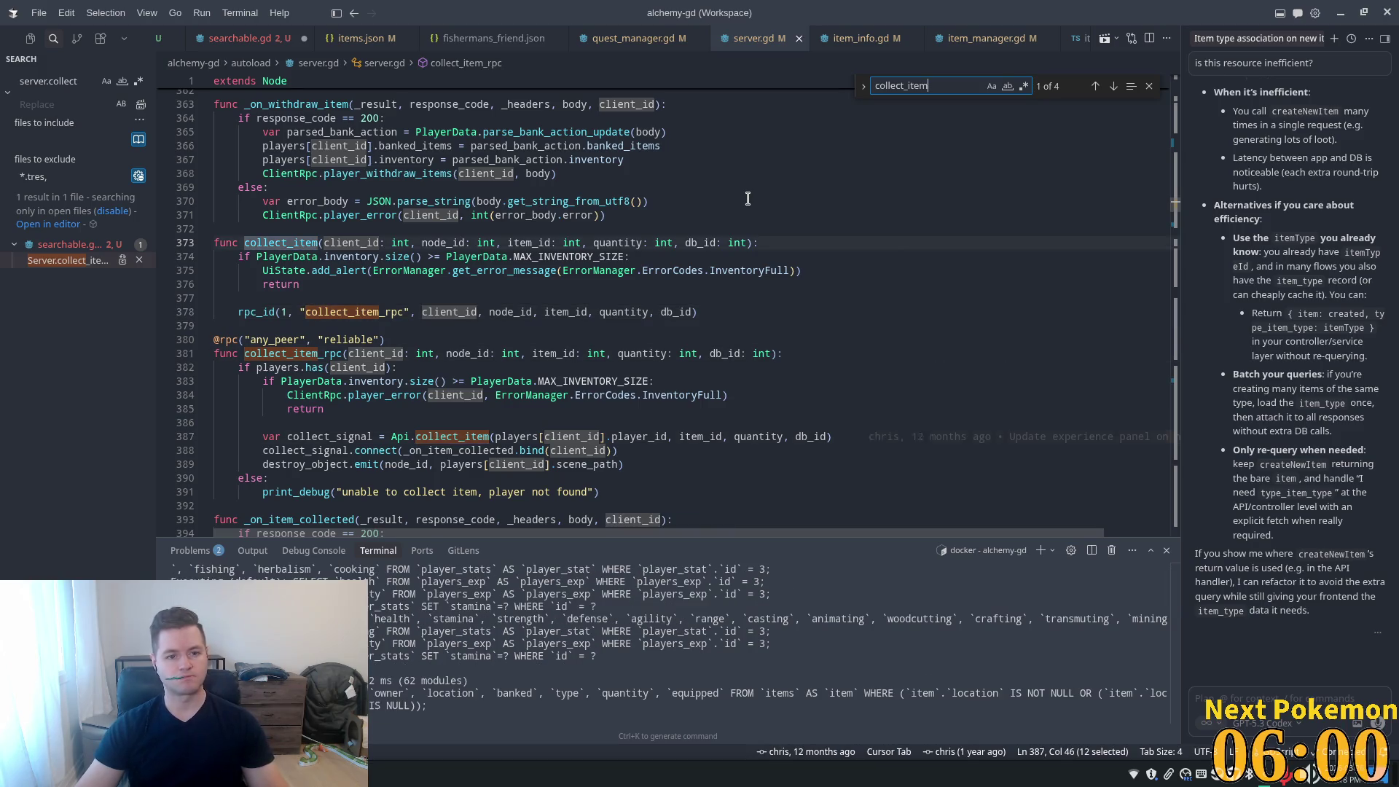